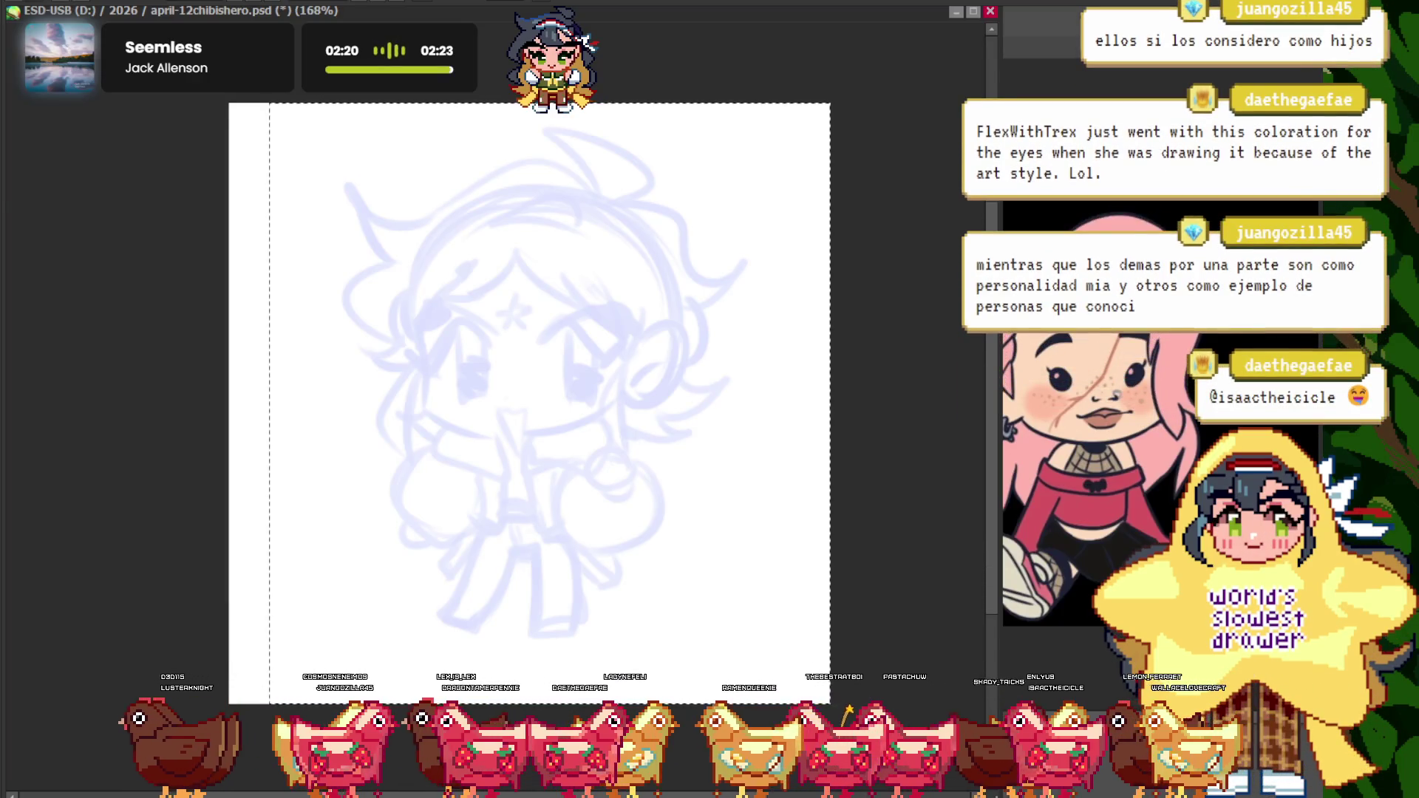
- Draw the bold head outline over the sketch, zoom out, then remove it again
drag(414, 413, 665, 414)
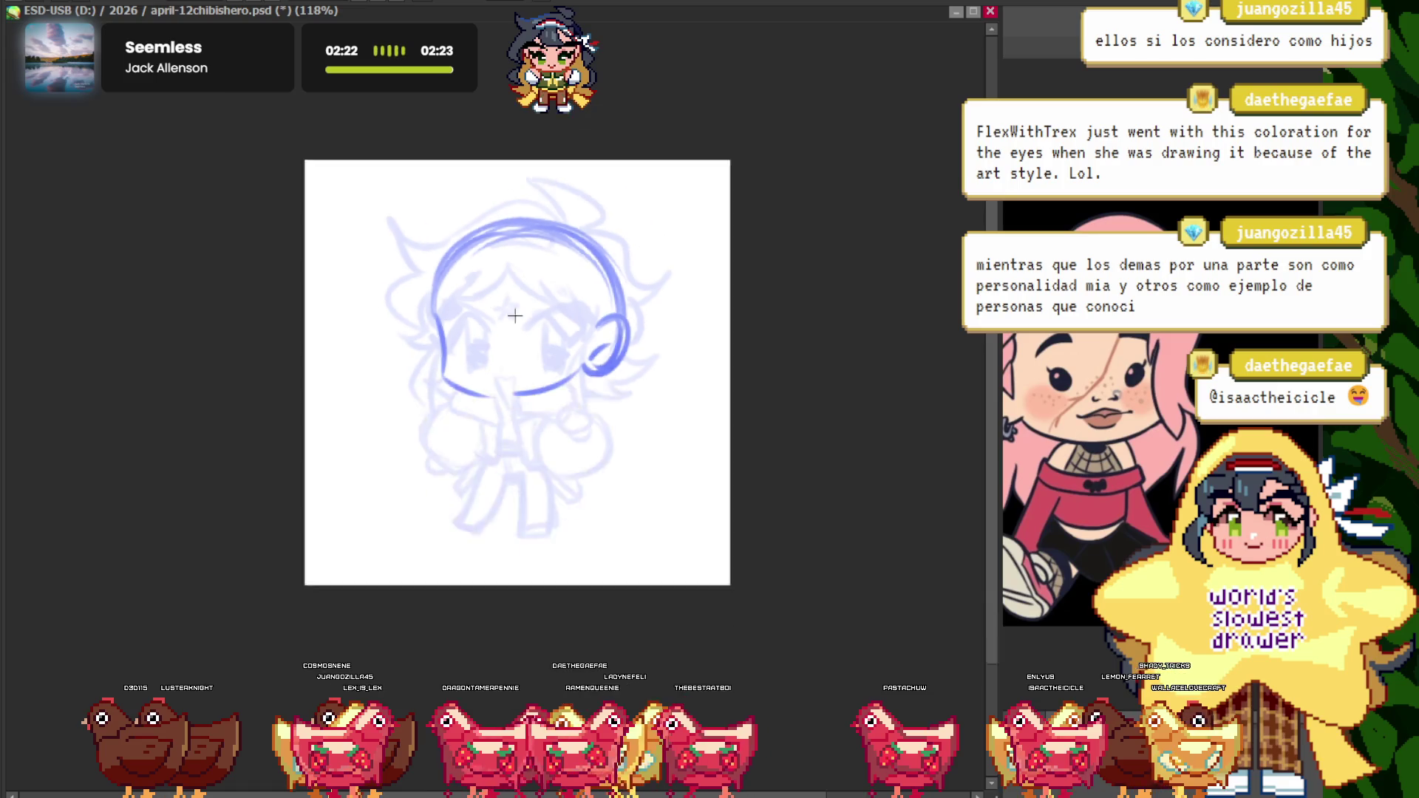
scroll(529, 403, up, 2)
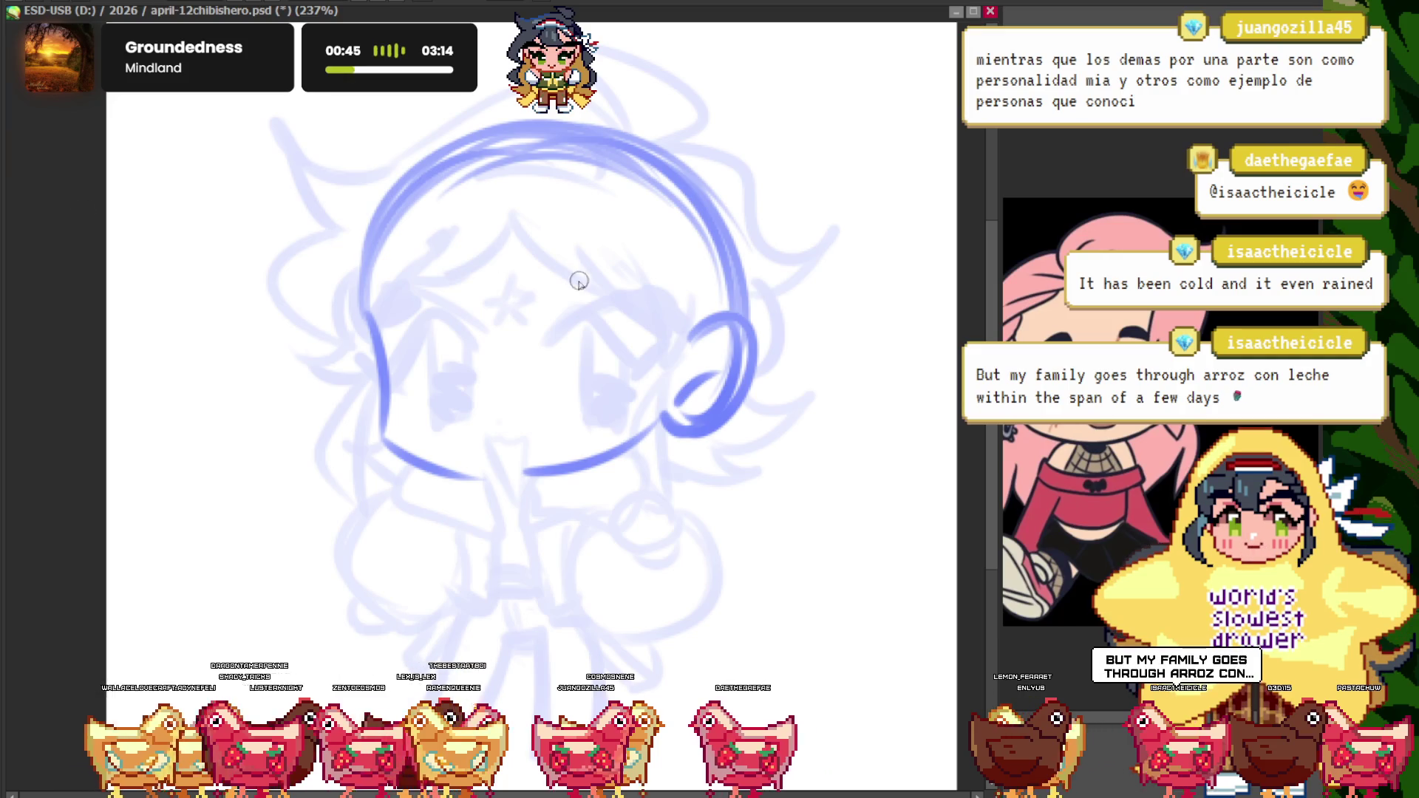
drag(557, 310, 562, 296)
key(ctrl+minus)
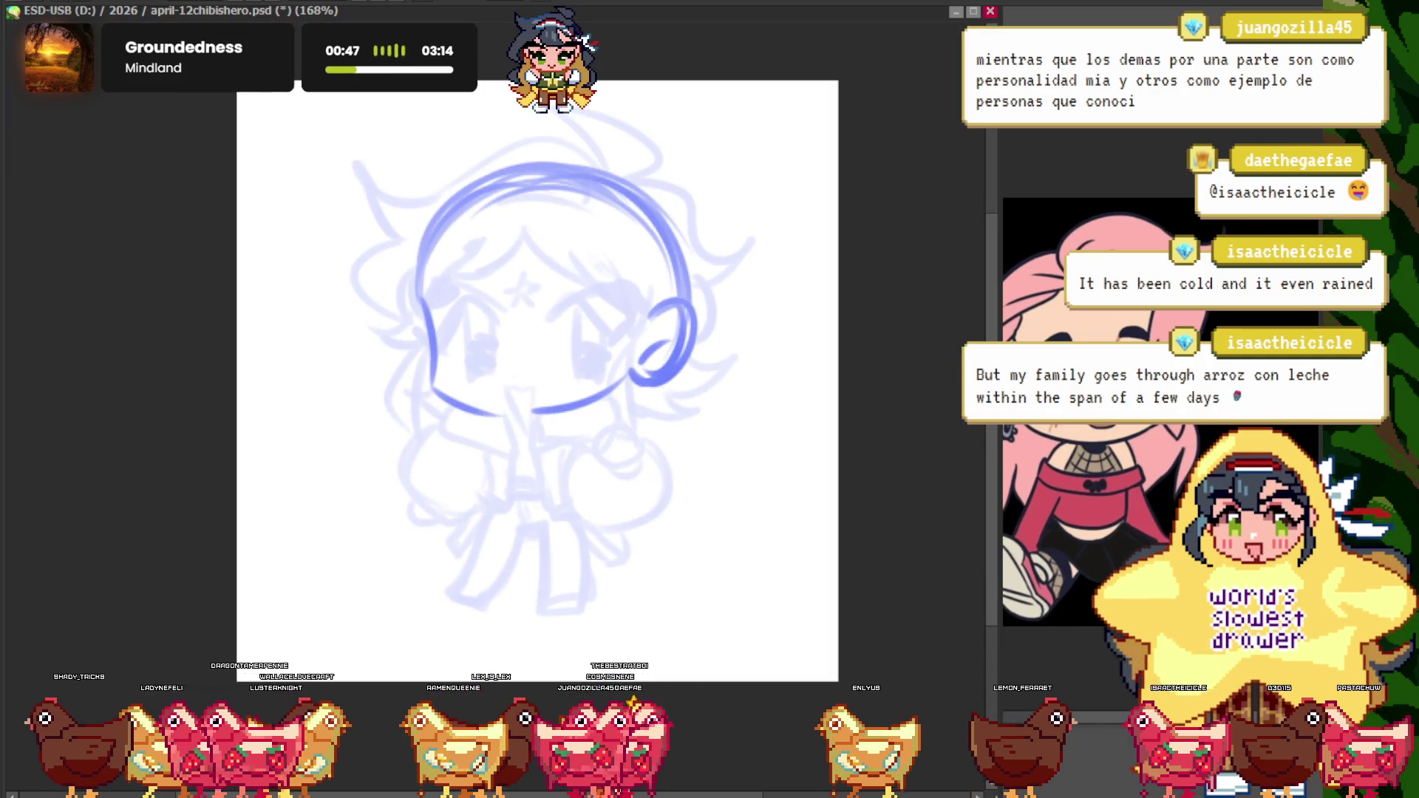
key(Delete)
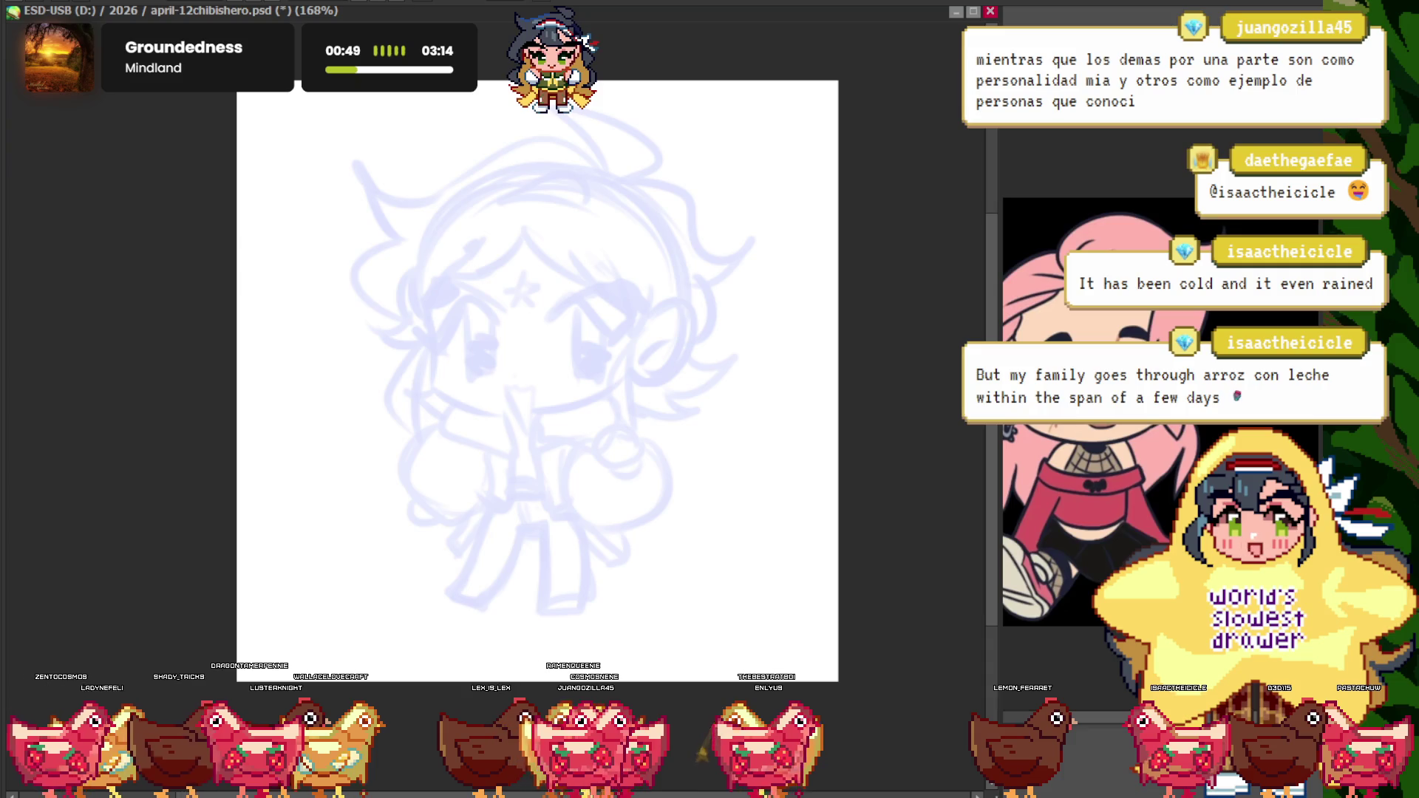
- Briefly show and hide the reference image, then restore the head and ear outline
scroll(351, 380, down, 1)
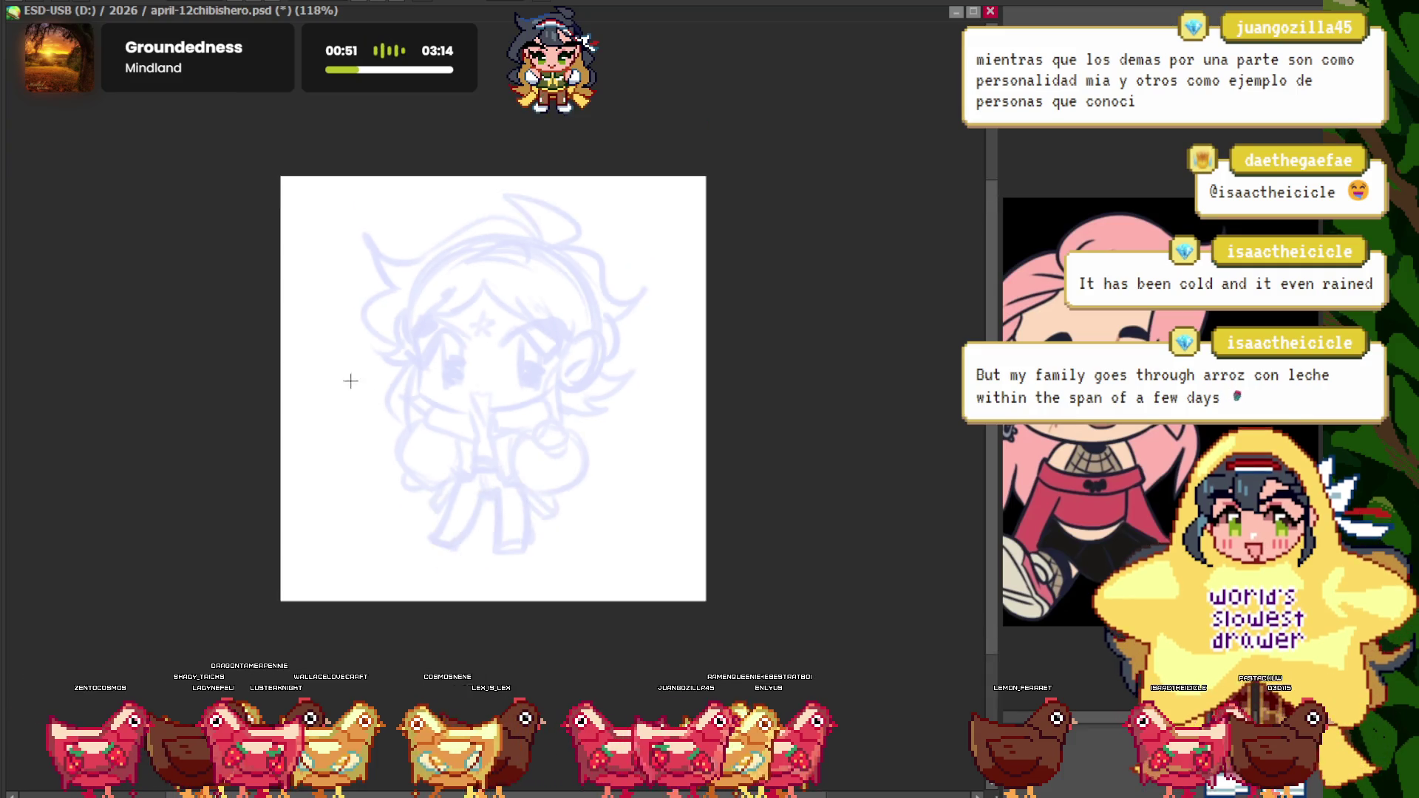
scroll(351, 380, up, 1)
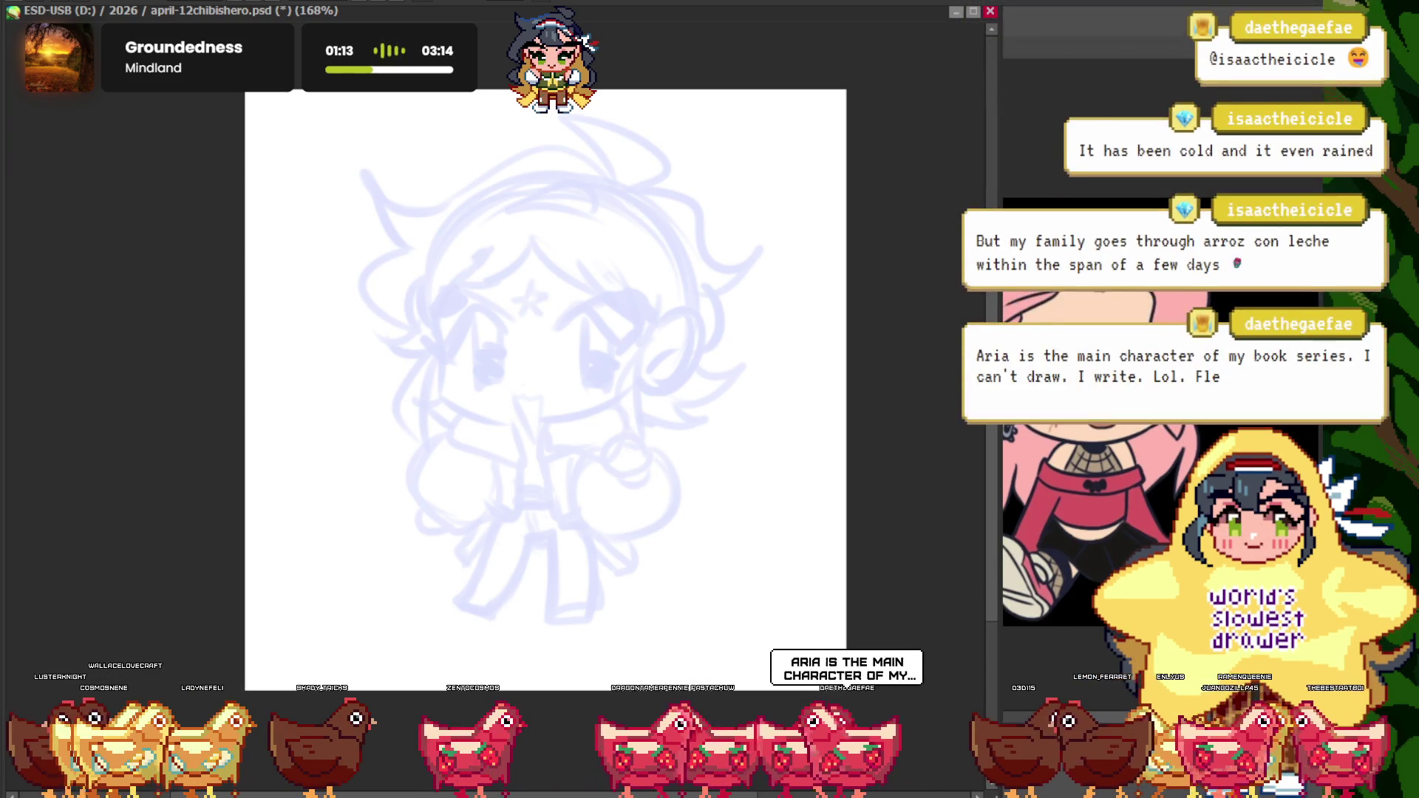
scroll(359, 396, down, 3)
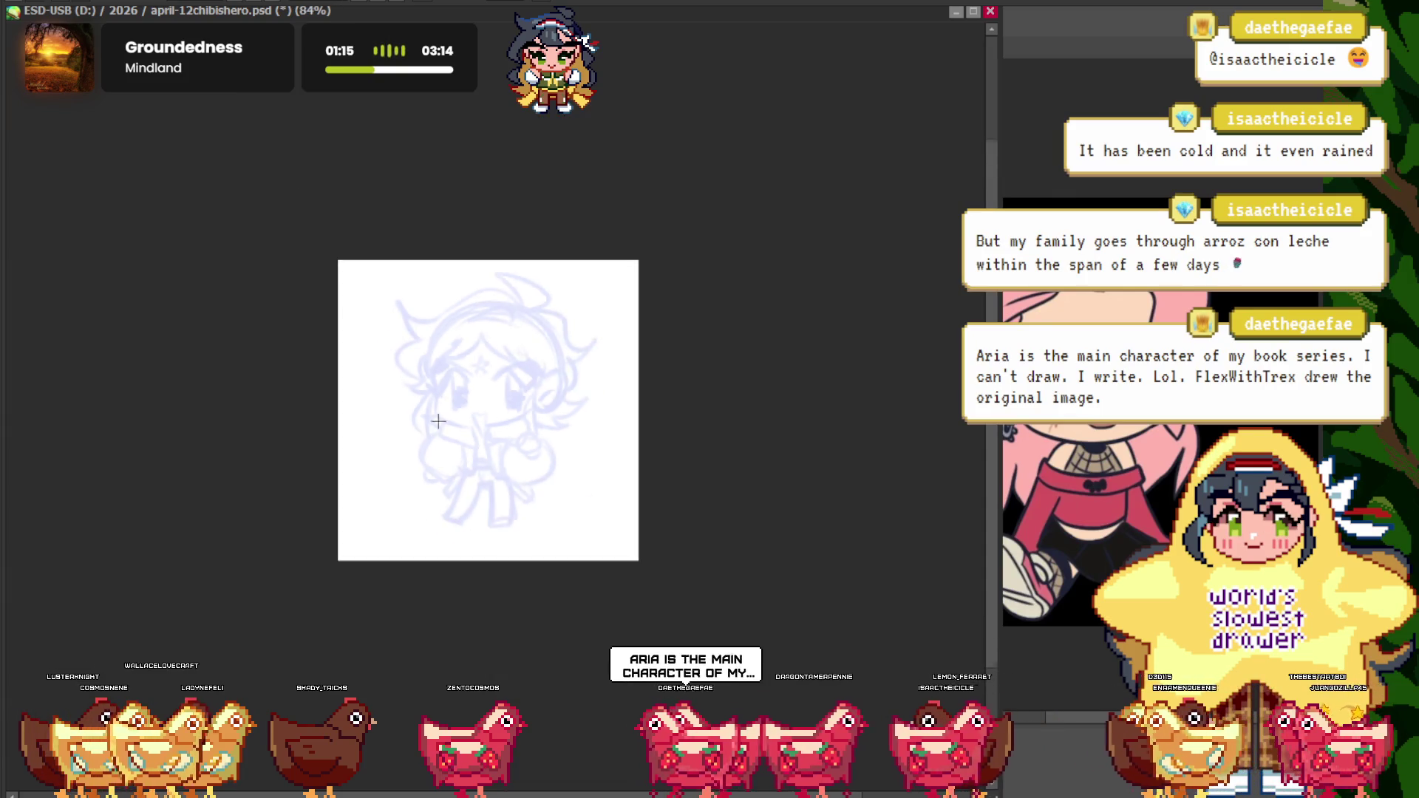
scroll(453, 399, up, 2)
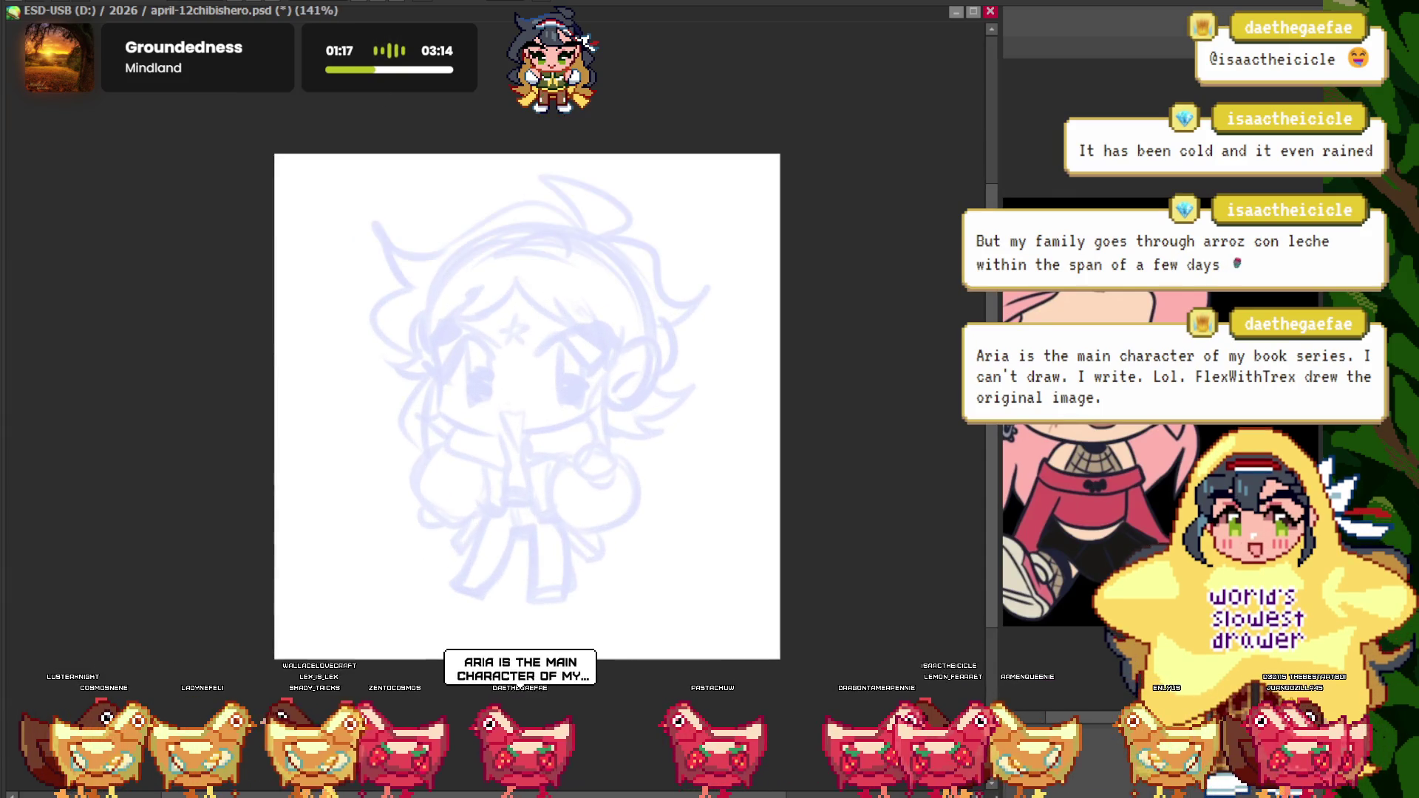
scroll(452, 399, right, 1)
scroll(511, 252, up, 1)
key(ctrl+tab)
key(ctrl+tab)
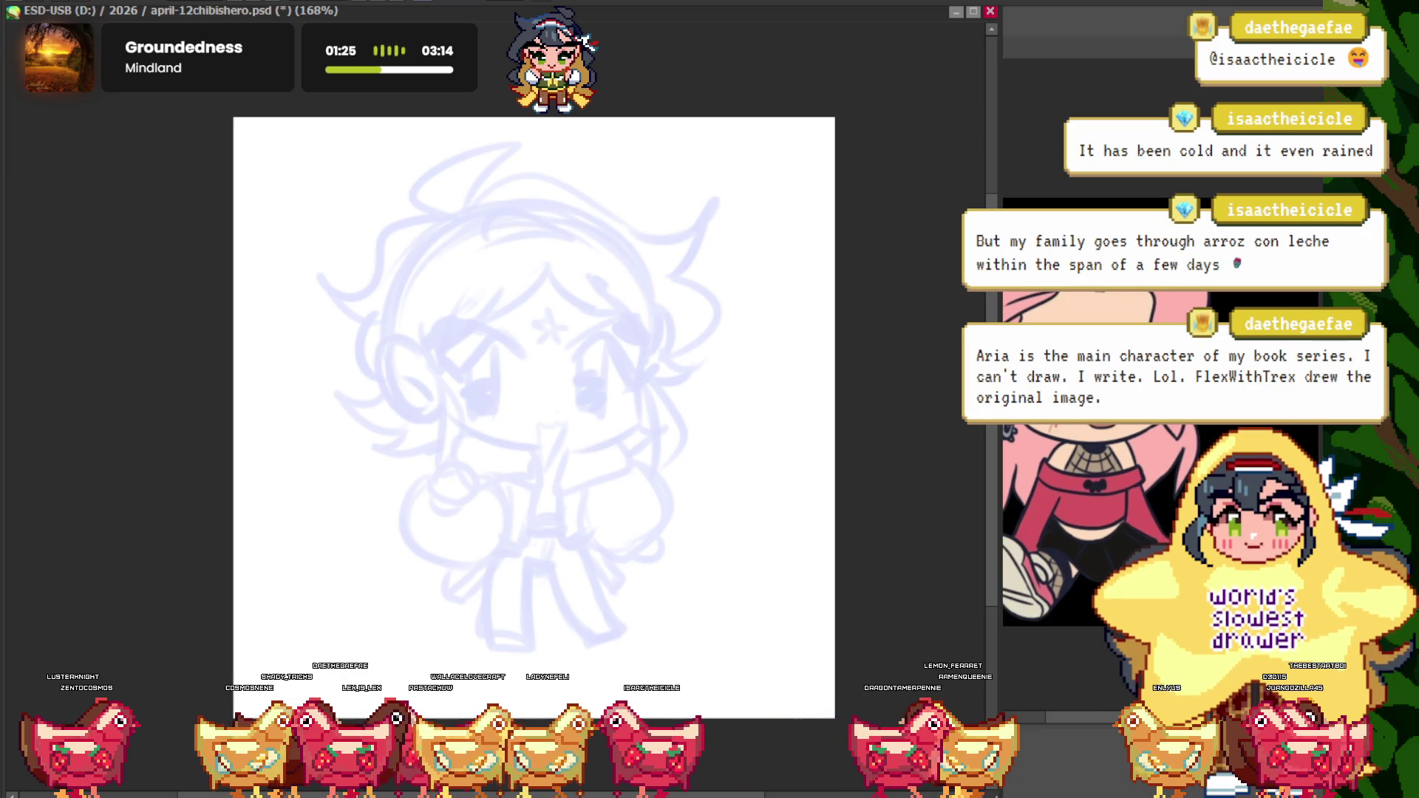
key(ctrl+z)
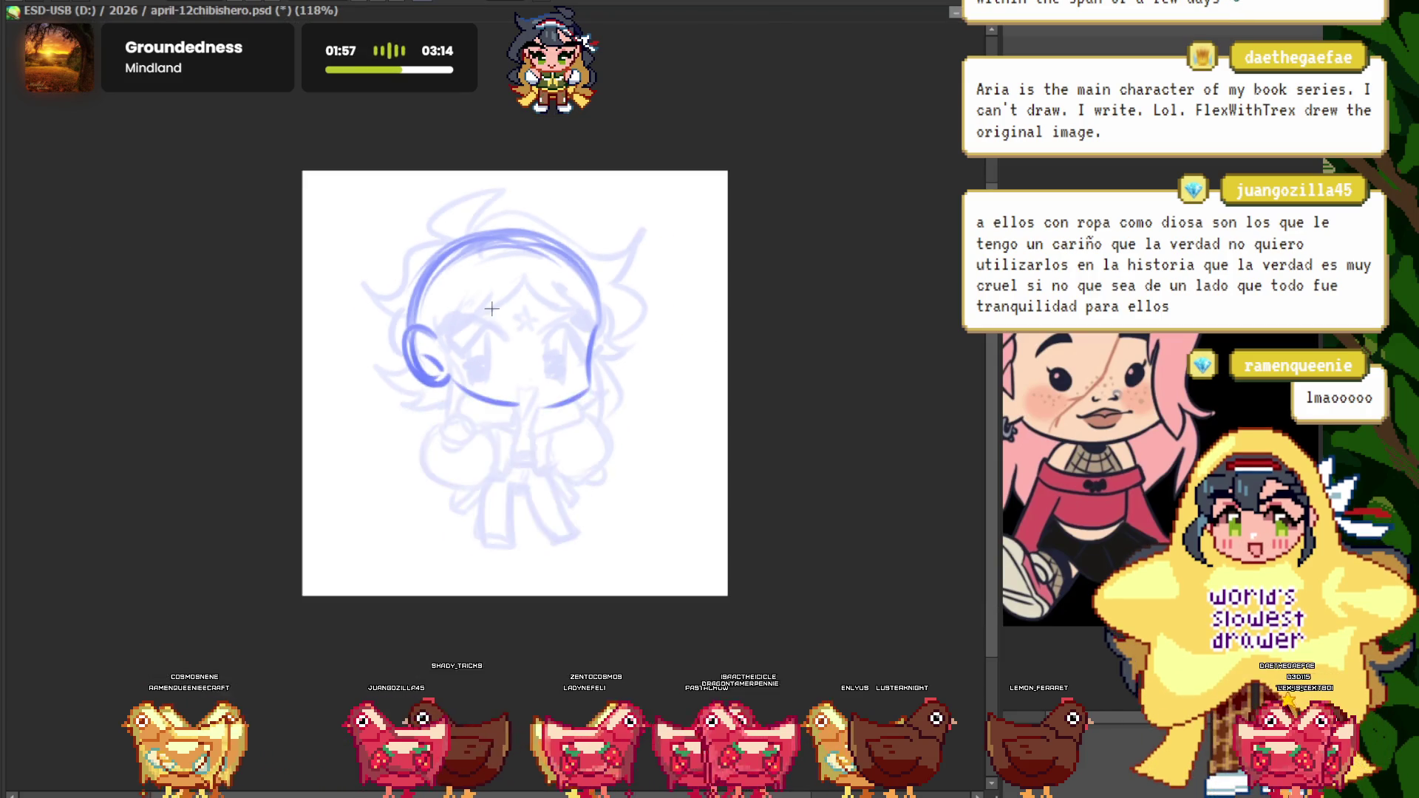
scroll(538, 311, up, 2)
drag(539, 311, 528, 312)
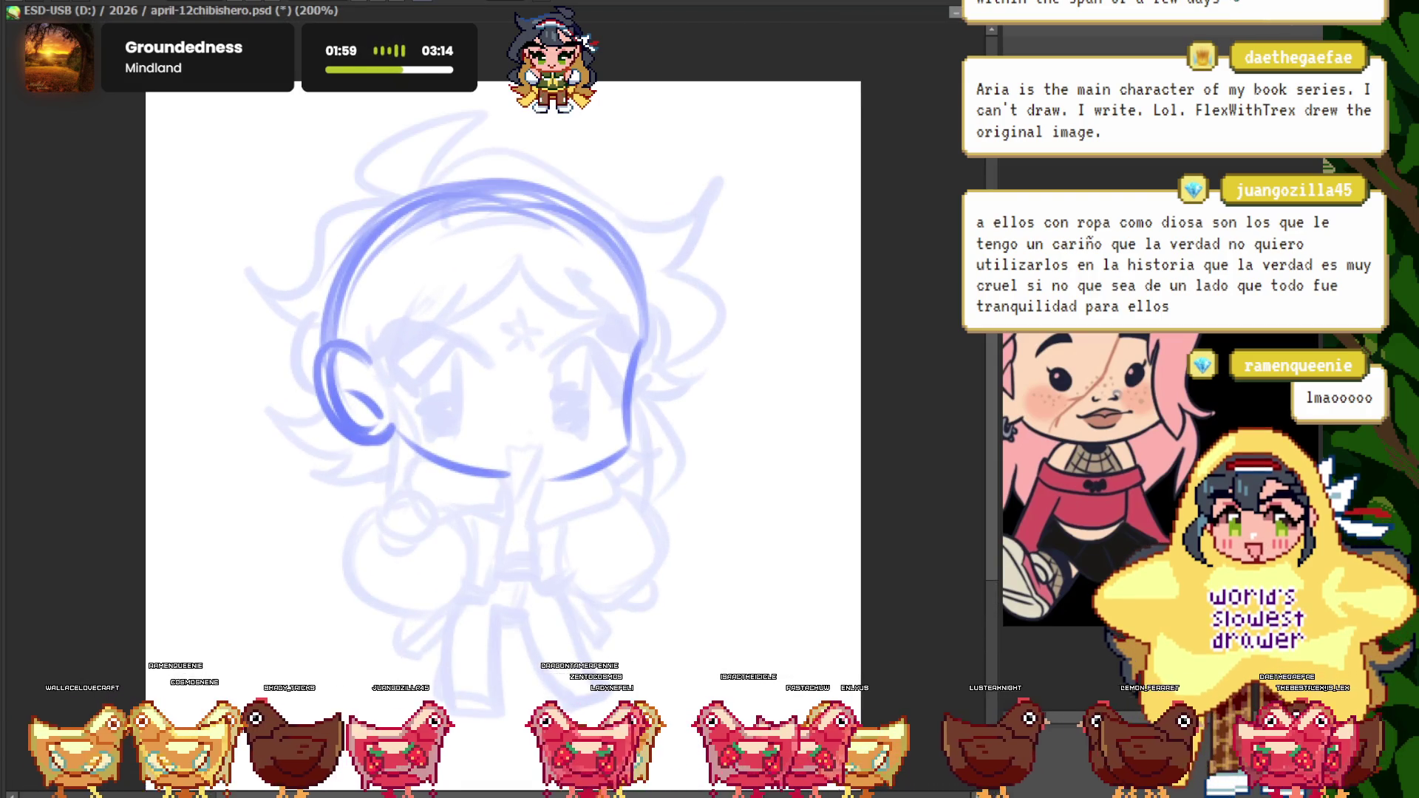
key(ctrl+z)
key(ctrl+y)
key(ctrl+z)
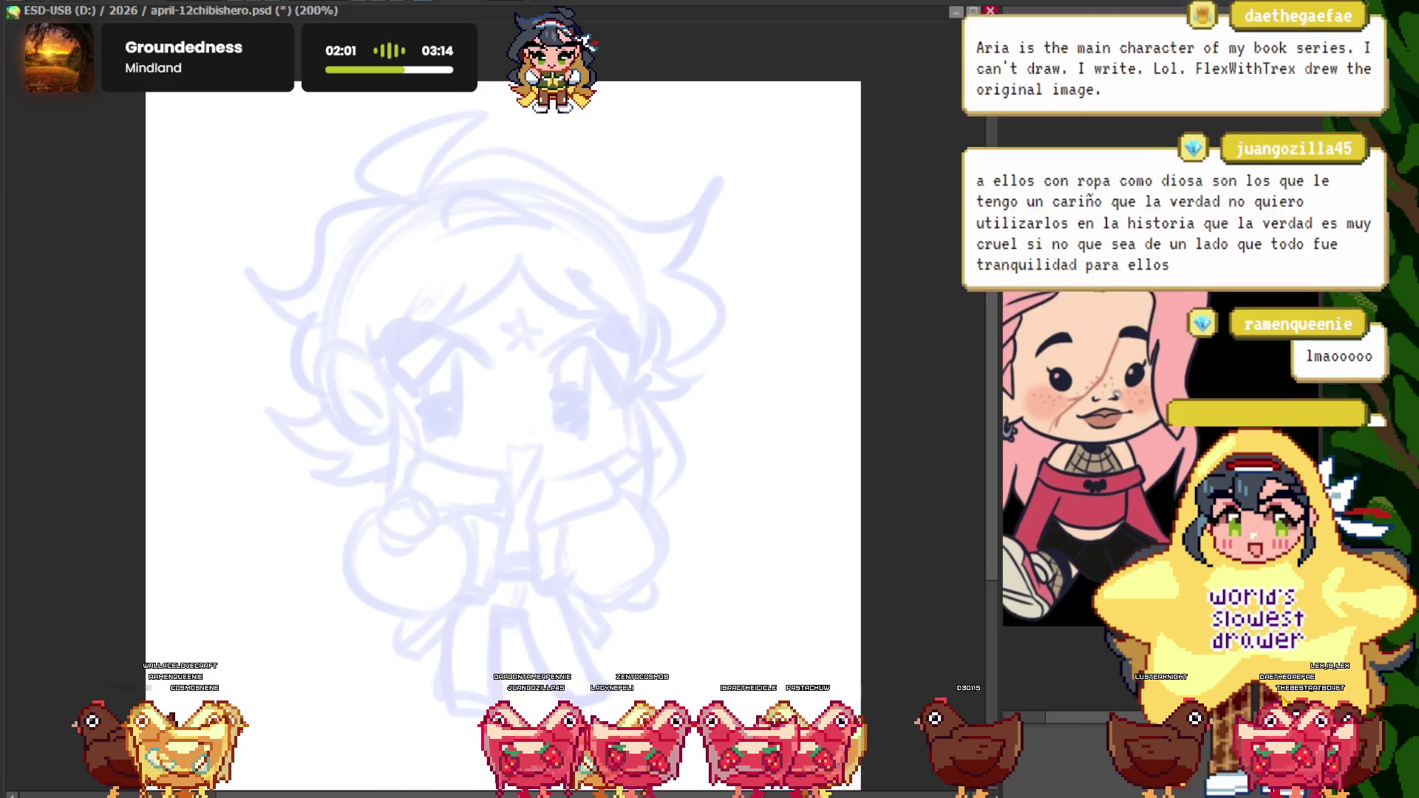
key(ctrl+y)
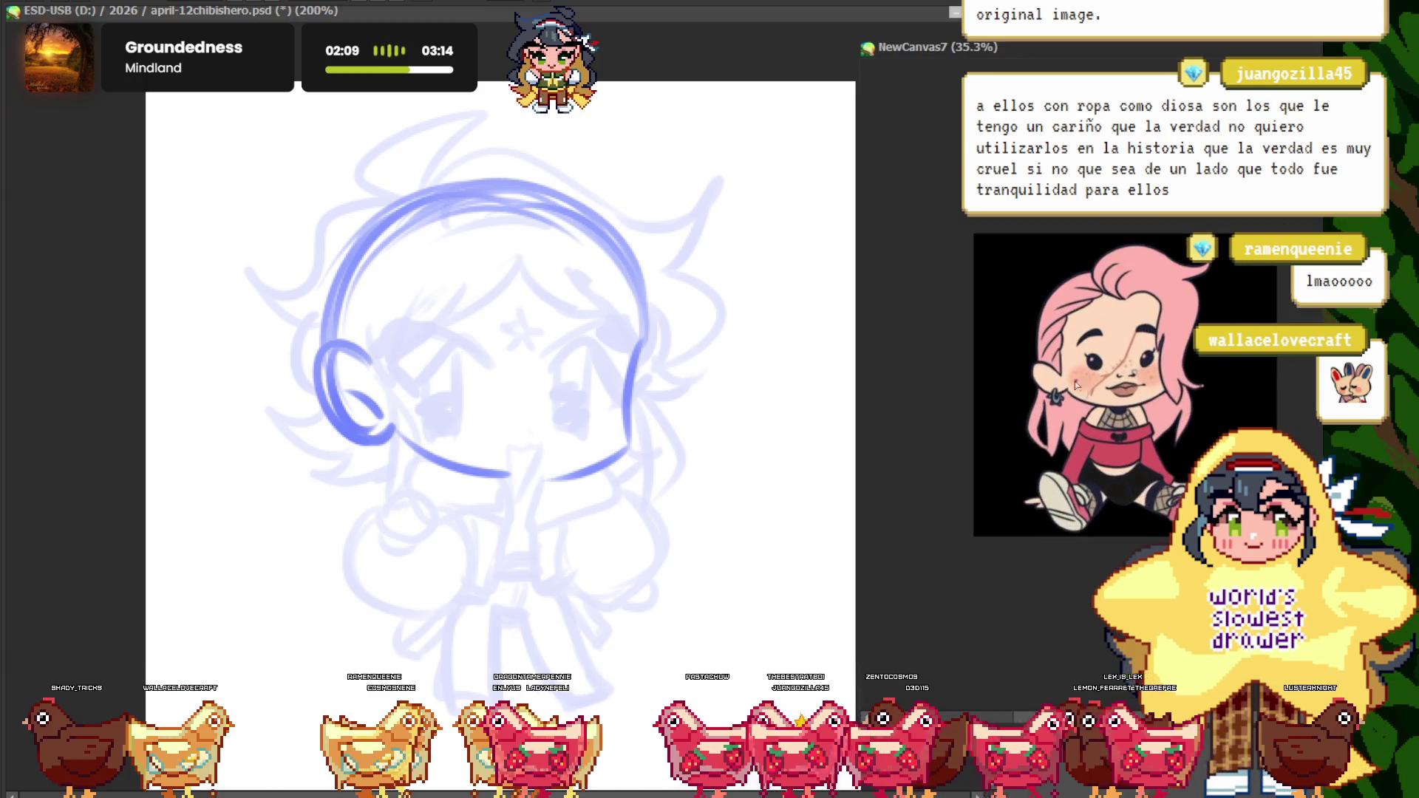
scroll(520, 351, down, 1)
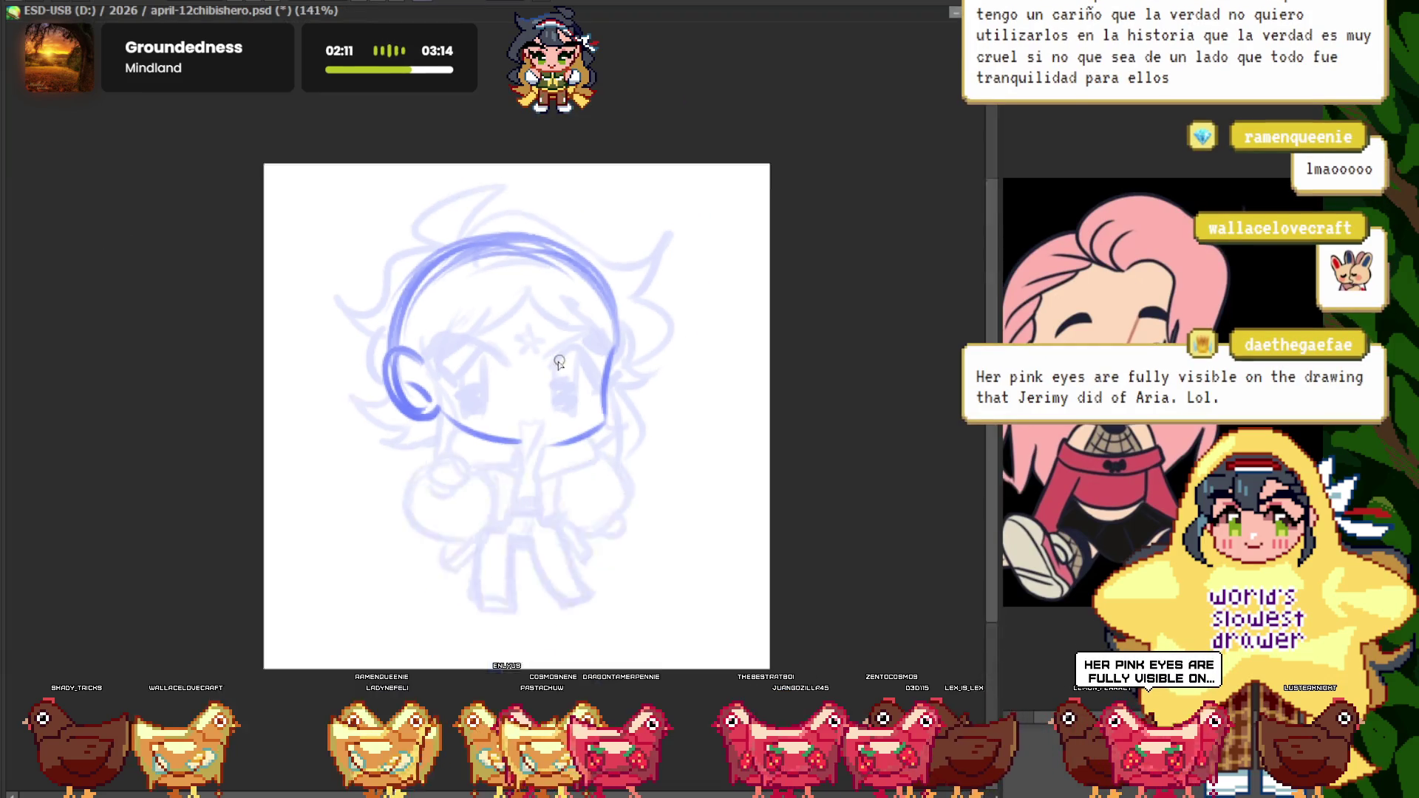
scroll(520, 351, up, 2)
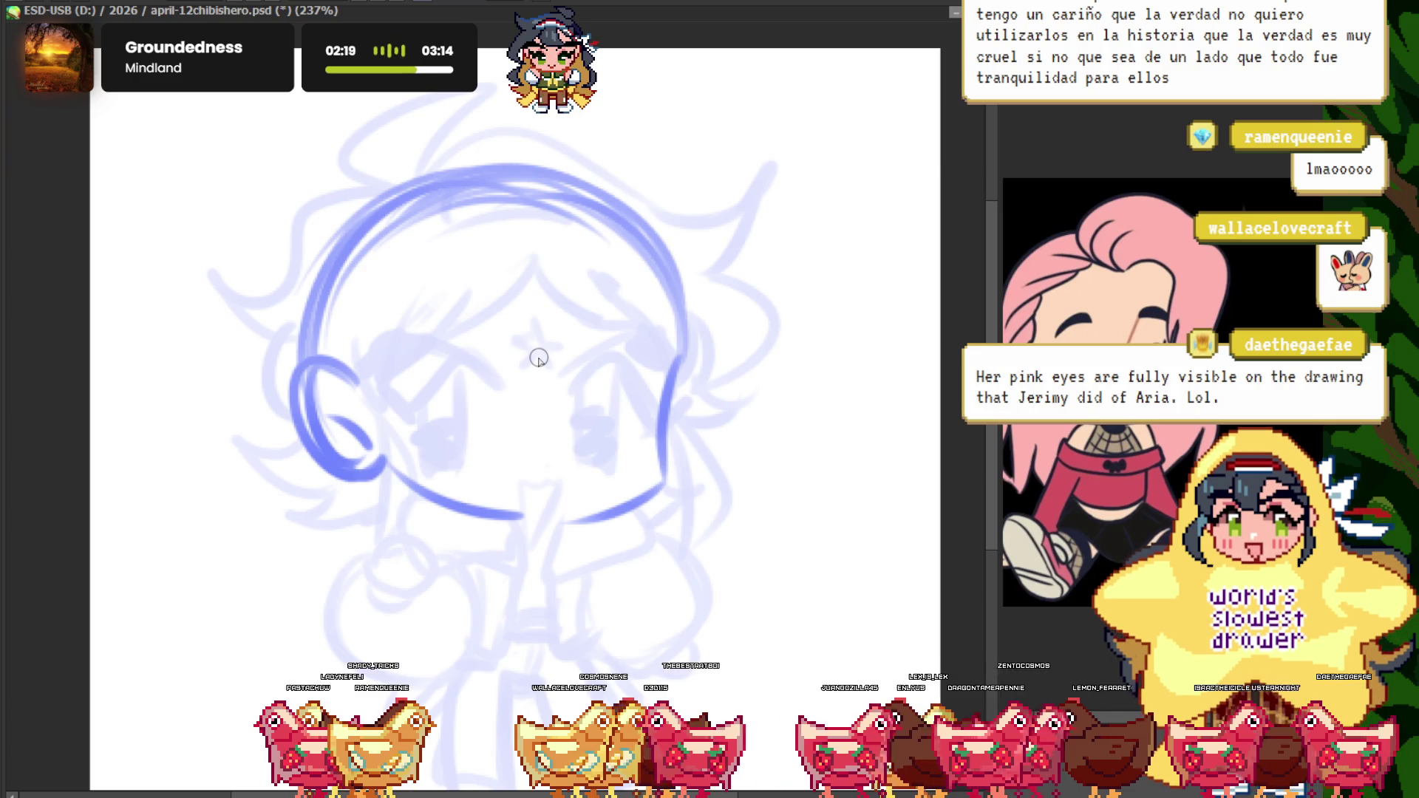
drag(539, 359, 534, 341)
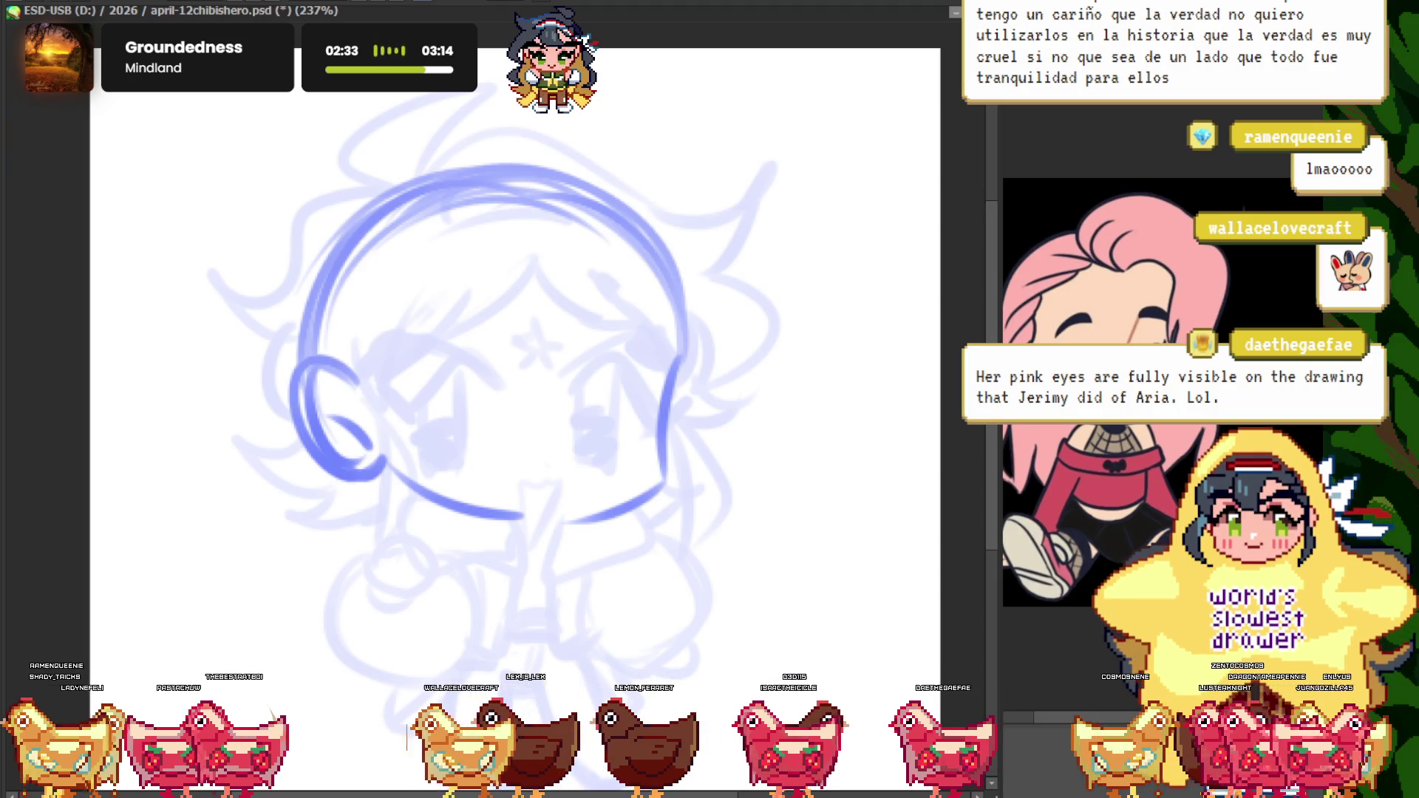
key(ctrl+plus)
key(ctrl+plus)
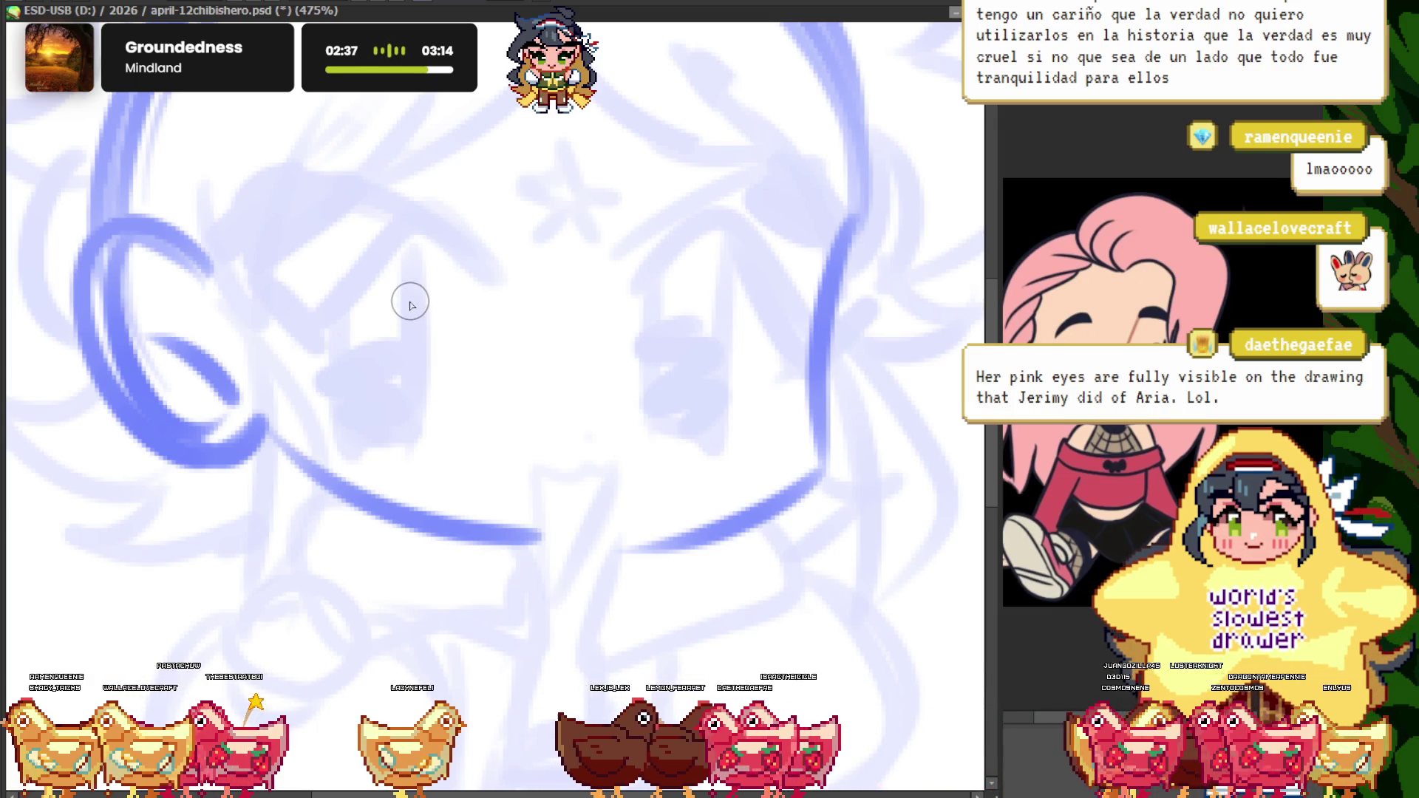
key(ctrl+minus)
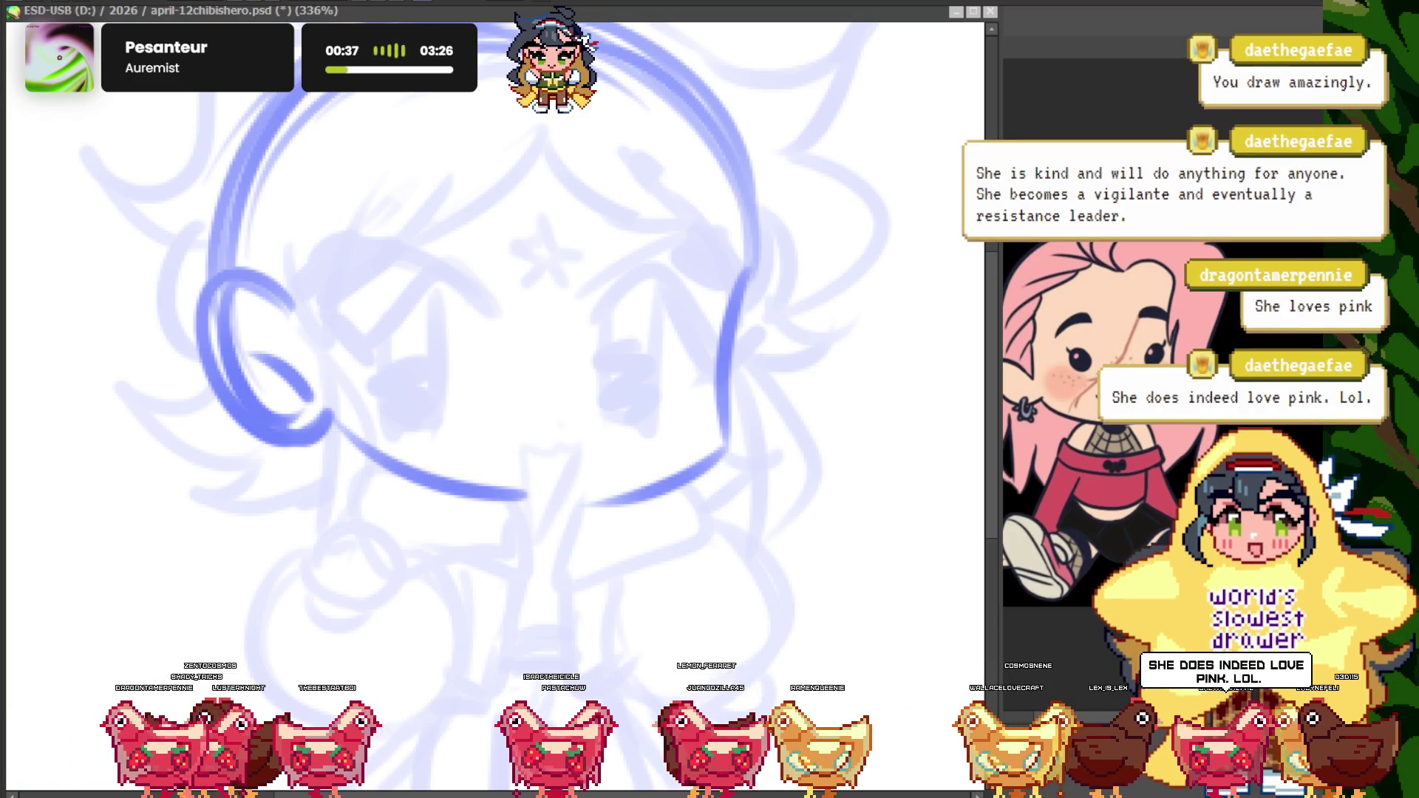
- Zoom in on the face and ink a dark brown arc above the left eye
key(ctrl+minus)
key(ctrl+minus)
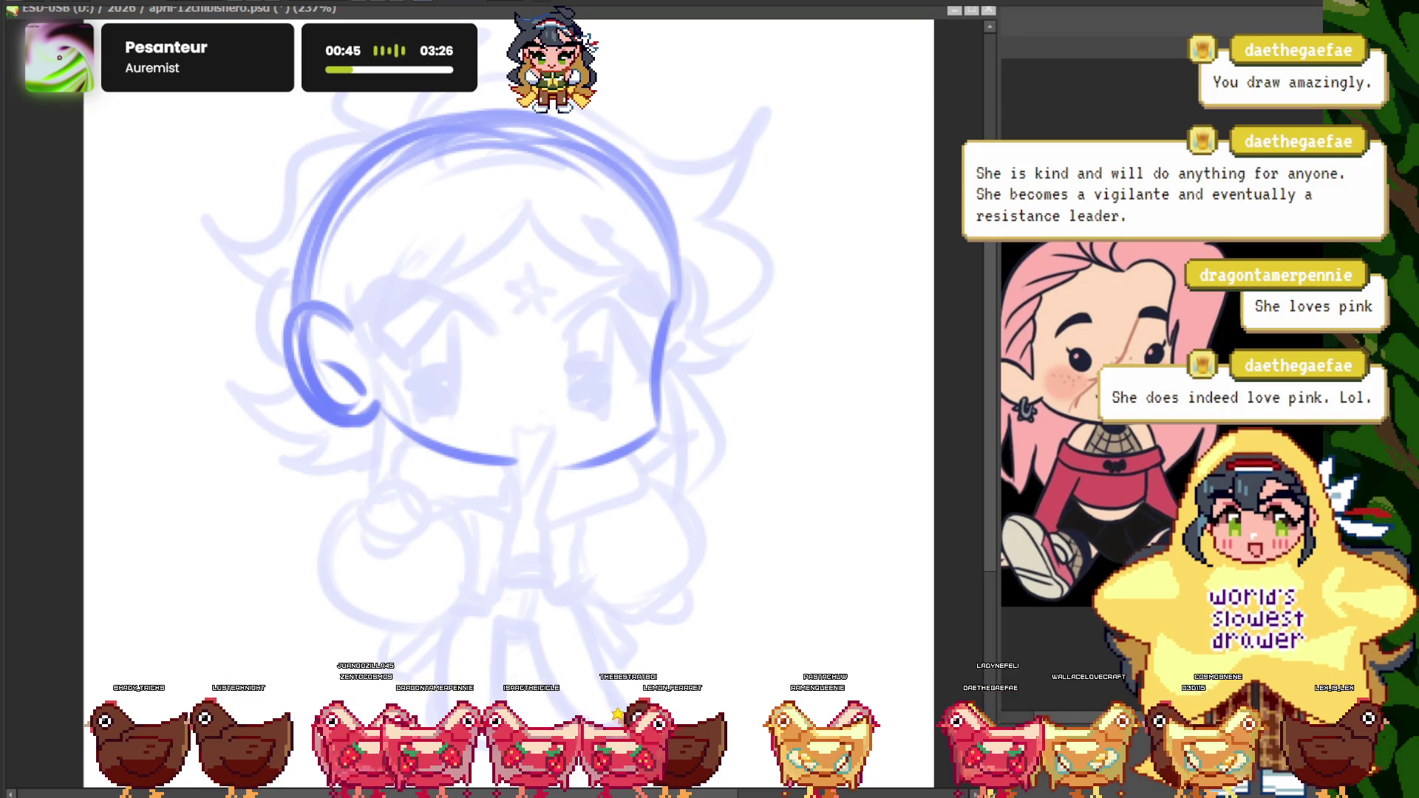
scroll(488, 370, up, 2)
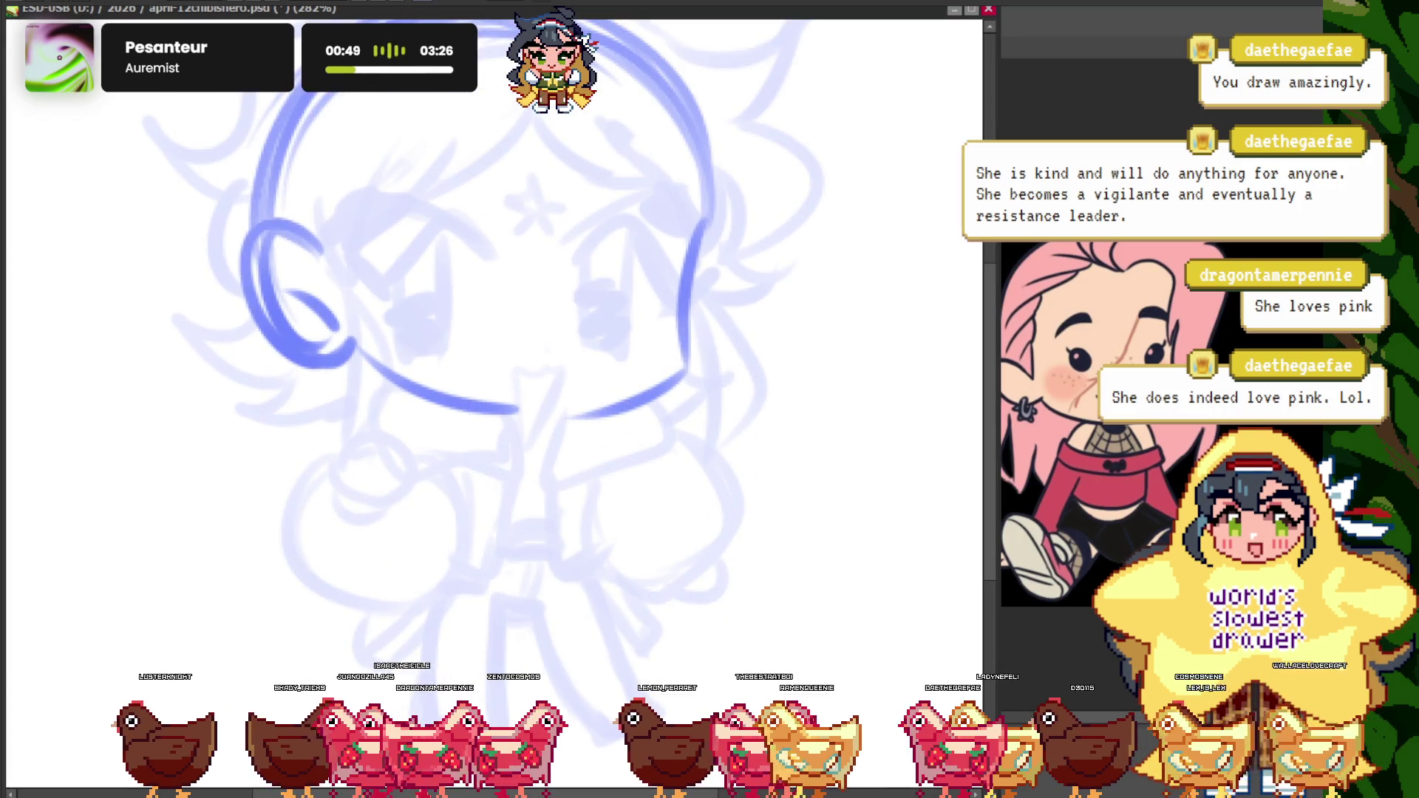
scroll(516, 291, up, 1)
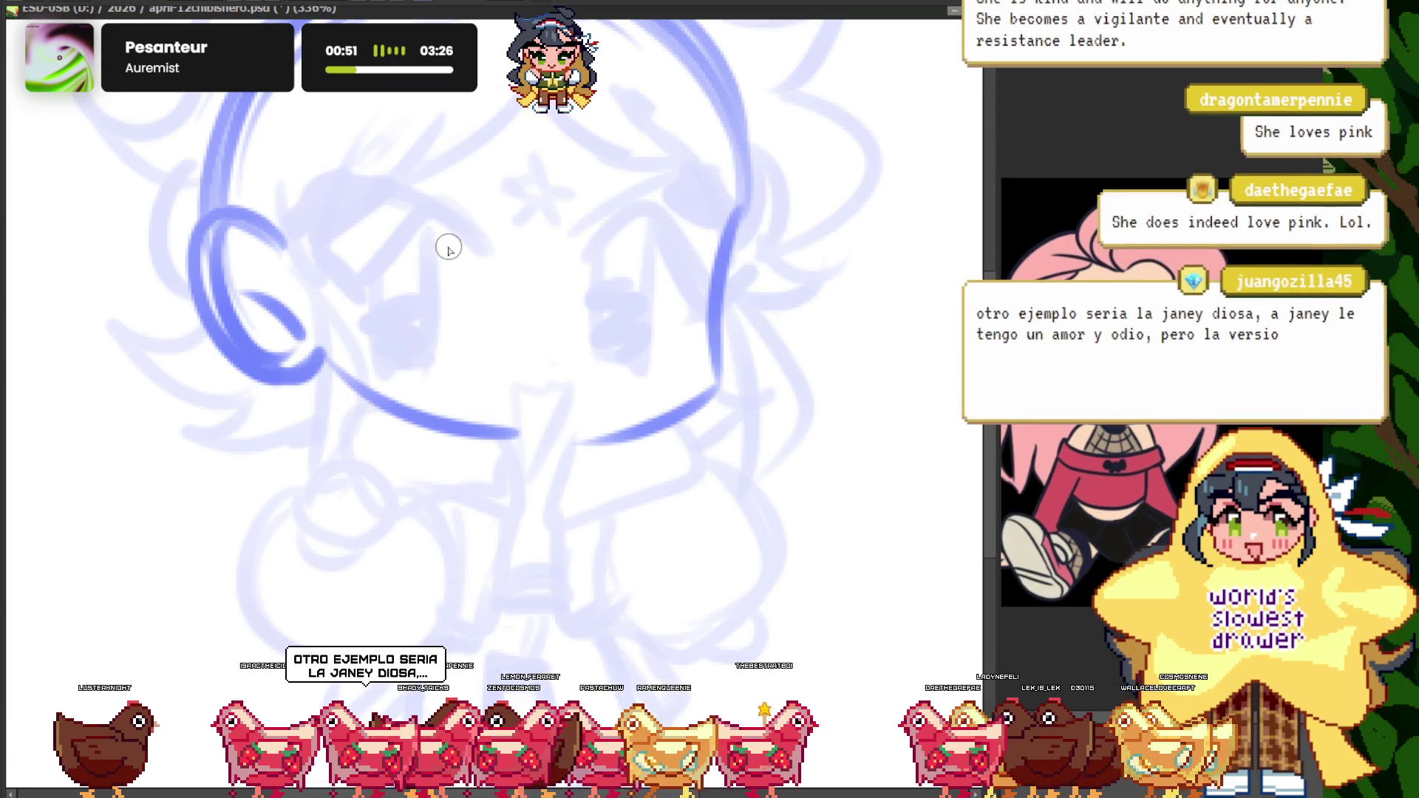
scroll(434, 253, up, 1)
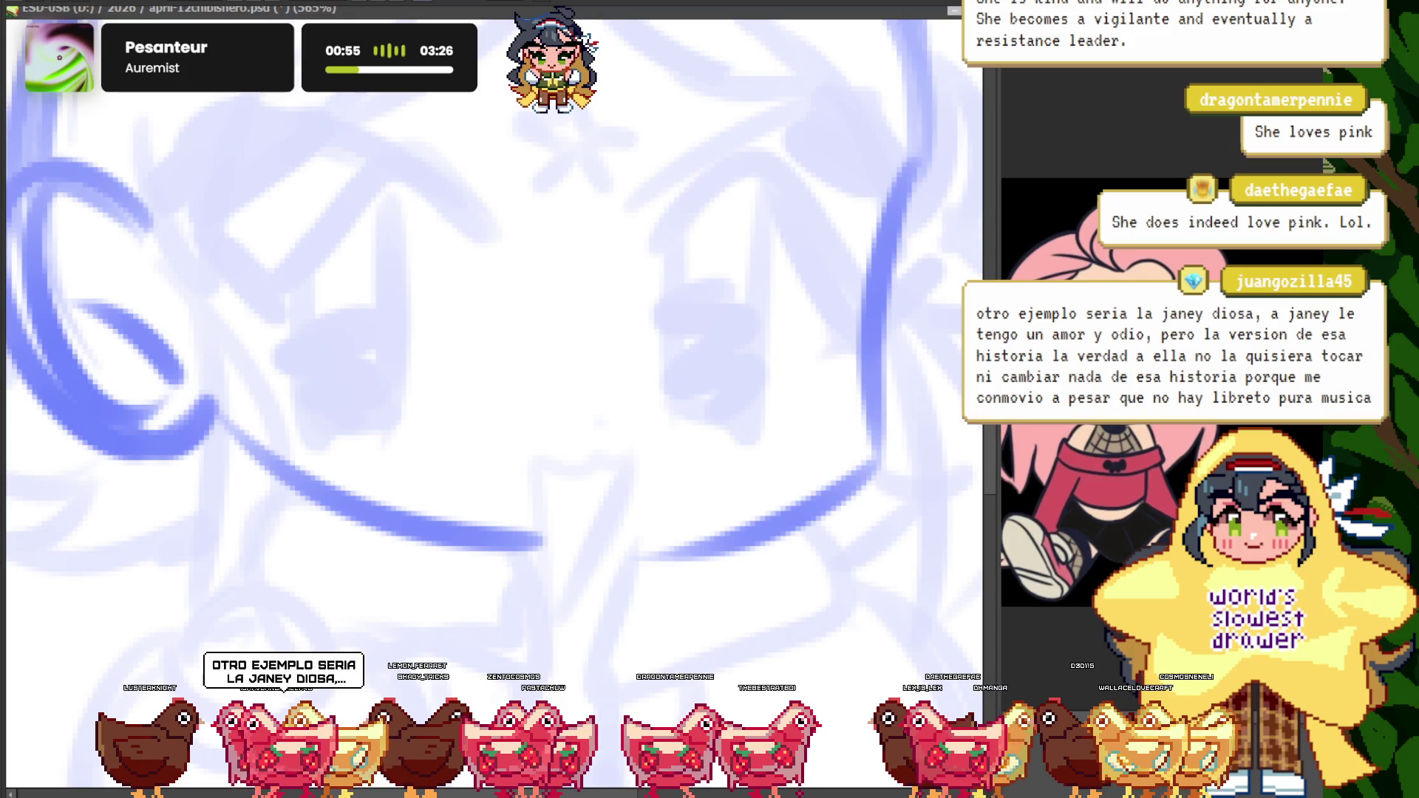
drag(488, 214, 222, 109)
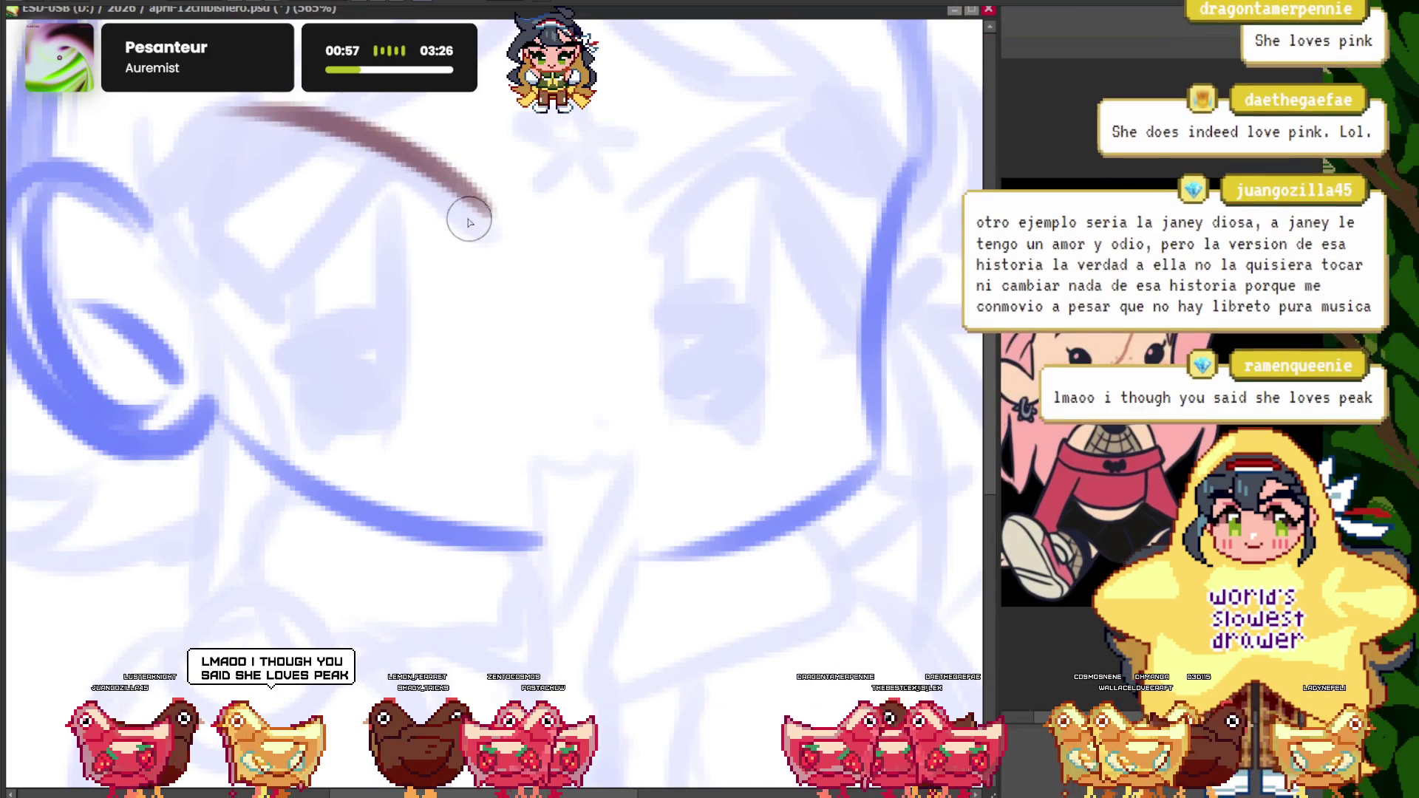
- Ink the left eye's lid line and sides, and the right eye's lid and dark iris
scroll(399, 222, up, 1)
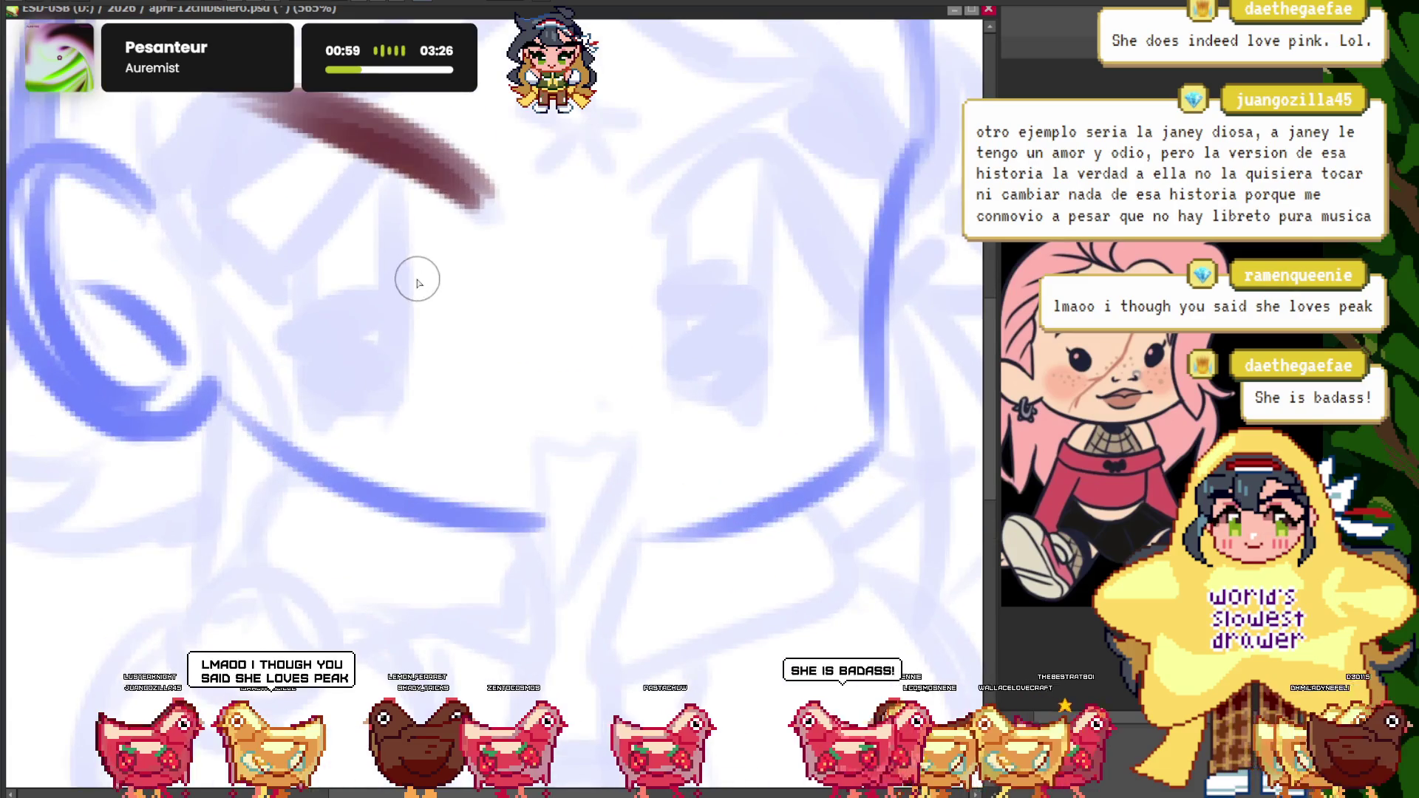
scroll(421, 284, up, 1)
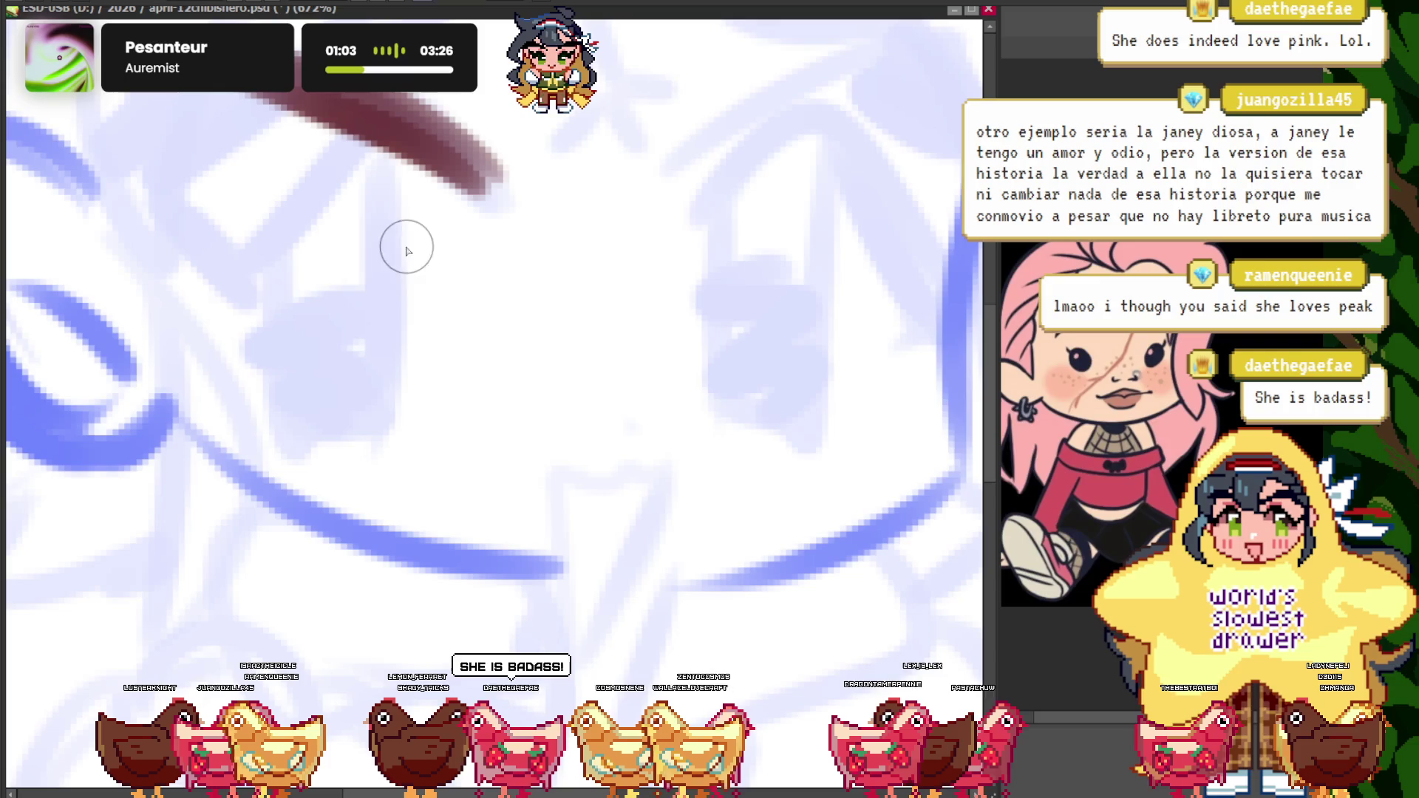
drag(484, 255, 110, 220)
drag(326, 247, 244, 406)
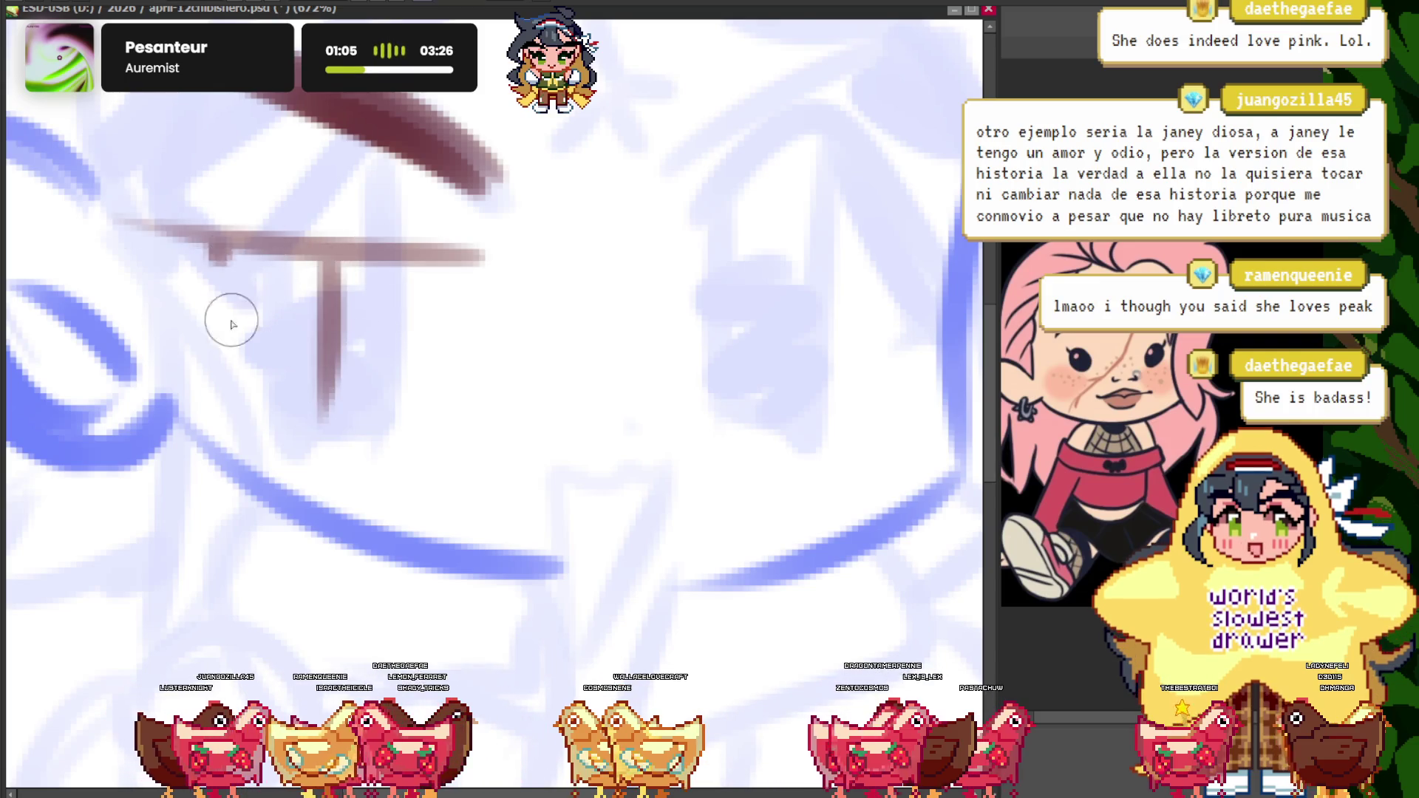
drag(215, 244, 237, 422)
drag(466, 252, 139, 241)
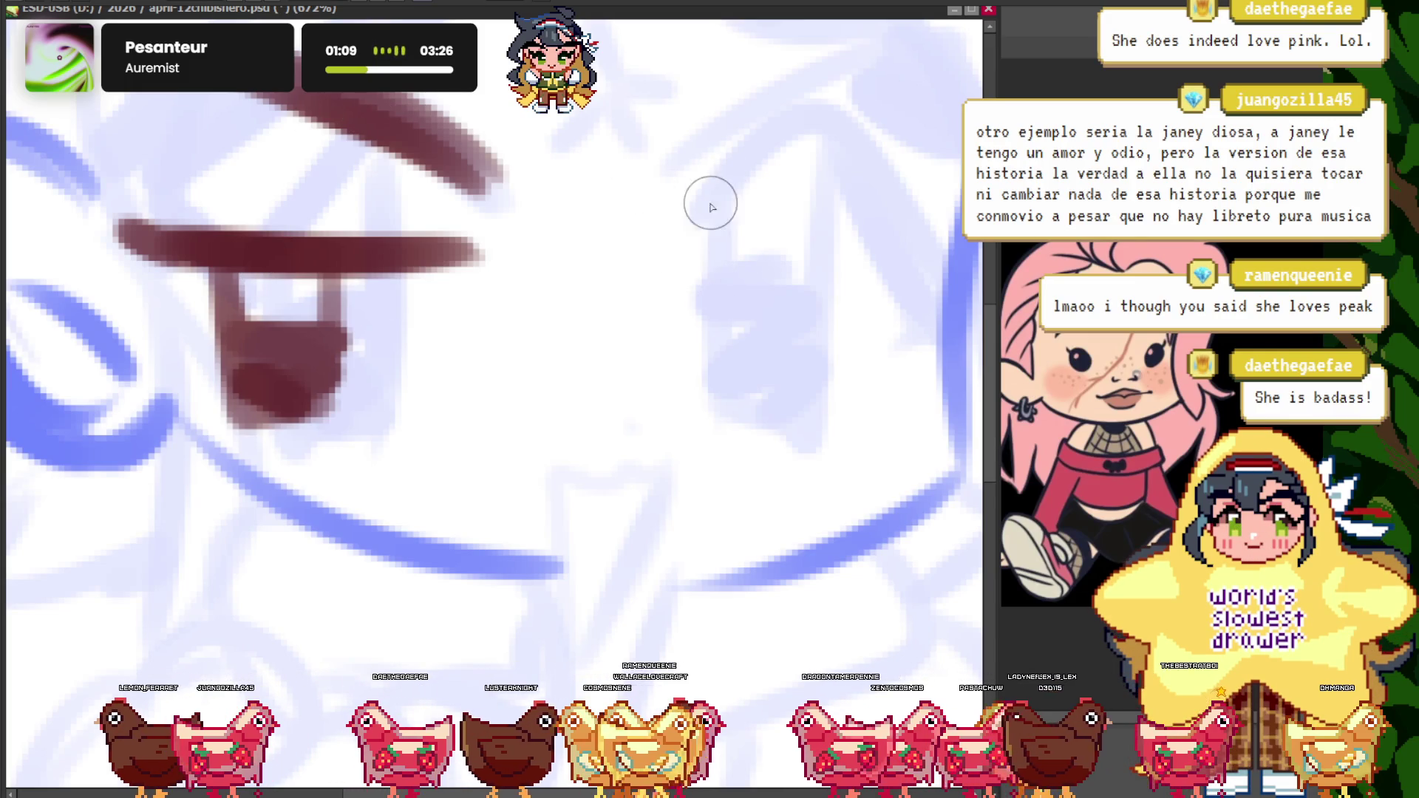
drag(699, 214, 965, 270)
drag(815, 176, 798, 439)
mouse_move(745, 190)
mouse_down()
mouse_move(760, 387)
mouse_move(748, 312)
mouse_move(740, 411)
mouse_up()
- Check the reference character, add a light highlight to the right pupil, then clear the eye lineart
scroll(740, 412, down, 3)
scroll(739, 411, up, 1)
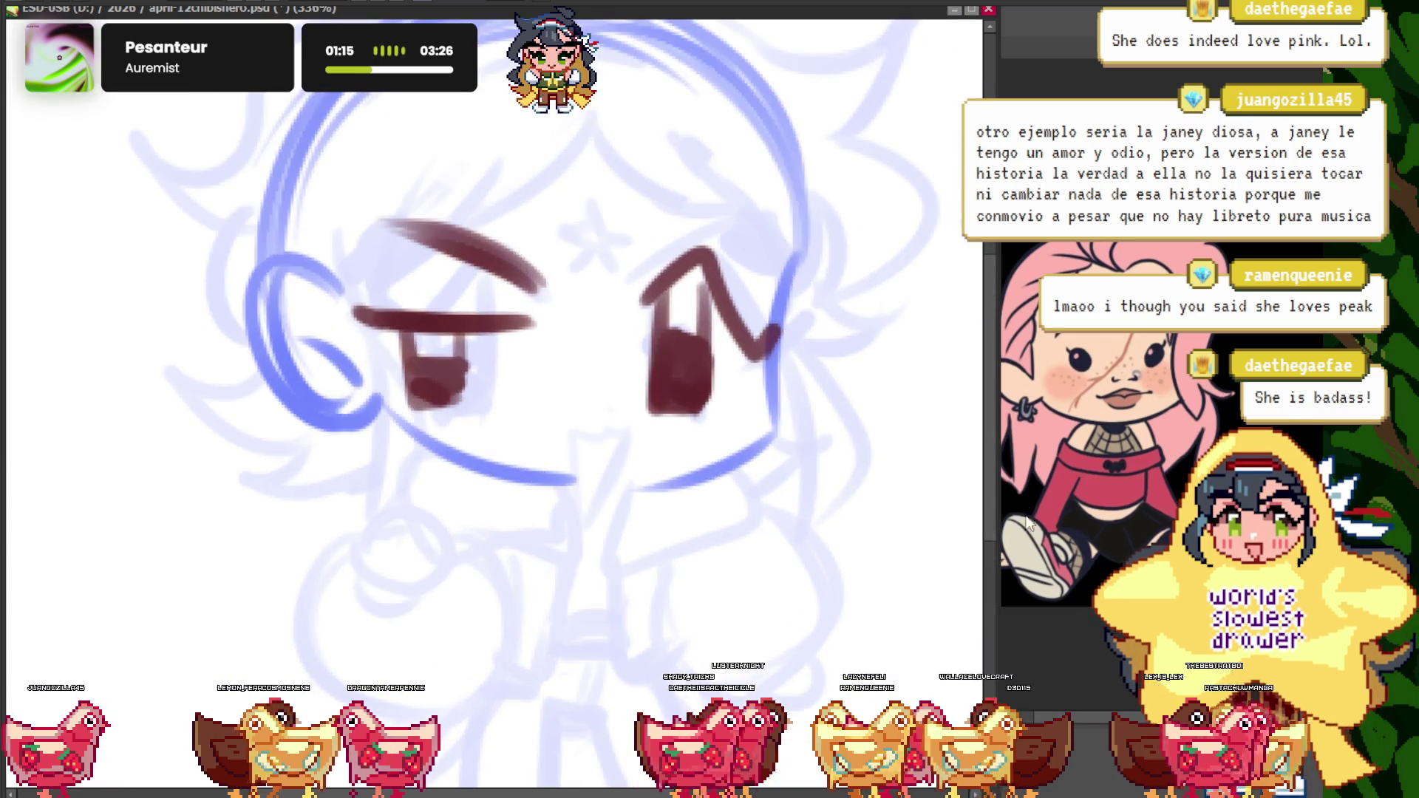
click(972, 474)
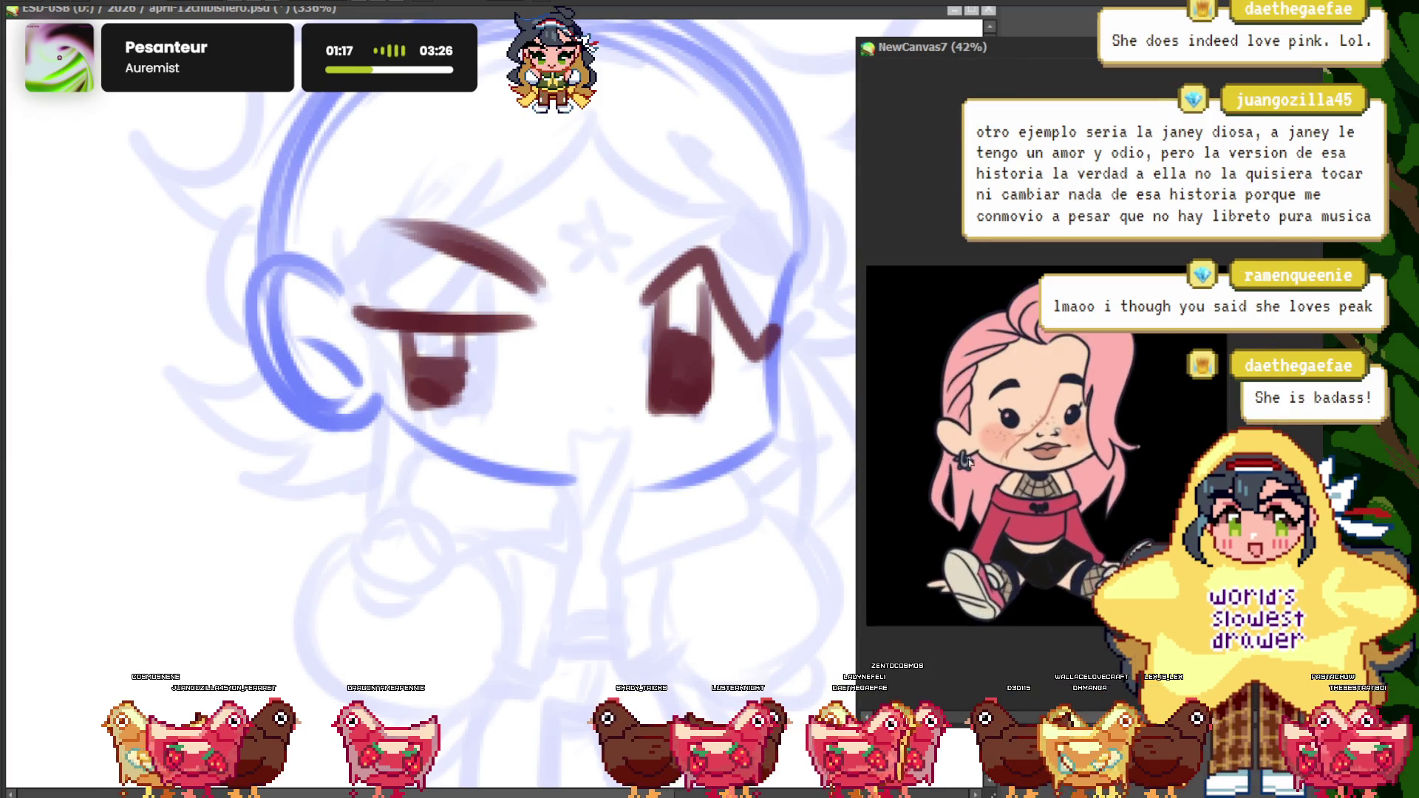
click(706, 470)
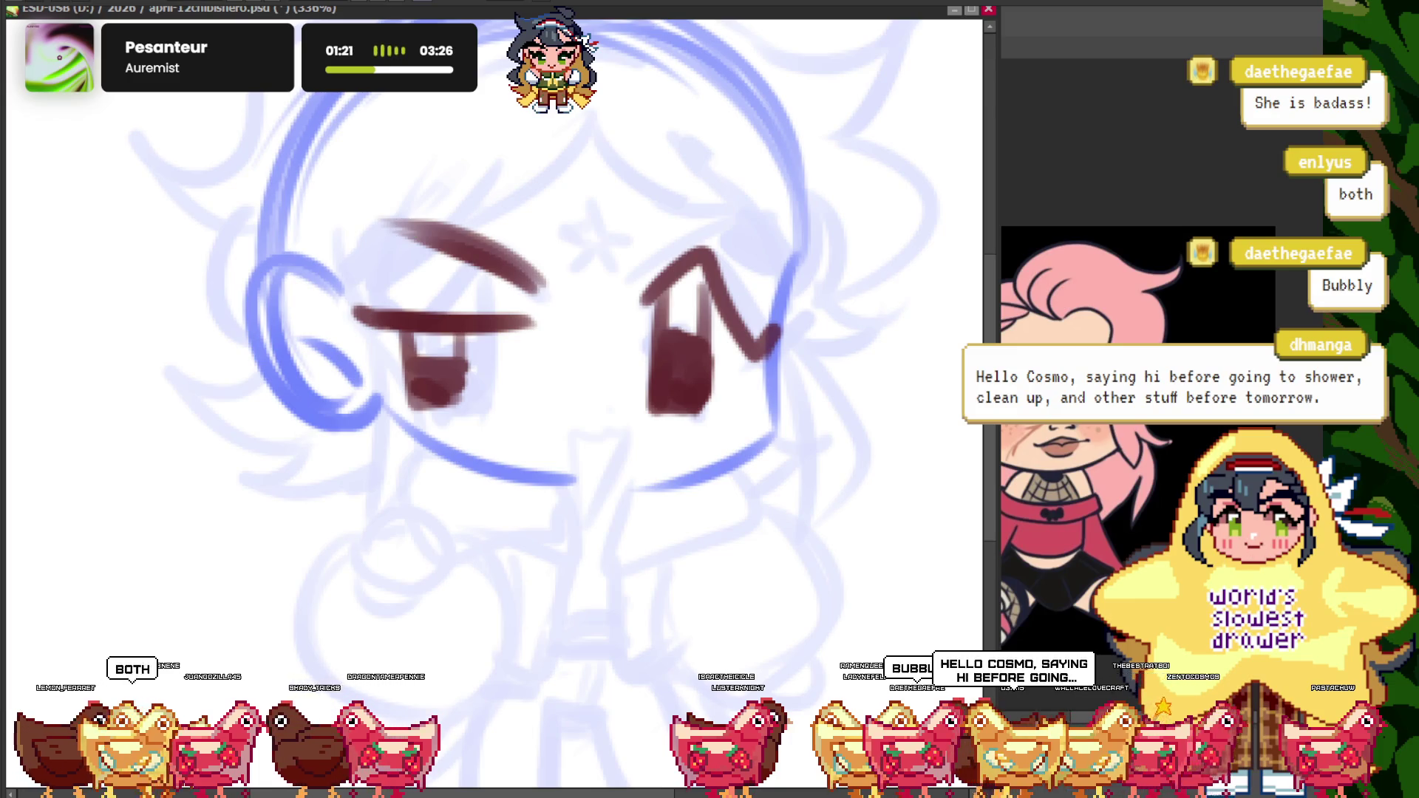
scroll(574, 317, down, 2)
scroll(573, 317, up, 2)
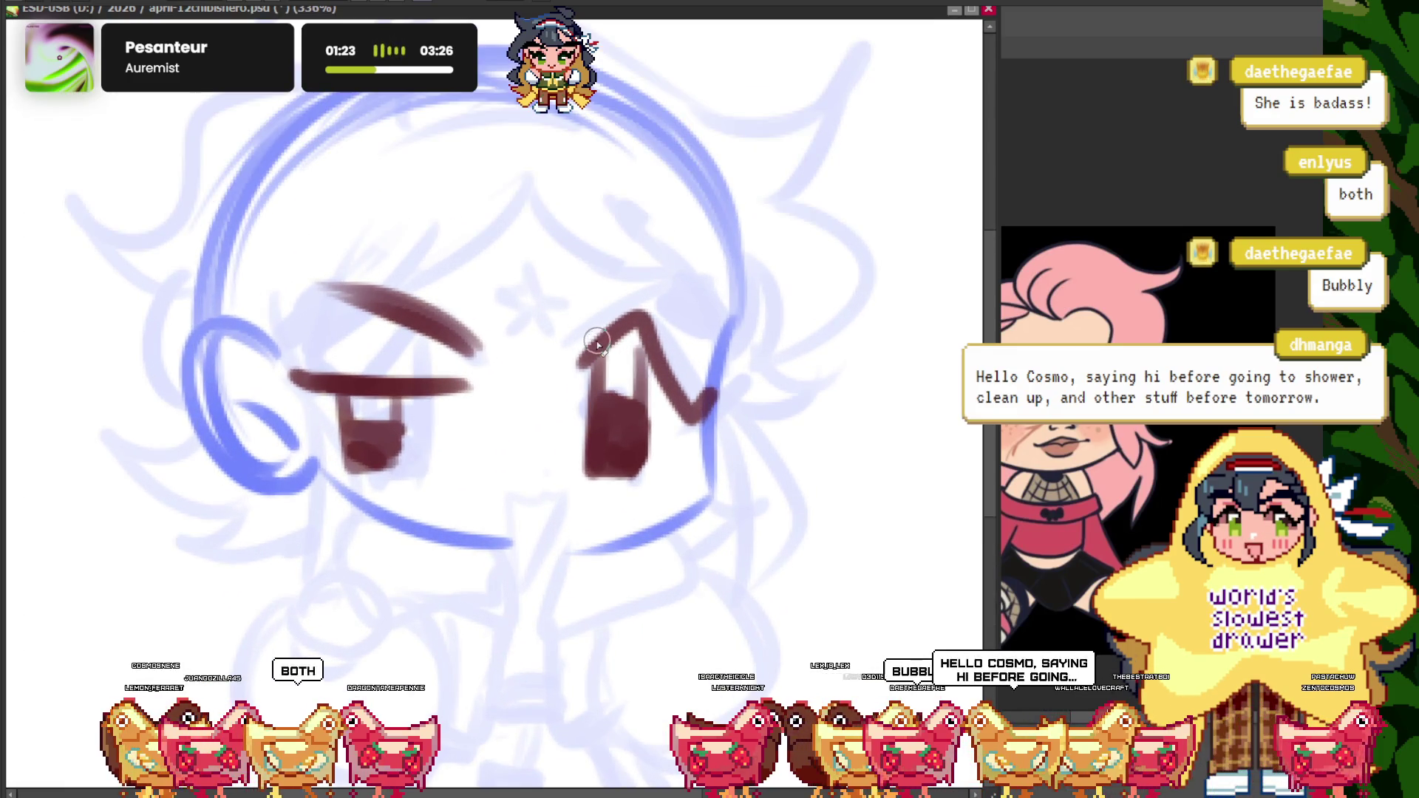
mouse_move(624, 434)
mouse_down()
mouse_move(618, 373)
mouse_move(649, 374)
mouse_move(526, 475)
mouse_up()
key(e)
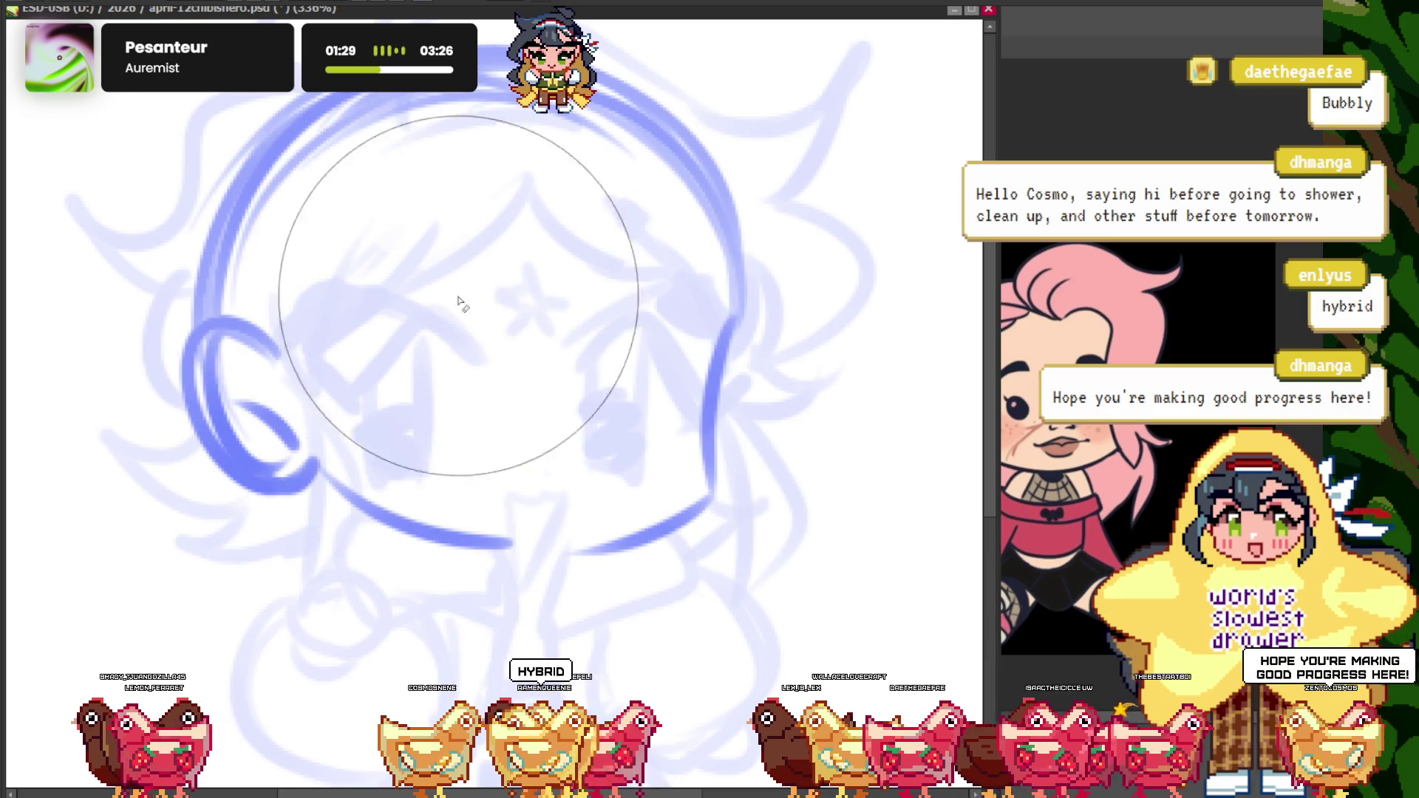
- Draw the inverted-V upper lid above the eye, redoing the first lid strokes
scroll(399, 367, up, 2)
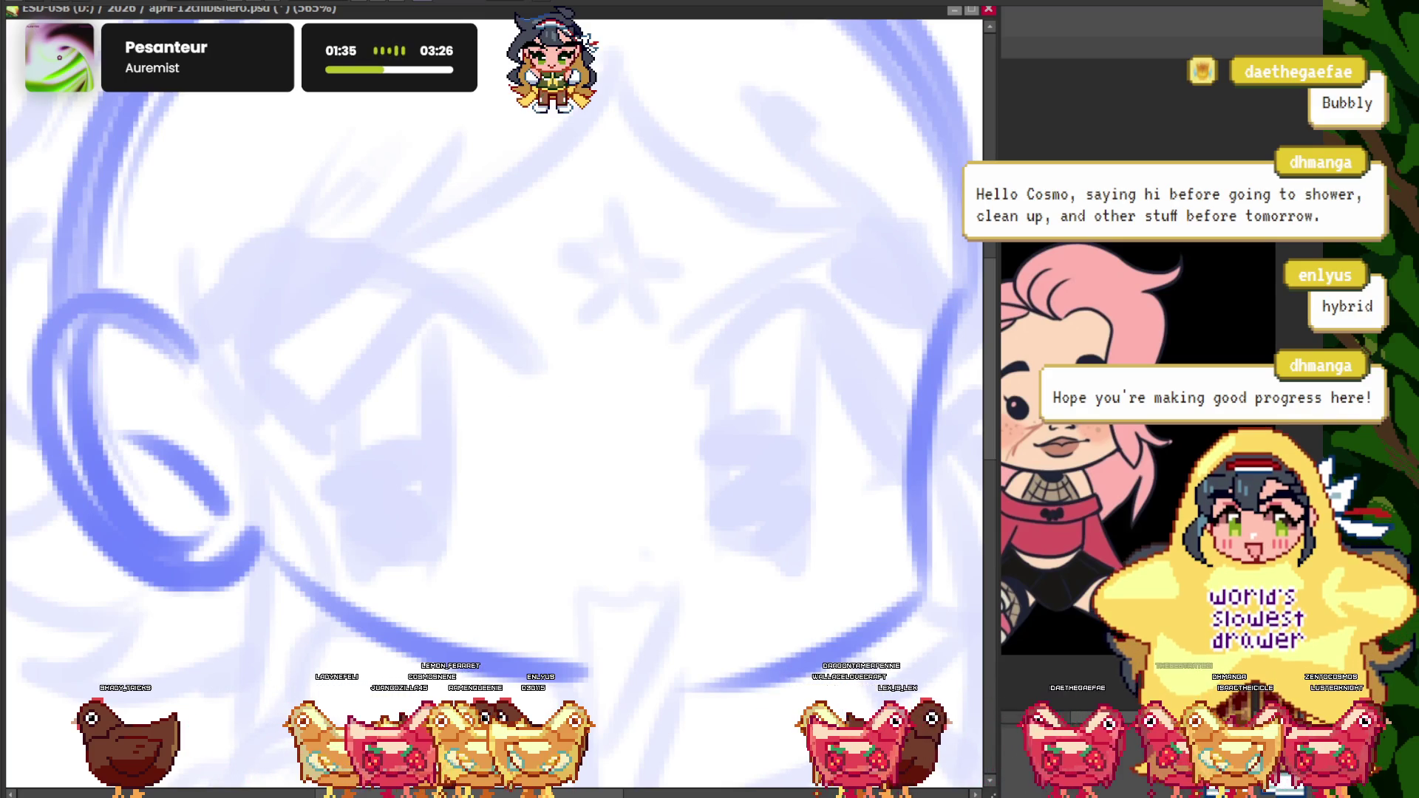
scroll(396, 254, up, 1)
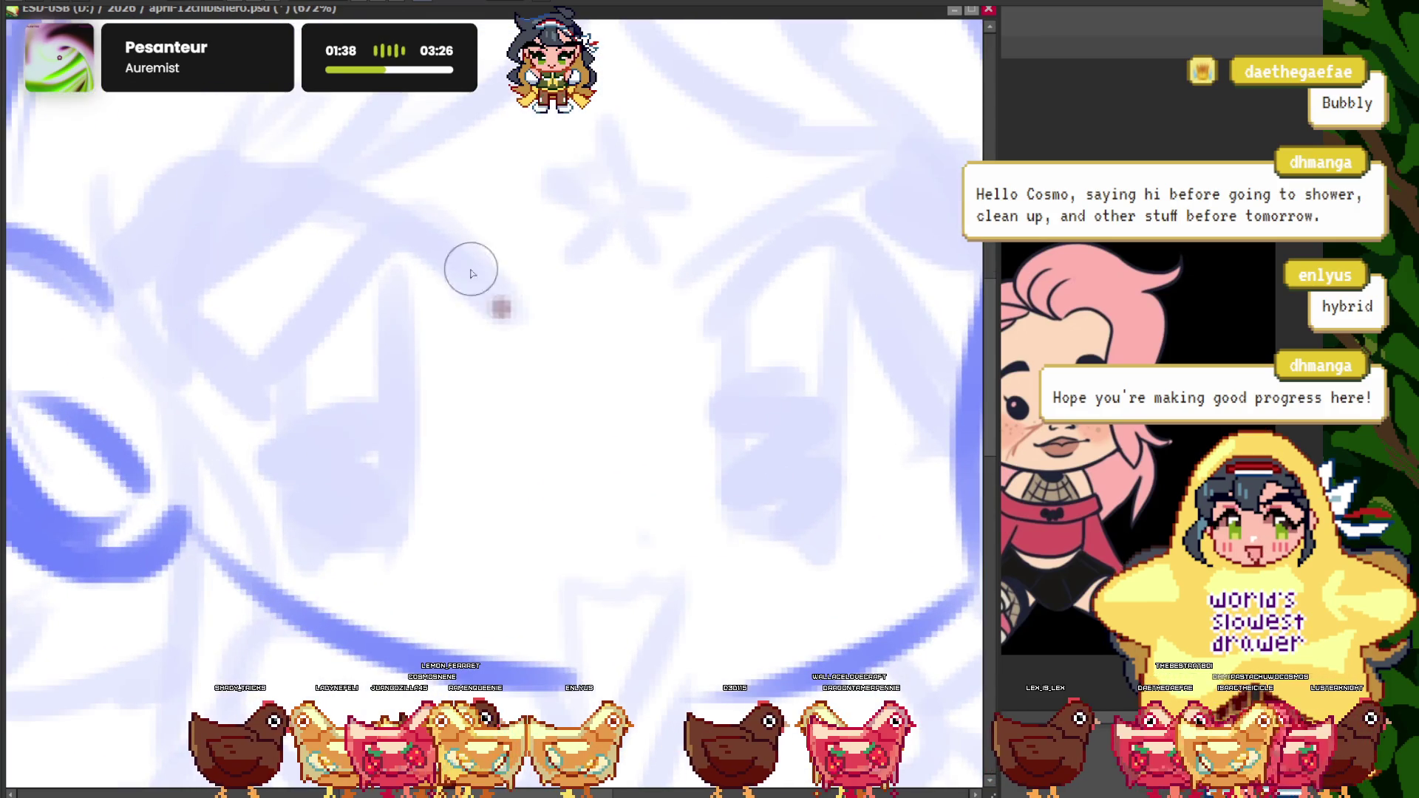
drag(508, 314, 238, 384)
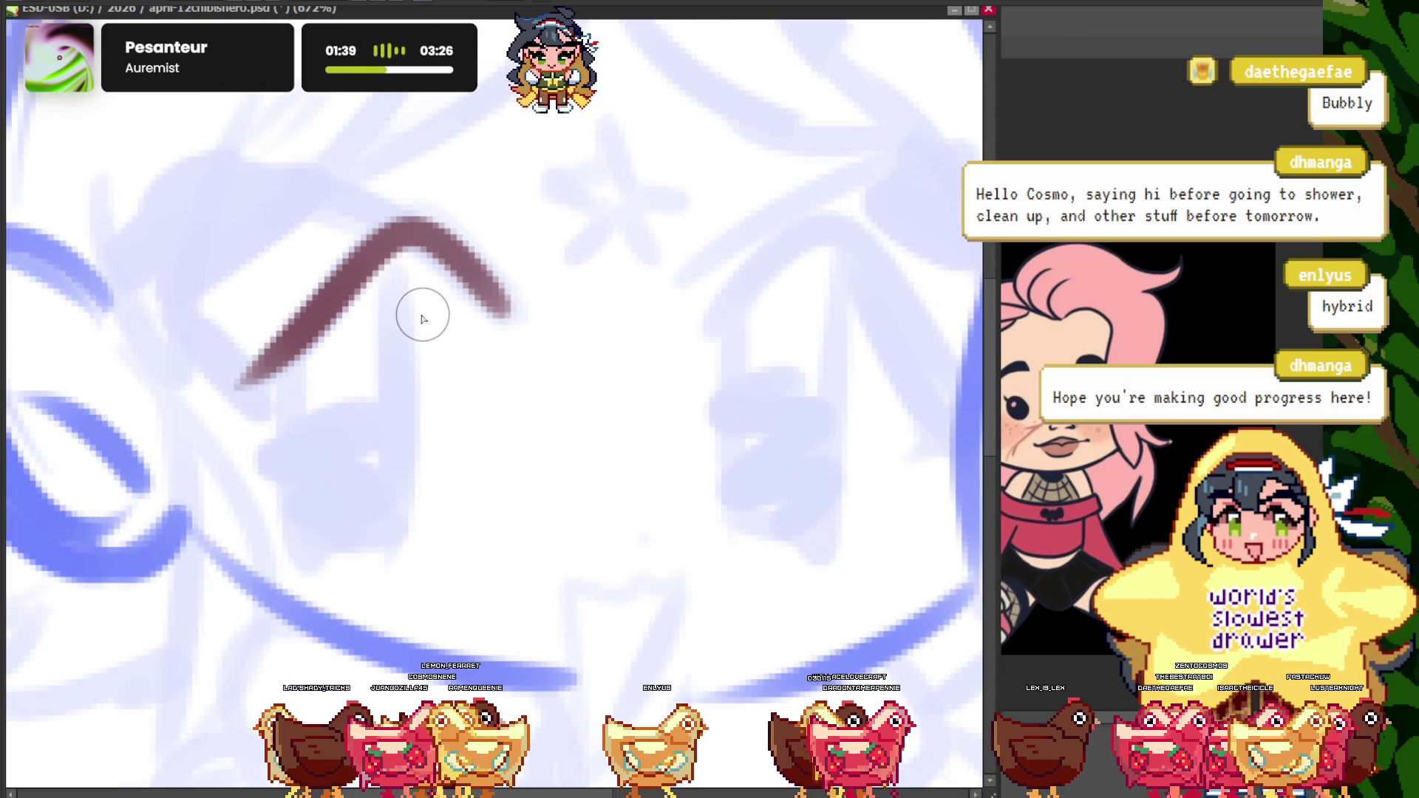
drag(527, 292, 203, 164)
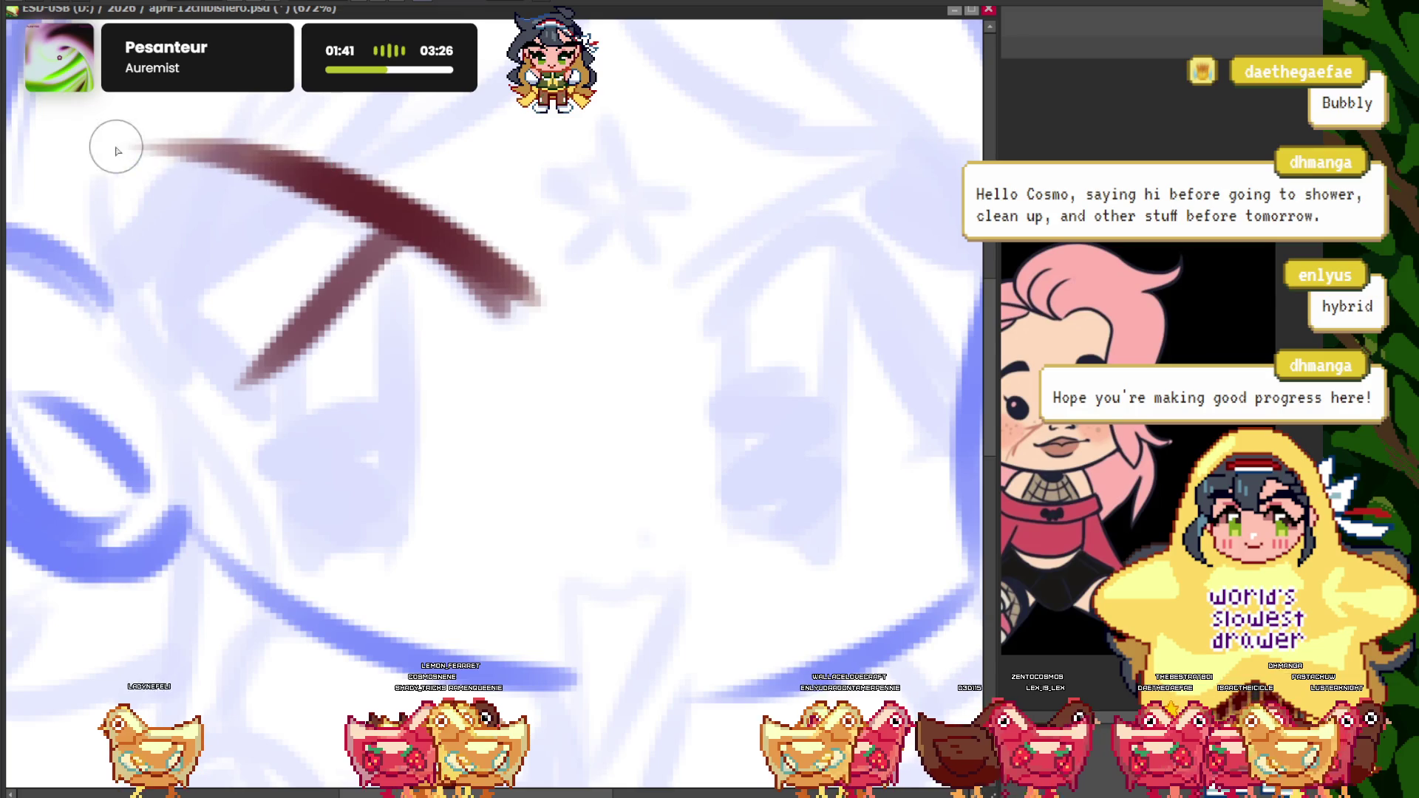
key(ctrl+z)
key(ctrl+z)
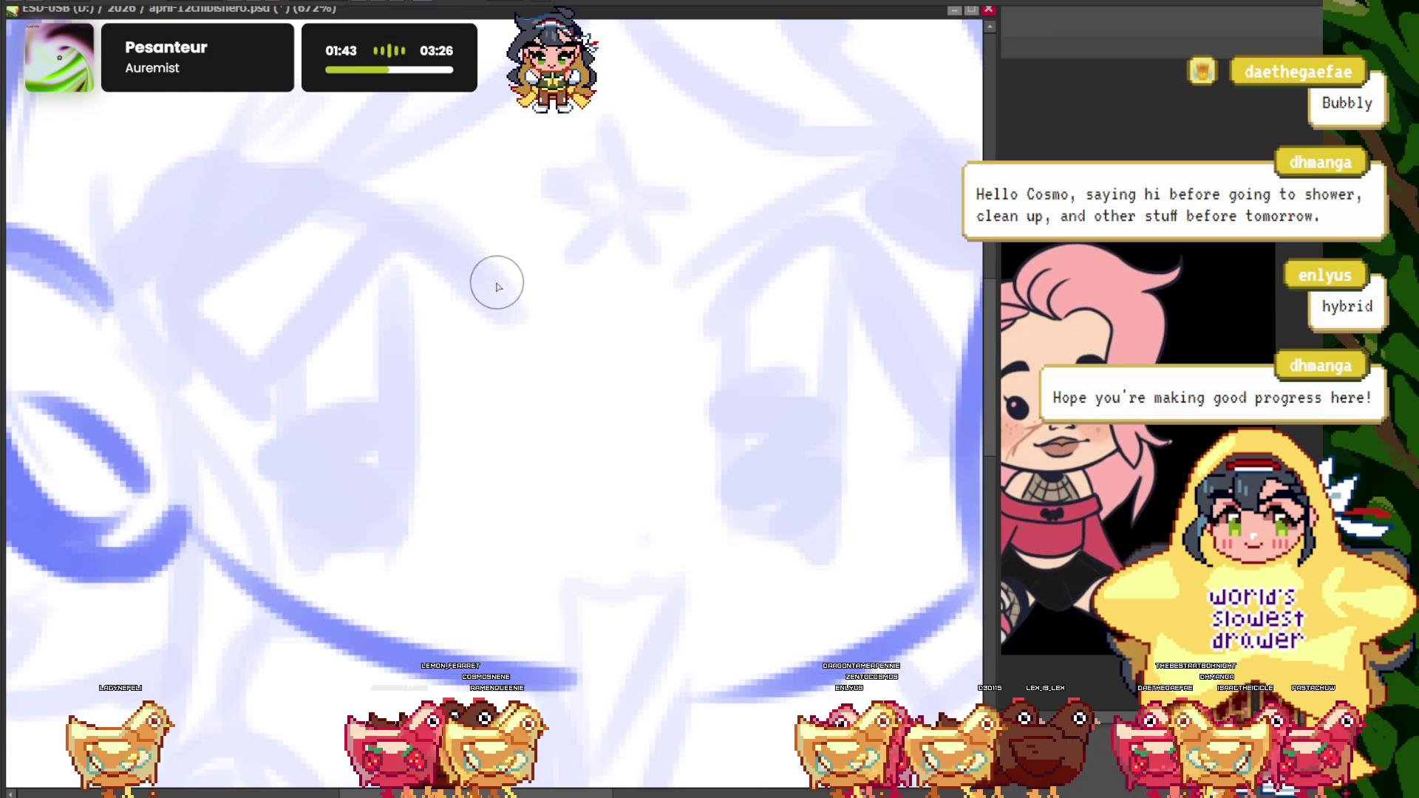
drag(177, 155, 497, 281)
mouse_move(218, 362)
mouse_down()
mouse_move(462, 280)
mouse_move(218, 377)
mouse_move(154, 282)
mouse_up()
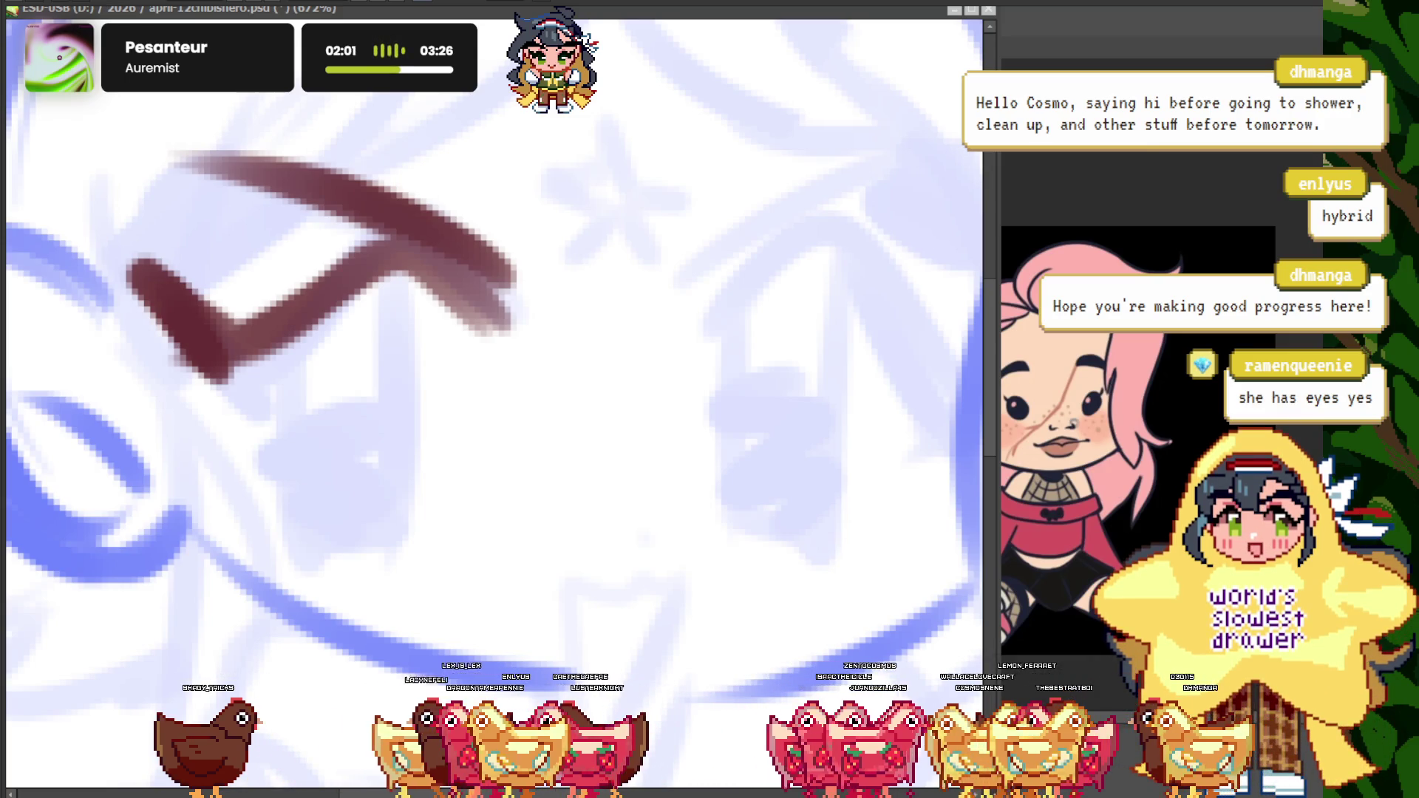
- Ink both vertical sides of the eye and fill its dark square pupil
scroll(494, 399, down, 3)
scroll(494, 400, up, 3)
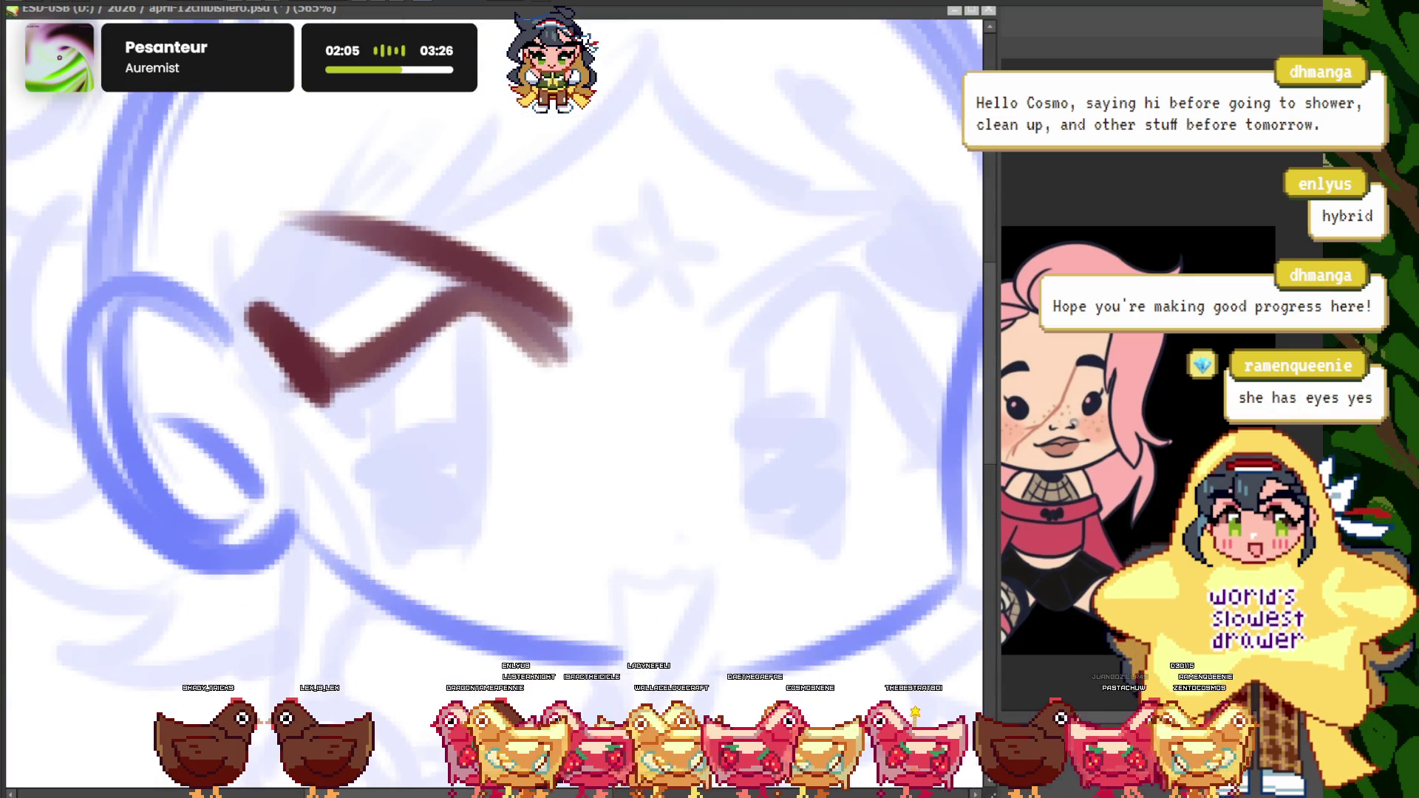
scroll(494, 399, down, 3)
scroll(494, 399, up, 2)
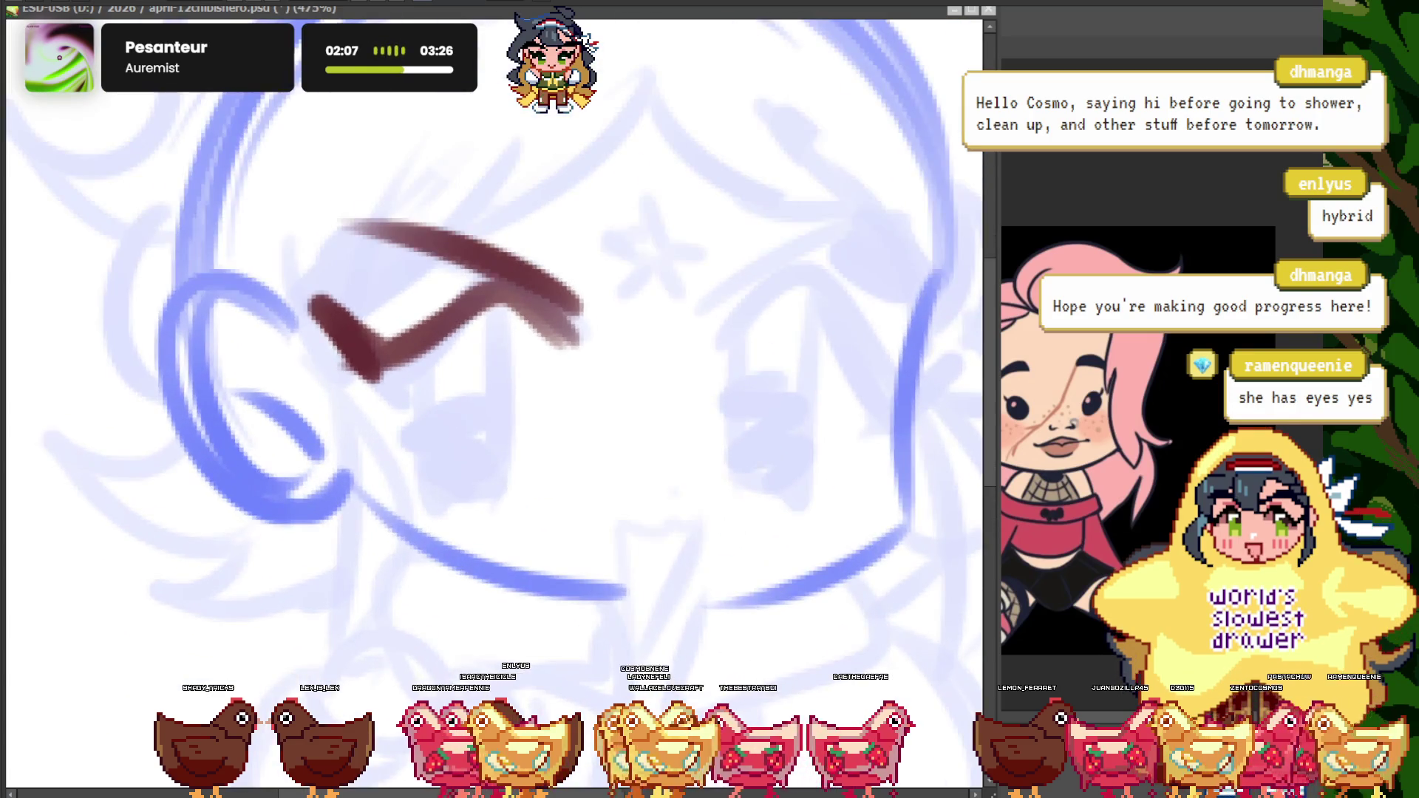
scroll(493, 400, up, 1)
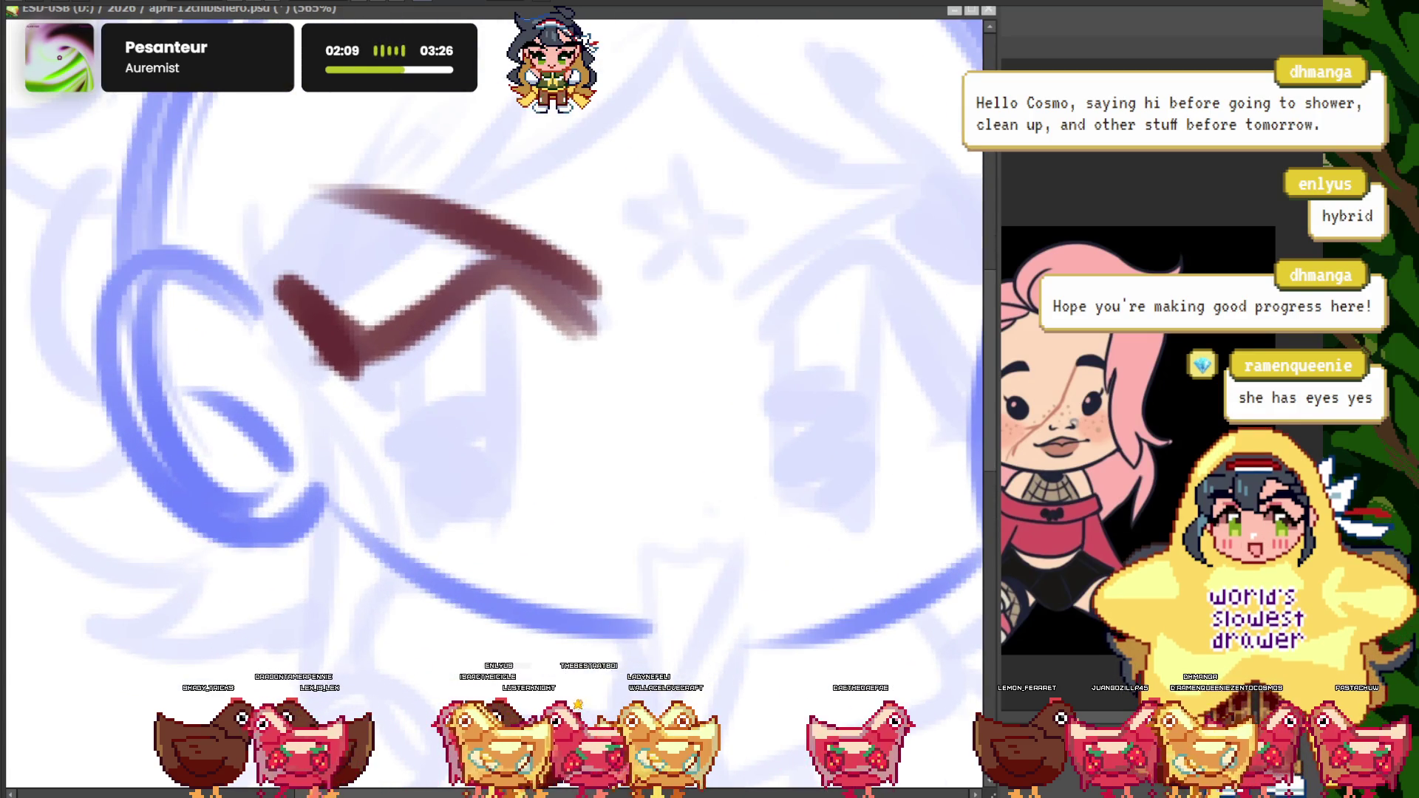
scroll(454, 309, up, 1)
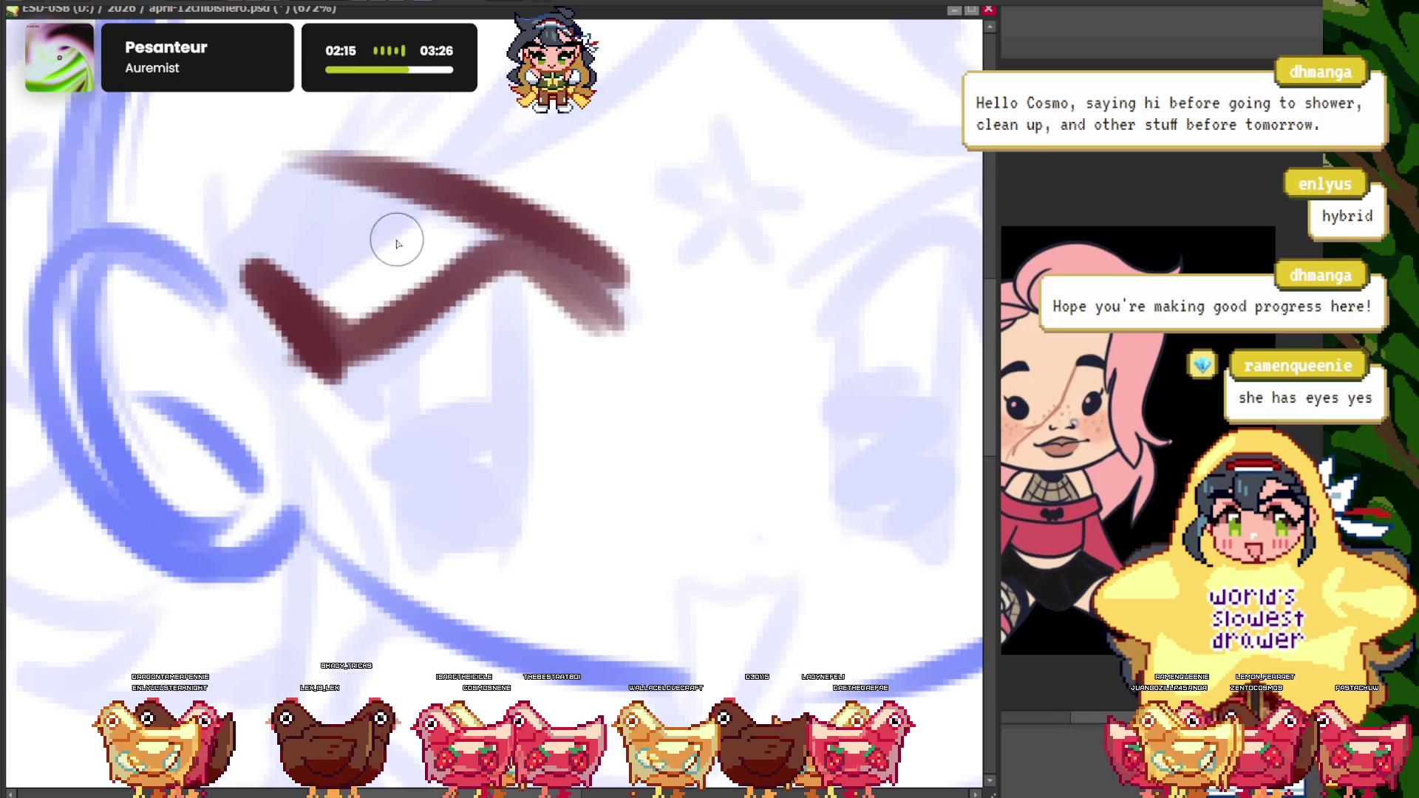
drag(510, 275, 489, 521)
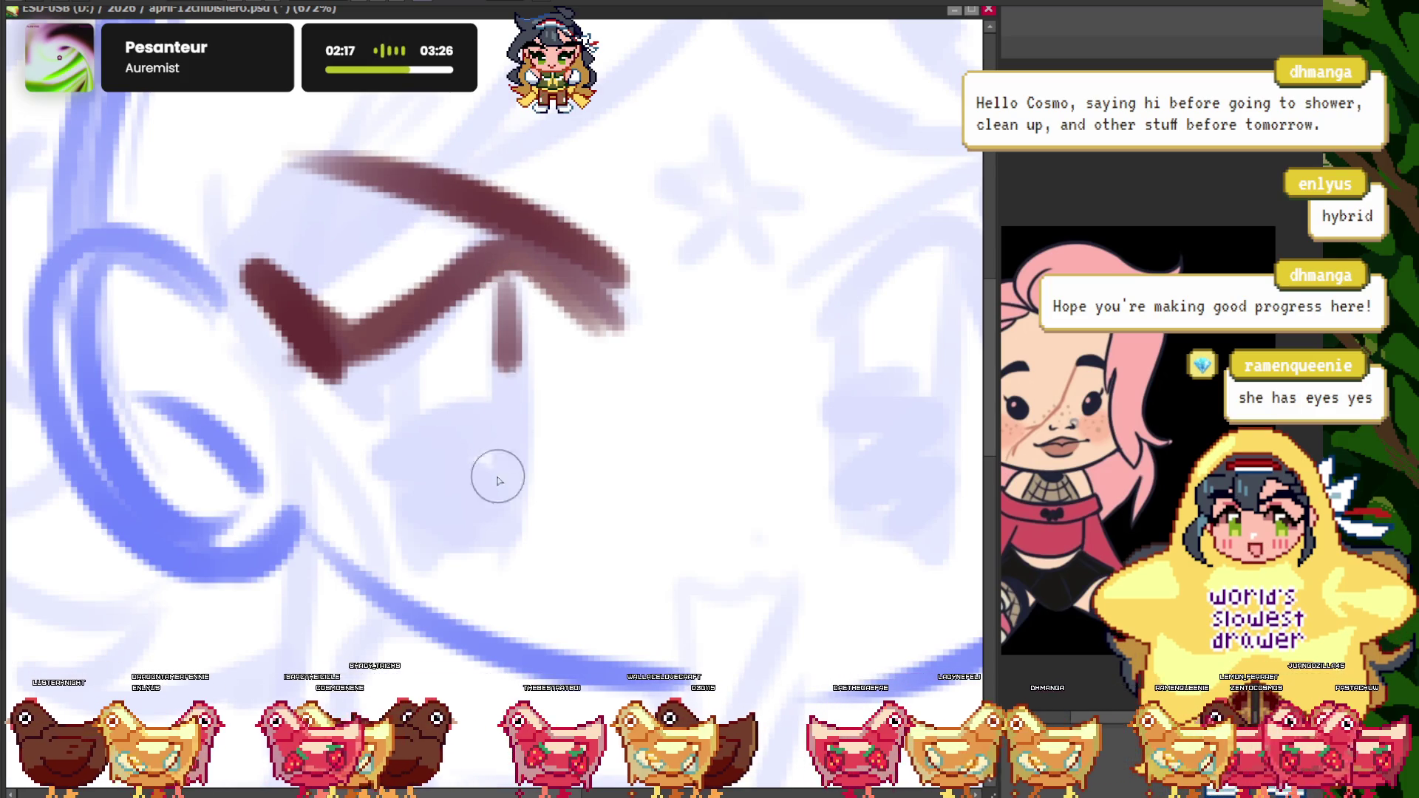
mouse_move(401, 344)
mouse_down()
mouse_move(383, 534)
mouse_move(502, 444)
mouse_up()
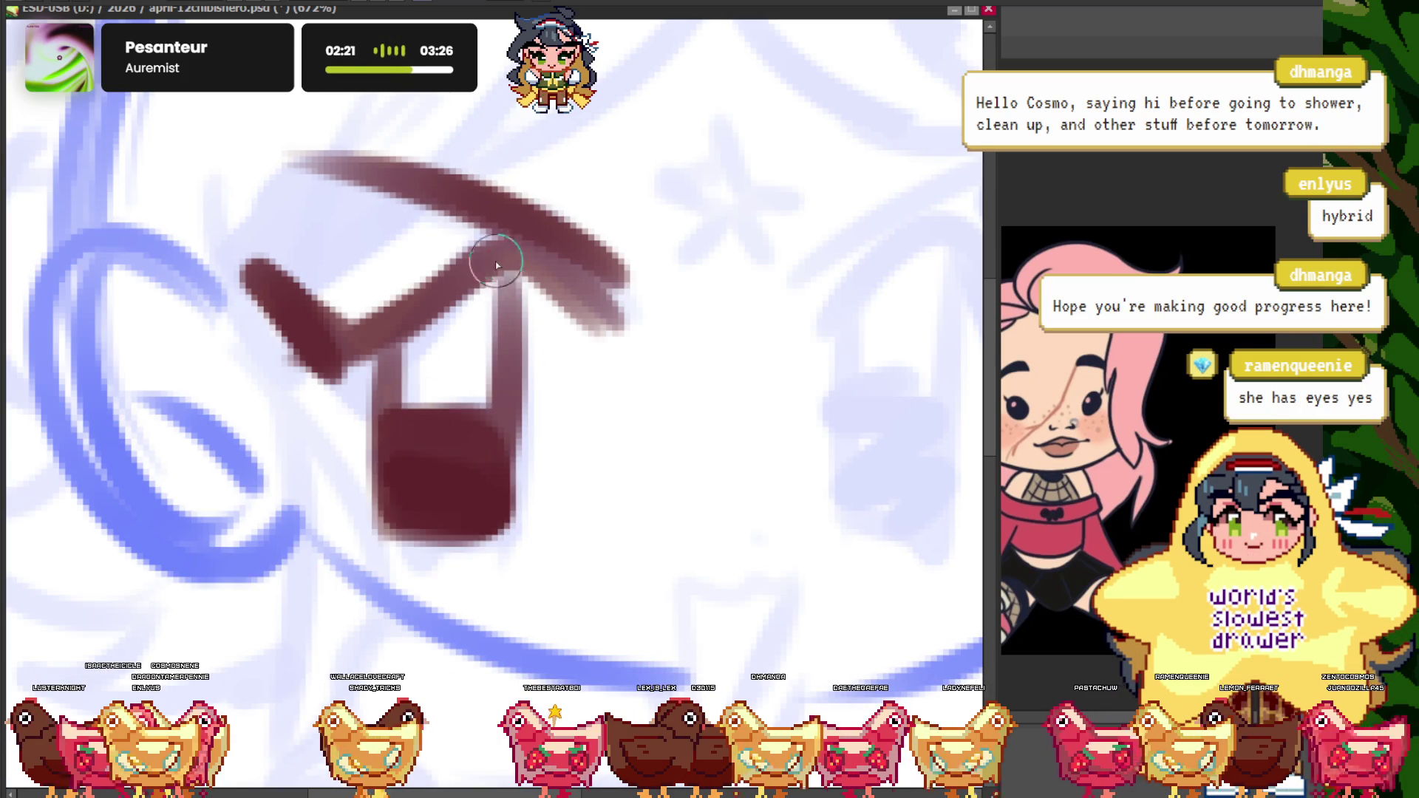
drag(495, 260, 482, 393)
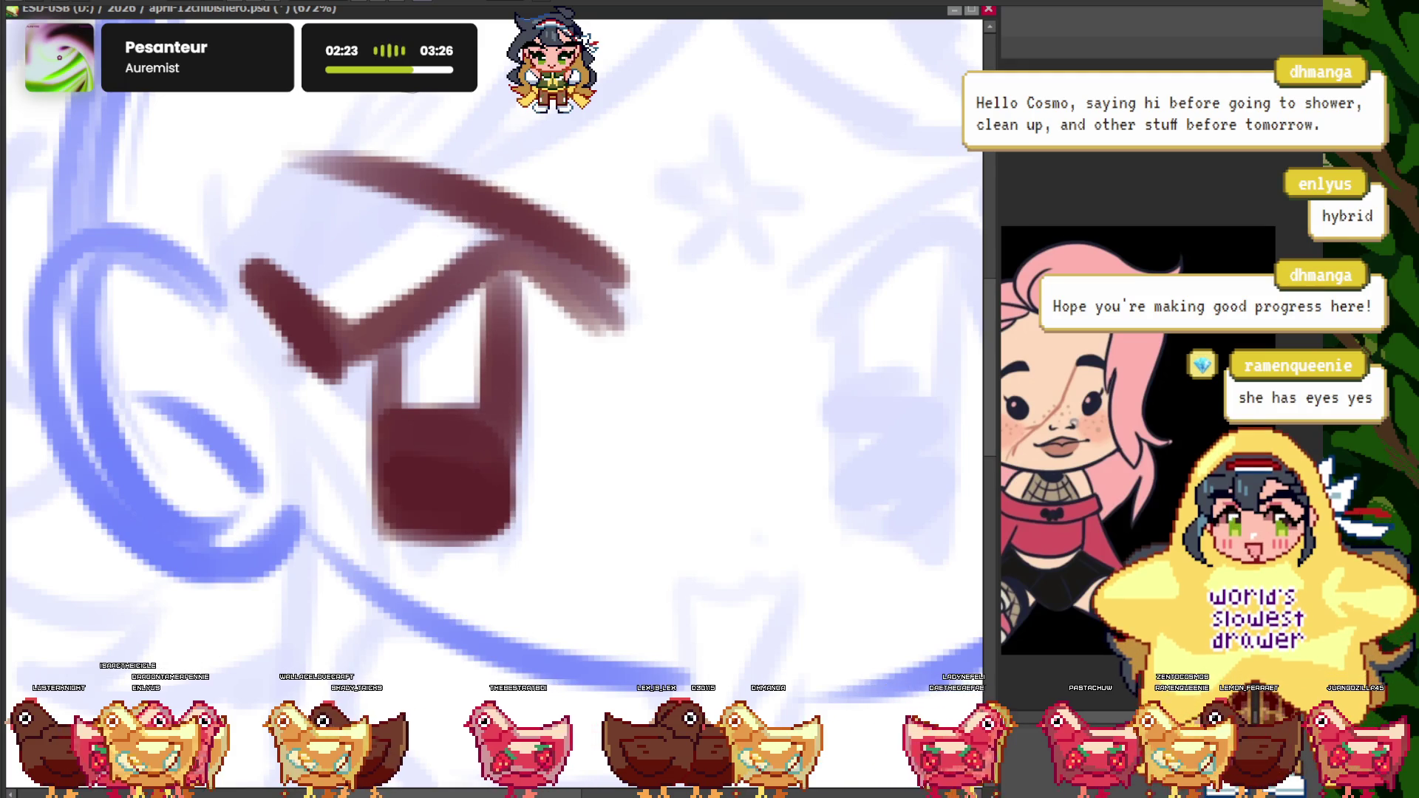
- Draw the other brown eyebrow
scroll(318, 318, down, 3)
scroll(336, 307, up, 4)
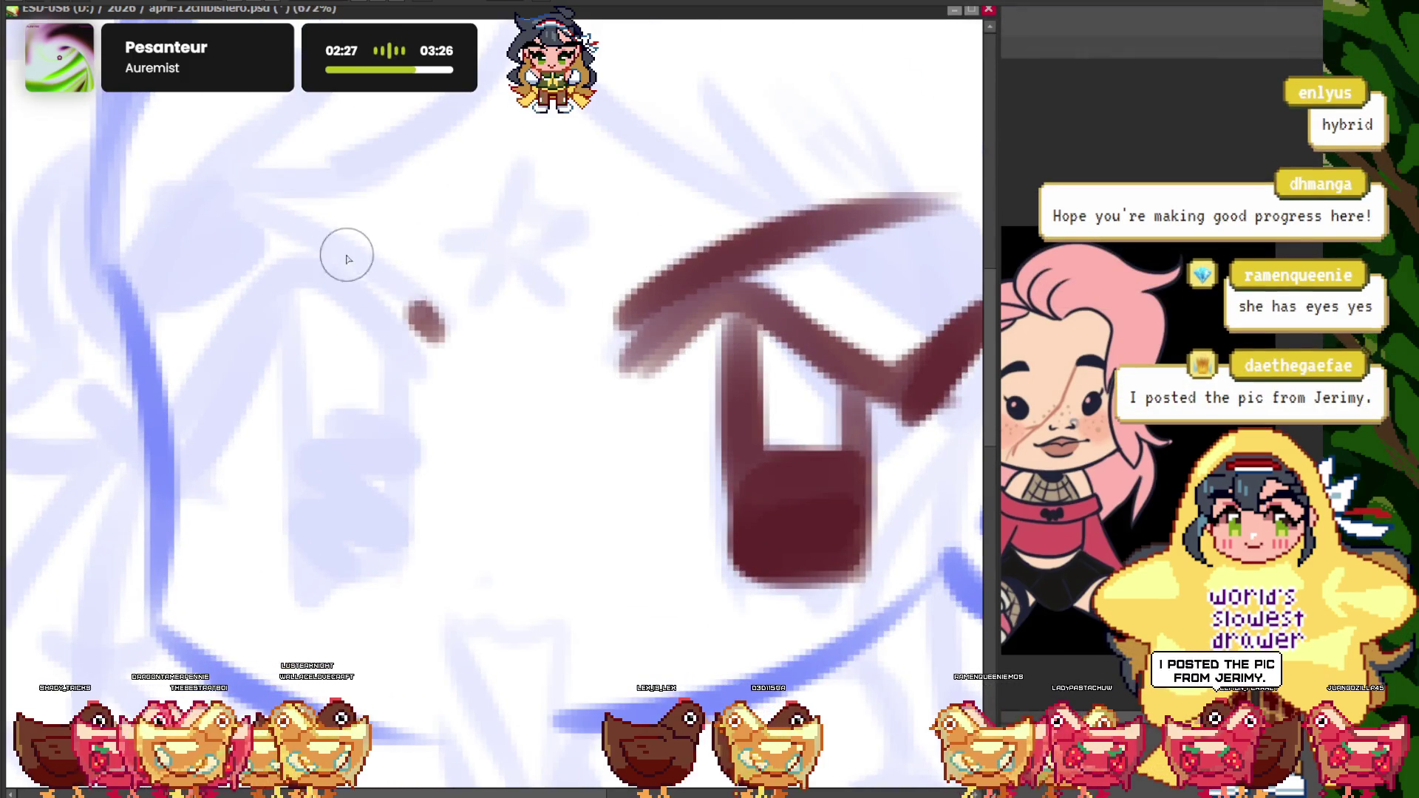
drag(192, 196, 429, 325)
scroll(399, 317, down, 1)
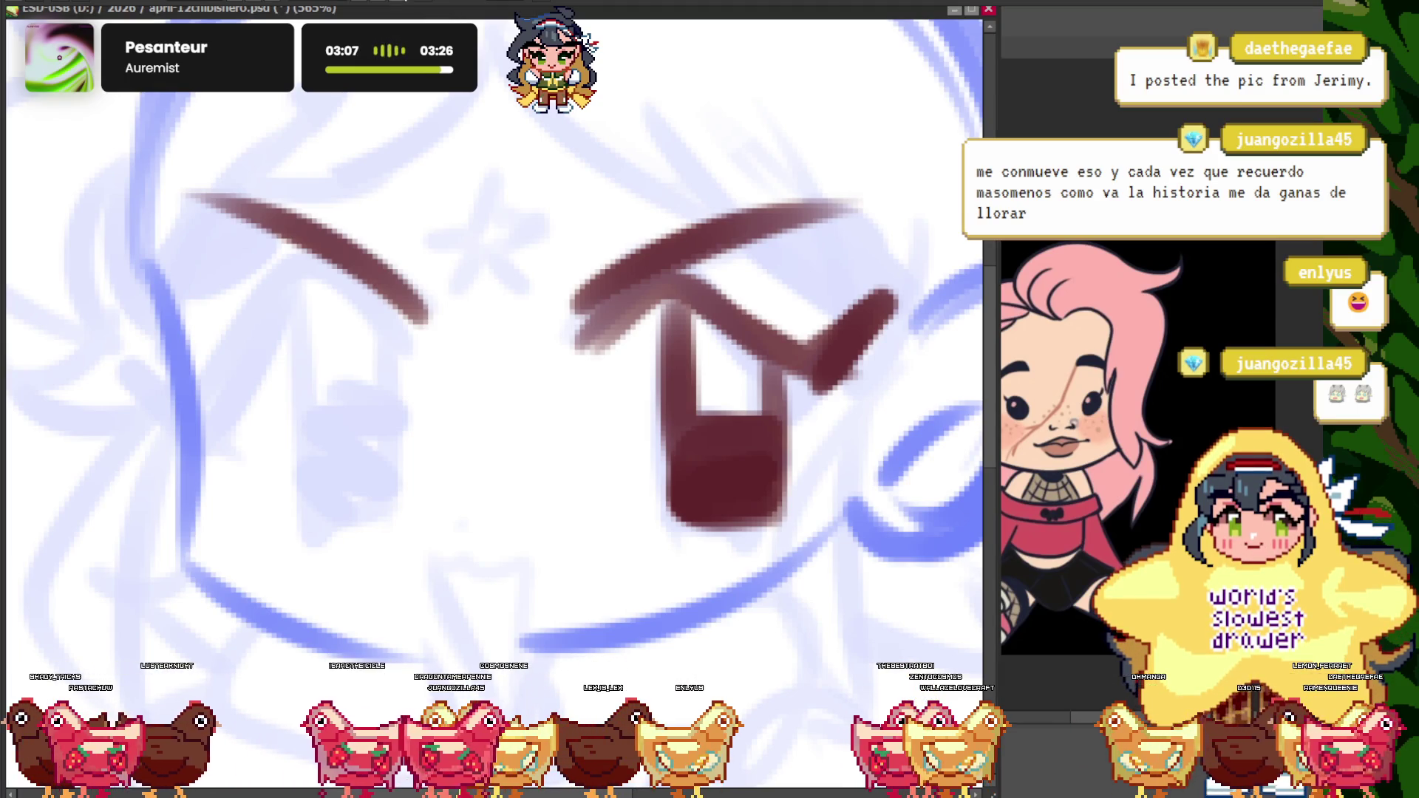
- Mirror the view, zoom onto the left eye, and redraw its eyebrow as a clean arc
scroll(295, 276, down, 3)
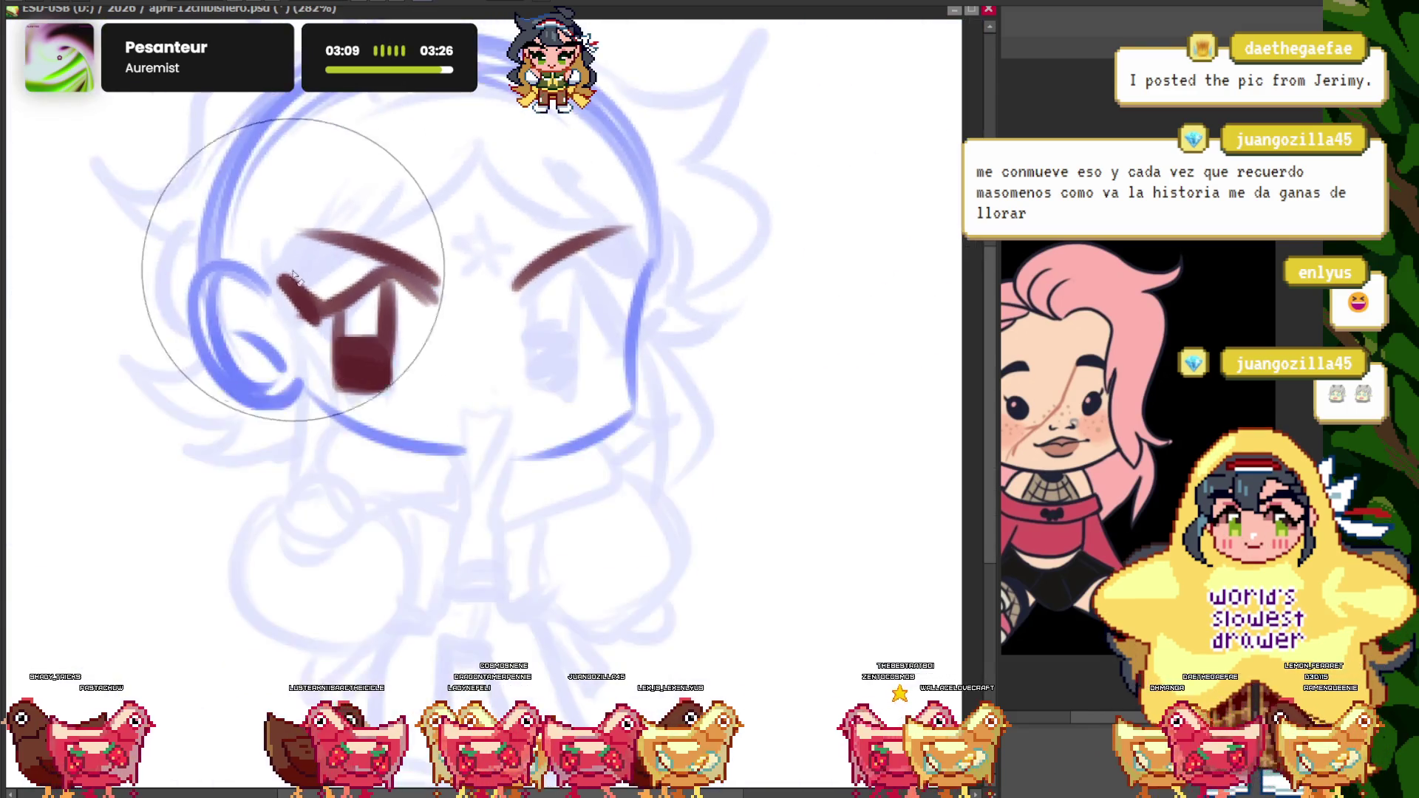
scroll(294, 270, up, 2)
key(h)
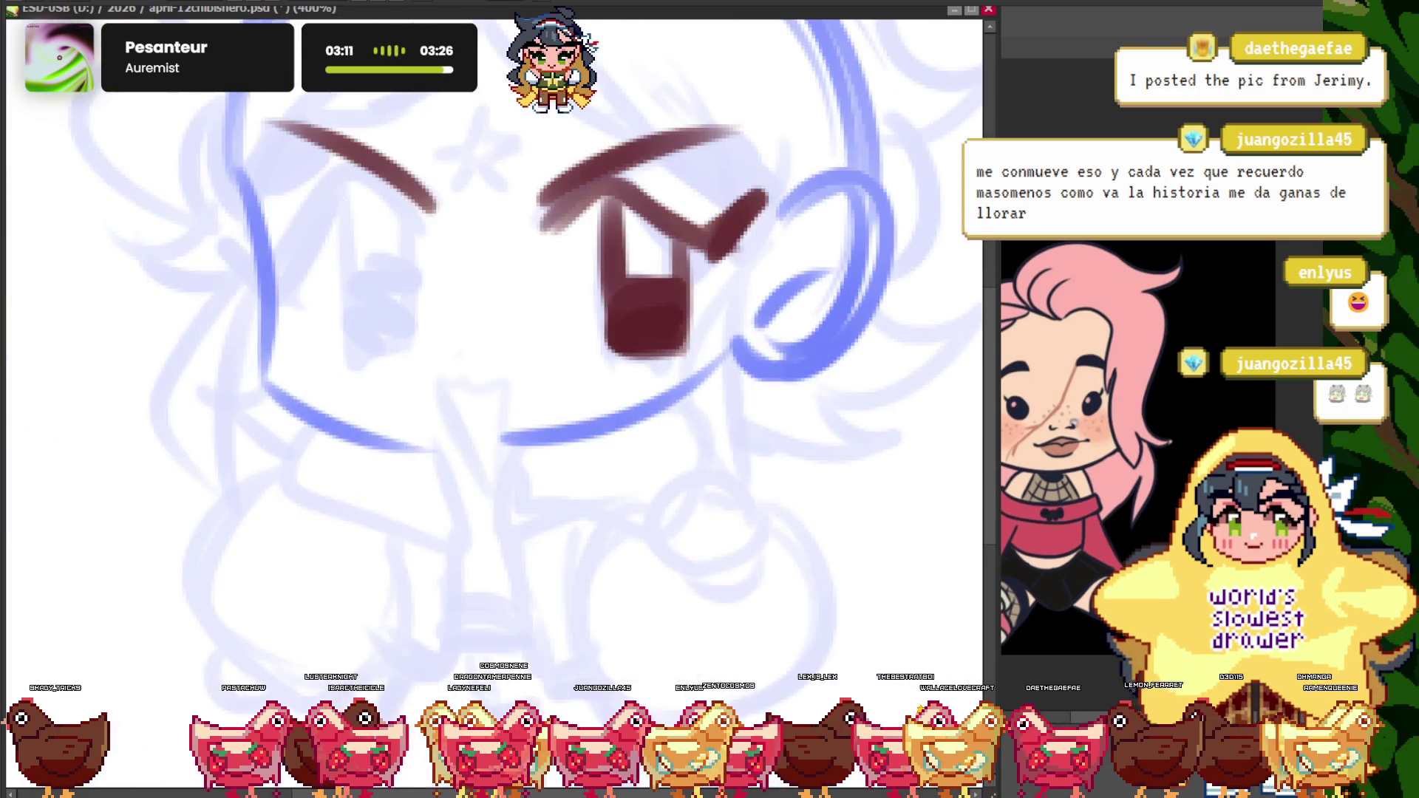
scroll(374, 246, up, 1)
scroll(393, 279, up, 1)
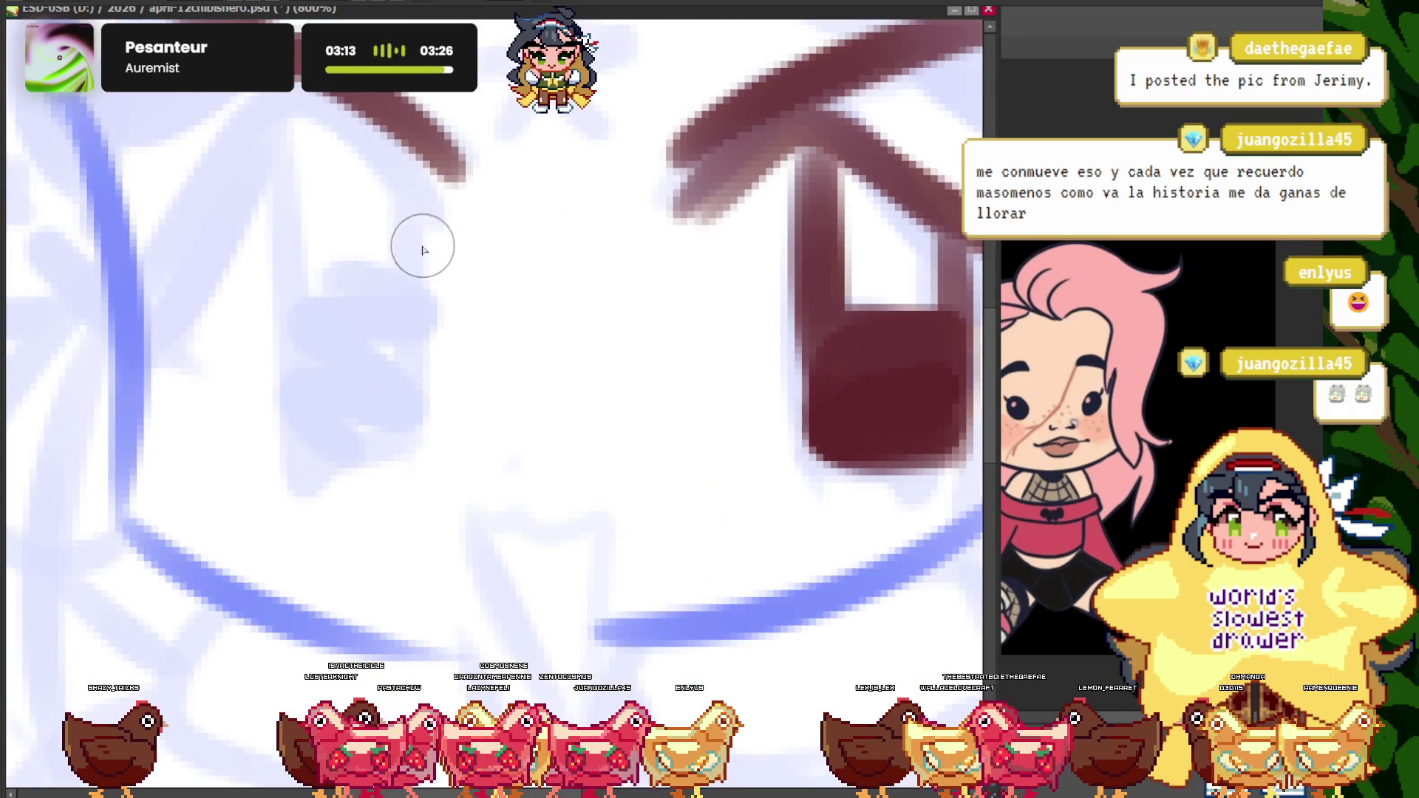
drag(423, 250, 372, 245)
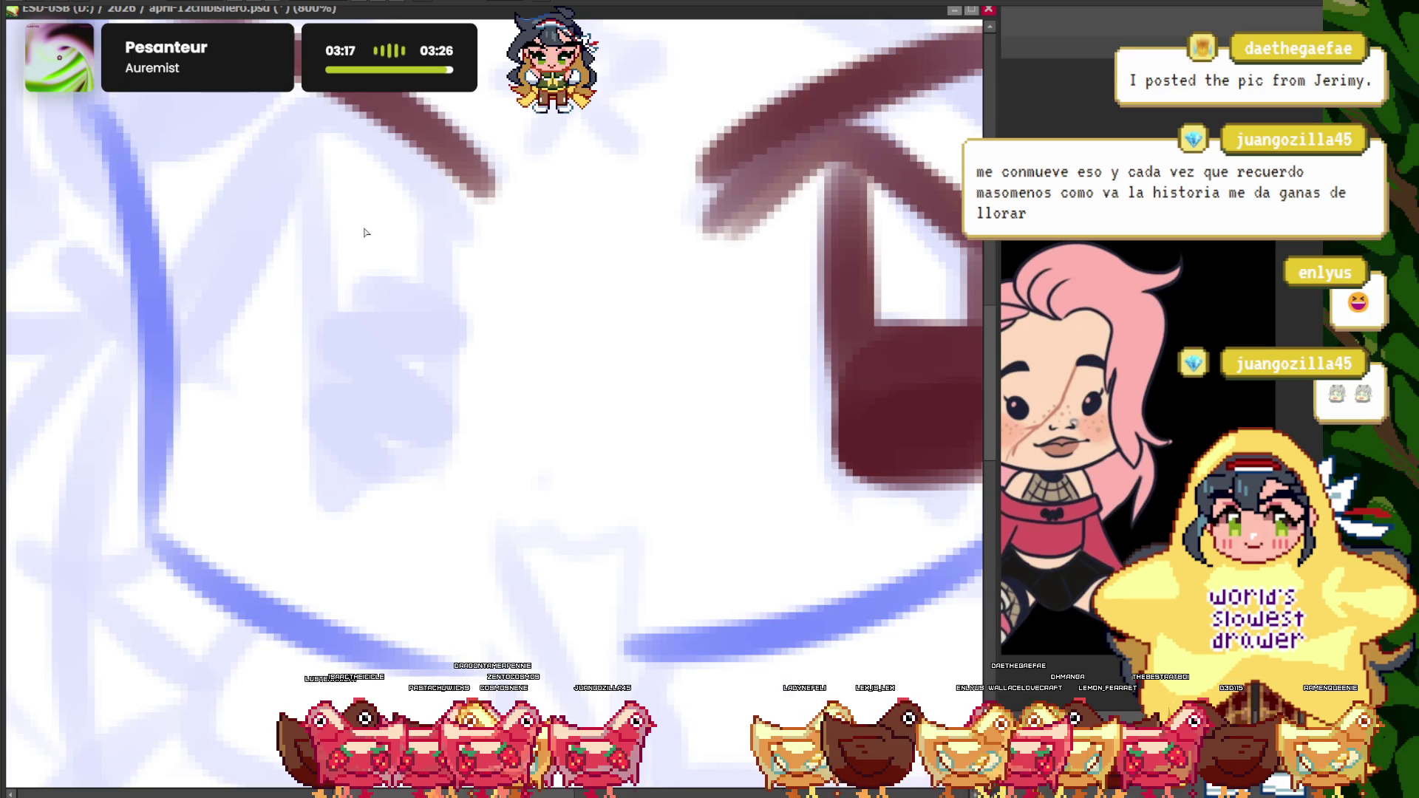
scroll(311, 247, down, 1)
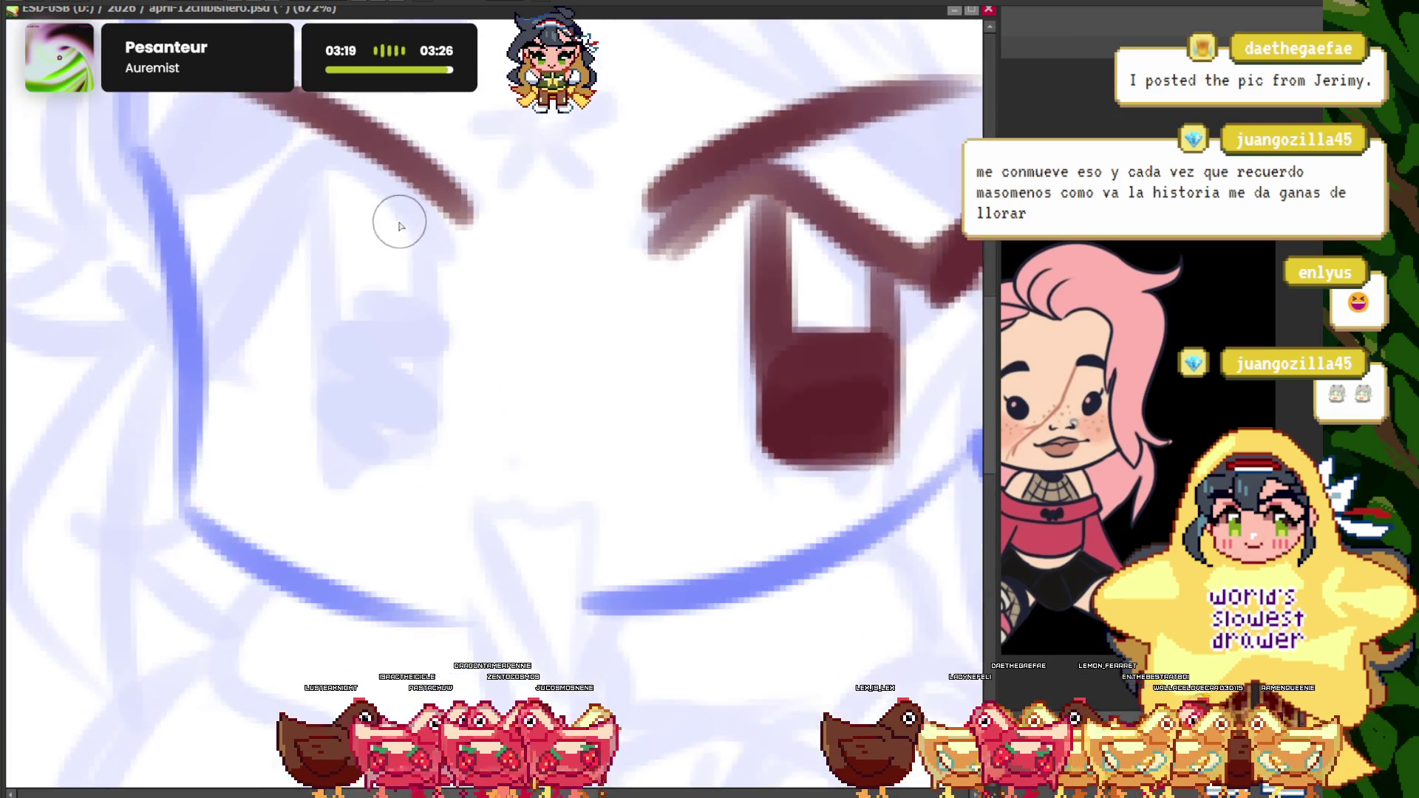
drag(397, 216, 277, 210)
drag(122, 240, 207, 355)
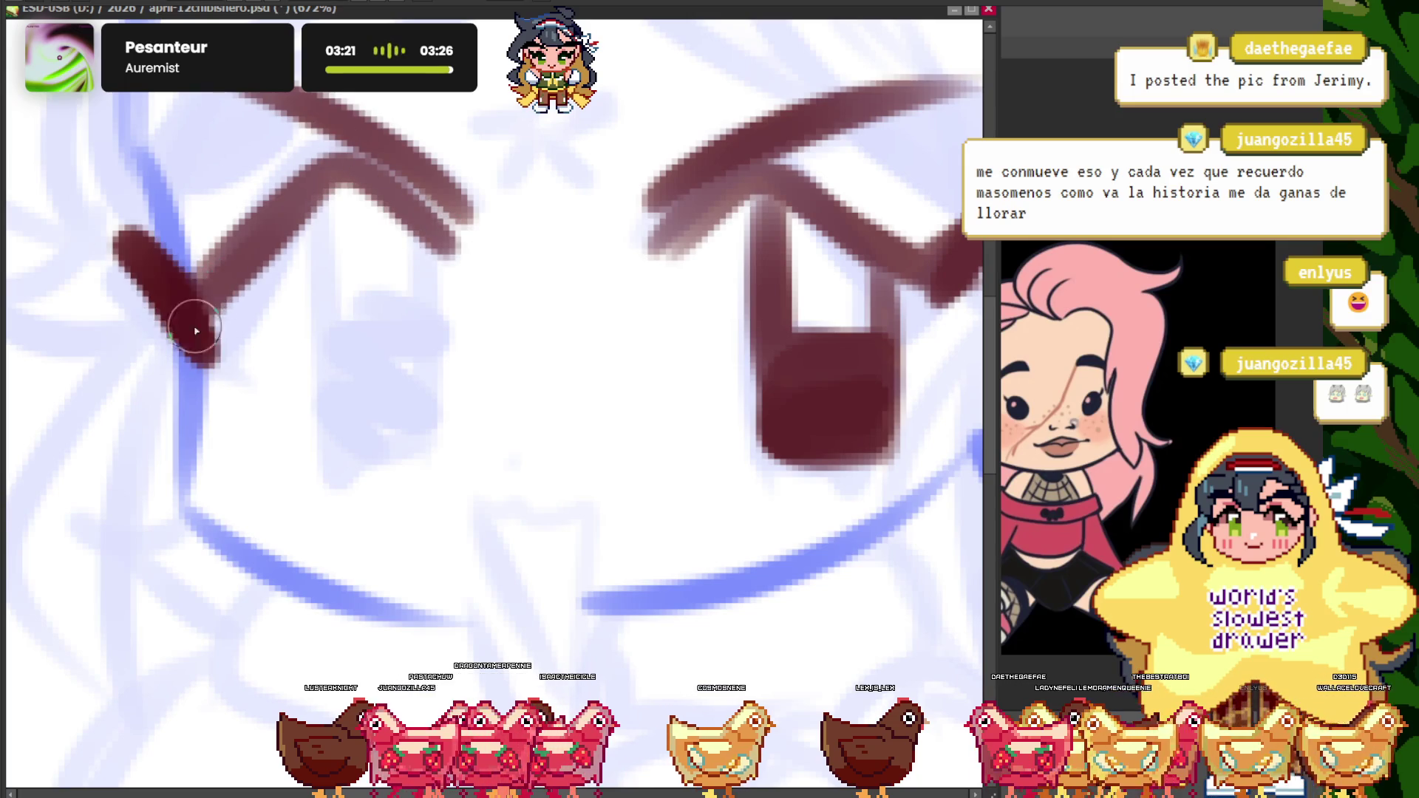
click(152, 292)
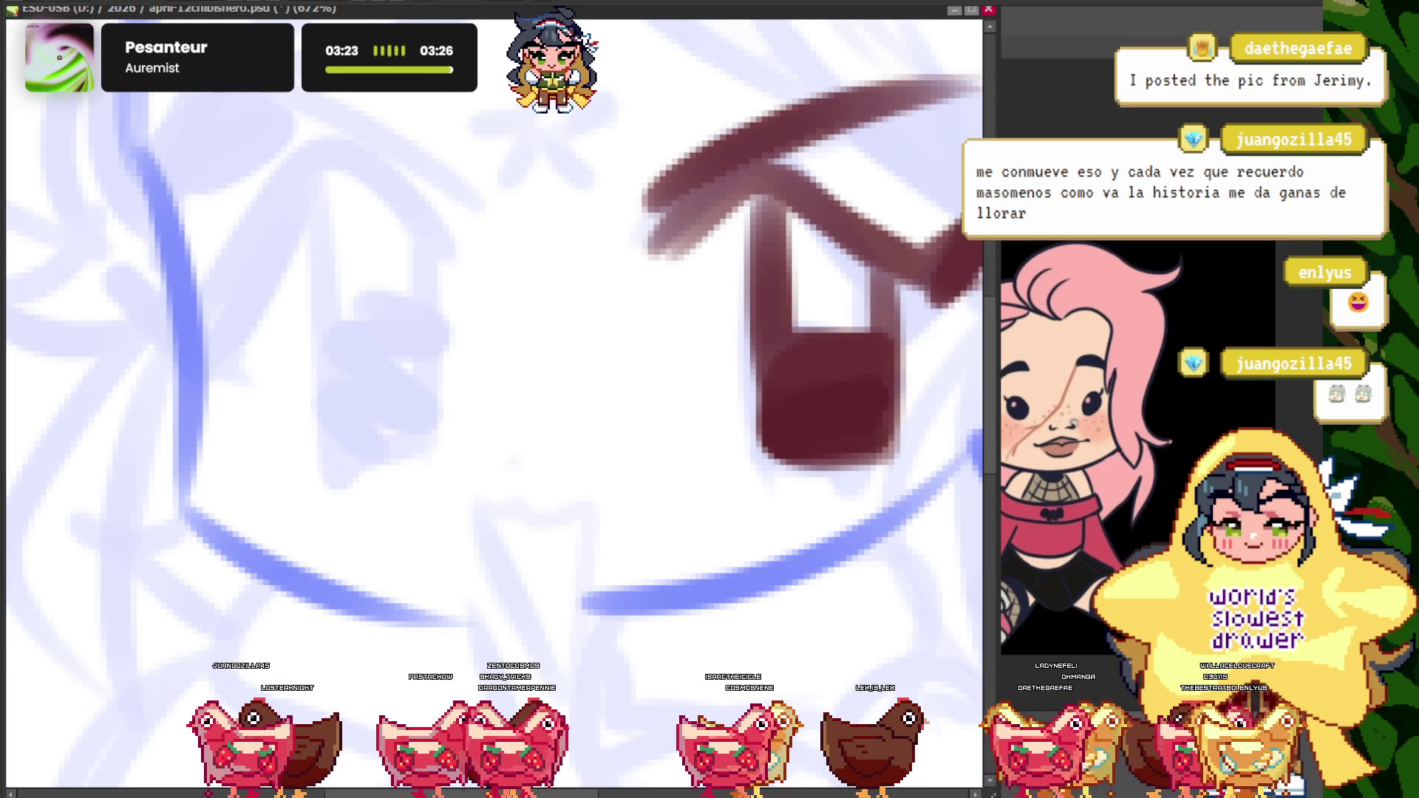
drag(473, 235, 172, 112)
- Ink the left eye's inverted-V lid, sides and dark square pupil, then switch to the eraser
drag(449, 272, 193, 336)
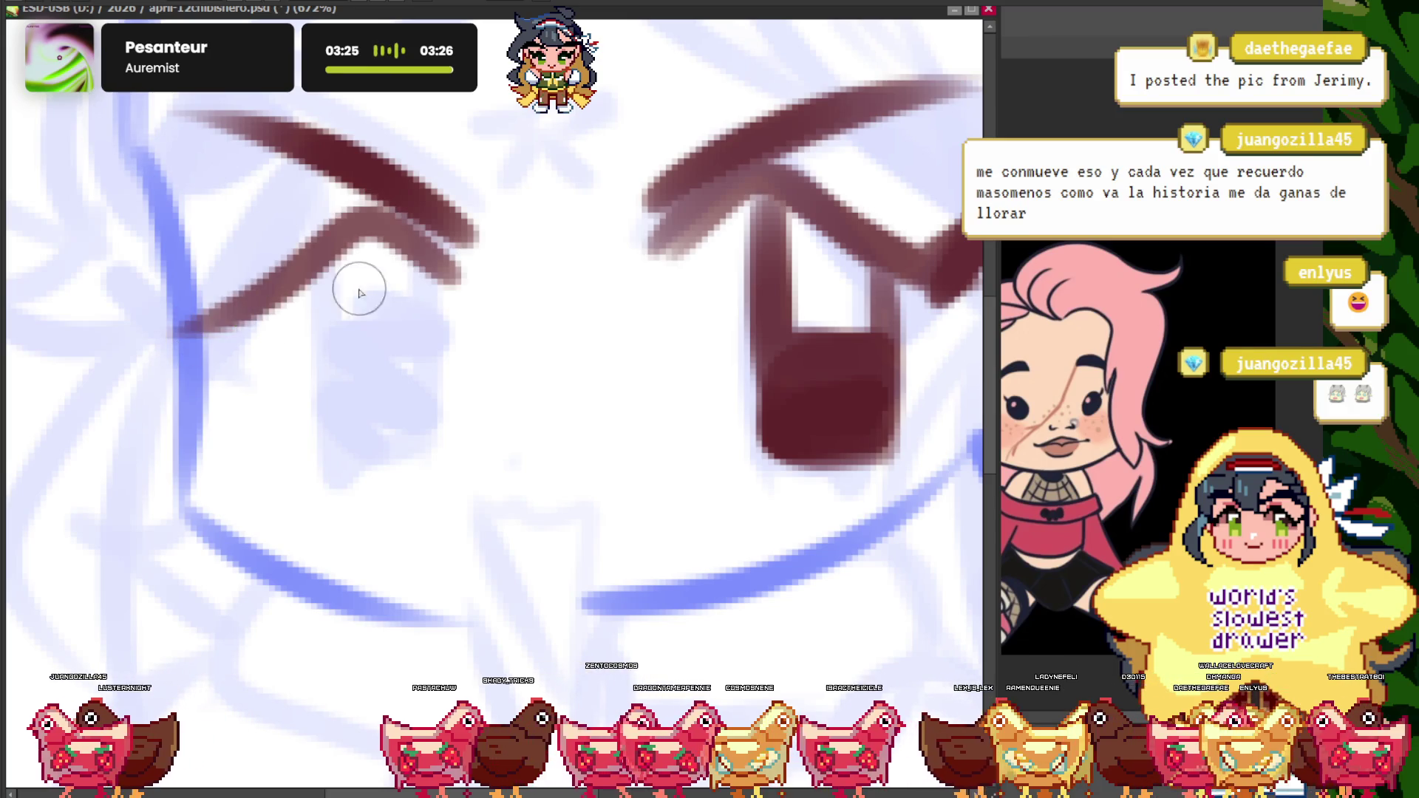
drag(103, 270, 347, 192)
drag(448, 270, 429, 462)
mouse_move(329, 251)
mouse_down()
mouse_move(357, 396)
mouse_move(425, 444)
mouse_up()
key(e)
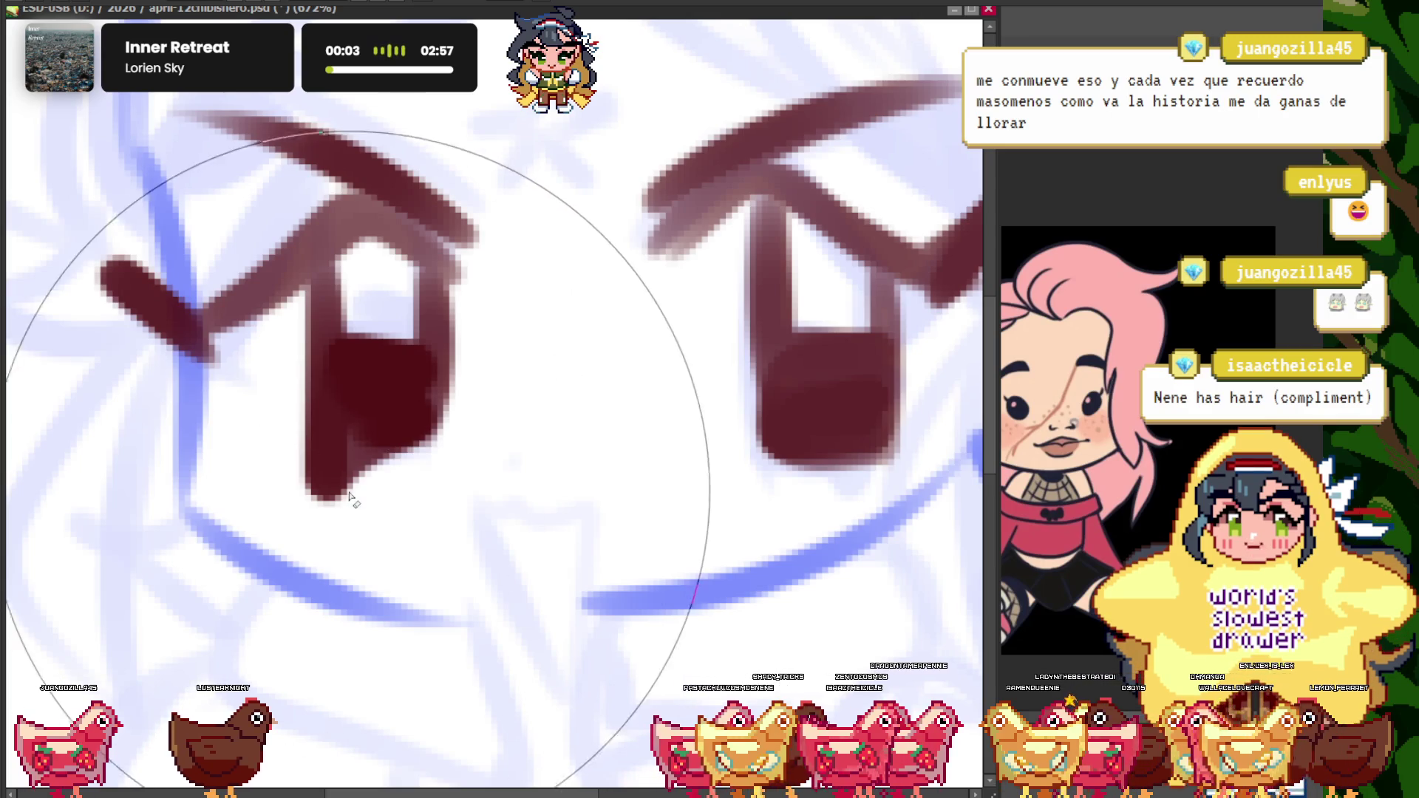
scroll(273, 510, down, 5)
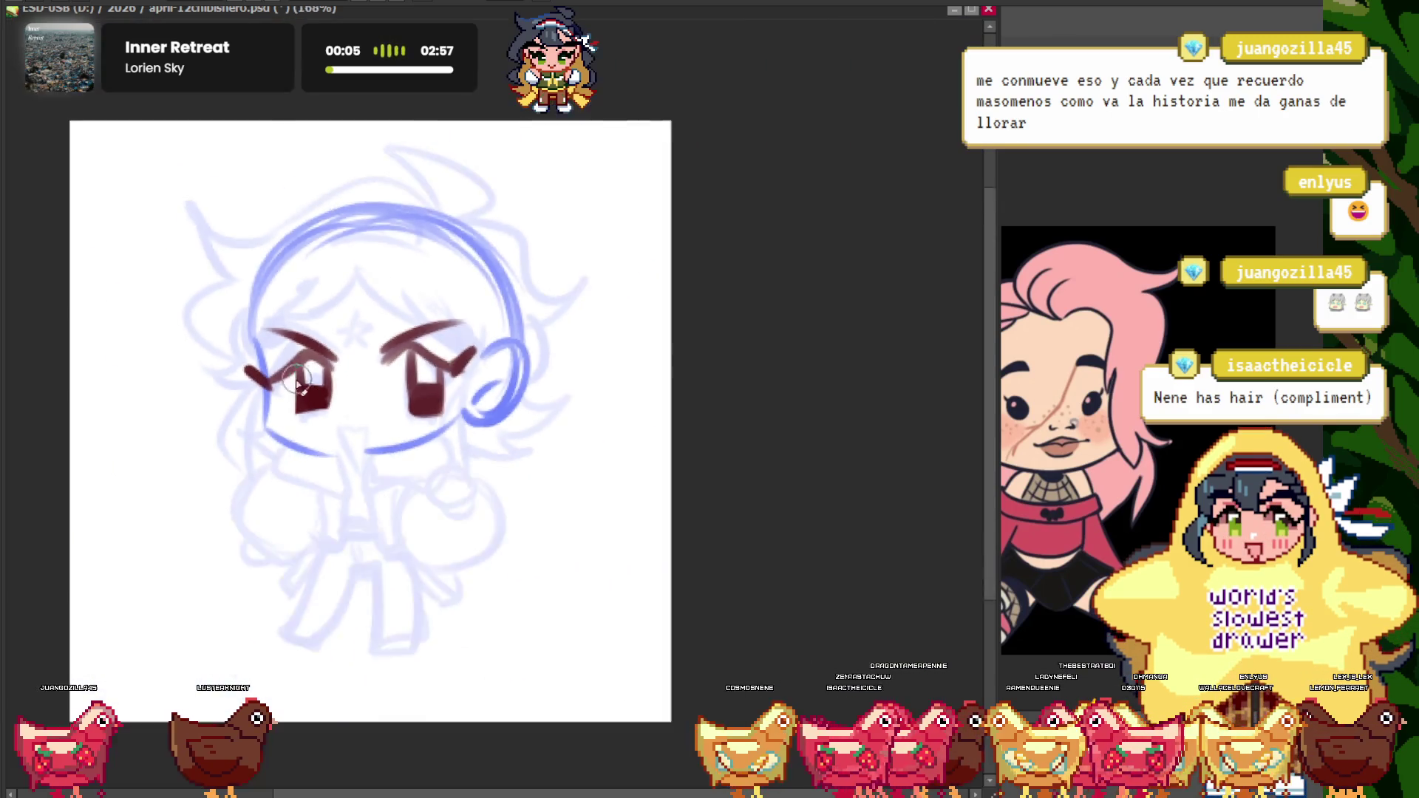
scroll(327, 436, up, 3)
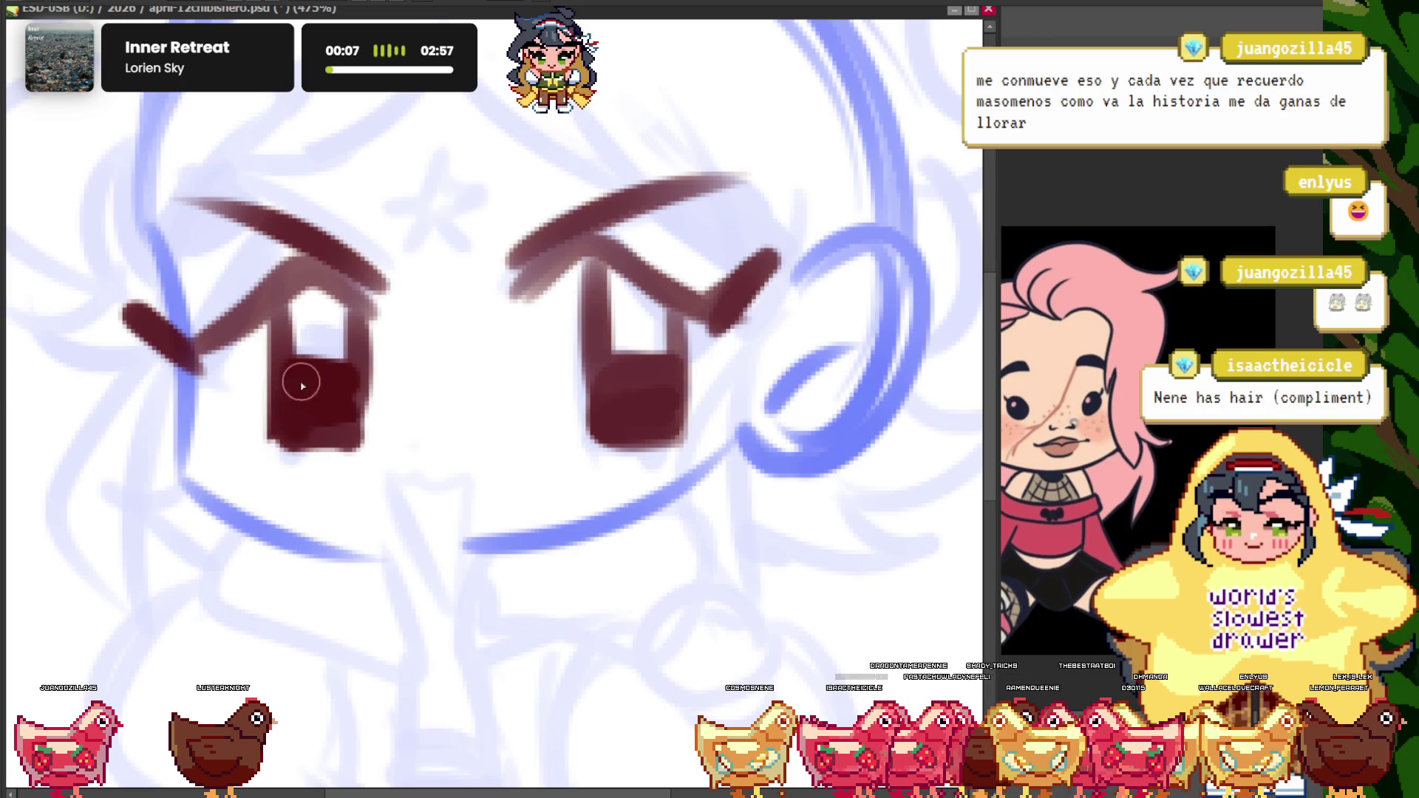
scroll(296, 380, down, 5)
scroll(465, 345, up, 4)
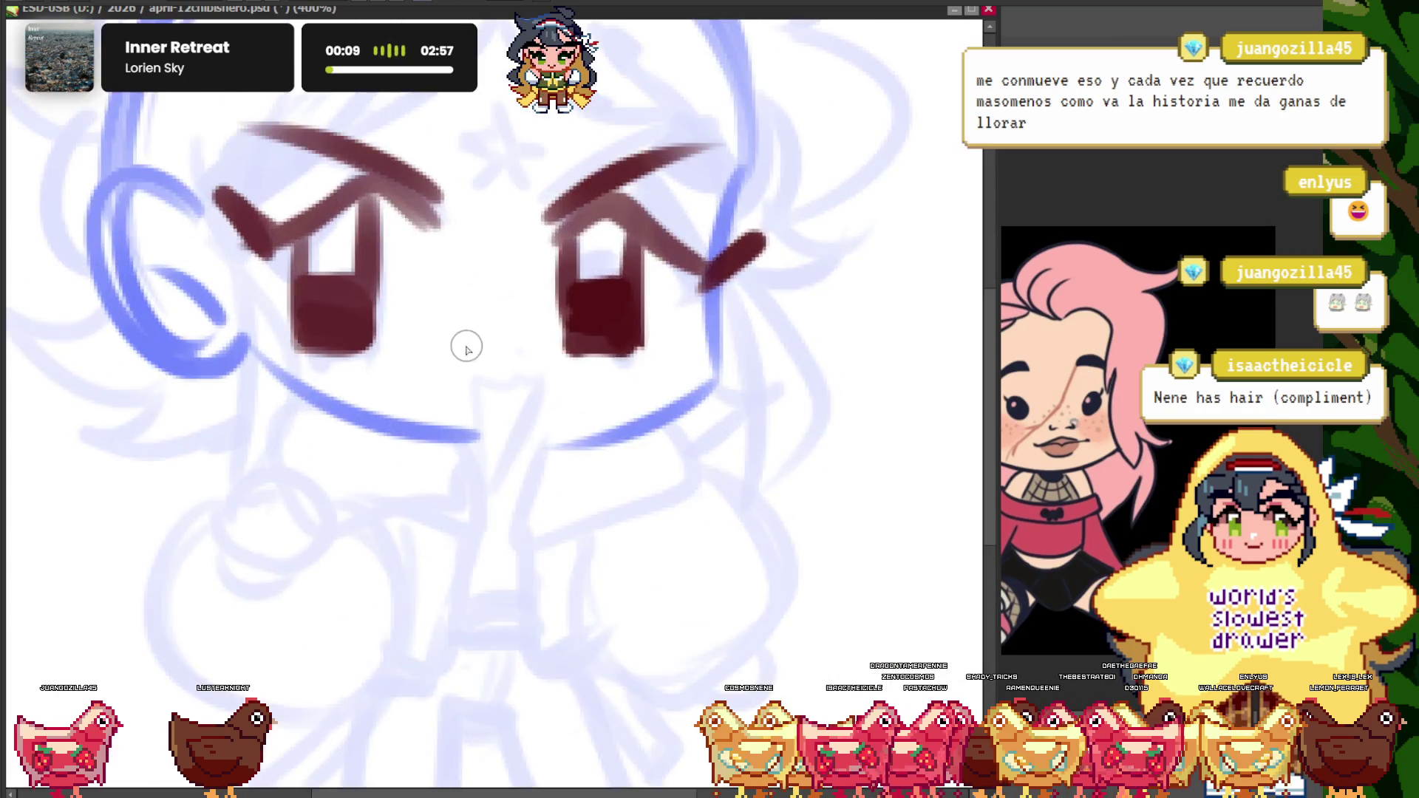
scroll(564, 343, up, 2)
scroll(528, 388, up, 1)
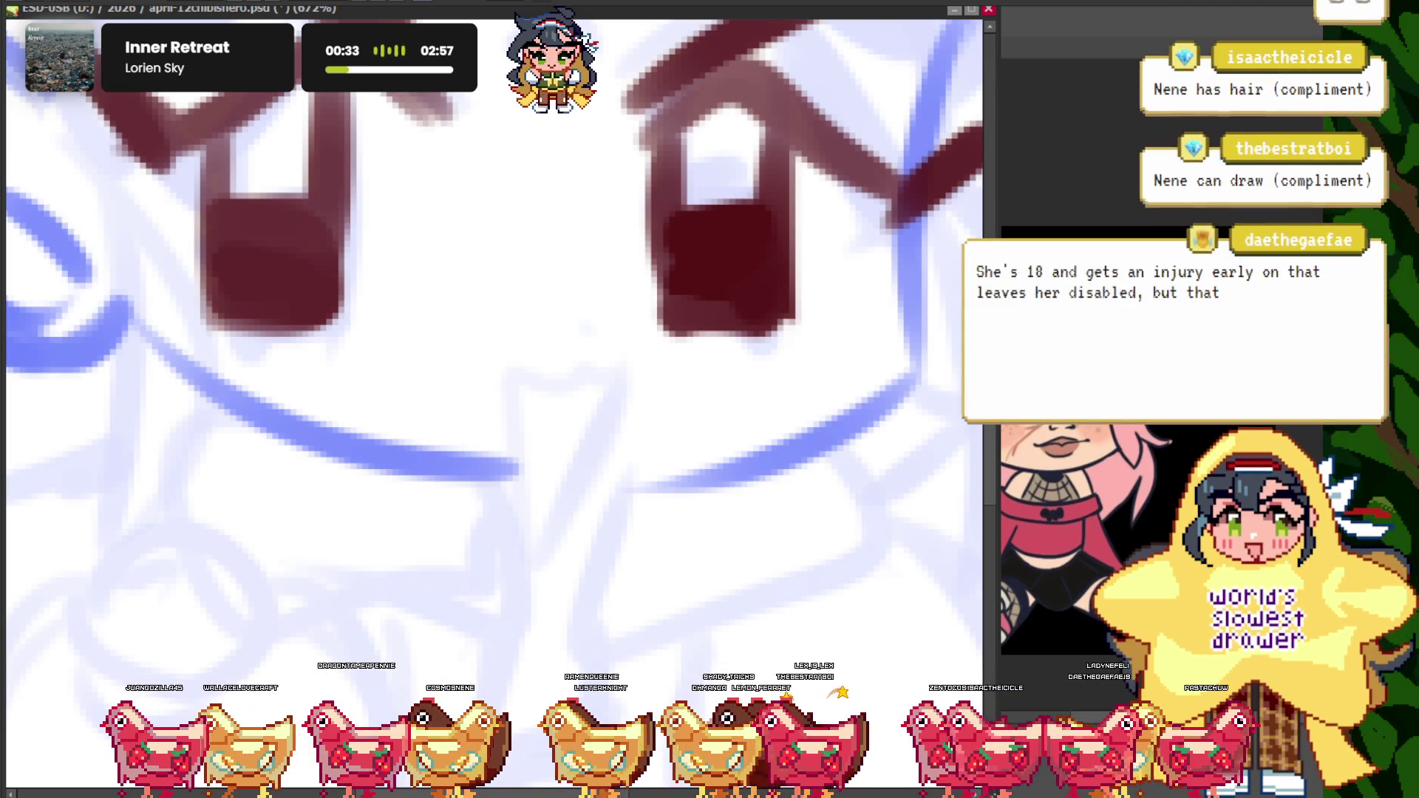
- Paint a short brown mouth line beneath the eyes and dot its right end
scroll(529, 326, down, 2)
scroll(480, 392, down, 2)
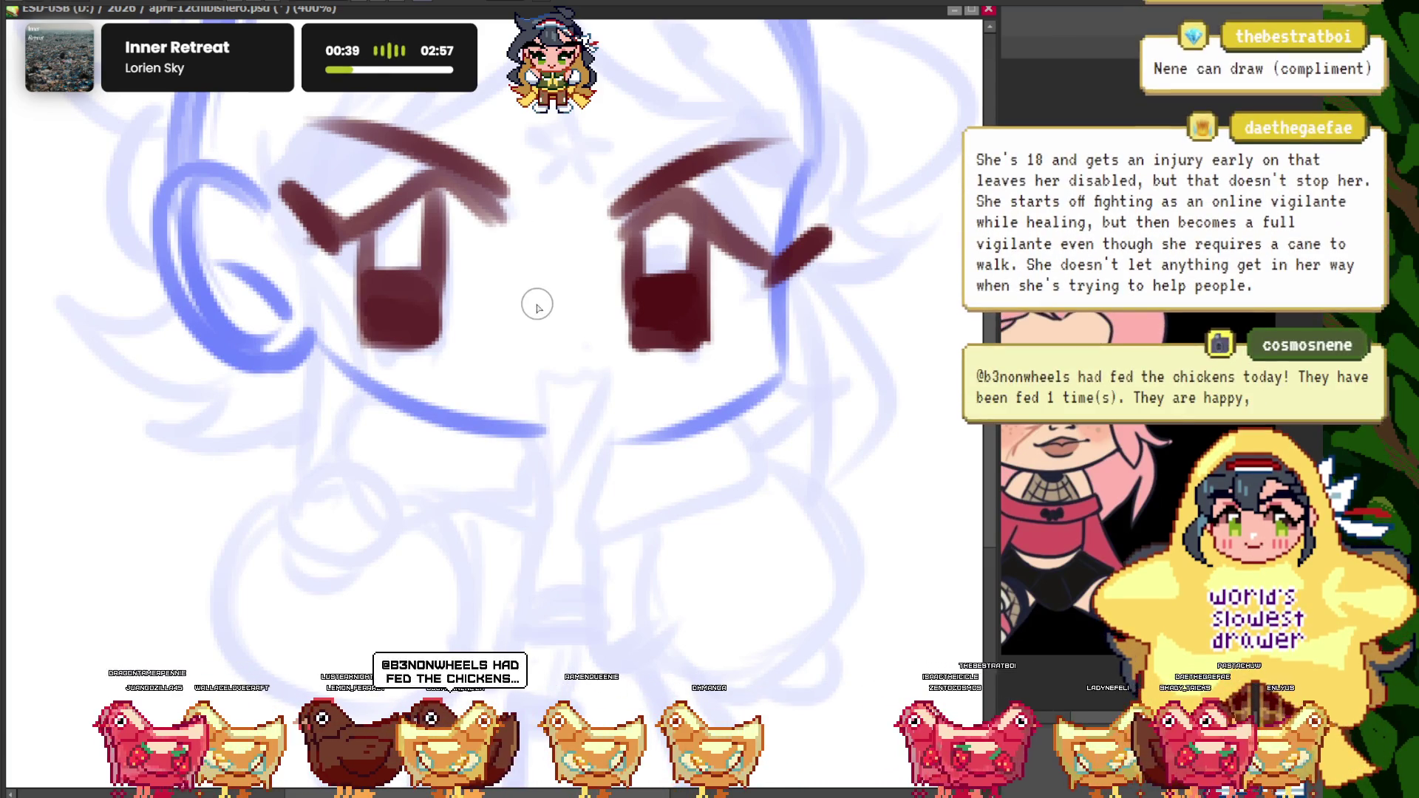
scroll(493, 325, down, 1)
scroll(493, 325, up, 2)
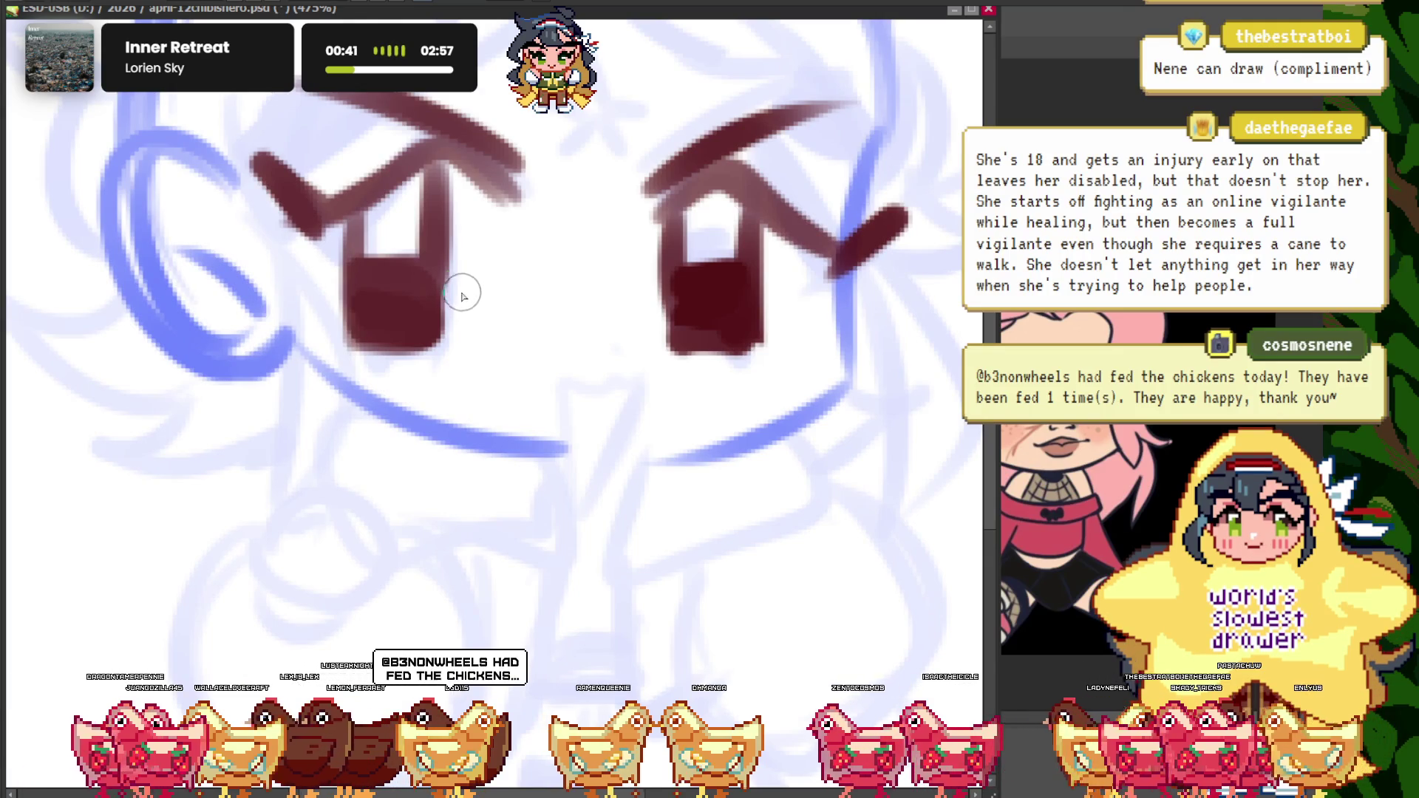
scroll(536, 322, up, 1)
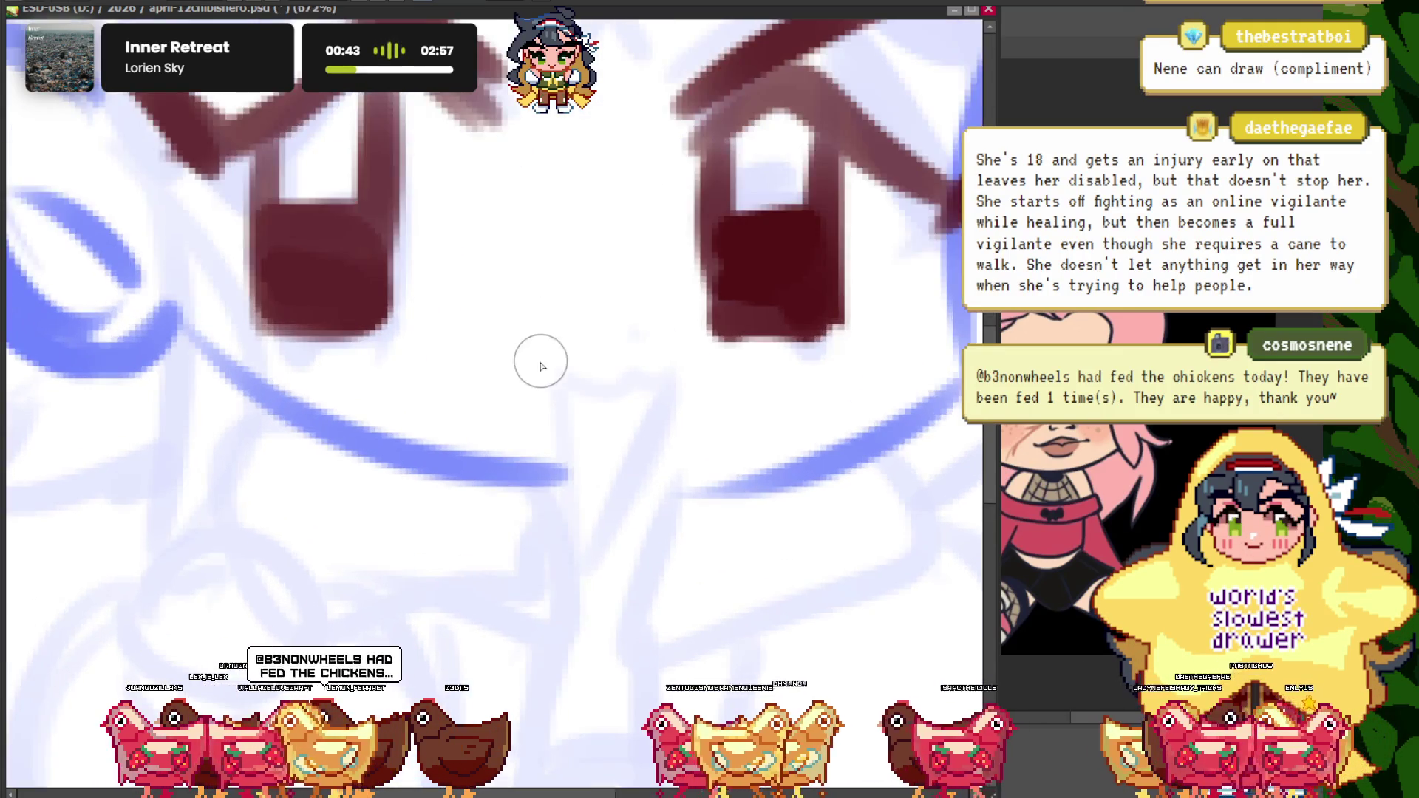
scroll(539, 358, up, 1)
drag(680, 389, 466, 374)
click(677, 388)
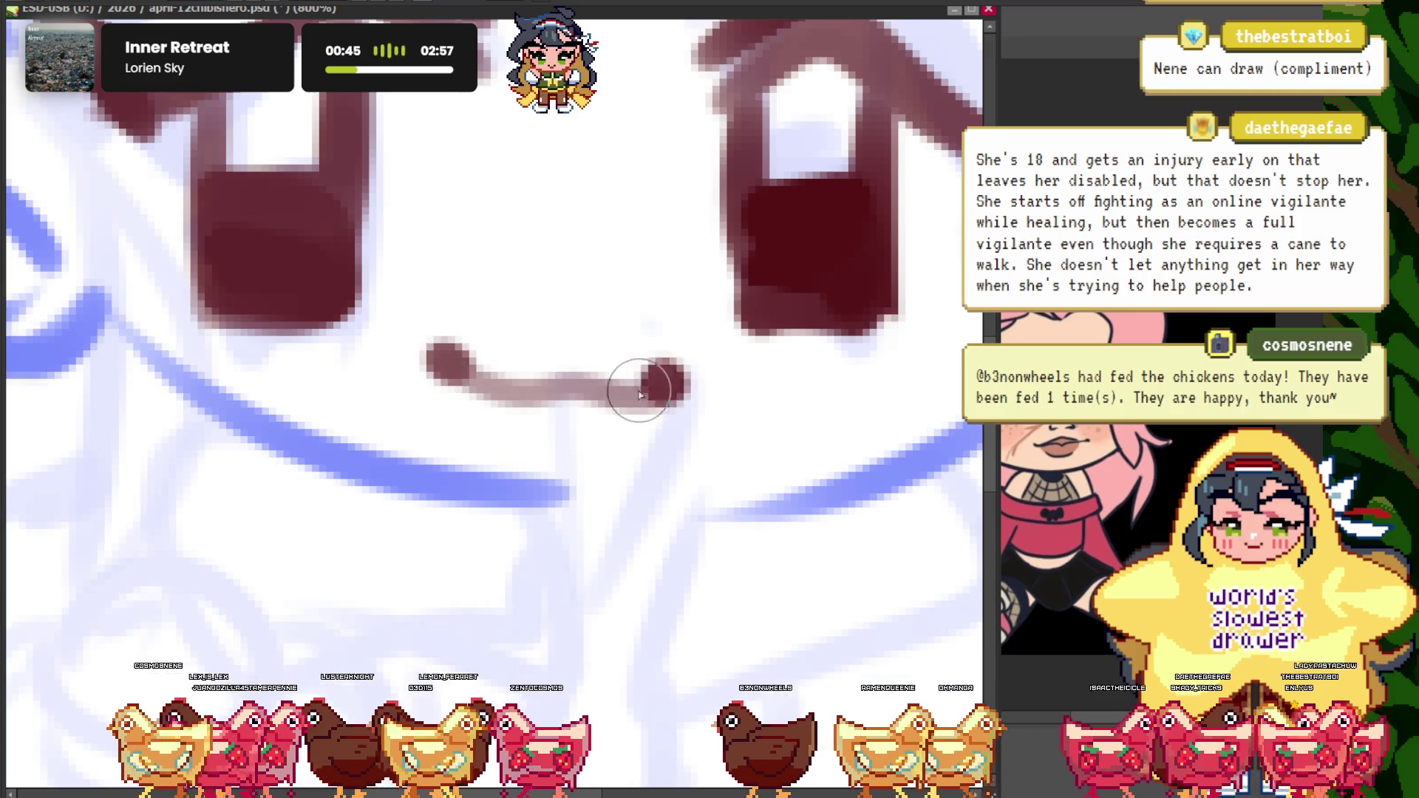
scroll(506, 377, down, 3)
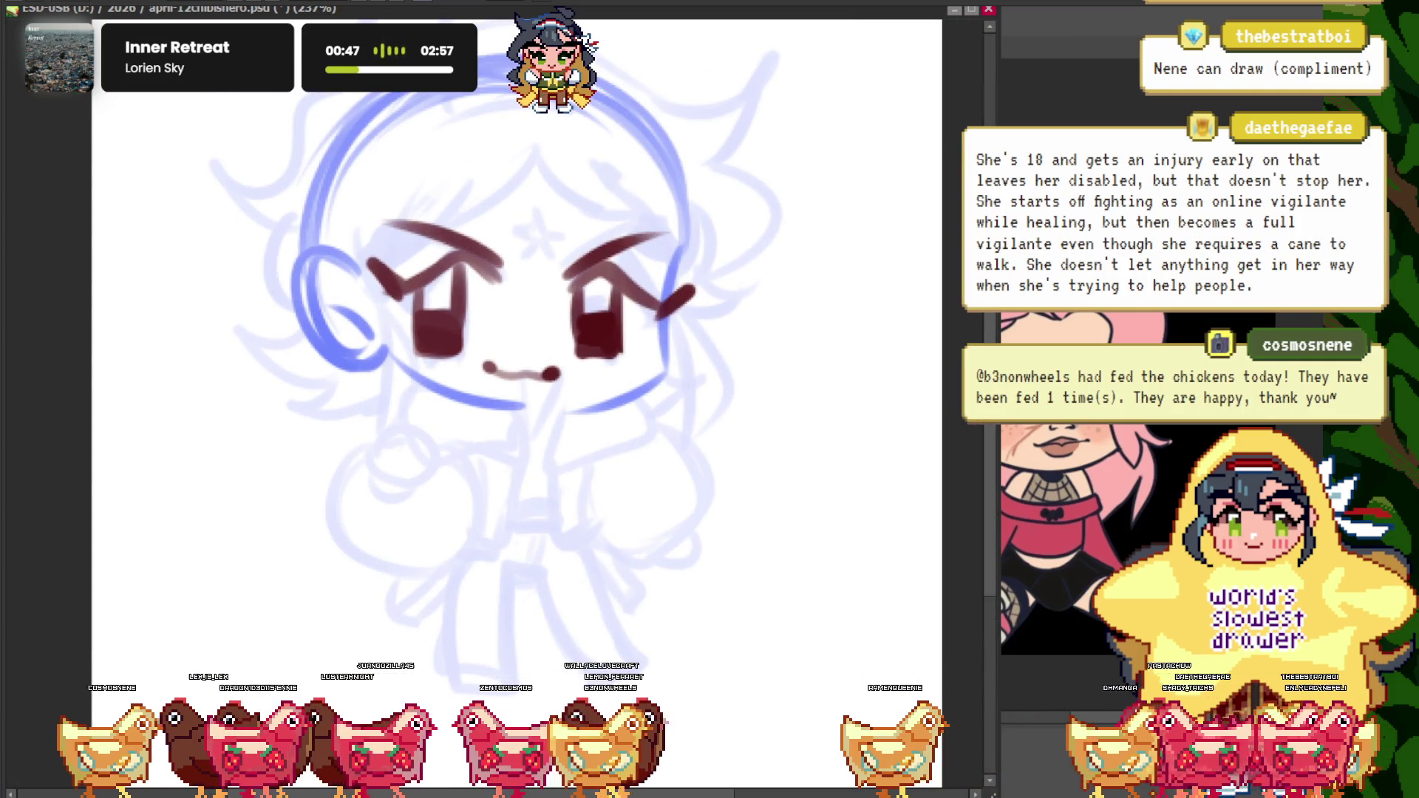
scroll(437, 207, up, 1)
scroll(436, 207, up, 1)
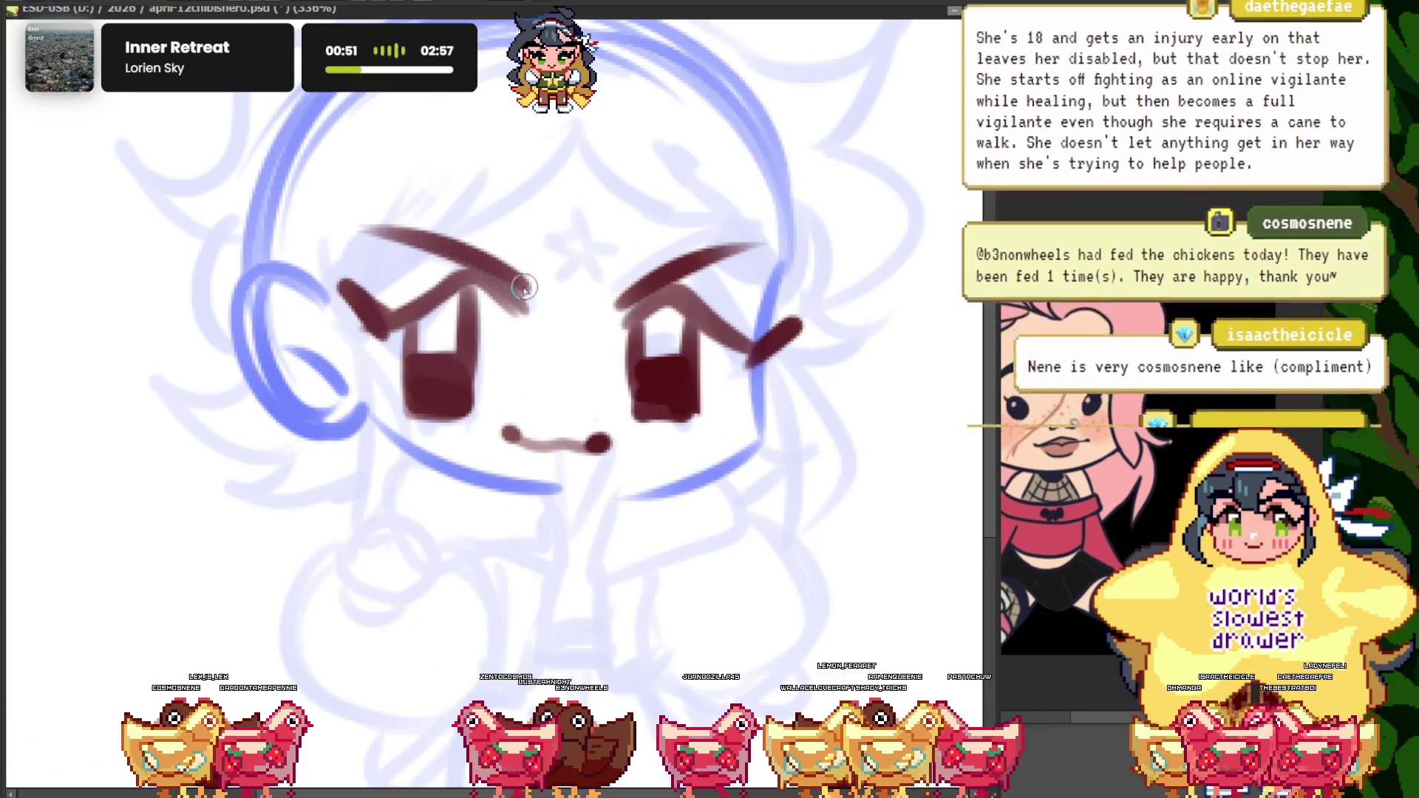
scroll(568, 145, down, 1)
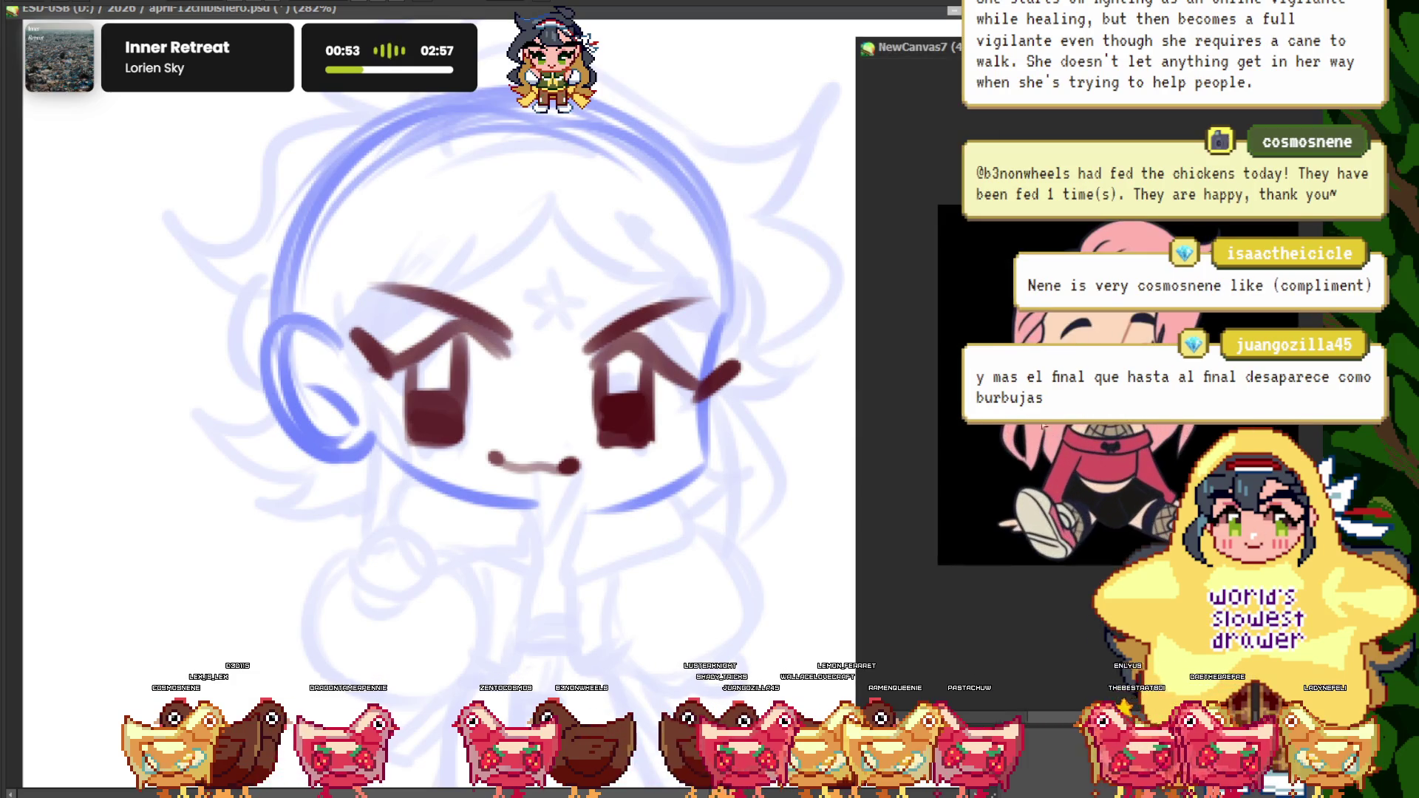
scroll(456, 196, up, 1)
scroll(456, 196, up, 2)
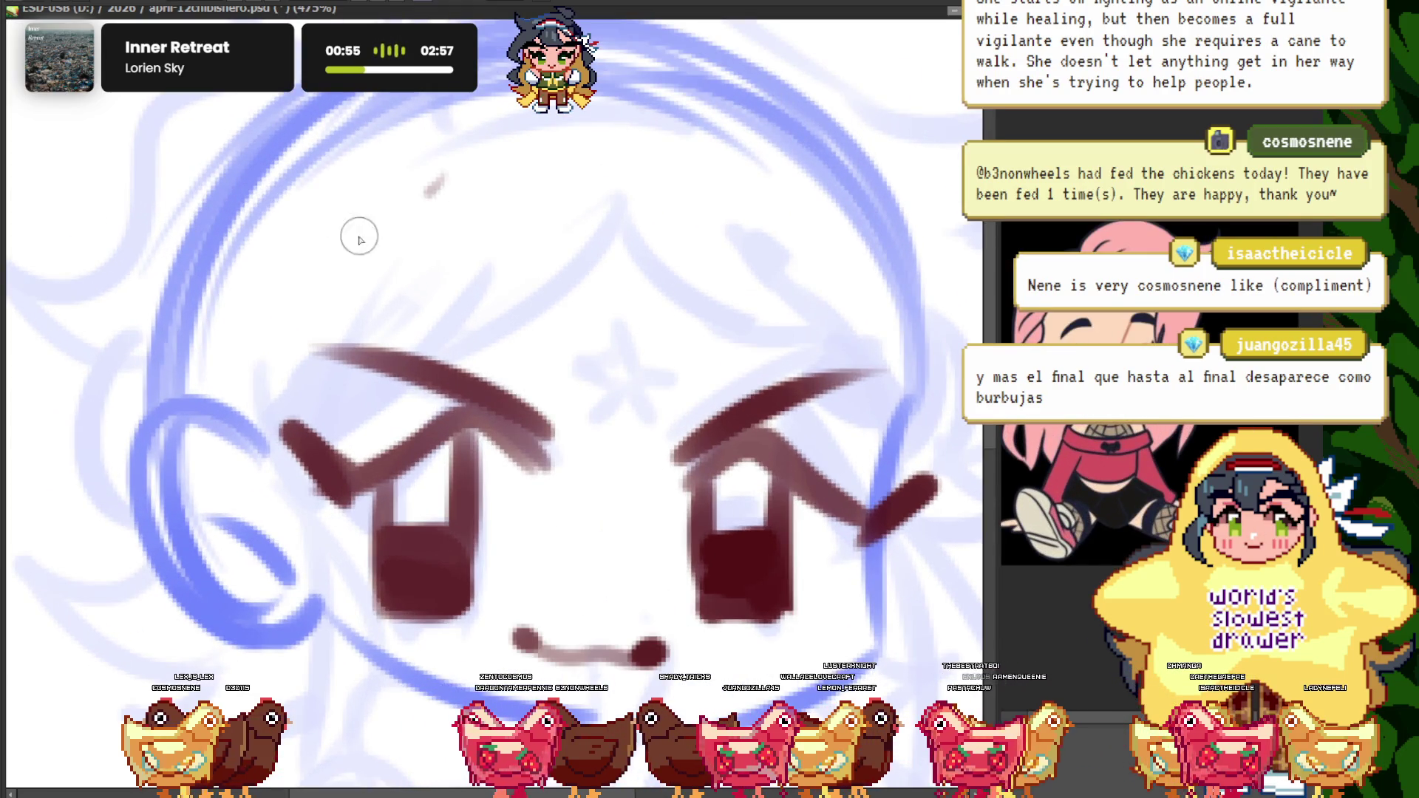
- Ink a brown bang strand across the left forehead and zoom out to check it
drag(363, 278, 201, 384)
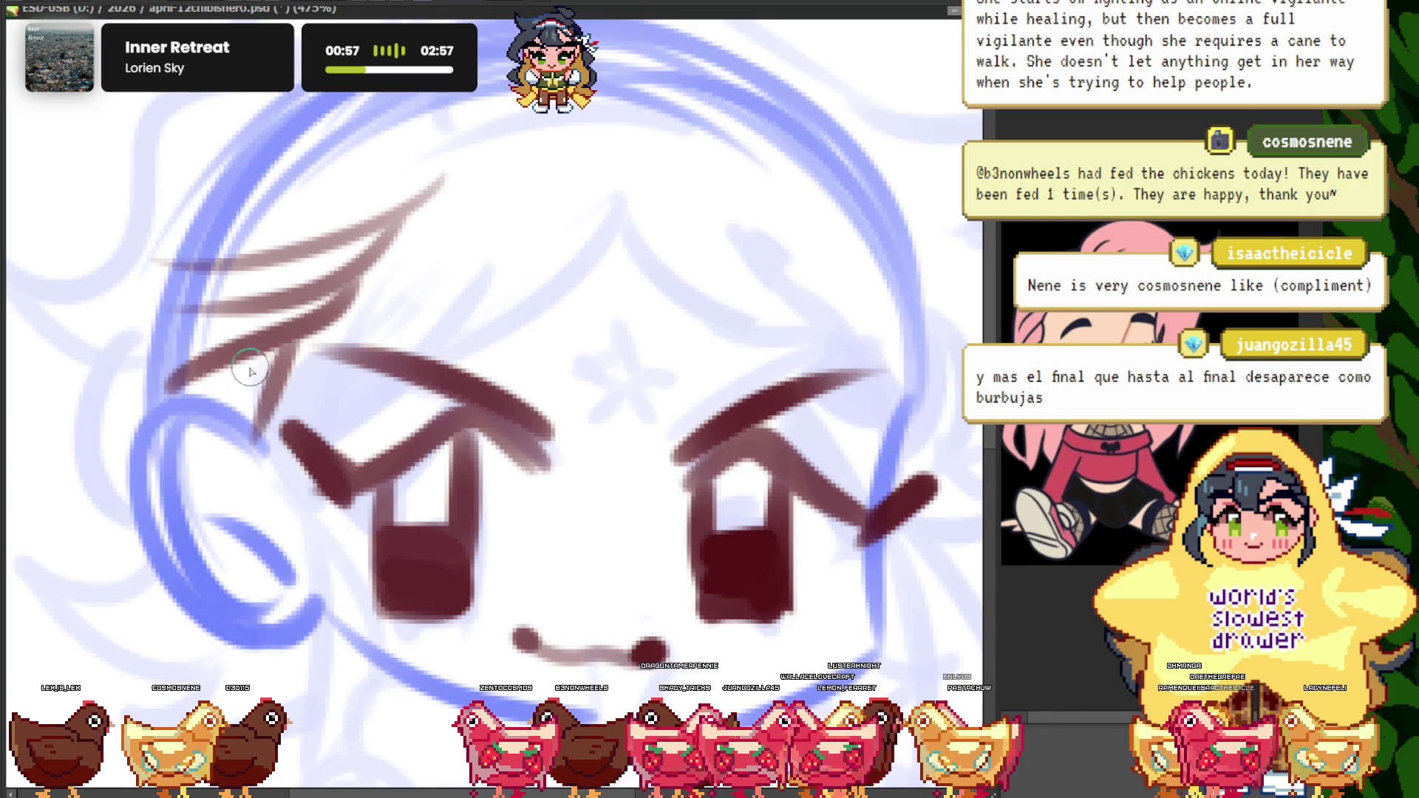
scroll(249, 371, down, 3)
scroll(309, 311, up, 3)
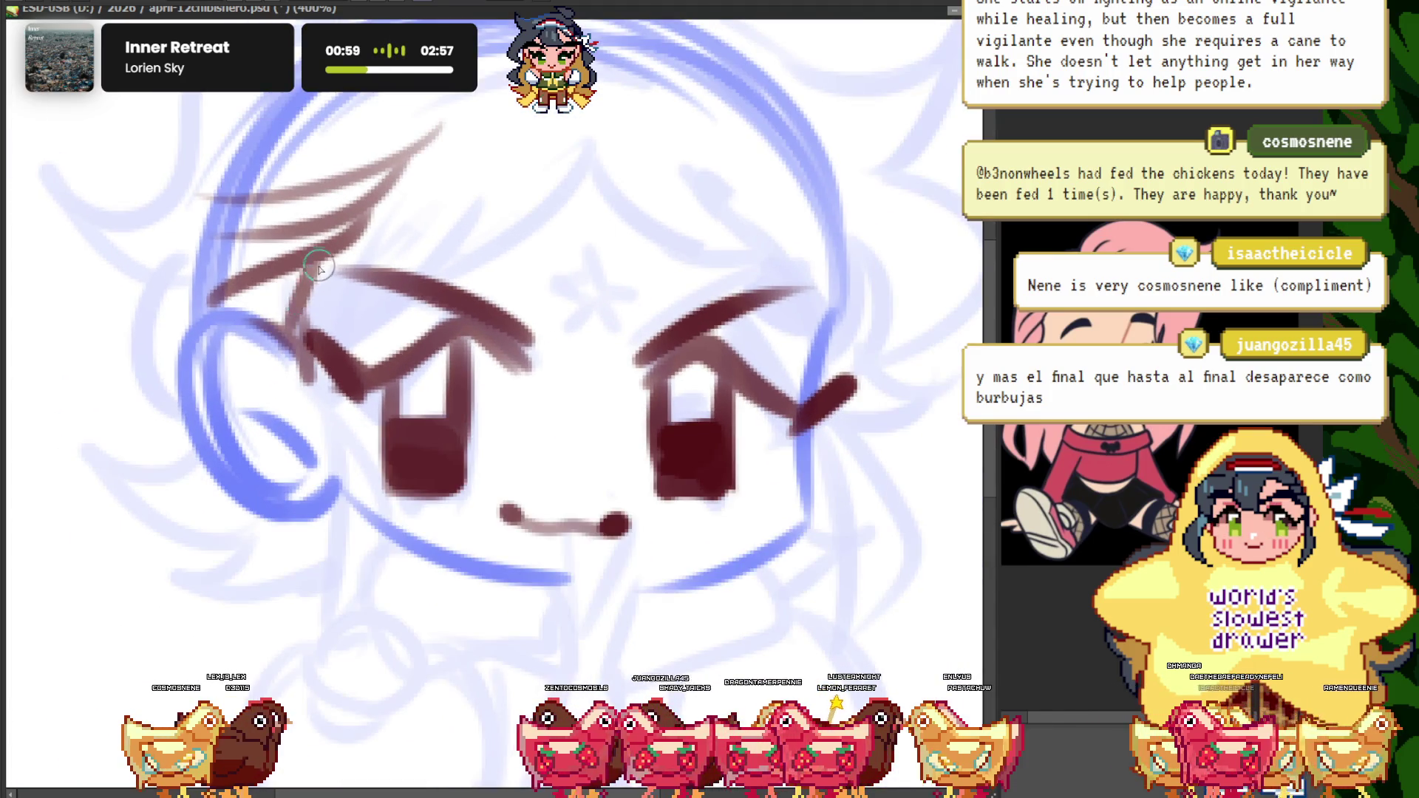
scroll(317, 267, down, 3)
scroll(365, 159, up, 1)
scroll(441, 228, up, 1)
scroll(403, 249, down, 1)
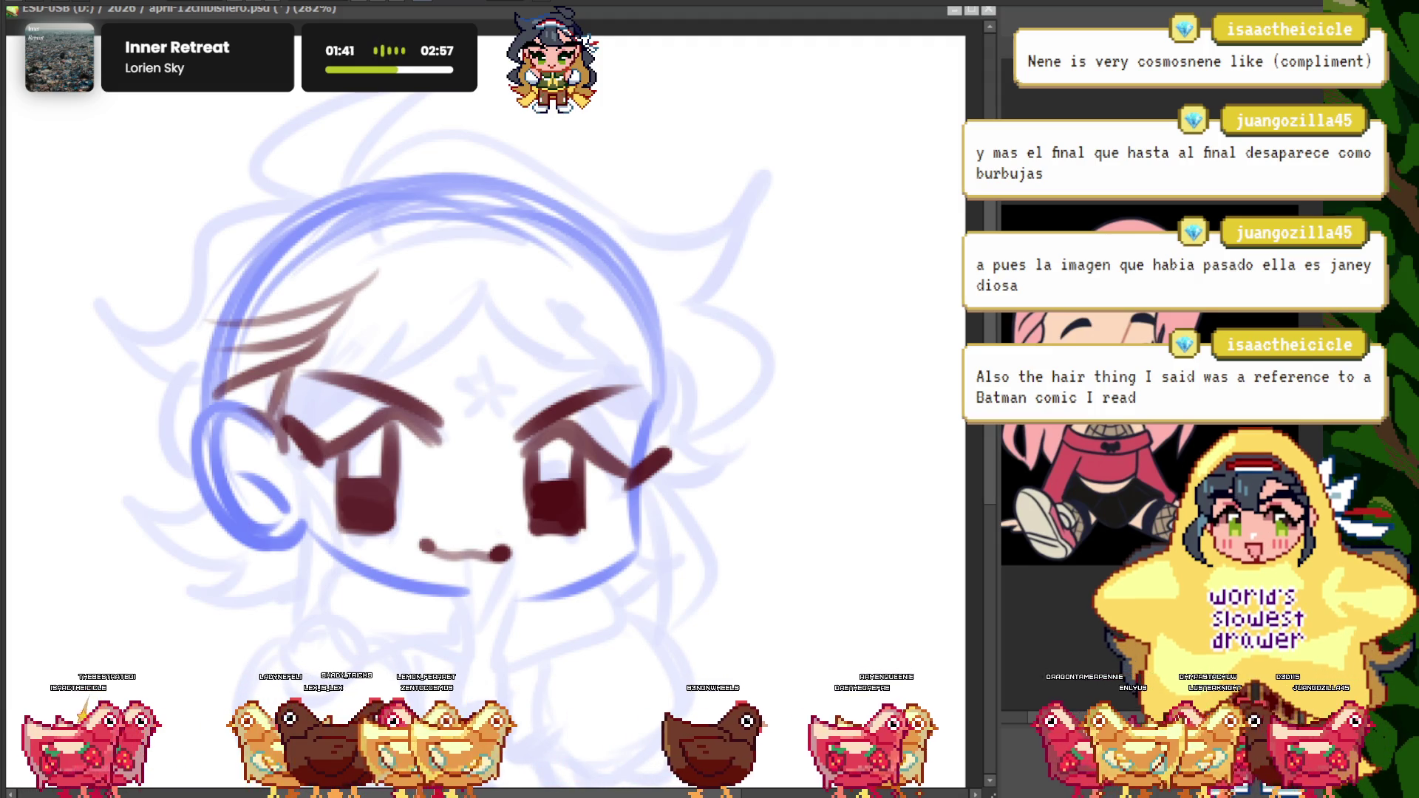
- Reposition and zoom the view to frame the top of the chibi's head
key(h)
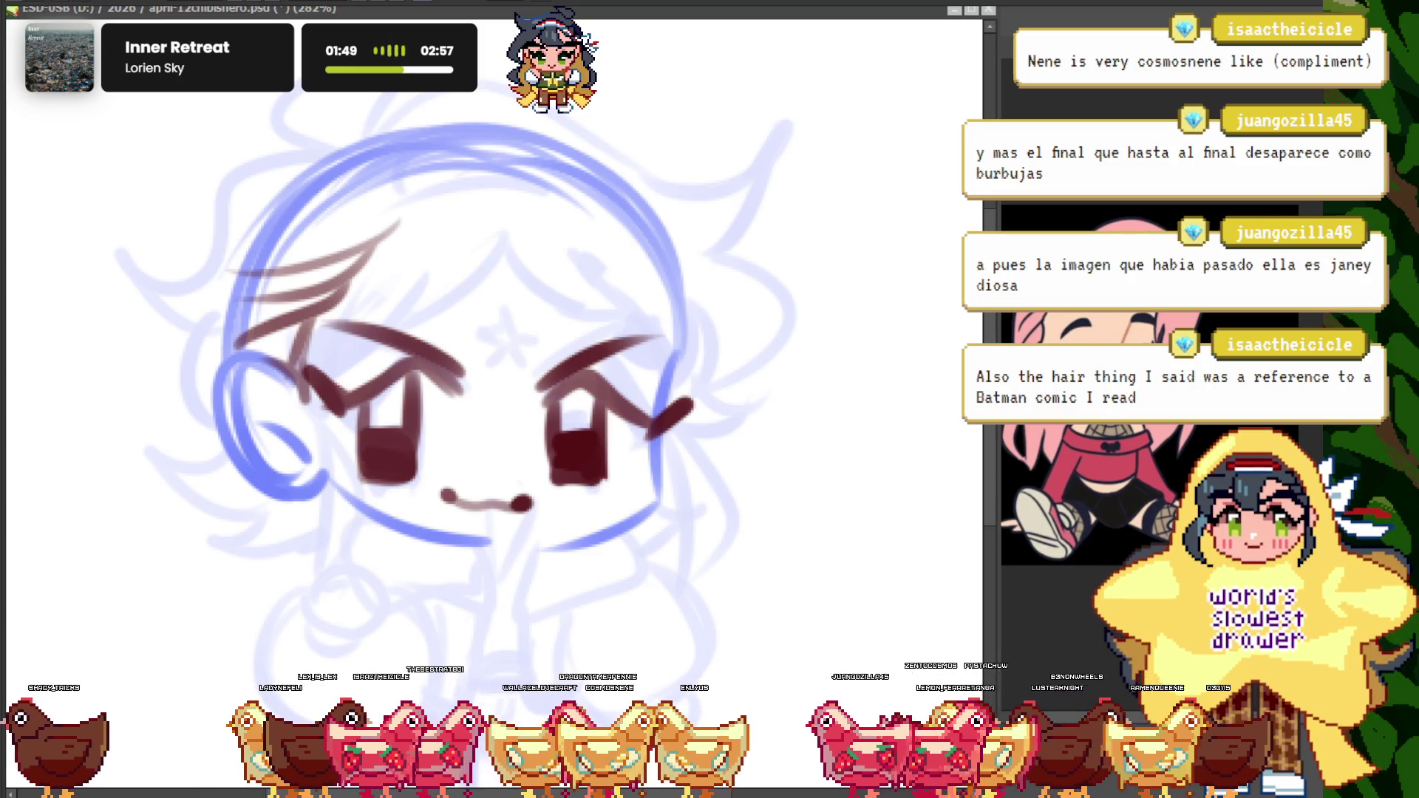
key(h)
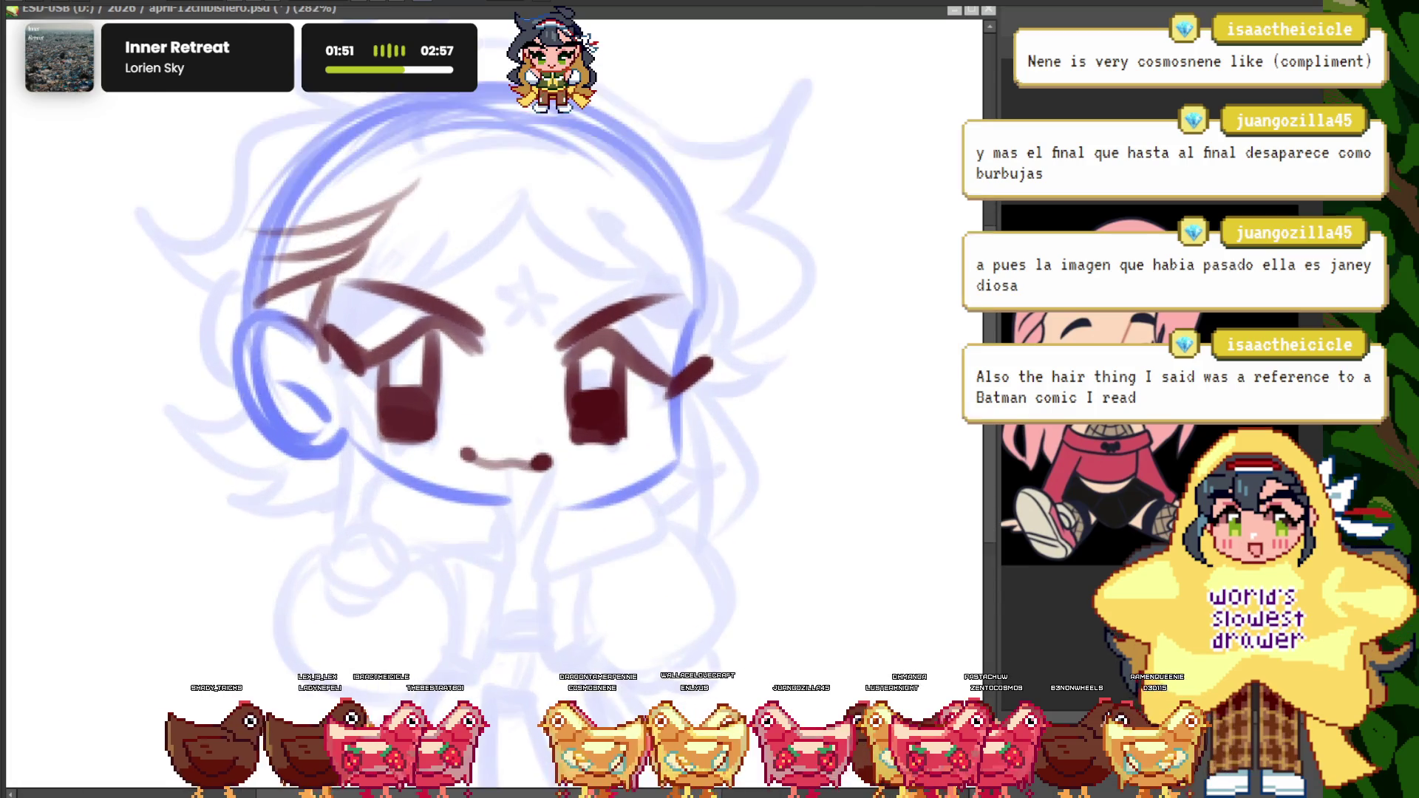
scroll(627, 333, up, 1)
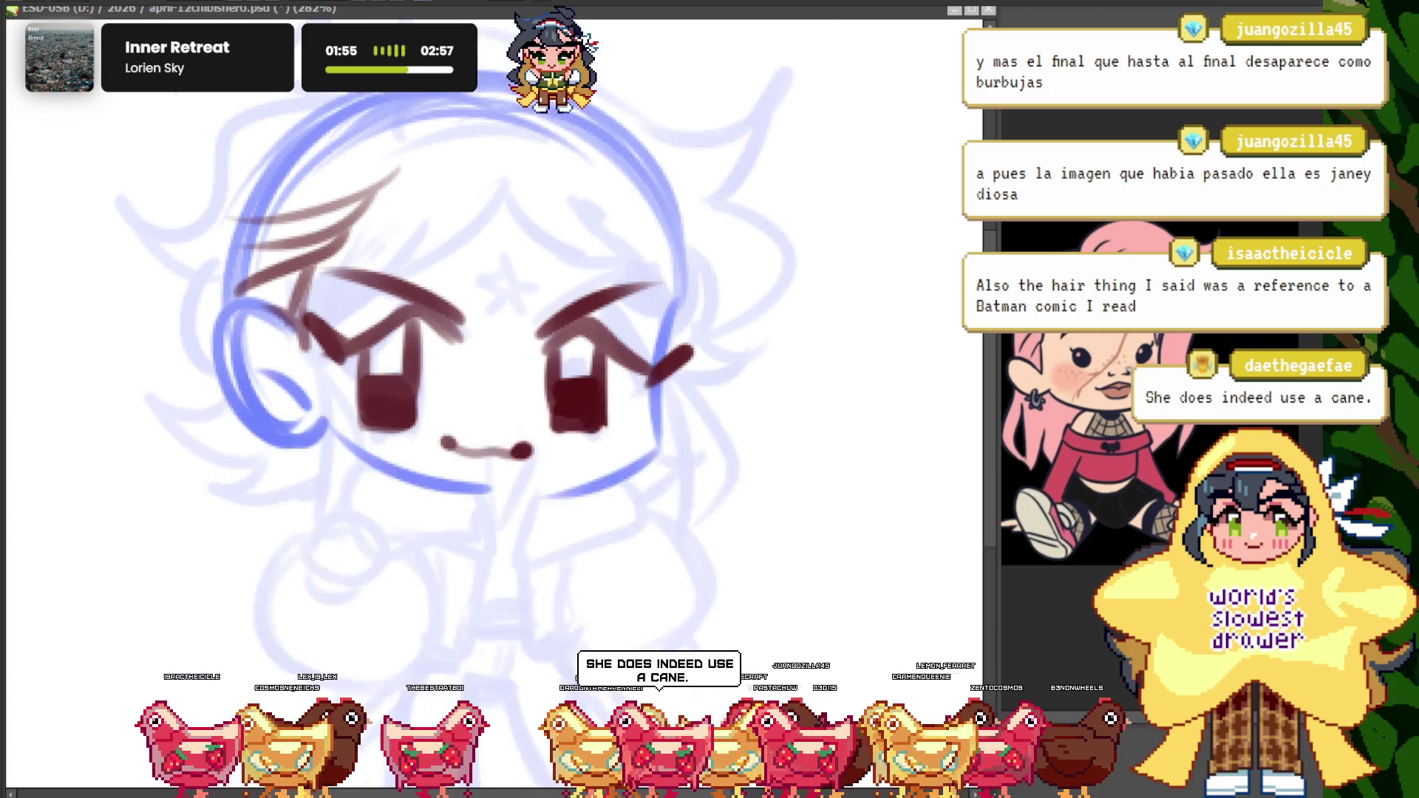
key(h)
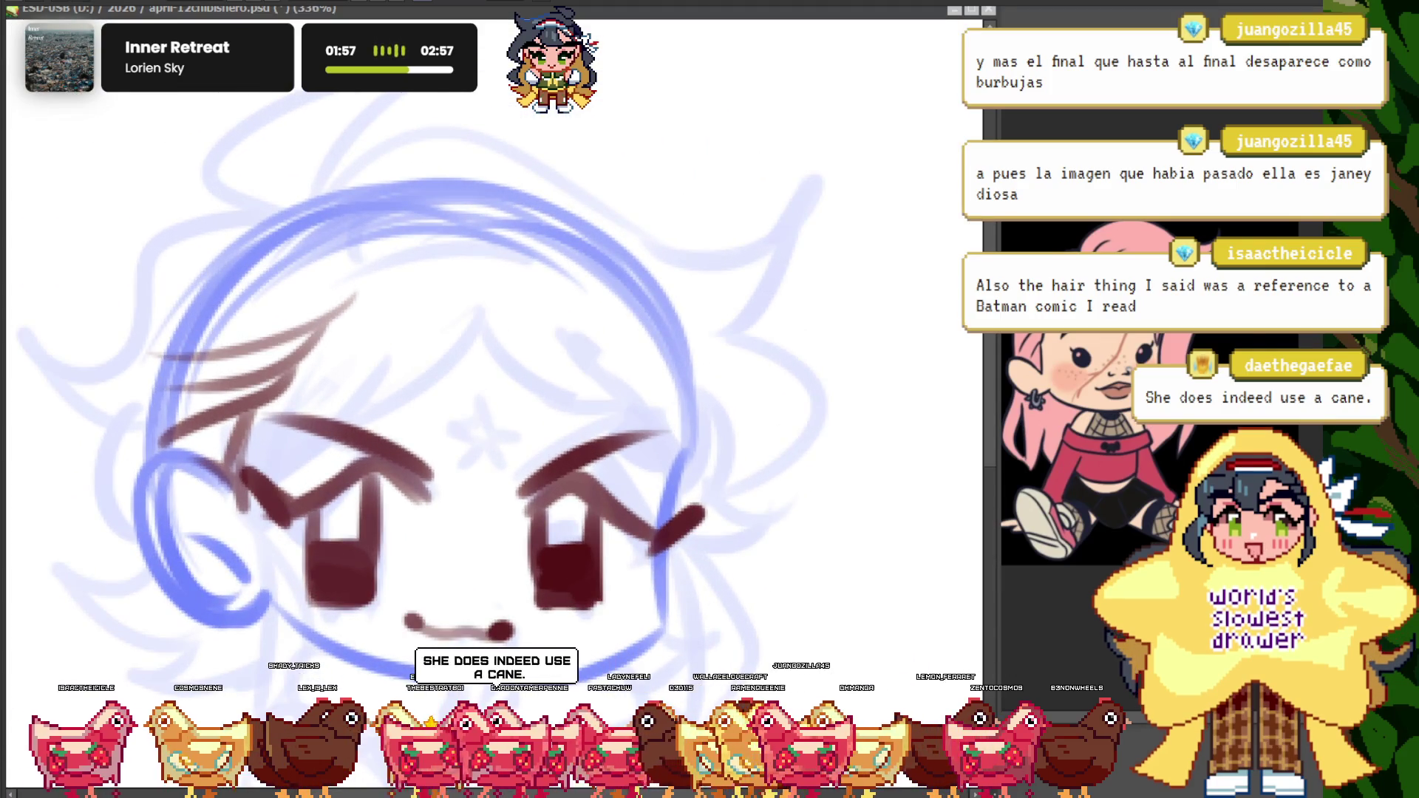
scroll(606, 356, up, 1)
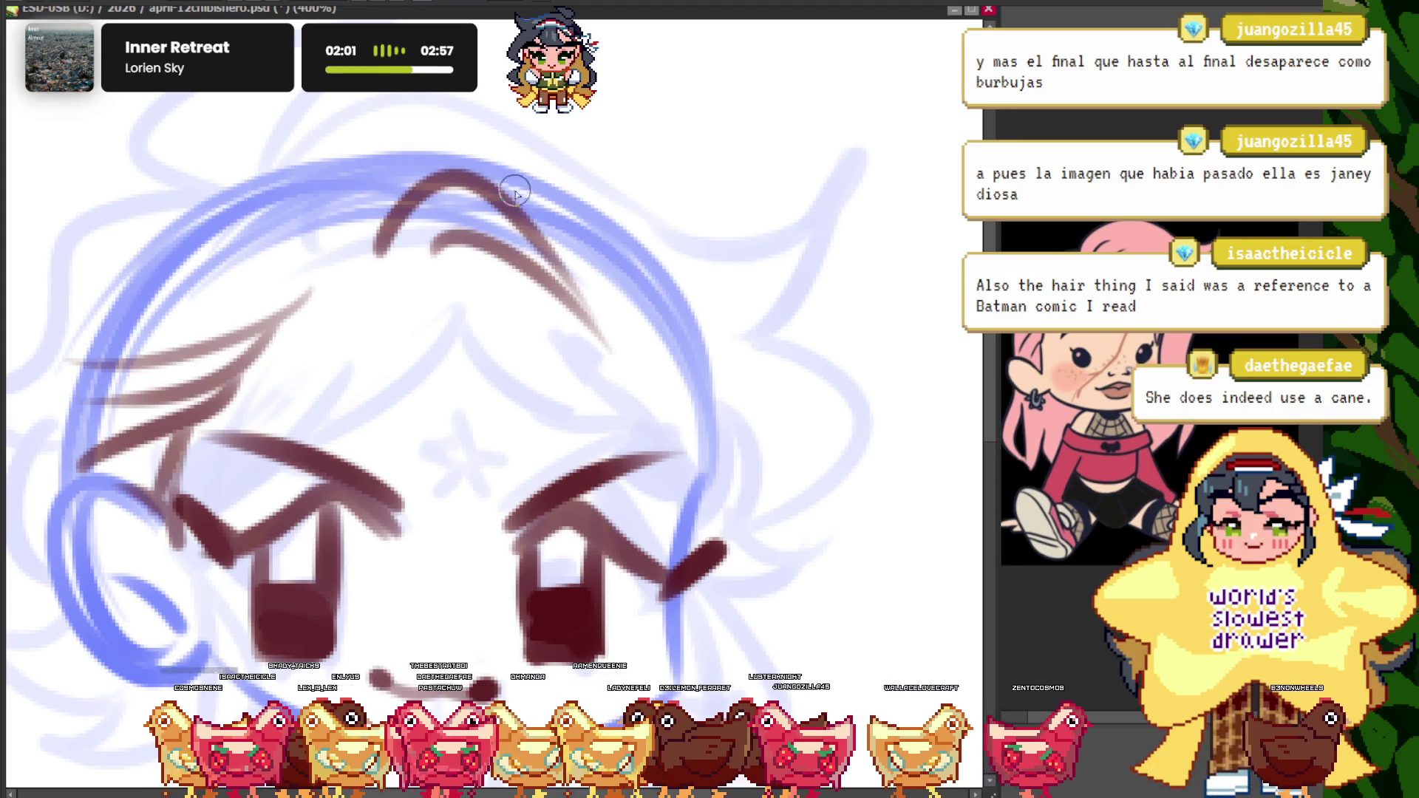
- Redraw the long hair arc over the head, a shorter arc beneath, and a strand toward the right brow
key(ctrl+z)
key(ctrl+z)
drag(370, 285, 628, 351)
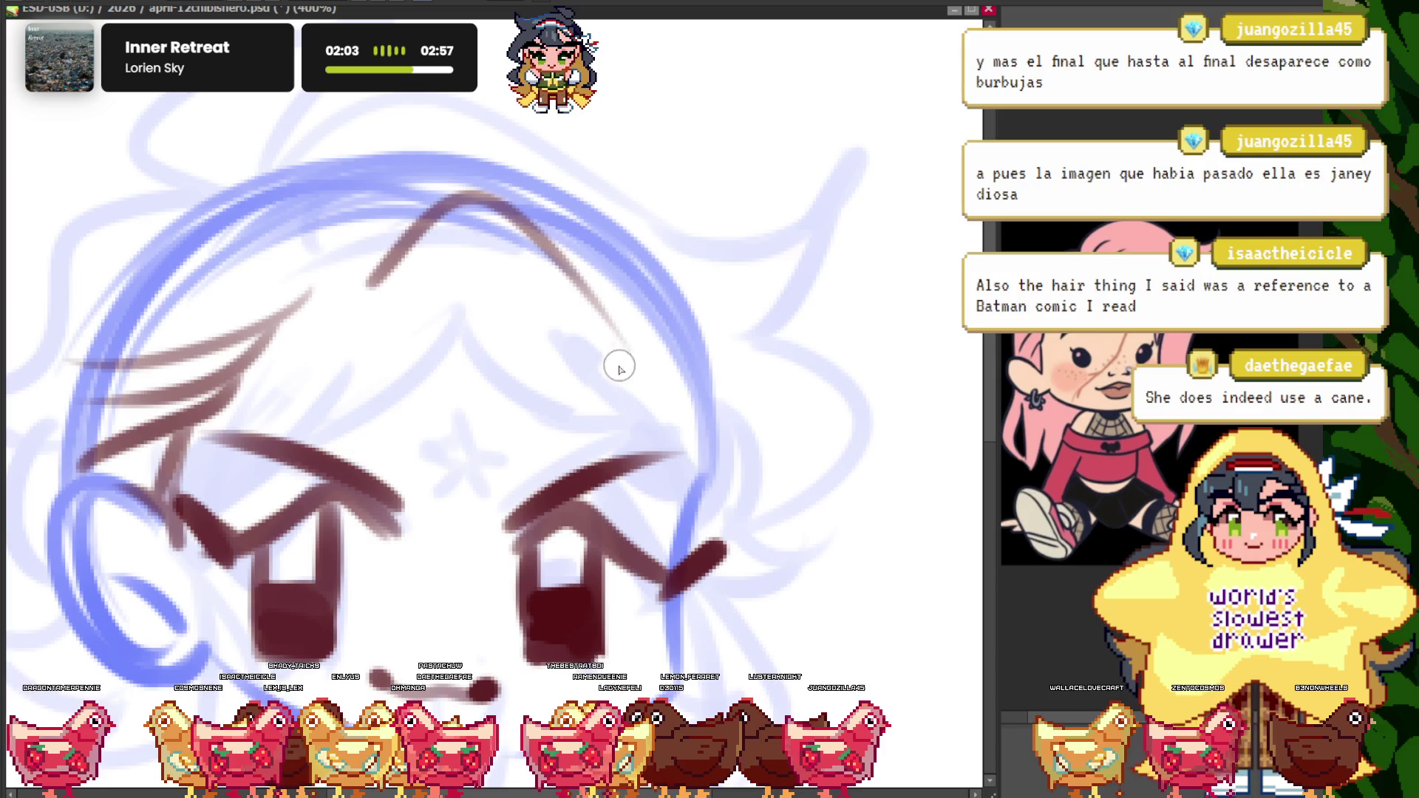
drag(408, 311, 565, 329)
key(h)
drag(501, 266, 523, 409)
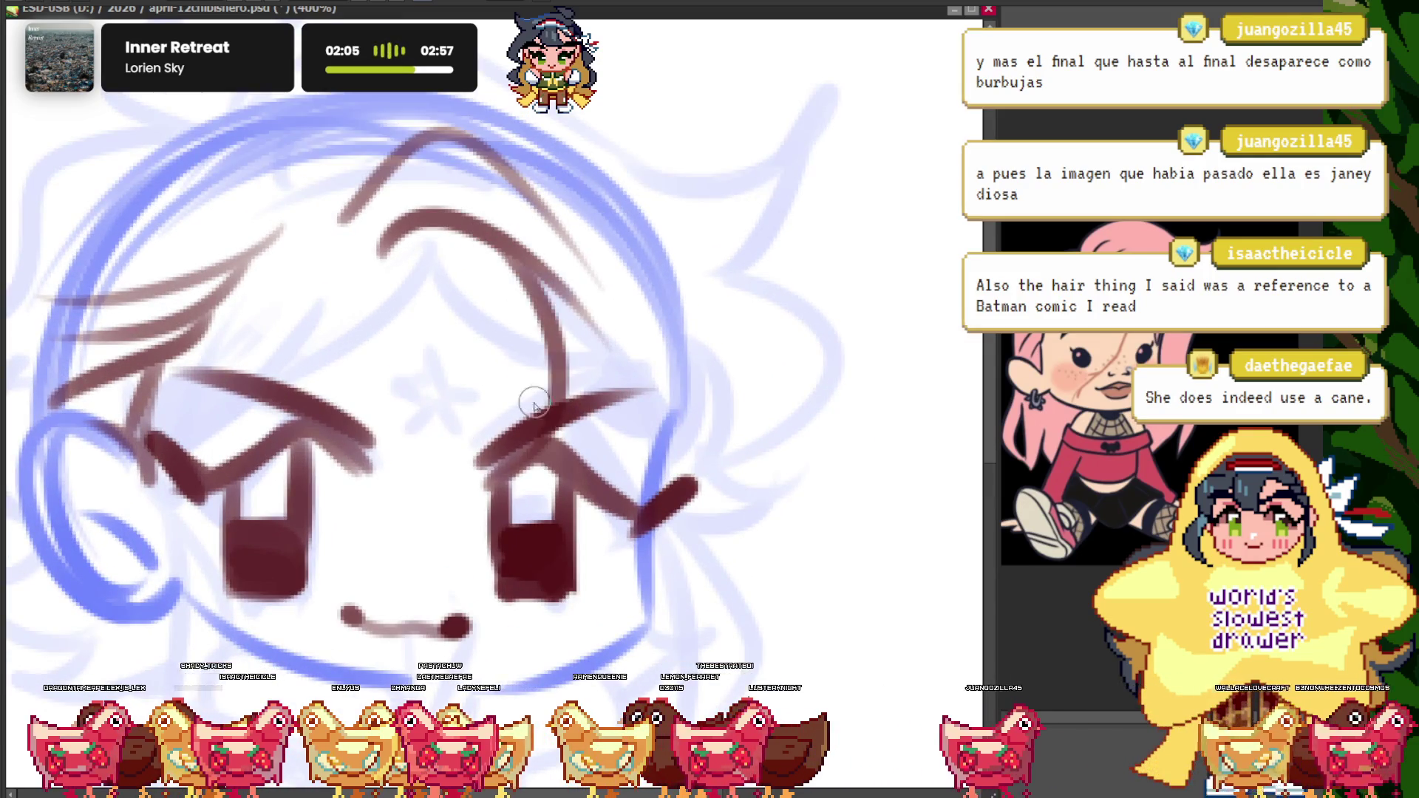
key(h)
- Ink curved hair strands down the left side and lower left of the face
scroll(597, 397, up, 1)
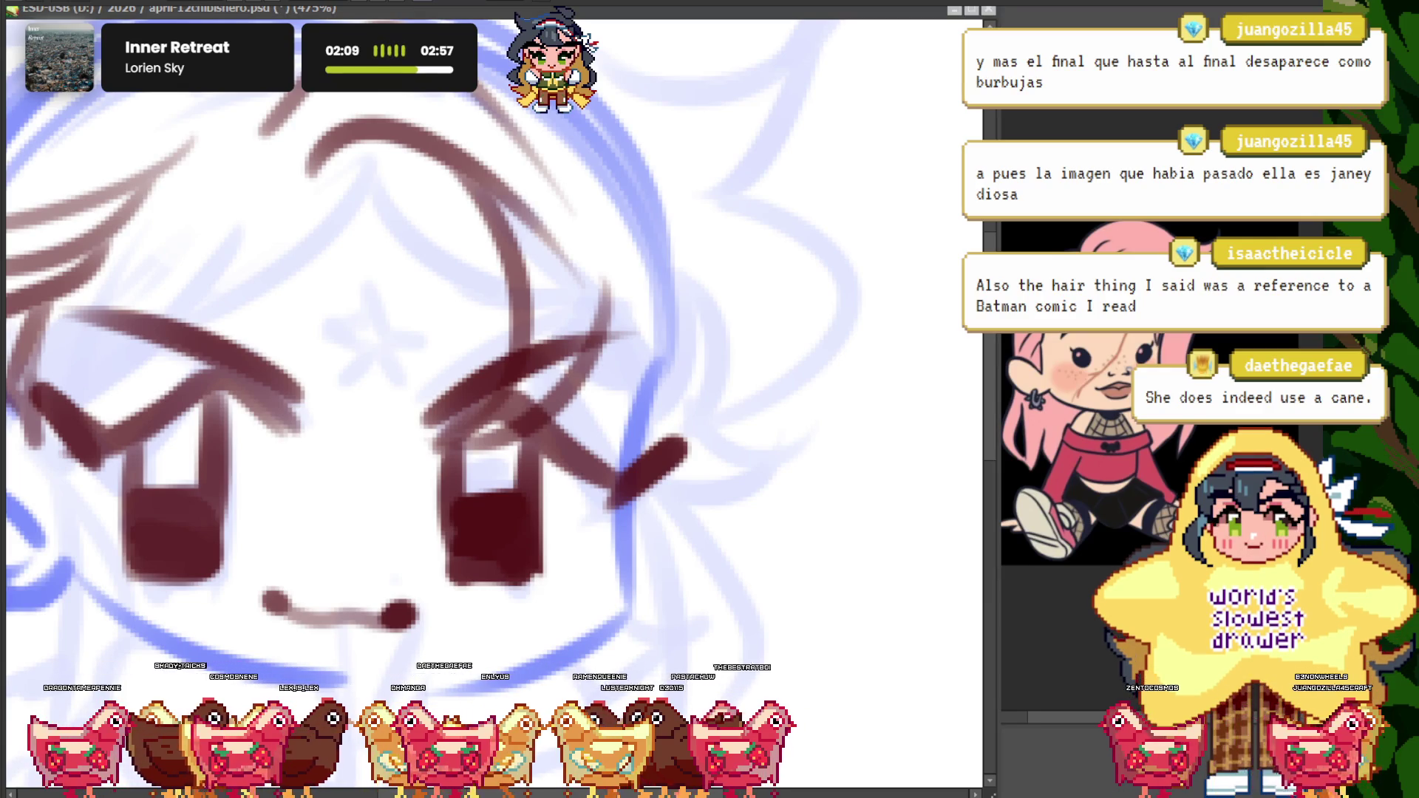
scroll(441, 170, down, 1)
scroll(441, 171, down, 2)
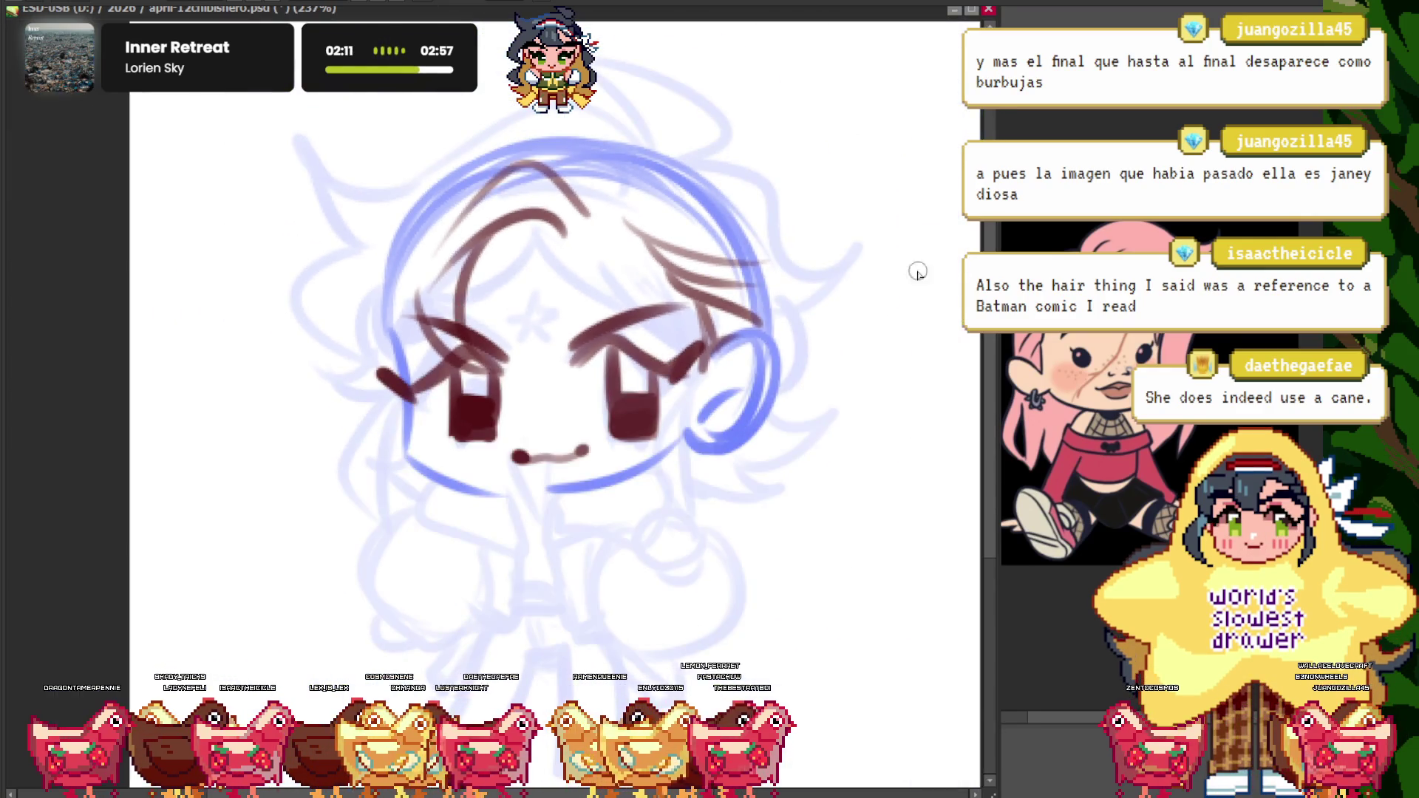
click(400, 94)
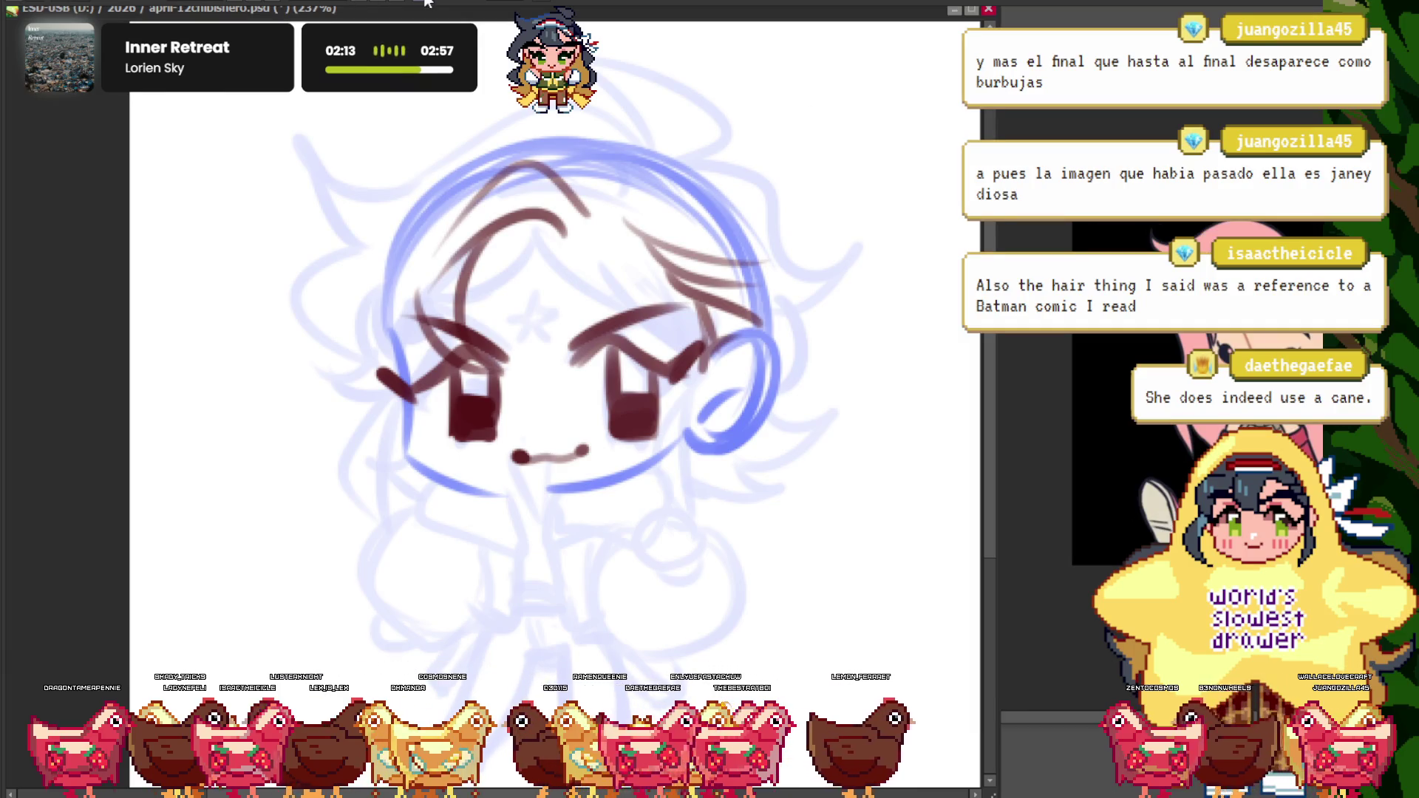
scroll(572, 212, up, 2)
scroll(572, 213, up, 1)
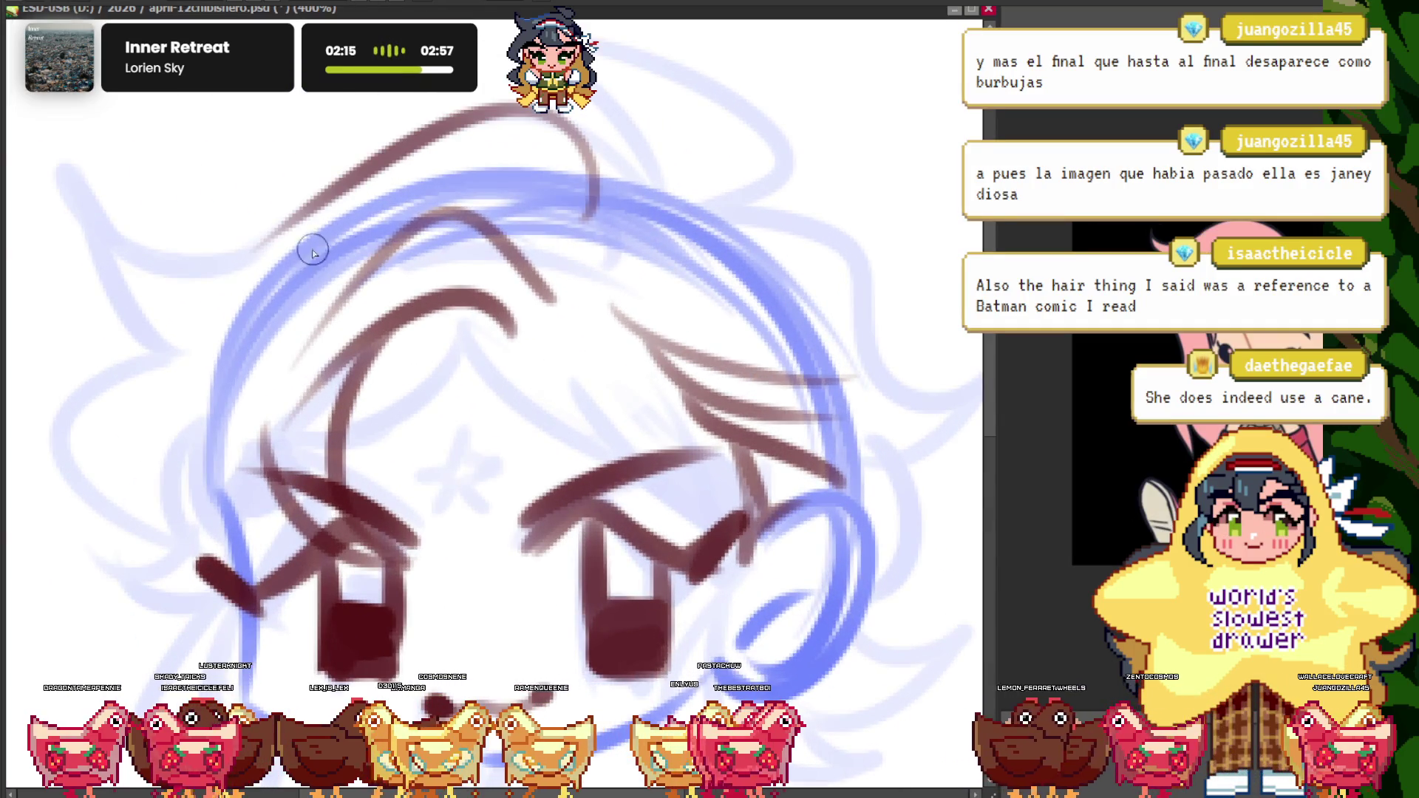
scroll(88, 187, down, 3)
scroll(260, 196, up, 3)
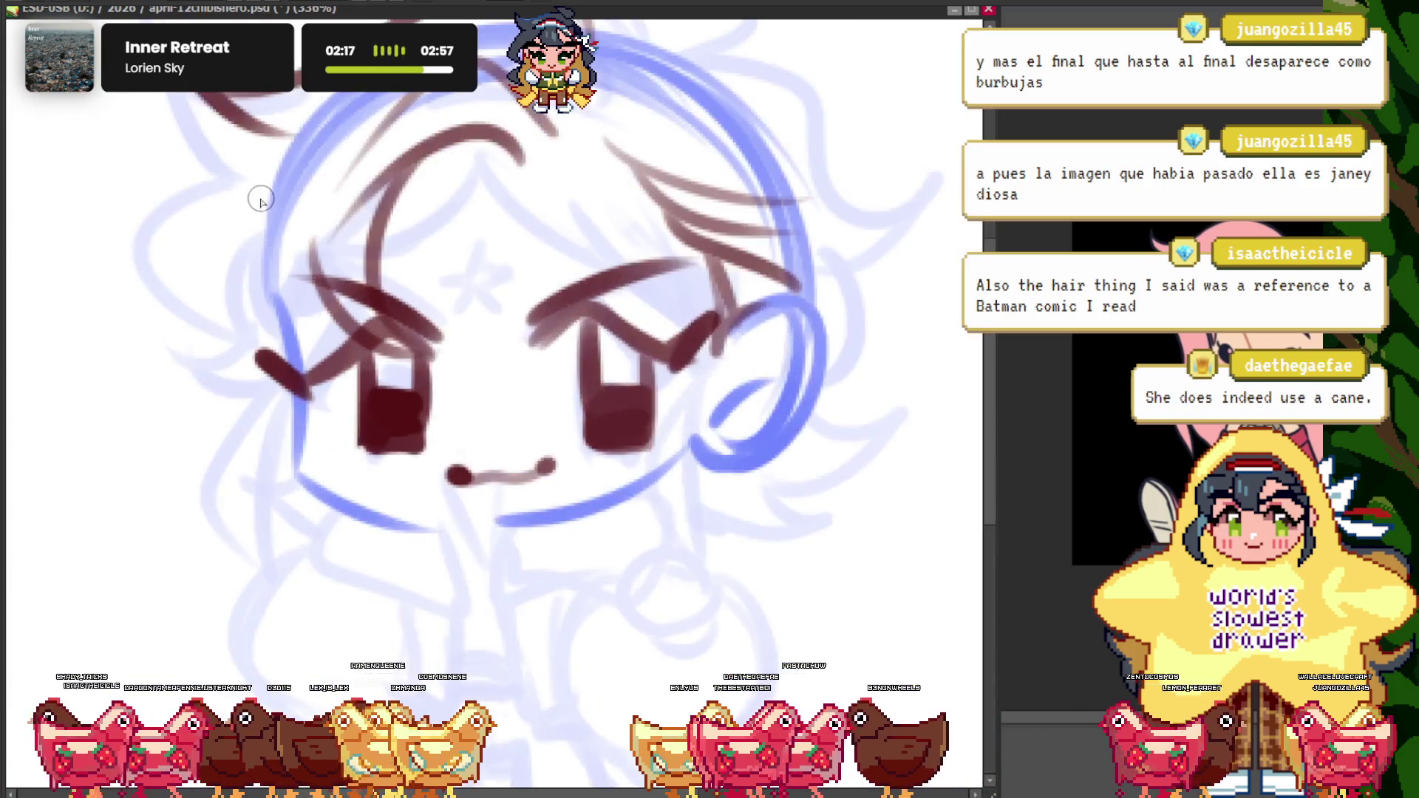
drag(225, 270, 127, 521)
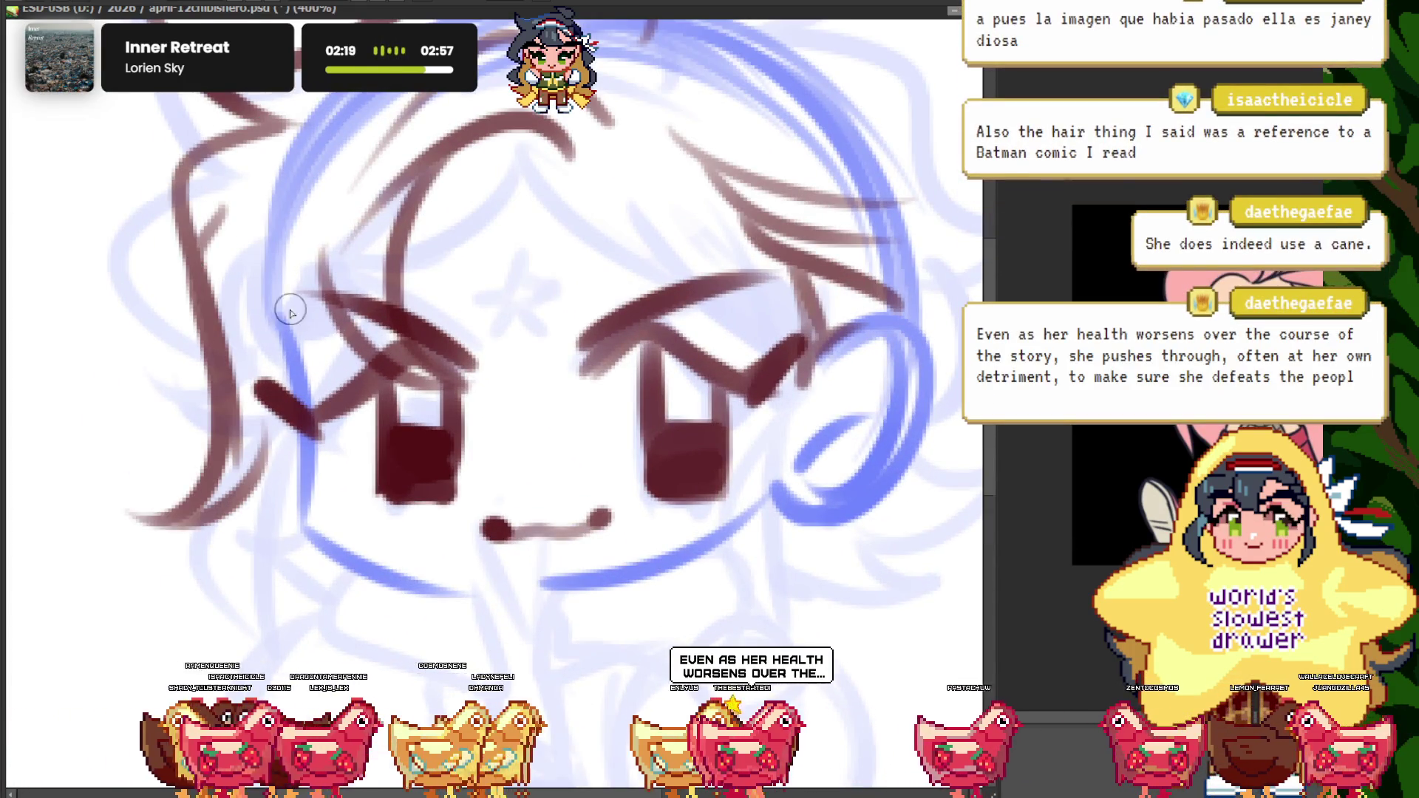
scroll(285, 355, down, 3)
scroll(159, 358, up, 4)
drag(244, 411, 366, 651)
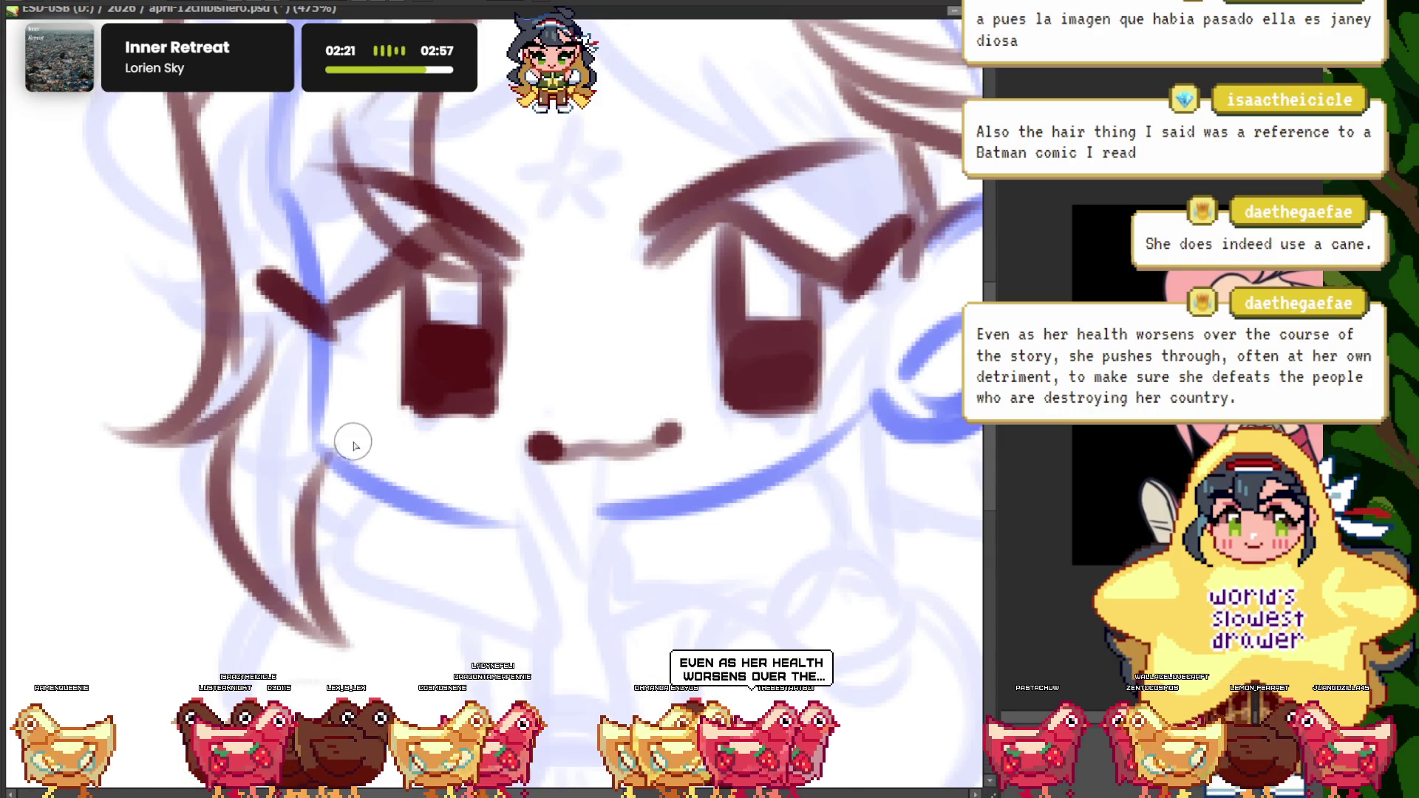
scroll(292, 318, down, 3)
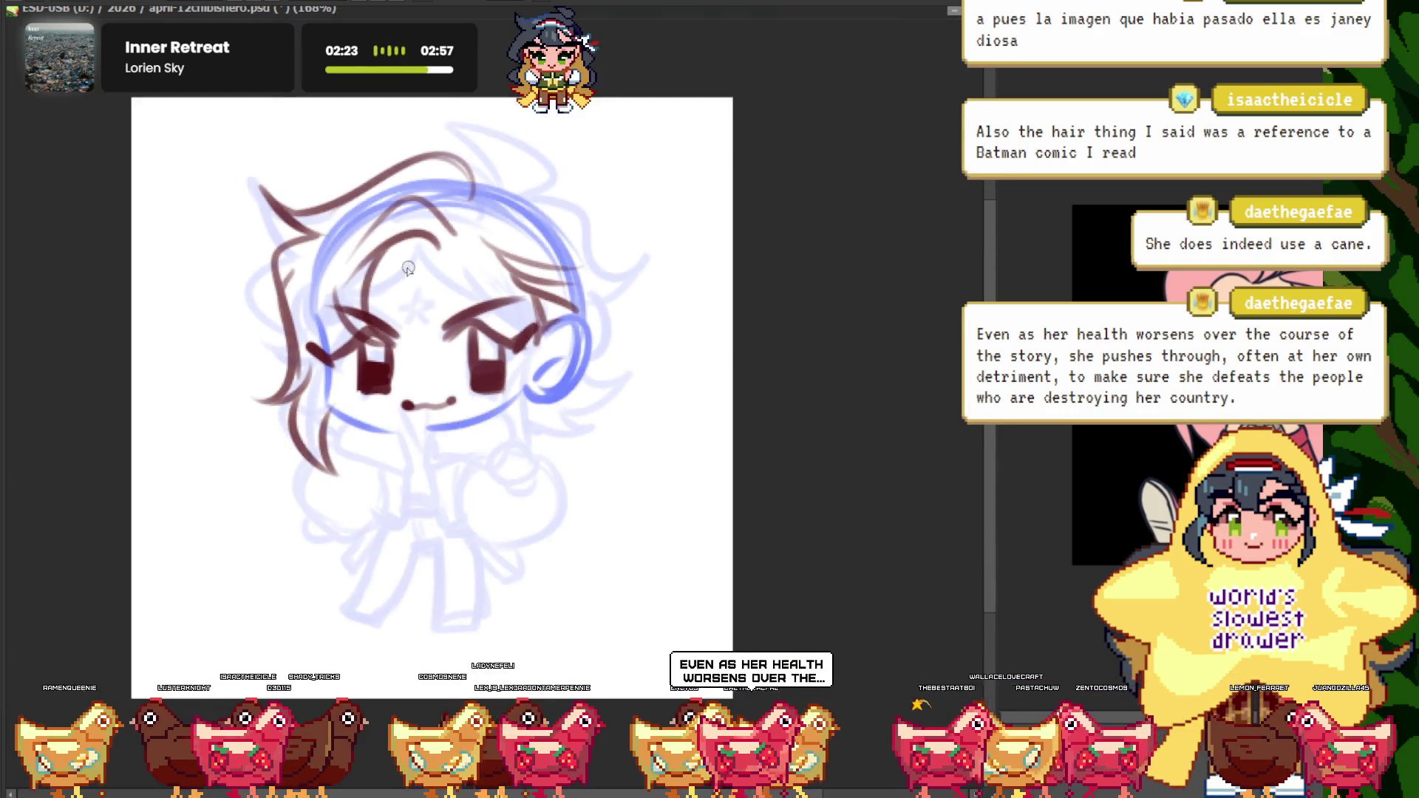
scroll(502, 149, up, 2)
- Select the bang strands and shift them slightly left and down
drag(501, 385, 266, 424)
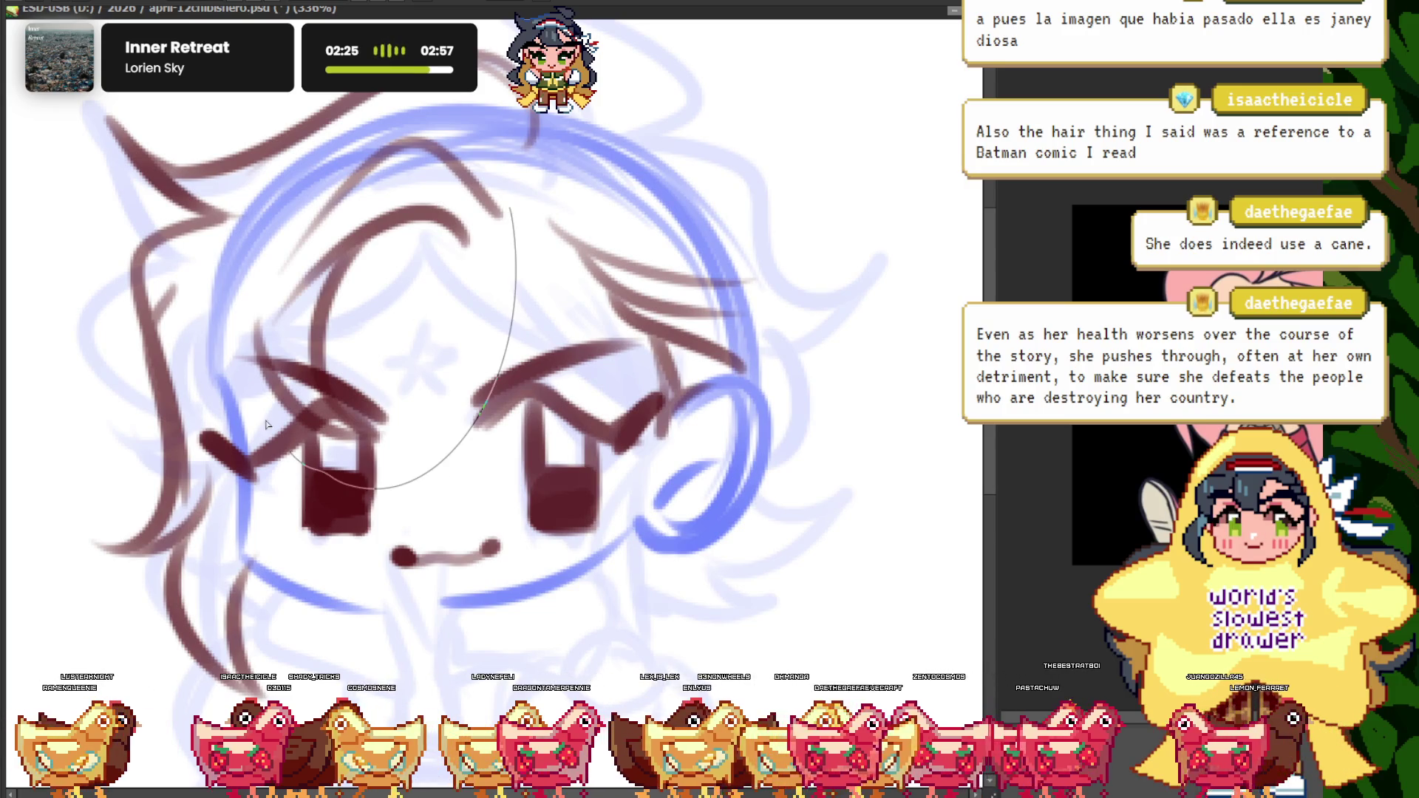
mouse_move(403, 296)
mouse_down()
mouse_move(378, 305)
mouse_move(383, 285)
mouse_up()
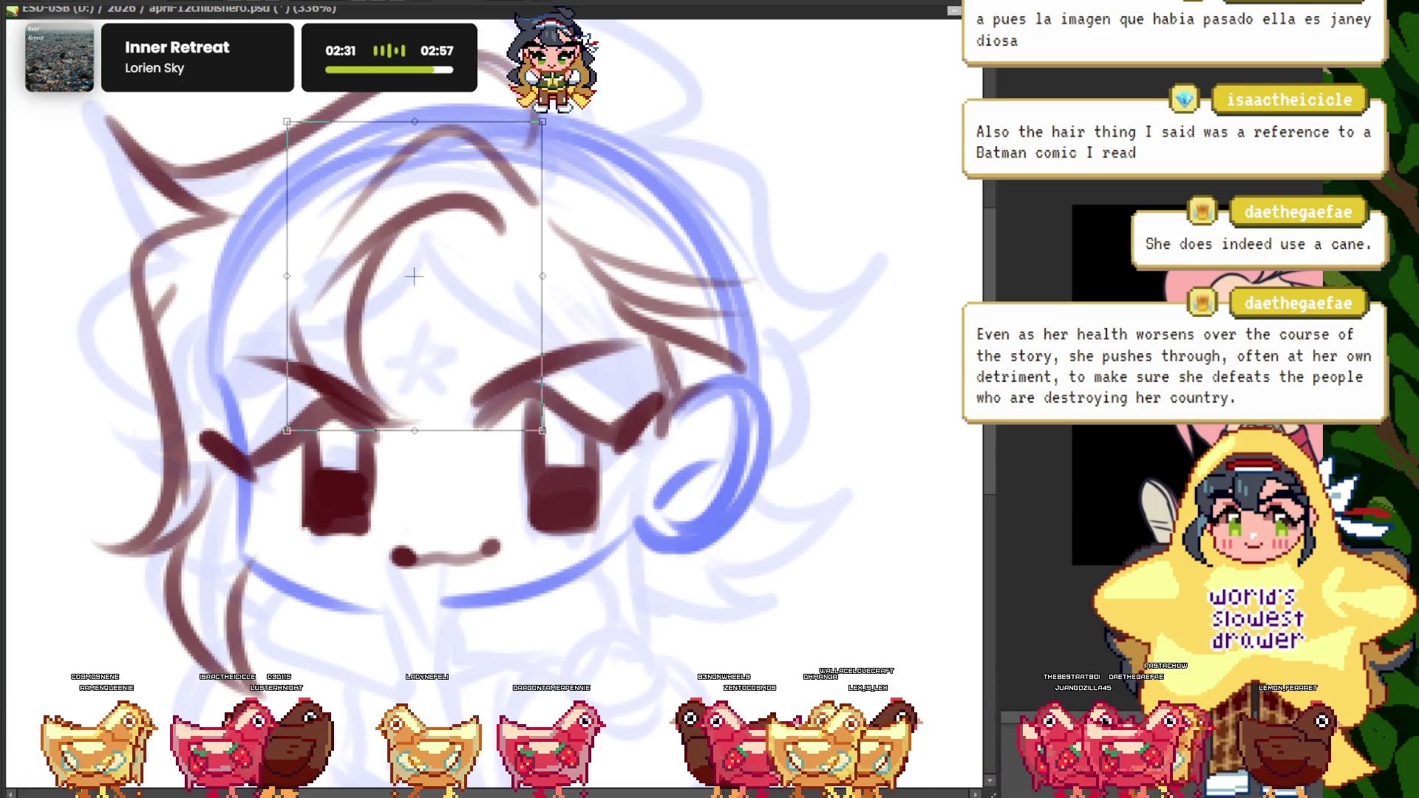
key(Return)
scroll(293, 344, up, 2)
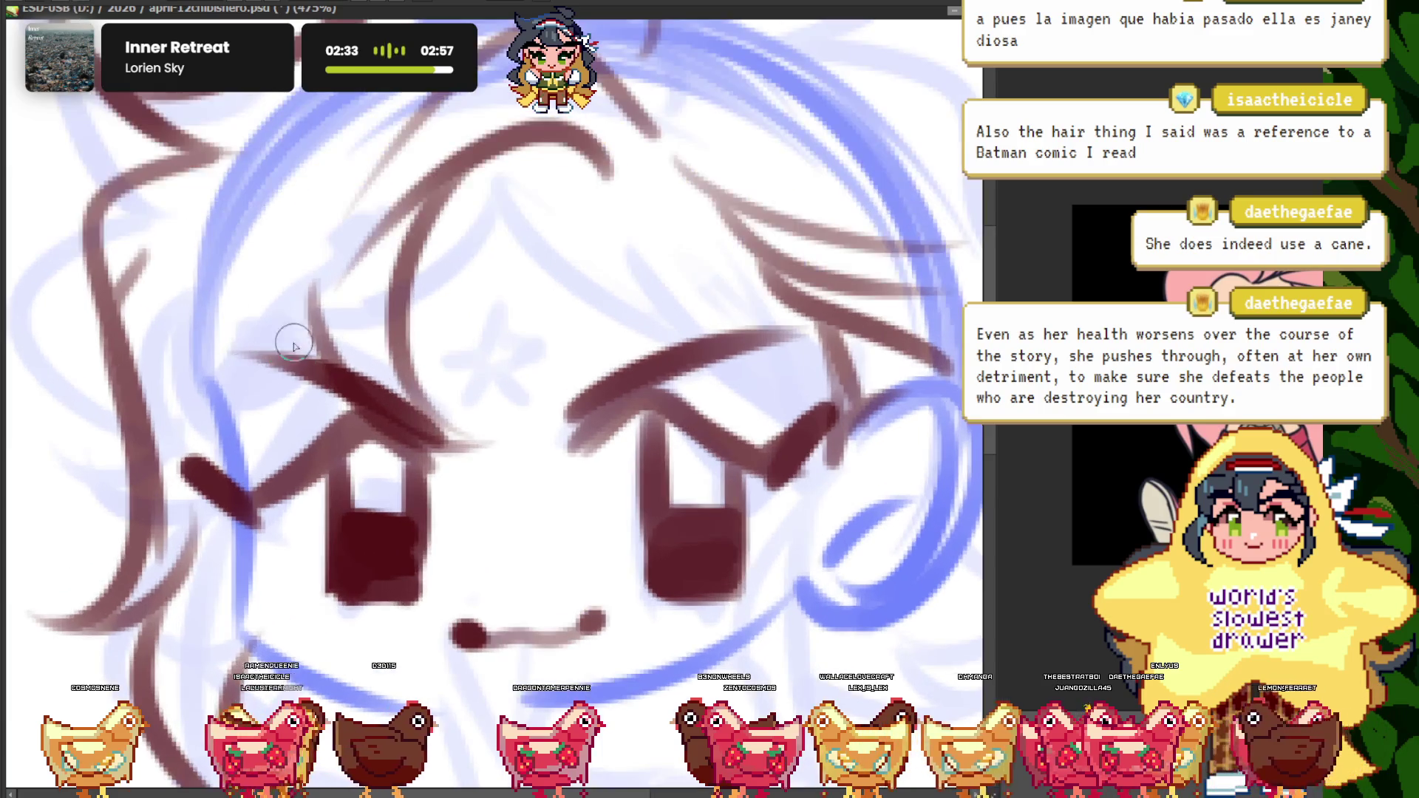
scroll(189, 462, down, 5)
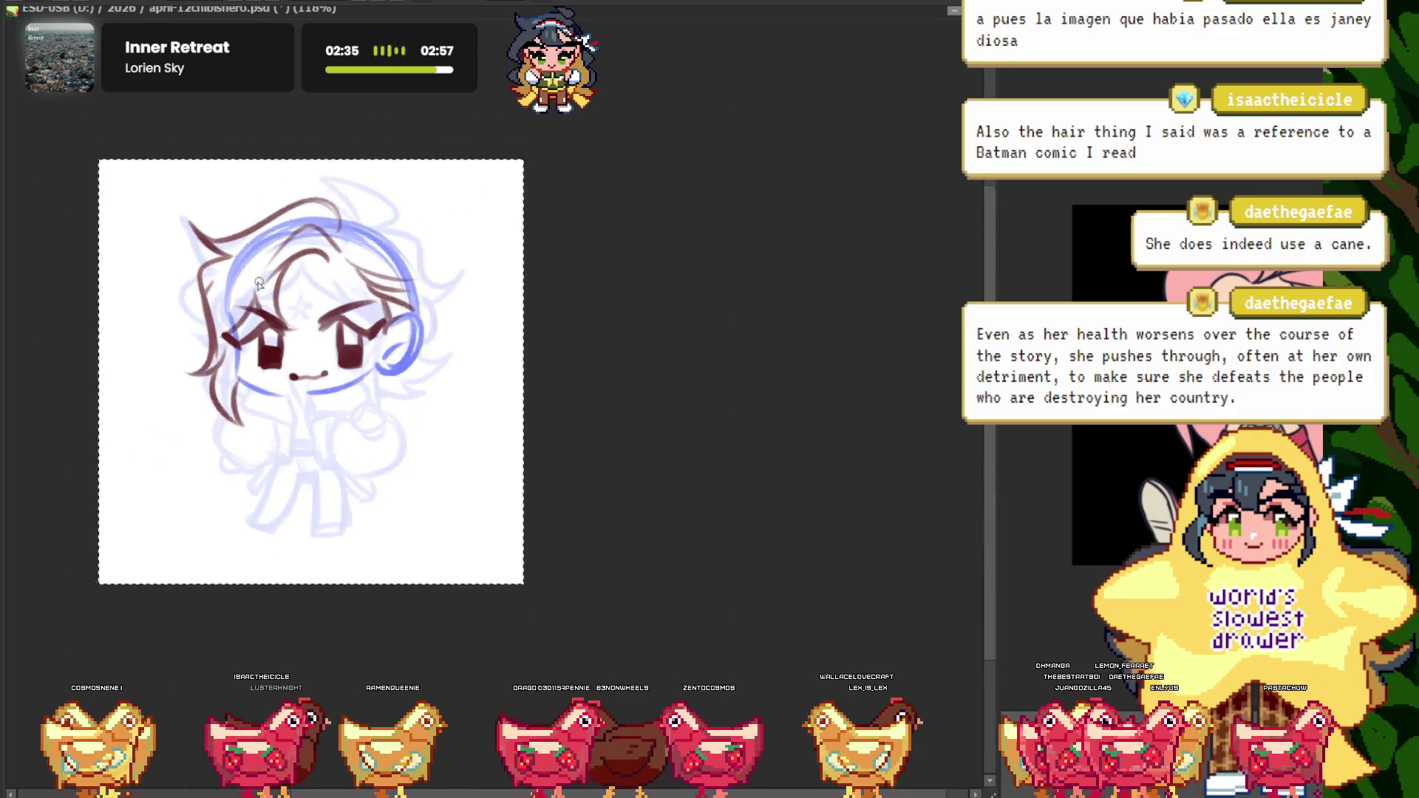
scroll(326, 197, up, 5)
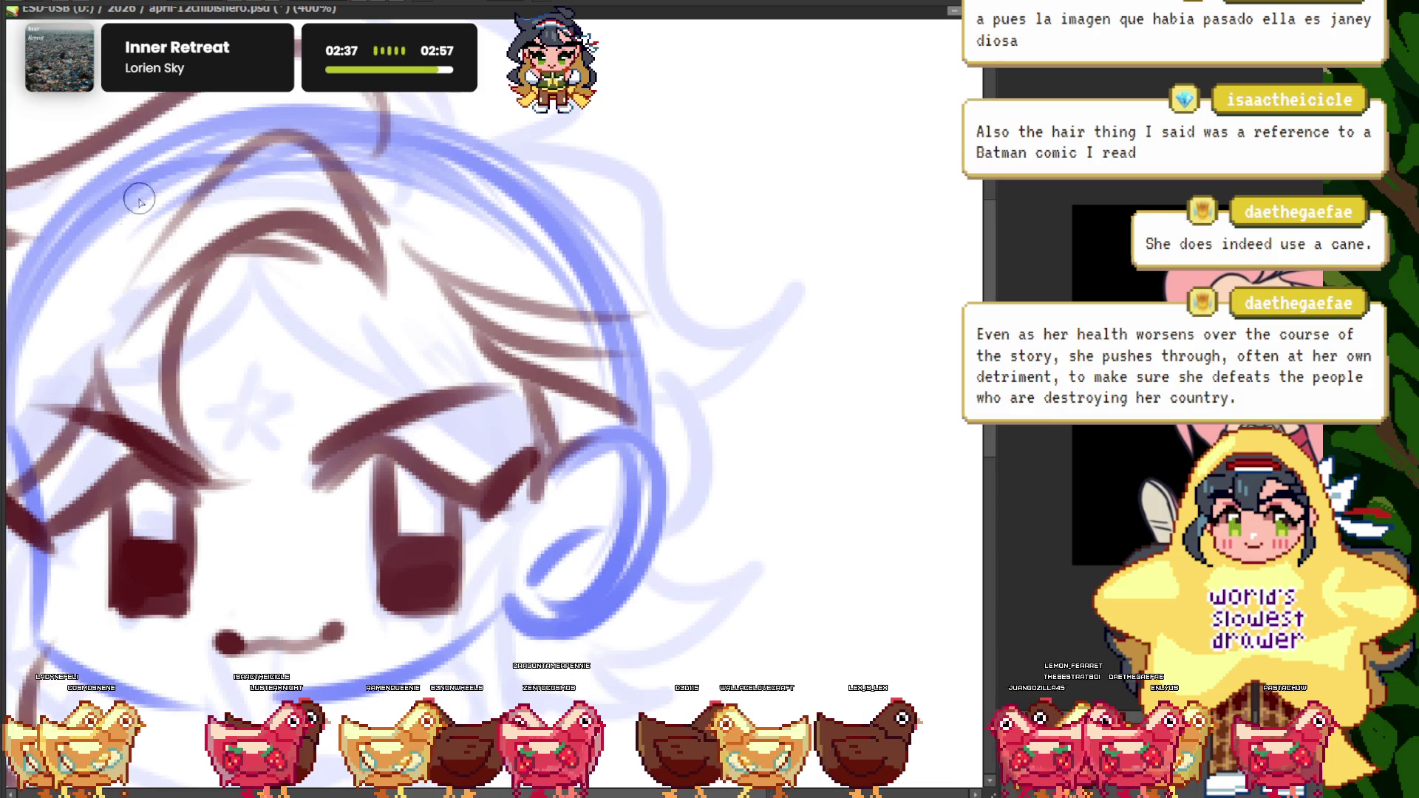
scroll(340, 199, down, 4)
scroll(474, 220, up, 3)
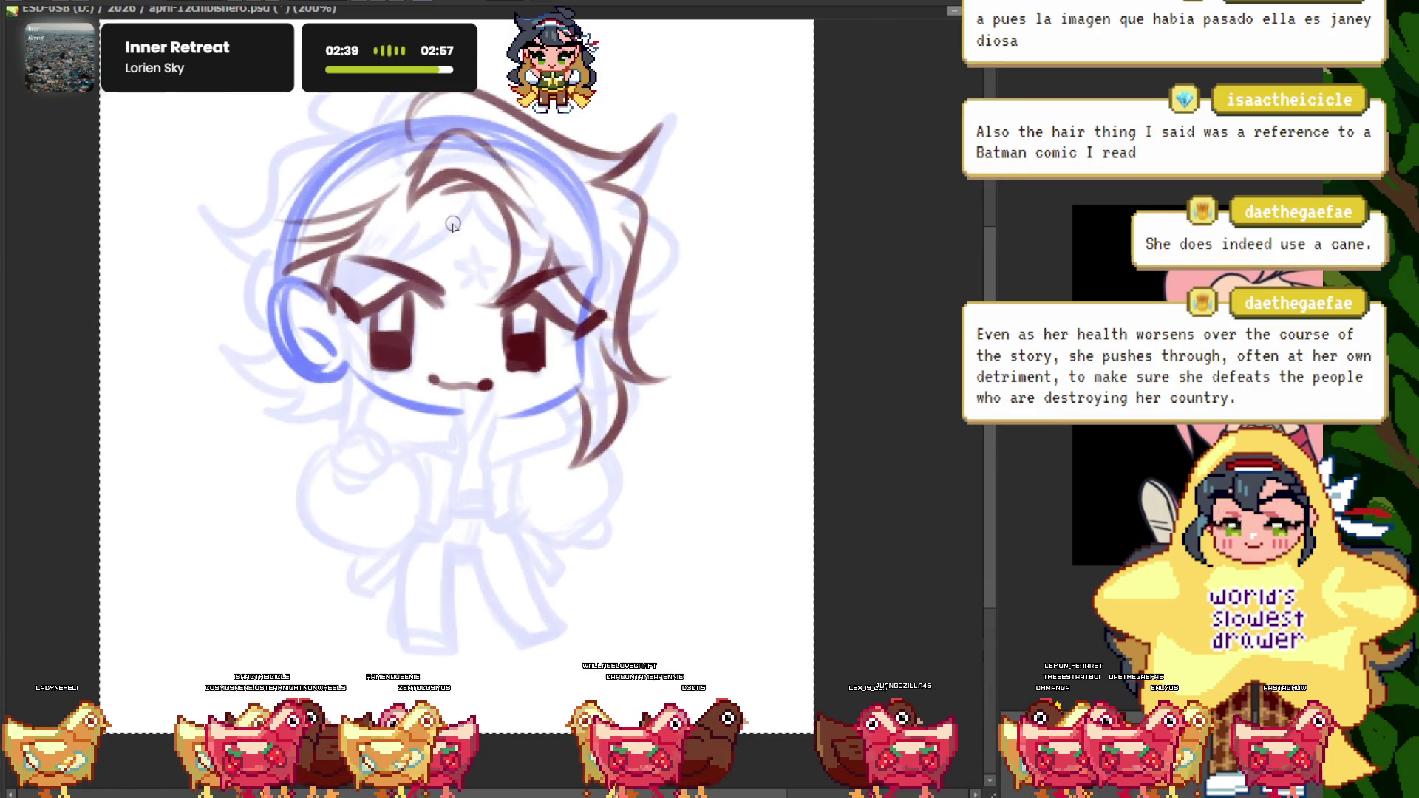
scroll(473, 219, up, 2)
scroll(468, 215, down, 4)
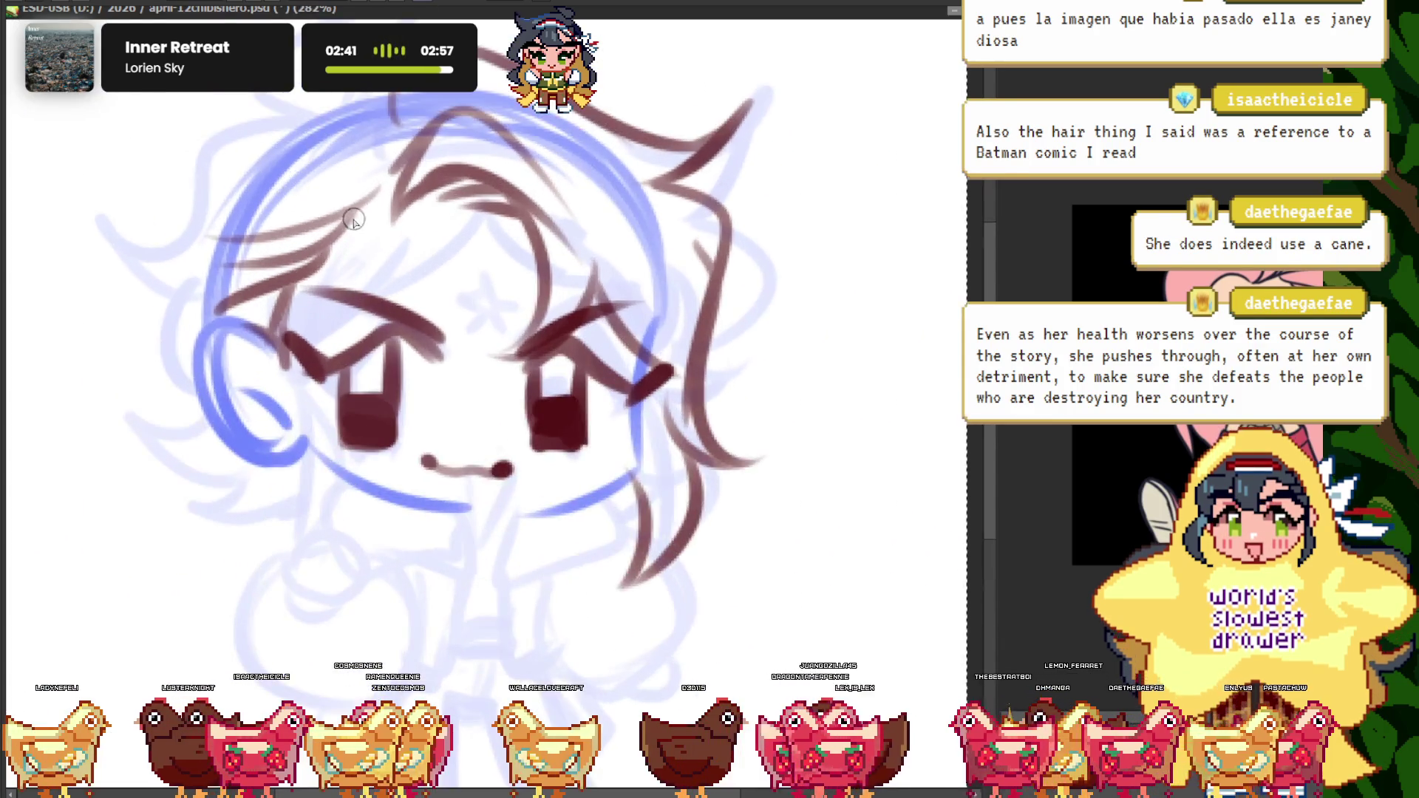
scroll(642, 301, up, 4)
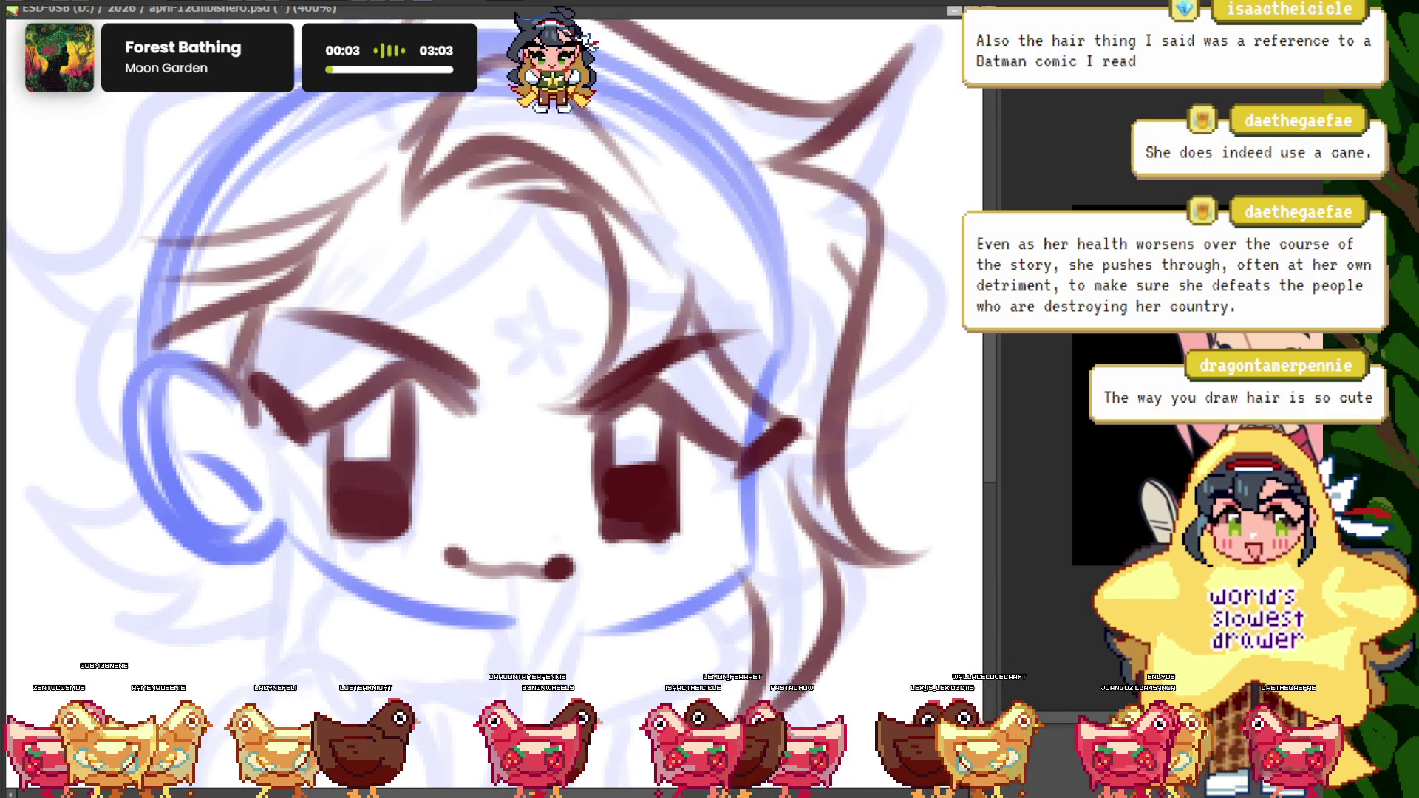
- Ink three brown hair strands down the face's left side, the lower ones curling out below the eye
scroll(396, 265, down, 3)
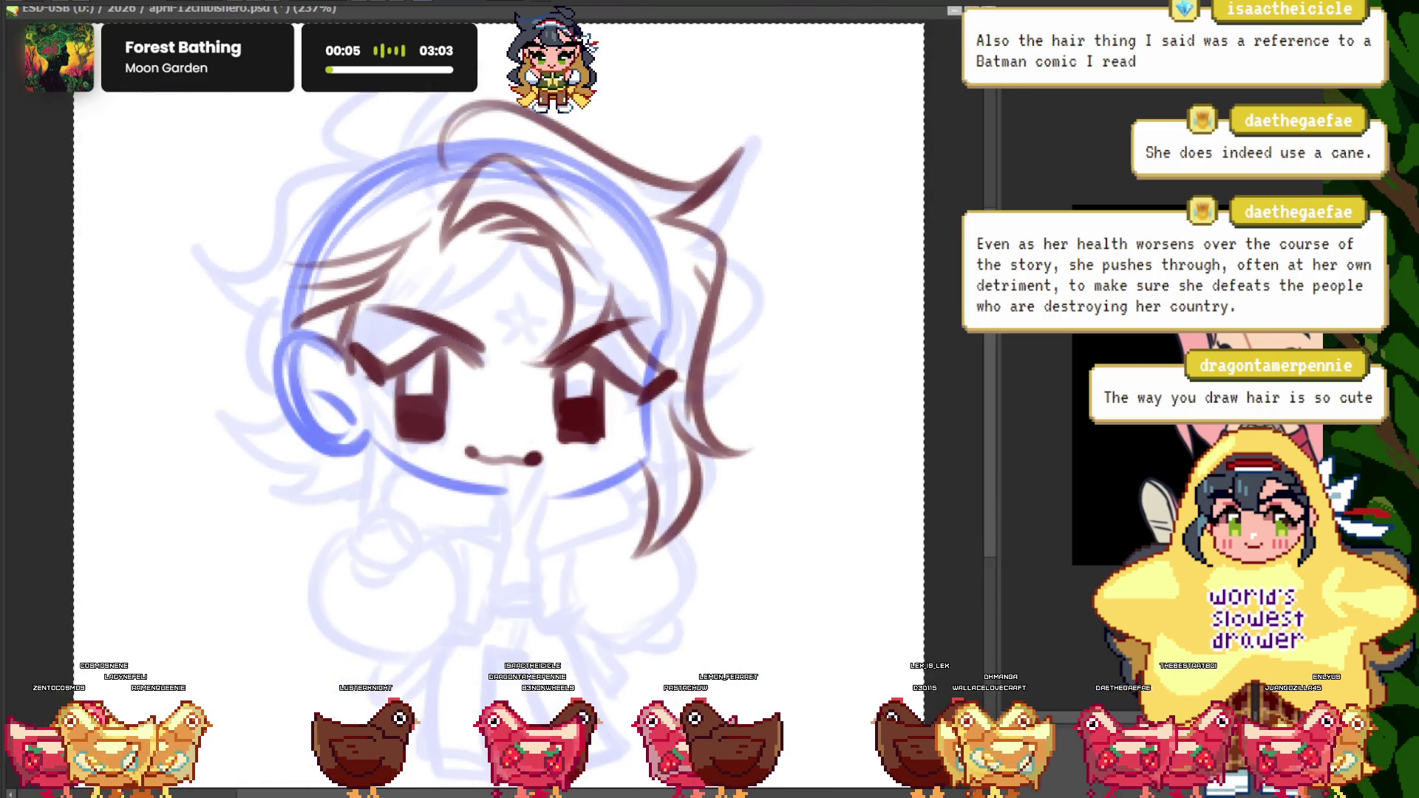
drag(443, 370, 473, 394)
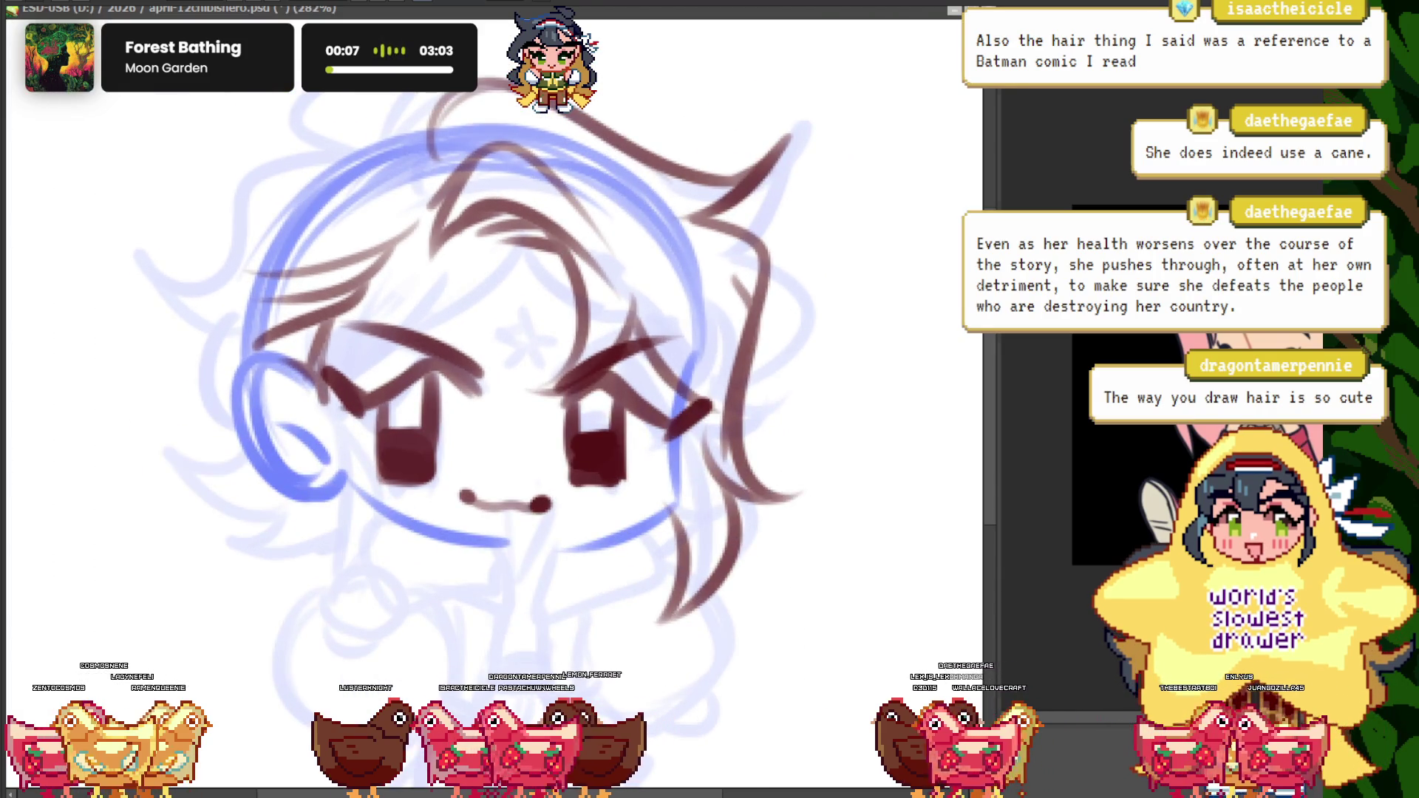
scroll(458, 111, down, 4)
scroll(458, 111, up, 5)
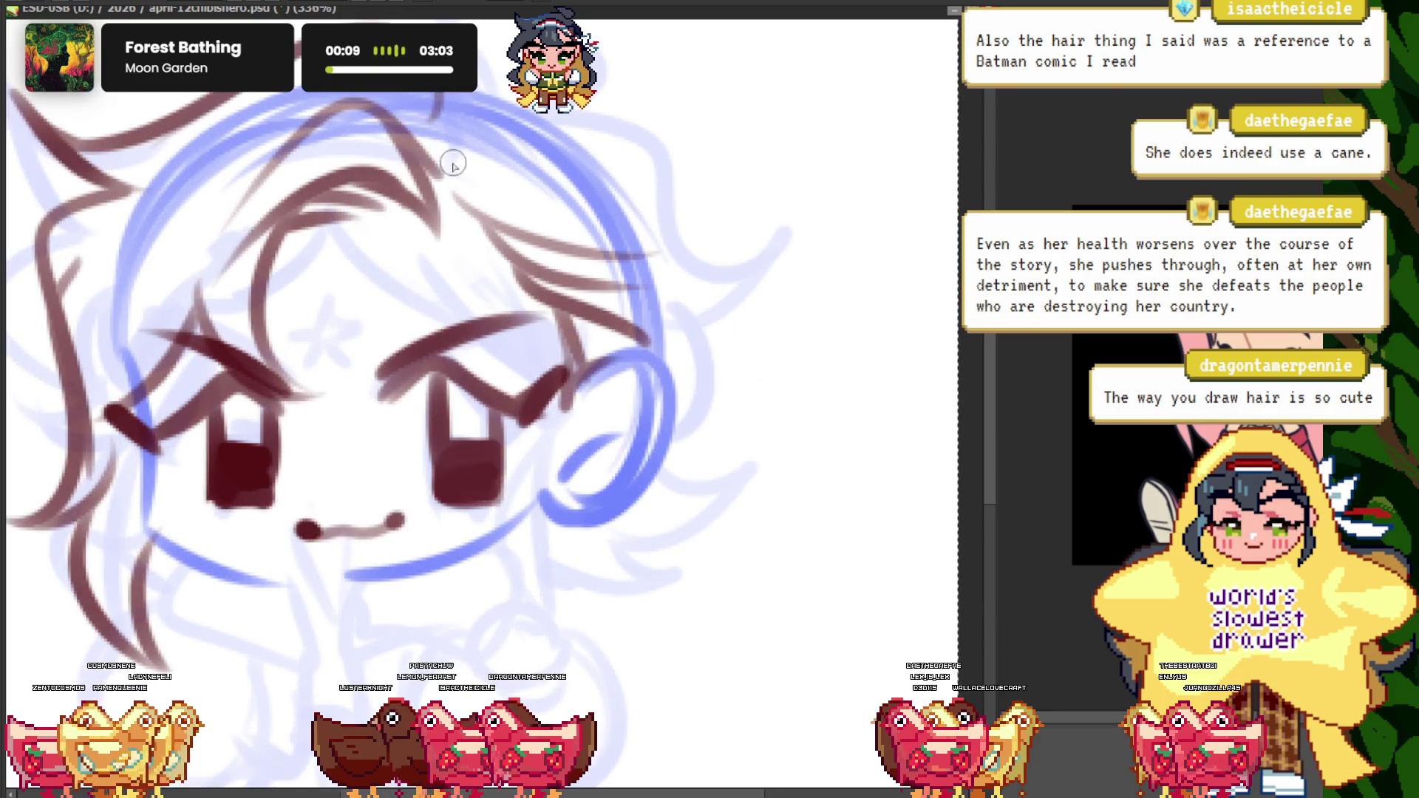
scroll(453, 164, down, 1)
scroll(479, 169, up, 1)
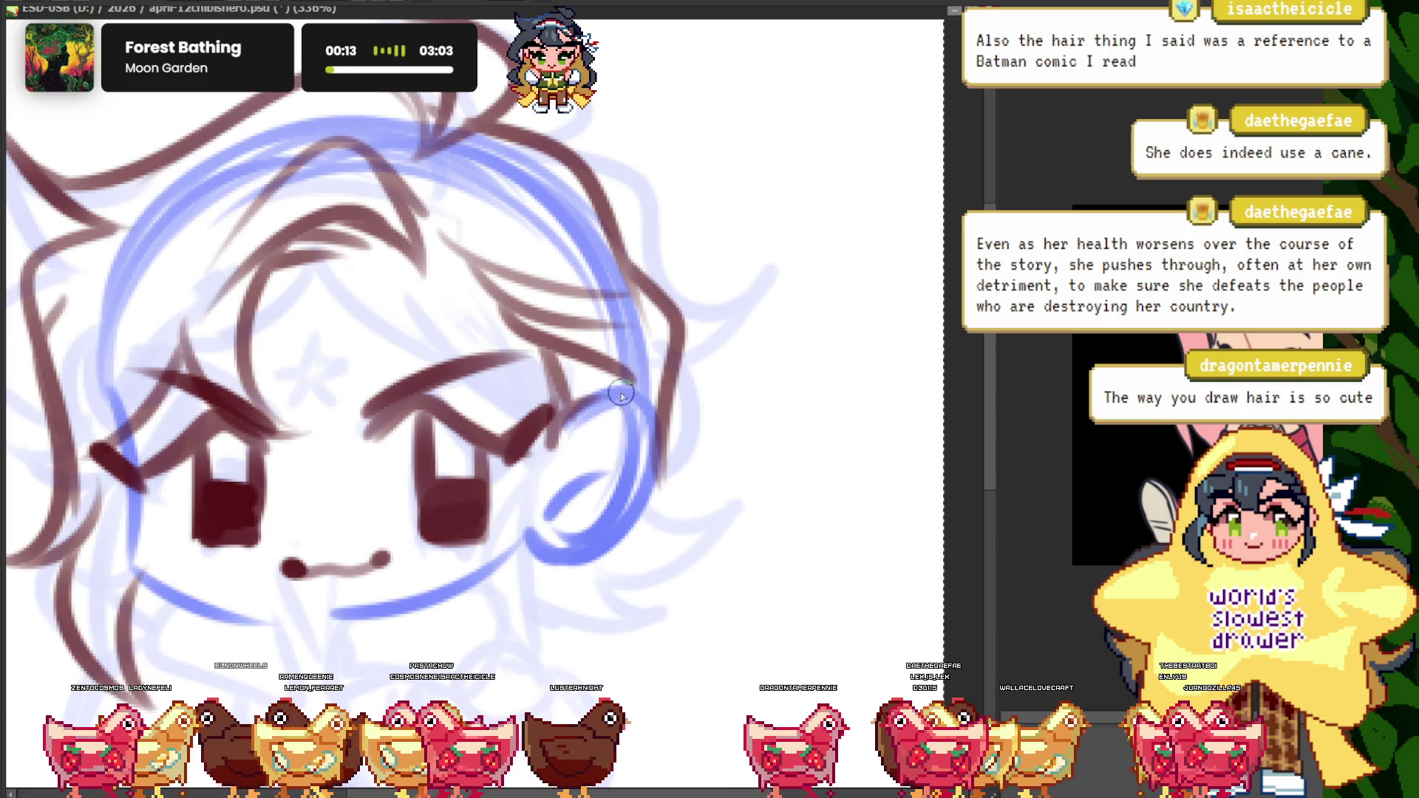
scroll(587, 127, down, 2)
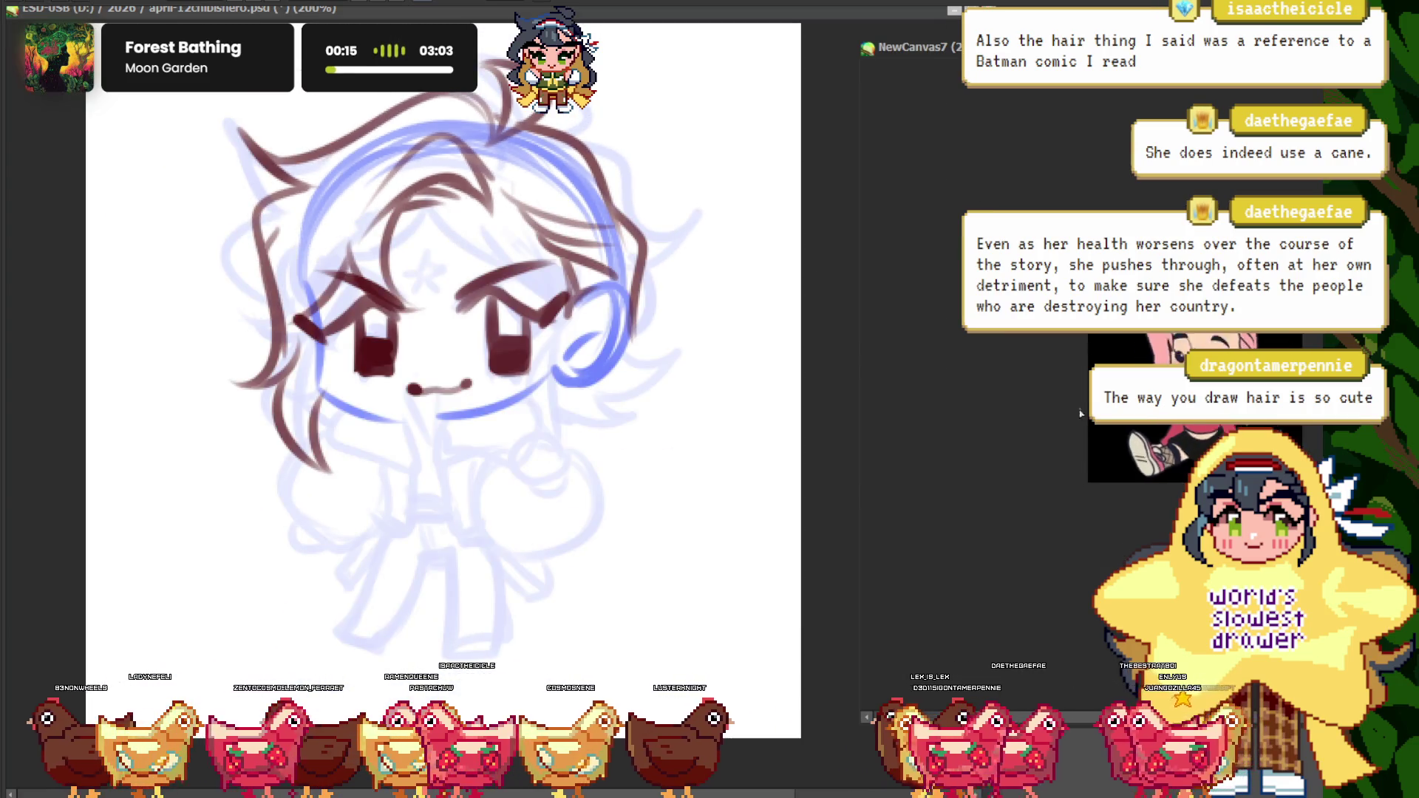
scroll(347, 334, down, 2)
scroll(216, 349, up, 4)
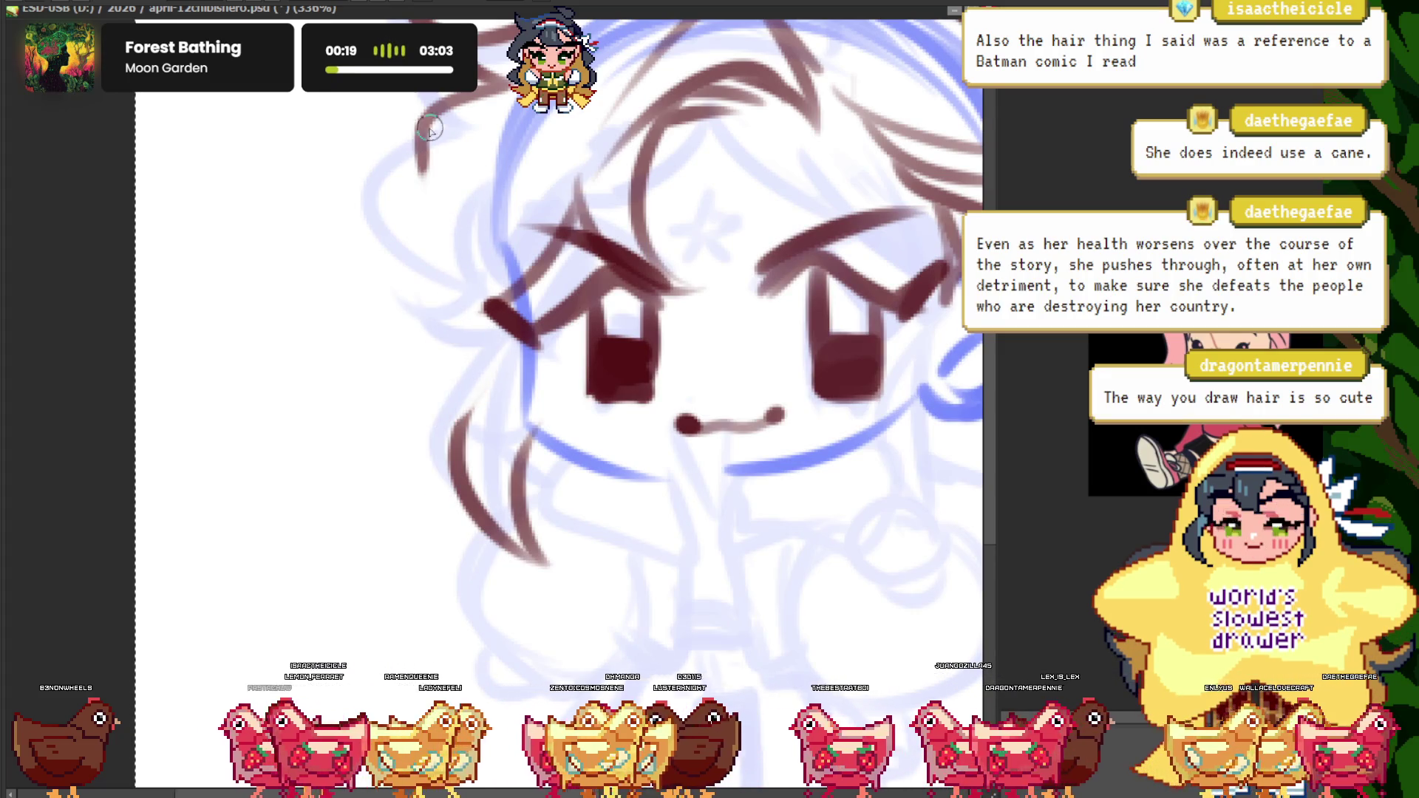
scroll(411, 188, up, 1)
mouse_move(412, 148)
mouse_down()
mouse_move(405, 348)
mouse_move(318, 438)
mouse_up()
drag(442, 443, 278, 408)
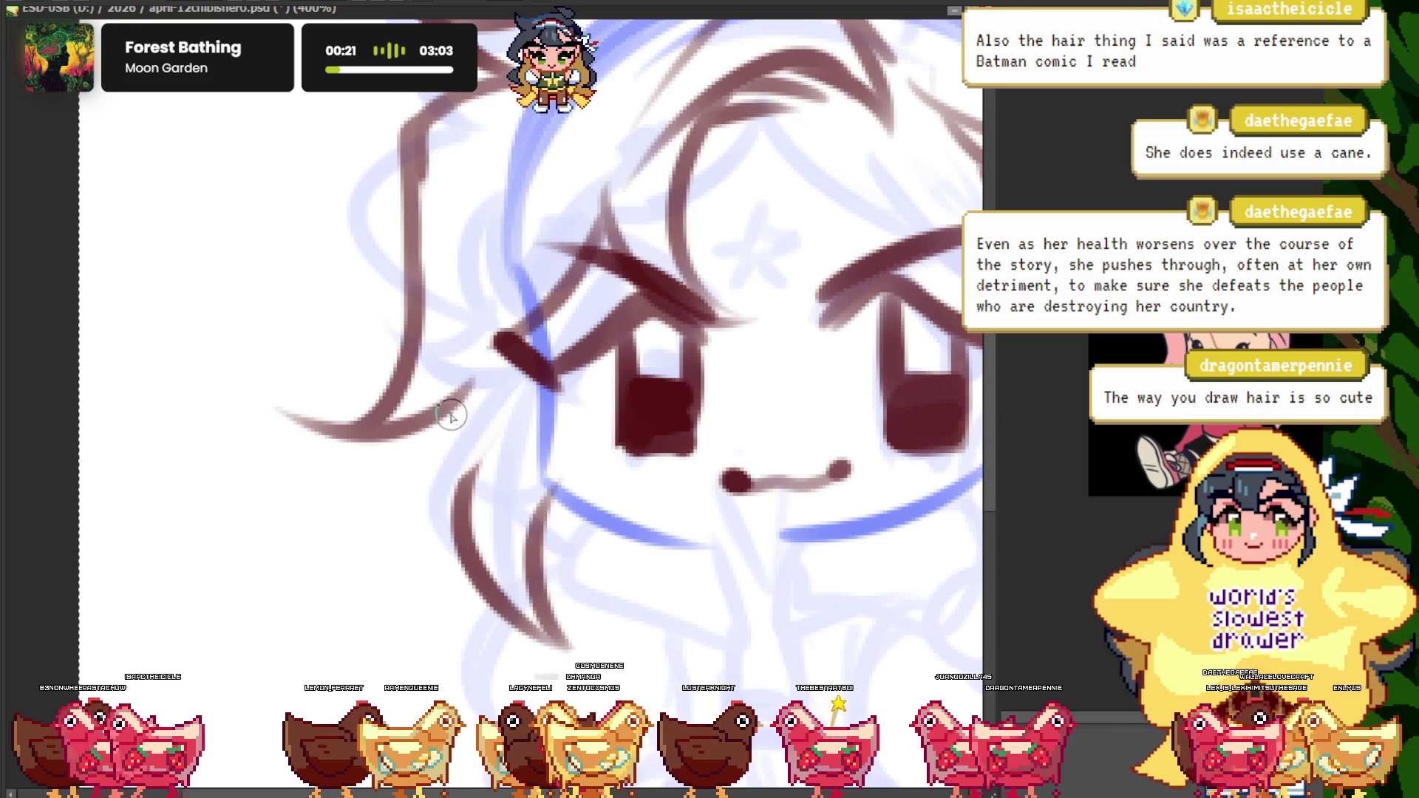
drag(454, 403, 432, 584)
scroll(436, 488, down, 3)
scroll(314, 326, up, 2)
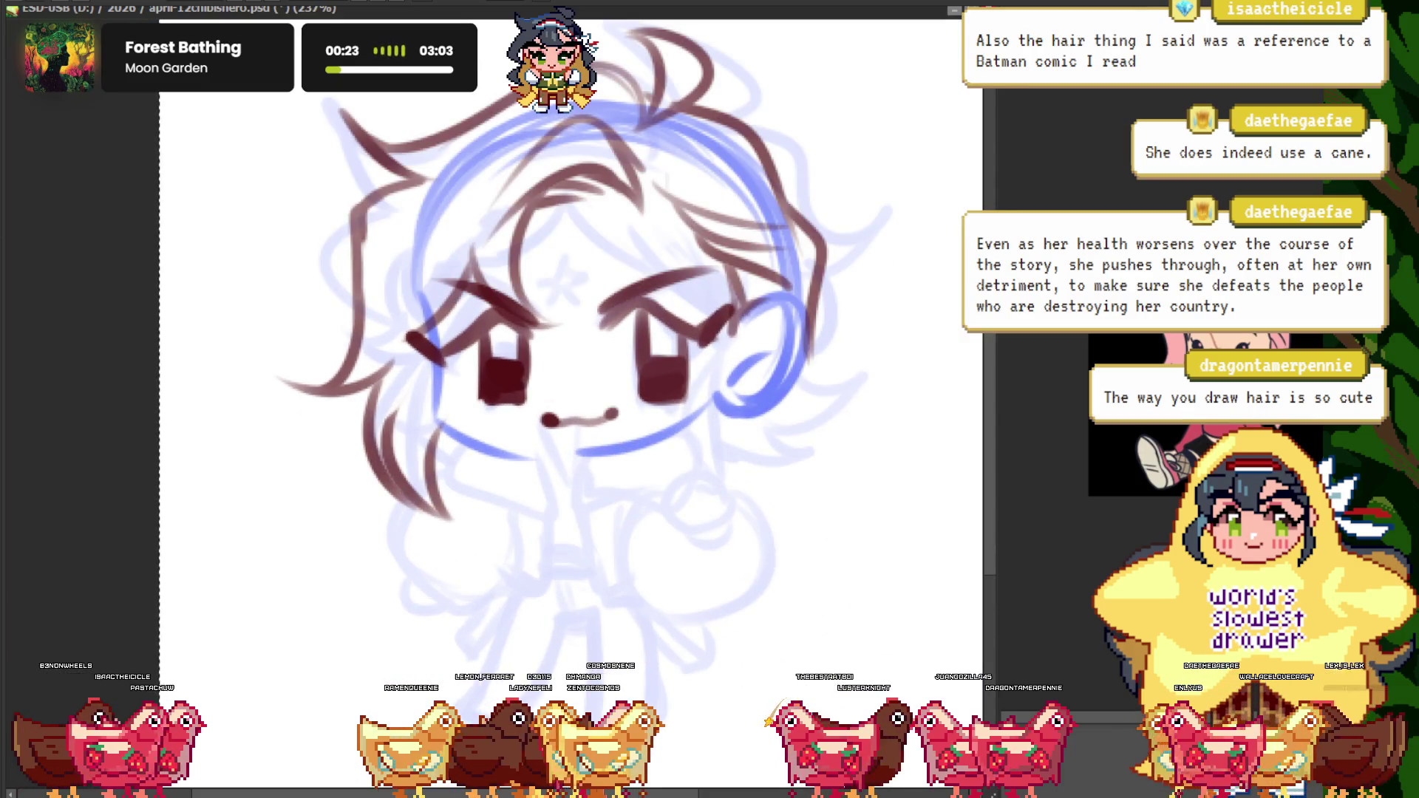
scroll(382, 225, up, 2)
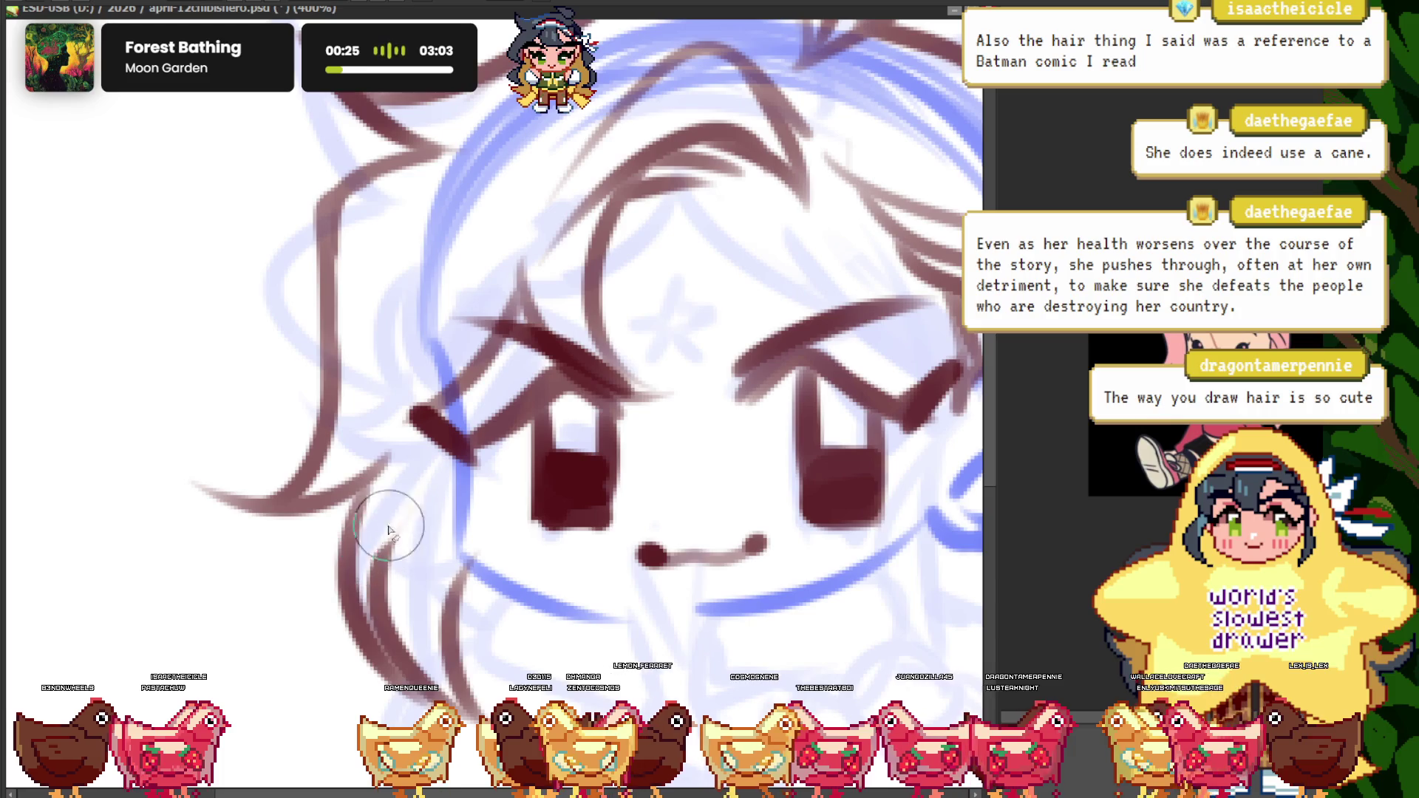
scroll(348, 466, down, 3)
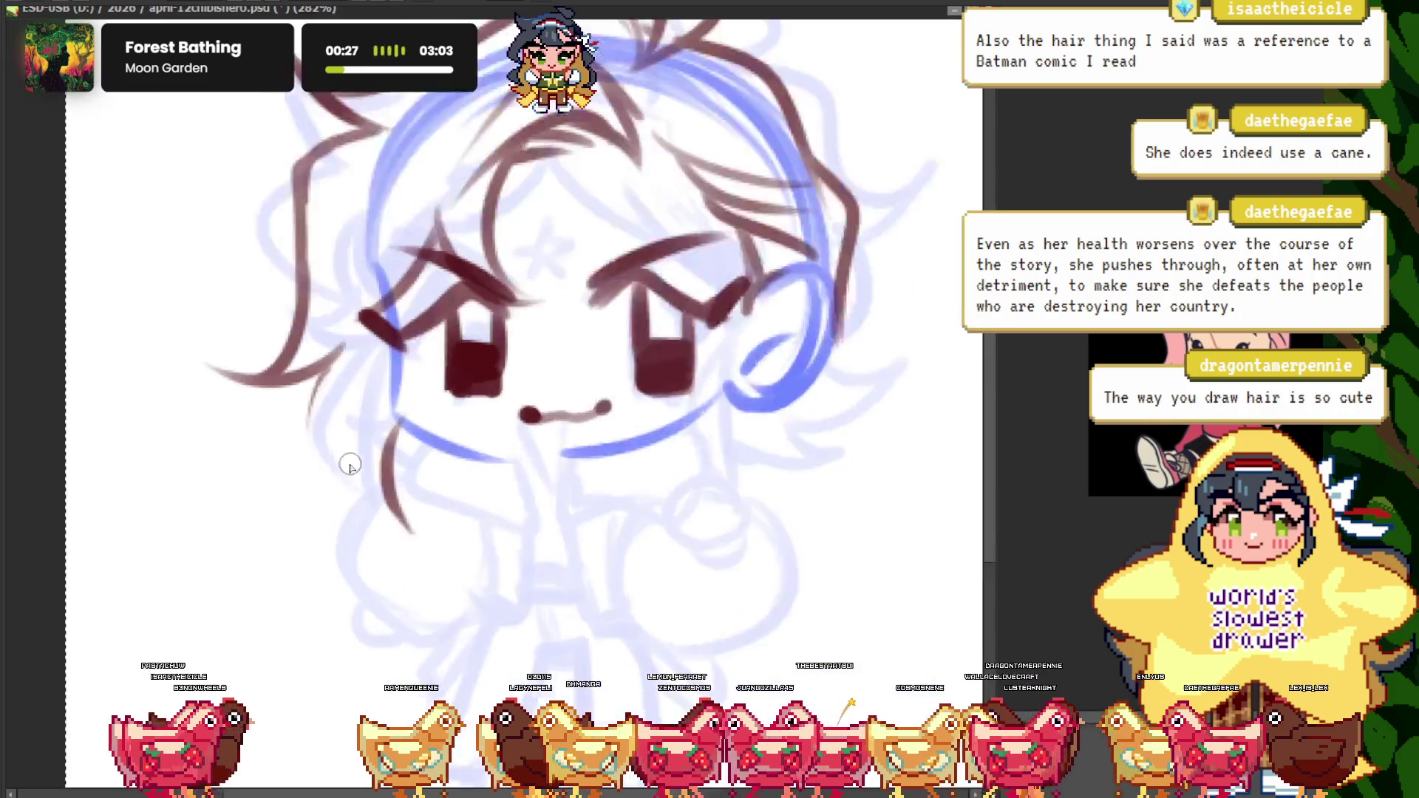
scroll(331, 344, up, 3)
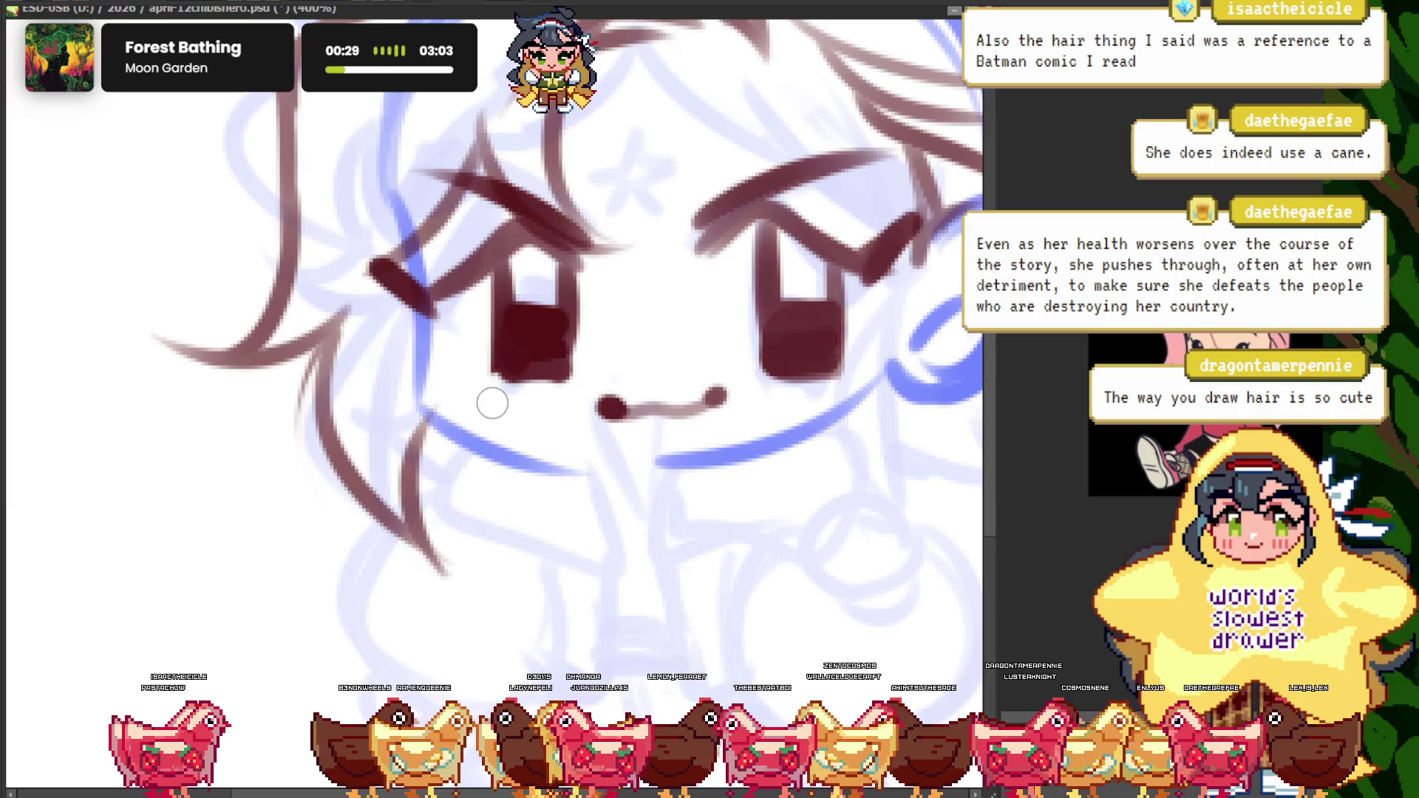
scroll(316, 358, down, 1)
scroll(316, 358, down, 2)
scroll(243, 228, up, 2)
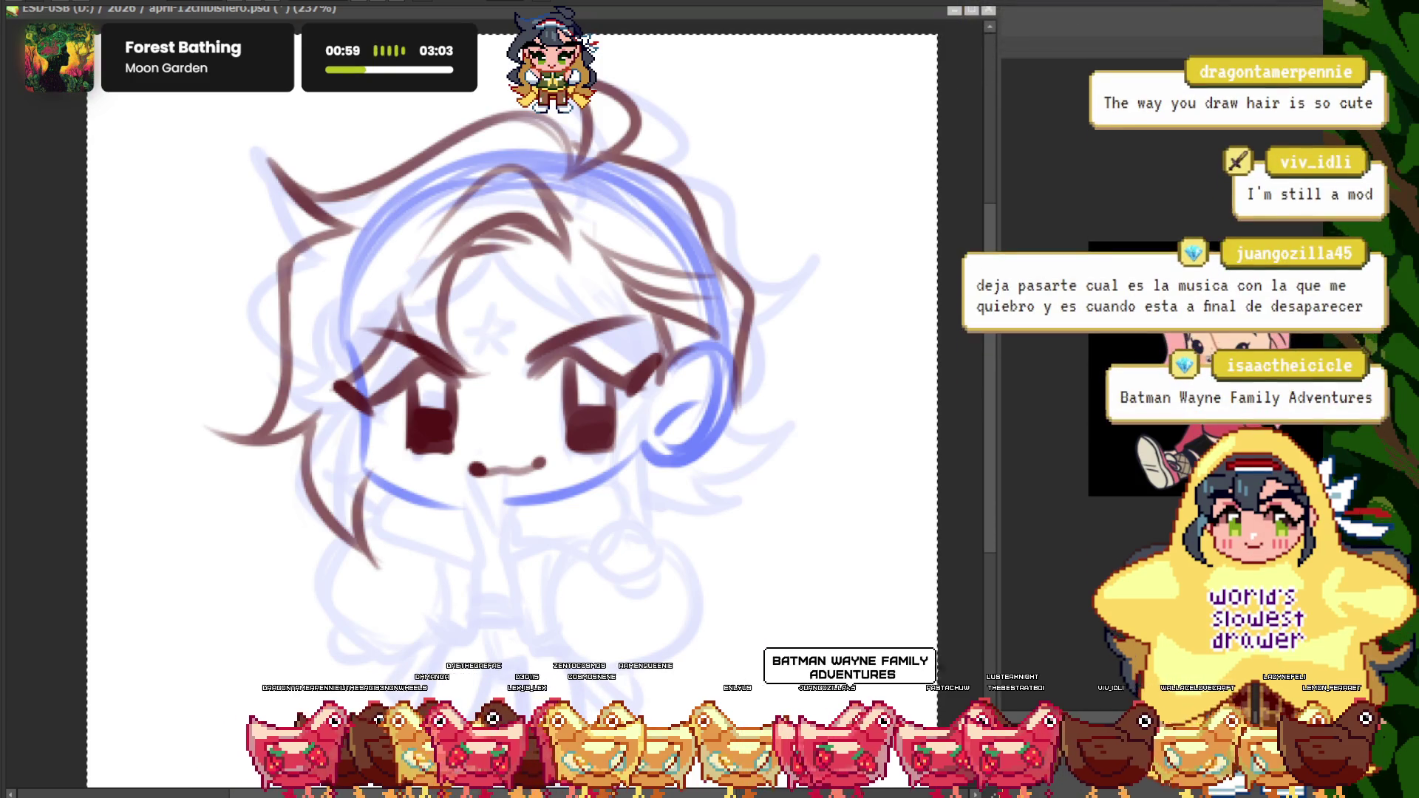
- Glance at the whole drawing and briefly bring up the NewCanvas7 canvas, then close it
scroll(503, 399, down, 2)
scroll(503, 399, up, 2)
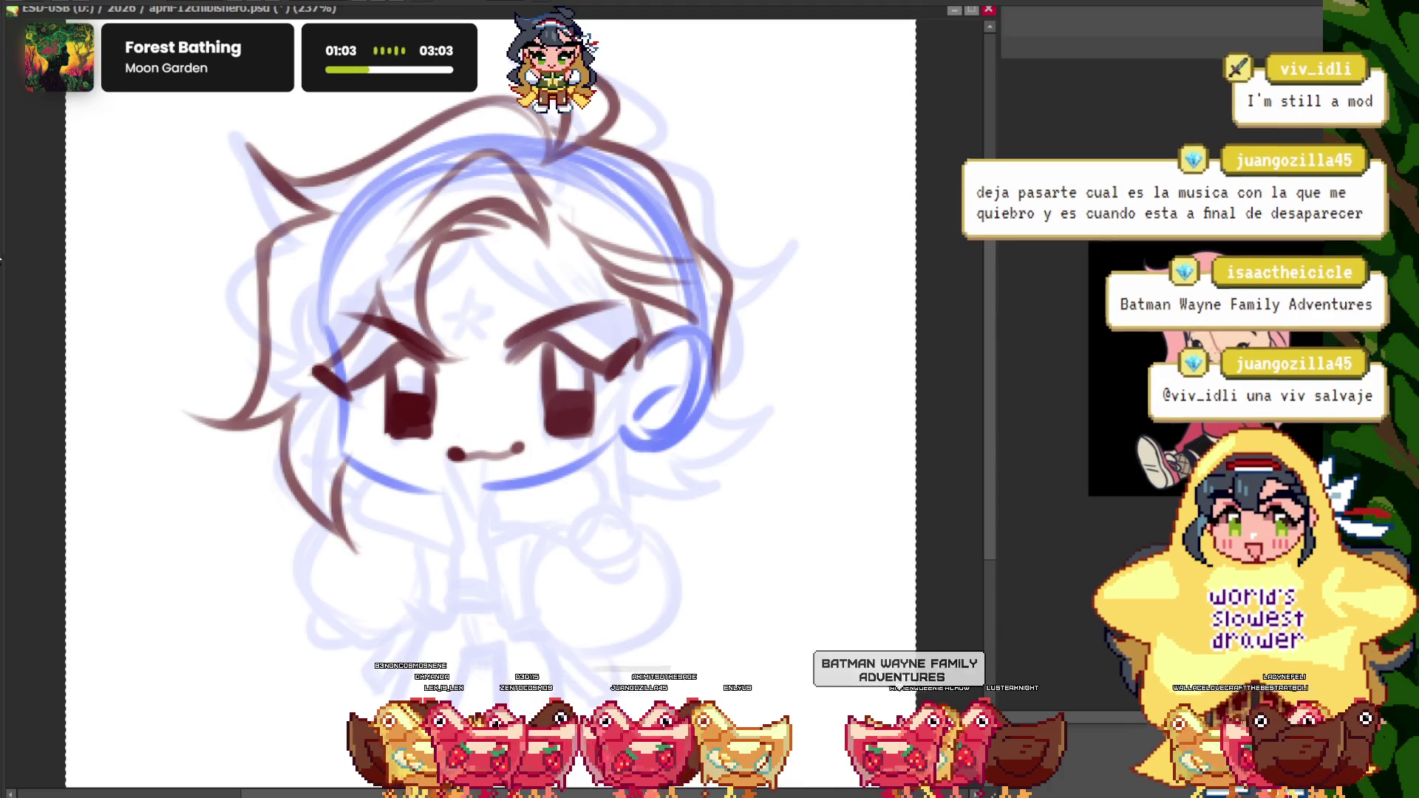
scroll(460, 442, down, 1)
scroll(460, 442, up, 1)
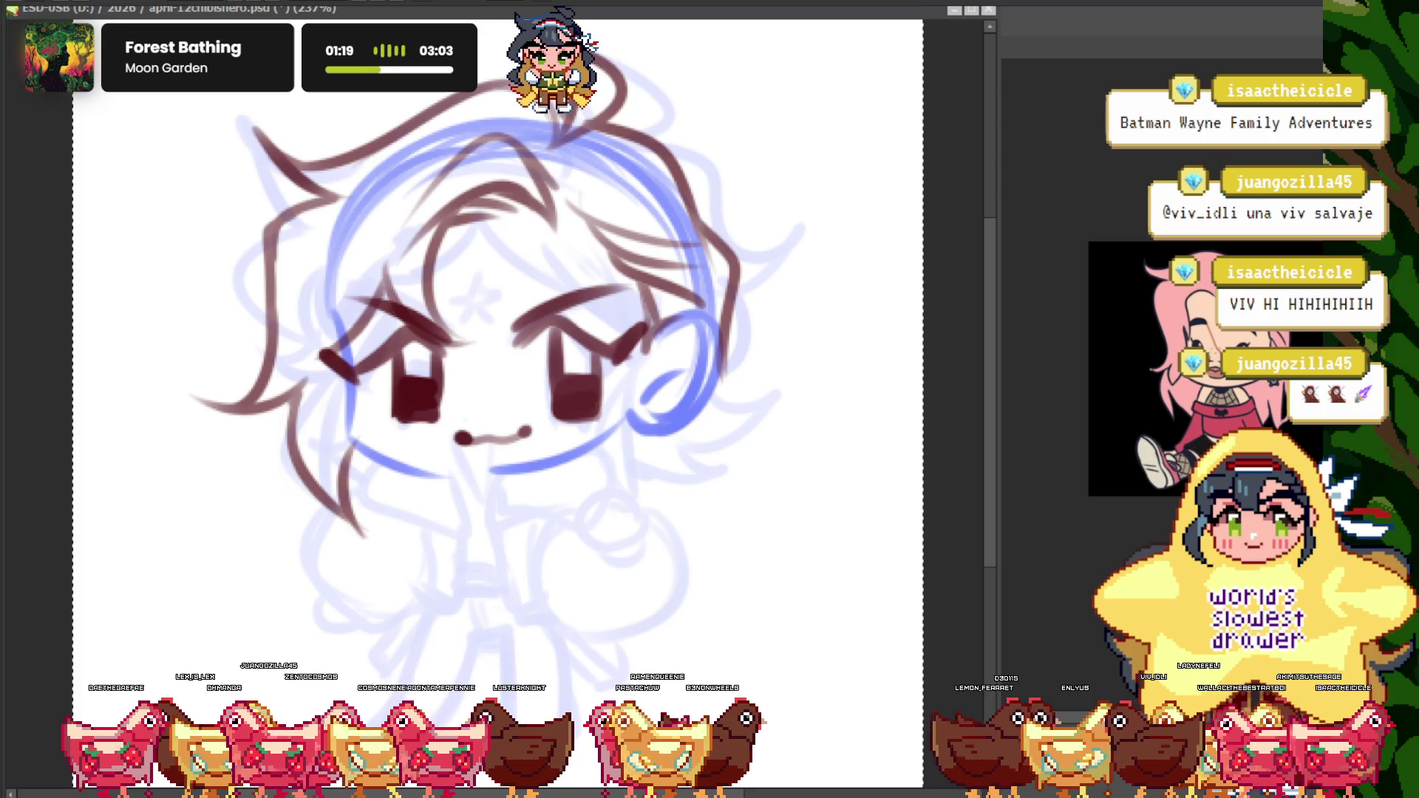
key(ctrl+minus)
key(ctrl+plus)
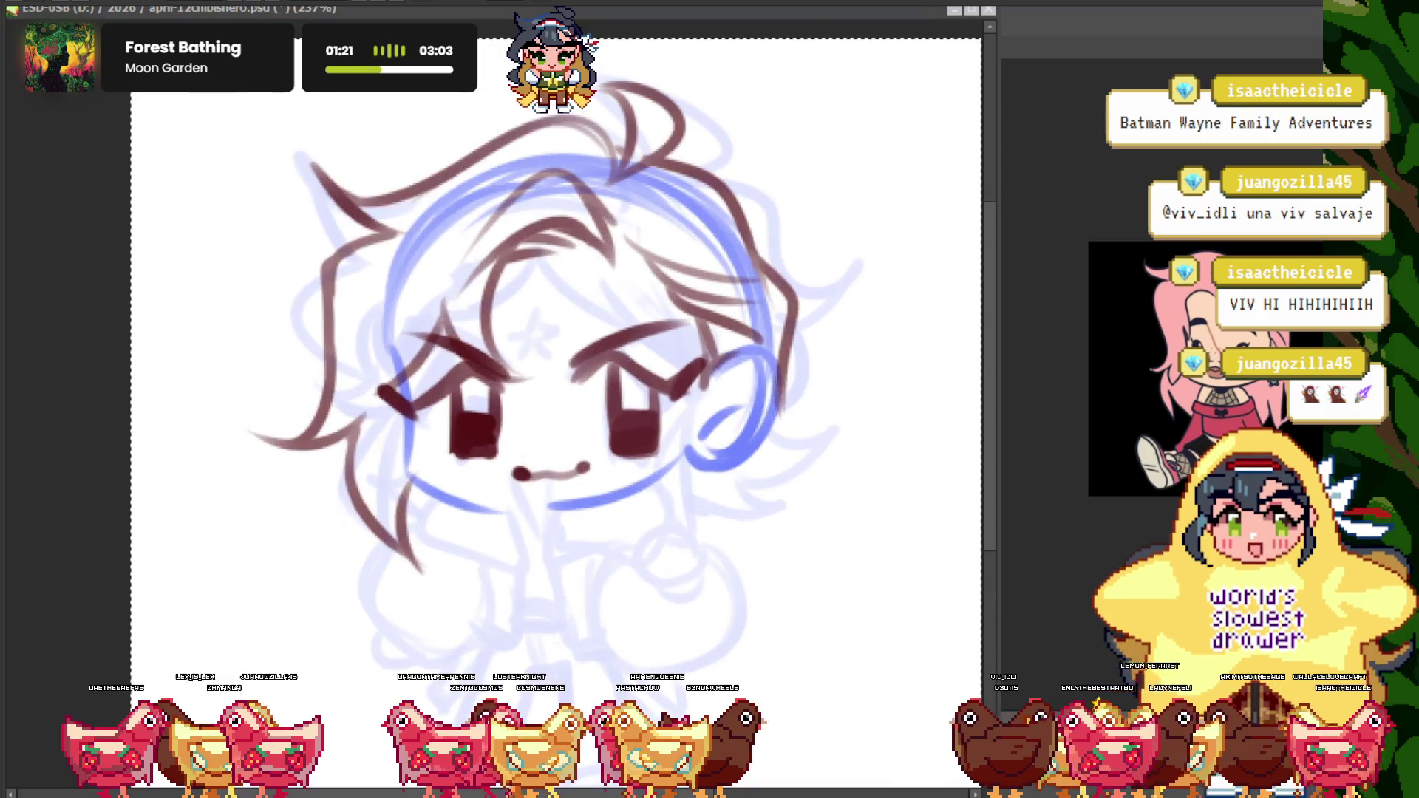
key(ctrl+n)
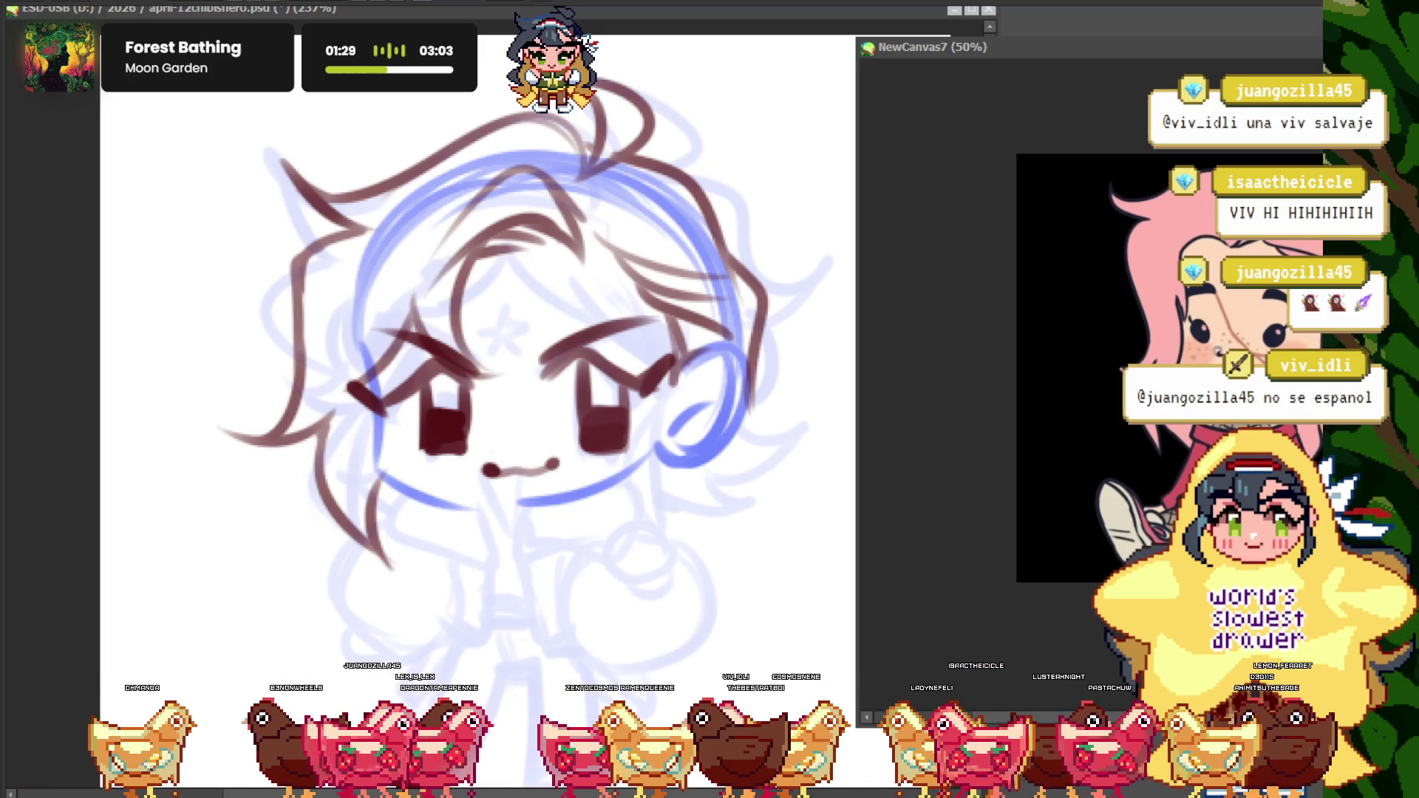
key(ctrl+w)
- Flip the view horizontally and clear the selection around the canvas with Ctrl+D
key(h)
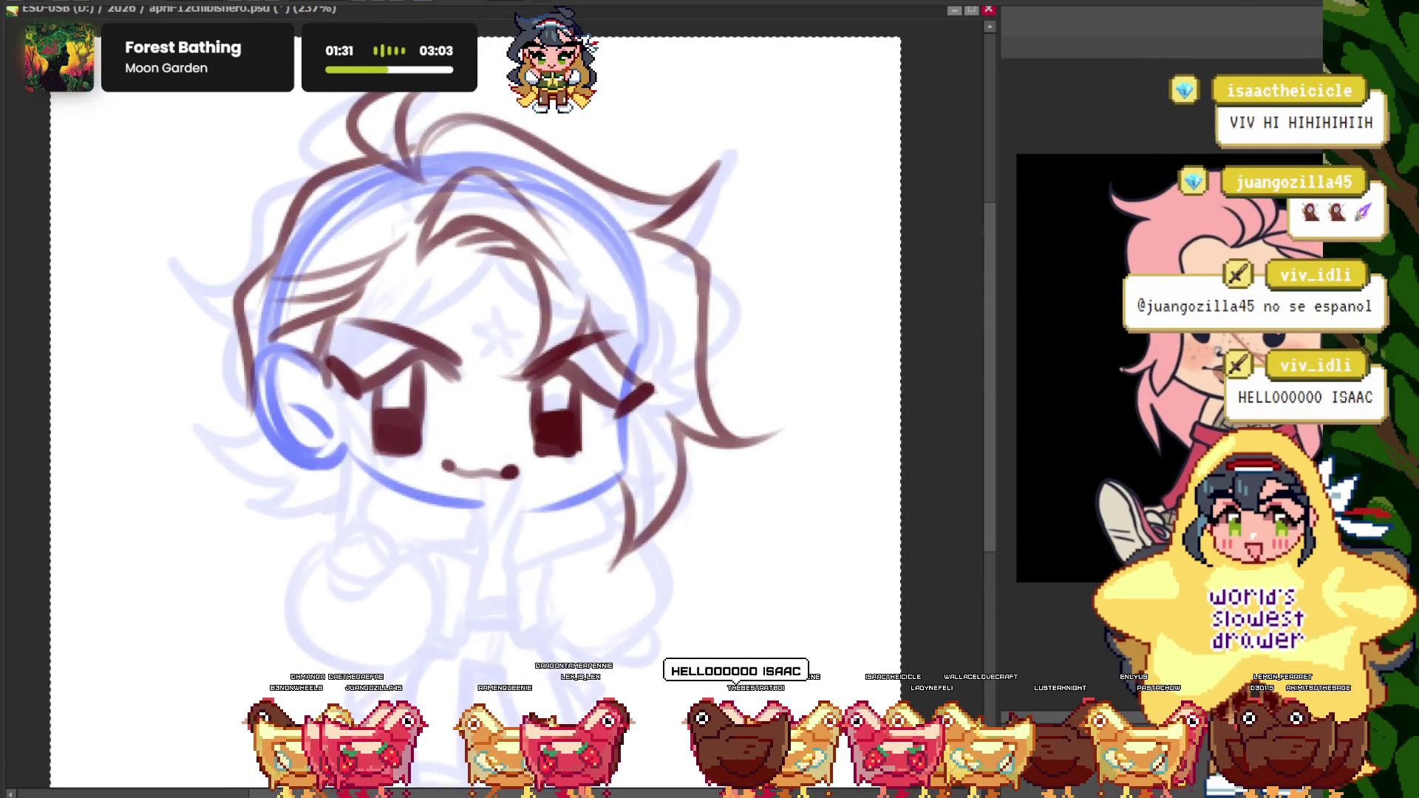
key(ctrl+d)
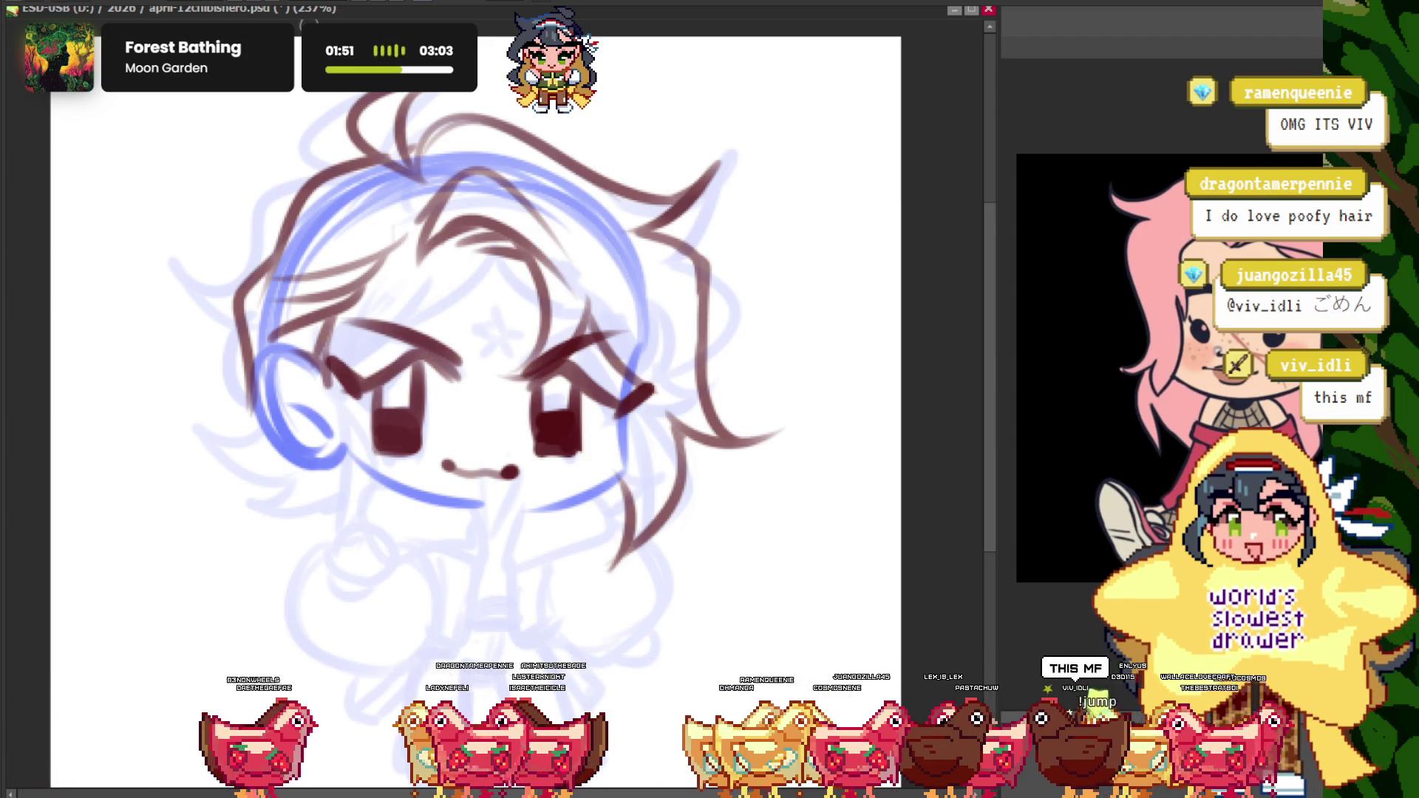
scroll(474, 414, up, 2)
scroll(473, 414, down, 1)
scroll(473, 414, up, 2)
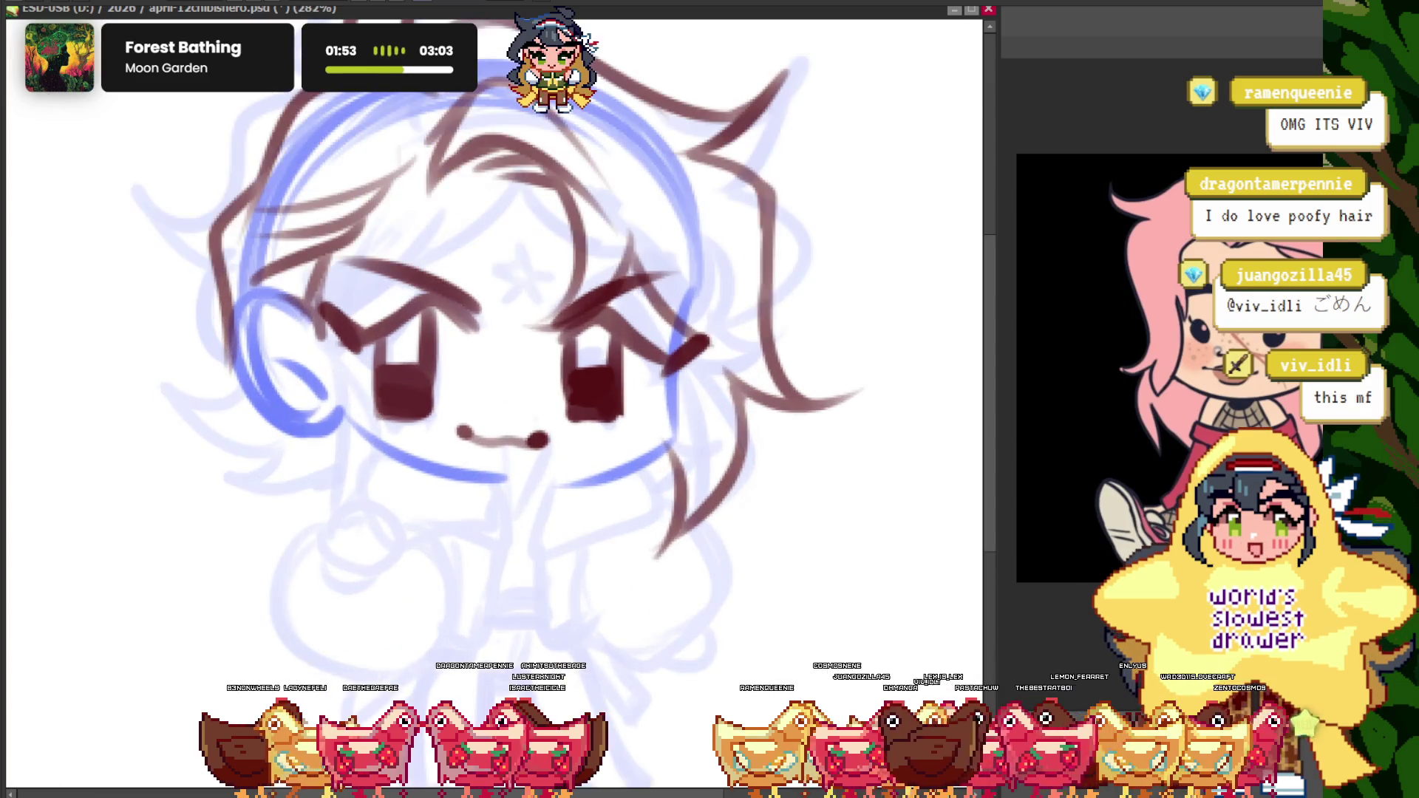
scroll(332, 402, up, 1)
scroll(338, 405, up, 1)
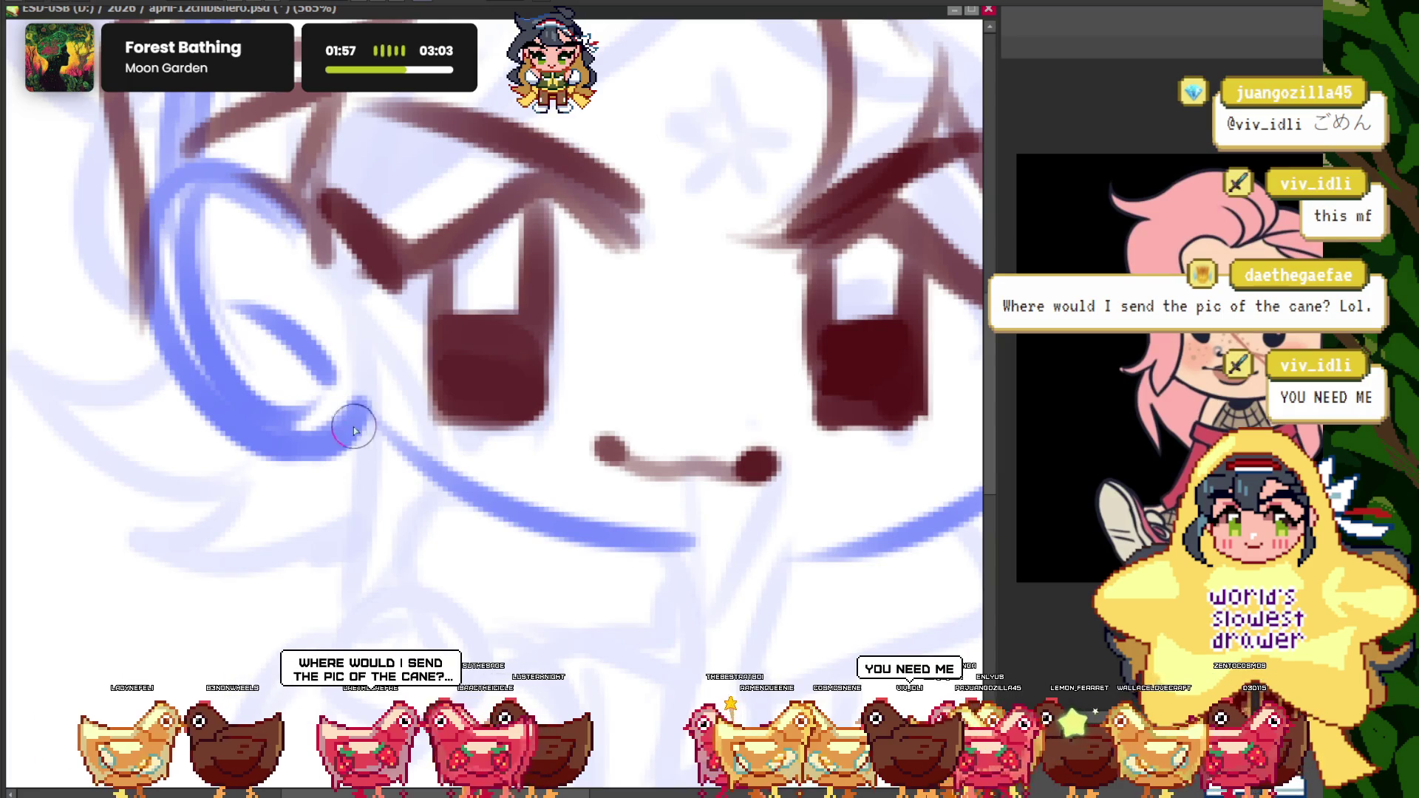
- Ink a ring at the ear beside the headphone with a star earring hanging from it
drag(354, 431, 241, 405)
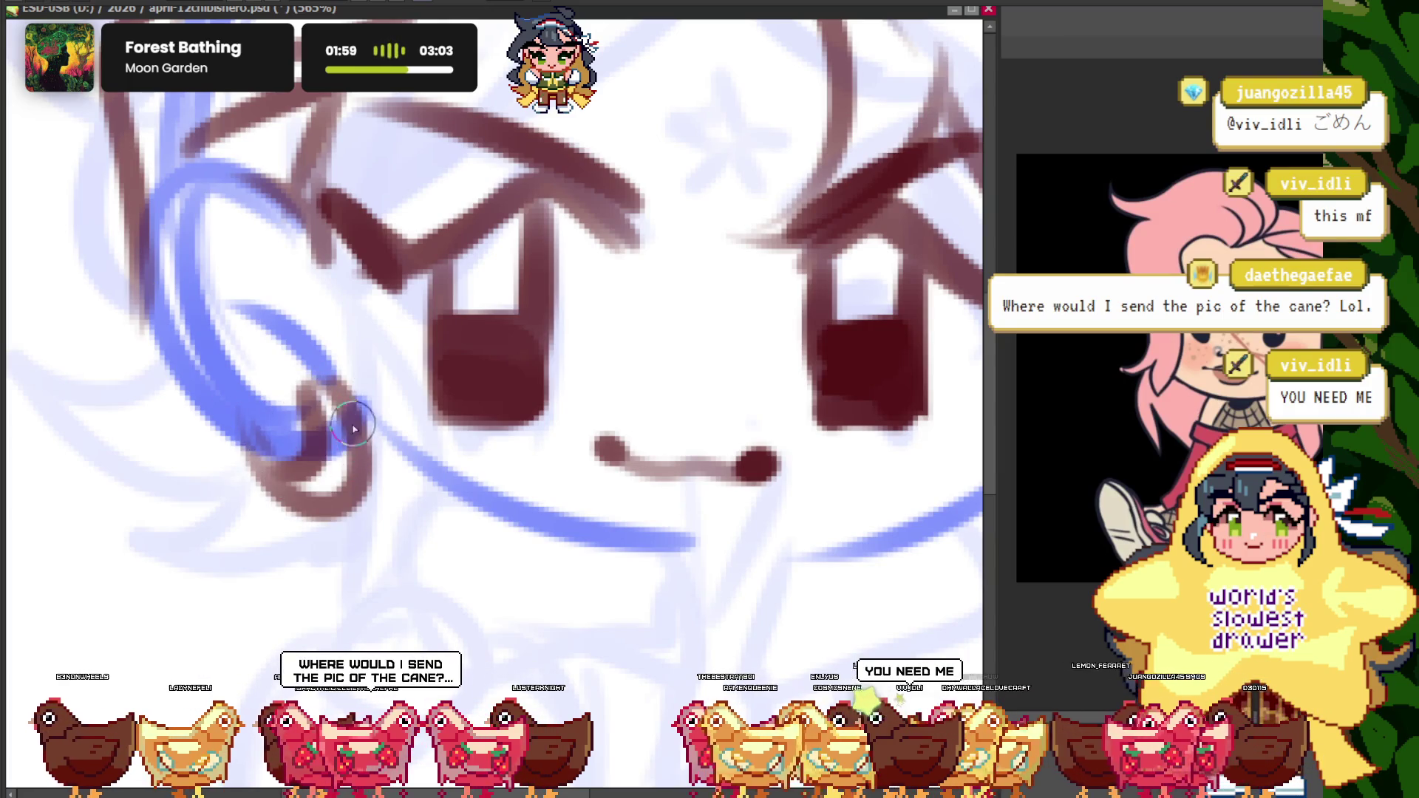
drag(354, 427, 374, 513)
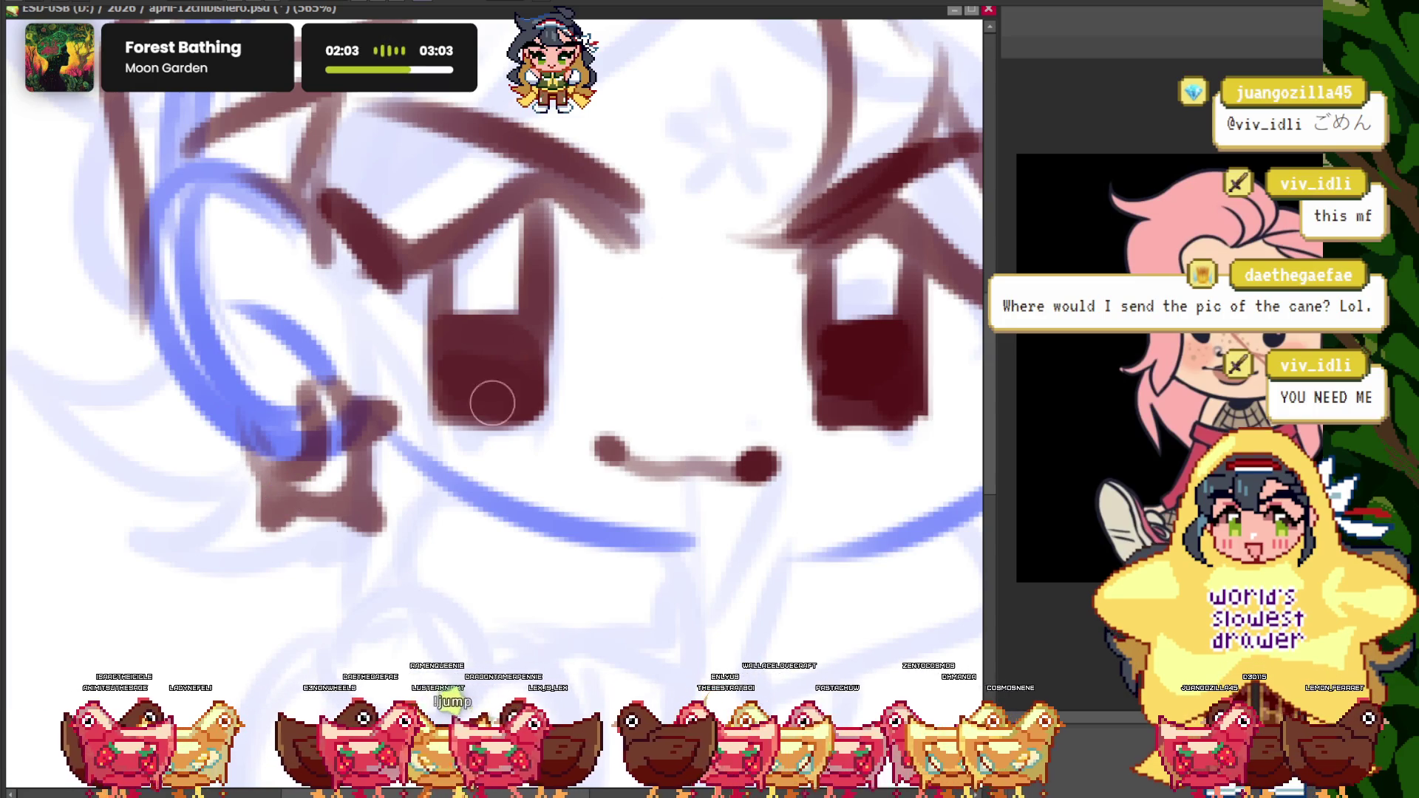
scroll(371, 422, up, 2)
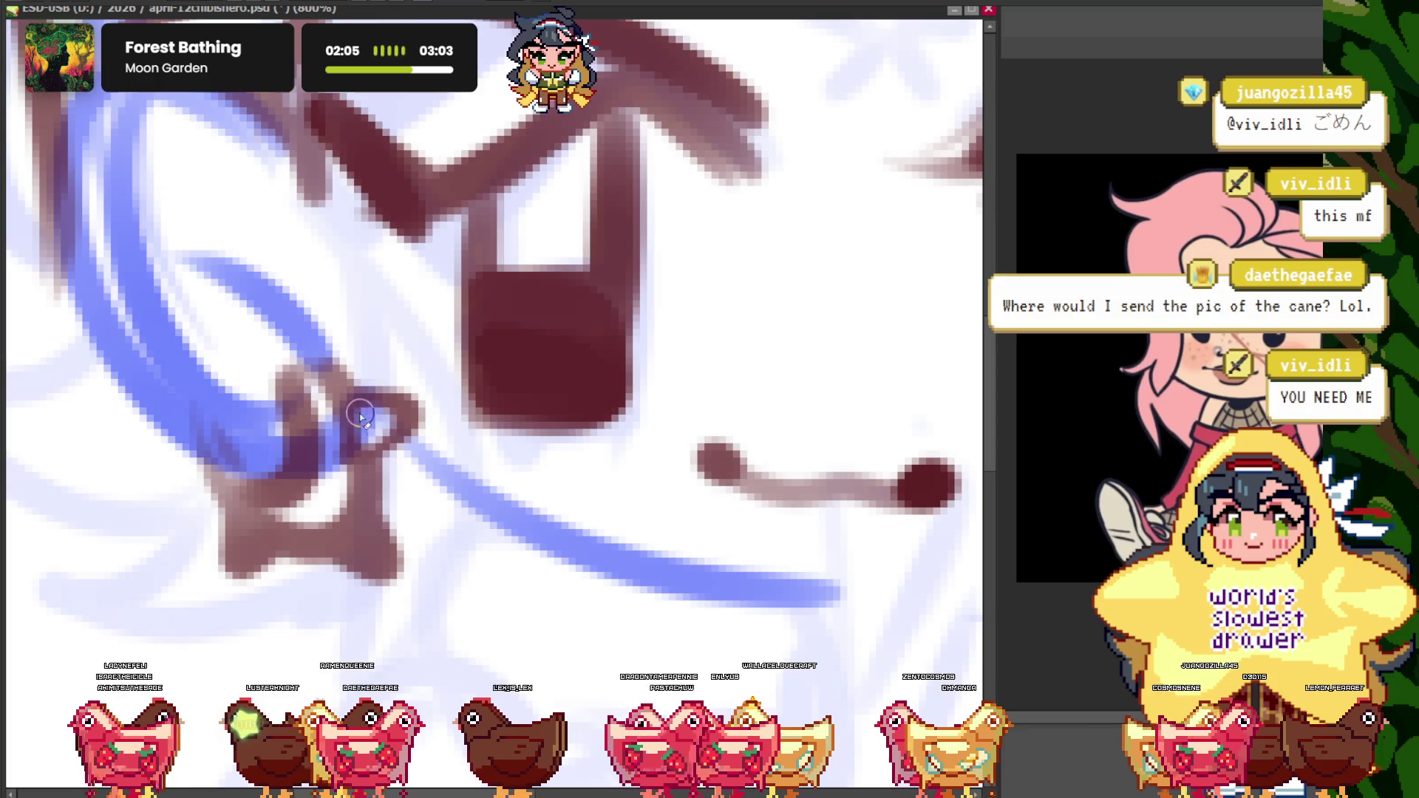
scroll(248, 538, down, 5)
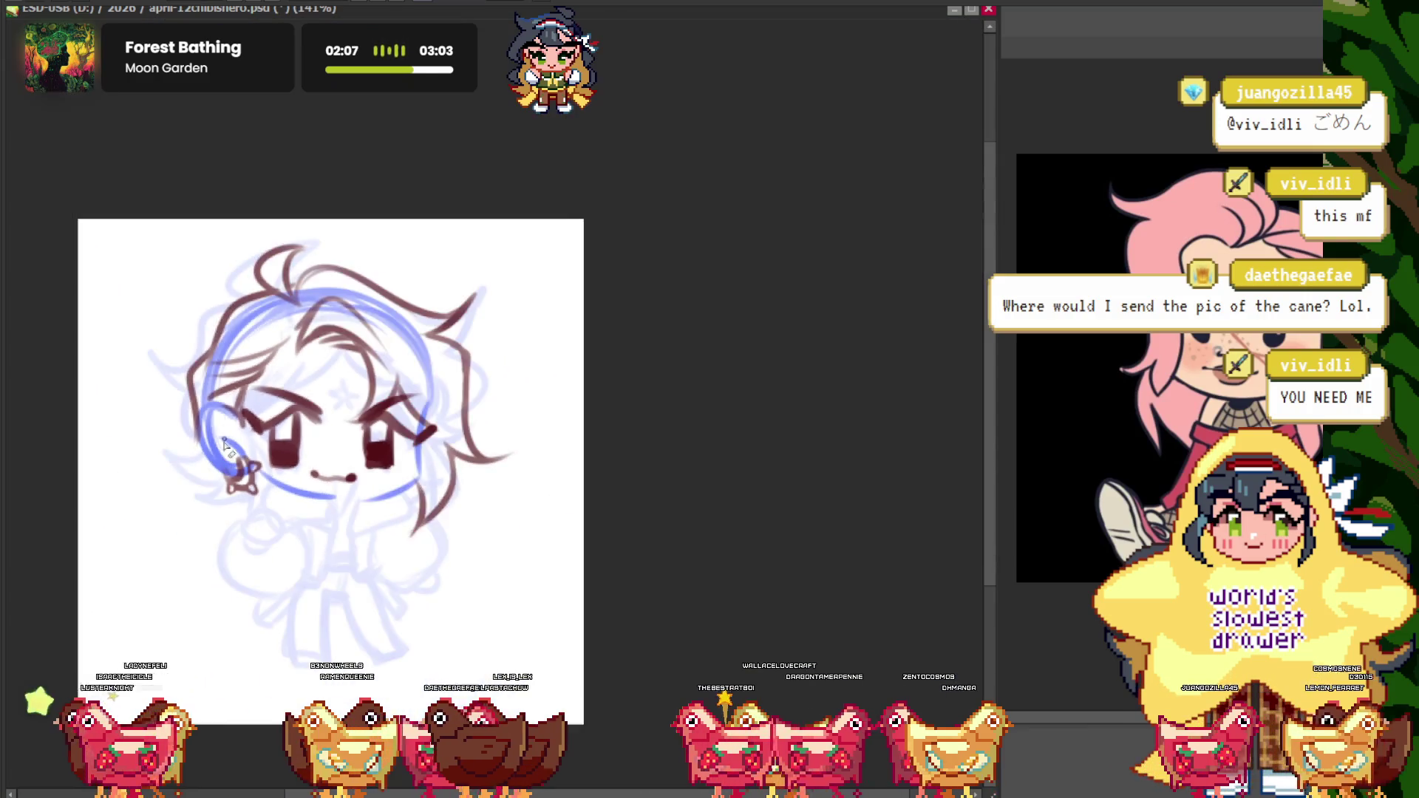
scroll(248, 517, down, 2)
scroll(296, 480, up, 3)
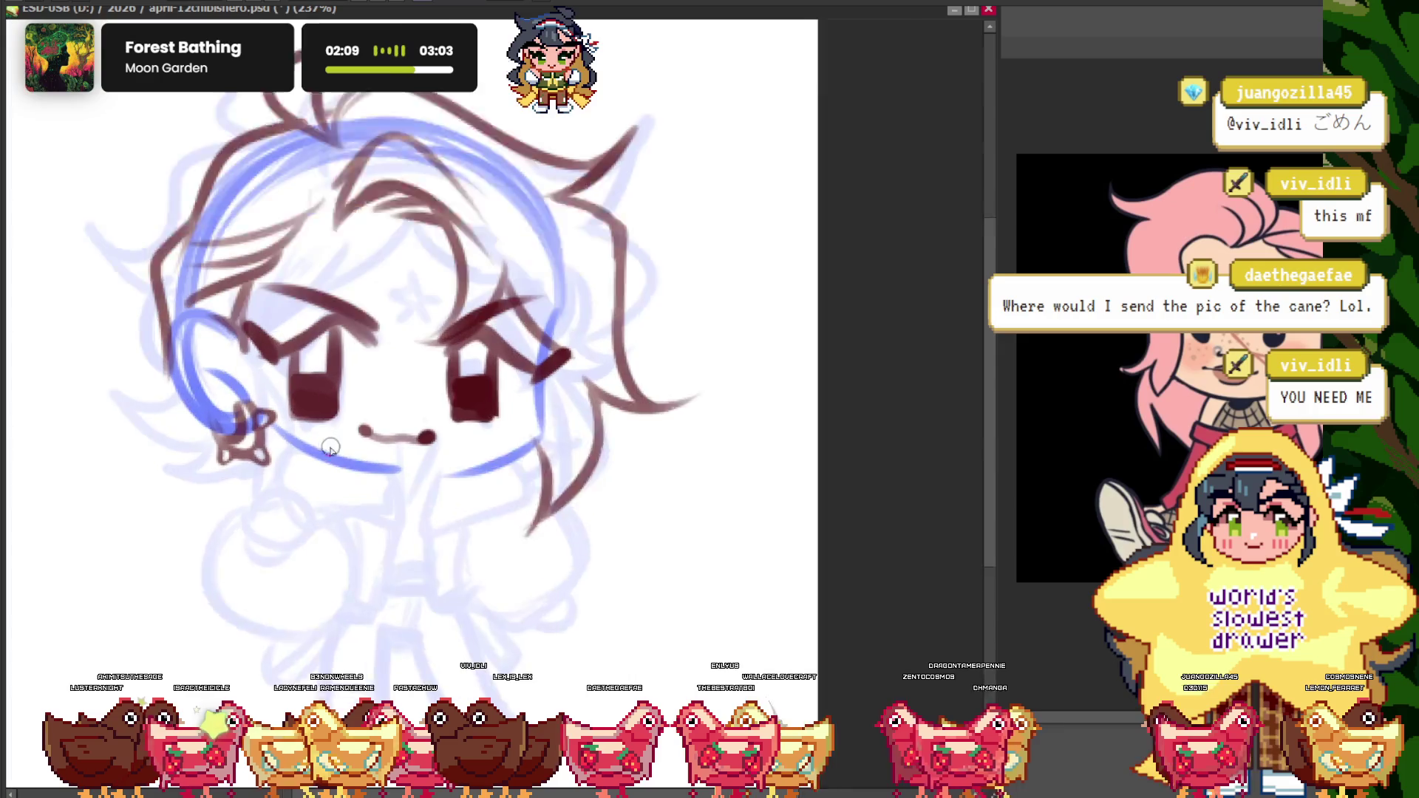
scroll(333, 466, down, 3)
scroll(414, 446, up, 2)
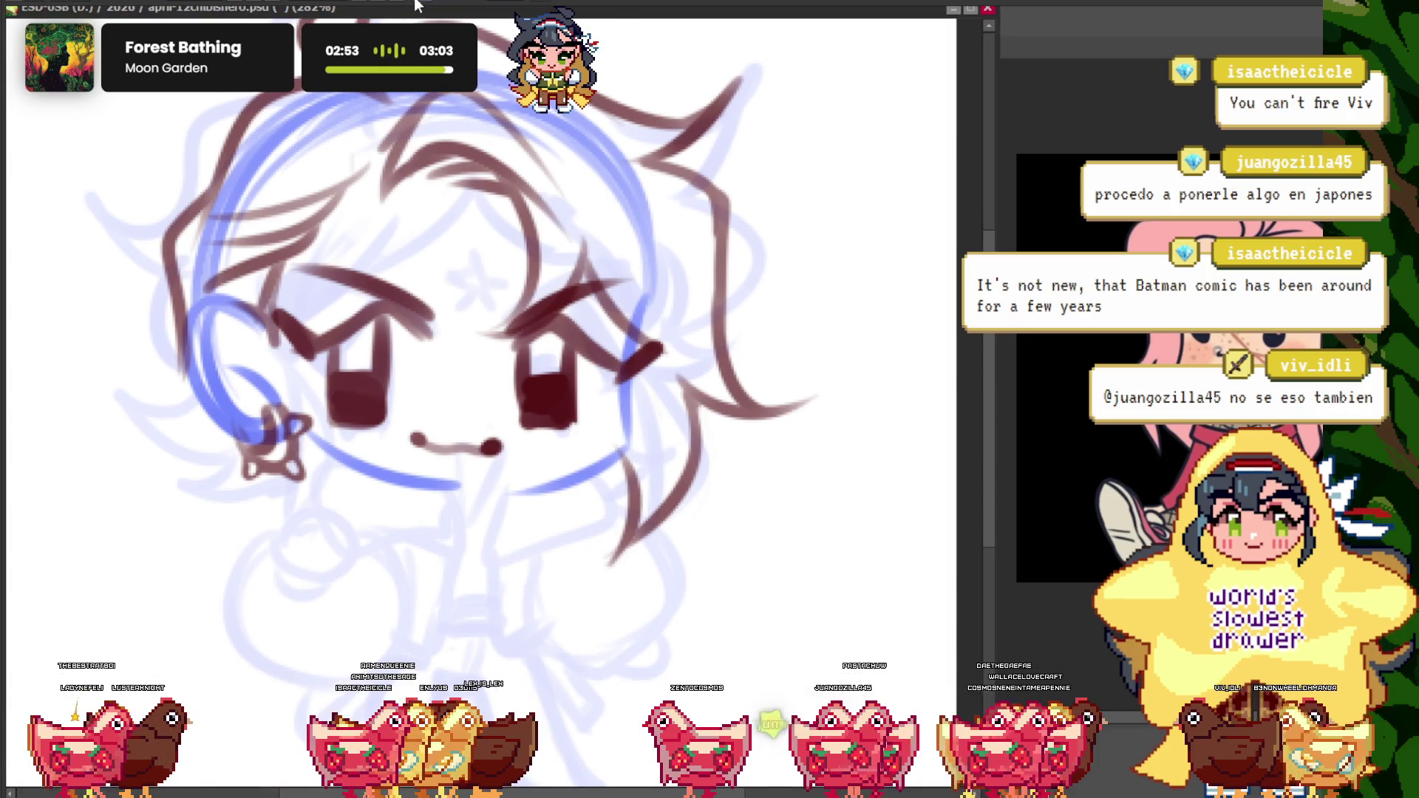
scroll(323, 179, down, 5)
key(ctrl+plus)
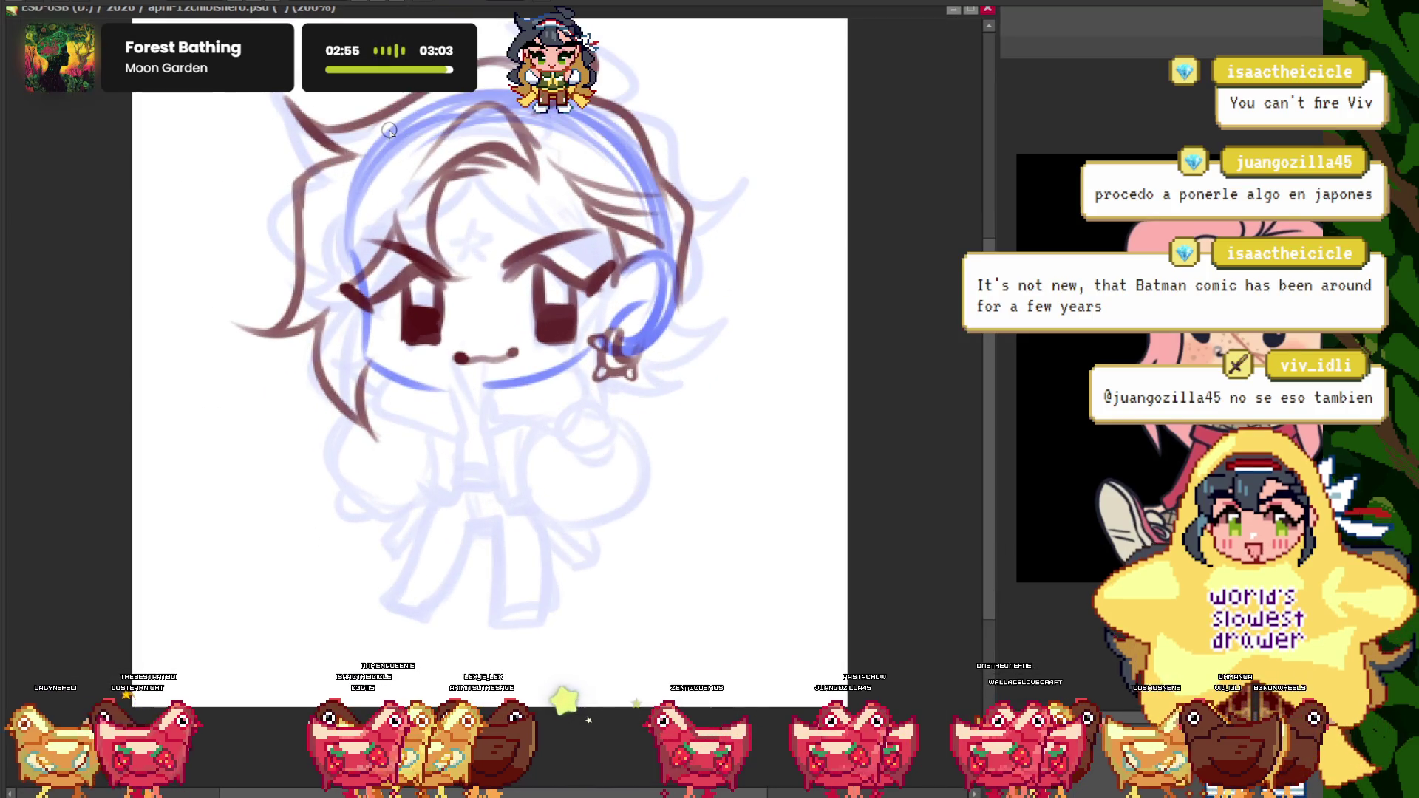
scroll(421, 216, up, 3)
scroll(421, 215, down, 4)
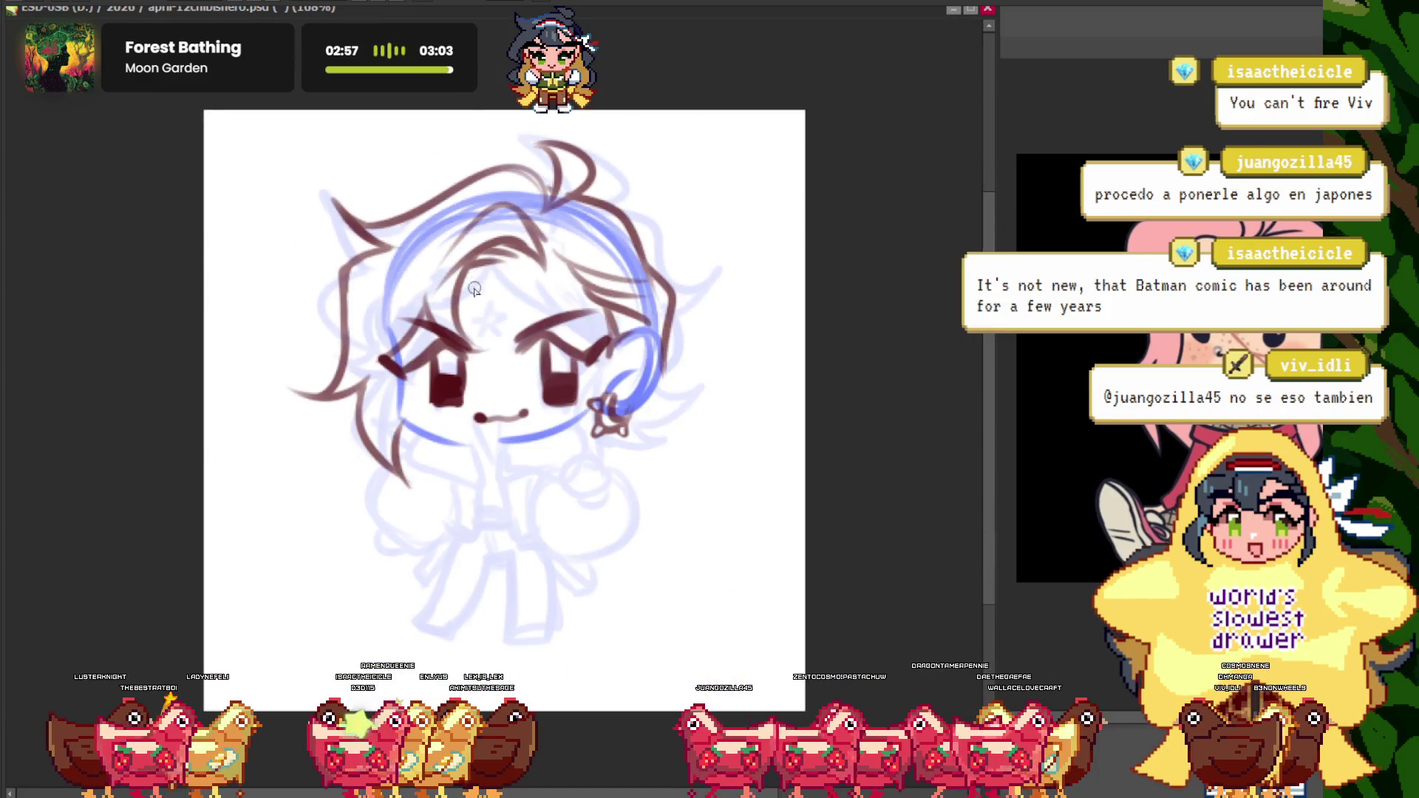
scroll(421, 215, up, 2)
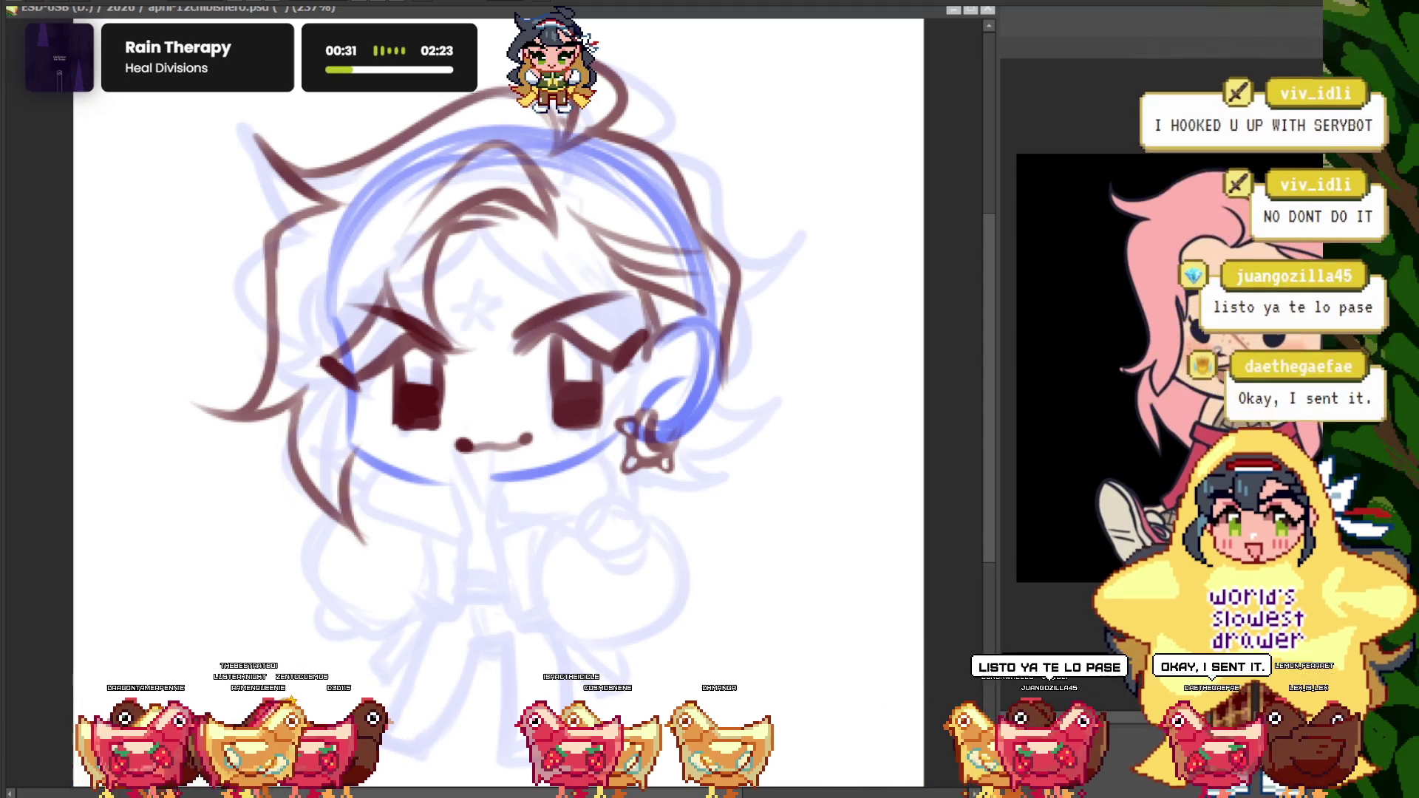
- Zoom in and recentre the view on the chibi's face
drag(473, 414, 463, 422)
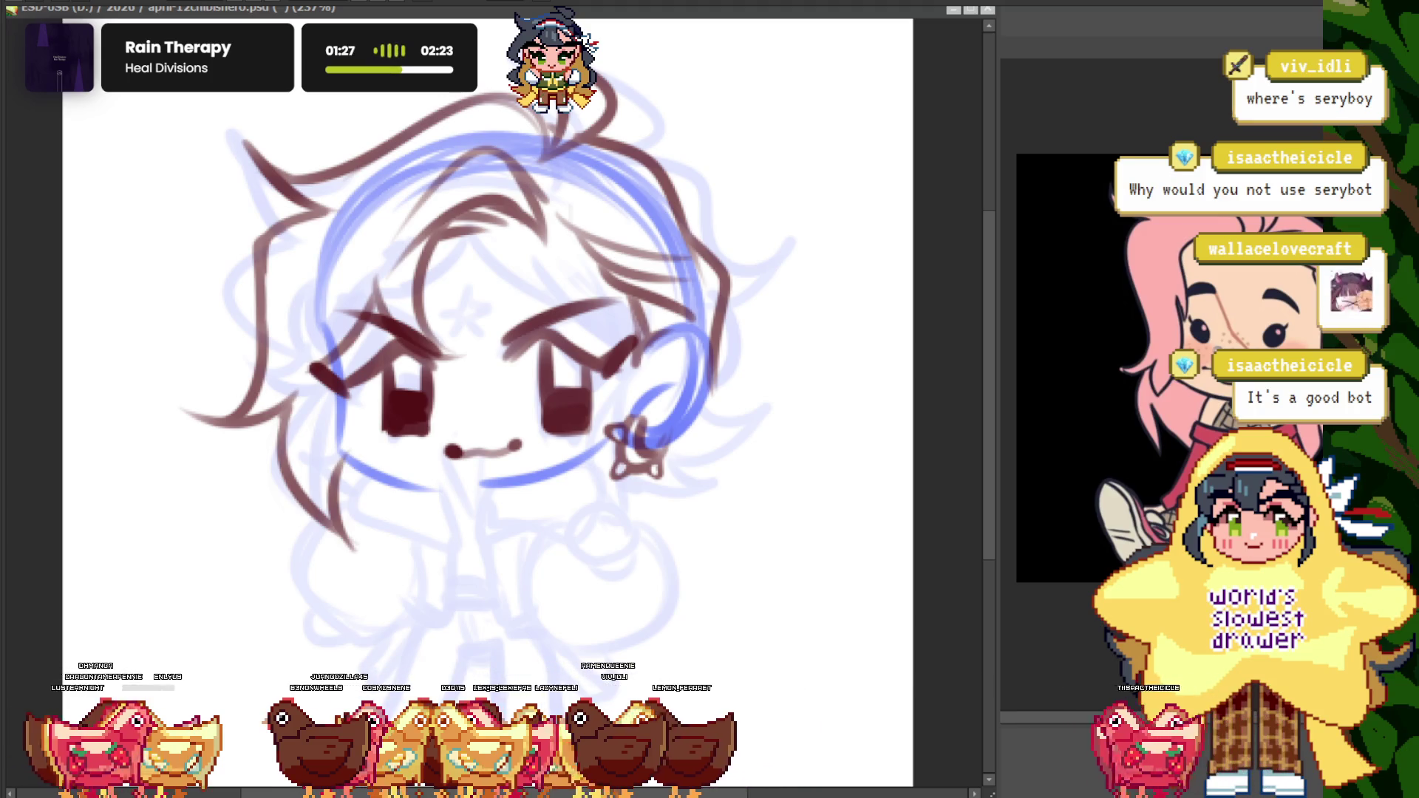
key(ctrl+minus)
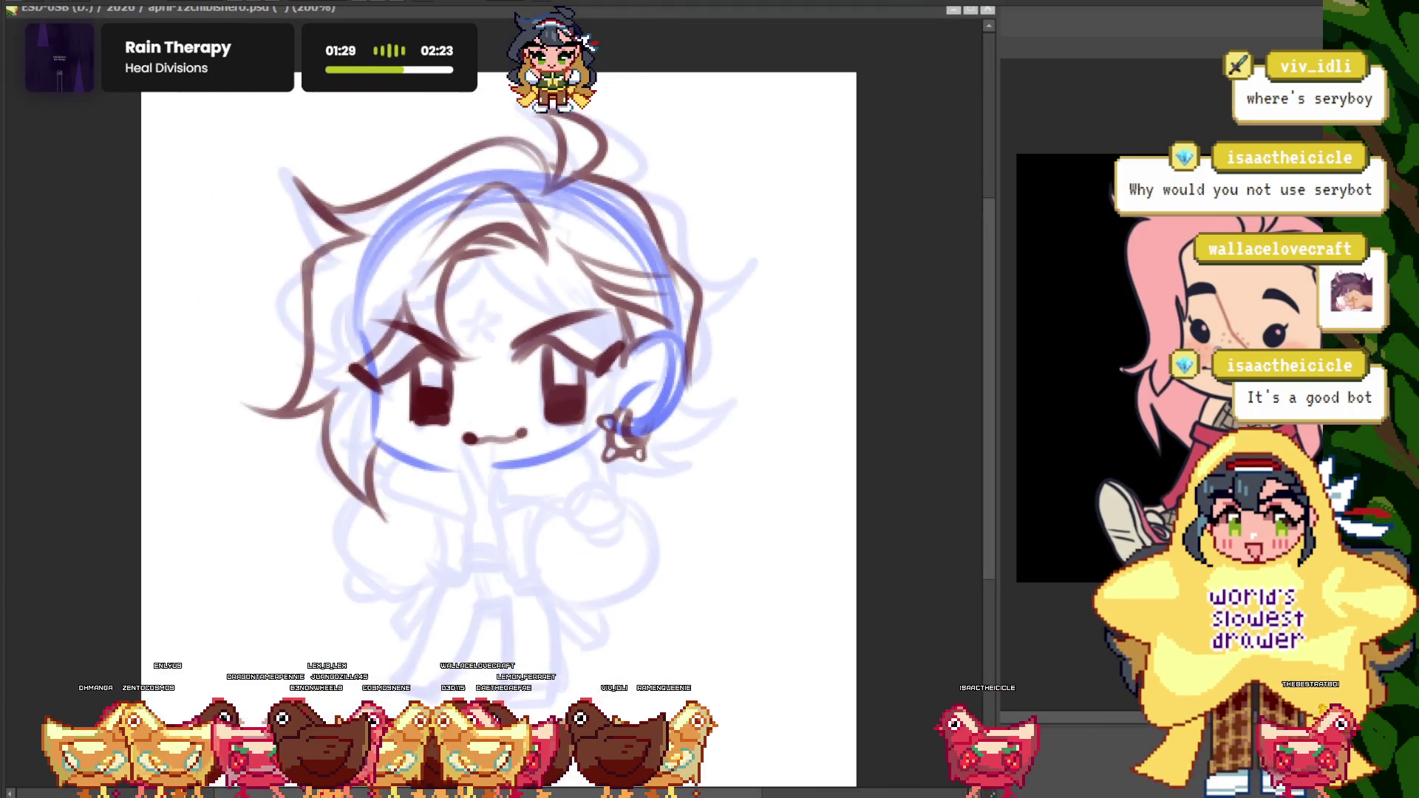
key(ctrl+plus)
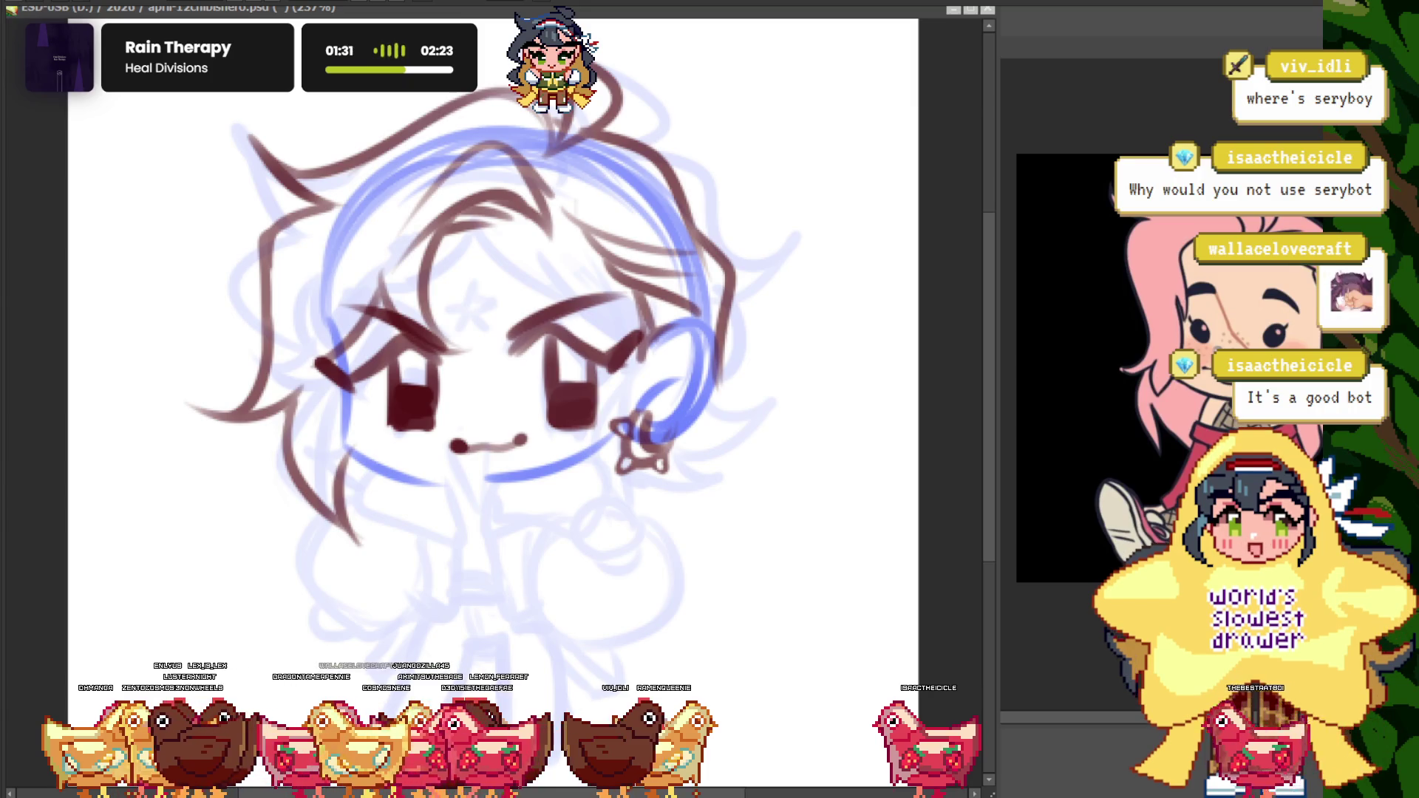
key(ctrl+minus)
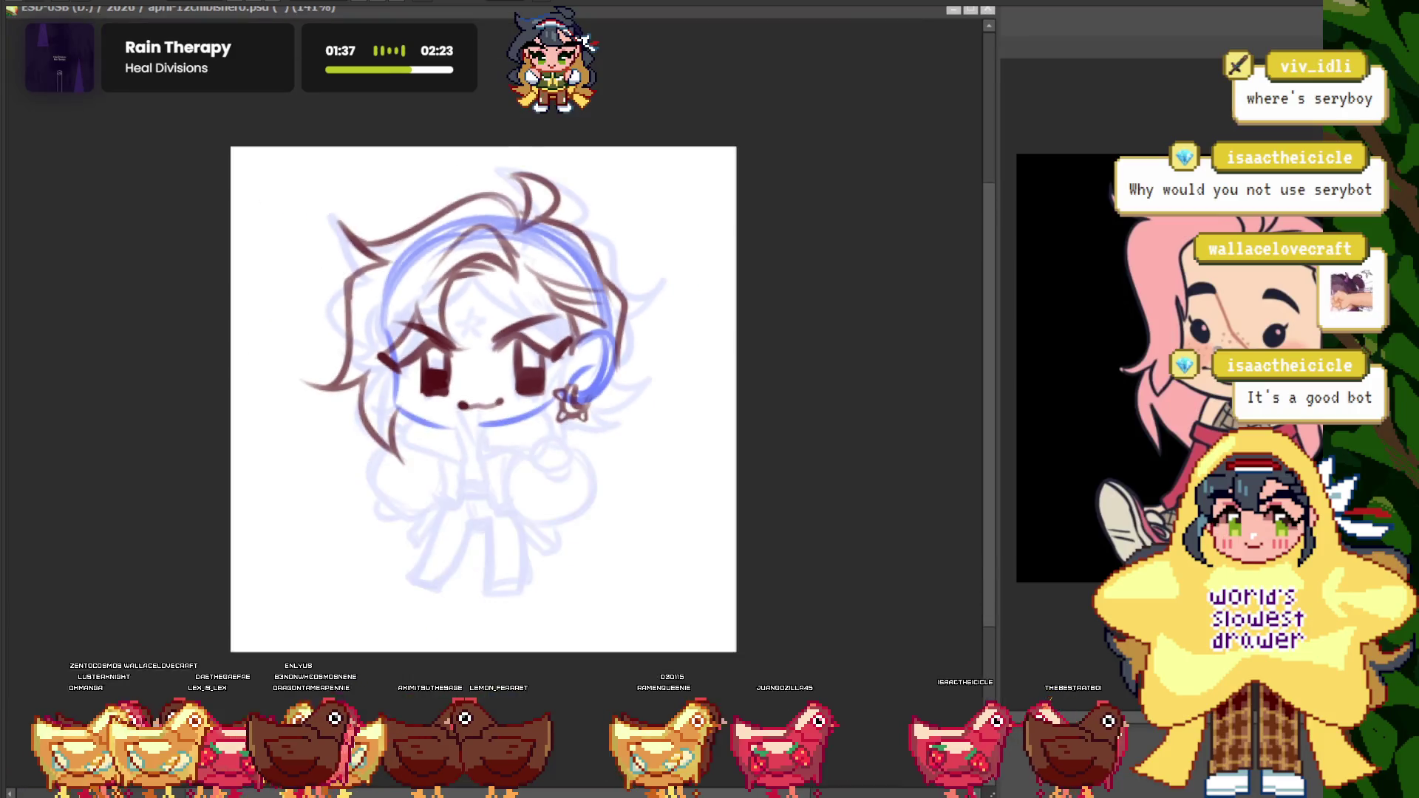
key(ctrl+plus)
key(ctrl+plus)
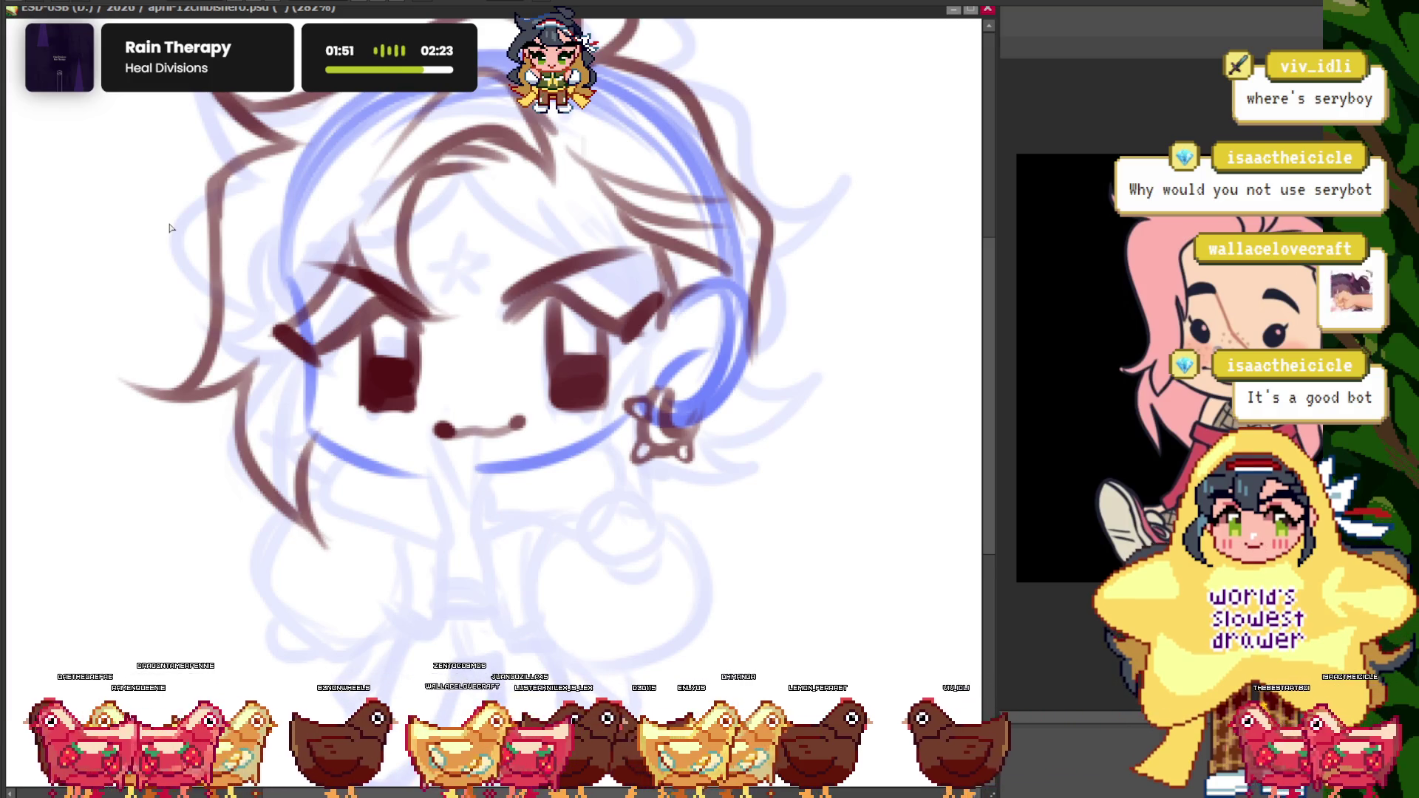
scroll(394, 392, down, 4)
scroll(394, 392, up, 2)
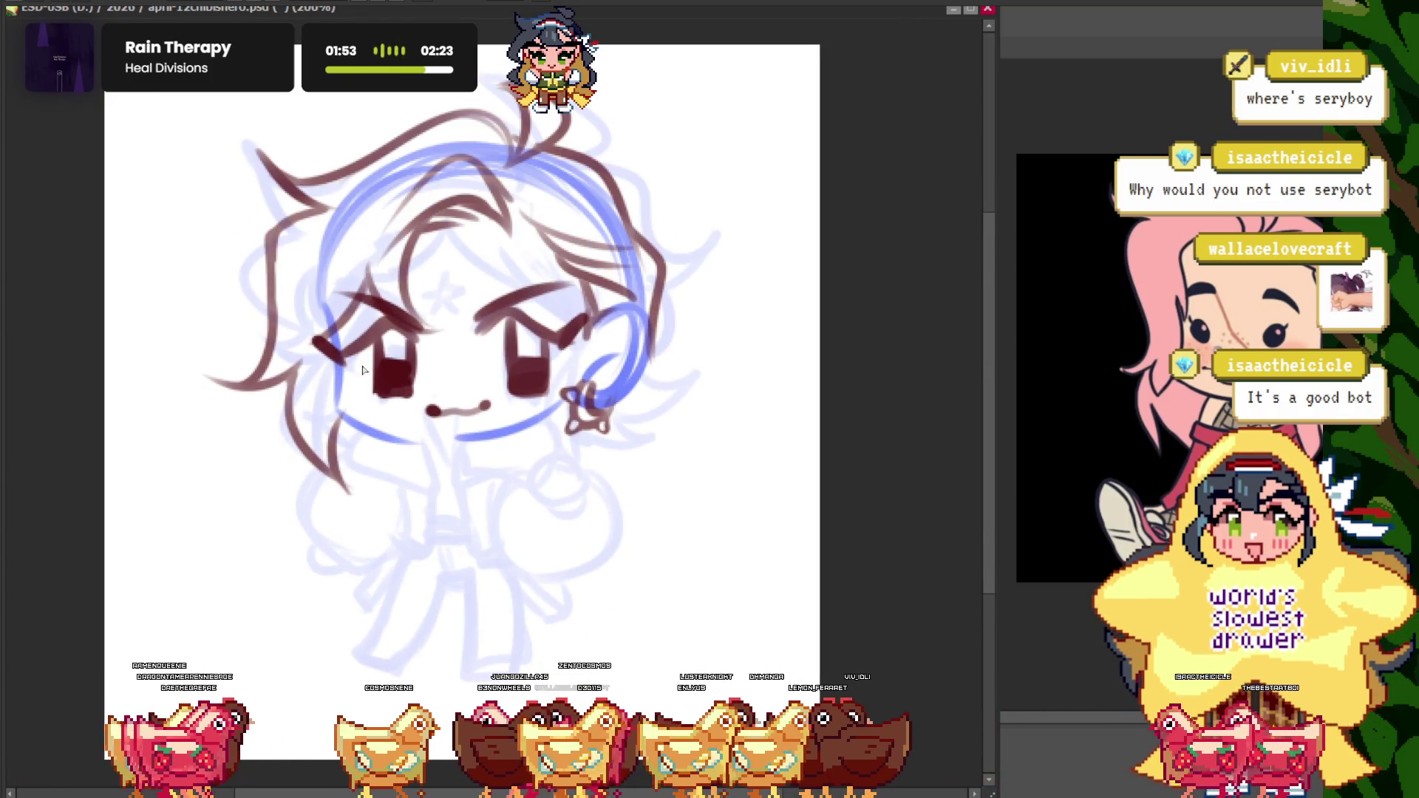
scroll(503, 488, up, 1)
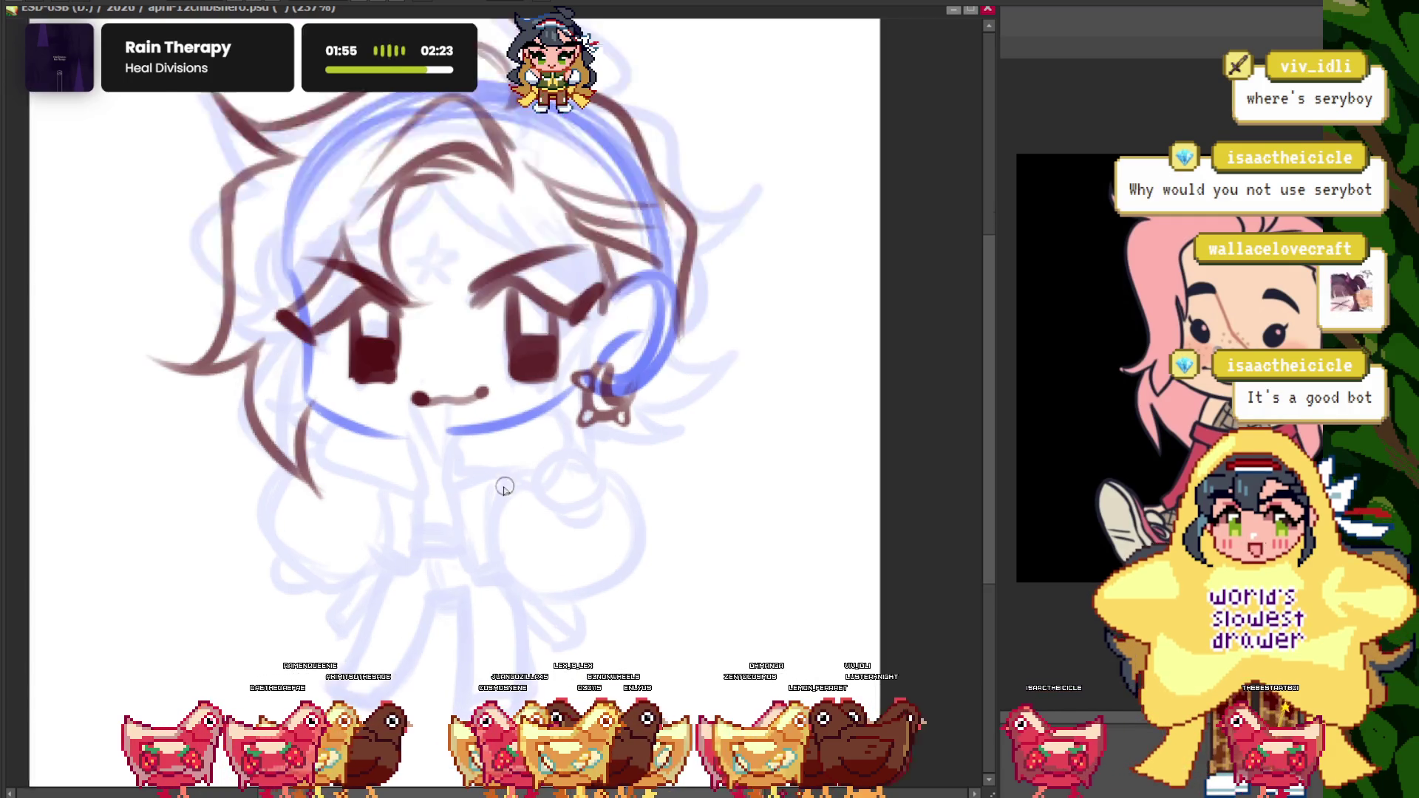
scroll(492, 439, up, 1)
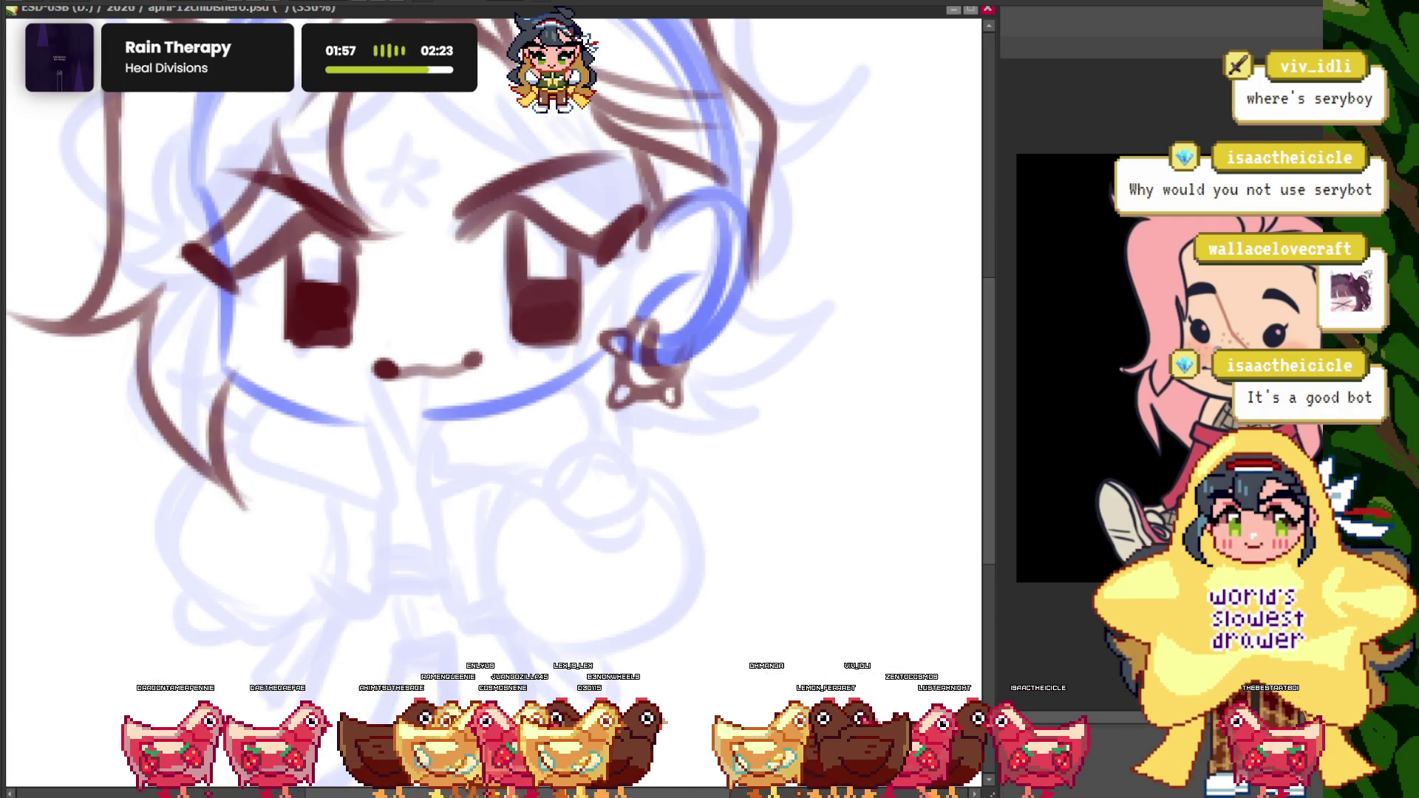
scroll(518, 658, up, 1)
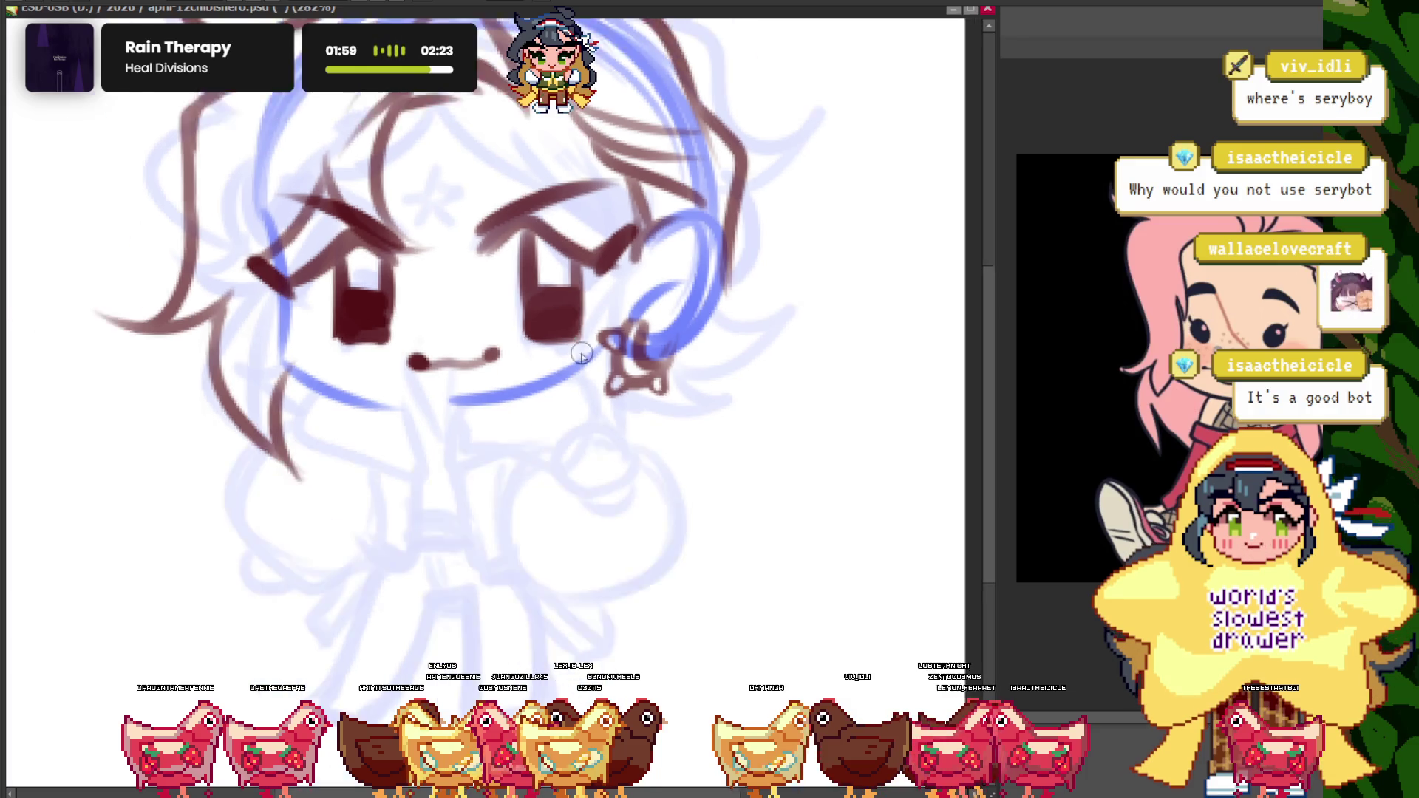
- Mirror the canvas view horizontally so the star earring sits on the face's left
key(h)
scroll(526, 340, down, 1)
scroll(526, 340, down, 1)
scroll(526, 316, up, 2)
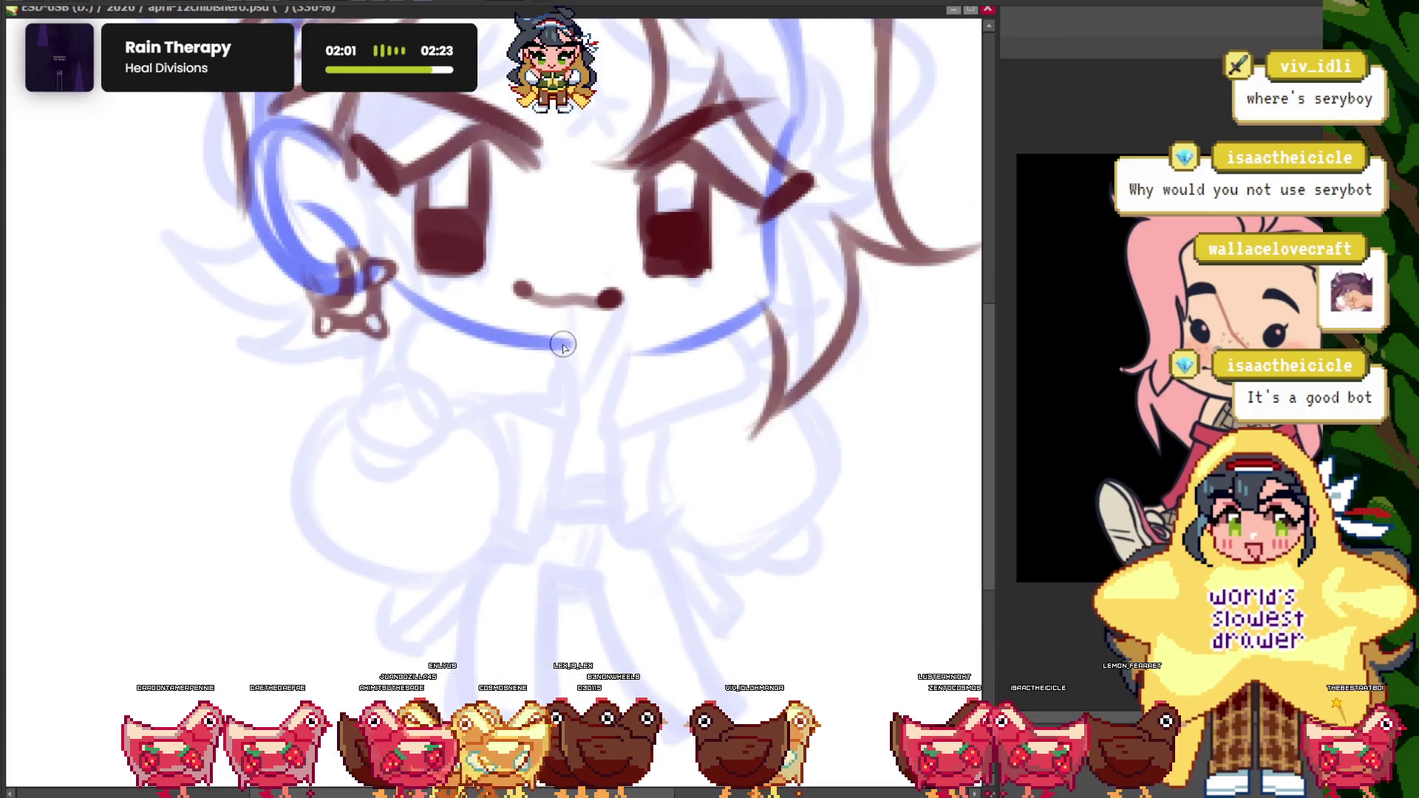
scroll(571, 367, up, 1)
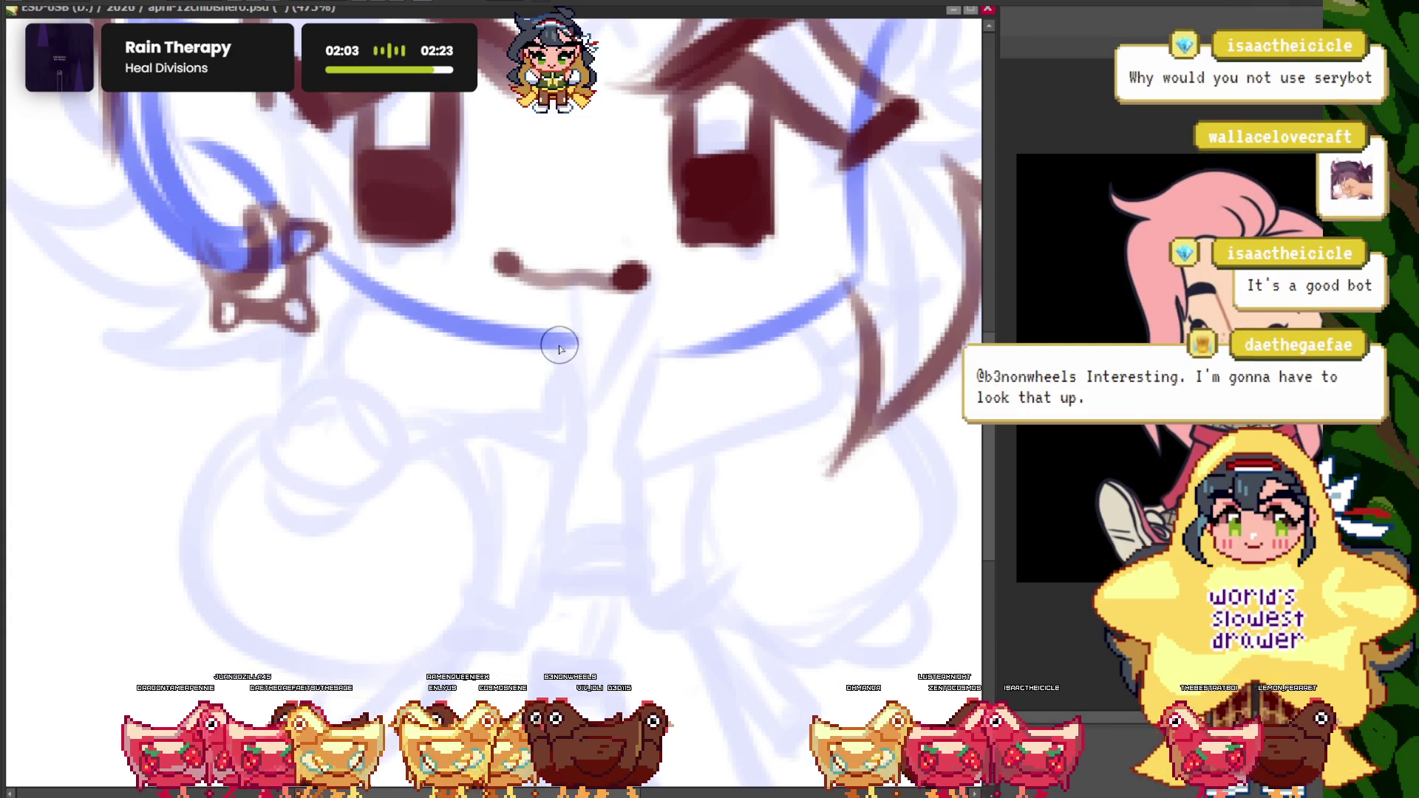
scroll(560, 362, down, 1)
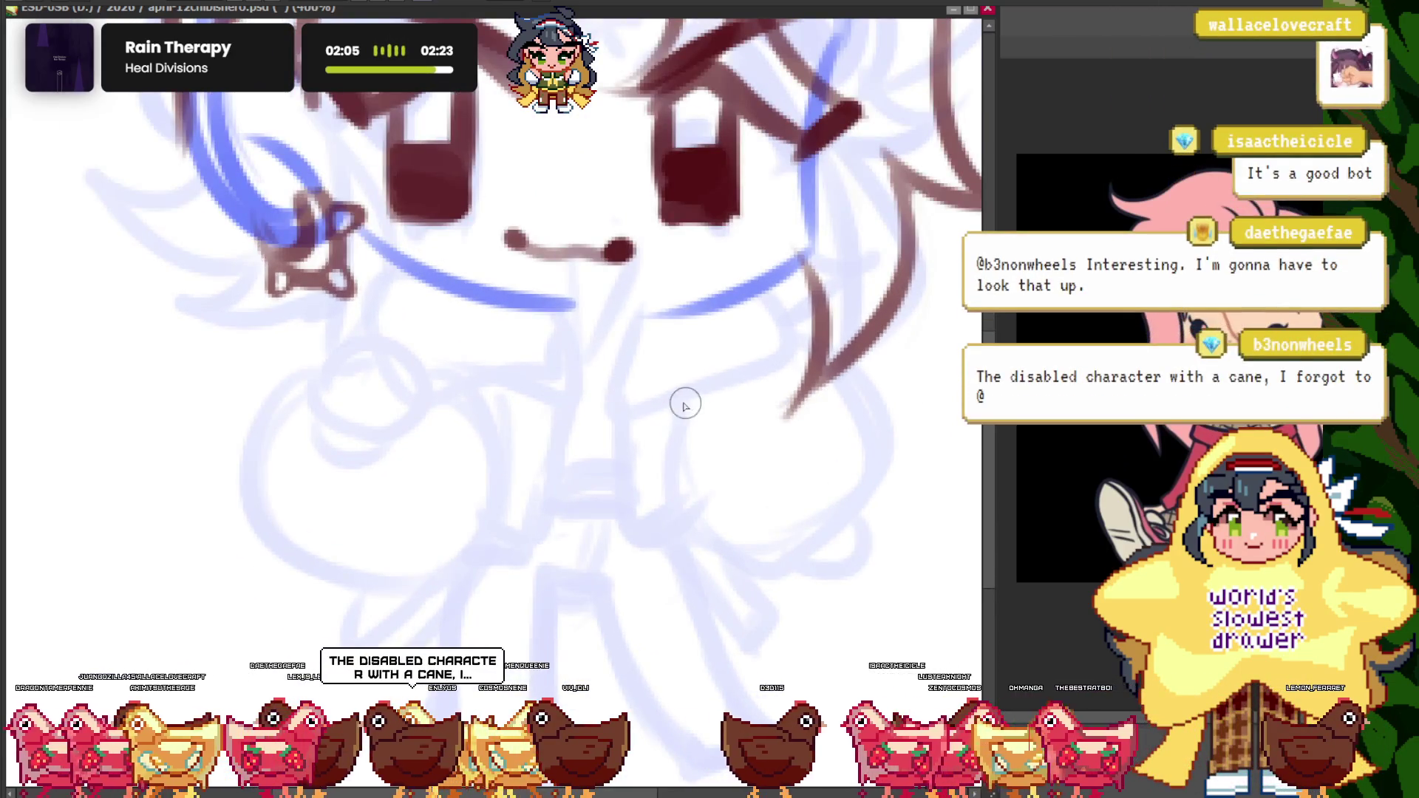
scroll(587, 369, up, 1)
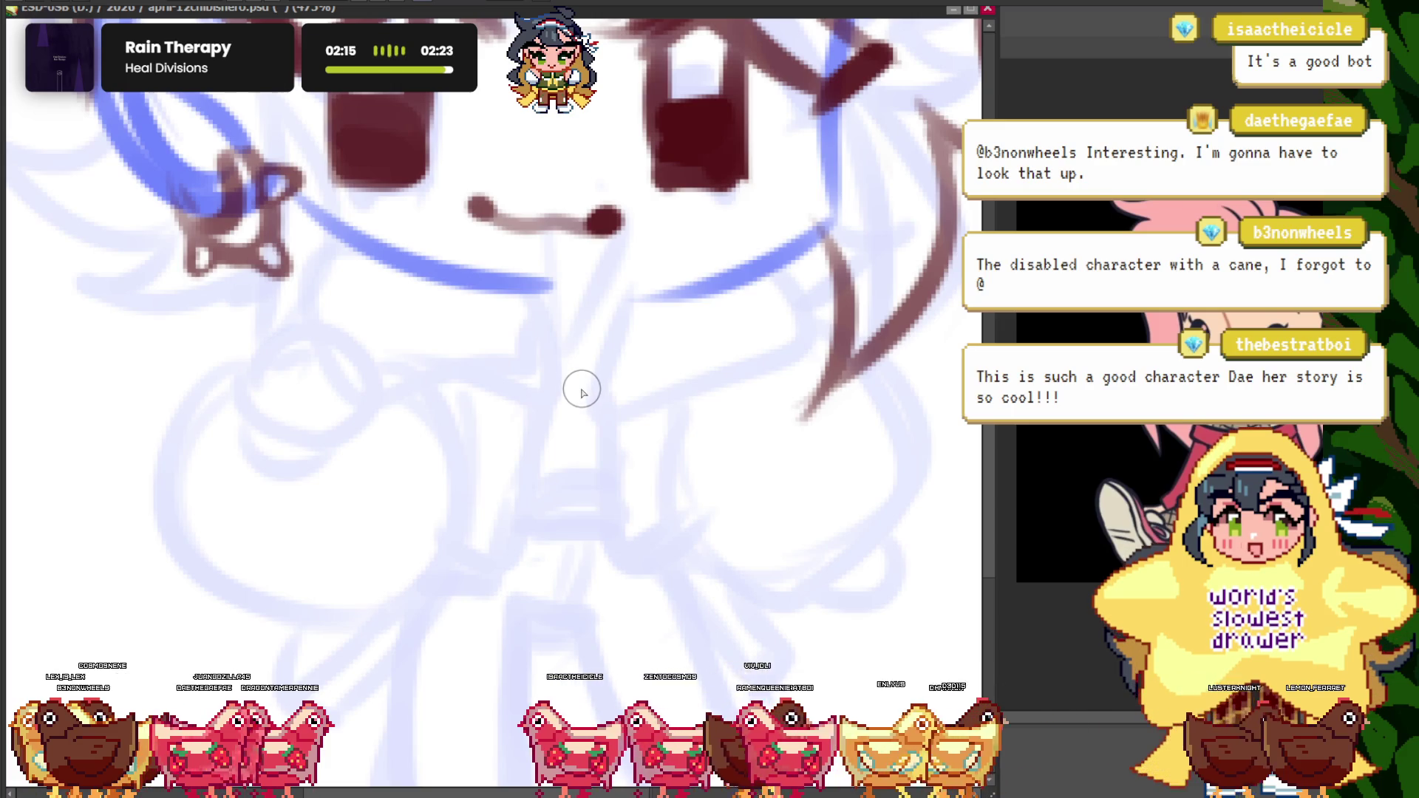
drag(449, 299, 630, 383)
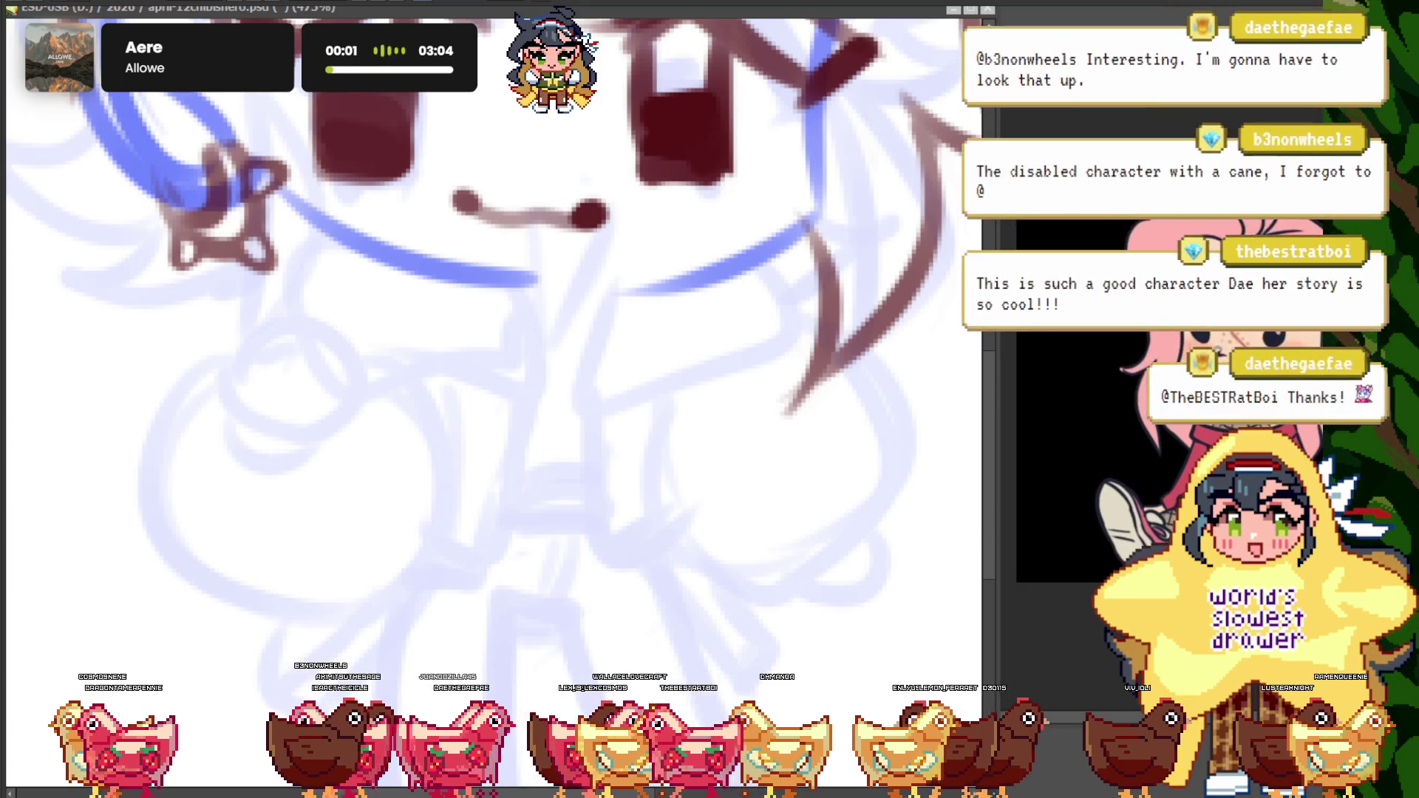
scroll(498, 362, down, 3)
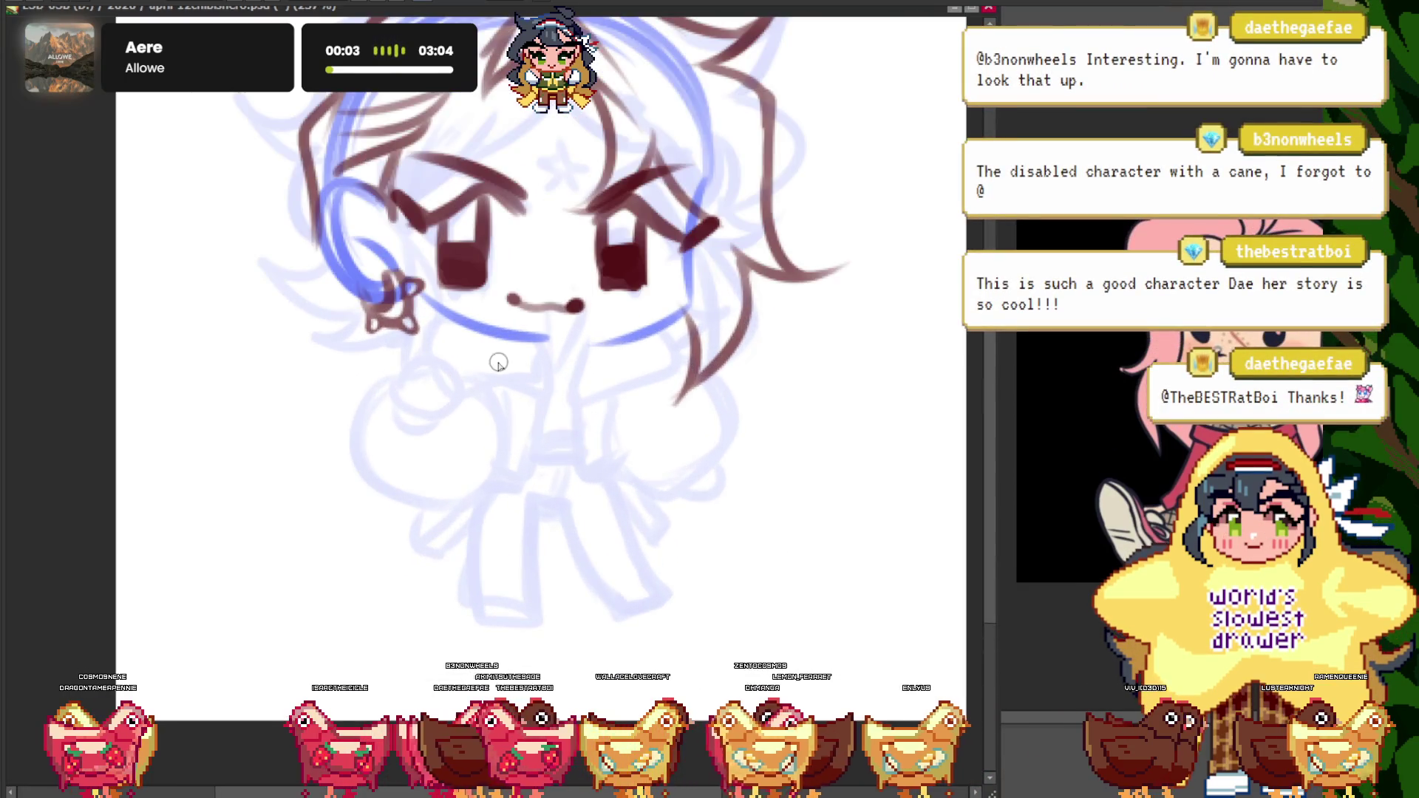
scroll(510, 392, down, 1)
scroll(527, 428, up, 1)
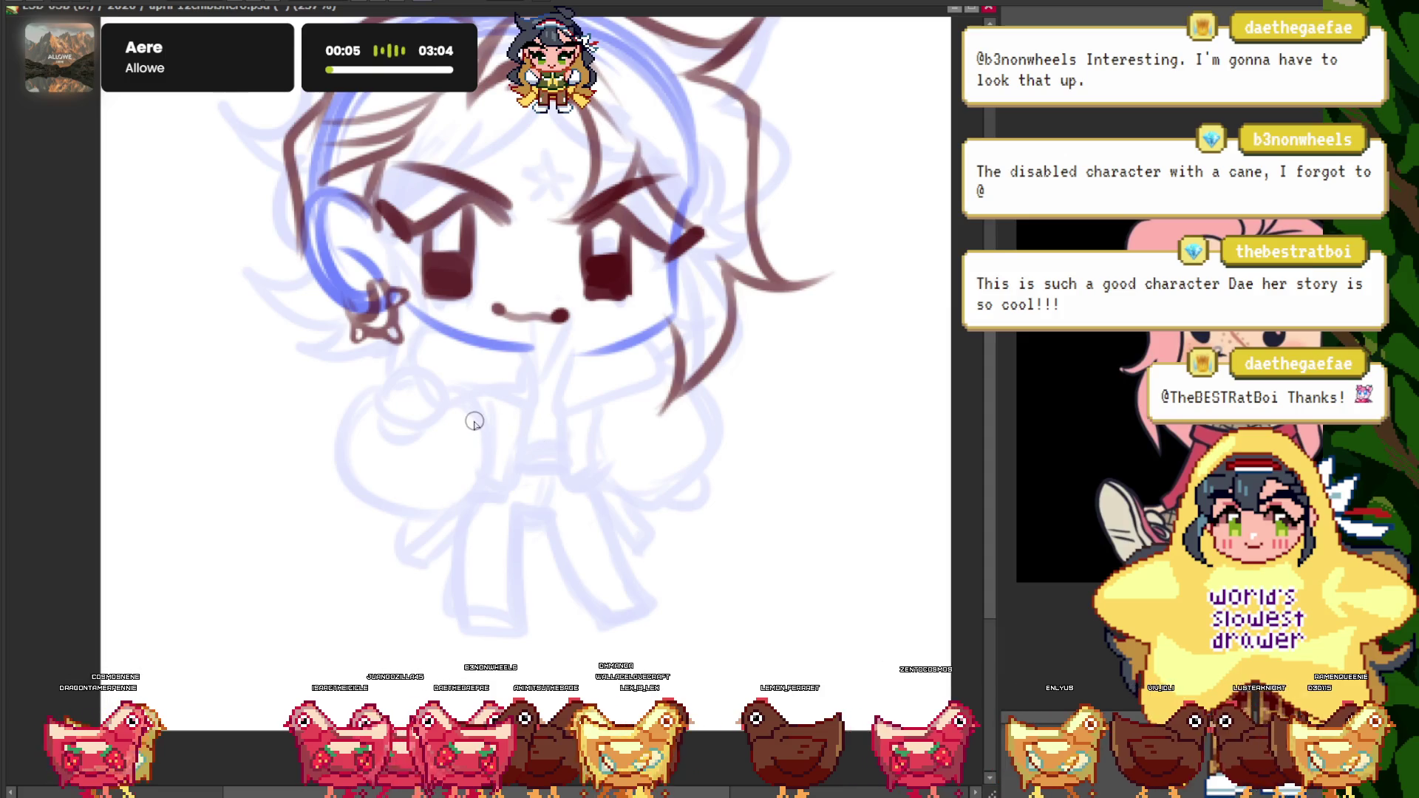
scroll(475, 422, up, 1)
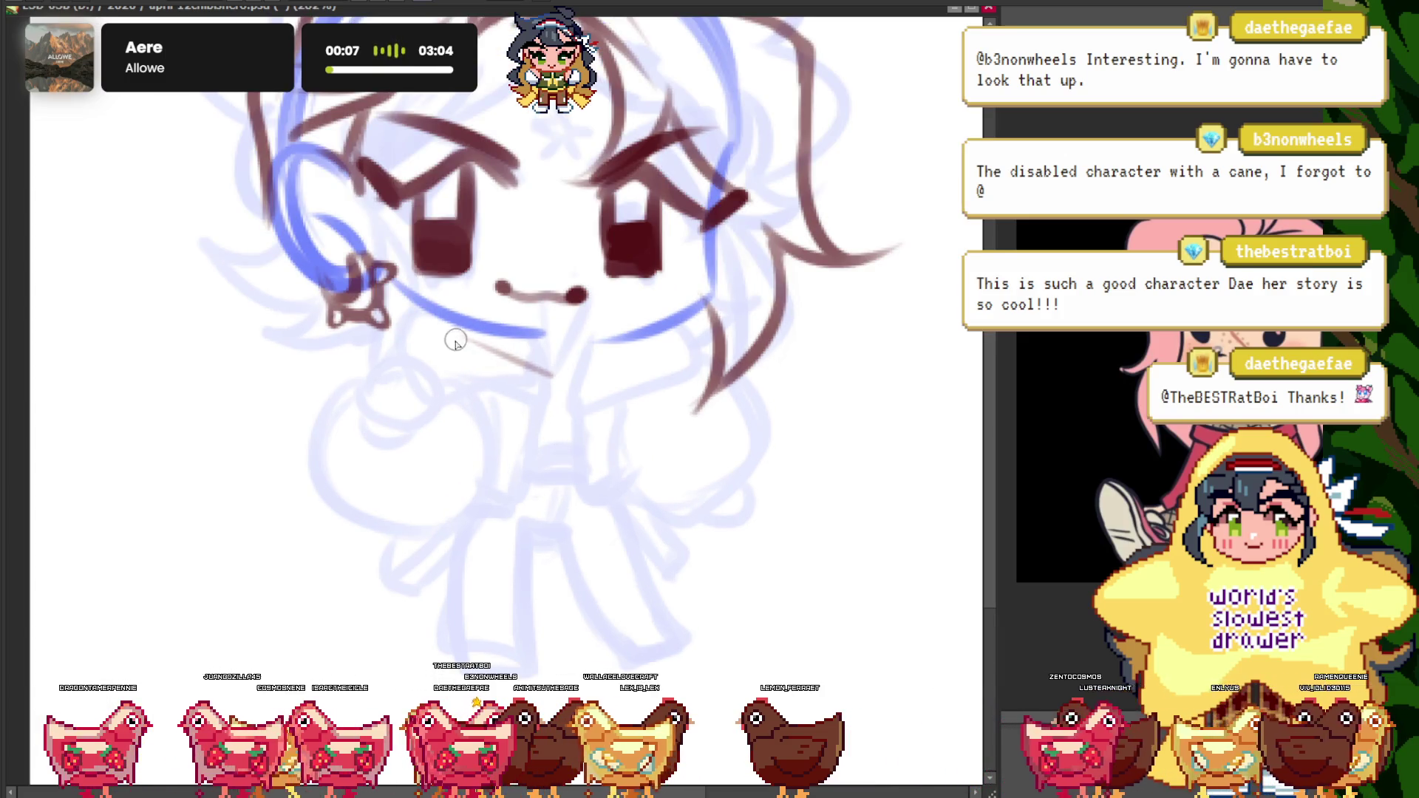
- Extend the dark brown line below the mouth
scroll(435, 400, up, 2)
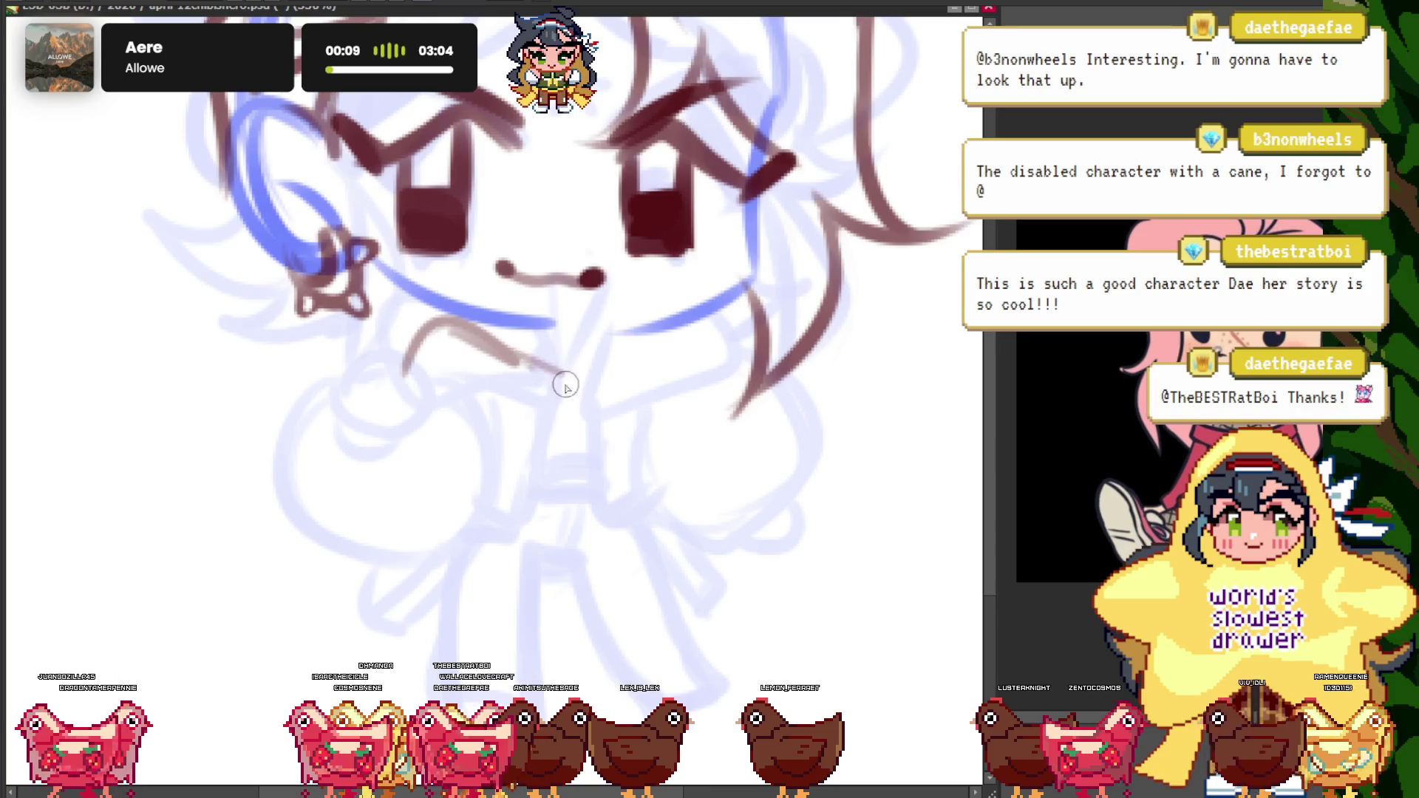
drag(564, 387, 580, 412)
scroll(580, 411, down, 2)
scroll(454, 543, up, 1)
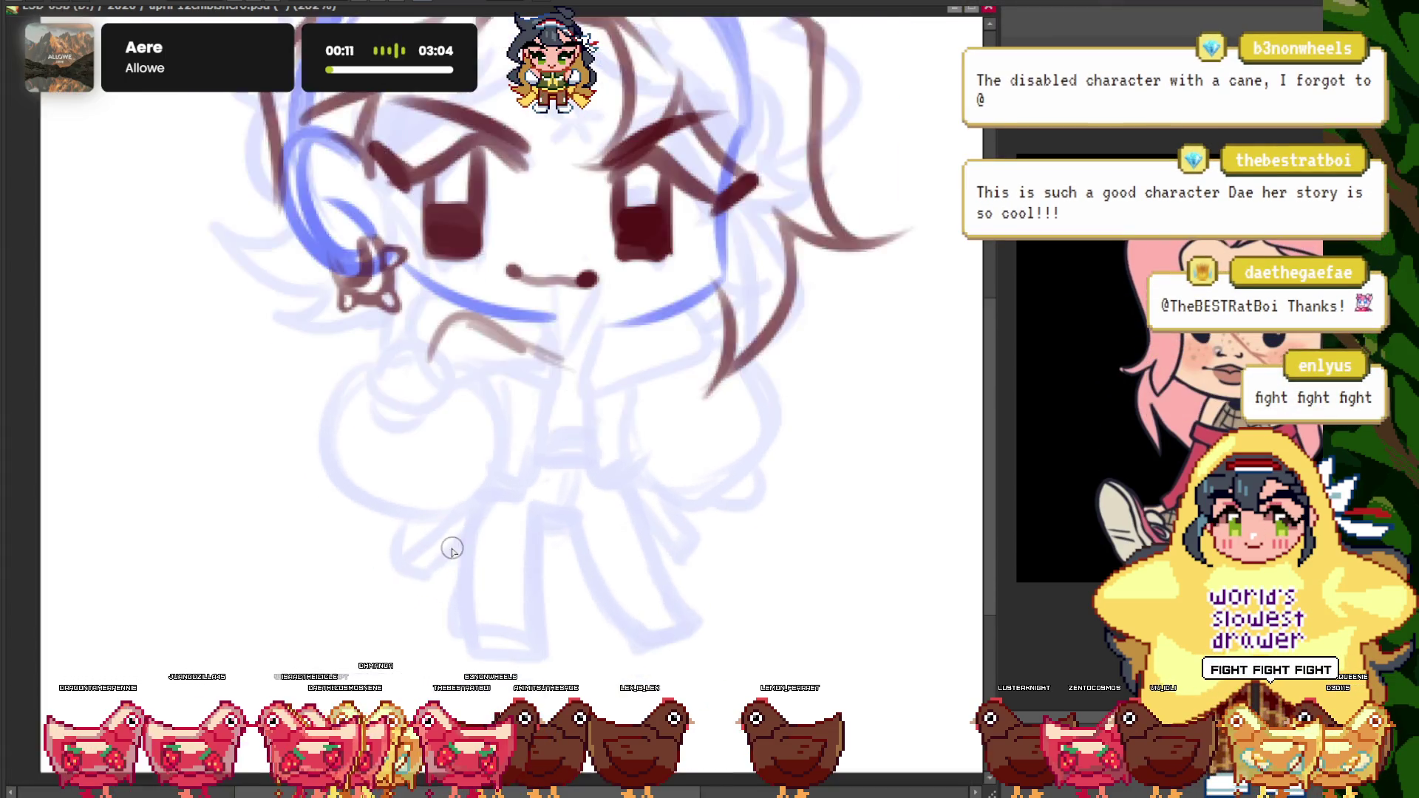
scroll(458, 537, up, 1)
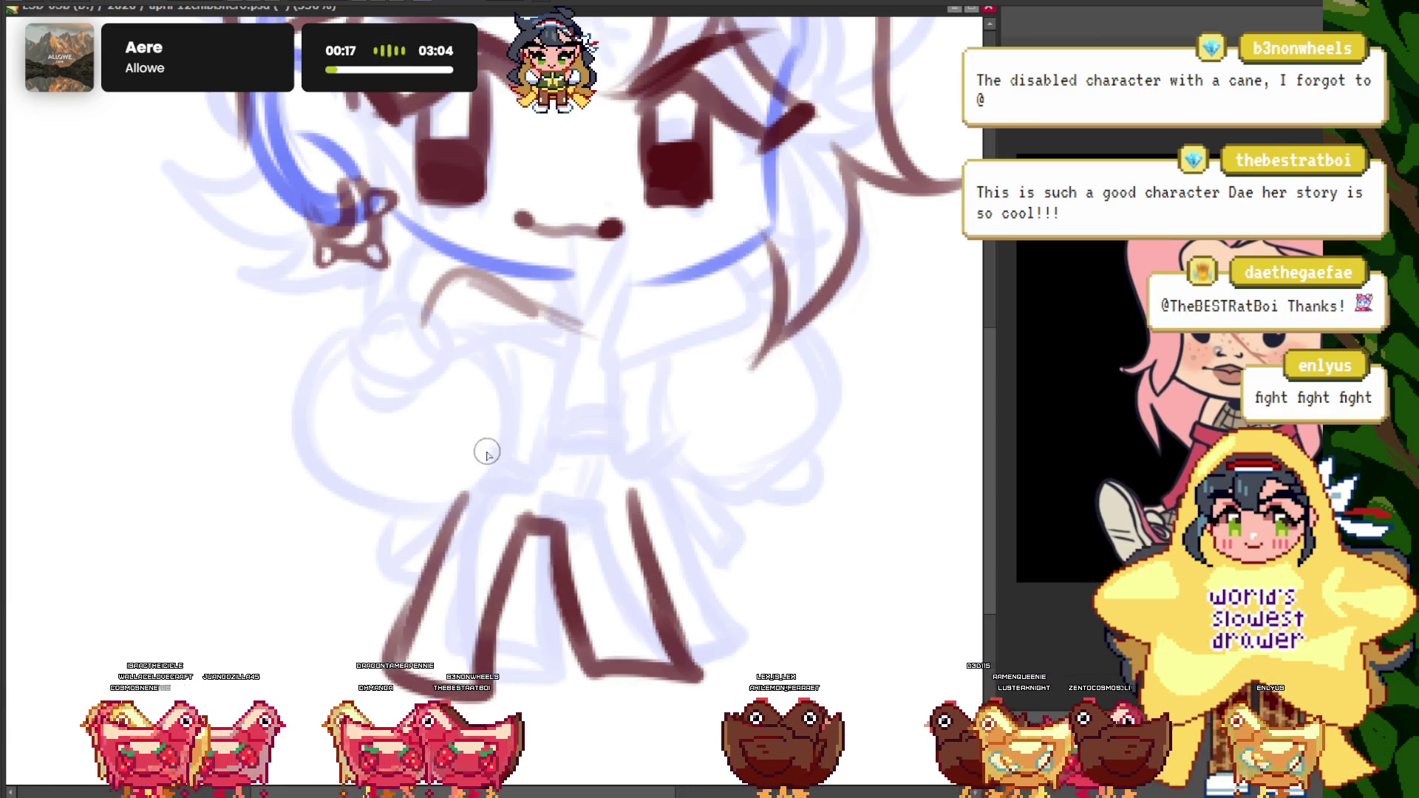
scroll(451, 421, down, 2)
scroll(462, 399, up, 1)
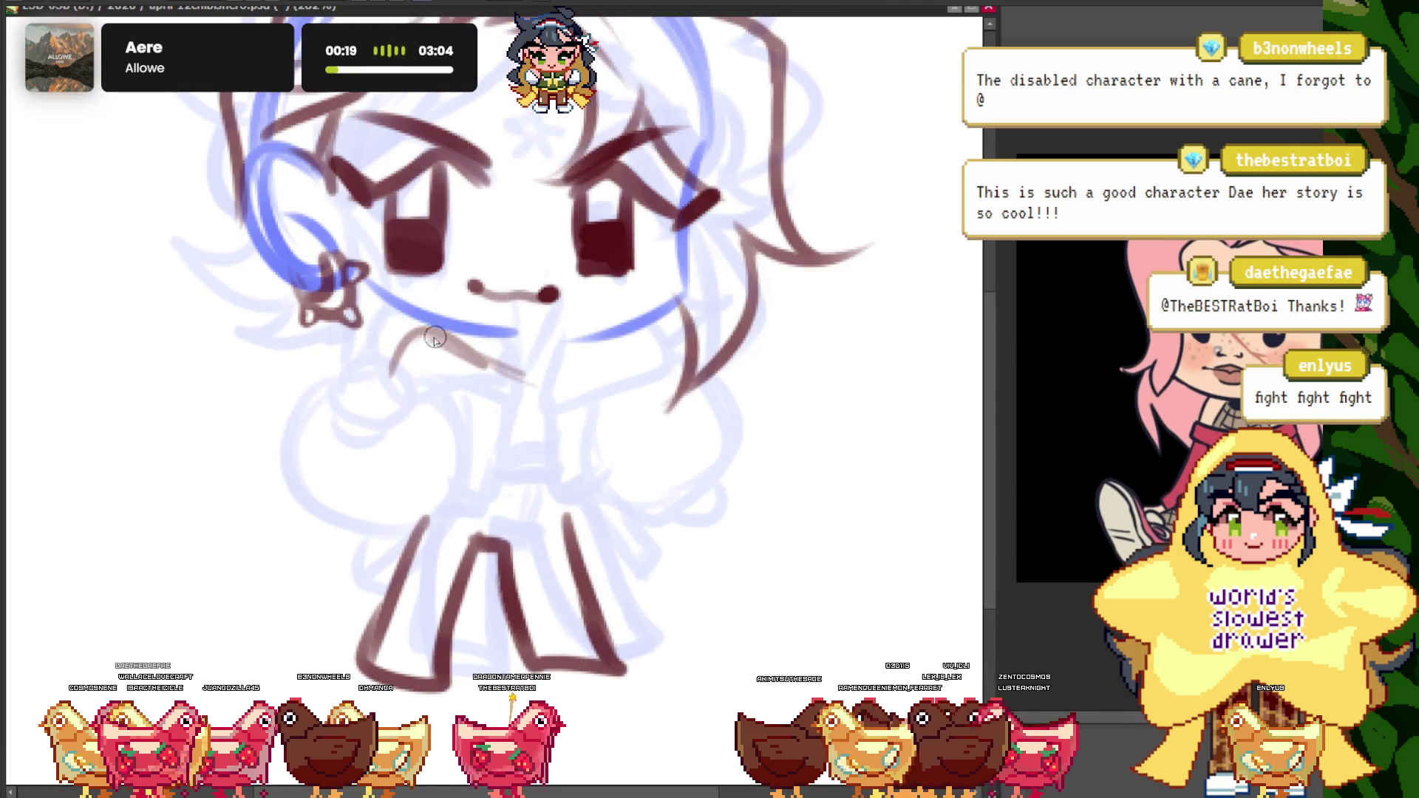
scroll(471, 362, up, 1)
scroll(471, 362, up, 1)
- Ink a long diagonal line under the mouth, a short stroke near the nose, then redraw the diagonal darker
drag(376, 329, 502, 451)
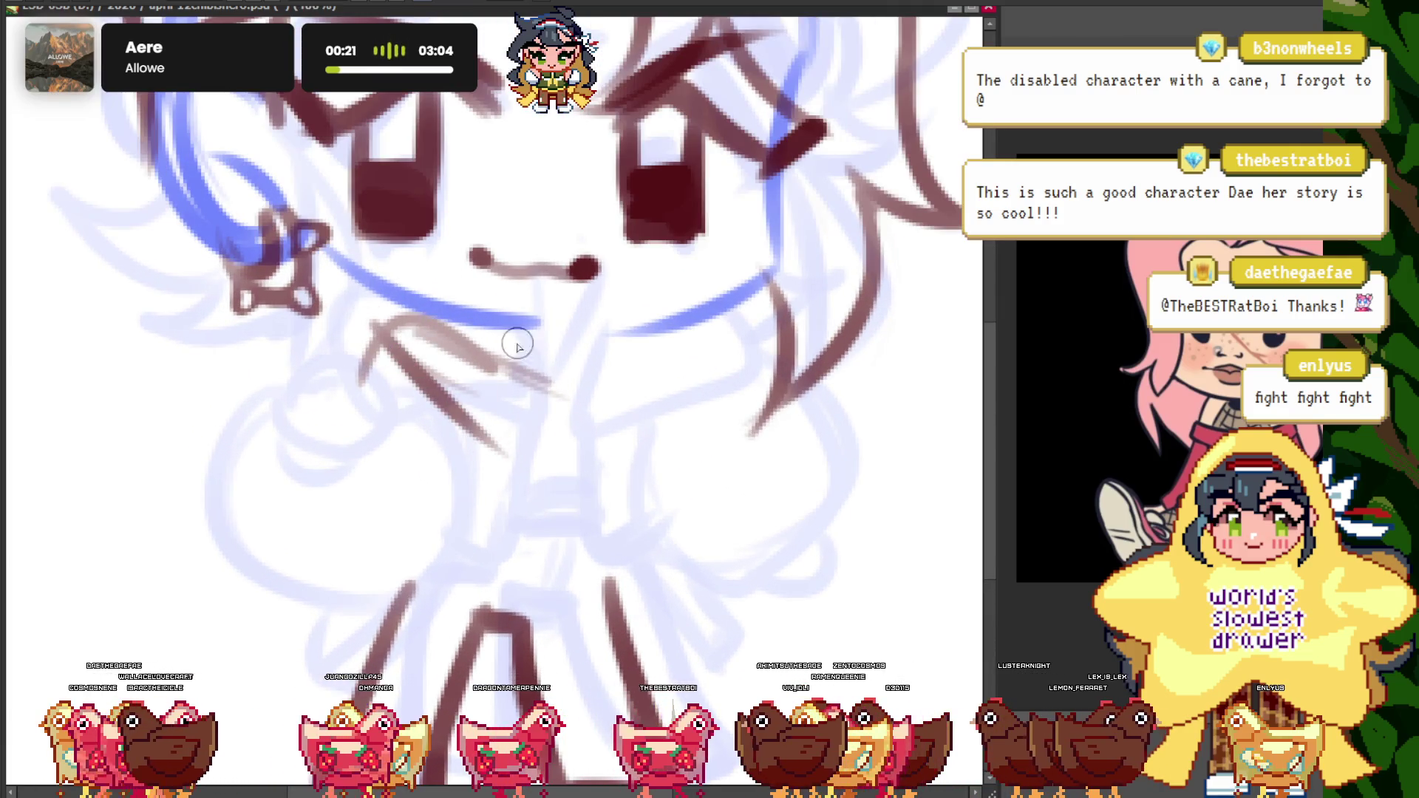
drag(568, 338, 551, 362)
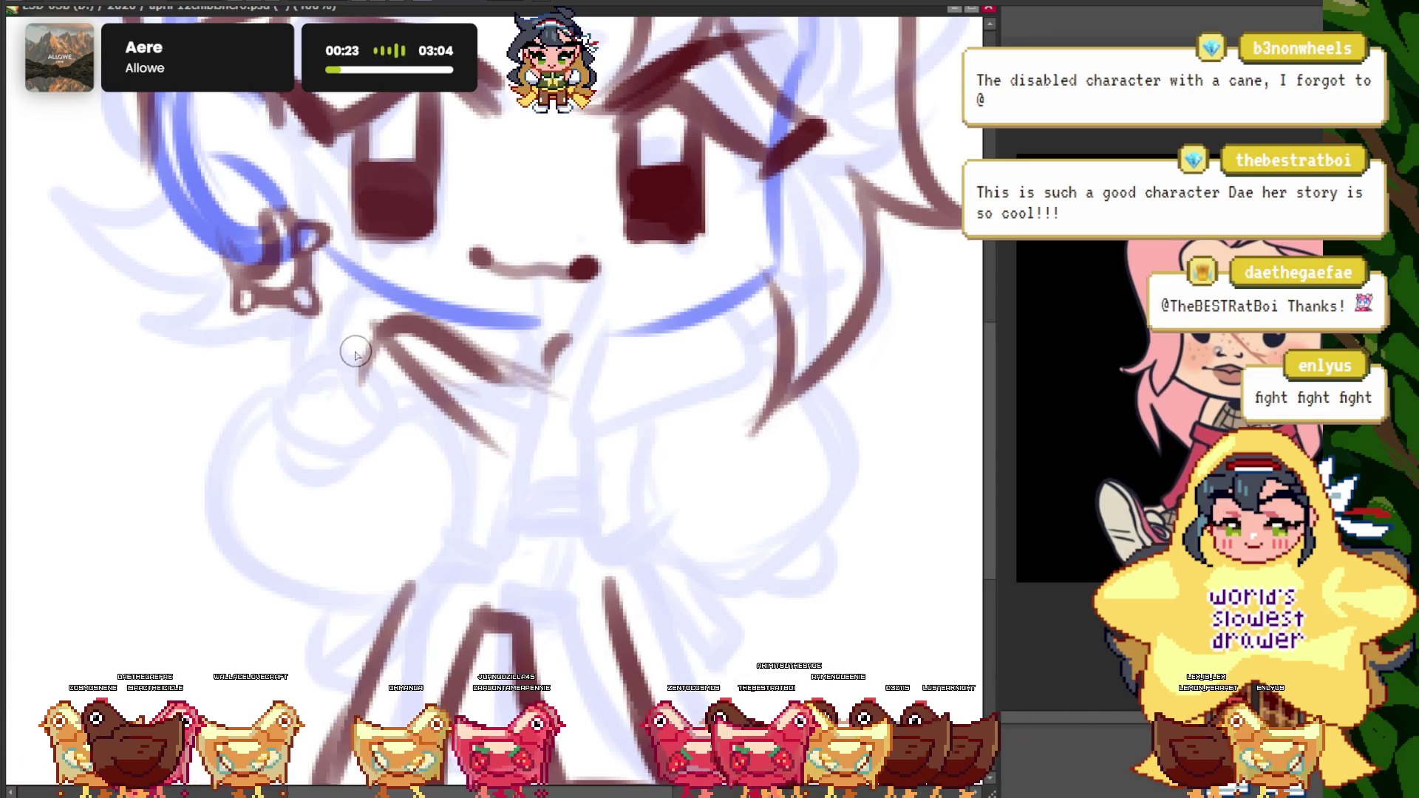
drag(376, 329, 449, 361)
scroll(551, 373, down, 2)
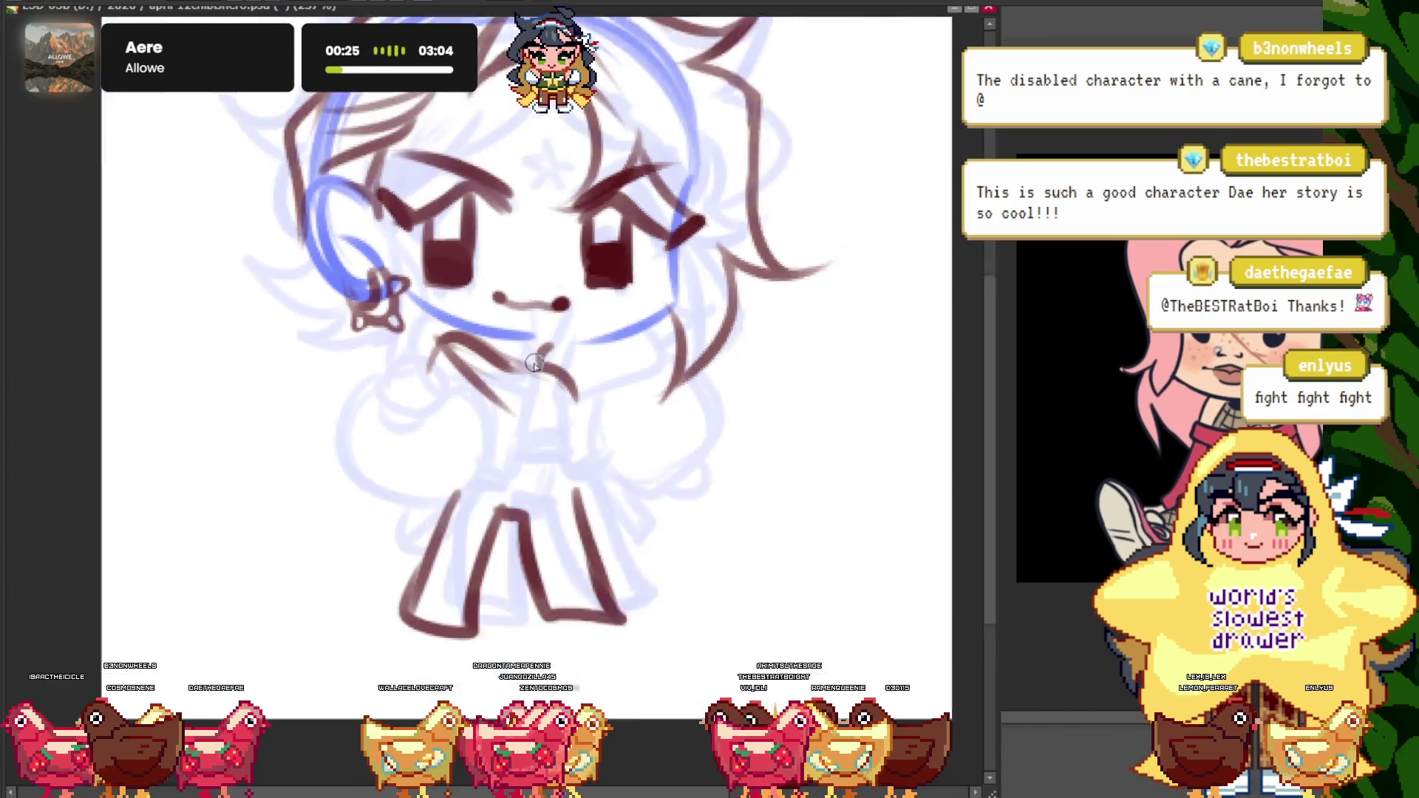
scroll(643, 507, up, 1)
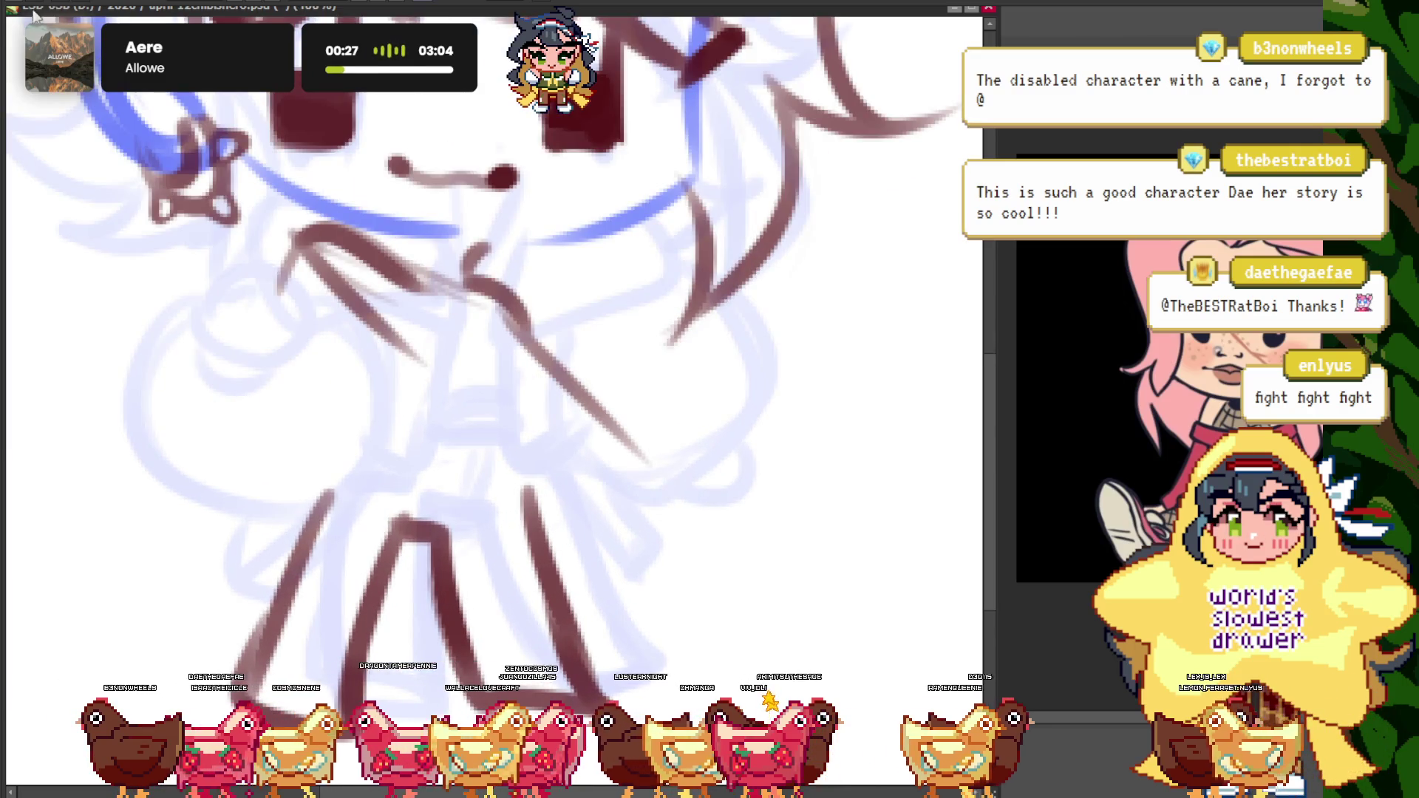
scroll(653, 453, down, 1)
scroll(614, 425, up, 1)
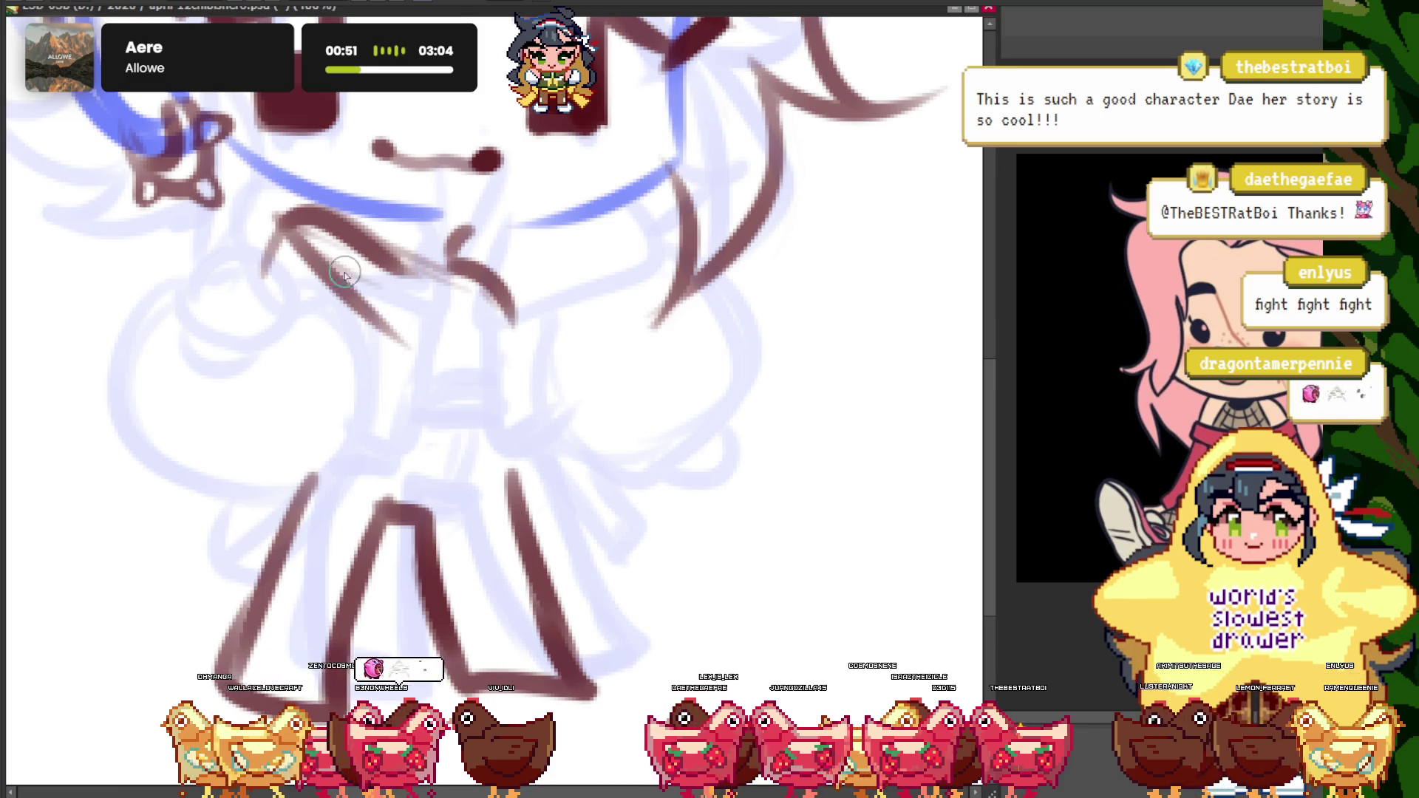
- Undo the brown strokes around the mouth, arm and left leg
scroll(326, 234, up, 2)
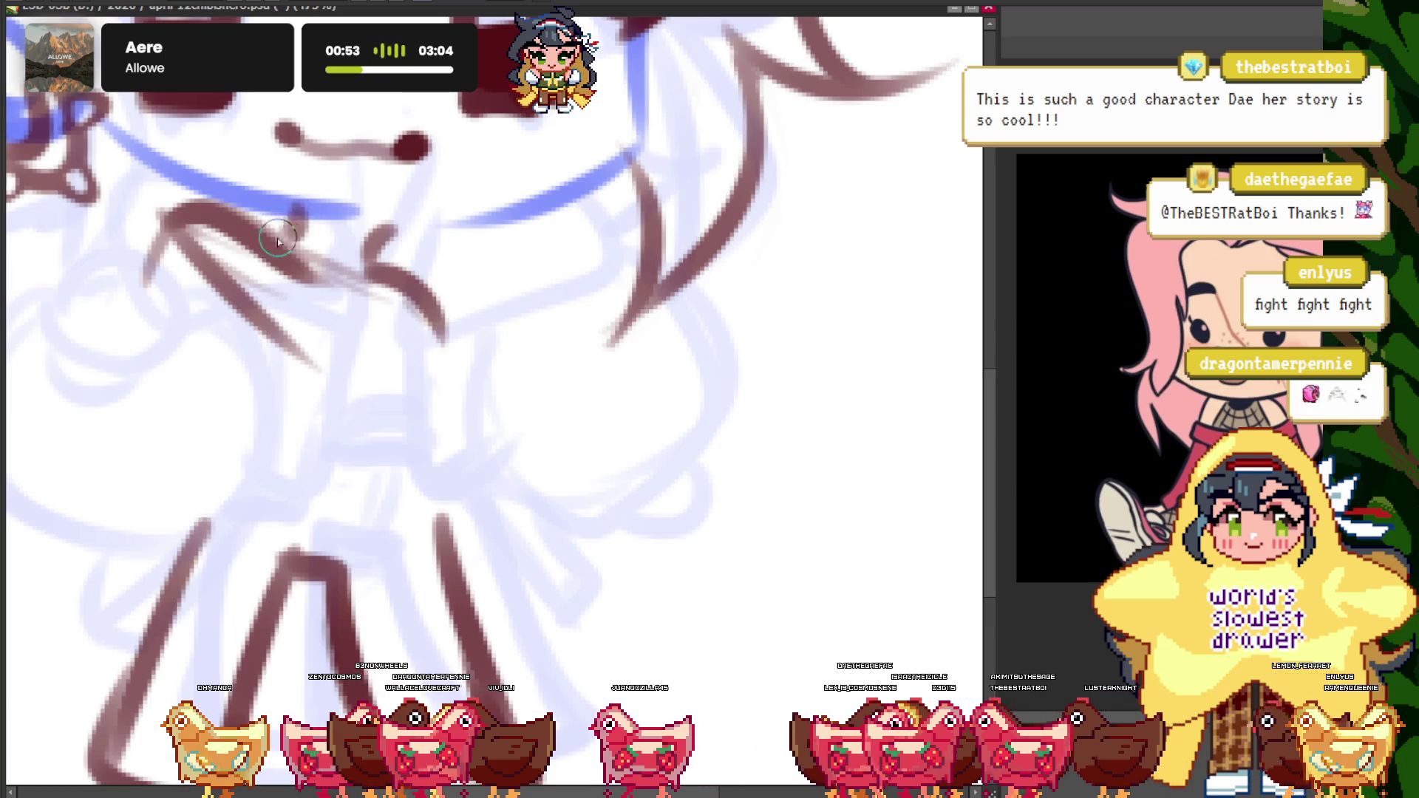
scroll(198, 223, down, 2)
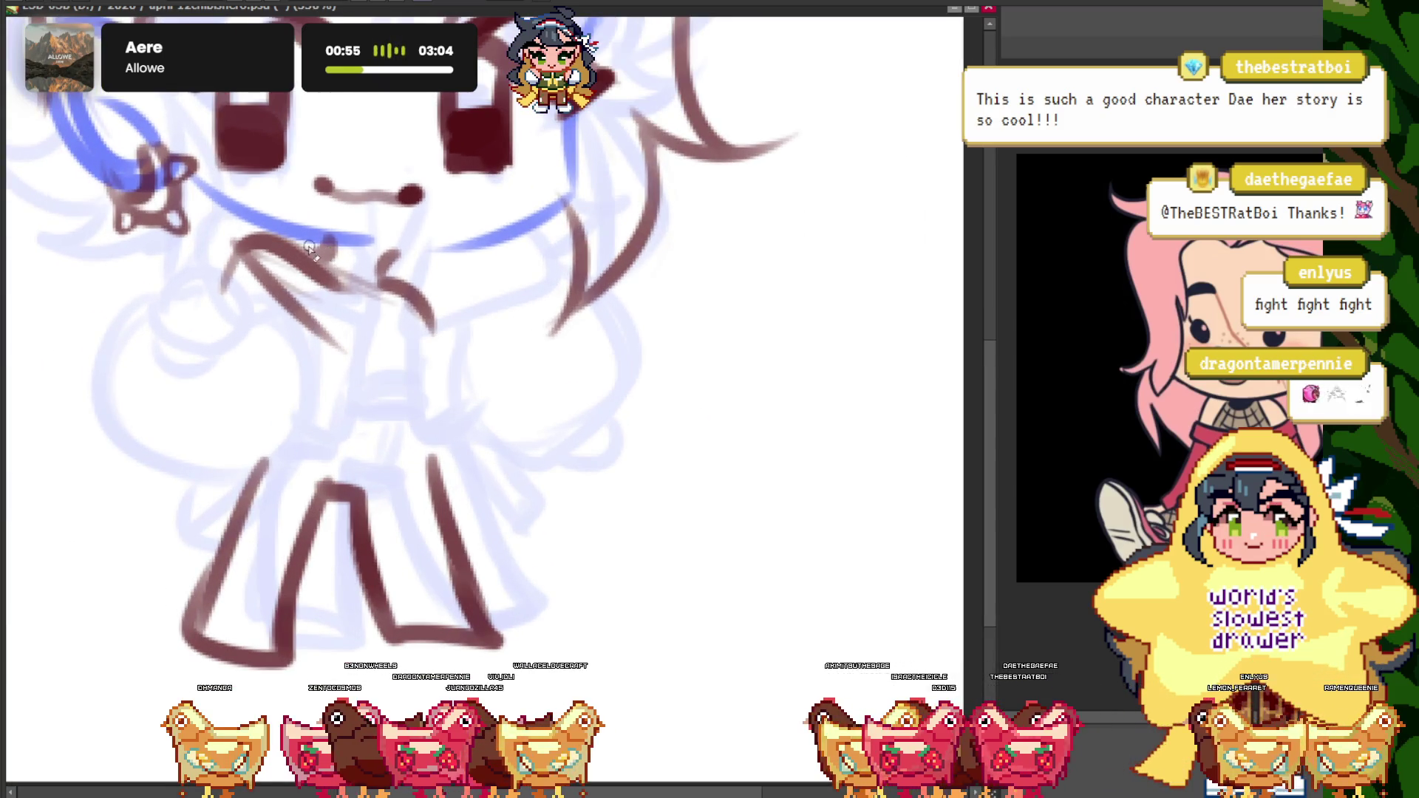
key(ctrl+z)
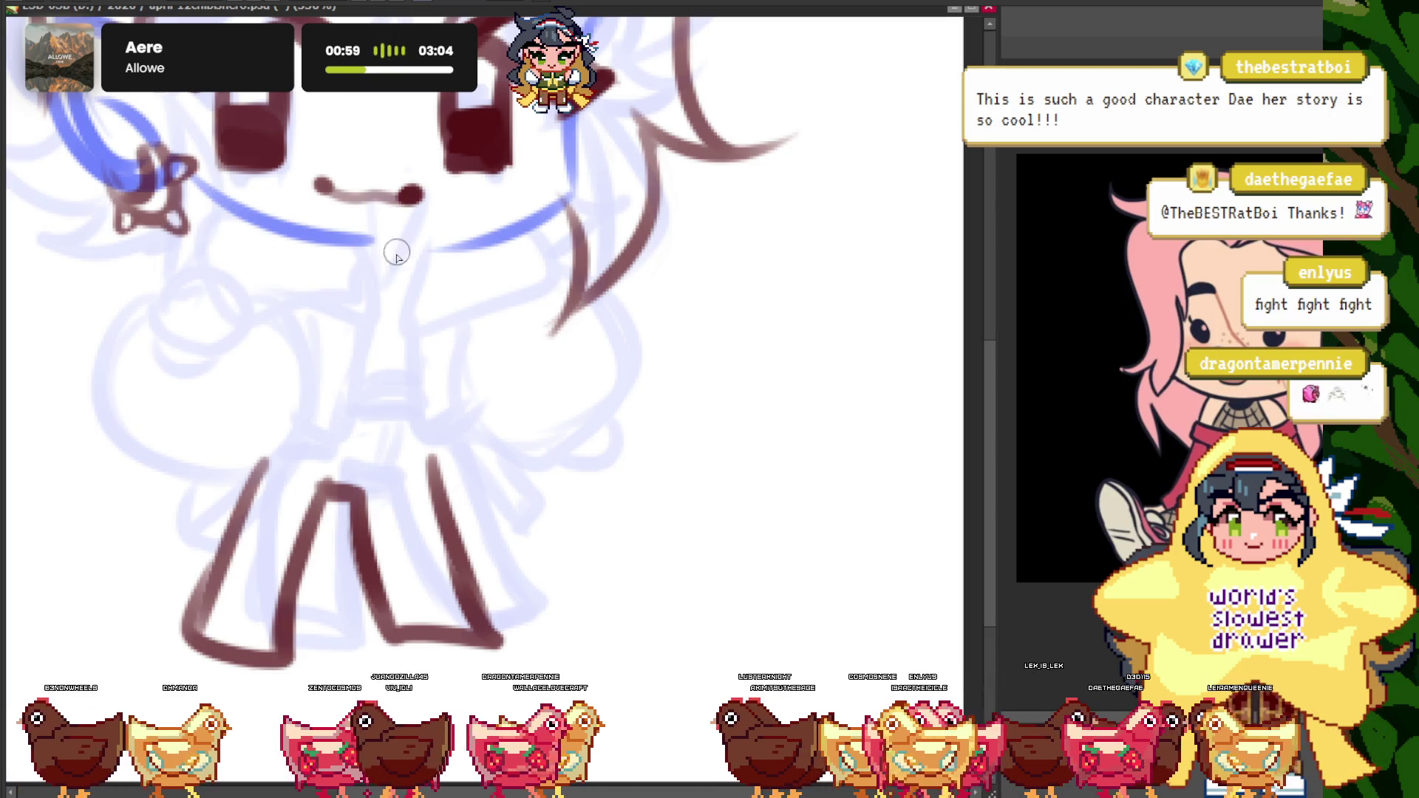
scroll(384, 272, down, 2)
scroll(412, 310, up, 2)
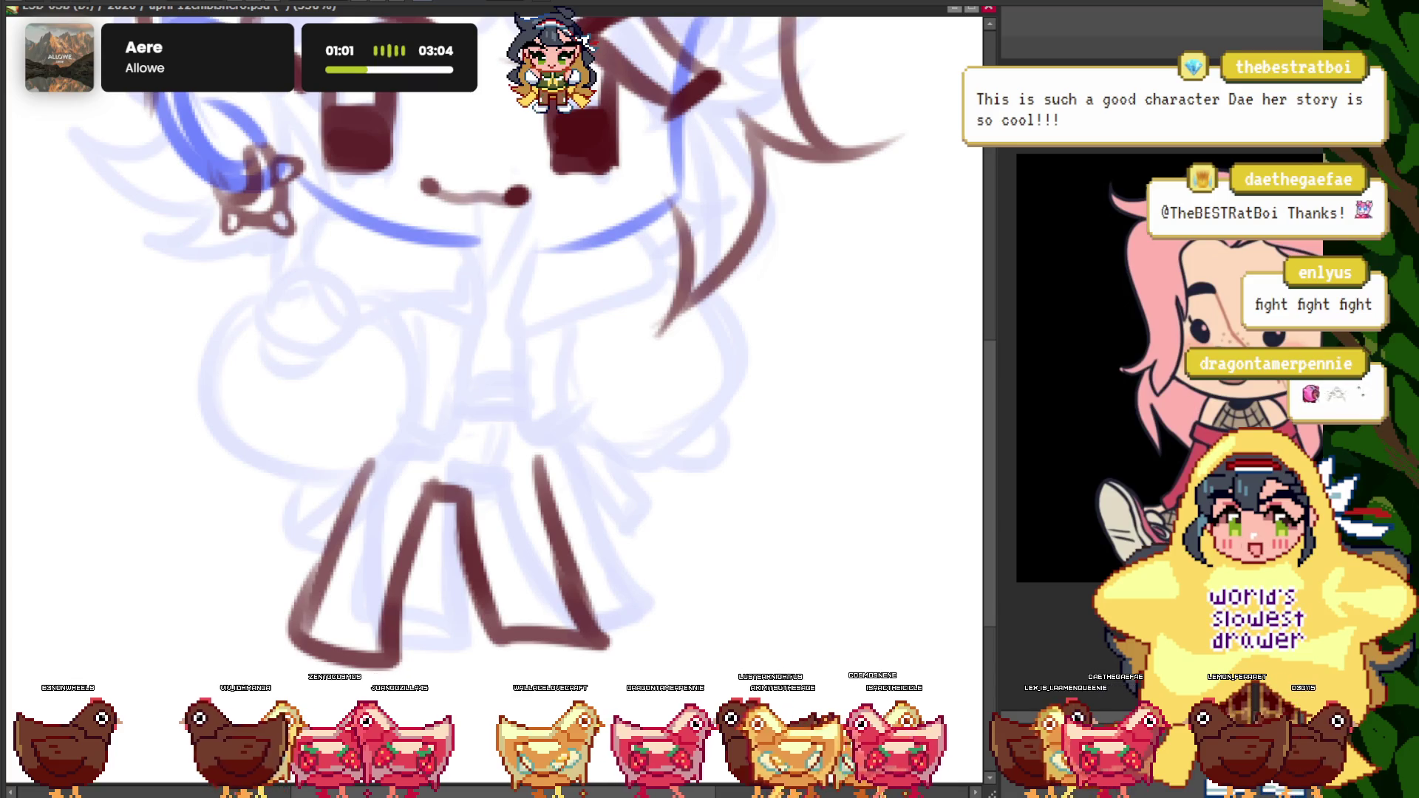
scroll(490, 396, up, 1)
scroll(491, 539, down, 2)
scroll(459, 444, up, 2)
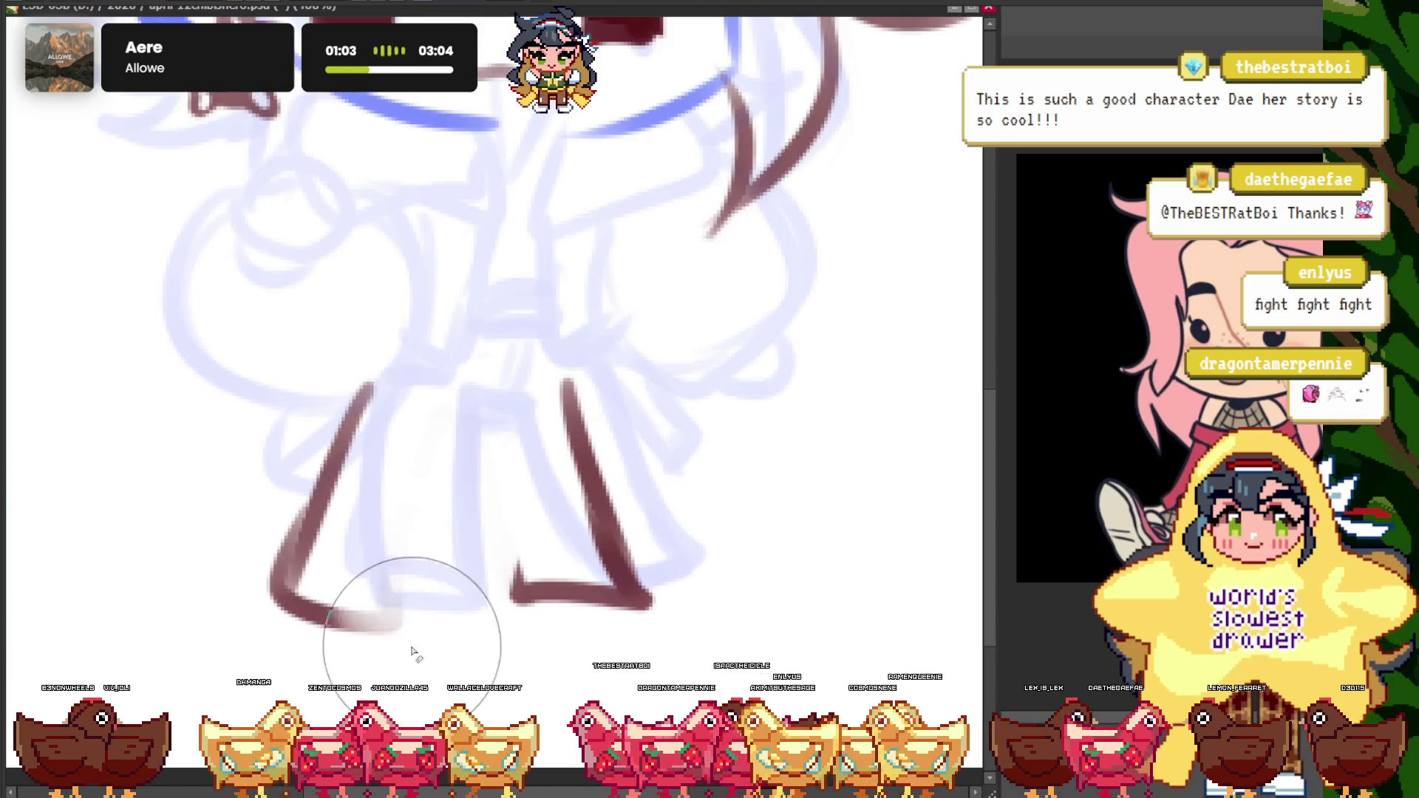
key(ctrl+z)
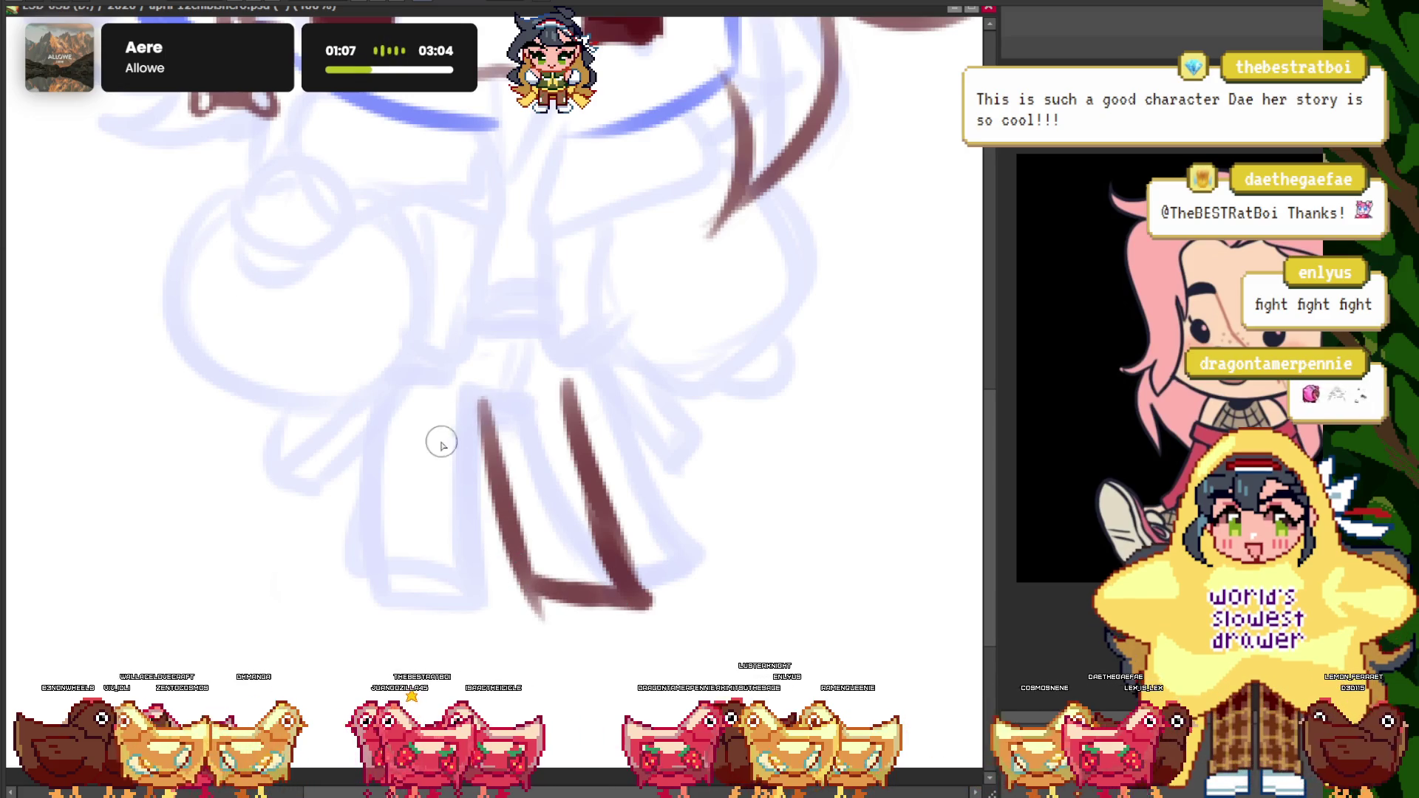
- Erase the brown strokes on the right leg
key(e)
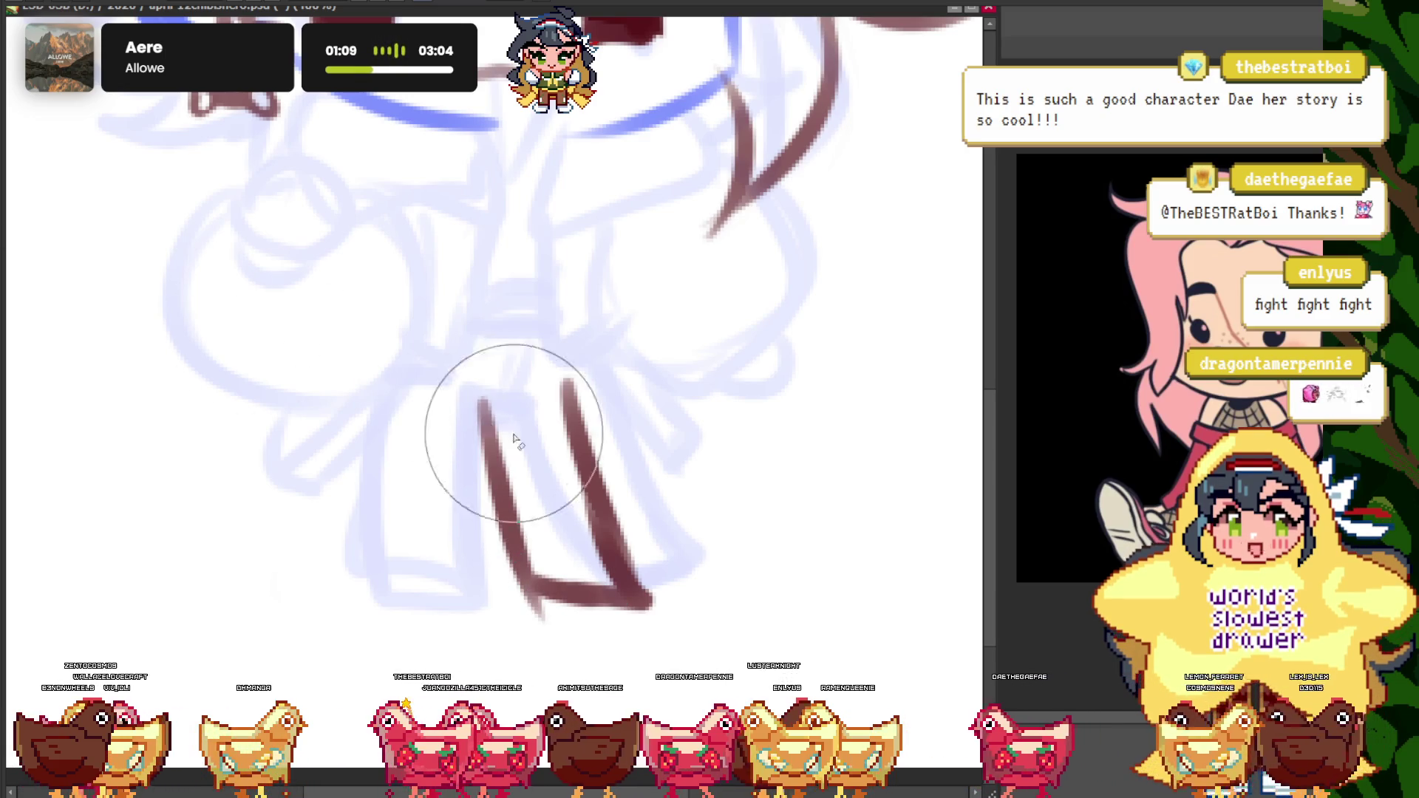
drag(507, 428, 621, 650)
scroll(375, 392, up, 2)
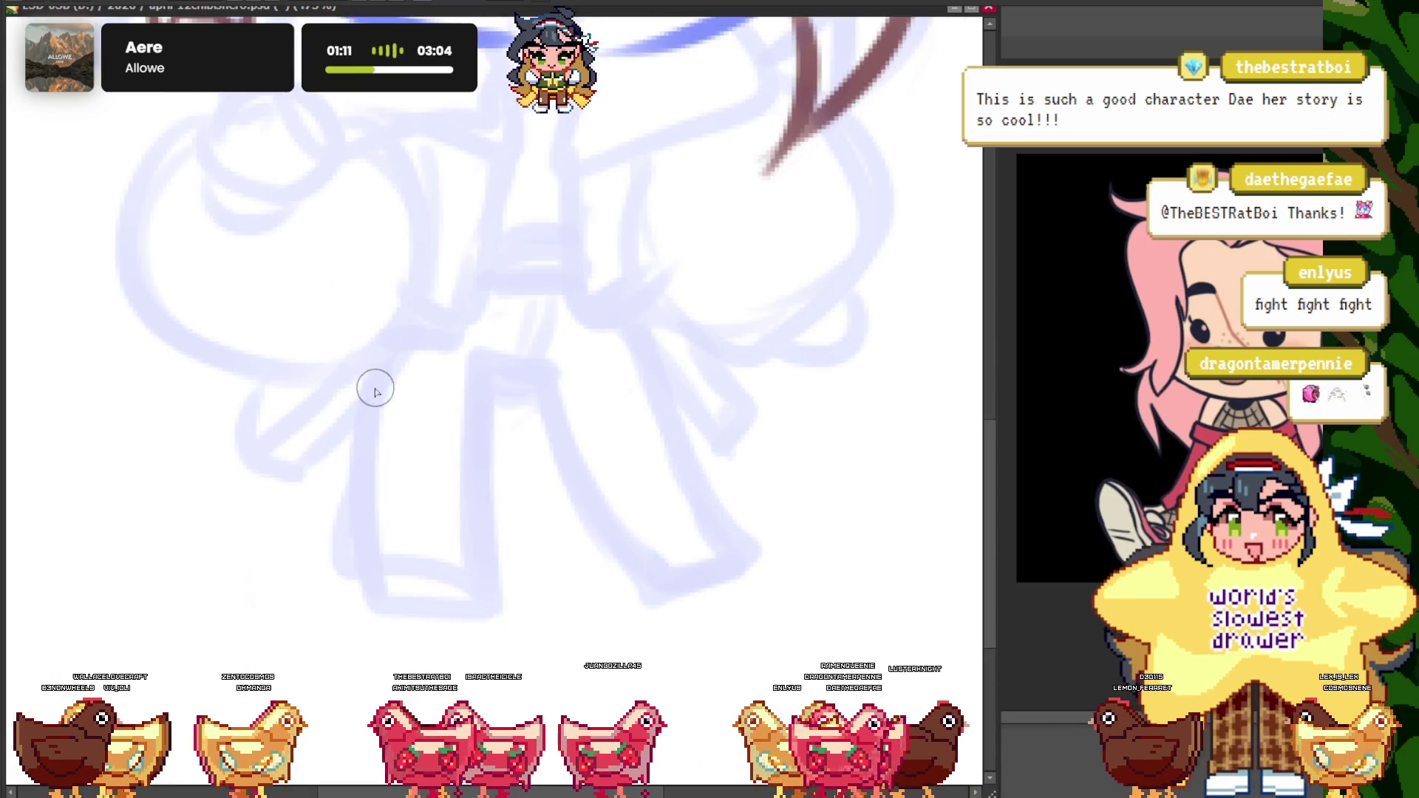
- Re-ink the leg's outer line, top cap and inner side, closing off the foot
drag(496, 361, 453, 583)
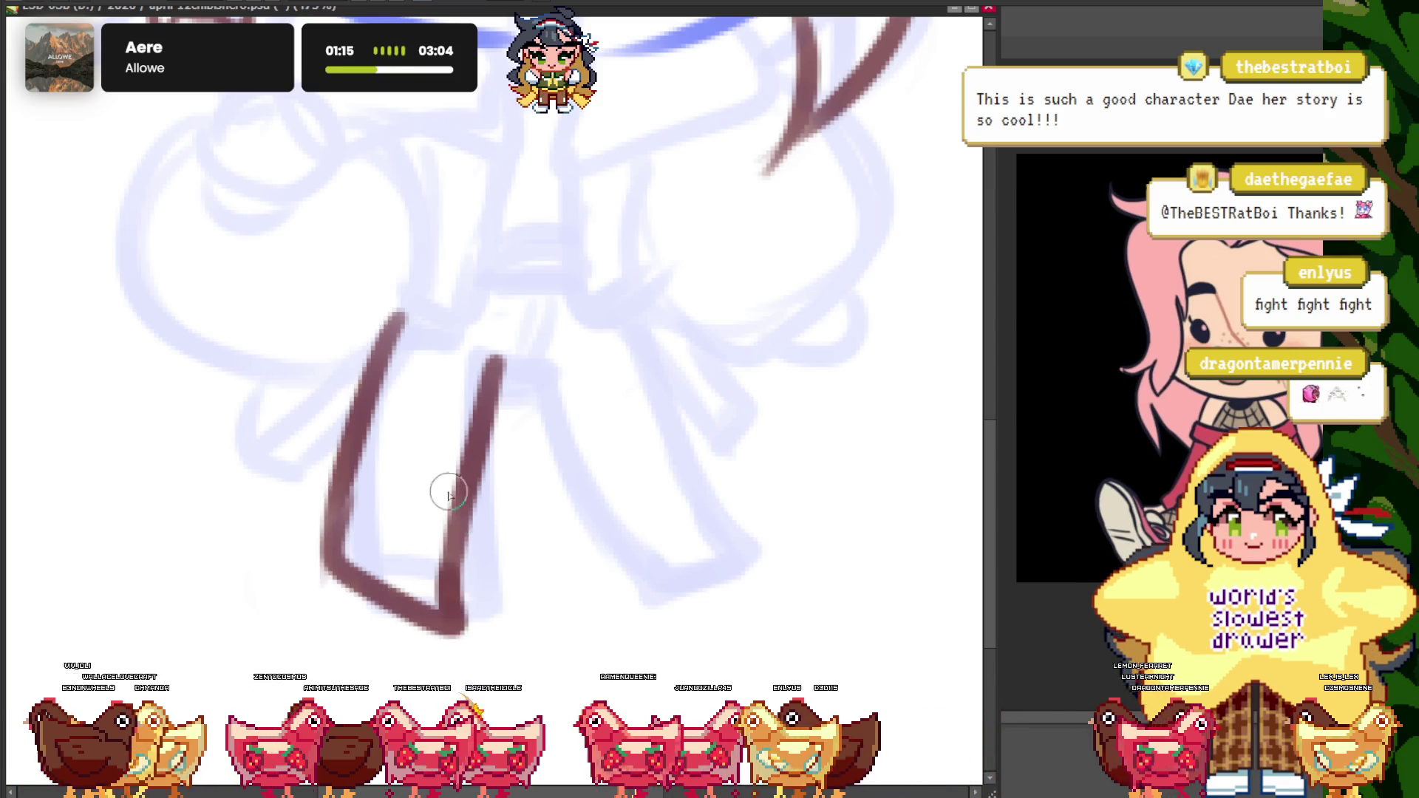
scroll(449, 494, down, 2)
drag(473, 390, 584, 568)
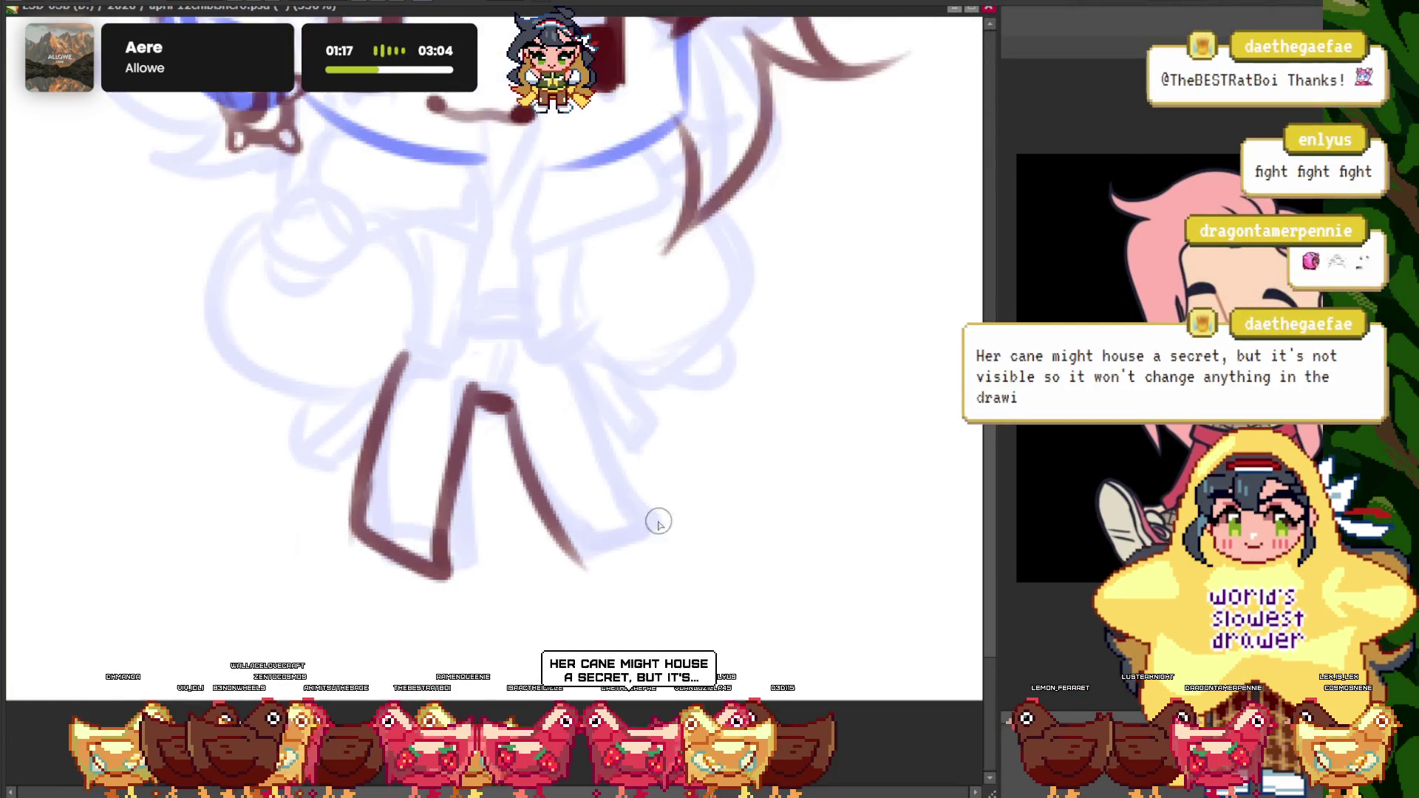
scroll(658, 522, up, 2)
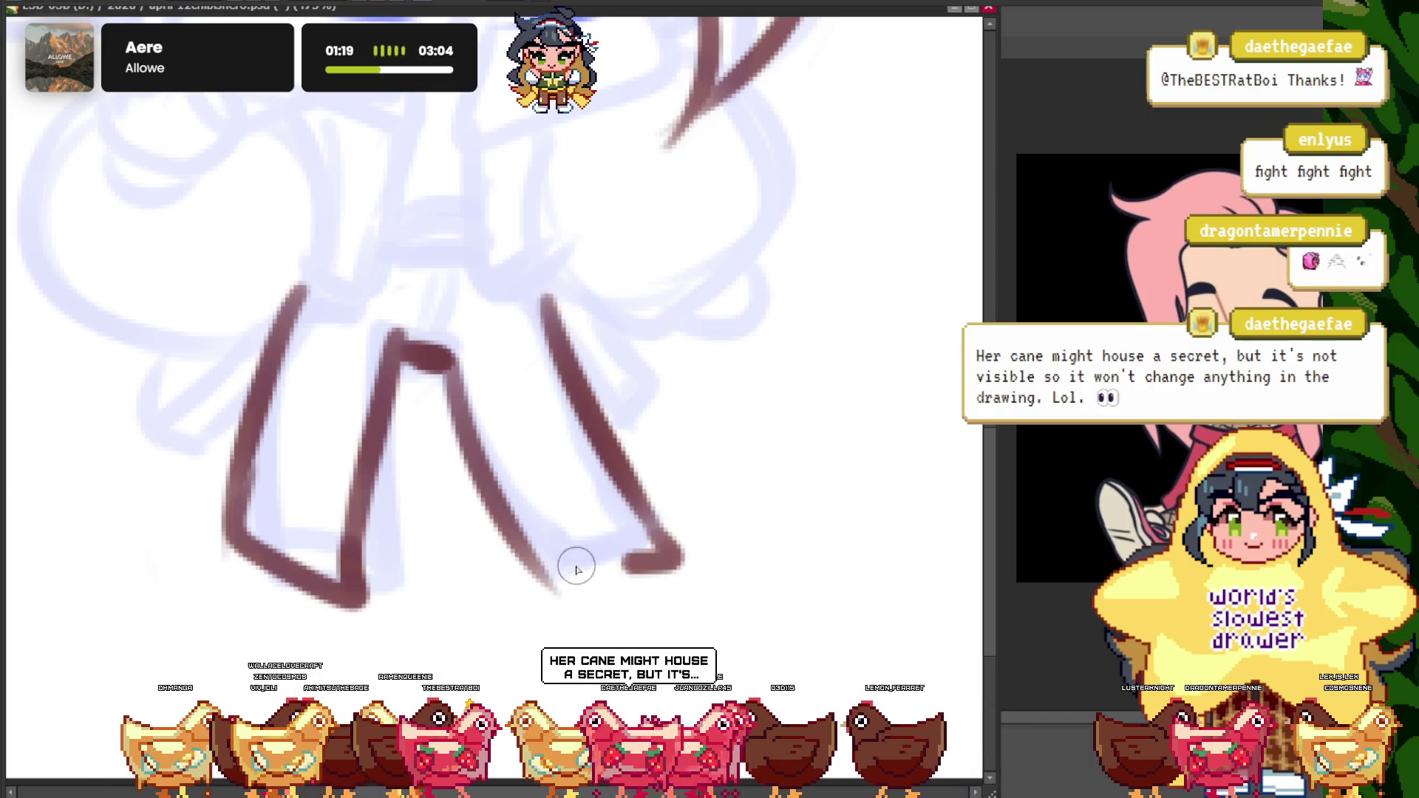
drag(562, 586, 628, 565)
scroll(459, 392, down, 3)
scroll(480, 414, up, 3)
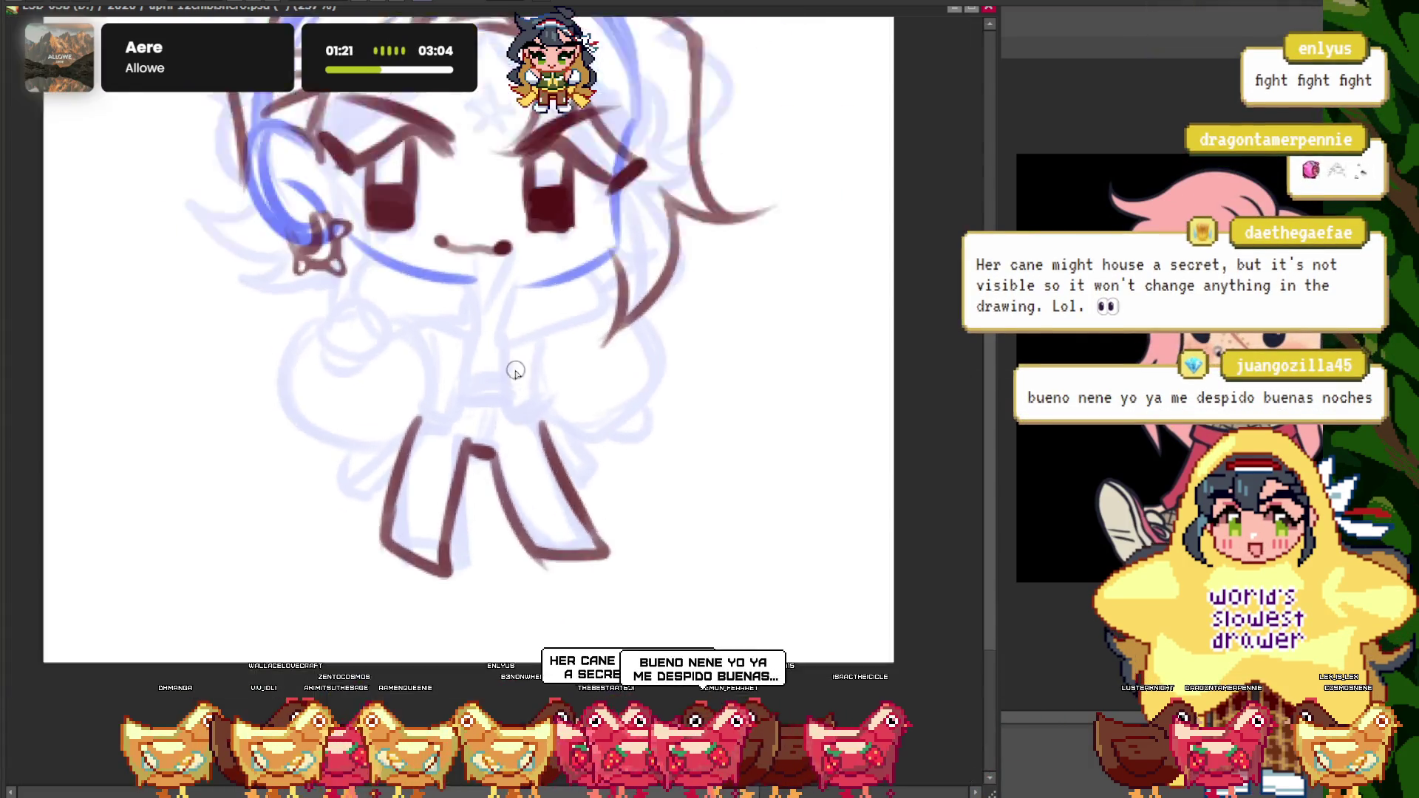
scroll(516, 371, up, 1)
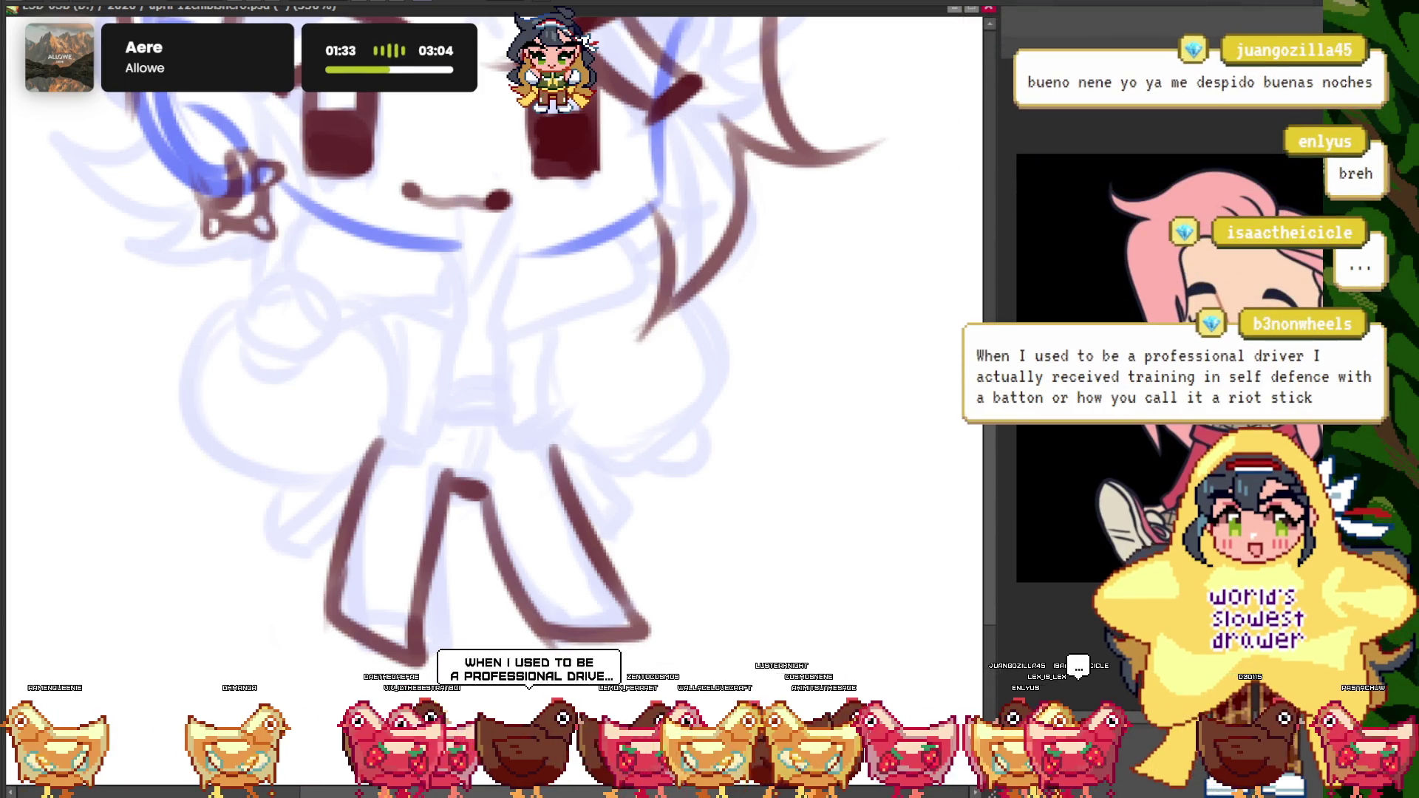
scroll(539, 436, up, 2)
scroll(588, 607, down, 1)
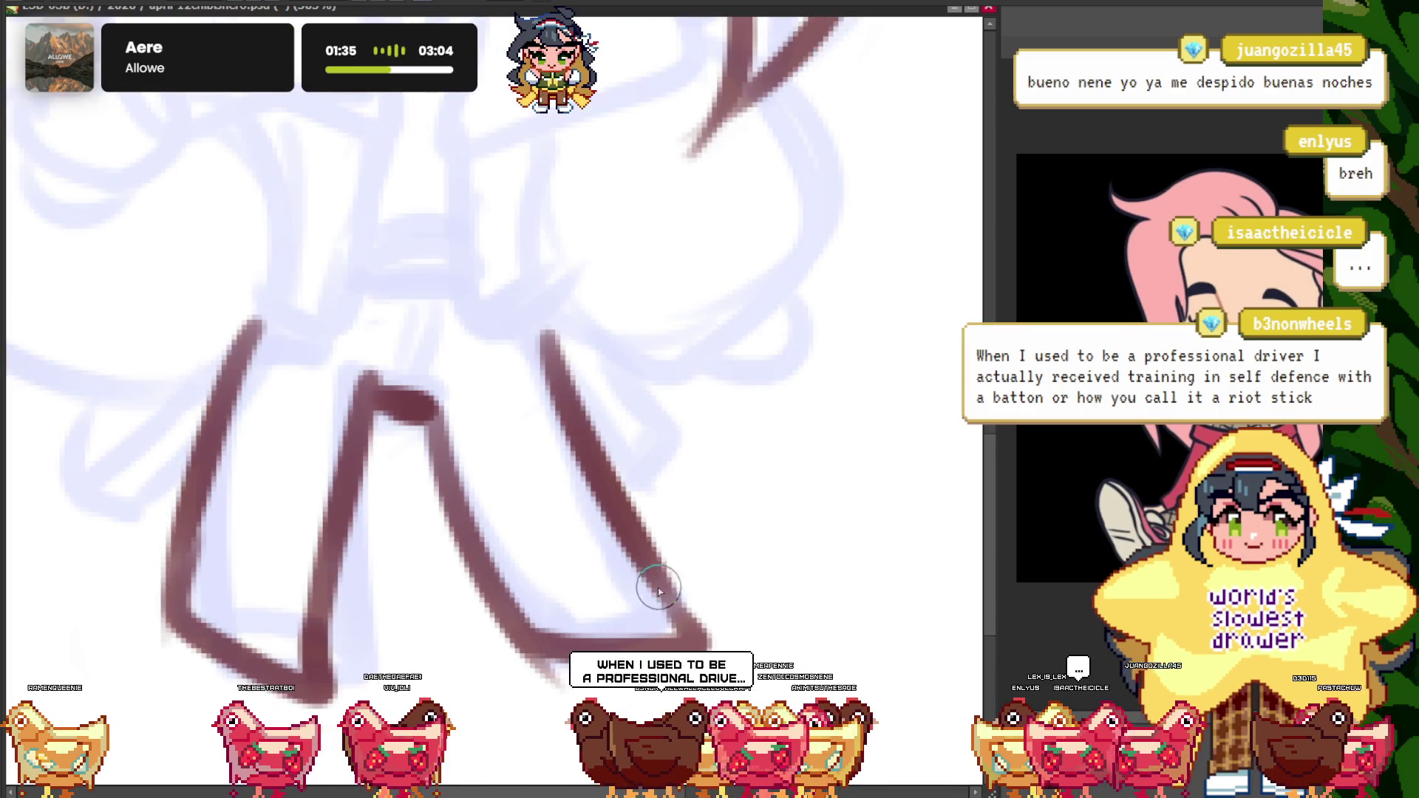
scroll(190, 548, down, 1)
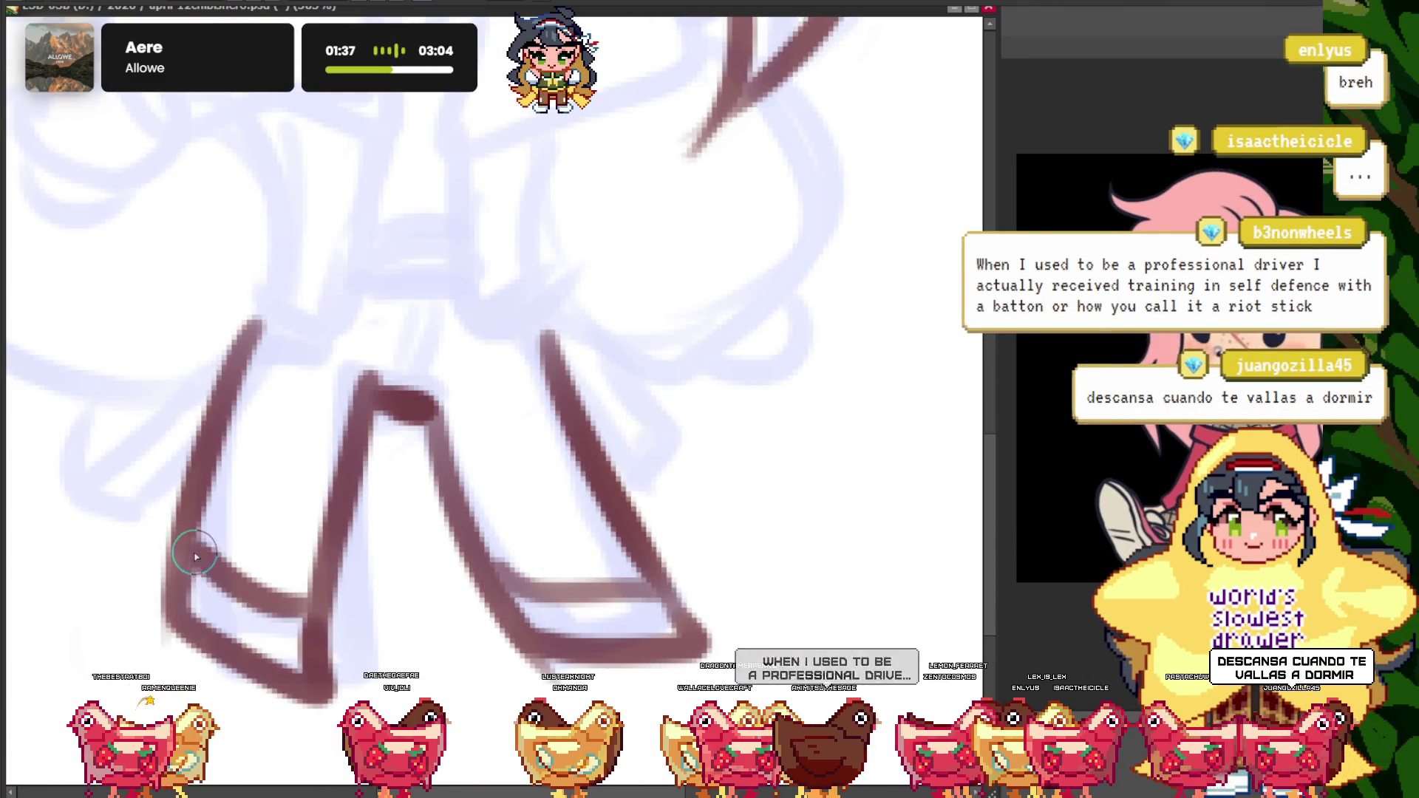
scroll(406, 544, down, 1)
scroll(475, 444, up, 2)
scroll(546, 517, up, 1)
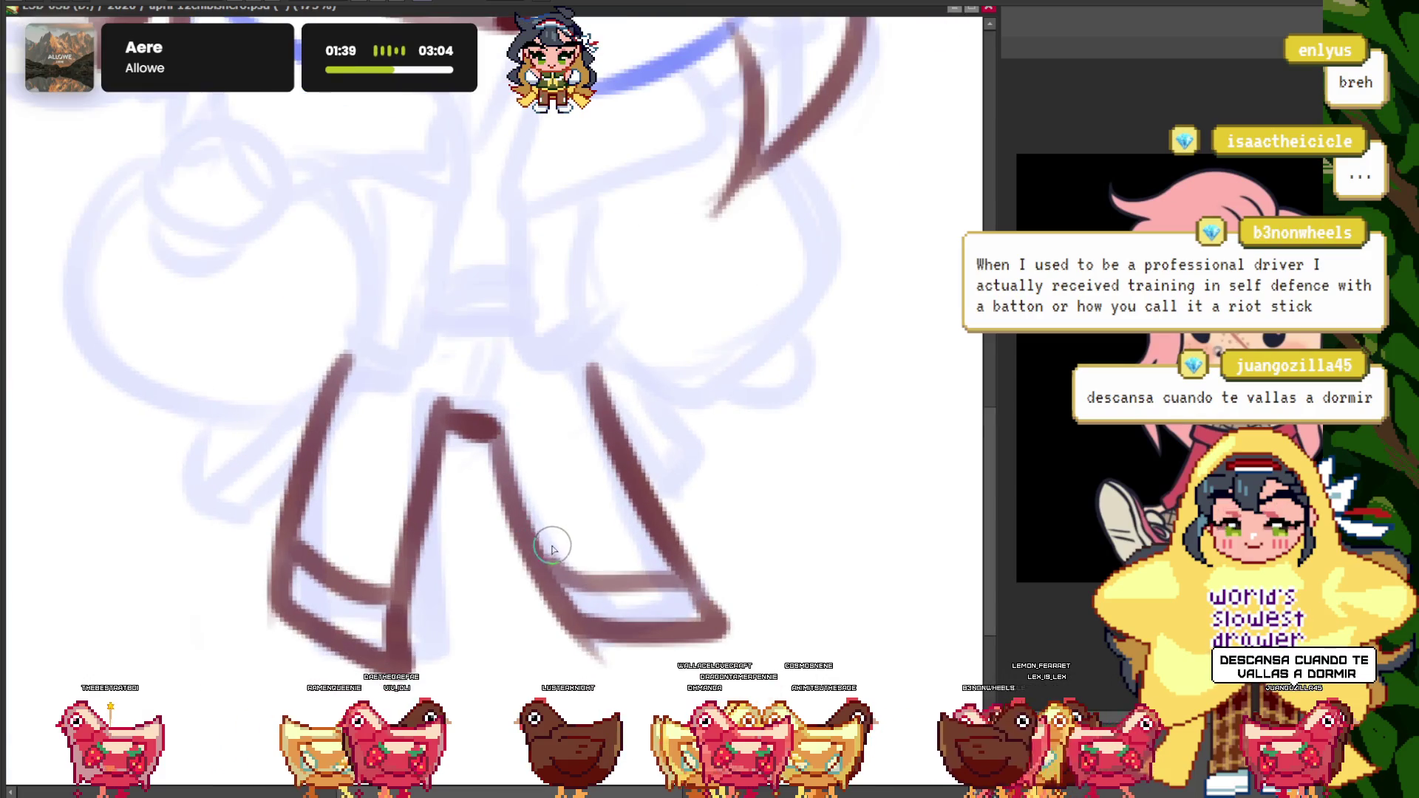
scroll(557, 548, up, 1)
scroll(621, 463, up, 1)
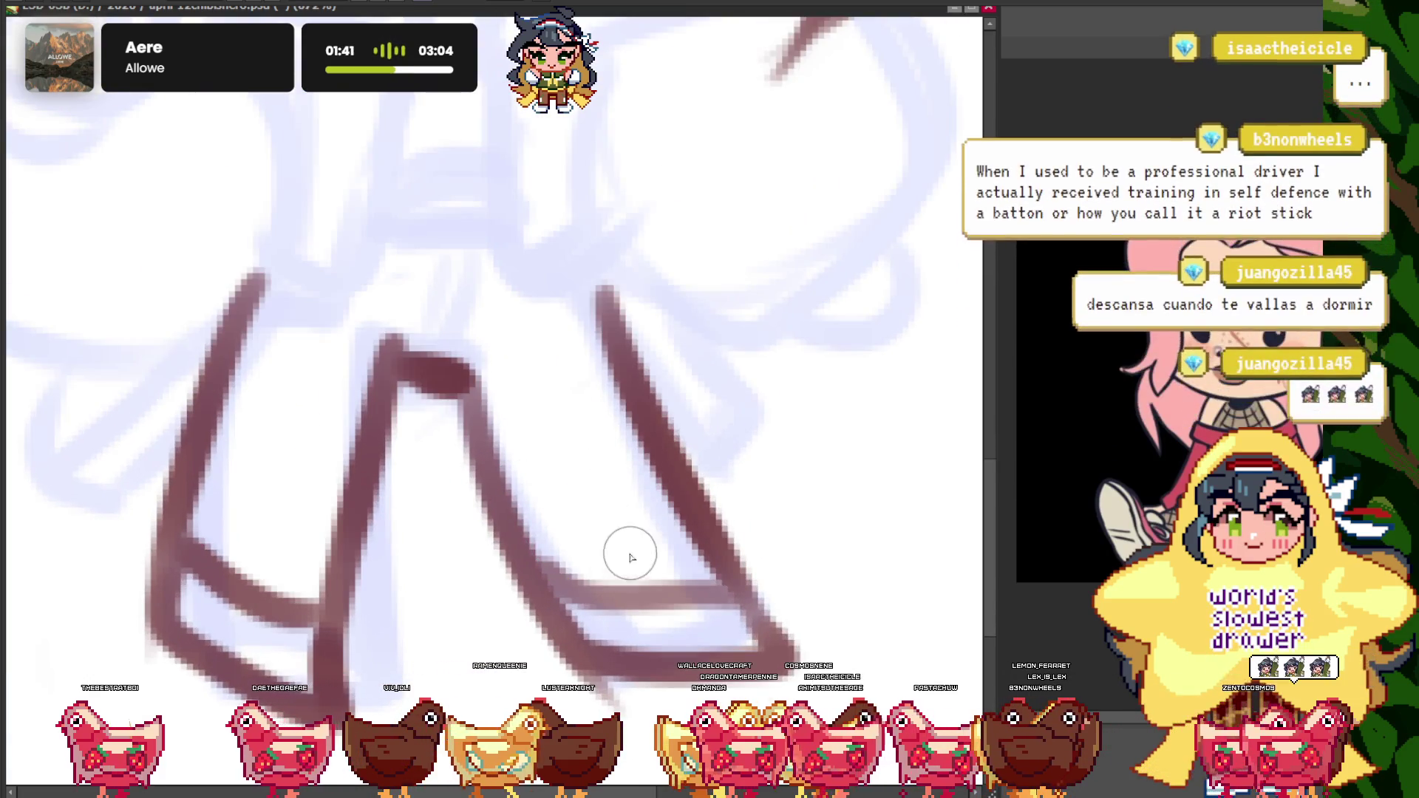
scroll(591, 561, down, 2)
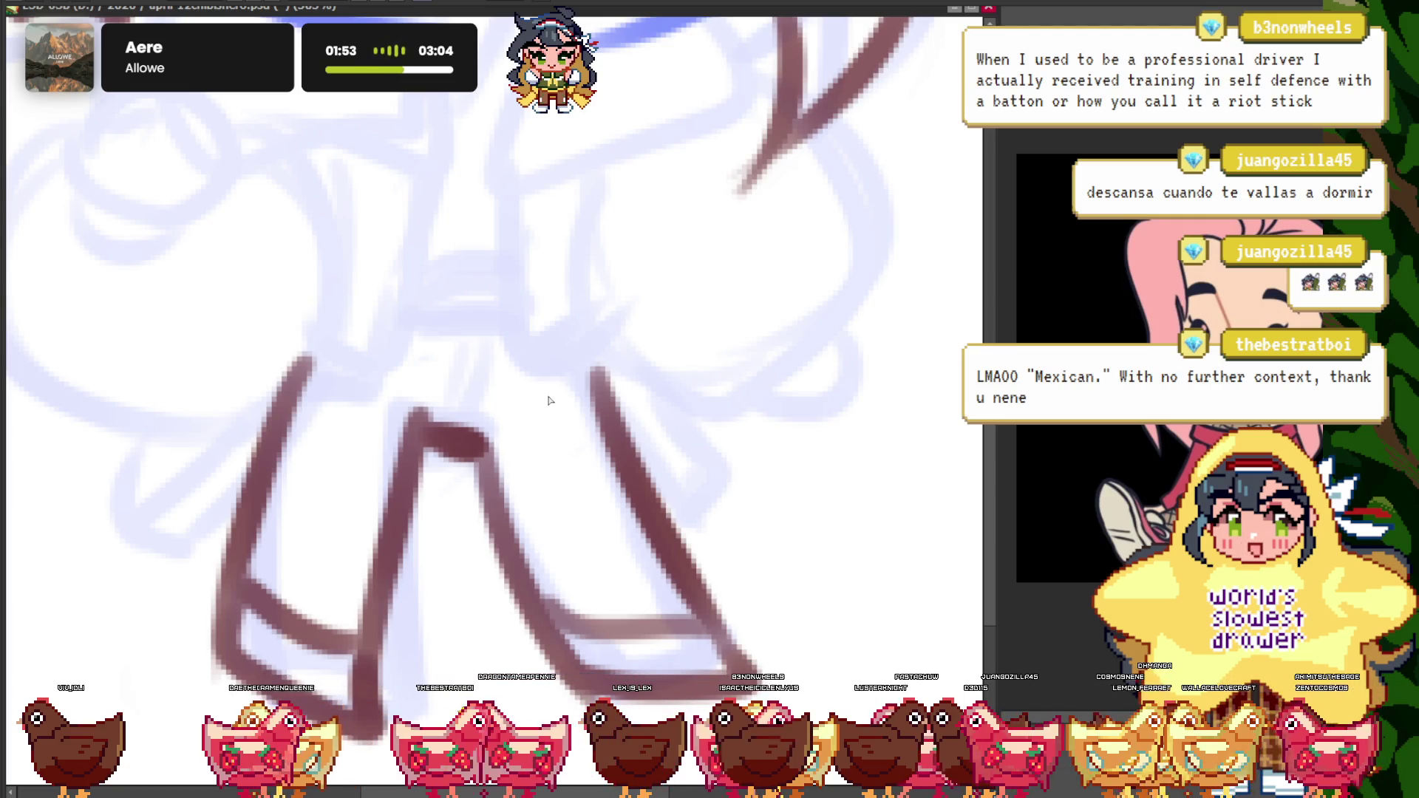
scroll(548, 400, down, 3)
scroll(591, 392, up, 3)
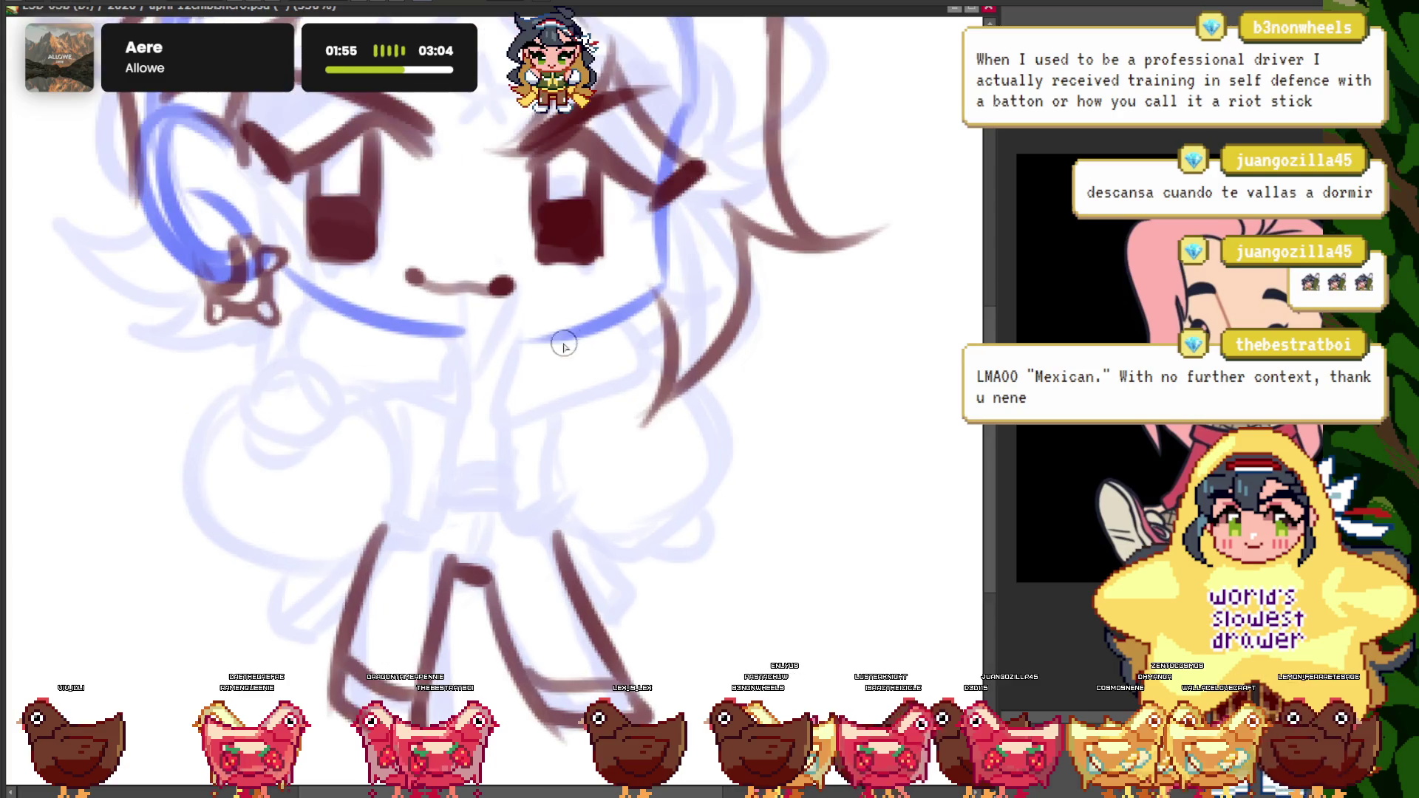
- Sketch brown lines around the mouth and collar, plus a diagonal running down from the collar
scroll(563, 346, down, 3)
scroll(494, 349, up, 3)
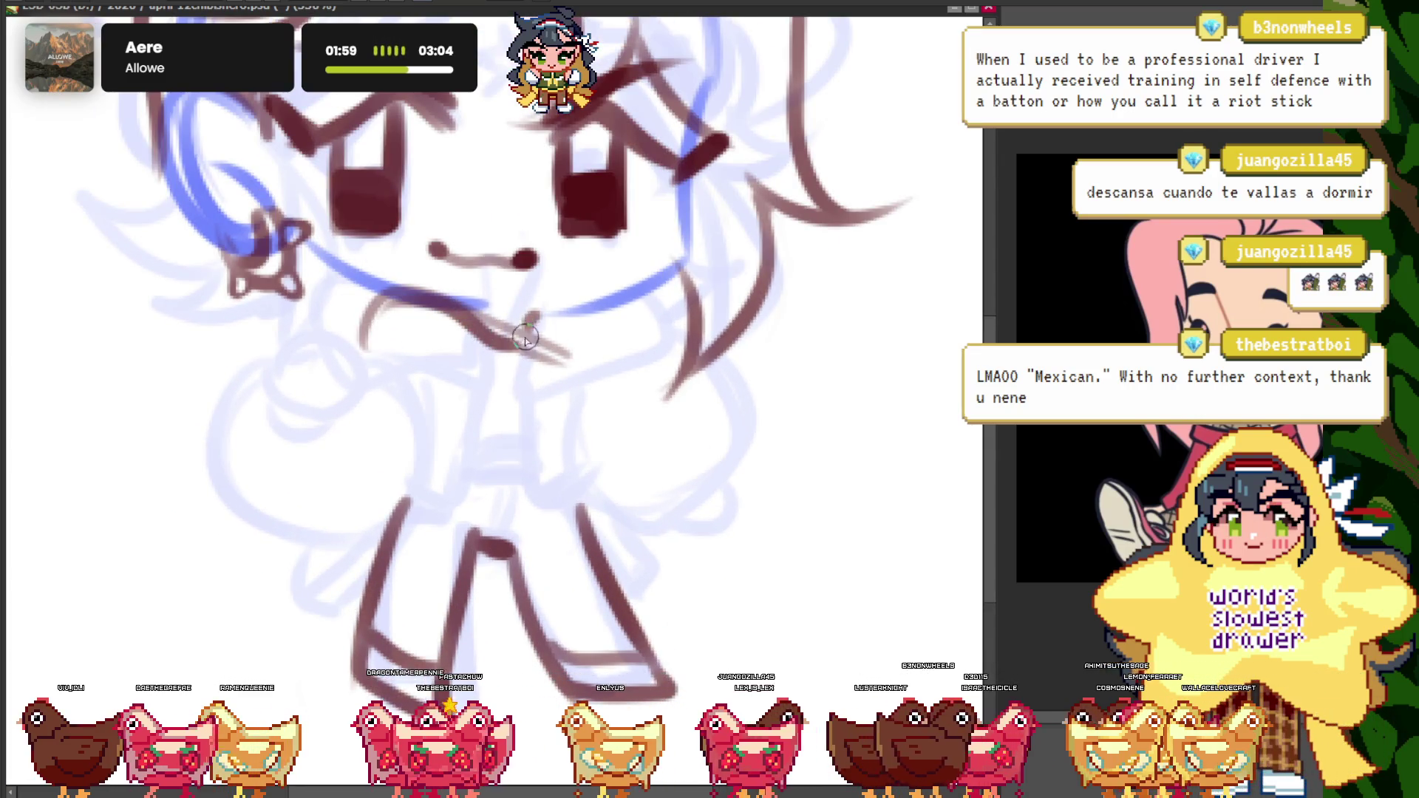
drag(429, 325, 480, 374)
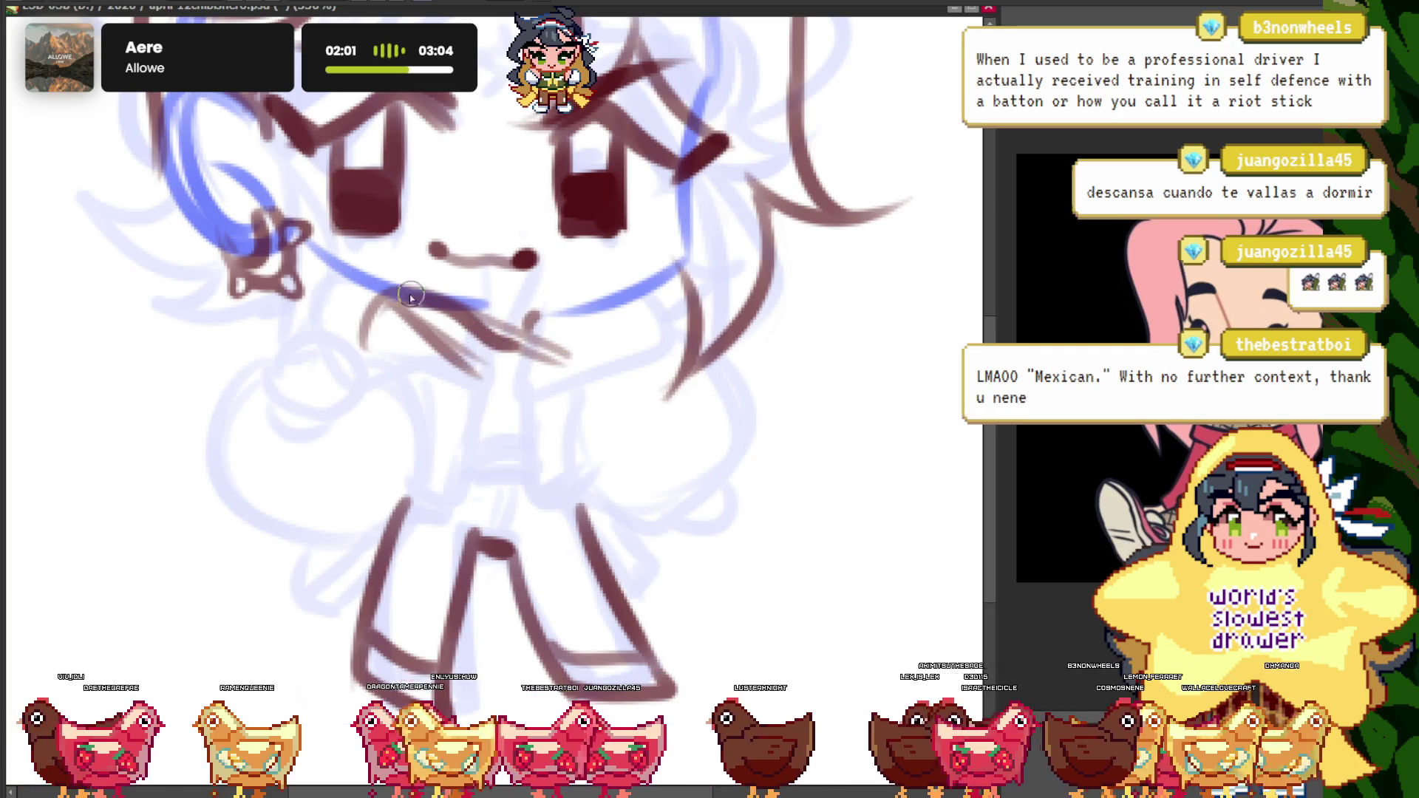
drag(411, 296, 288, 431)
scroll(296, 428, down, 3)
scroll(487, 325, up, 3)
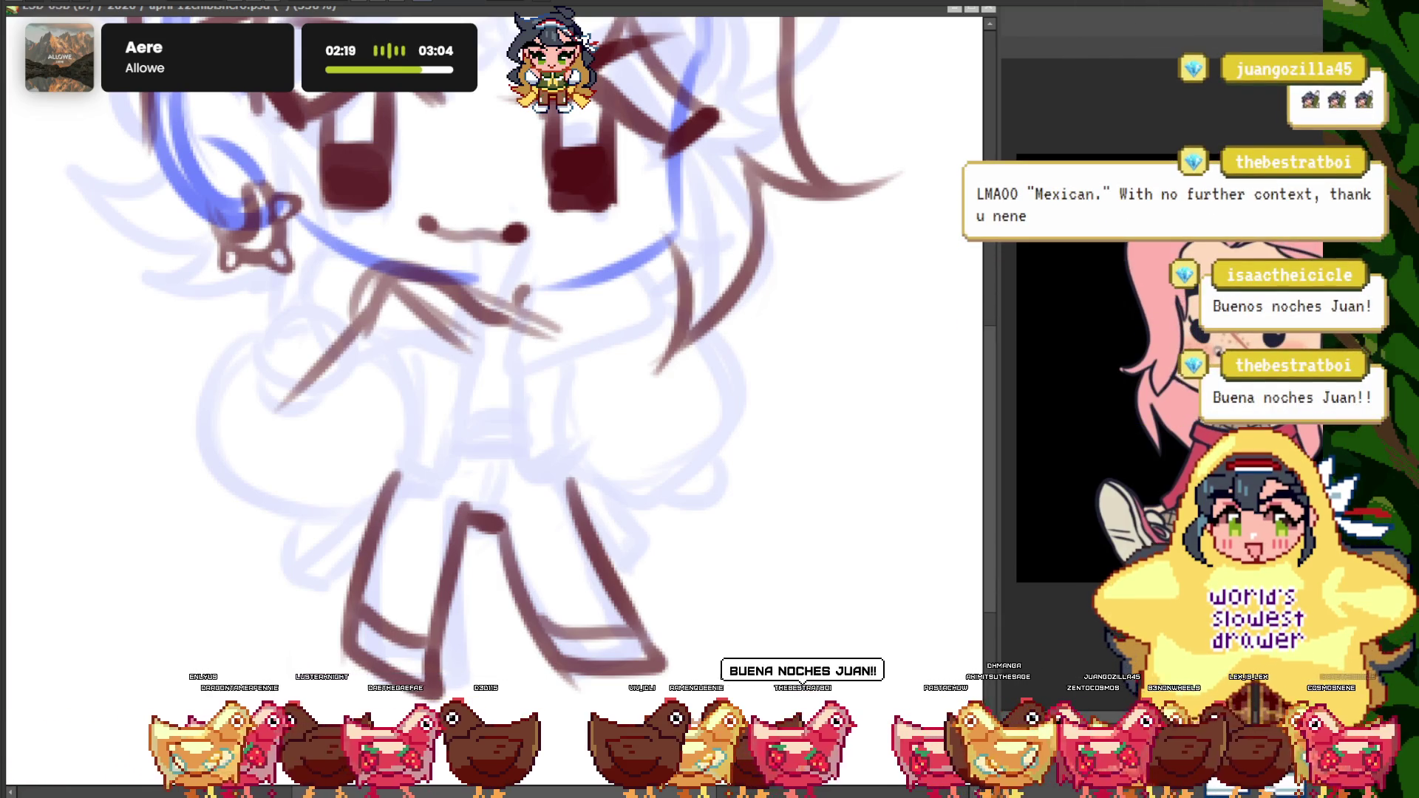
- Paint a large dark stroke over the face, then undo the accidental dark red blob
scroll(491, 346, up, 2)
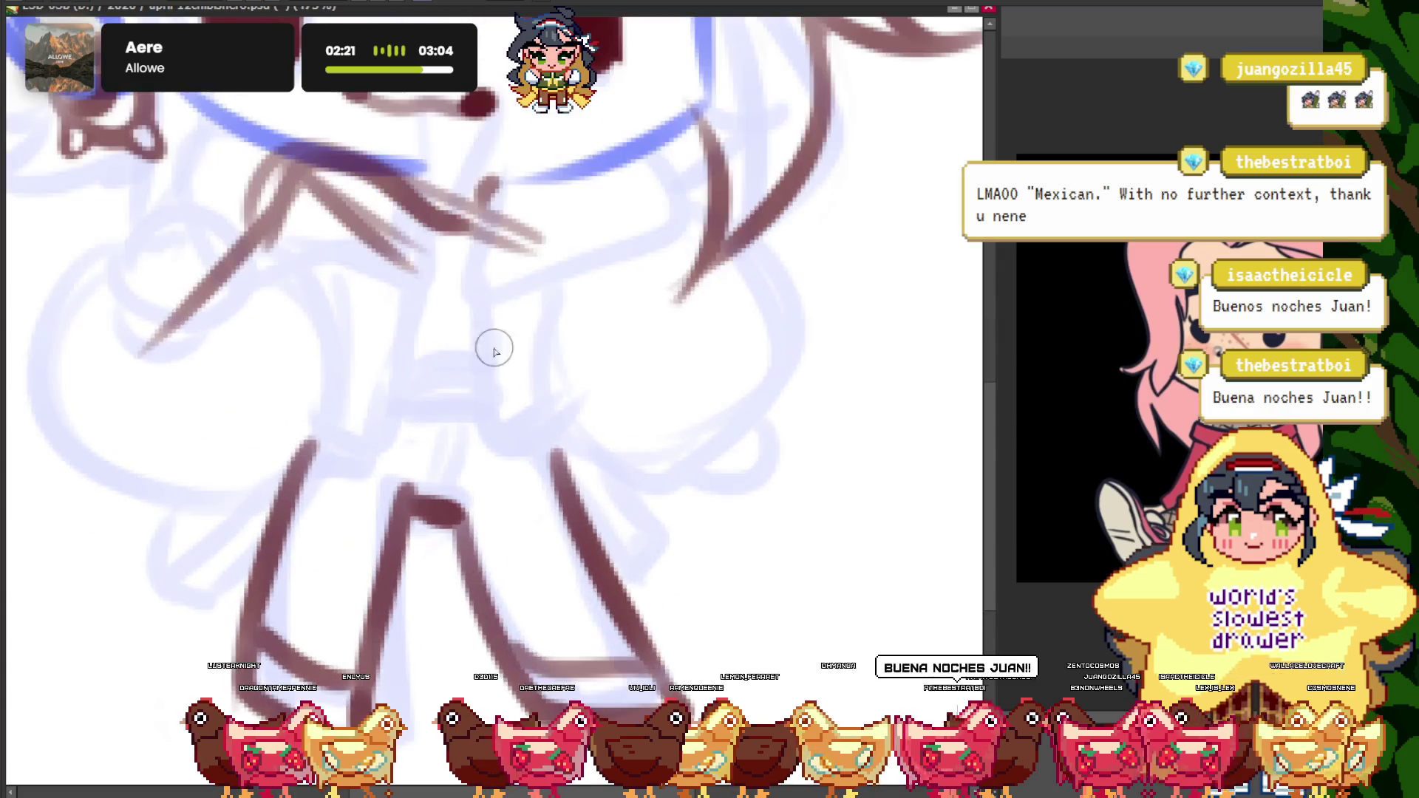
drag(517, 251, 333, 148)
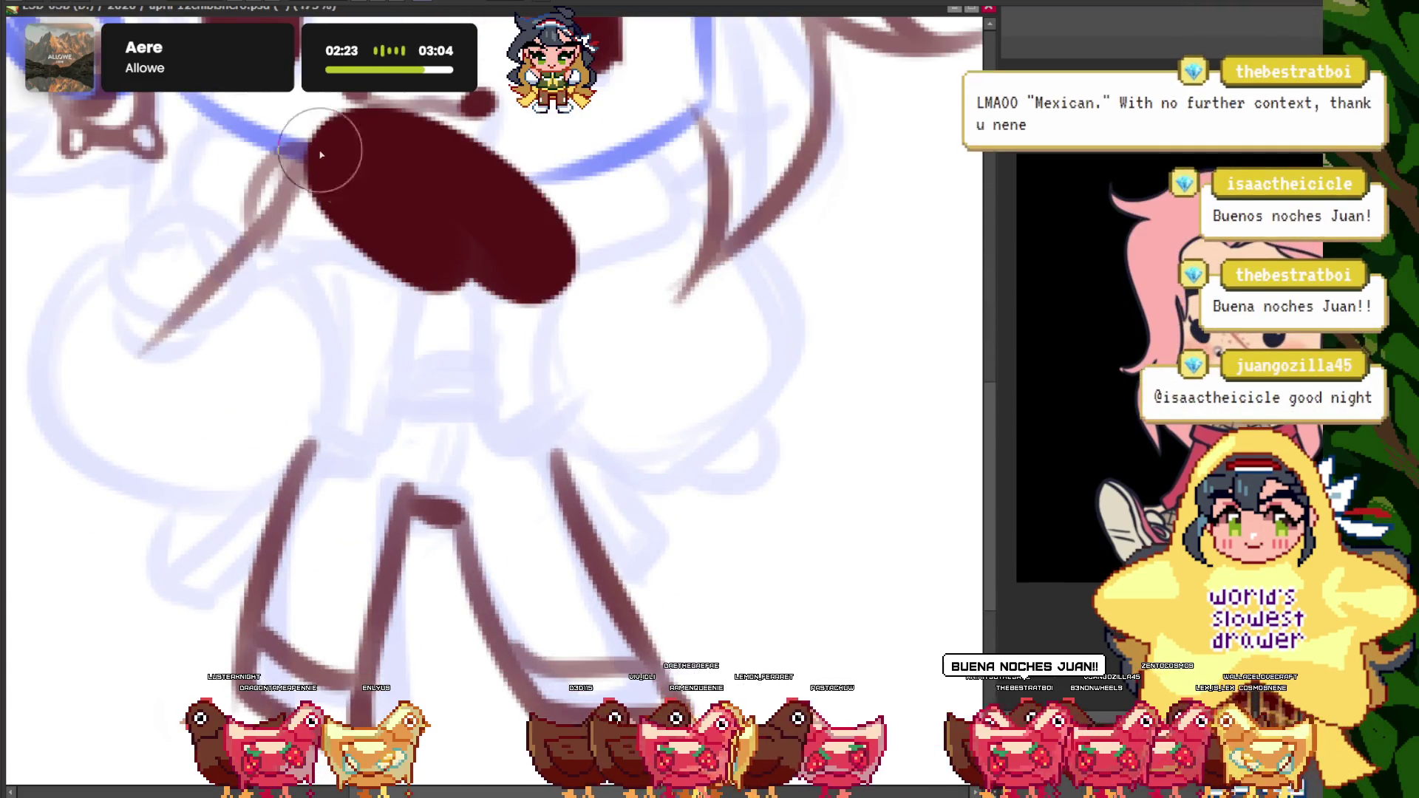
key(ctrl+z)
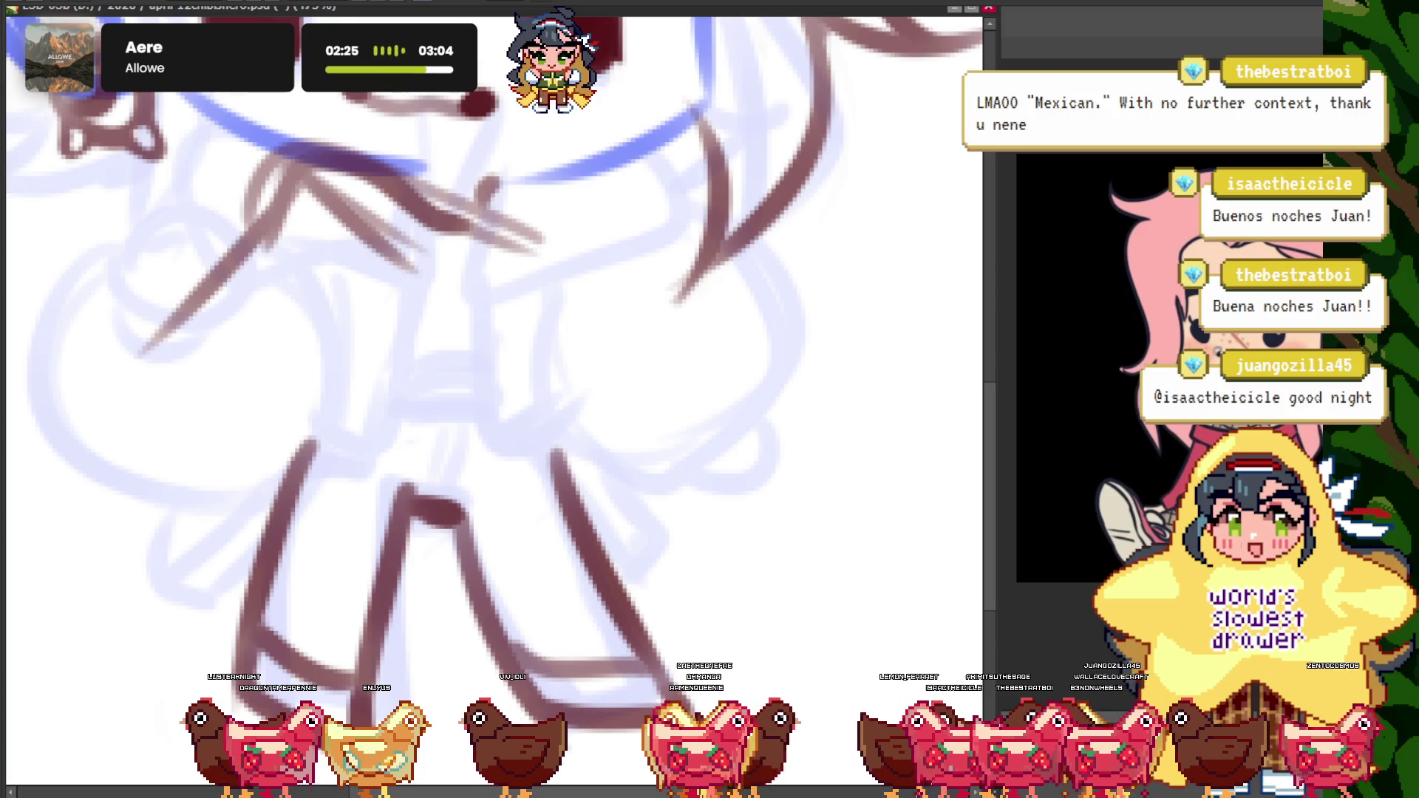
scroll(444, 277, down, 3)
scroll(318, 317, up, 2)
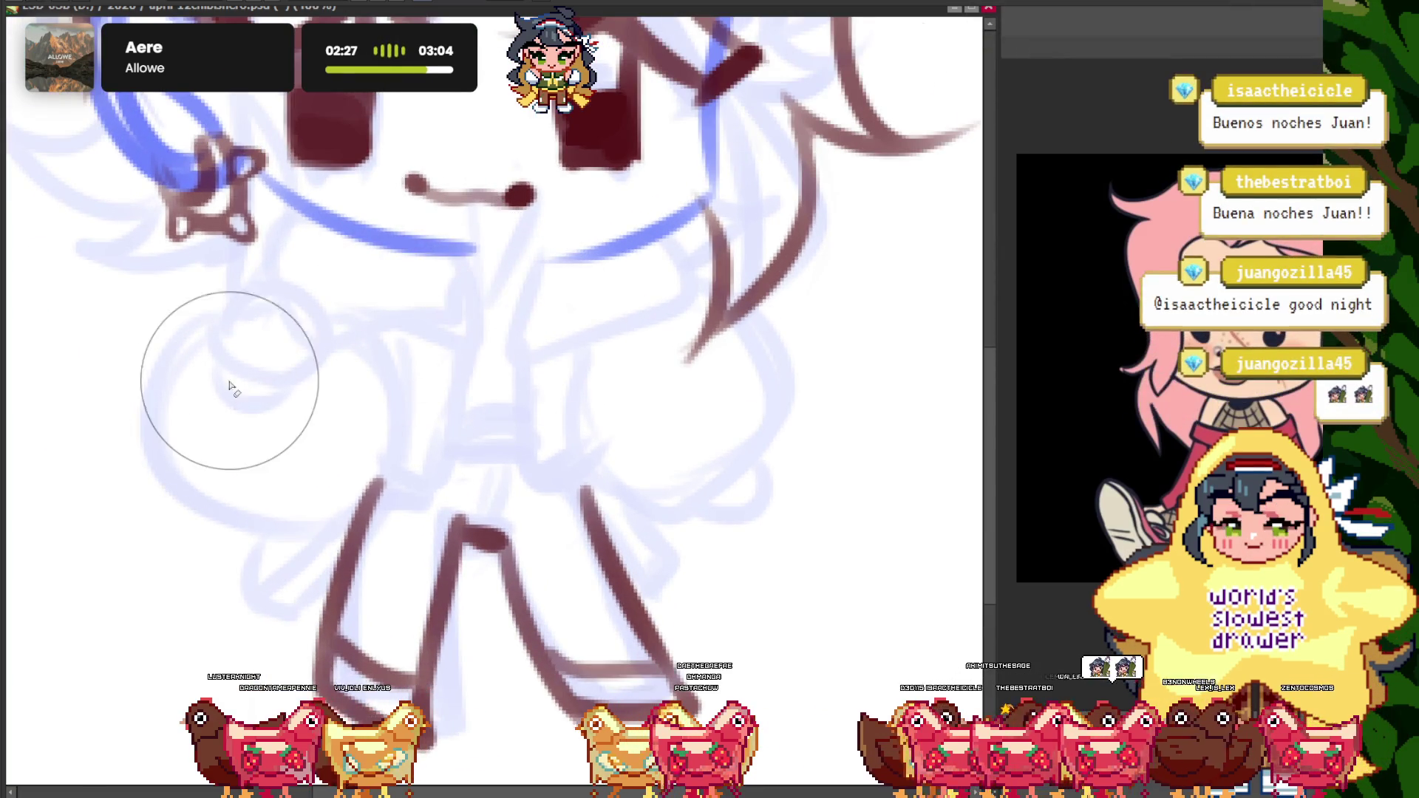
scroll(481, 409, up, 2)
scroll(508, 395, up, 1)
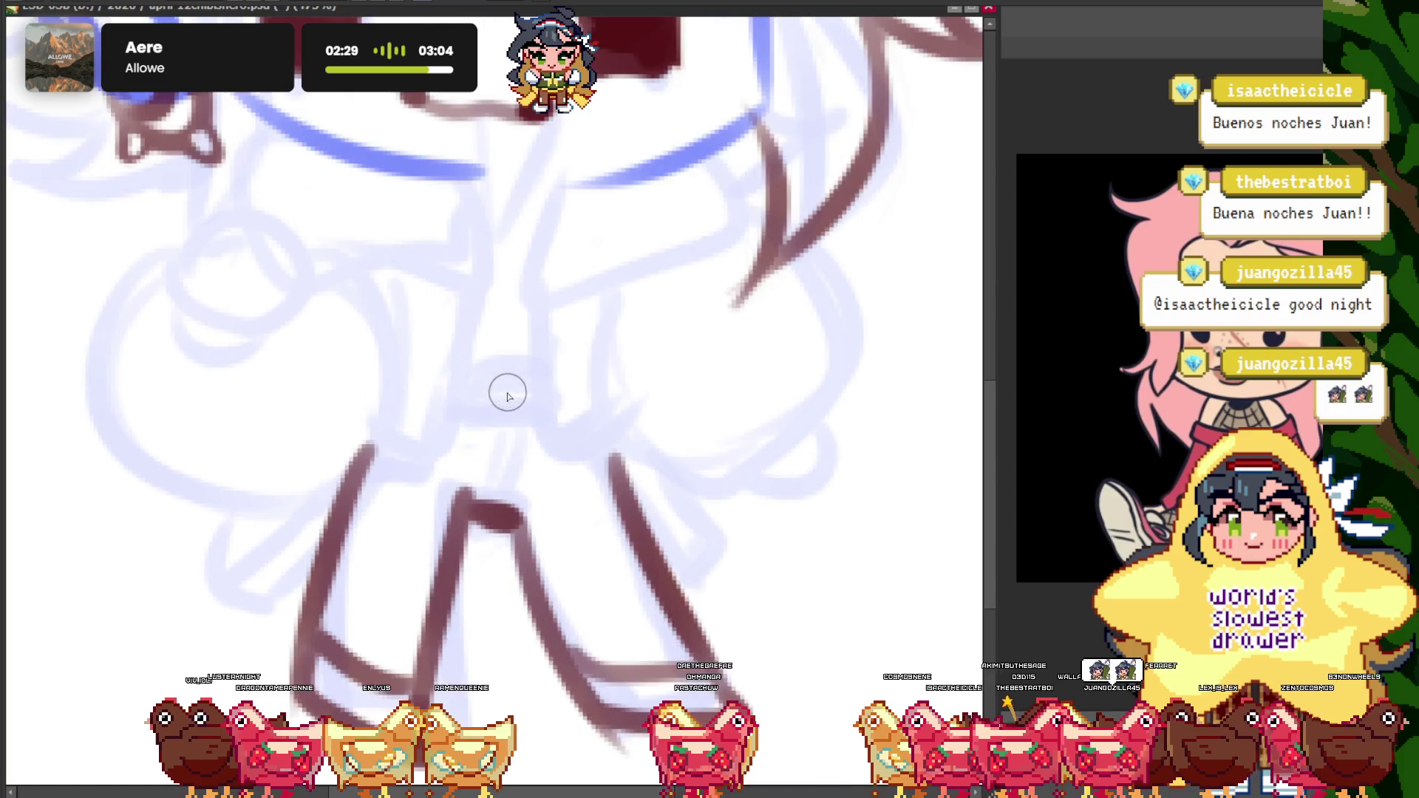
scroll(466, 348, down, 1)
scroll(473, 348, up, 1)
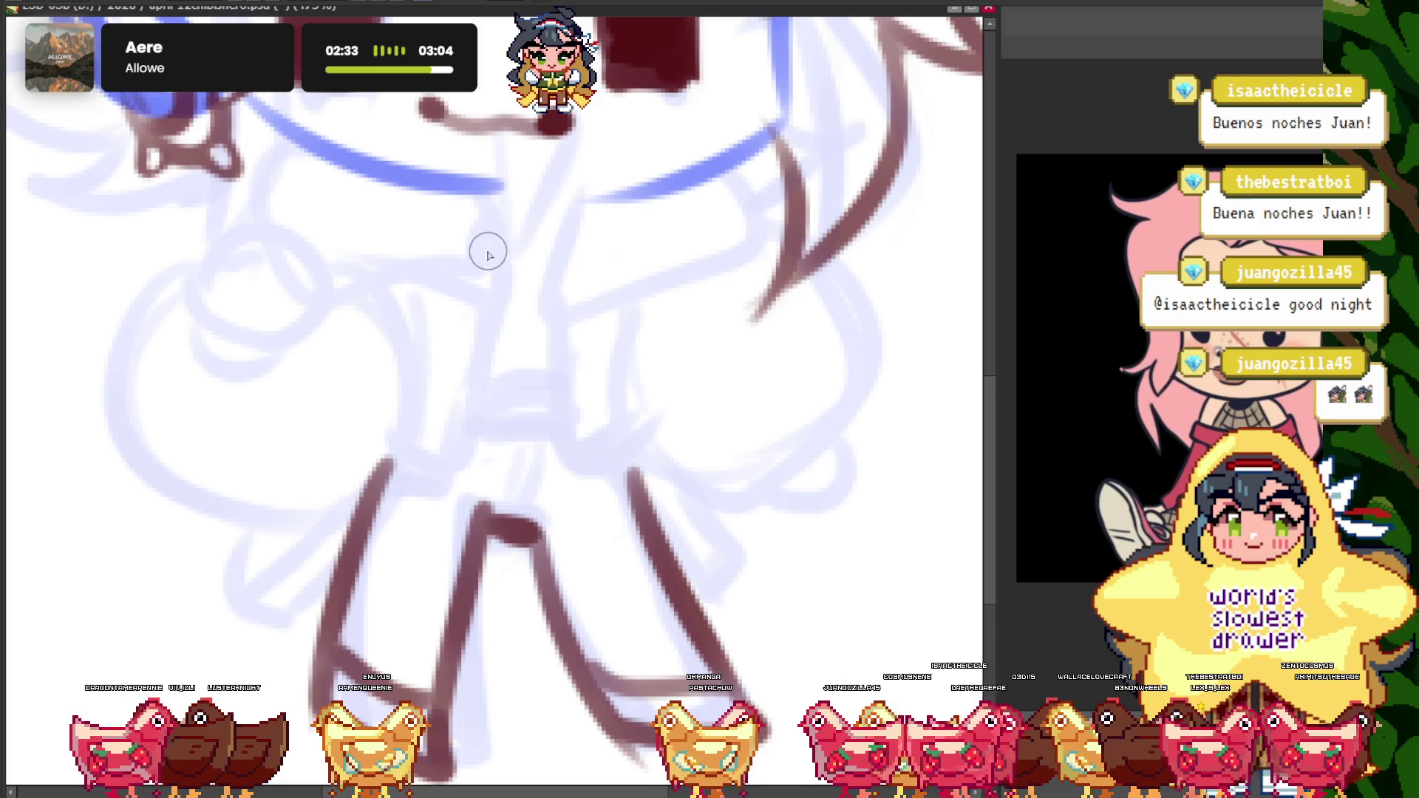
- Mirror the canvas view to check proportions, then flip it back to normal
scroll(502, 333, down, 2)
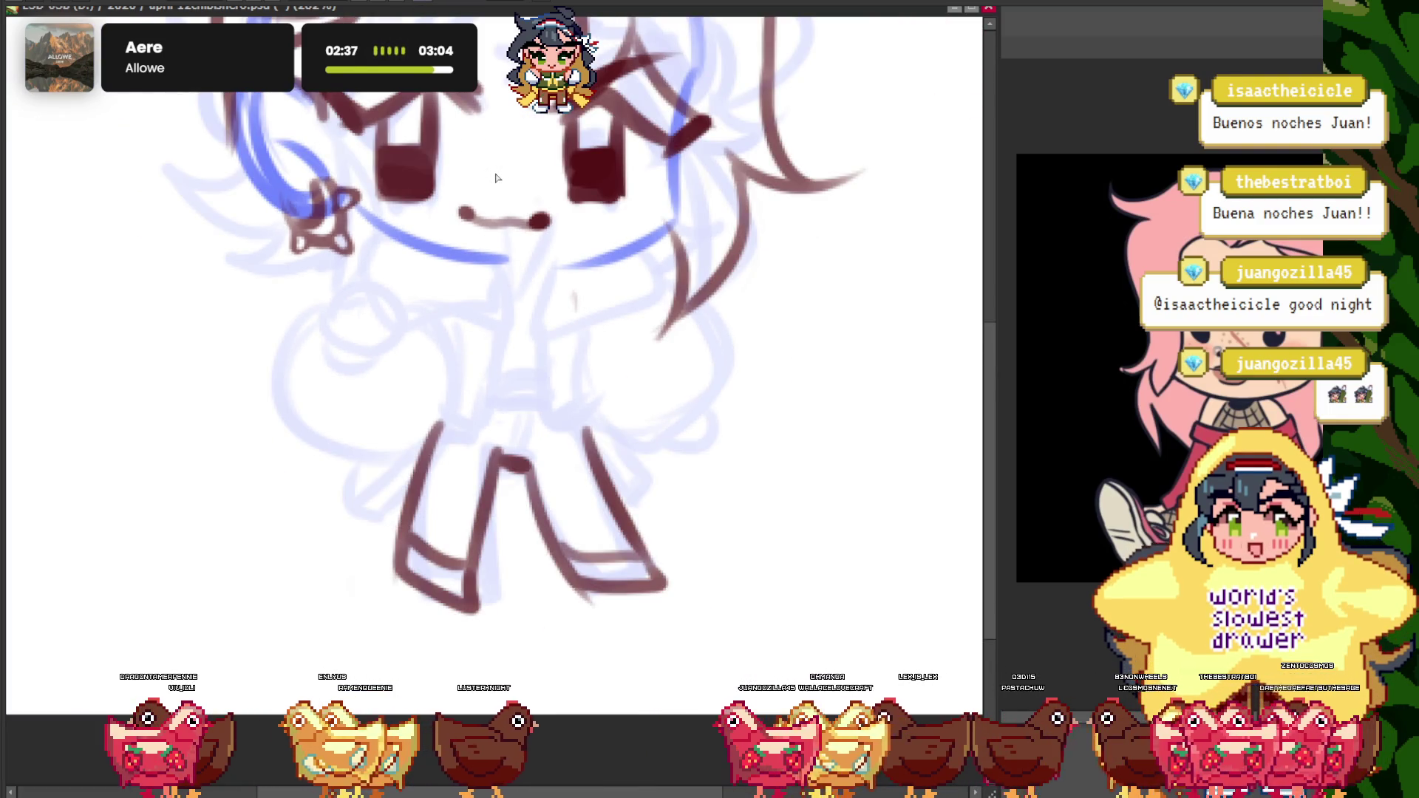
key(h)
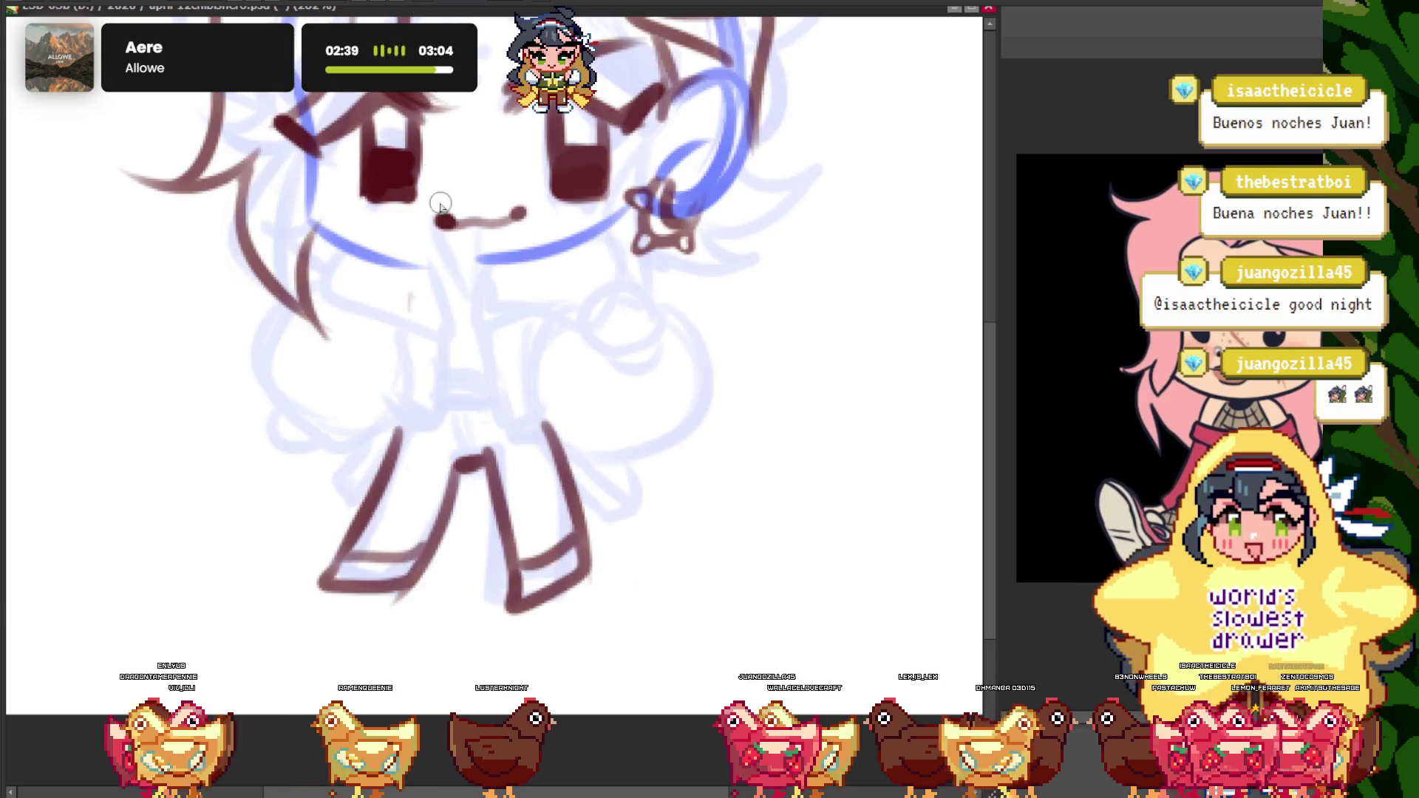
scroll(407, 294, down, 1)
scroll(574, 424, up, 1)
scroll(604, 400, up, 1)
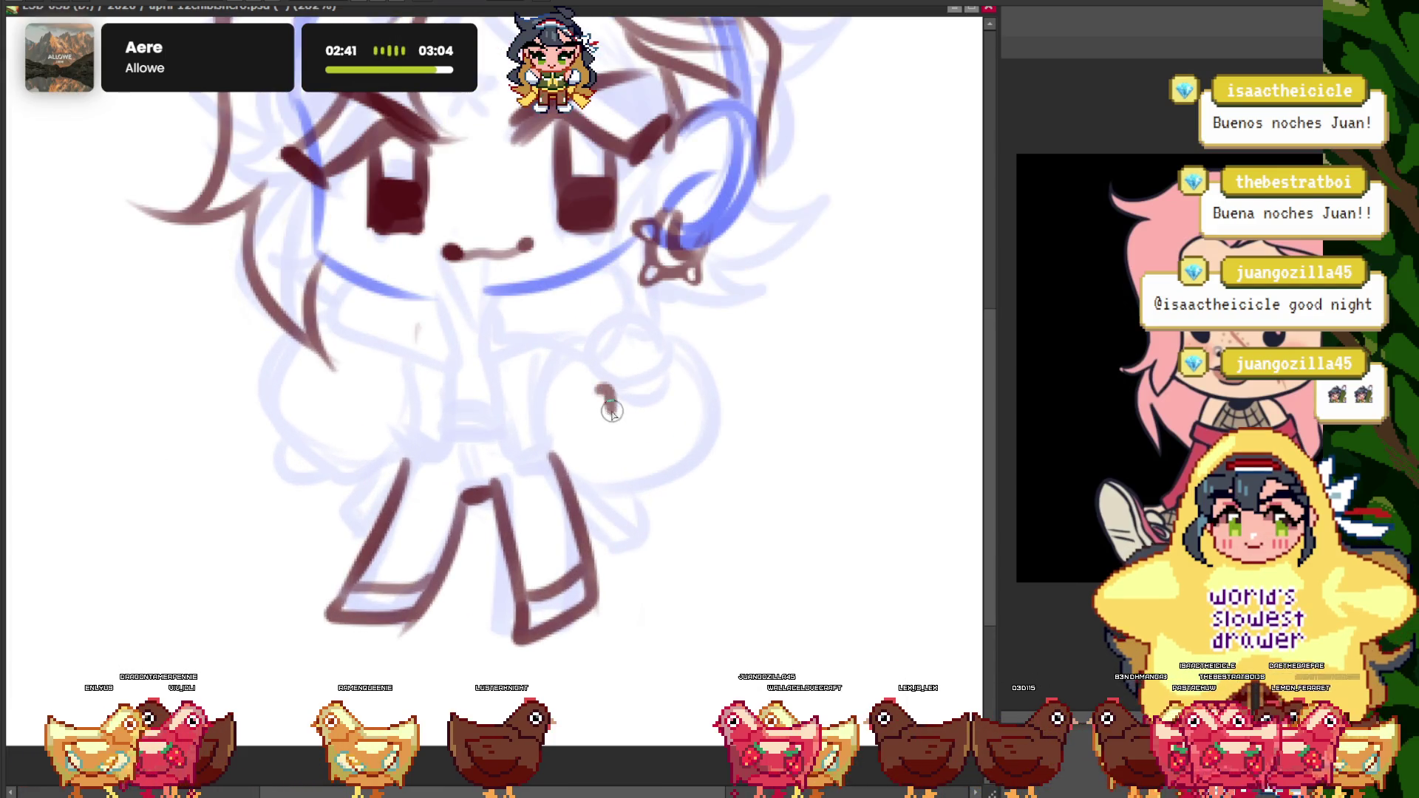
key(h)
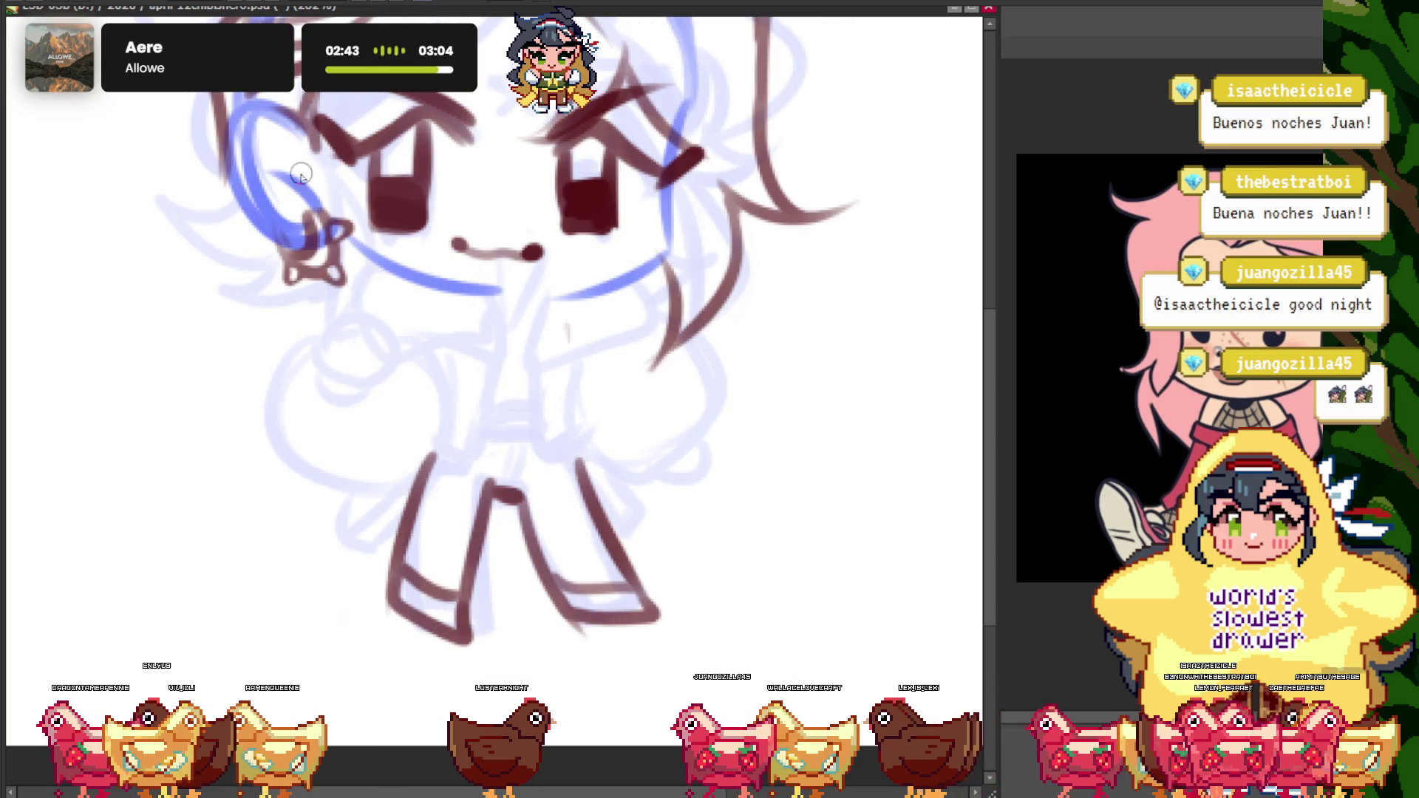
scroll(444, 299, down, 1)
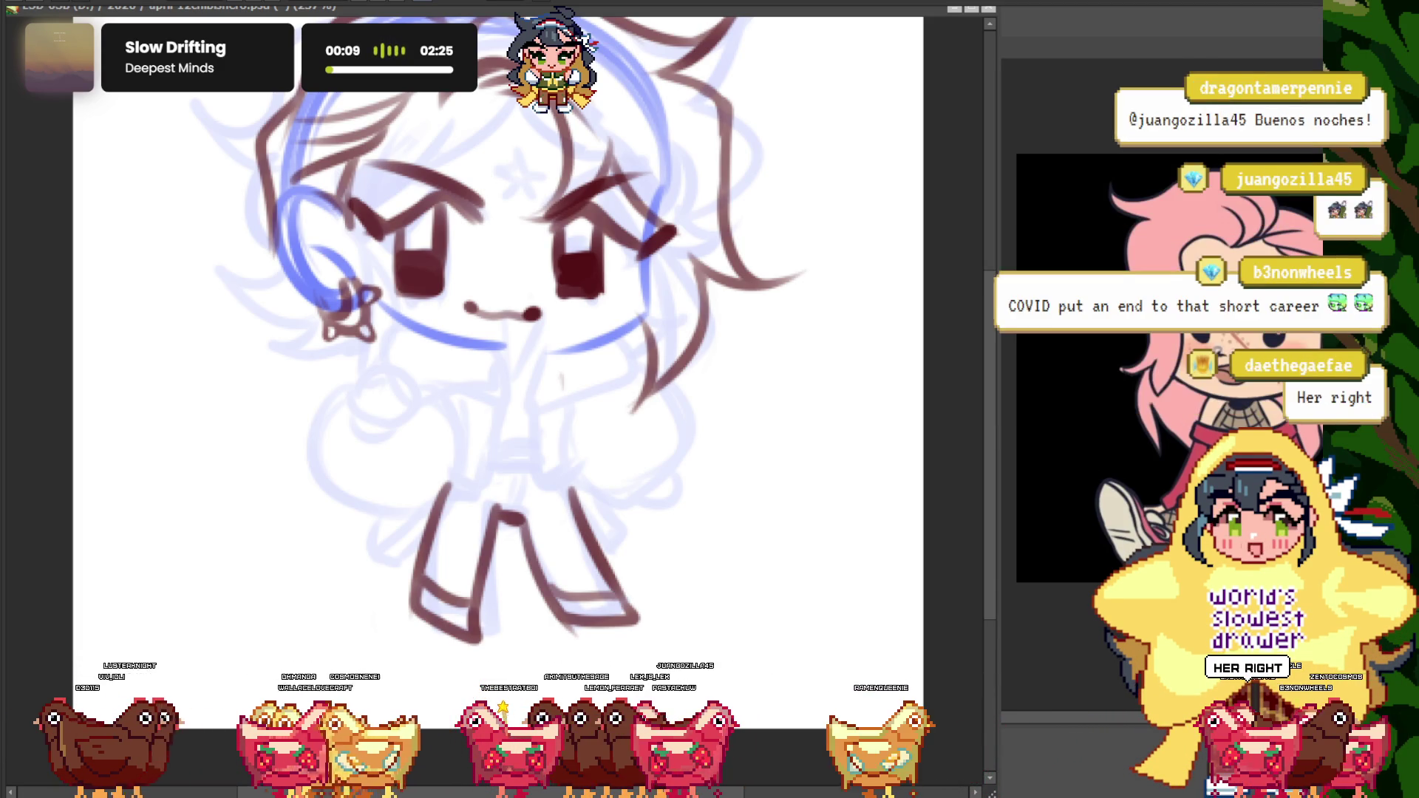
- Ink the raised hand's curled fingers and a diagonal line down the body's side
scroll(499, 370, down, 2)
scroll(499, 370, up, 2)
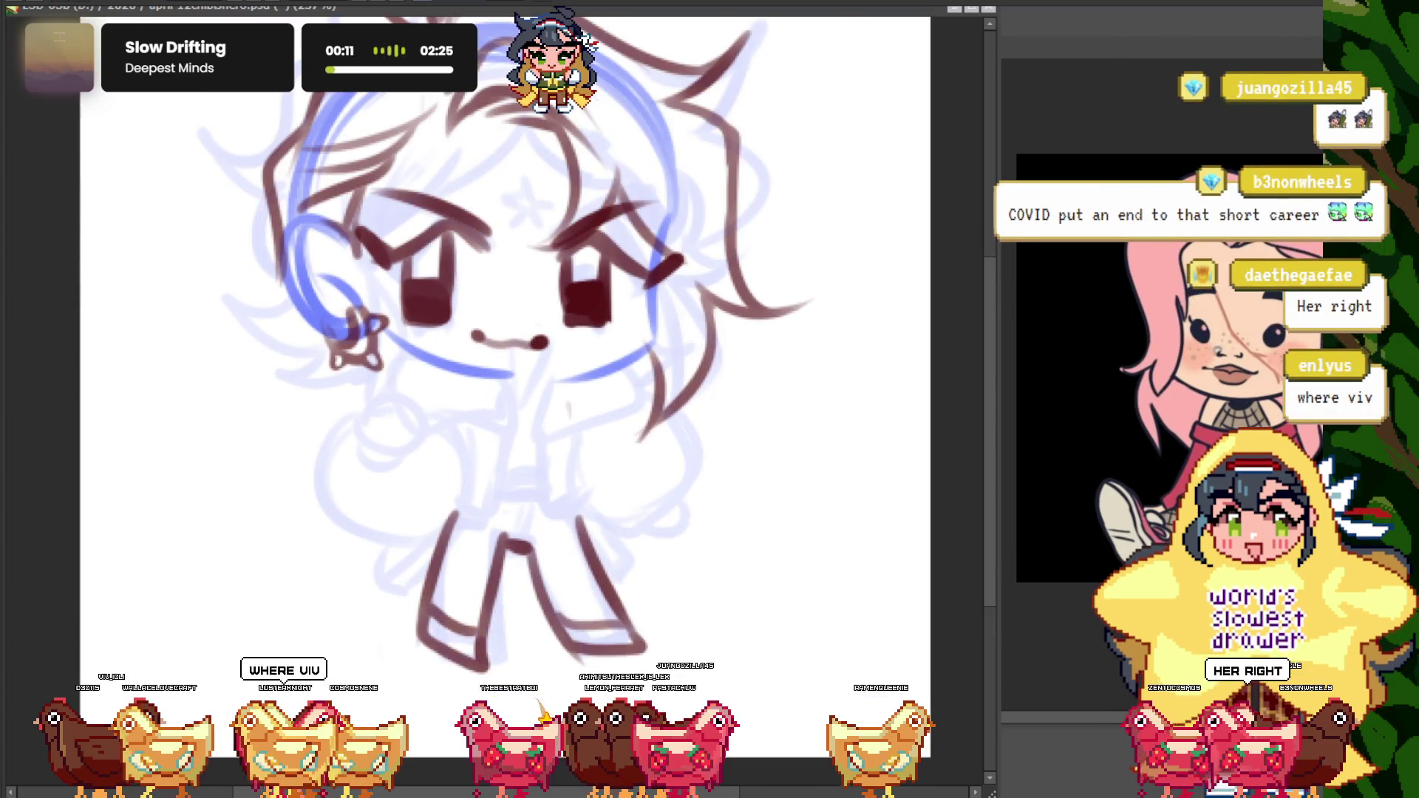
scroll(386, 441, up, 1)
drag(398, 425, 366, 411)
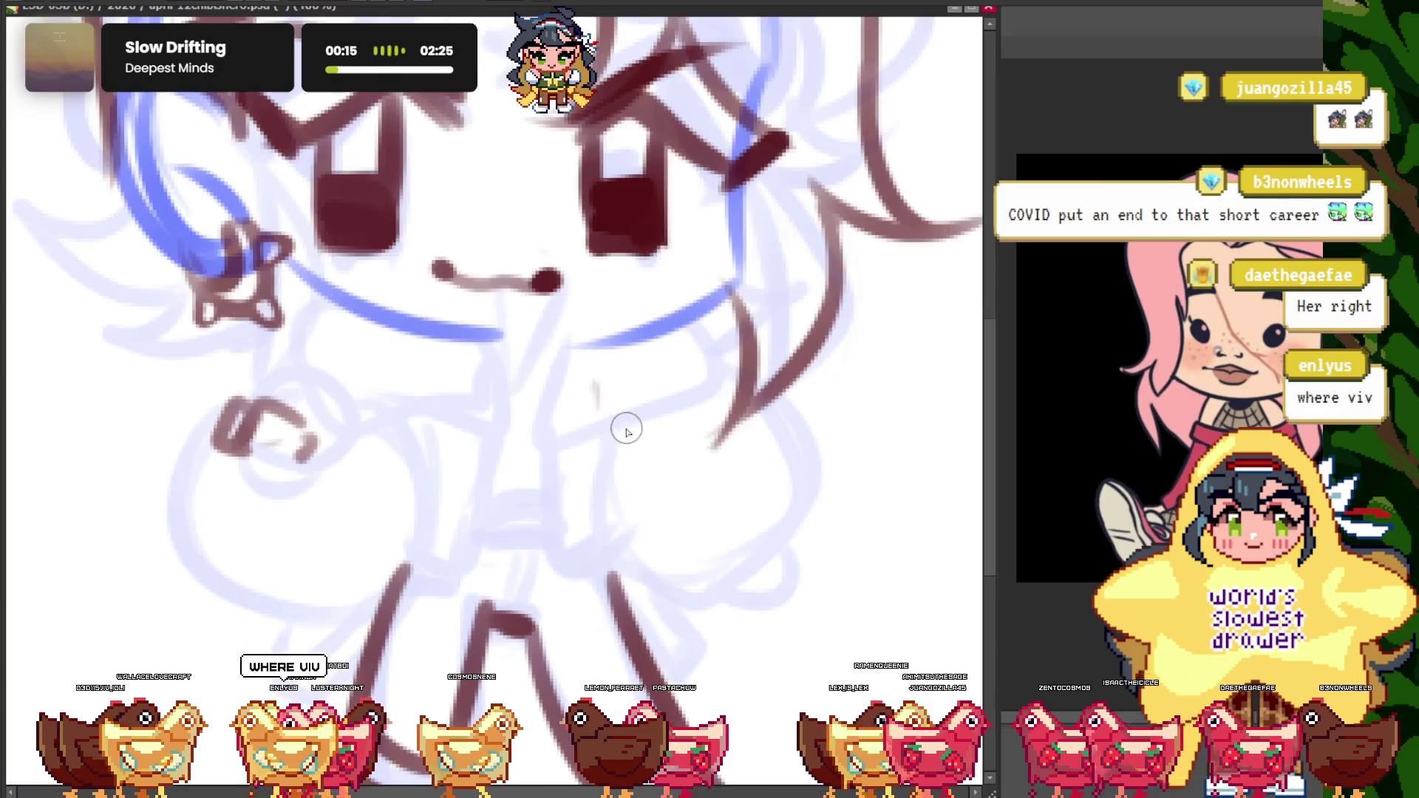
scroll(624, 427, up, 1)
mouse_move(632, 405)
mouse_down()
mouse_move(721, 494)
mouse_move(623, 566)
mouse_up()
scroll(358, 390, down, 2)
scroll(434, 422, up, 1)
scroll(380, 468, up, 1)
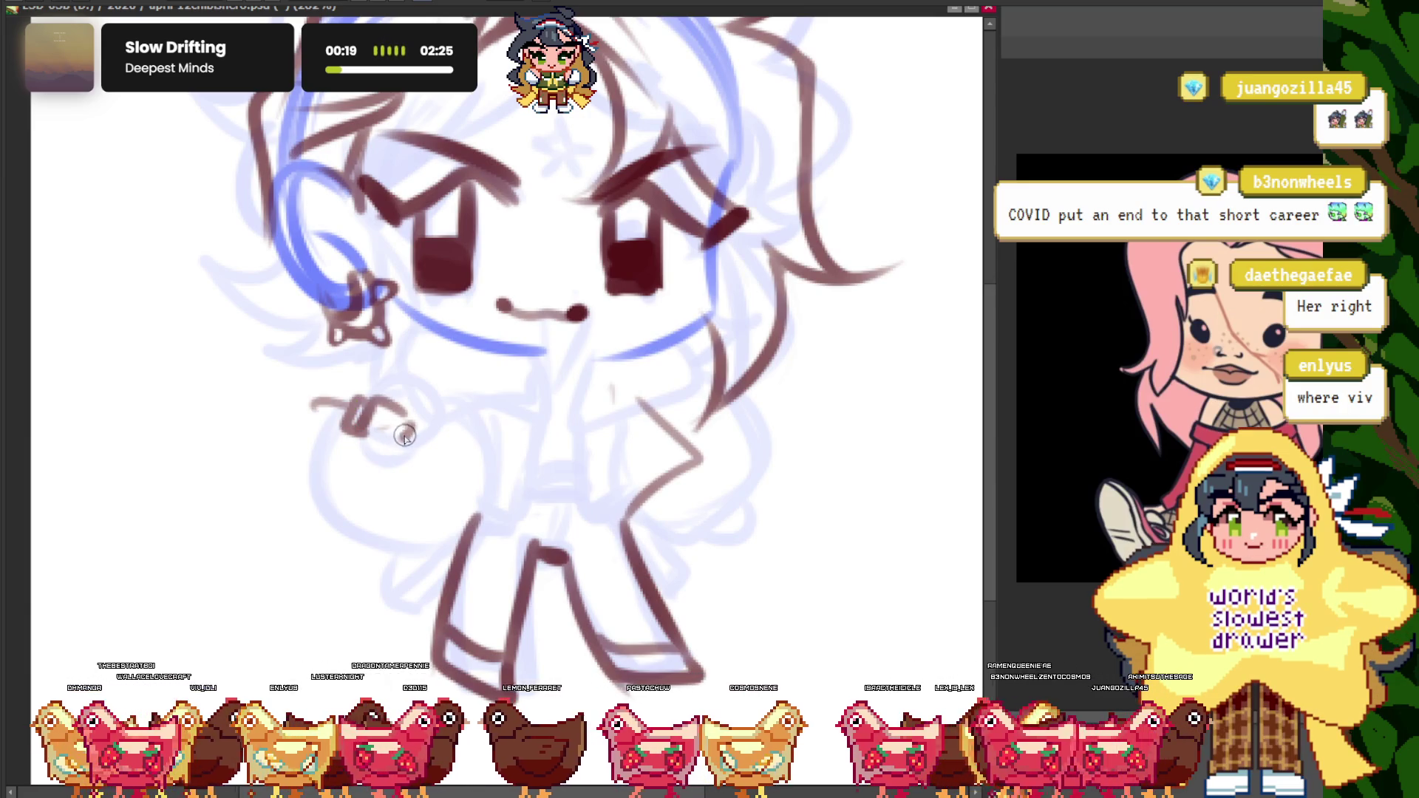
drag(346, 404, 298, 423)
drag(403, 427, 414, 464)
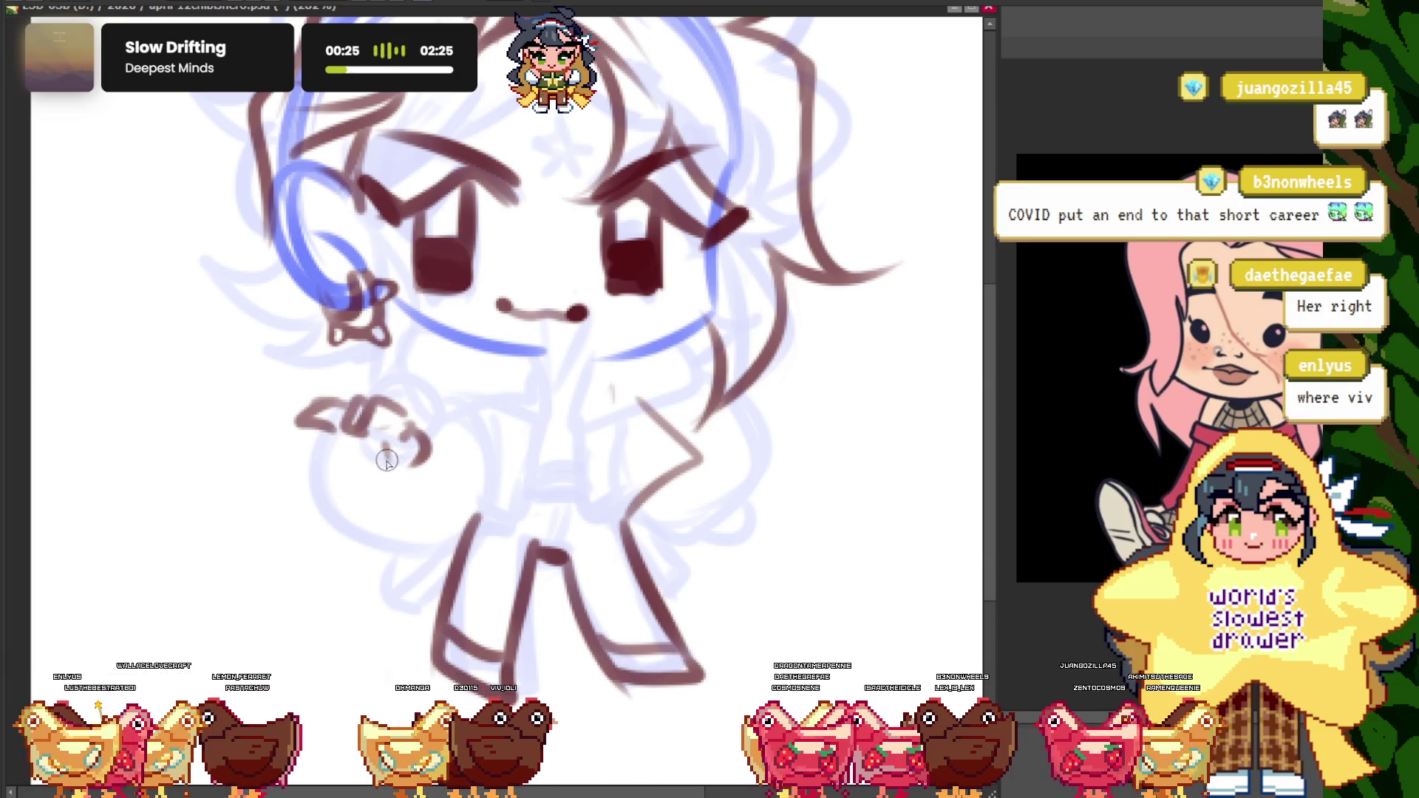
- Ink the cane's two long lines down toward the feet and the hand around its top
drag(403, 443, 374, 657)
drag(386, 442, 355, 702)
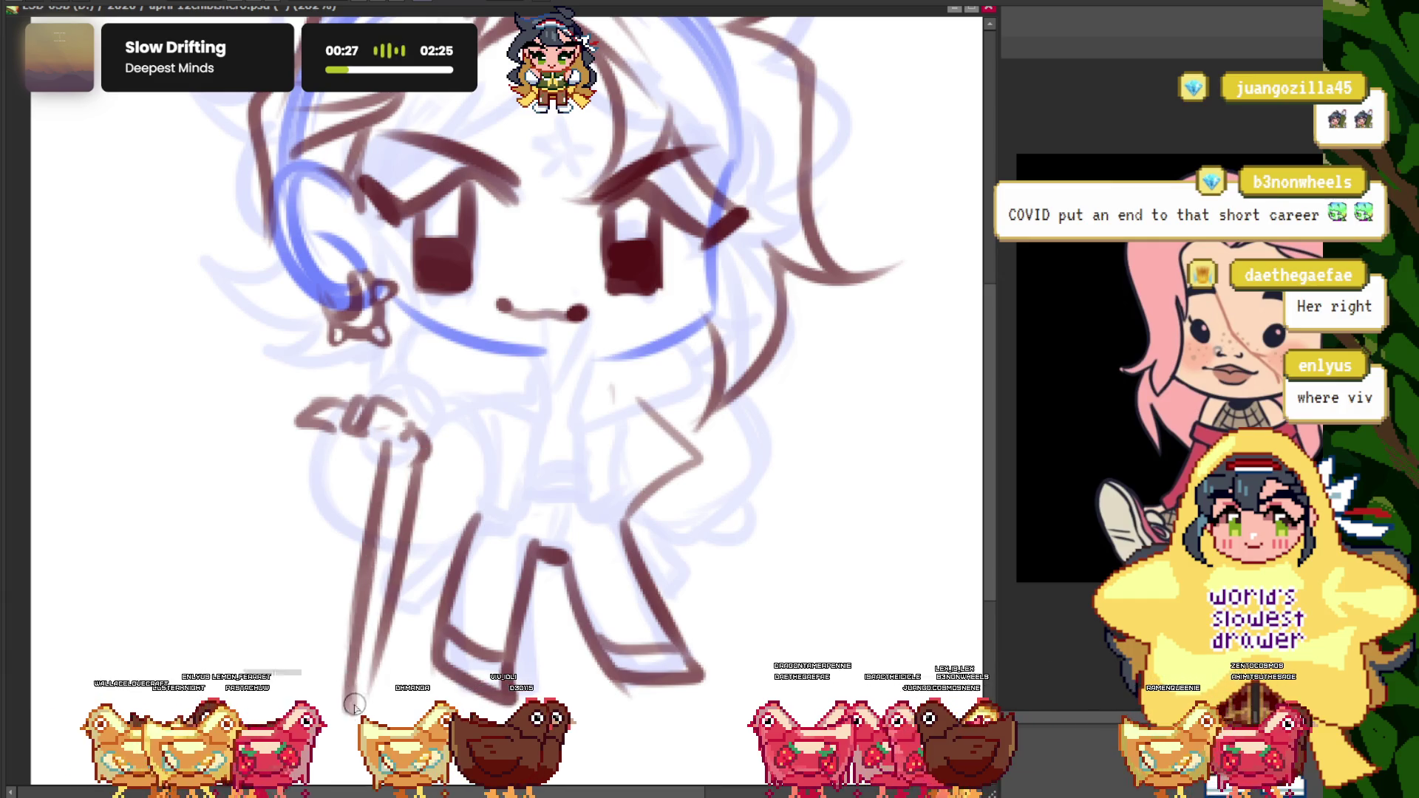
scroll(354, 562, down, 2)
scroll(362, 443, up, 3)
scroll(363, 420, up, 2)
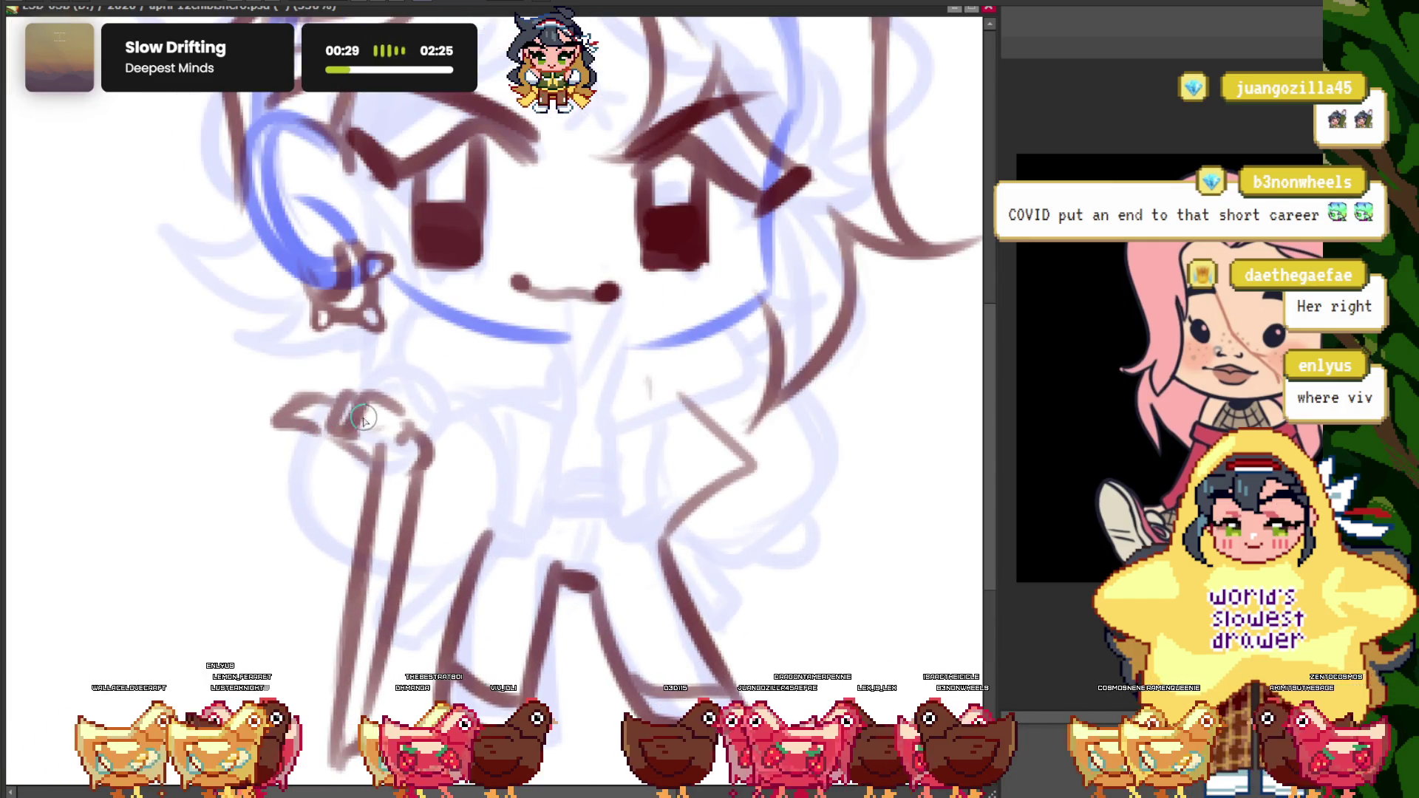
drag(380, 458, 355, 403)
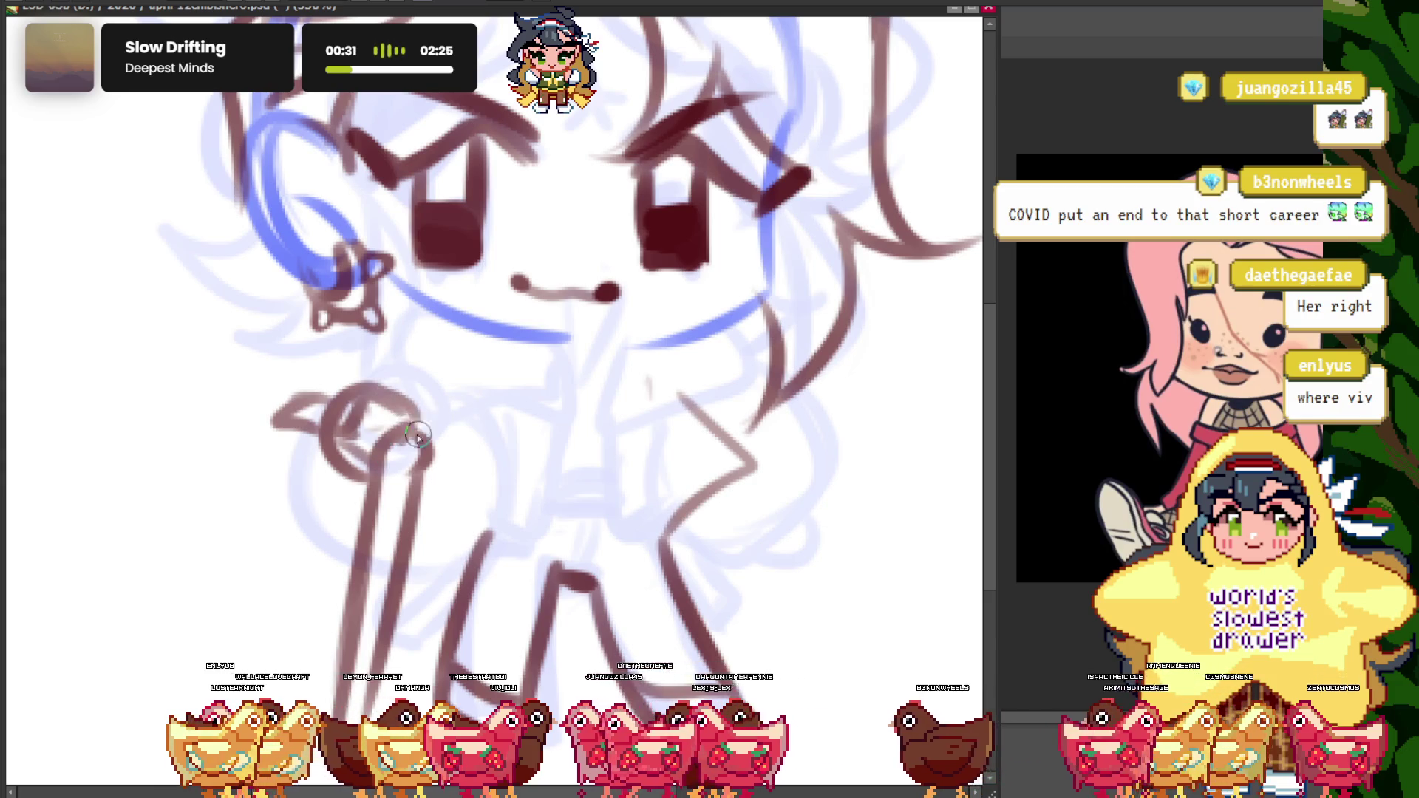
scroll(354, 355, down, 3)
scroll(306, 297, up, 1)
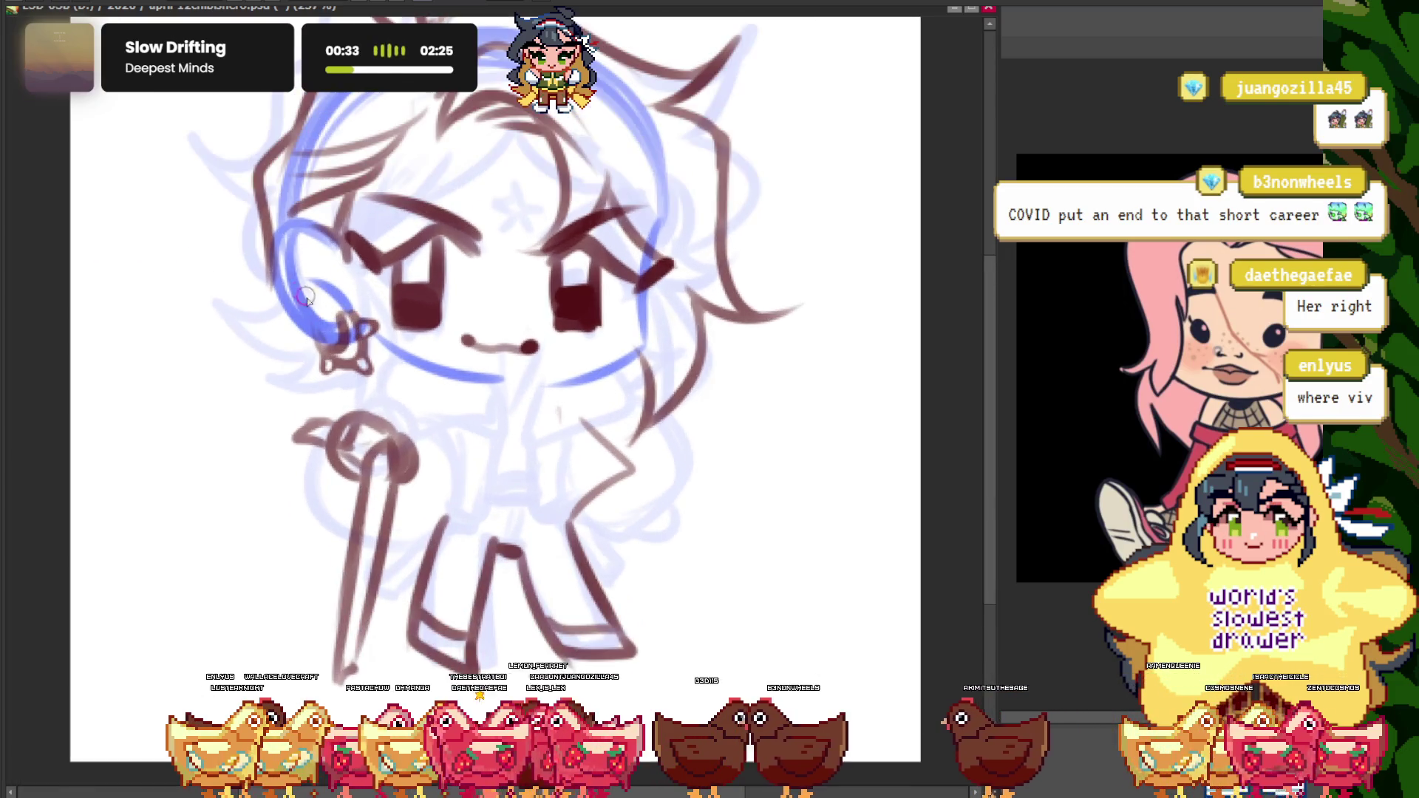
scroll(417, 462, up, 1)
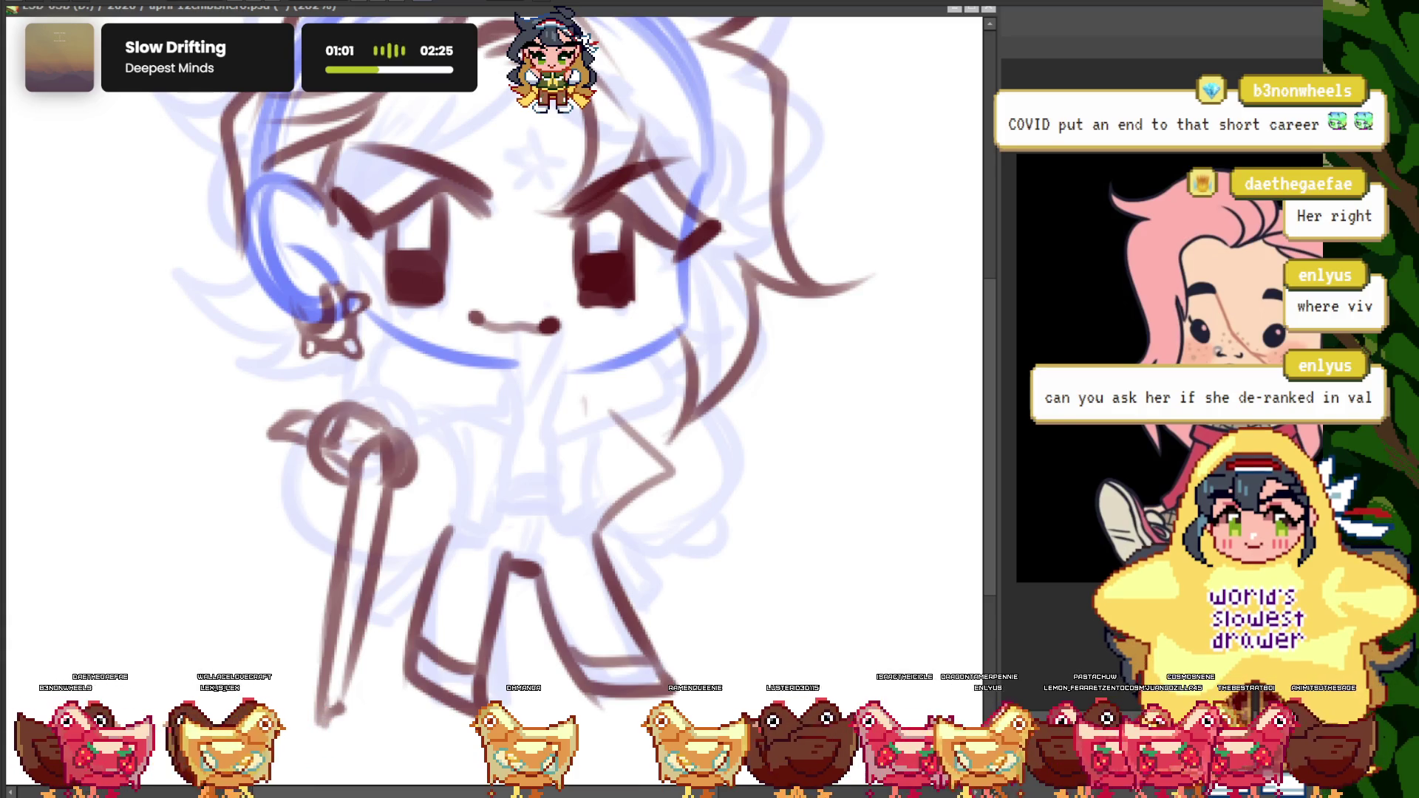
- Try rough crossing-arm strokes, mirror the canvas horizontally, then undo them
scroll(610, 533, up, 1)
drag(344, 316, 462, 339)
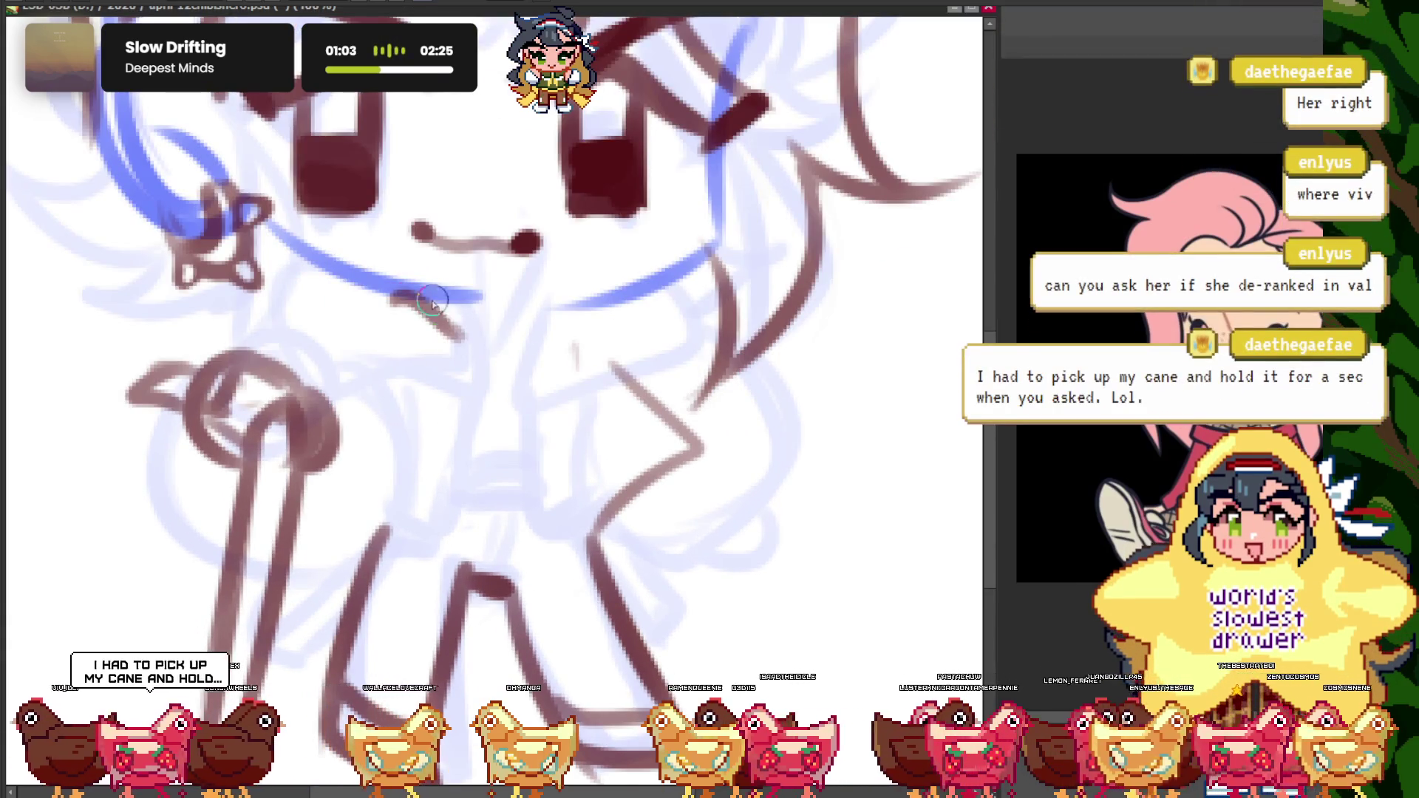
drag(385, 295, 551, 353)
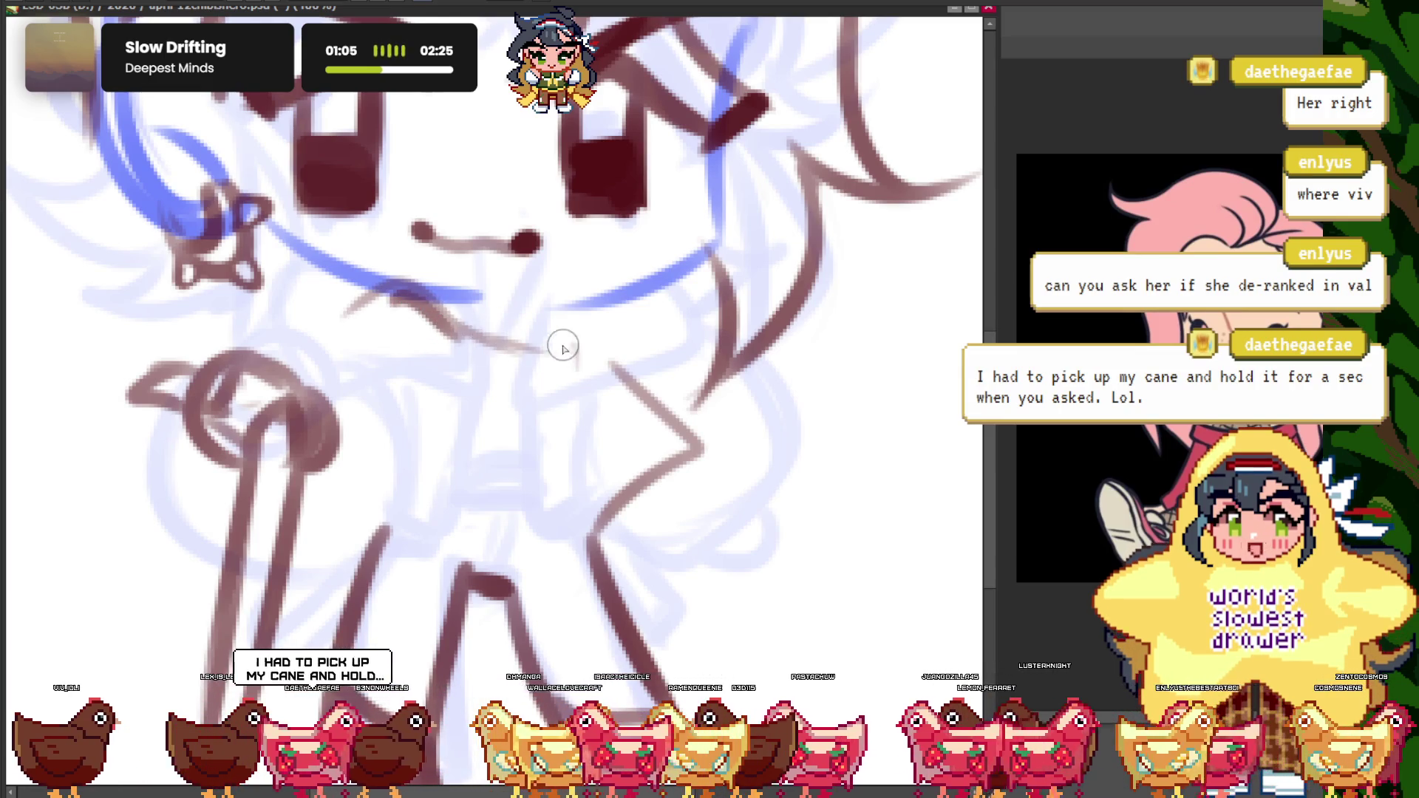
key(h)
scroll(606, 299, down, 2)
scroll(606, 299, up, 2)
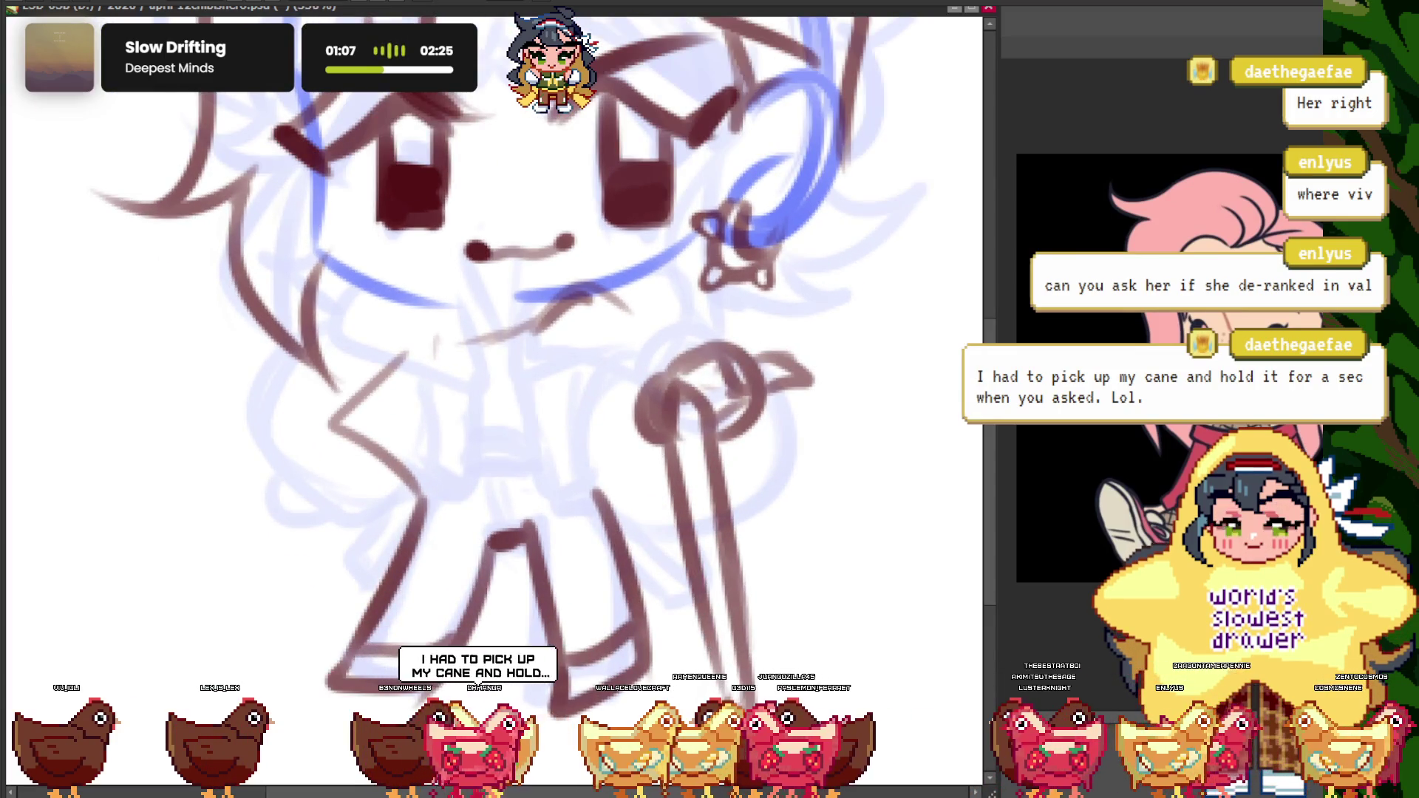
key(ctrl+z)
key(ctrl+z)
key(ctrl+z)
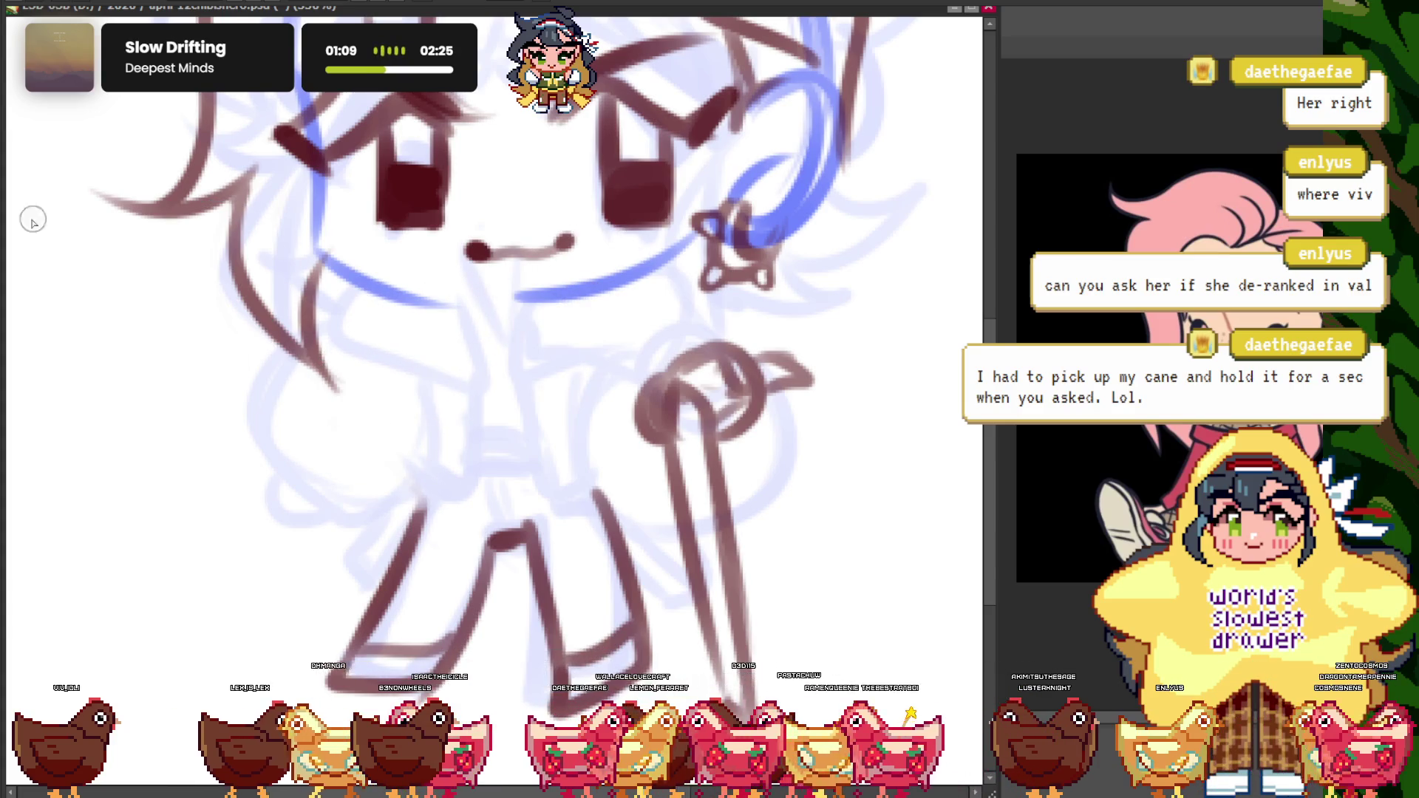
- Ink the arm crossing the chest and the hand resting on the cane handle
drag(436, 343, 639, 333)
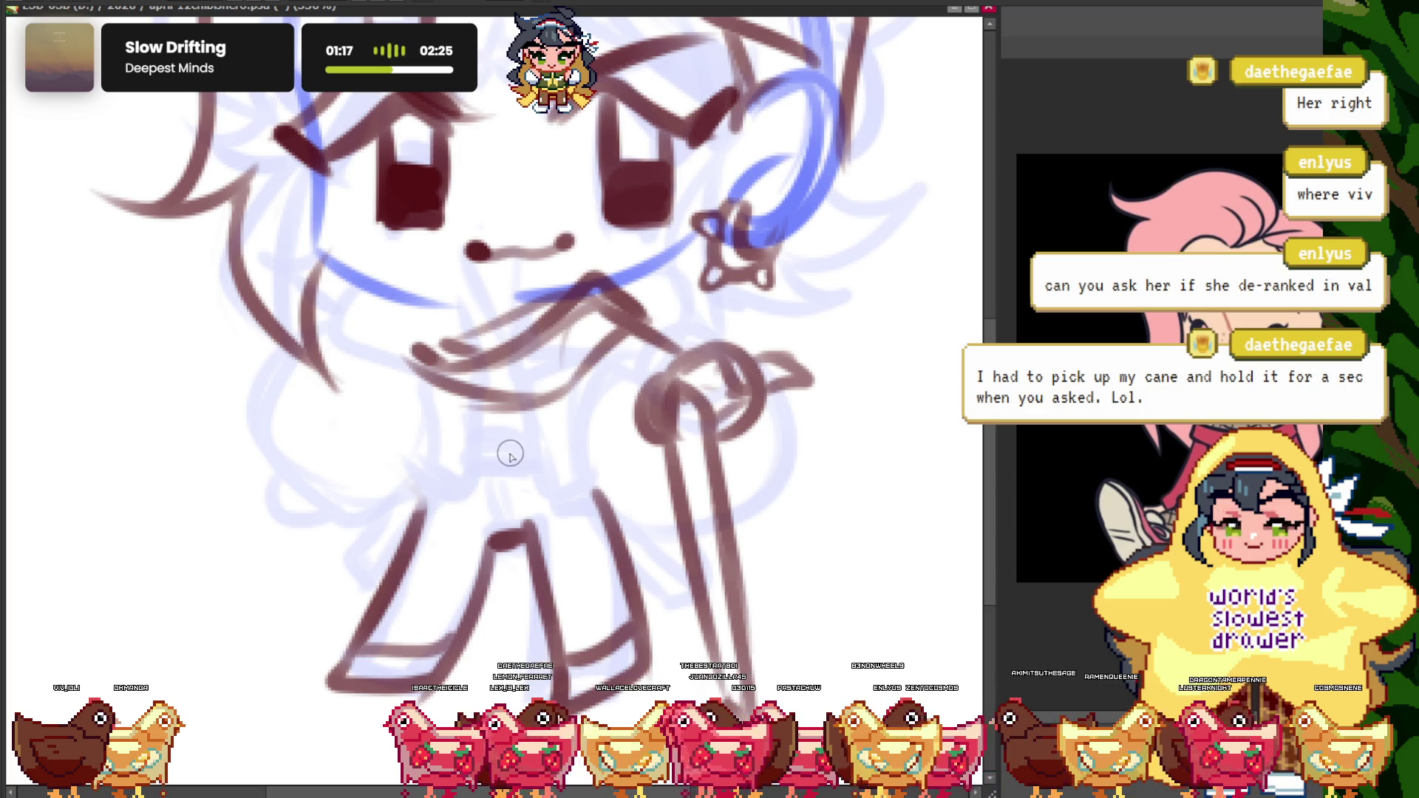
drag(403, 408, 573, 442)
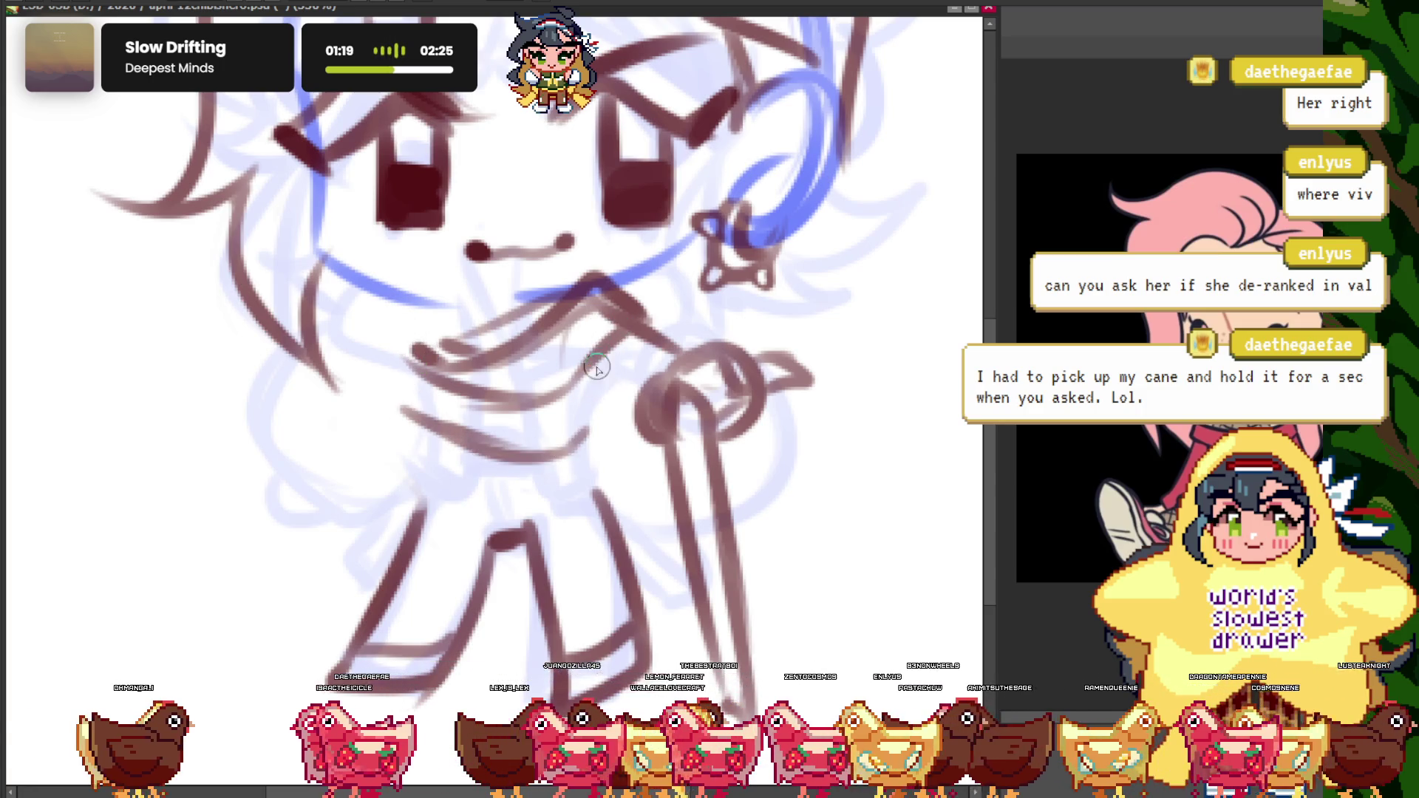
drag(597, 367, 658, 432)
drag(699, 336, 633, 384)
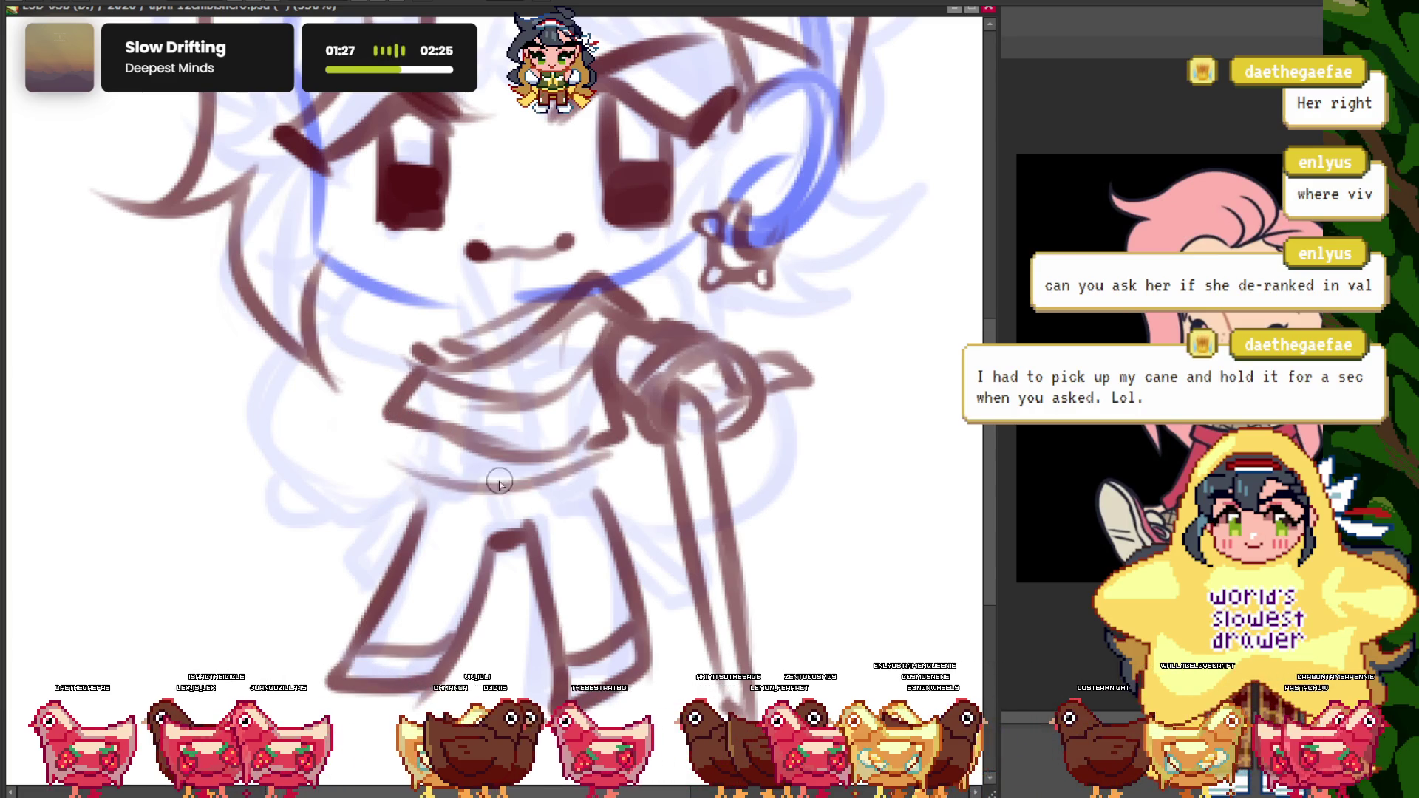
- Erase the stray lines across the upper legs and zoom out to the whole drawing
drag(602, 508, 412, 504)
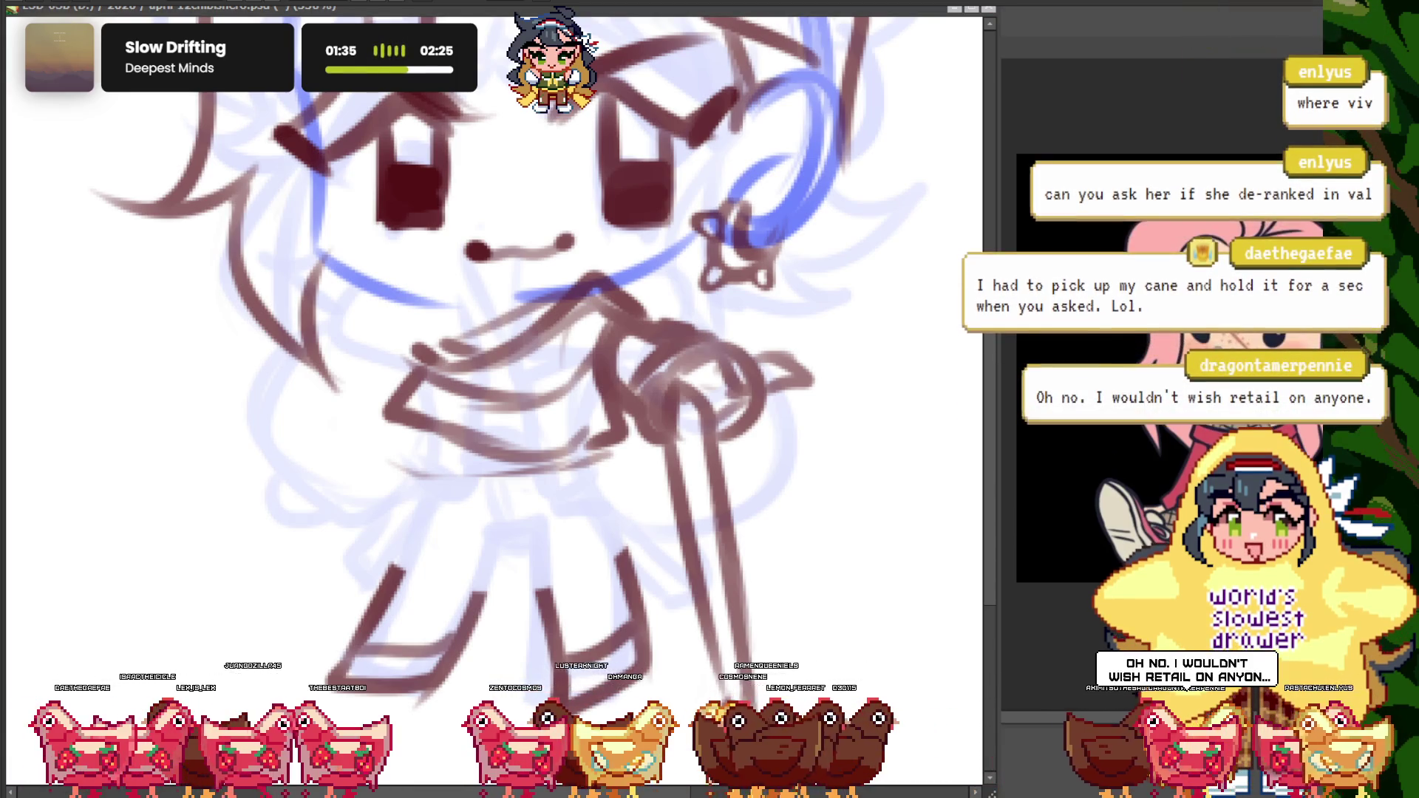
key(ctrl+0)
scroll(564, 411, up, 3)
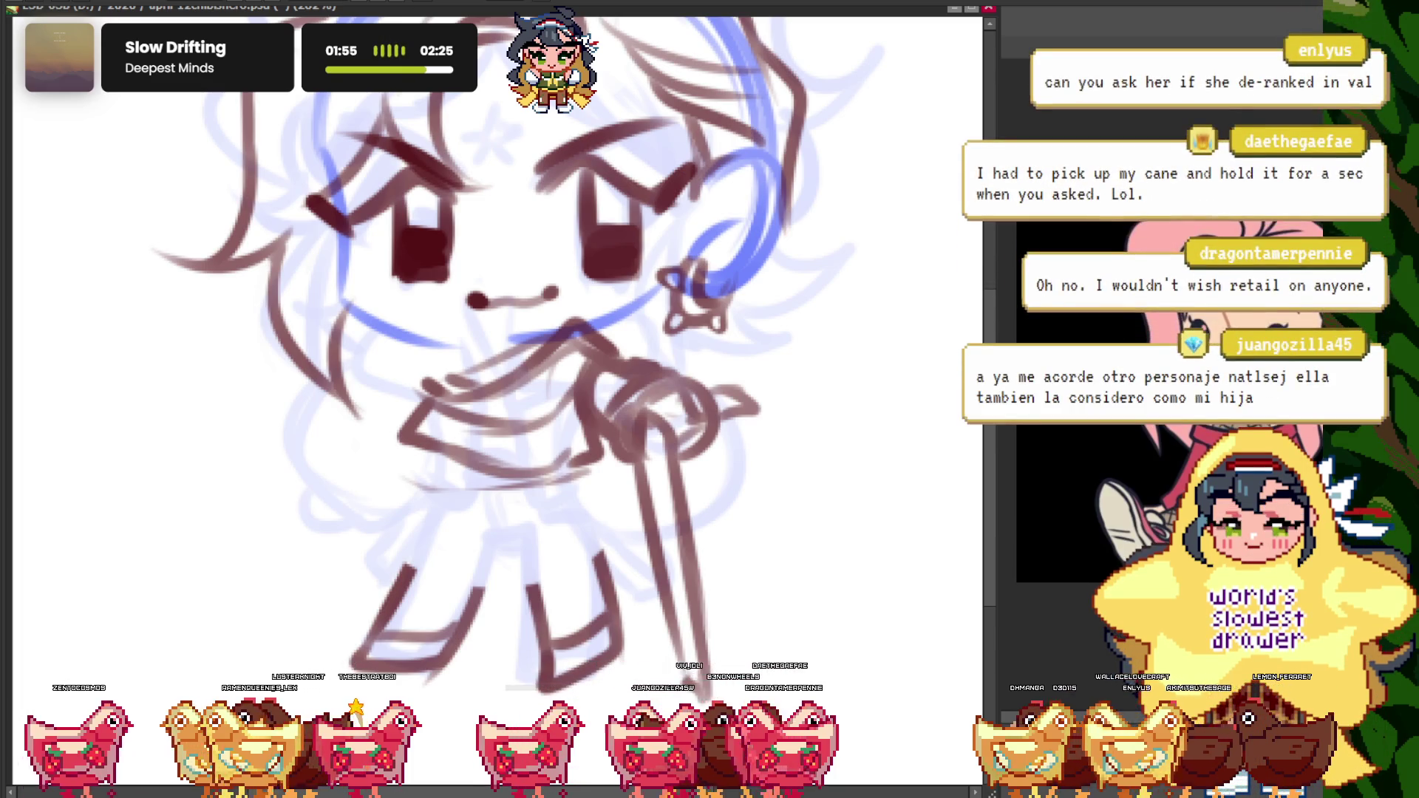
scroll(522, 459, up, 2)
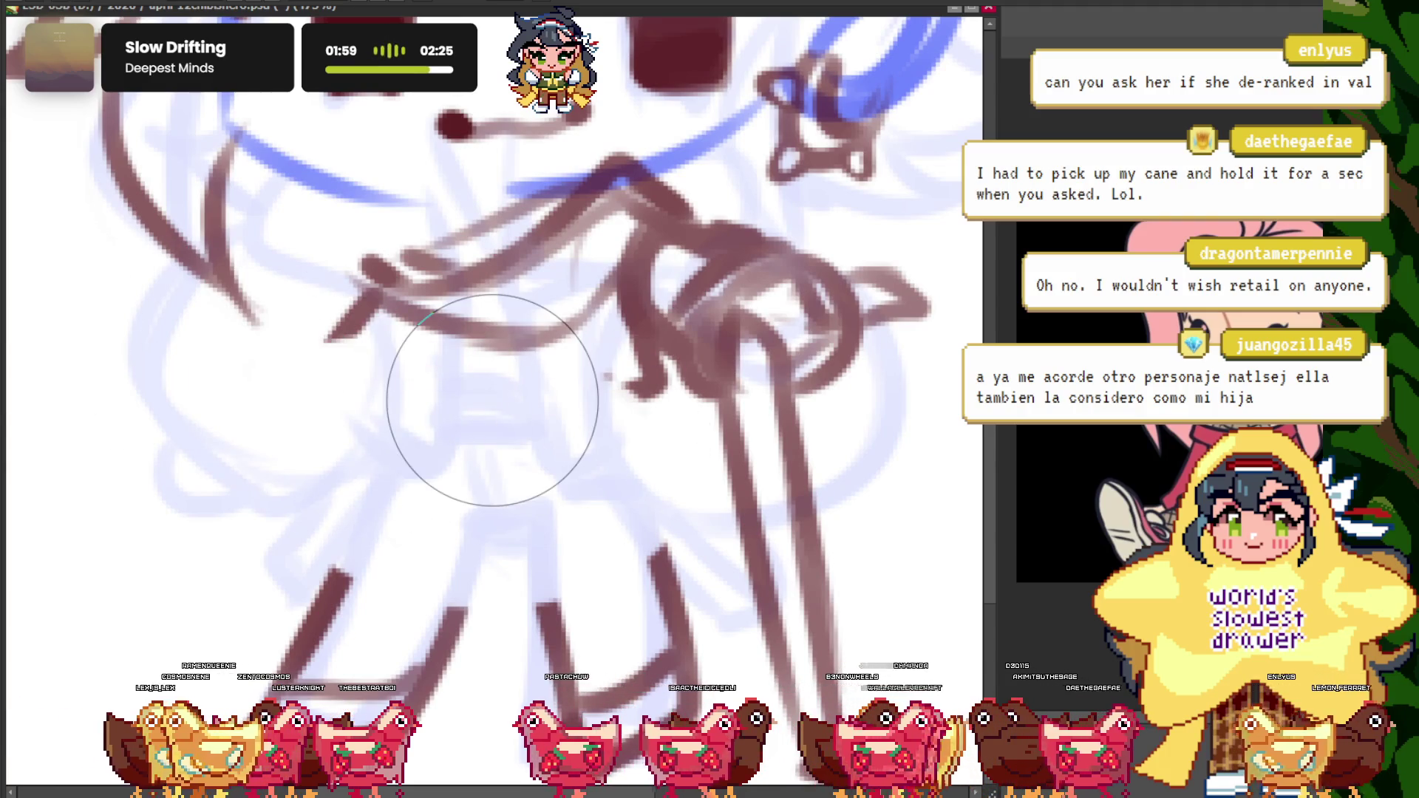
scroll(402, 307, up, 2)
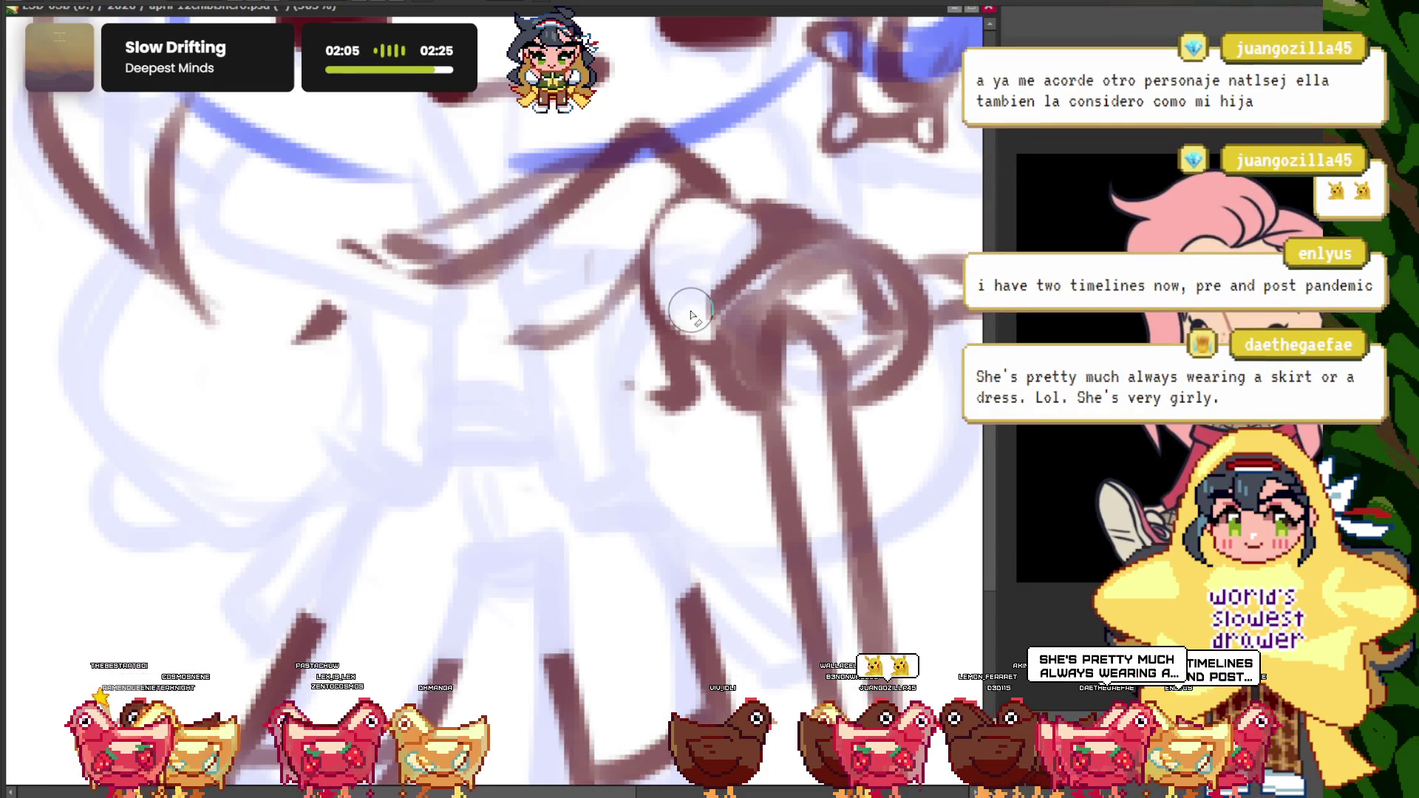
scroll(628, 384, down, 3)
scroll(628, 384, up, 3)
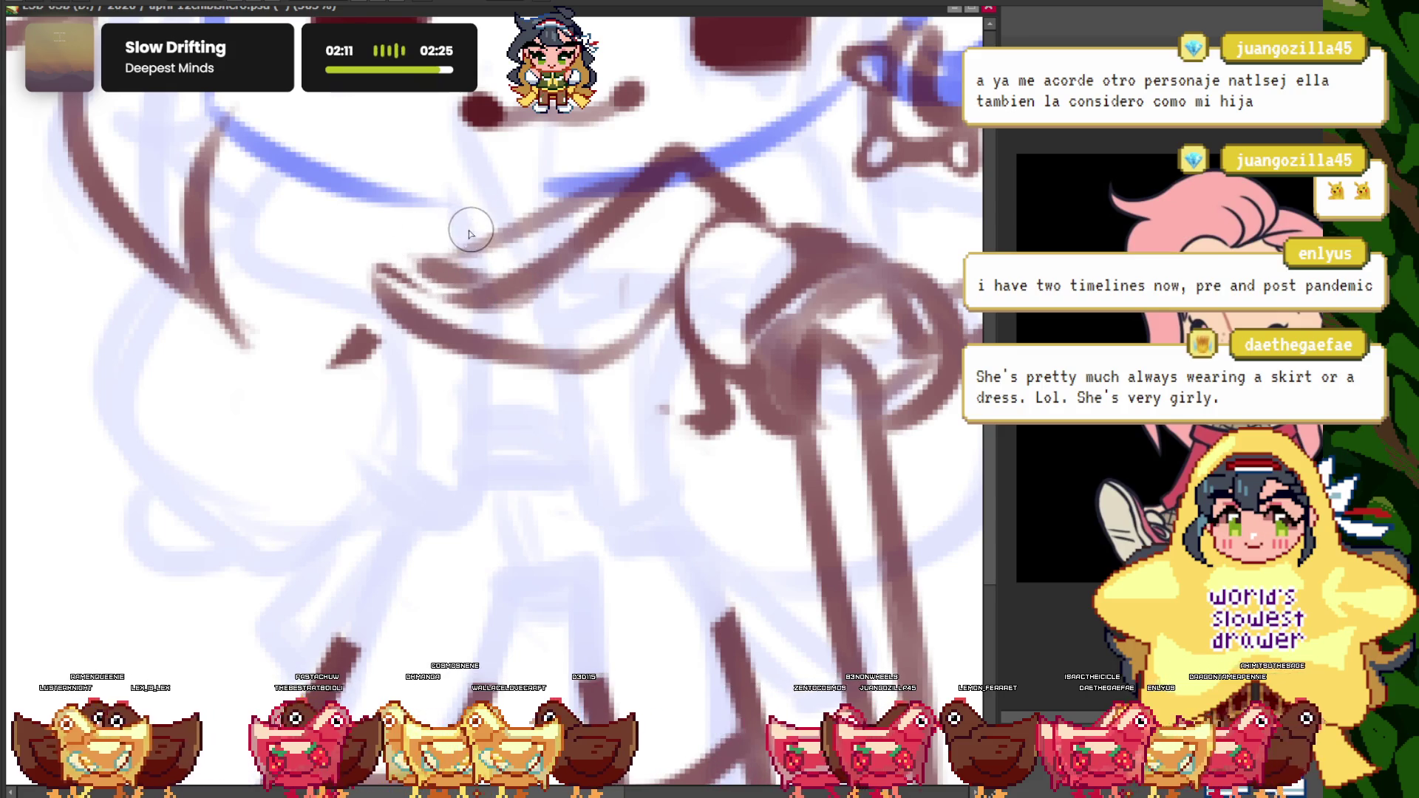
scroll(398, 293, down, 2)
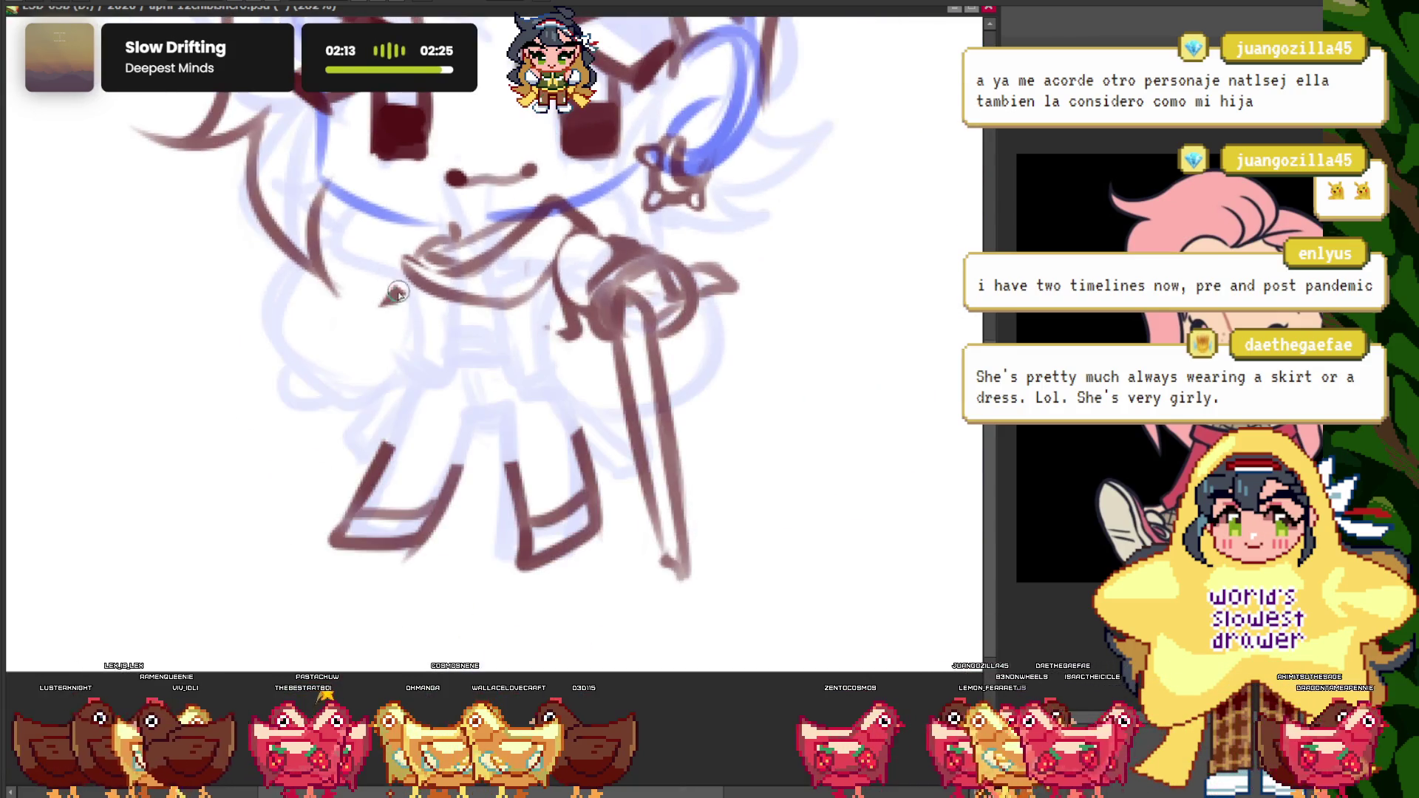
scroll(399, 292, up, 1)
scroll(414, 288, up, 2)
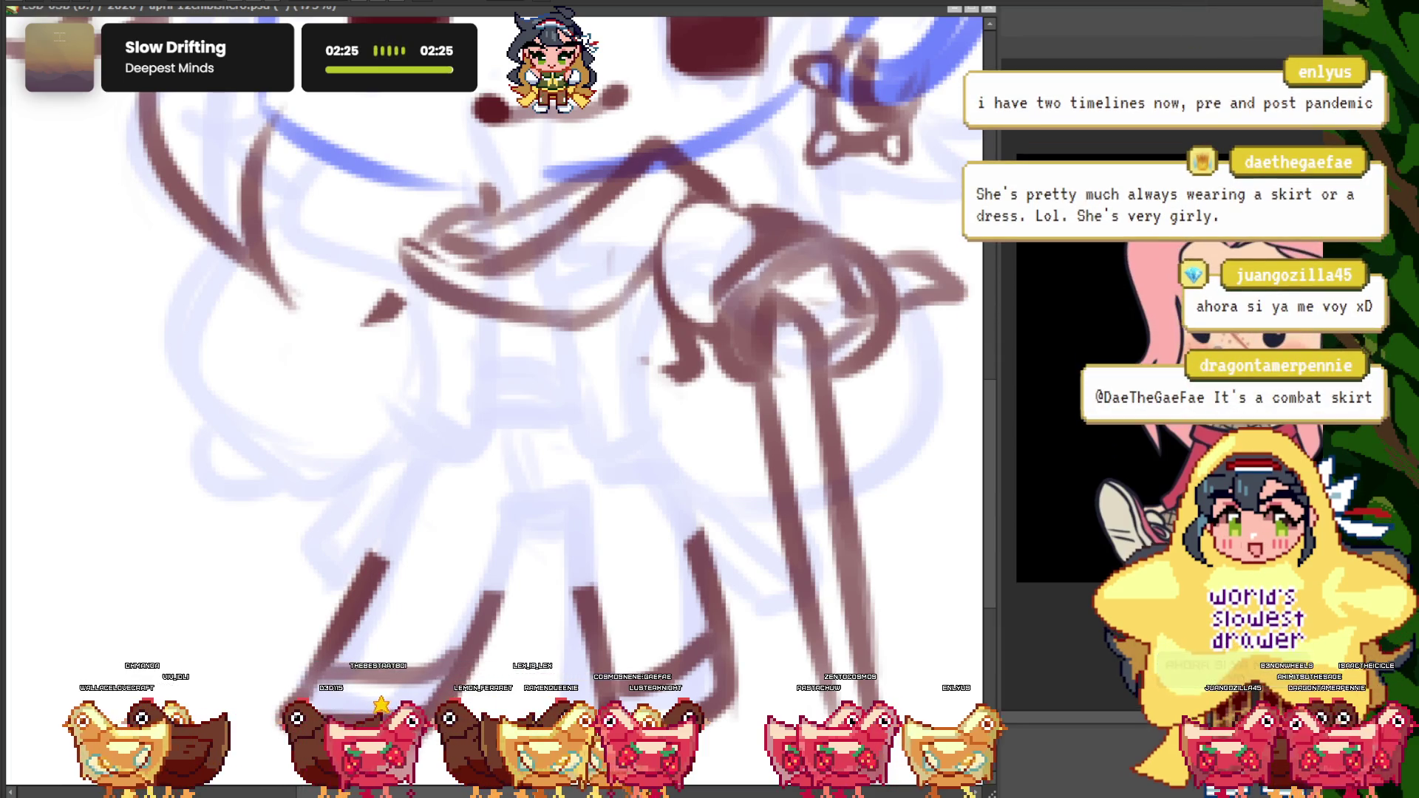
key(ctrl+minus)
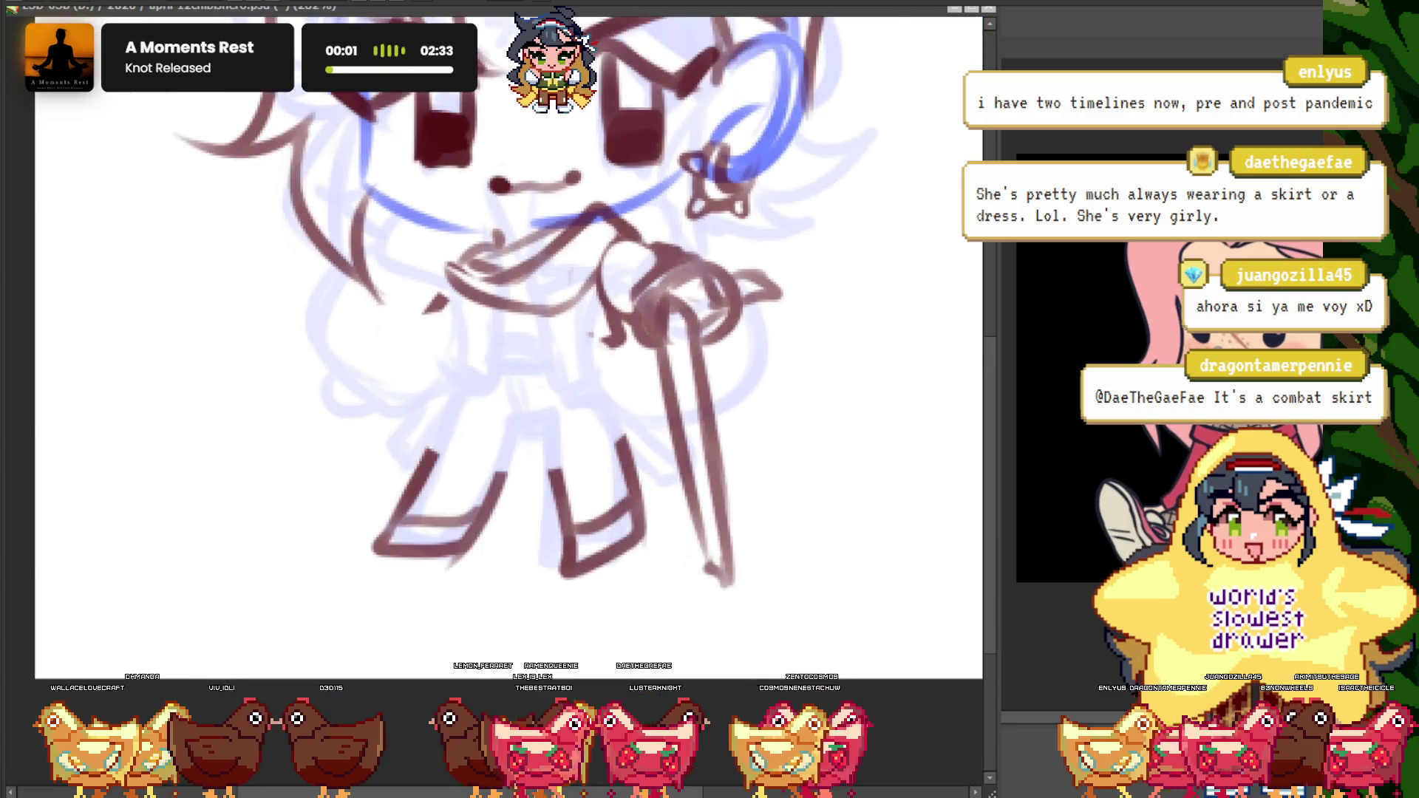
key(ctrl+plus)
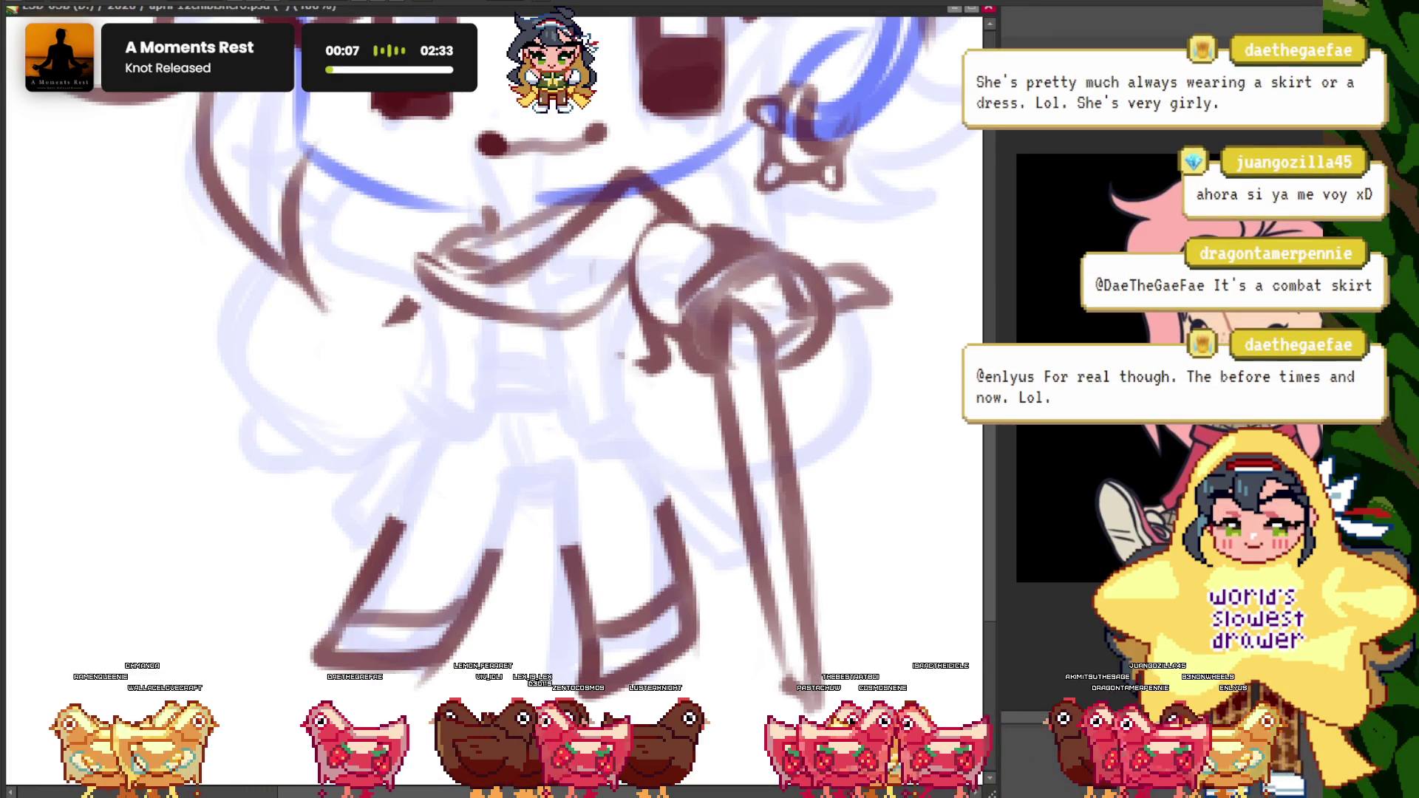
key(h)
key(ctrl+minus)
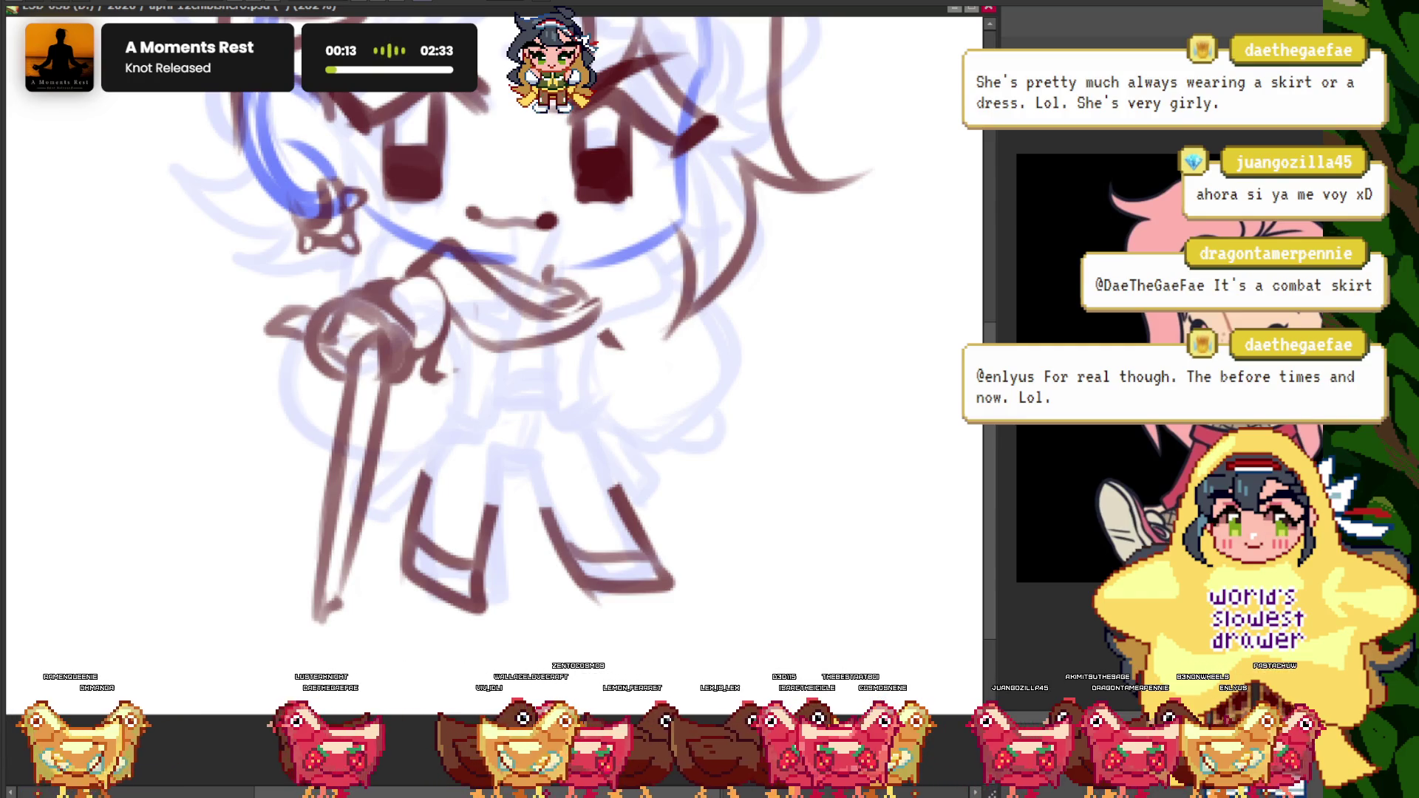
key(ctrl+plus)
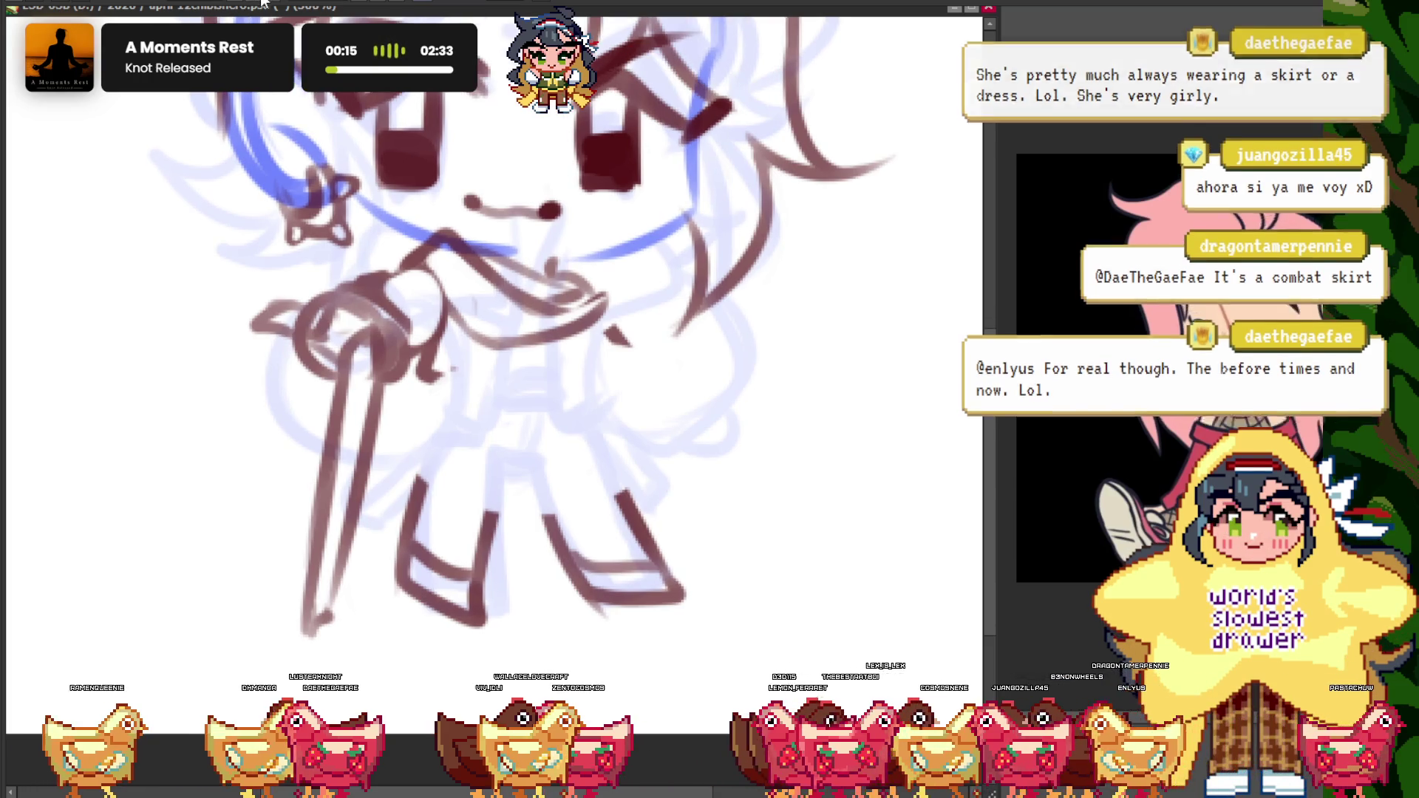
key(ctrl+minus)
key(ctrl+minus)
key(ctrl+plus)
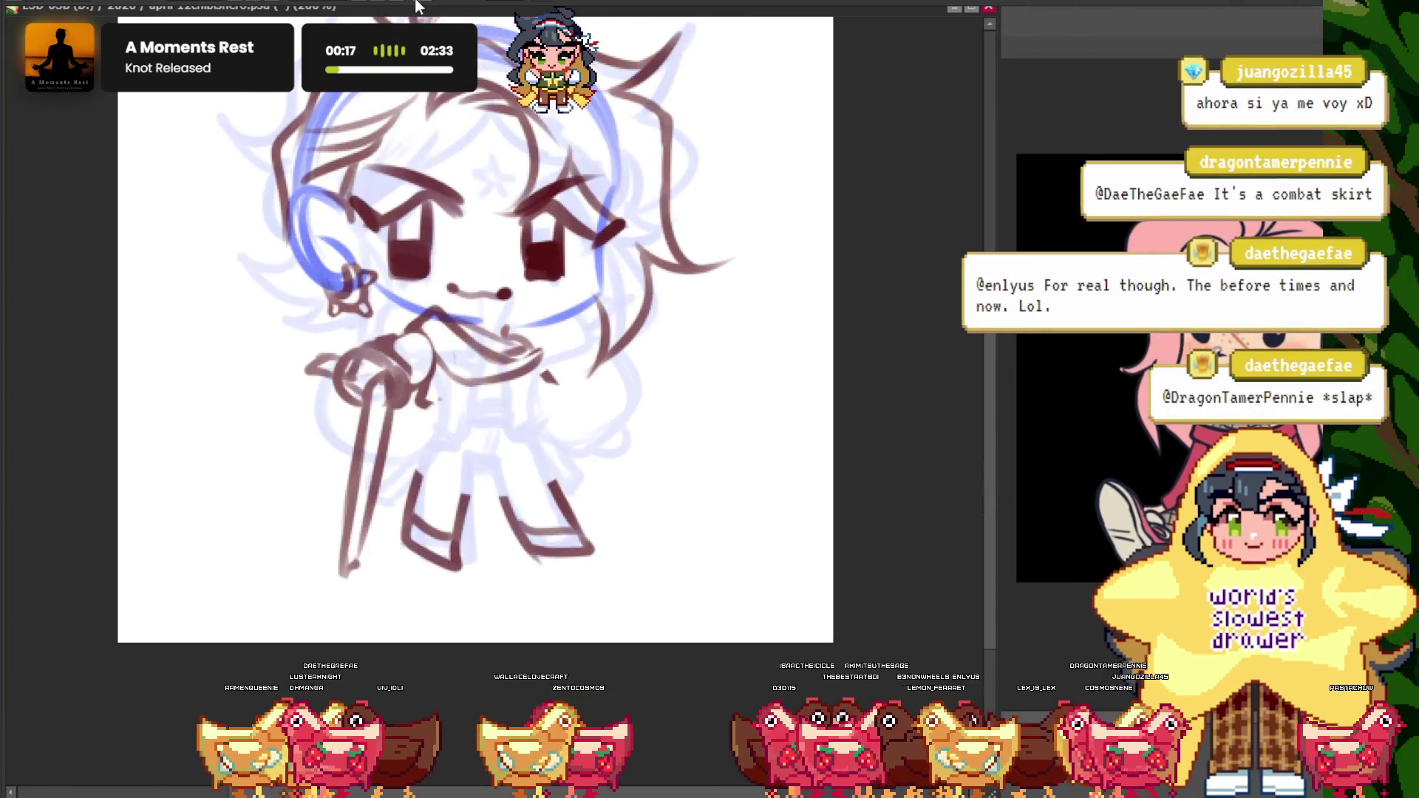
key(h)
key(ctrl+minus)
key(ctrl+plus)
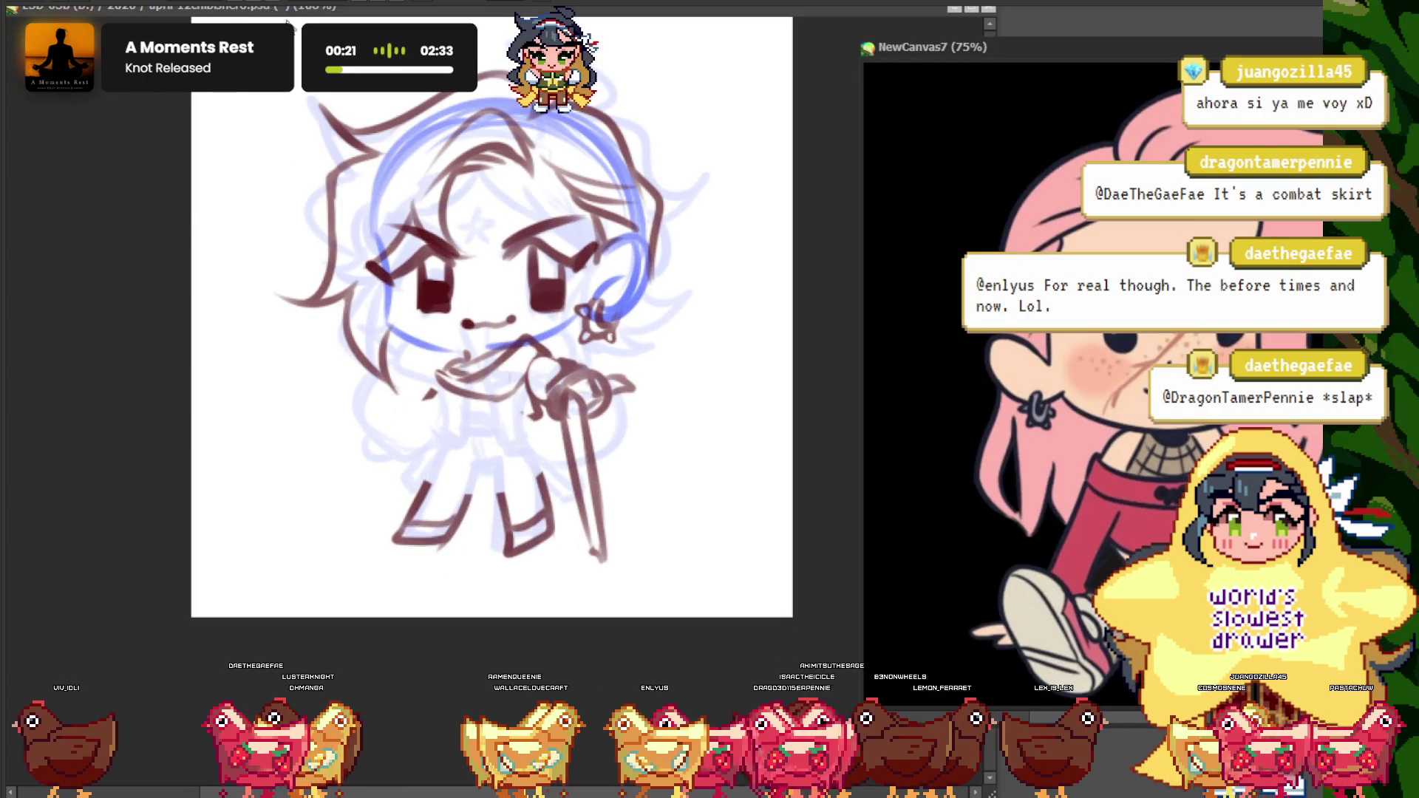
click(385, 218)
key(h)
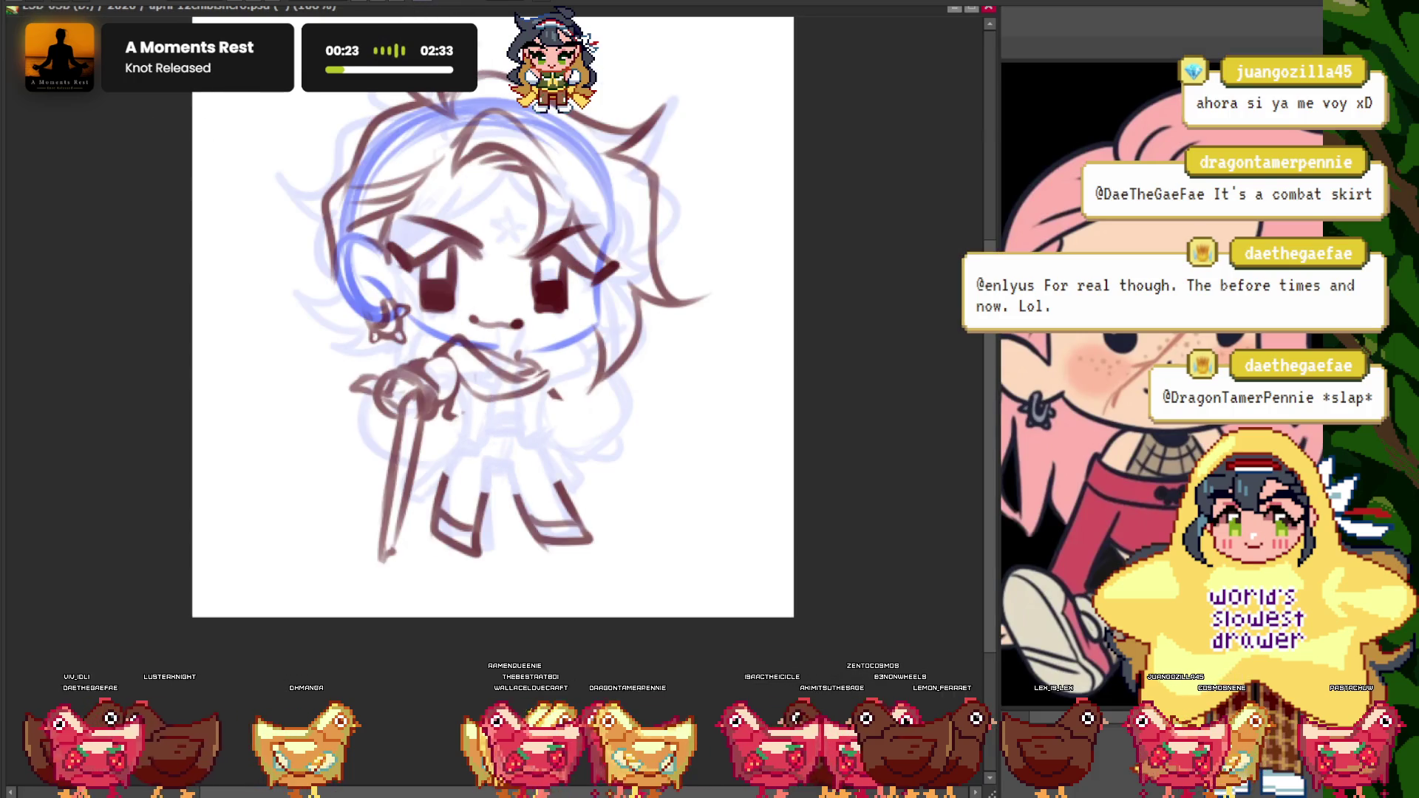
key(ctrl+plus)
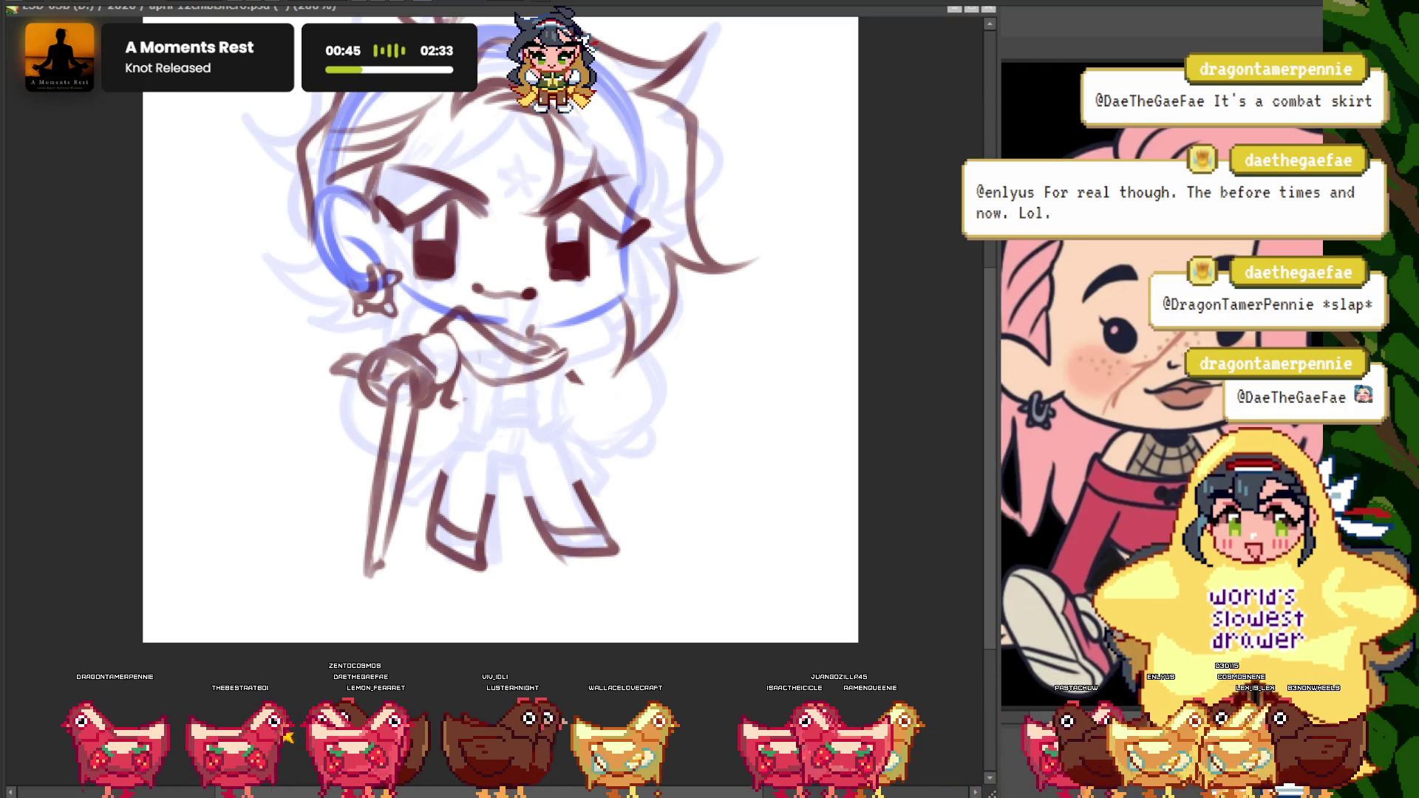
scroll(438, 320, down, 1)
scroll(439, 320, up, 1)
scroll(469, 323, up, 2)
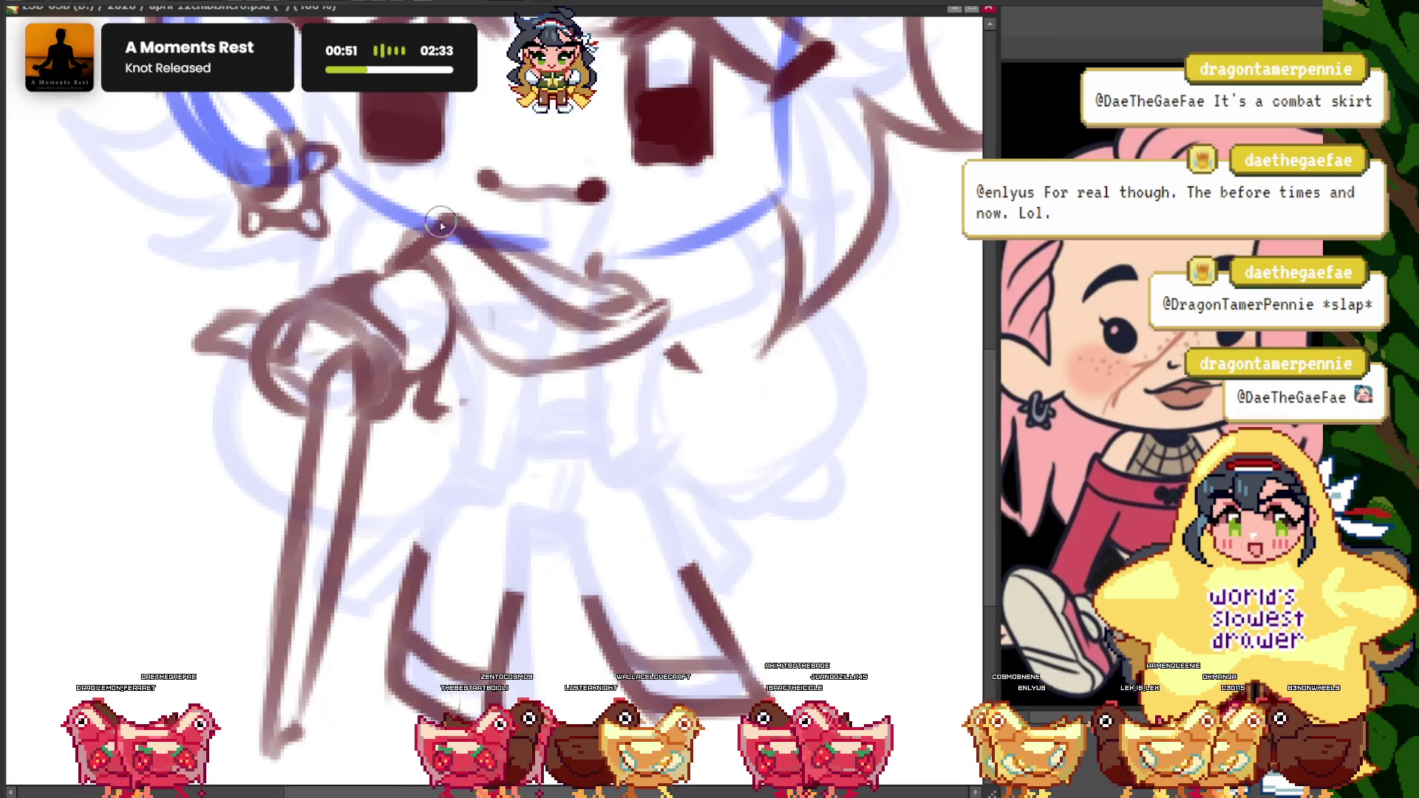
scroll(444, 333, down, 1)
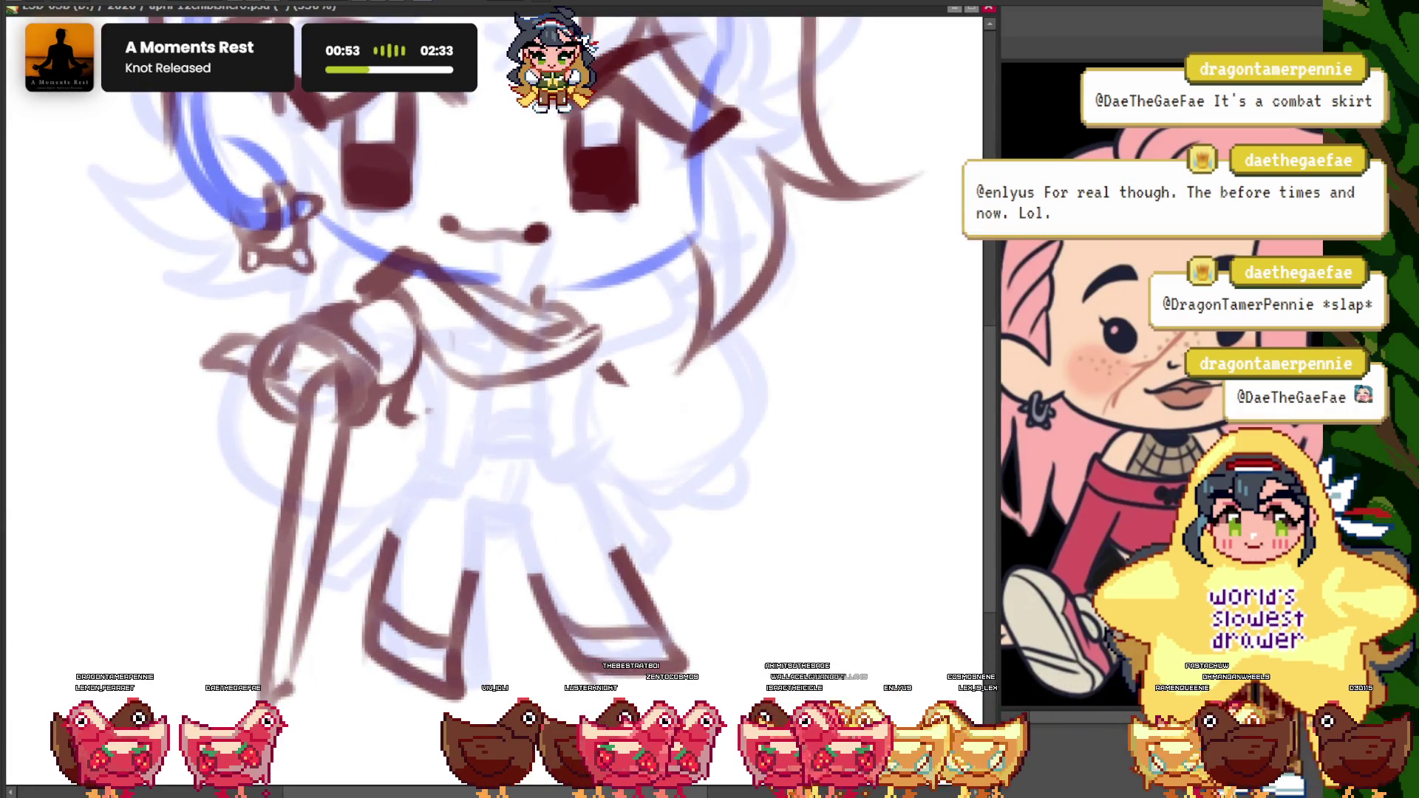
- Clean up the edge of the shoulder stroke
scroll(414, 272, up, 3)
scroll(414, 272, up, 2)
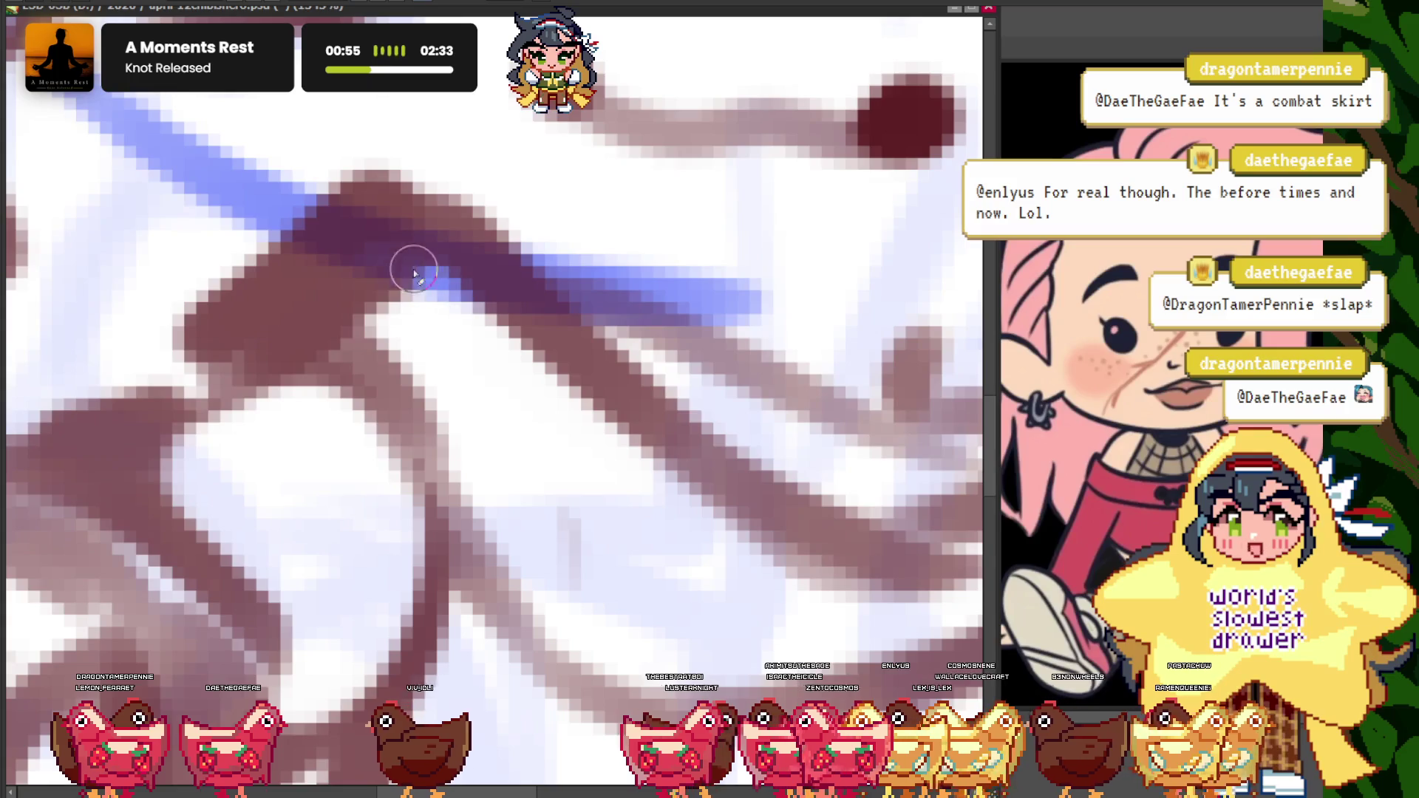
drag(329, 180, 157, 329)
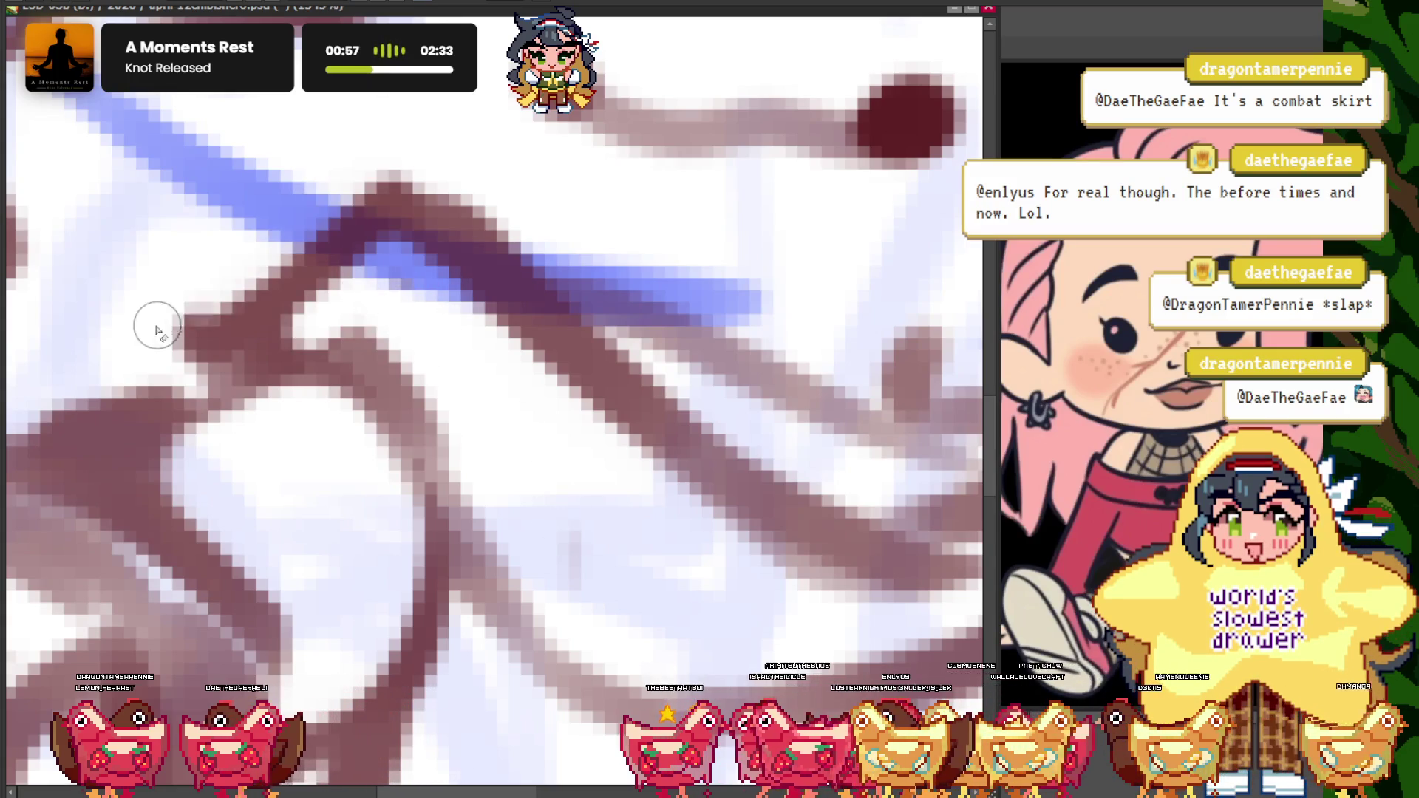
drag(355, 194, 158, 332)
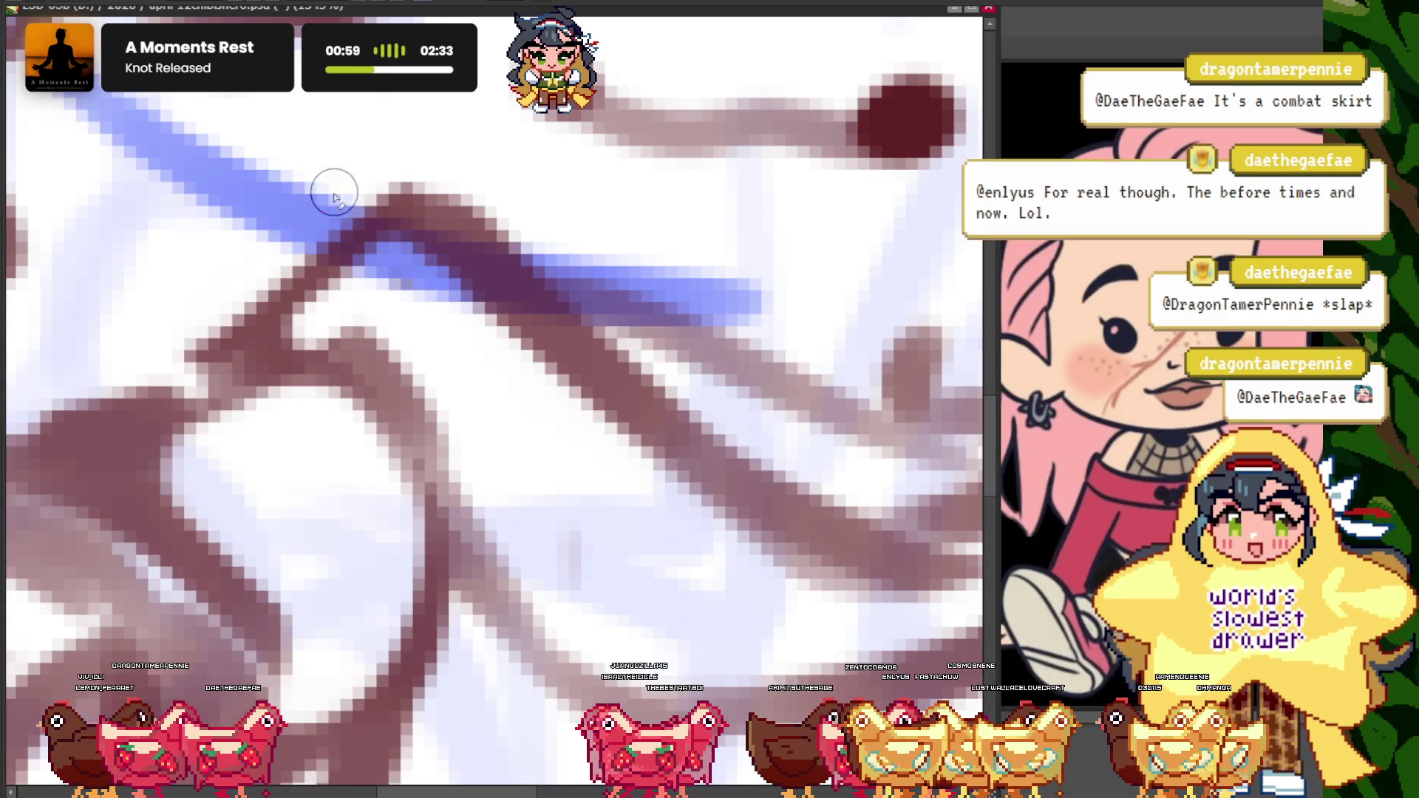
scroll(333, 196, down, 6)
scroll(450, 371, up, 1)
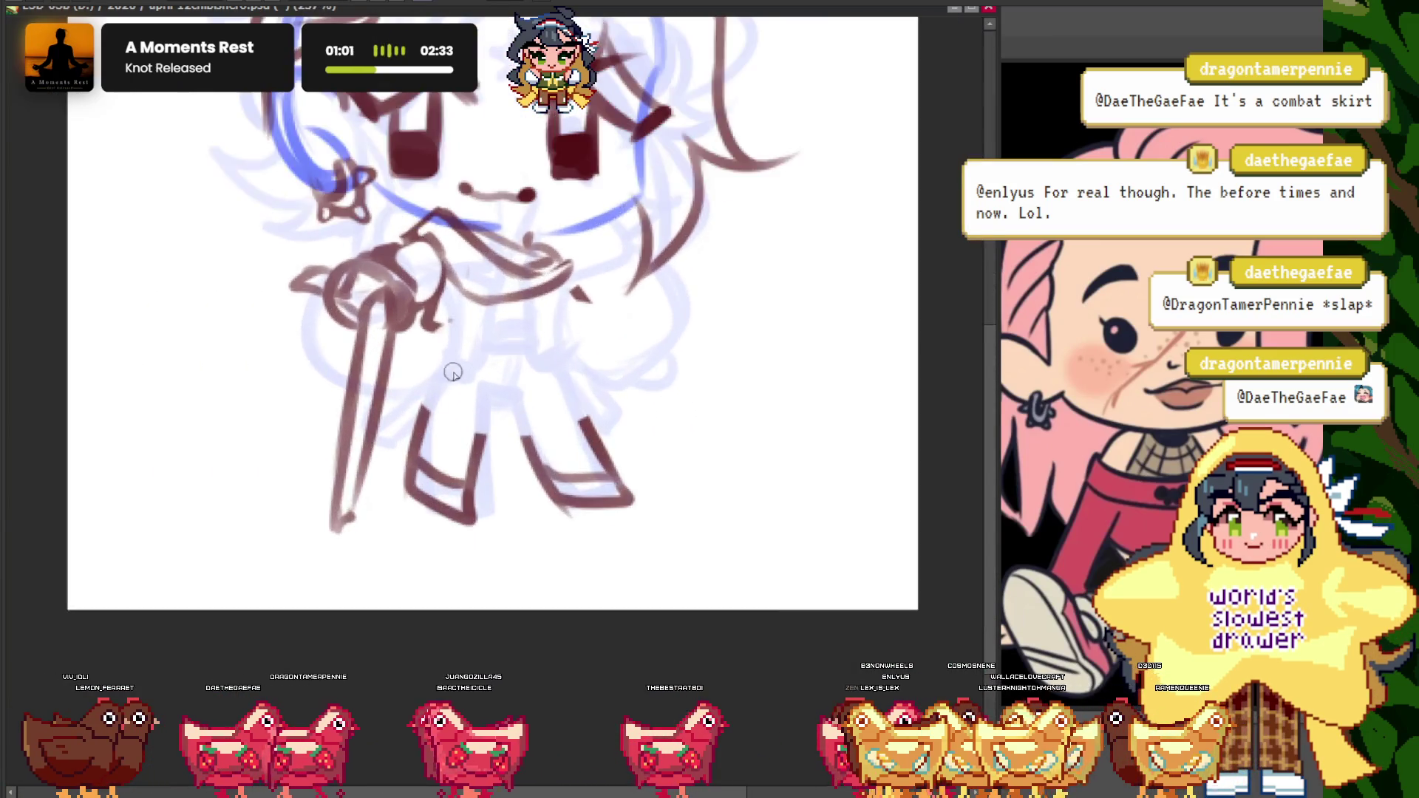
scroll(585, 290, up, 1)
- Ink the torso curve, the skirt lines and hem, and a second belt line below the first
drag(592, 352, 383, 320)
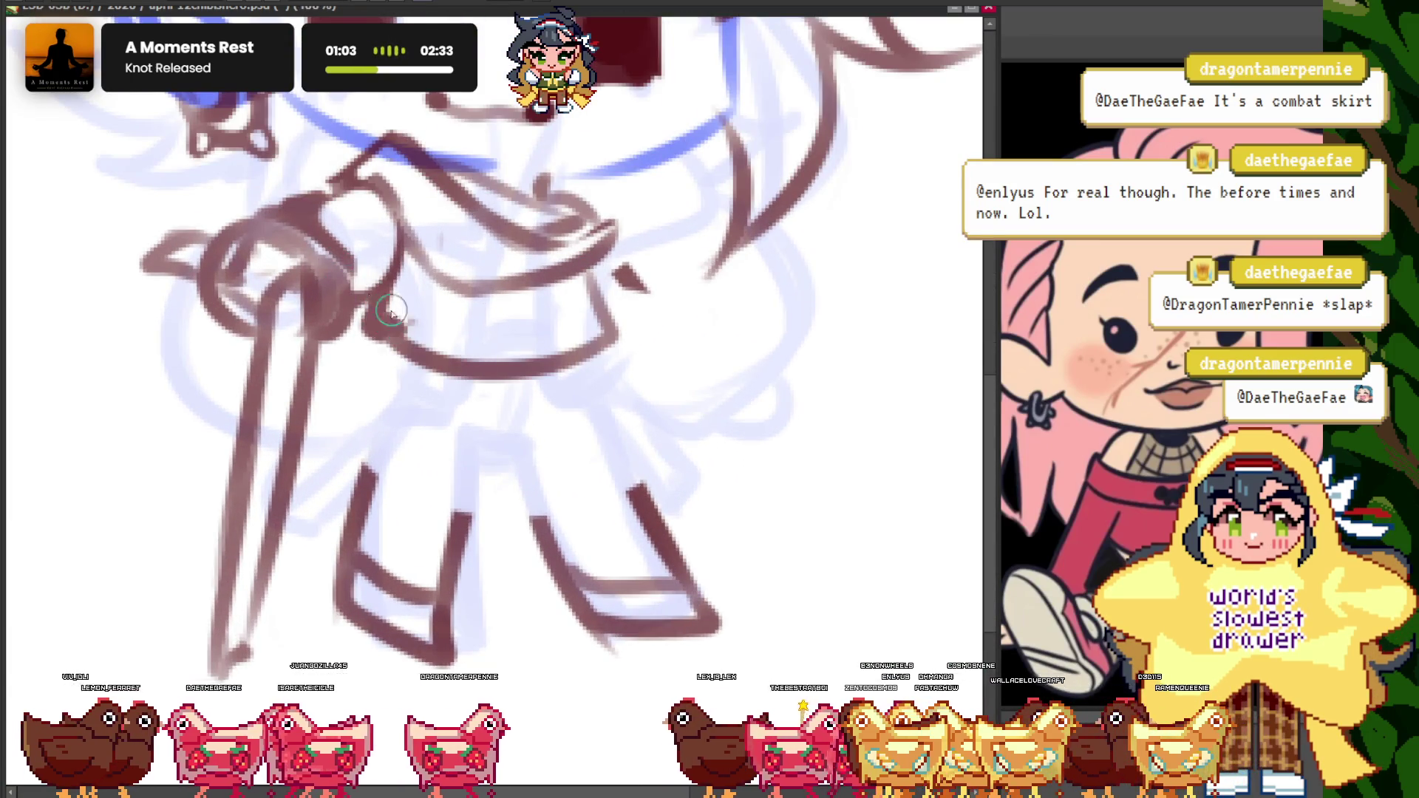
scroll(520, 421, up, 1)
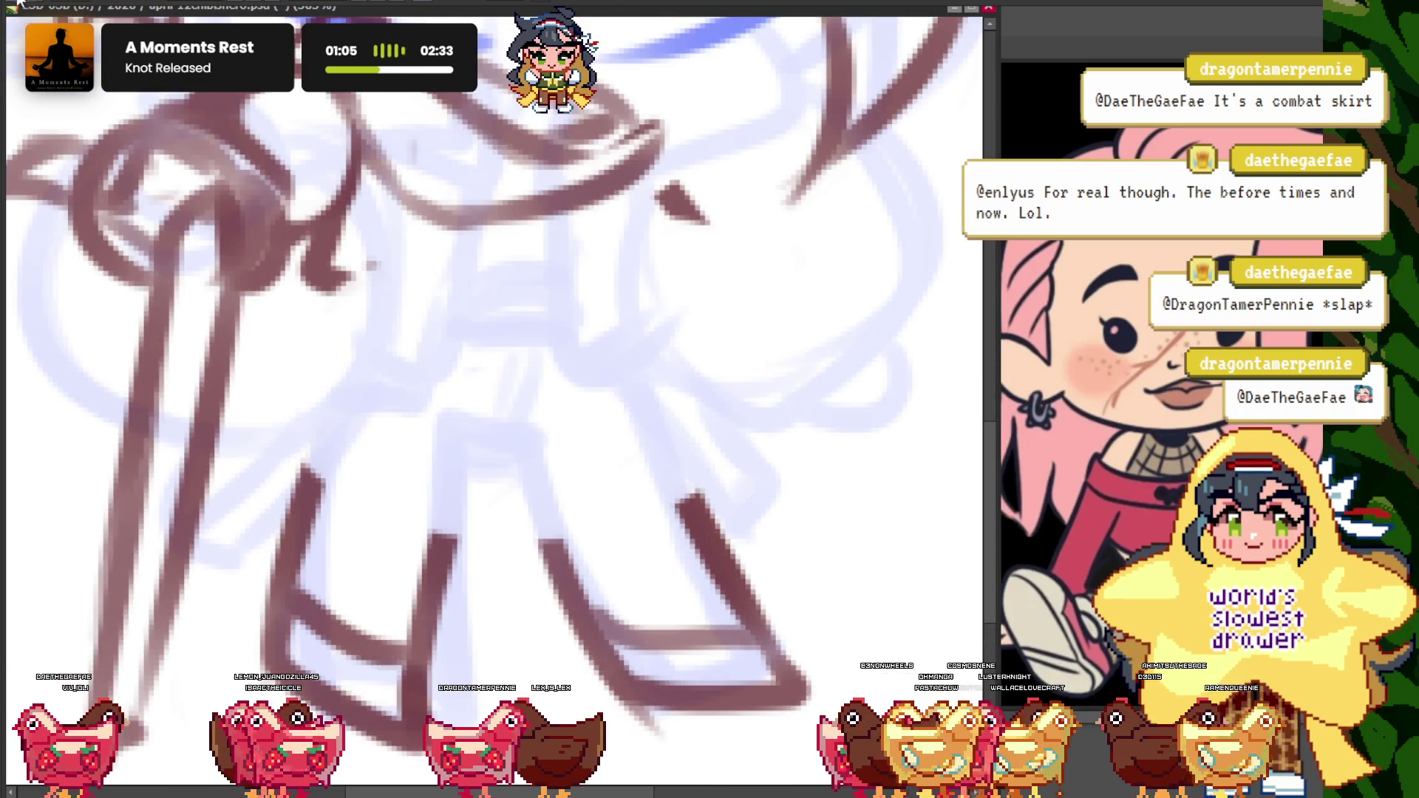
drag(618, 191, 405, 273)
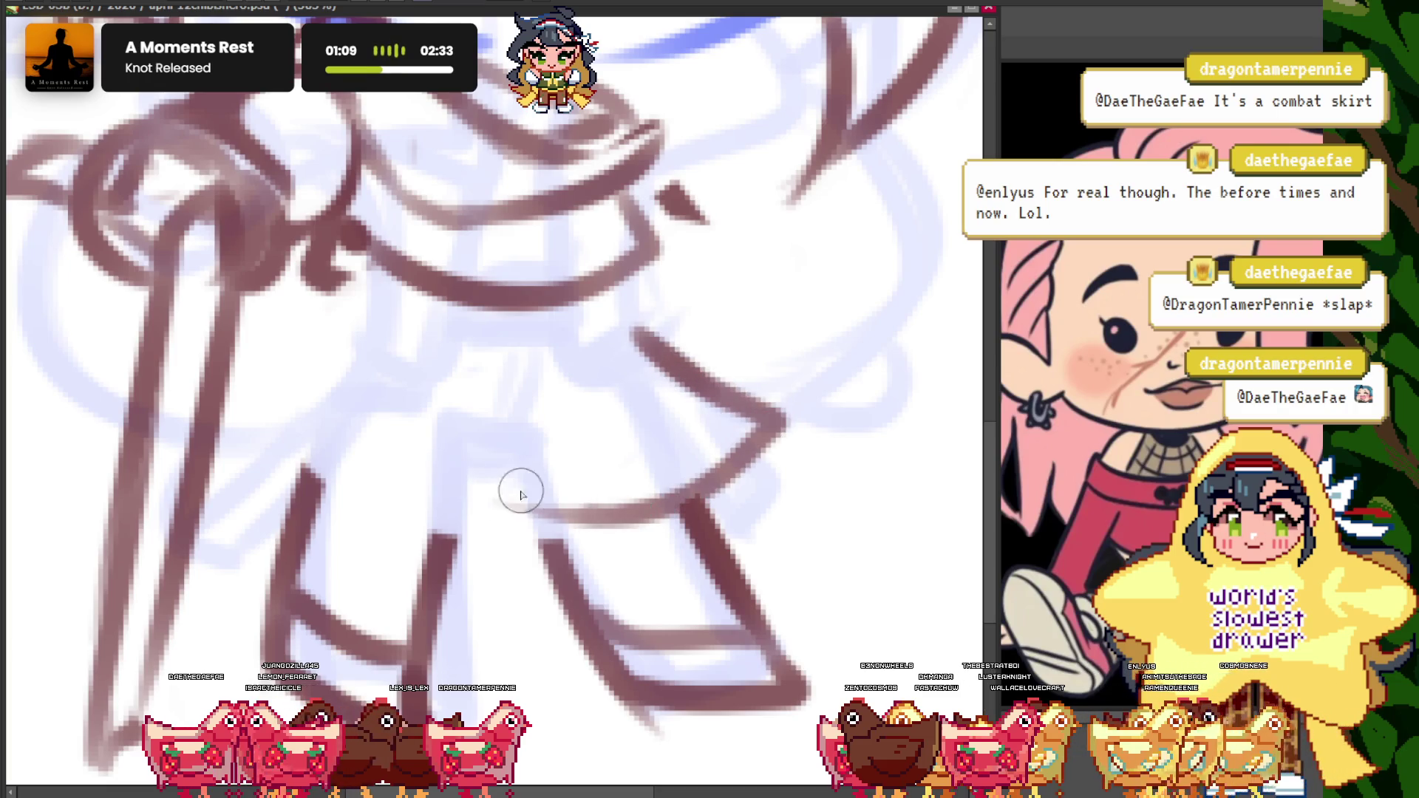
mouse_move(285, 442)
mouse_down()
mouse_move(655, 341)
mouse_move(380, 317)
mouse_up()
mouse_move(650, 339)
mouse_down()
mouse_move(340, 297)
mouse_move(215, 474)
mouse_up()
scroll(379, 302, down, 5)
scroll(380, 301, up, 2)
scroll(466, 402, up, 4)
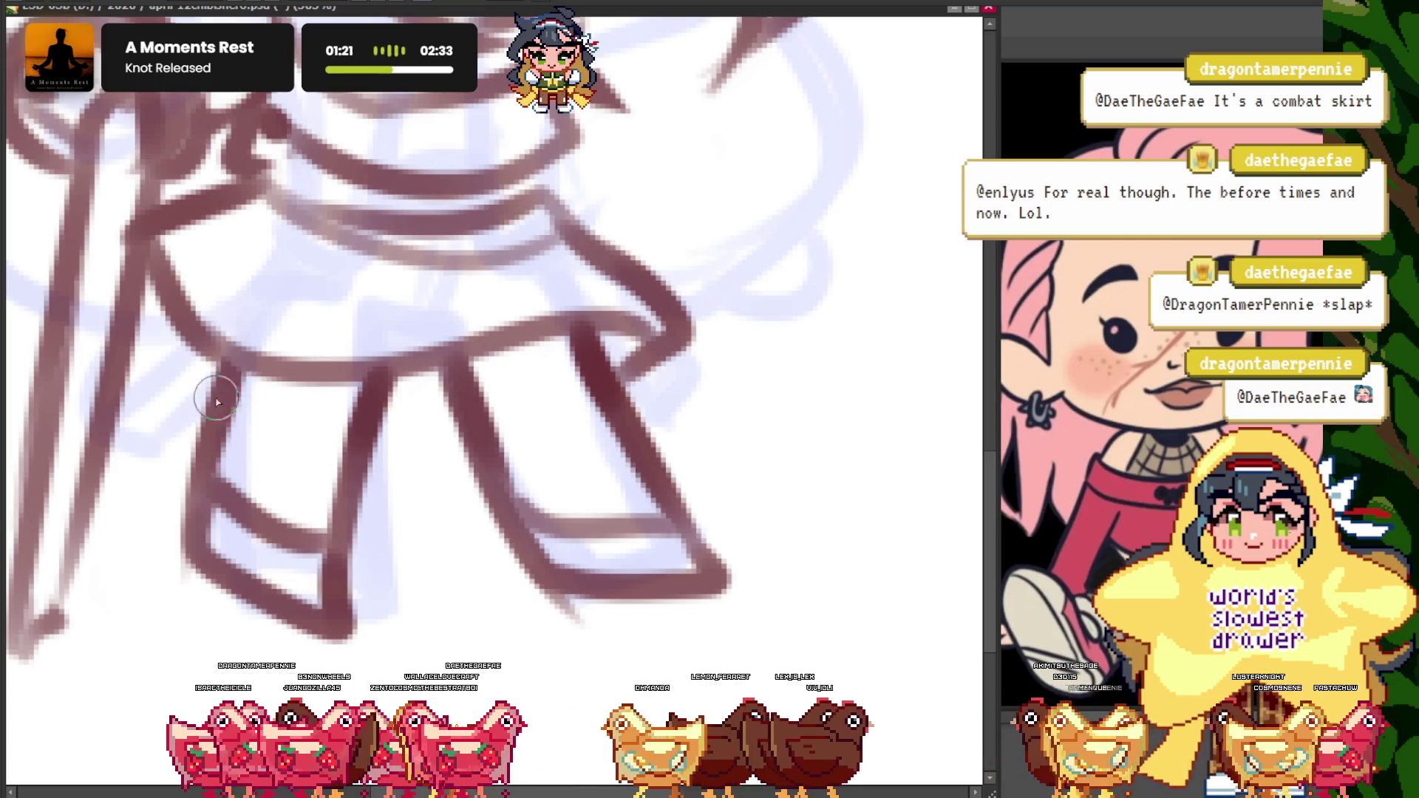
scroll(216, 401, down, 5)
scroll(466, 355, up, 2)
scroll(466, 369, up, 1)
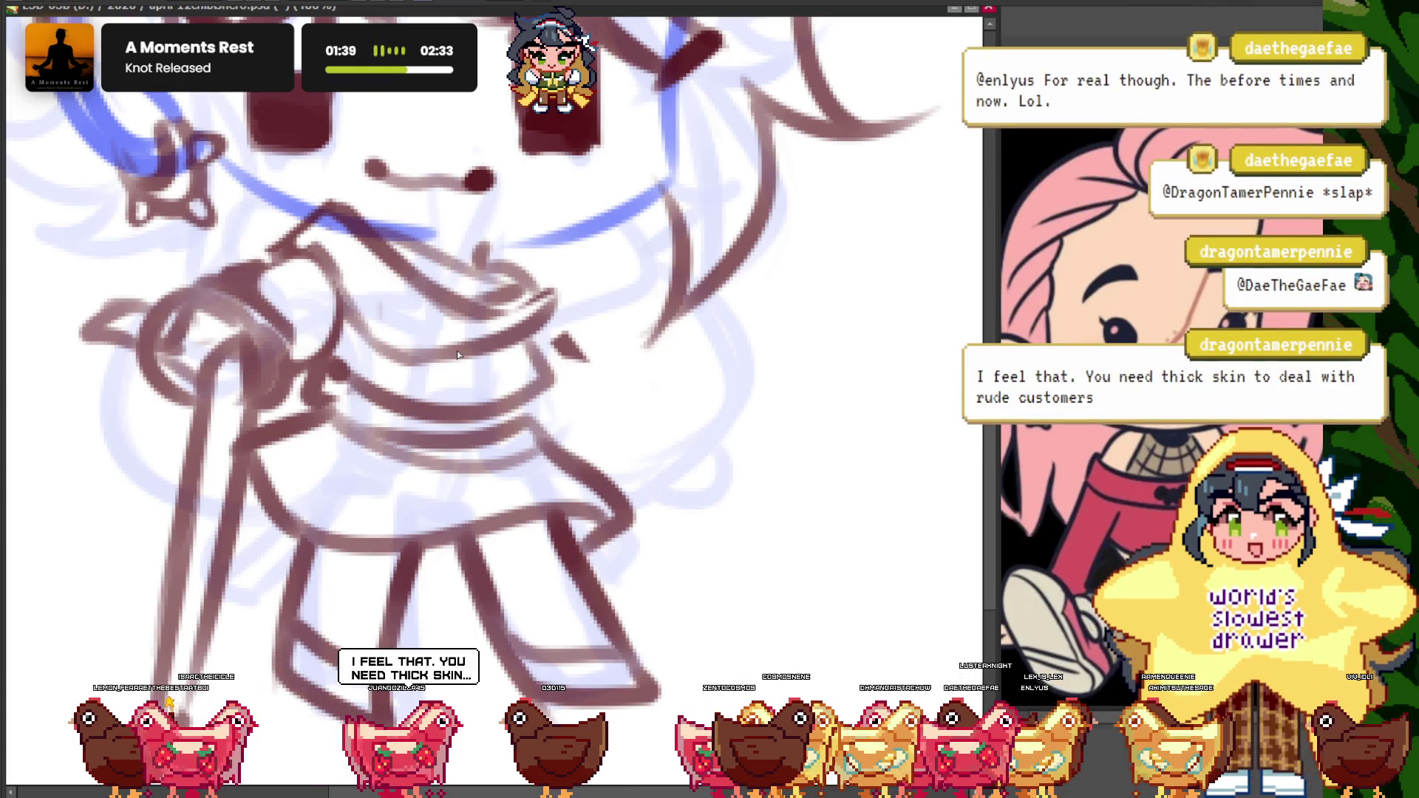
scroll(457, 355, down, 5)
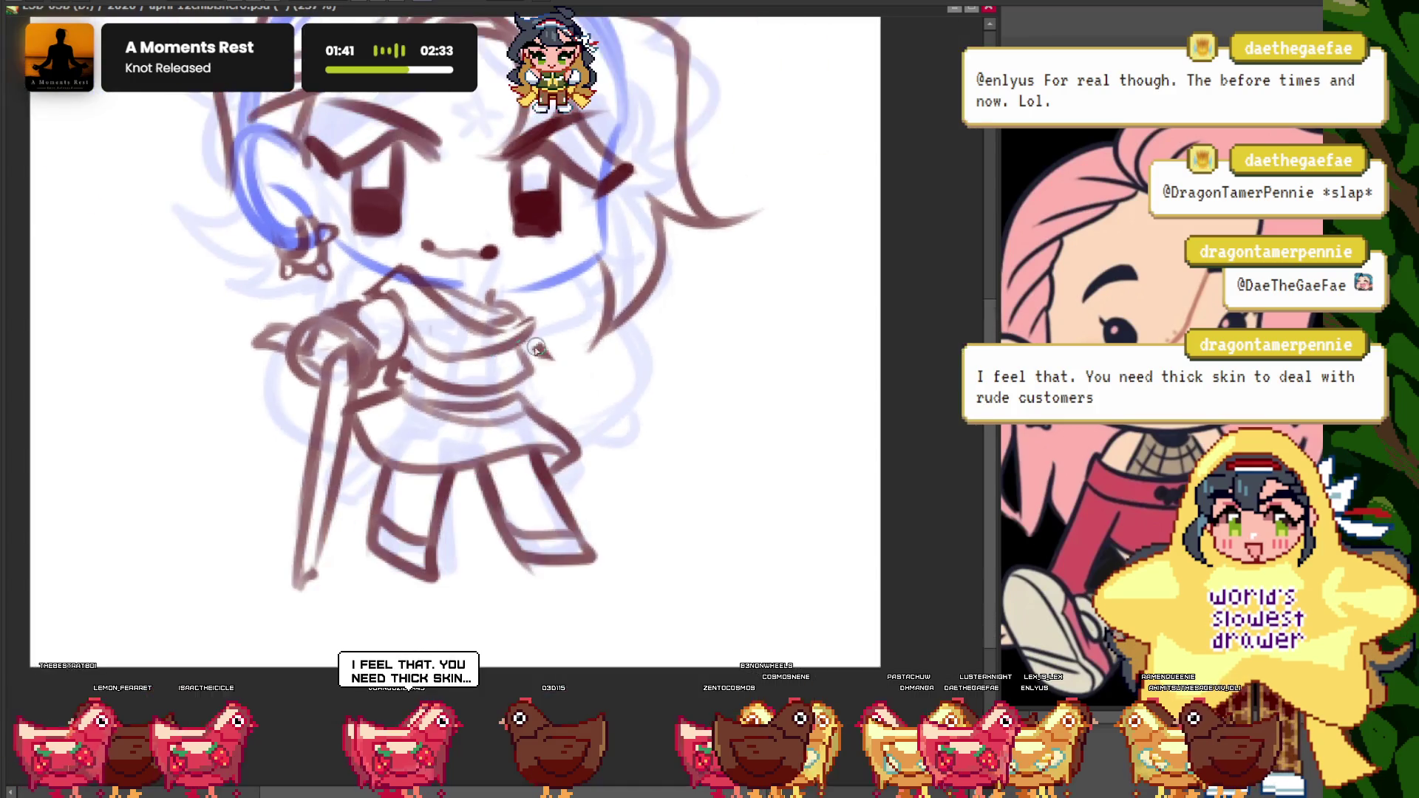
- Ink the skirt's far side and its lower hem
scroll(522, 348, up, 4)
scroll(522, 348, up, 1)
mouse_move(523, 349)
mouse_down()
mouse_move(594, 412)
mouse_move(538, 475)
mouse_up()
drag(640, 473, 580, 551)
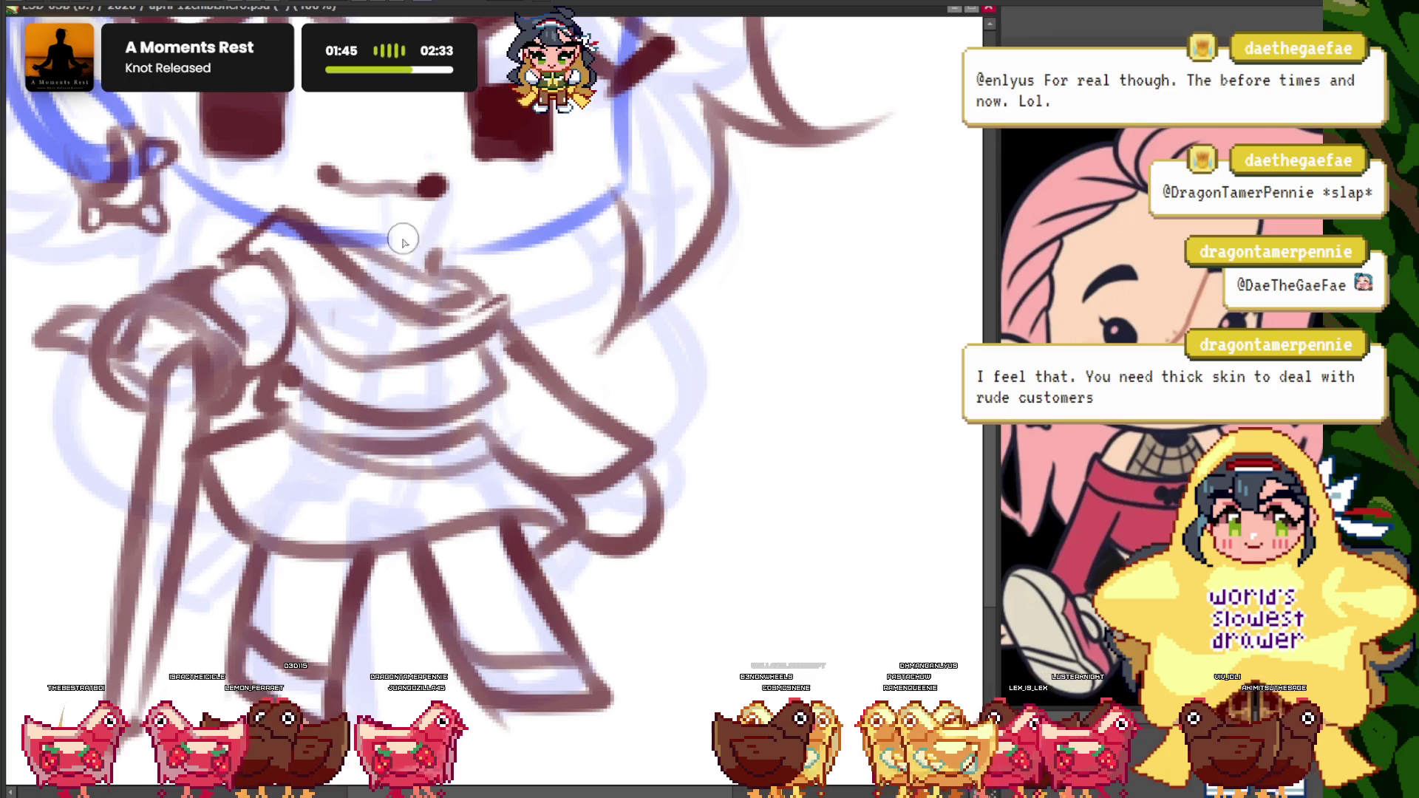
- Flip the canvas horizontally and ink the arm bent against the hip
key(ctrl+minus)
key(ctrl+plus)
key(h)
key(ctrl+minus)
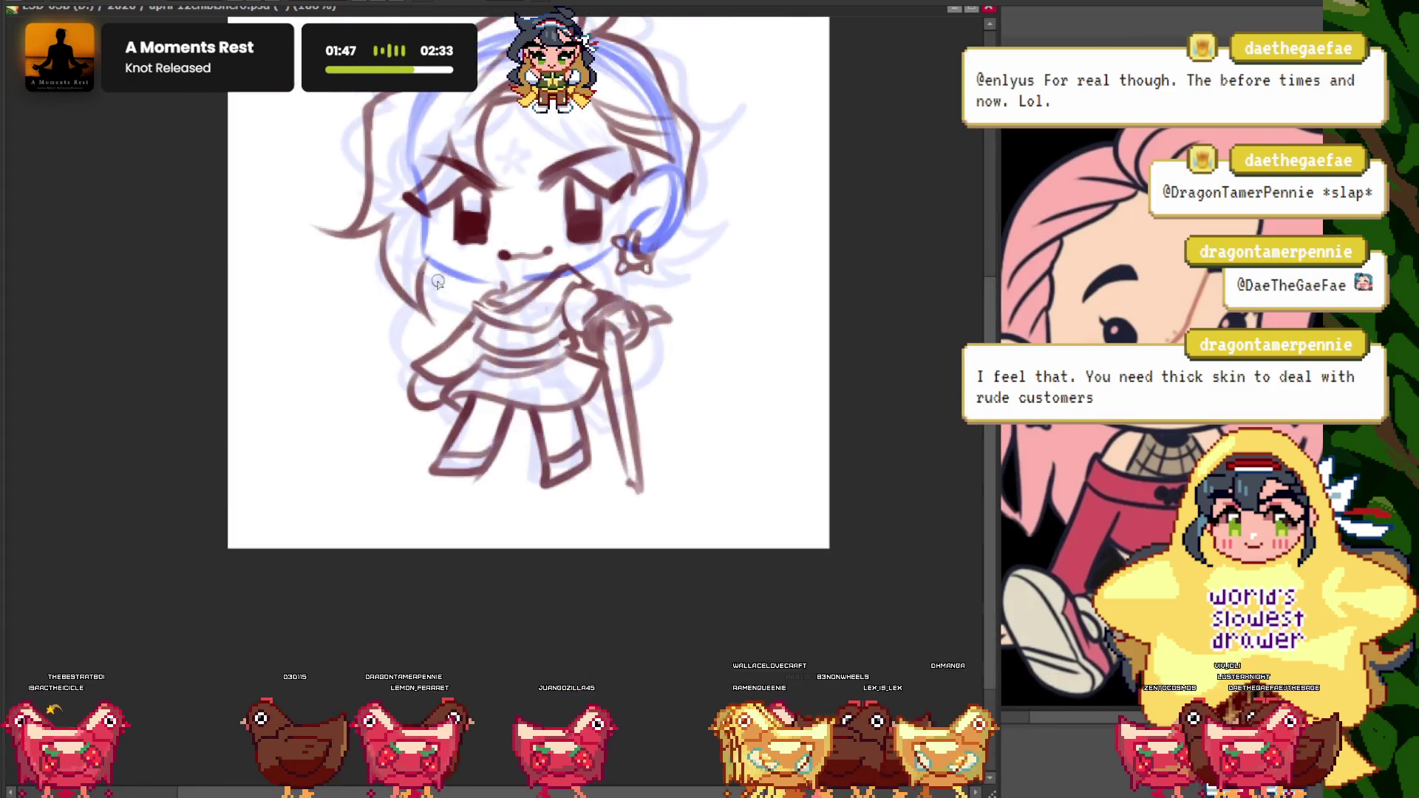
key(ctrl+plus)
key(ctrl+plus)
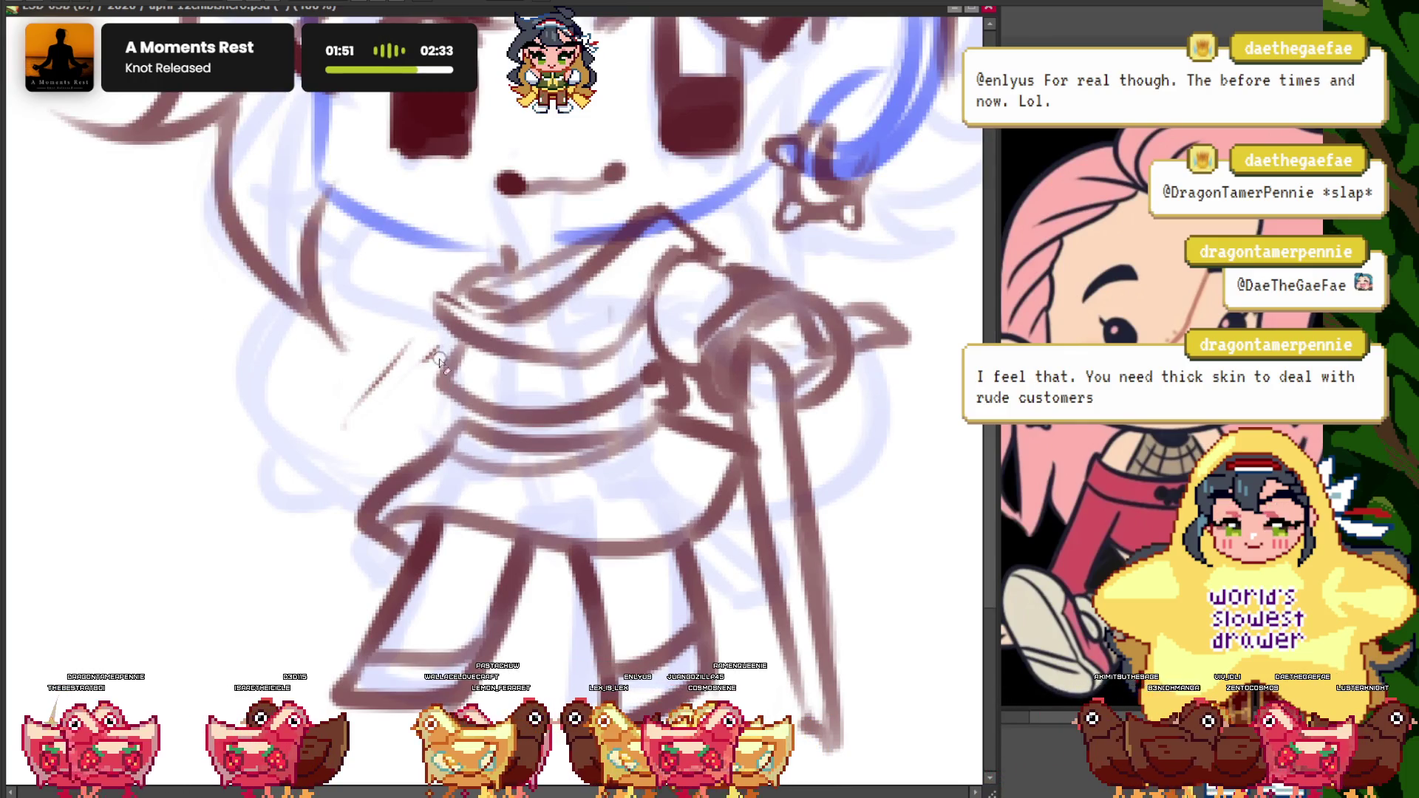
key(ctrl+plus)
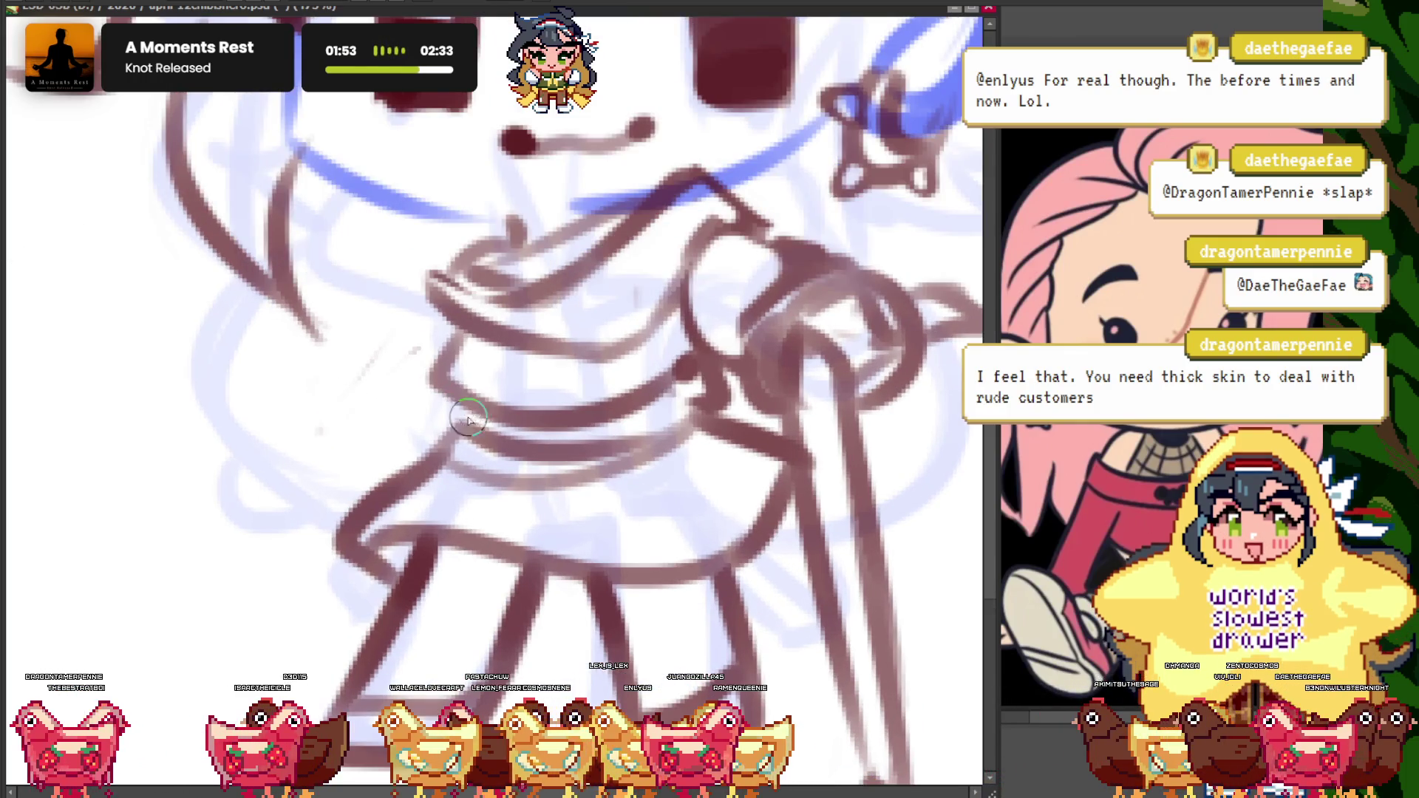
drag(436, 296, 388, 414)
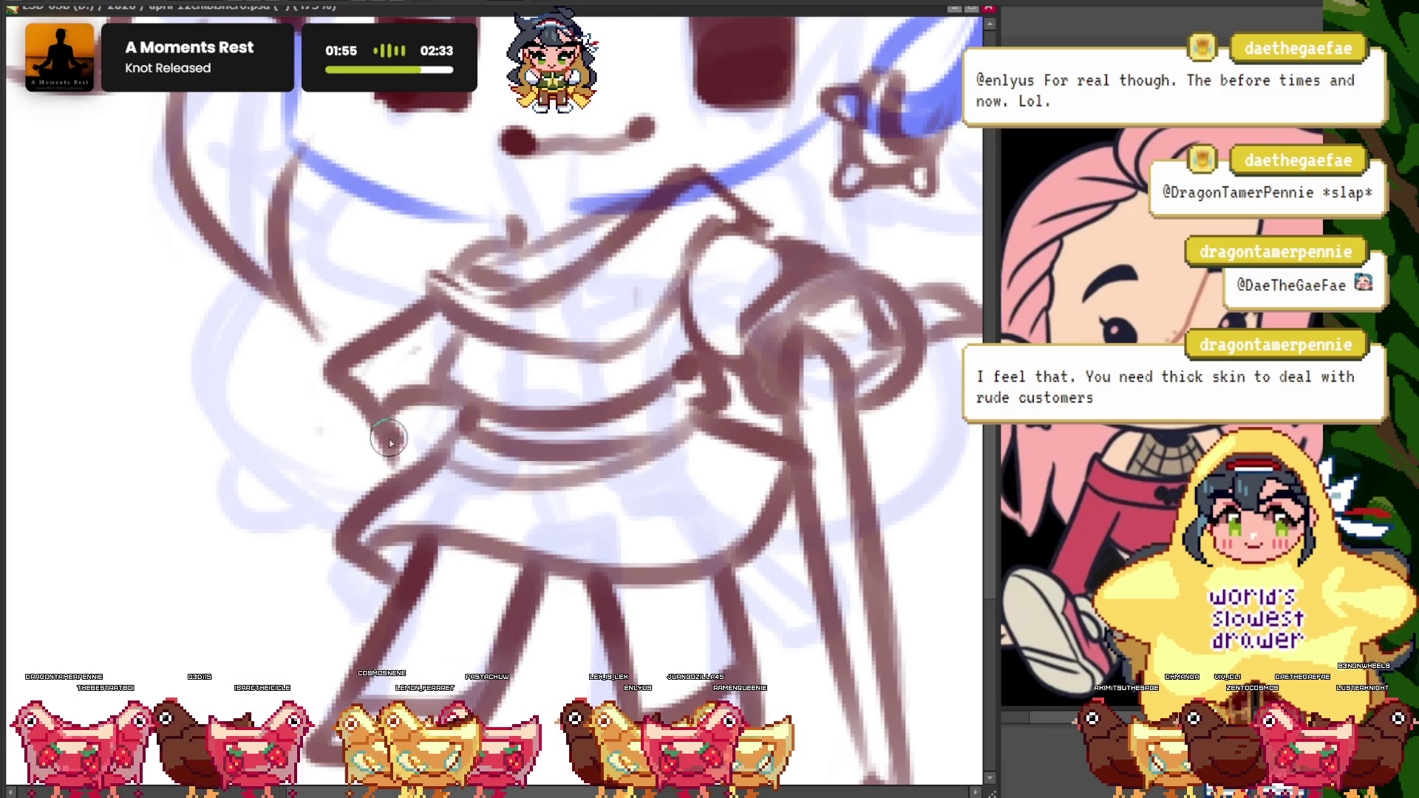
- Zoom out and back in to review the whole figure and the face
key(ctrl+minus)
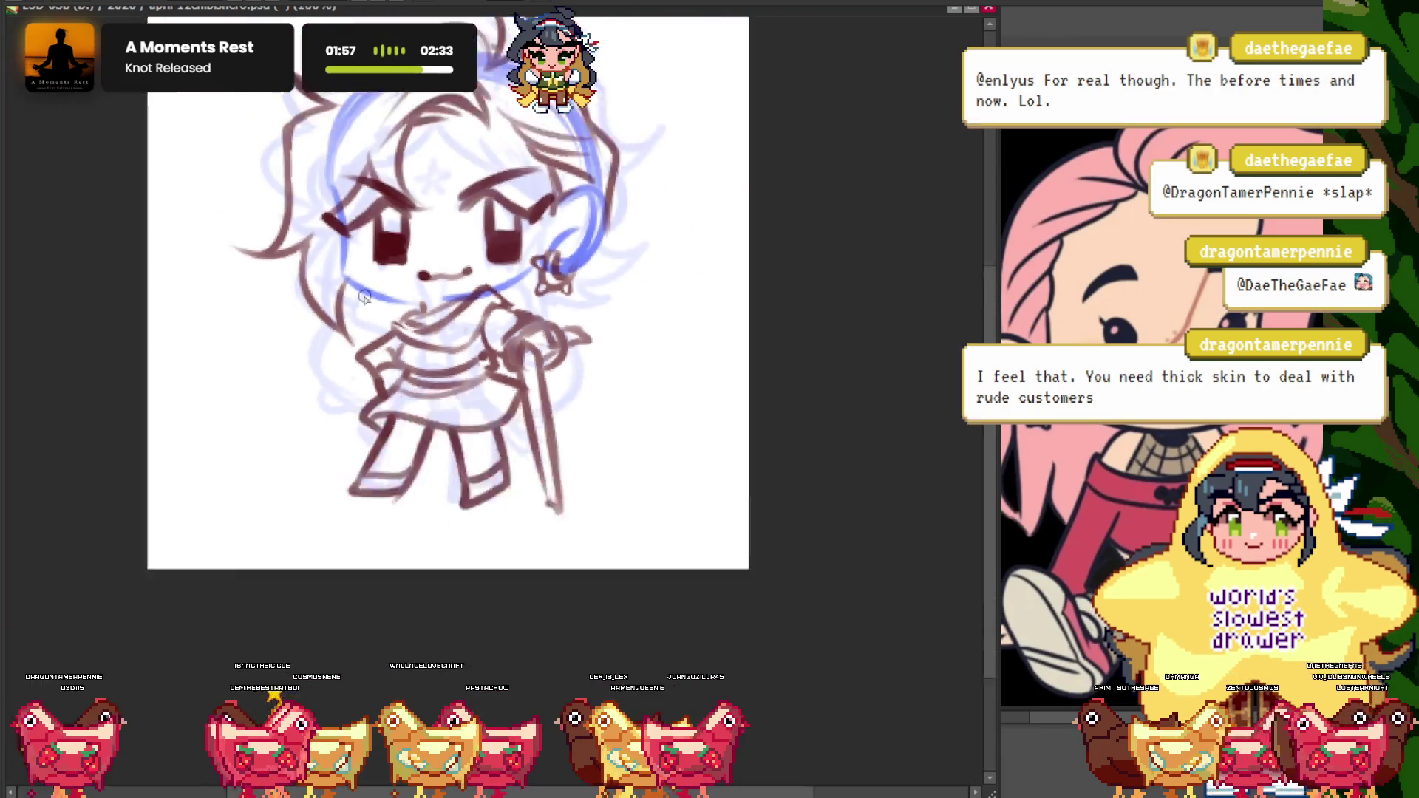
key(ctrl+minus)
key(ctrl+plus)
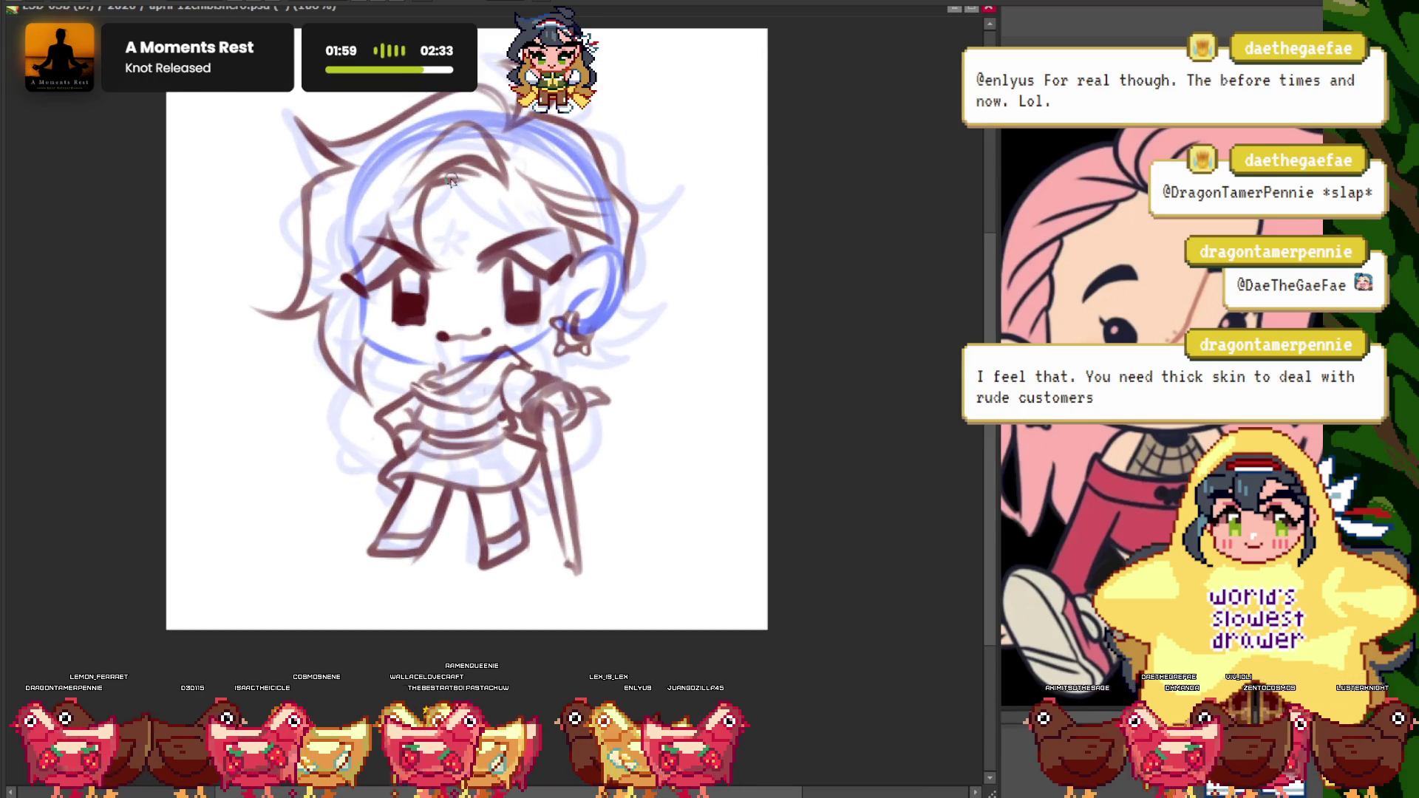
key(ctrl+plus)
key(ctrl+plus)
key(ctrl+plus)
key(ctrl+plus)
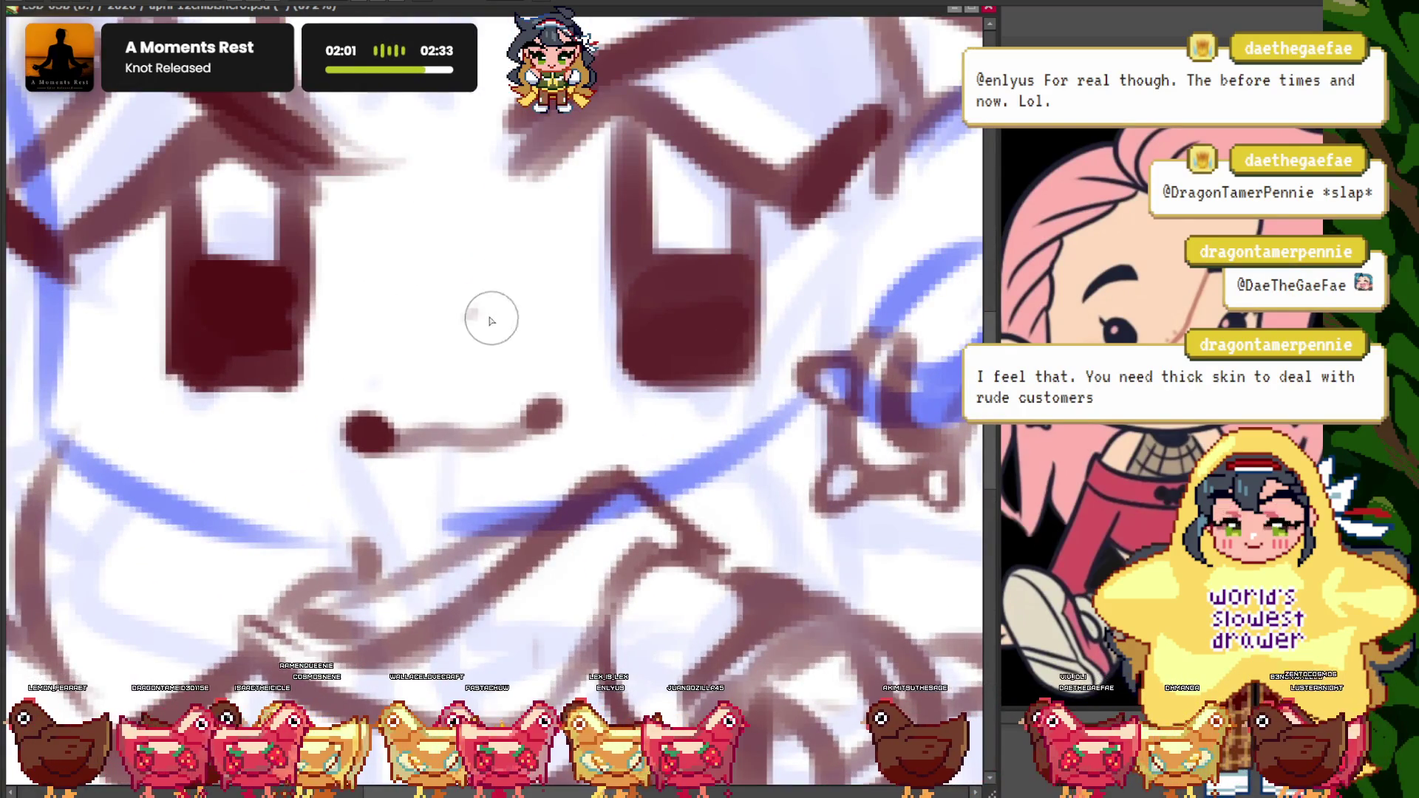
key(ctrl+minus)
key(ctrl+minus)
key(ctrl+minus)
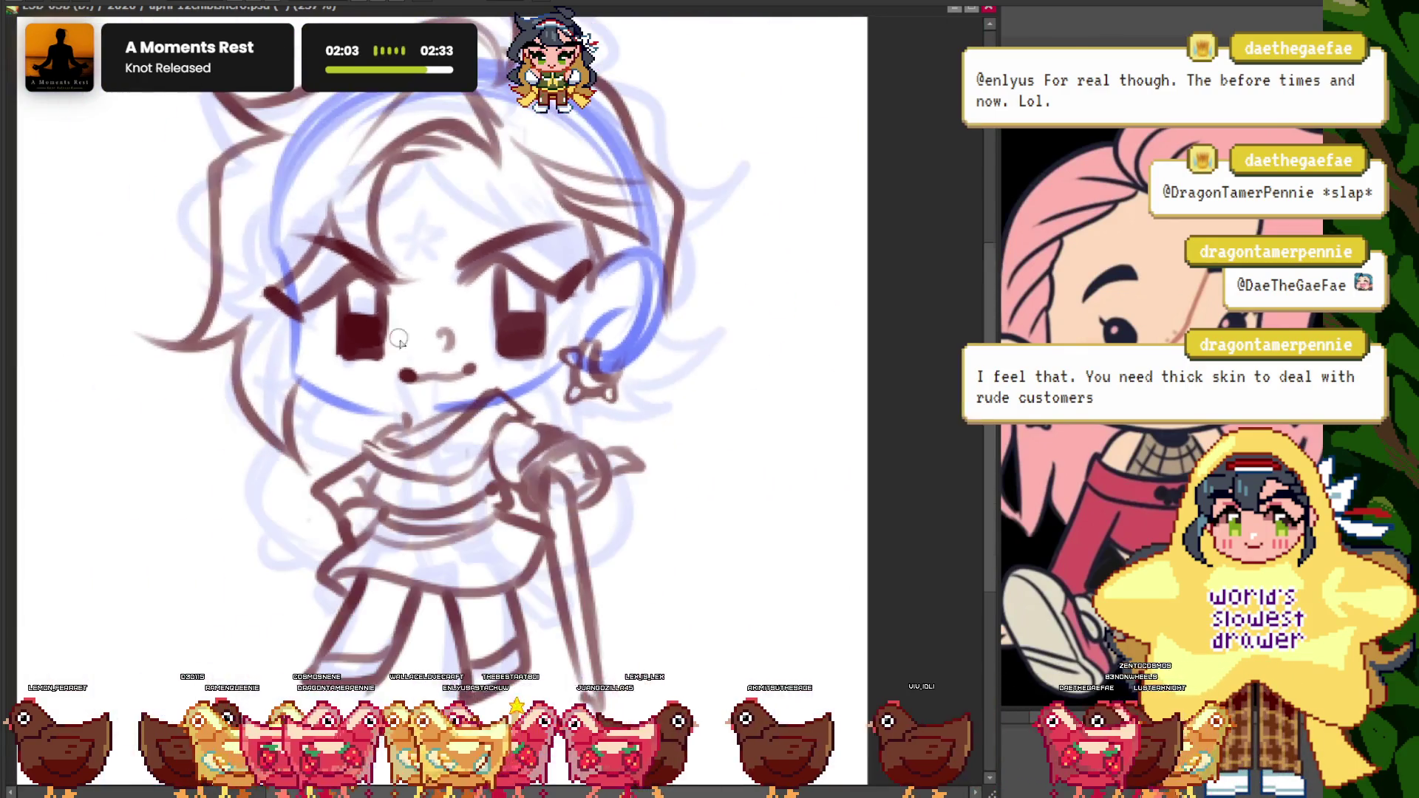
key(ctrl+minus)
key(ctrl+plus)
key(ctrl+minus)
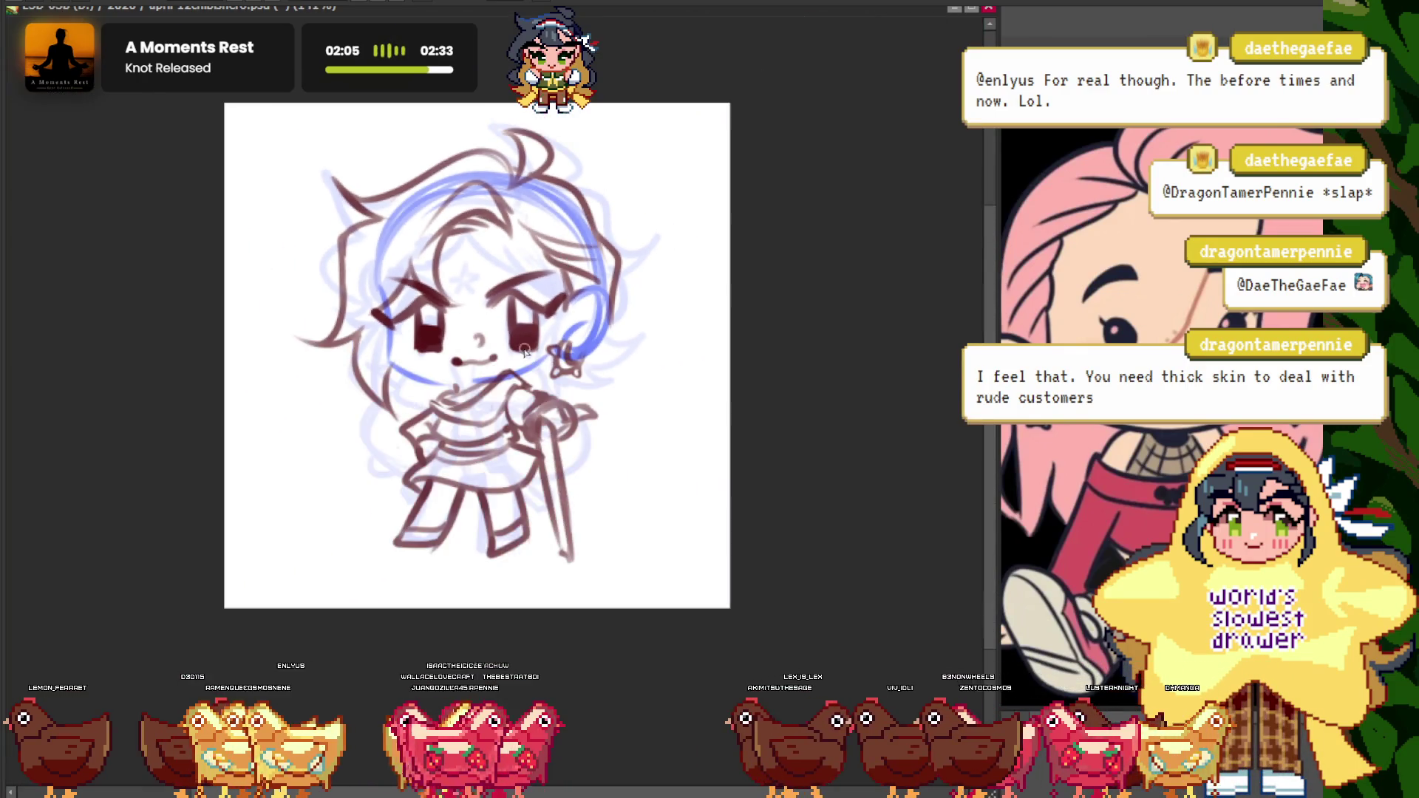
key(ctrl+plus)
key(ctrl+plus)
key(ctrl+minus)
key(ctrl+plus)
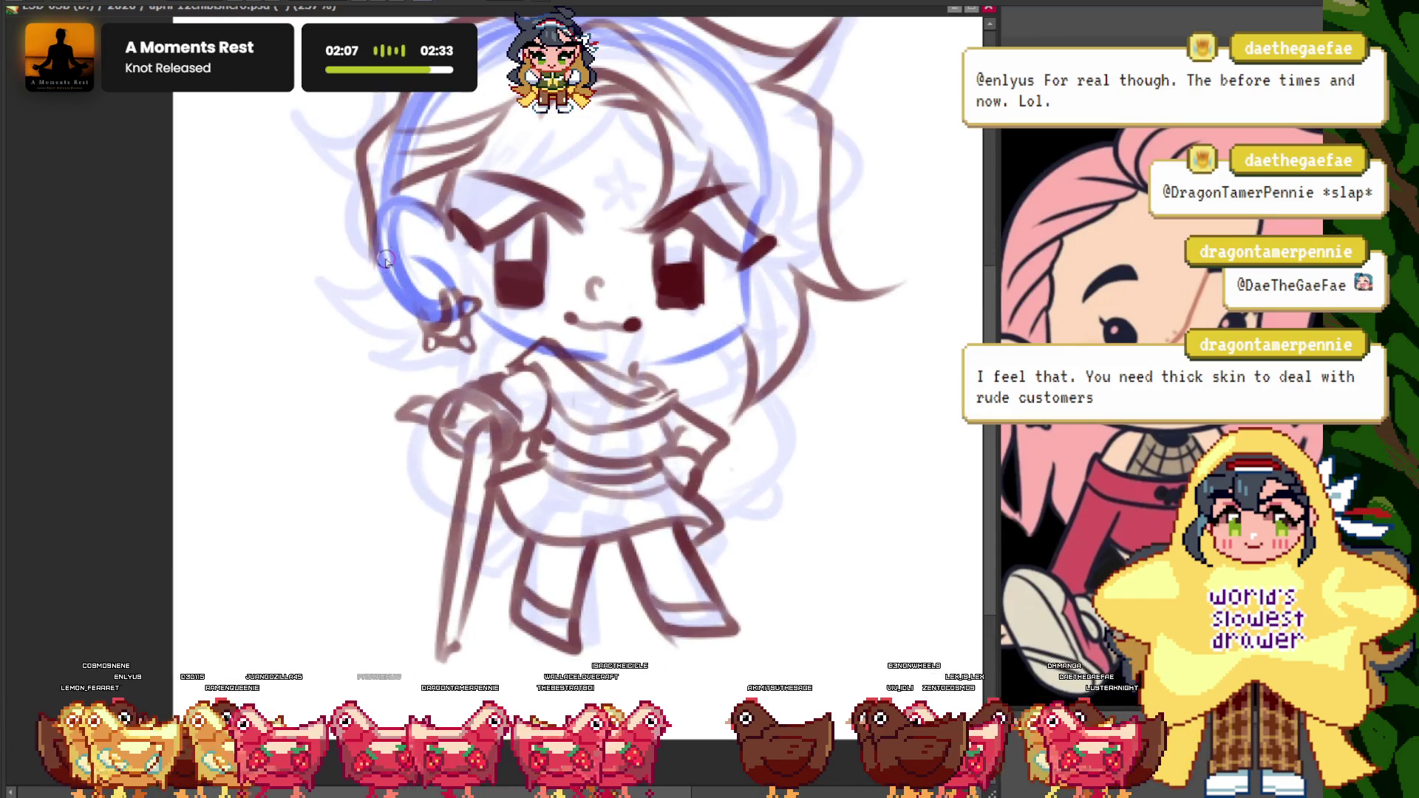
key(ctrl+plus)
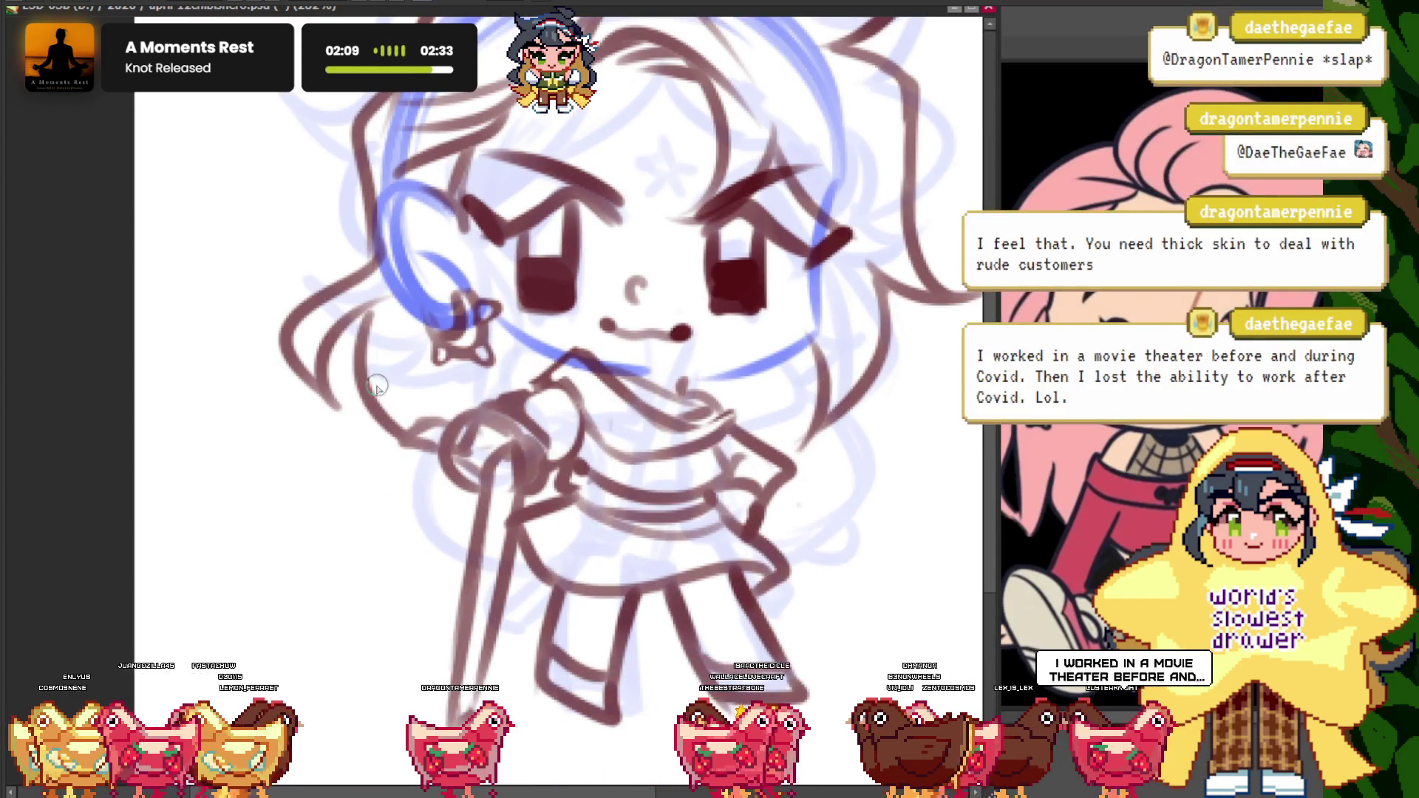
key(ctrl+minus)
key(ctrl+plus)
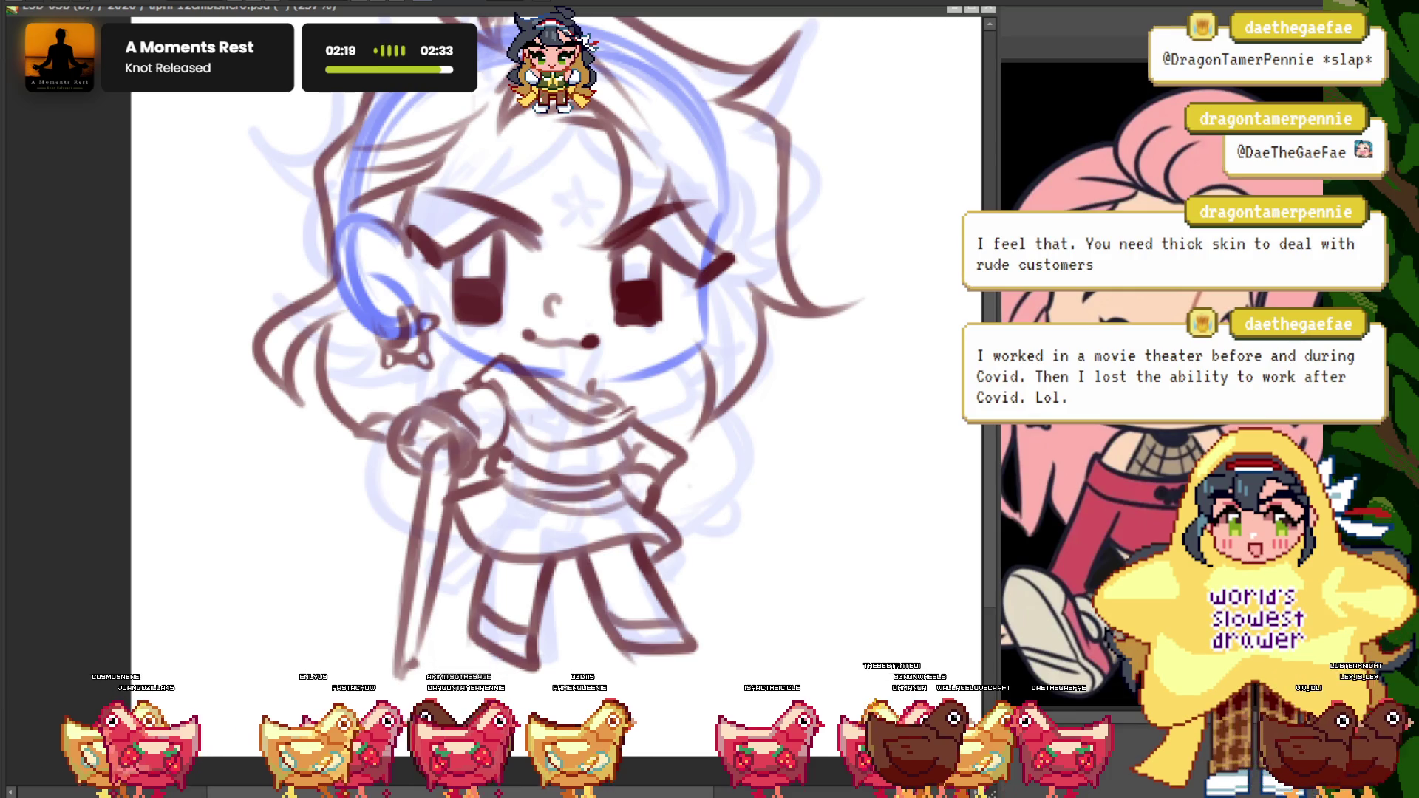
scroll(411, 484, up, 3)
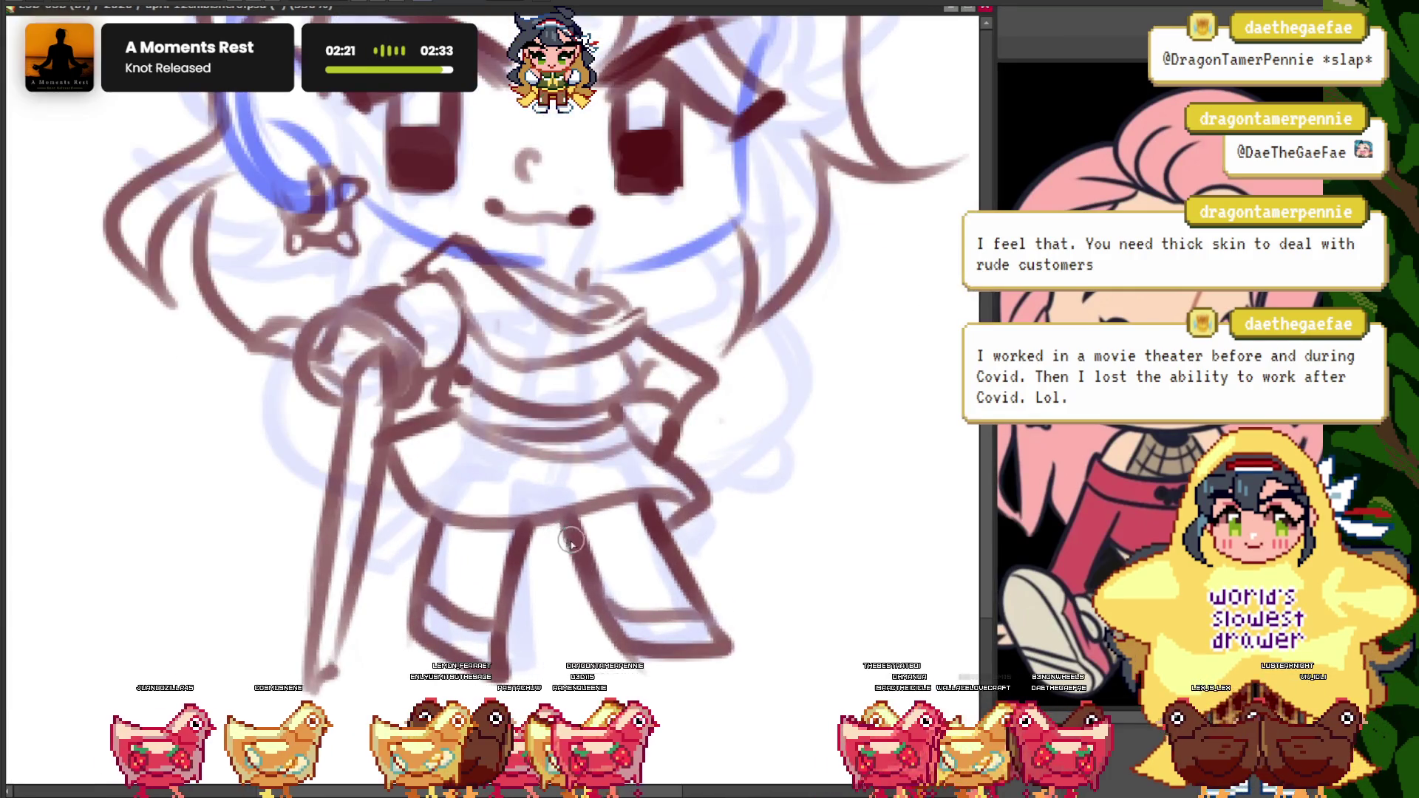
scroll(451, 486, up, 3)
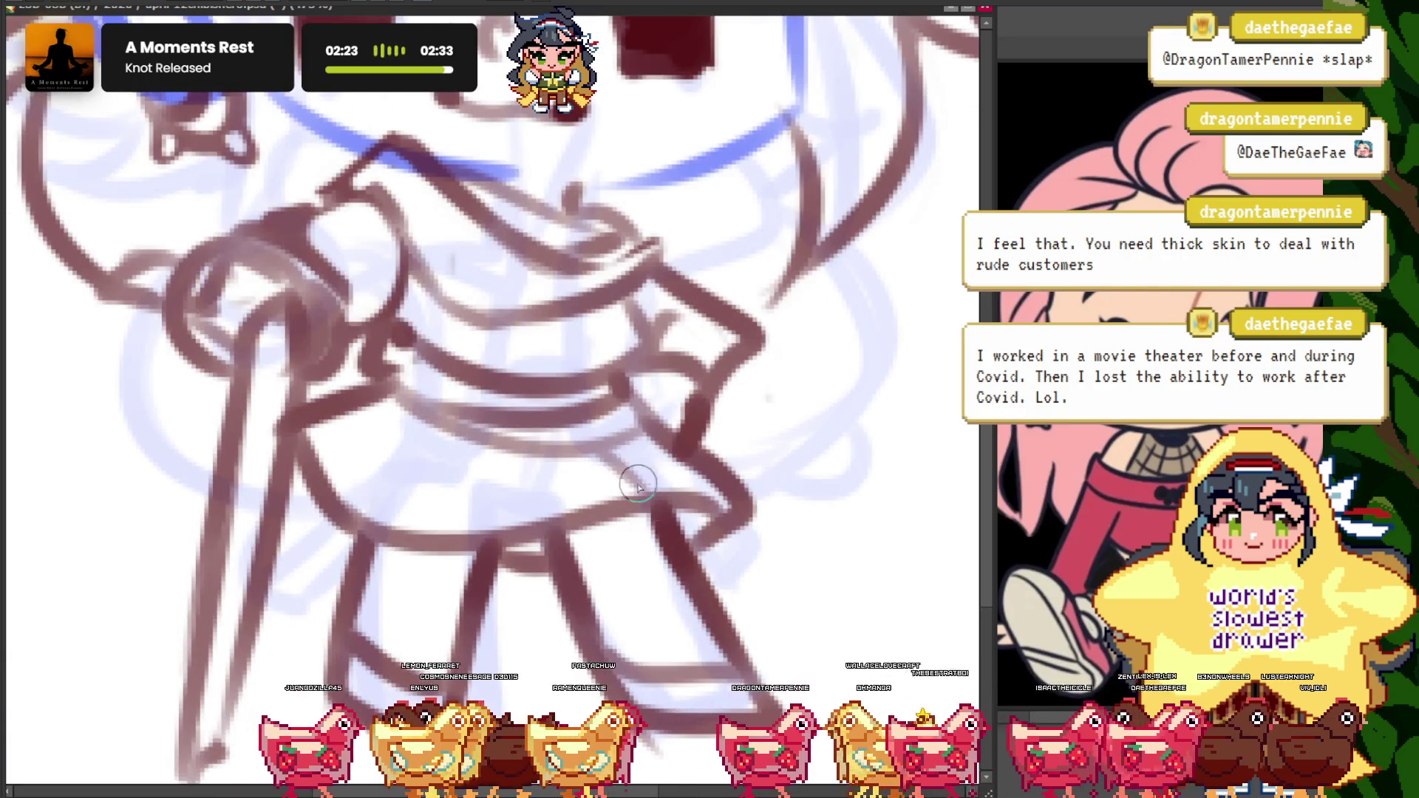
scroll(492, 490, down, 5)
scroll(492, 489, up, 1)
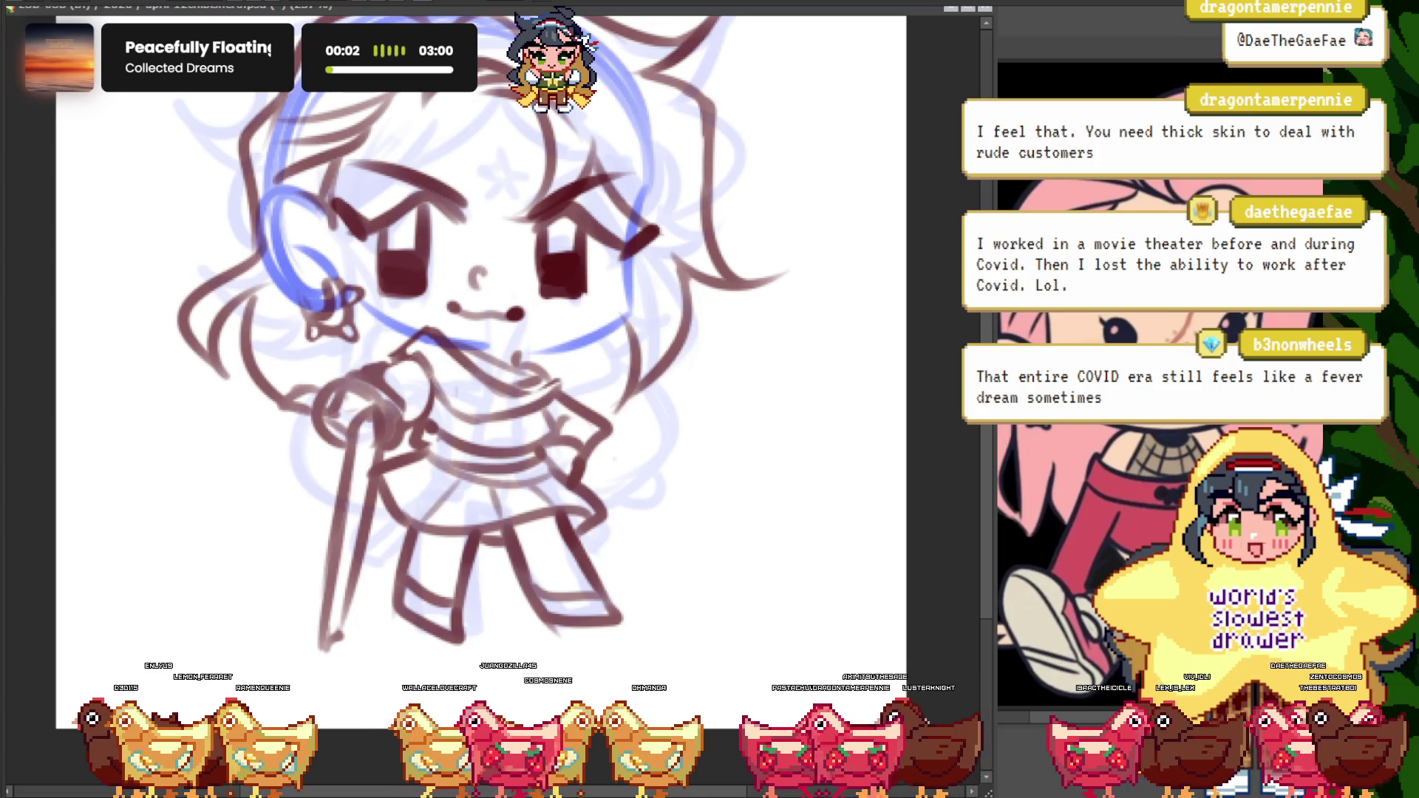
scroll(490, 413, down, 5)
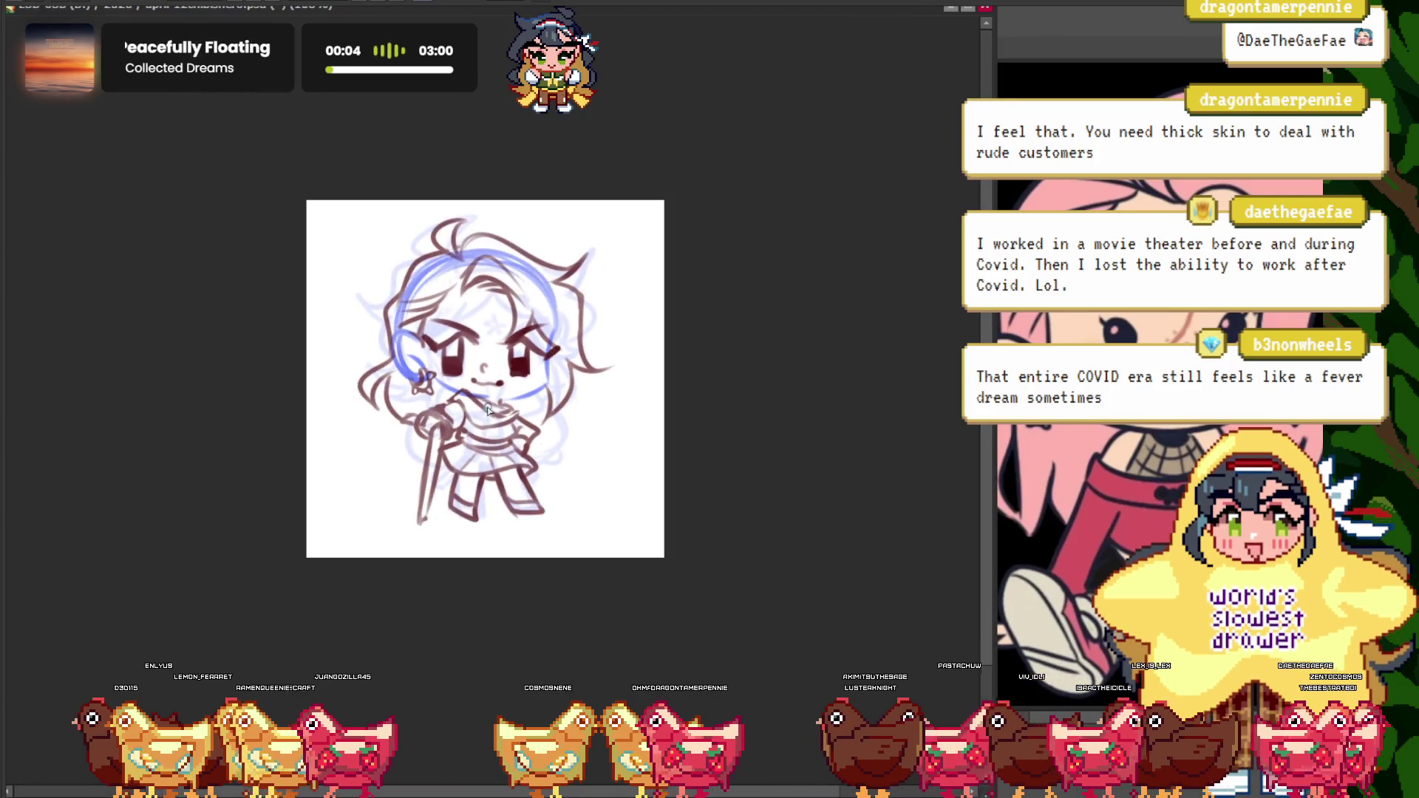
scroll(490, 412, up, 4)
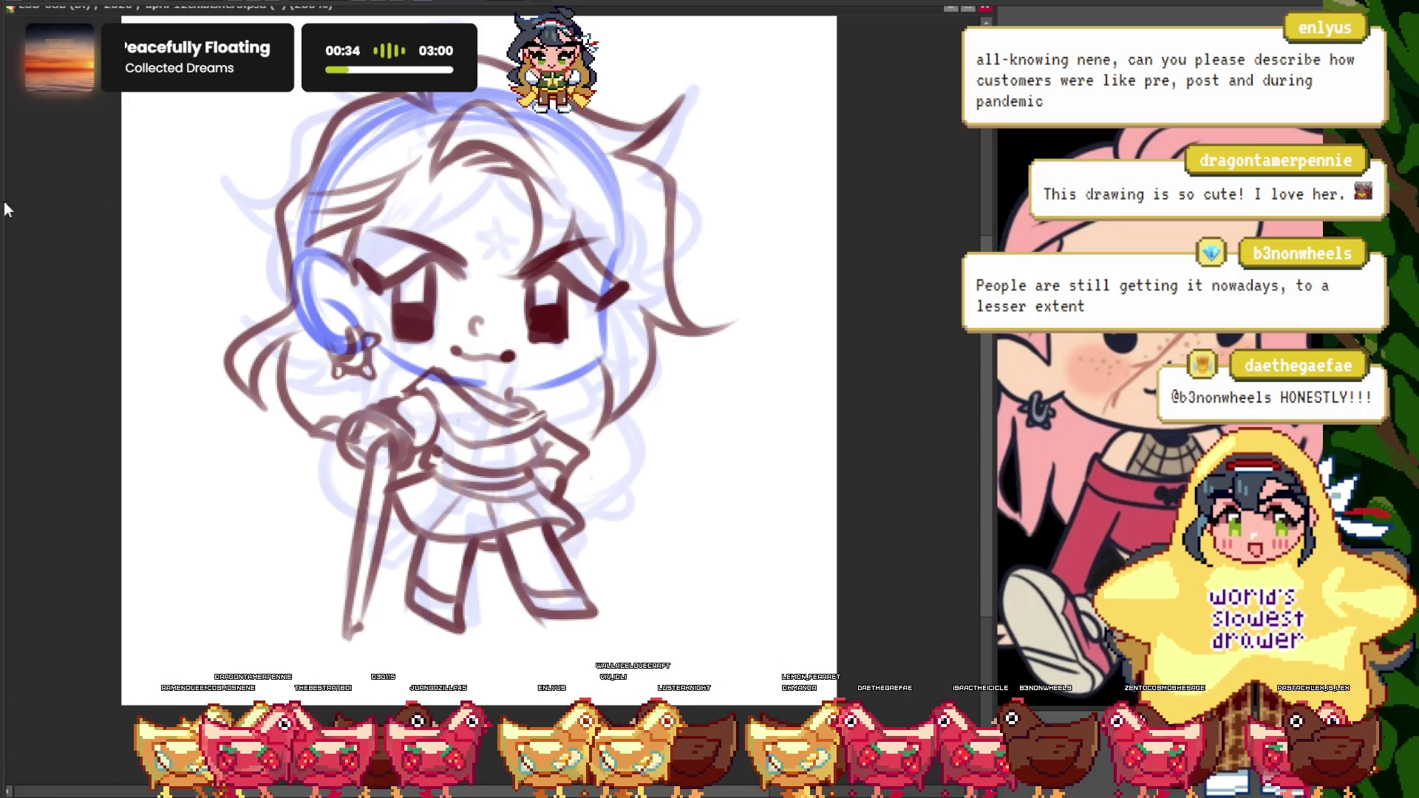
- Ink more dark brown lines across the torso and a short curve near the hand
scroll(580, 393, up, 2)
scroll(562, 405, up, 1)
scroll(588, 388, up, 1)
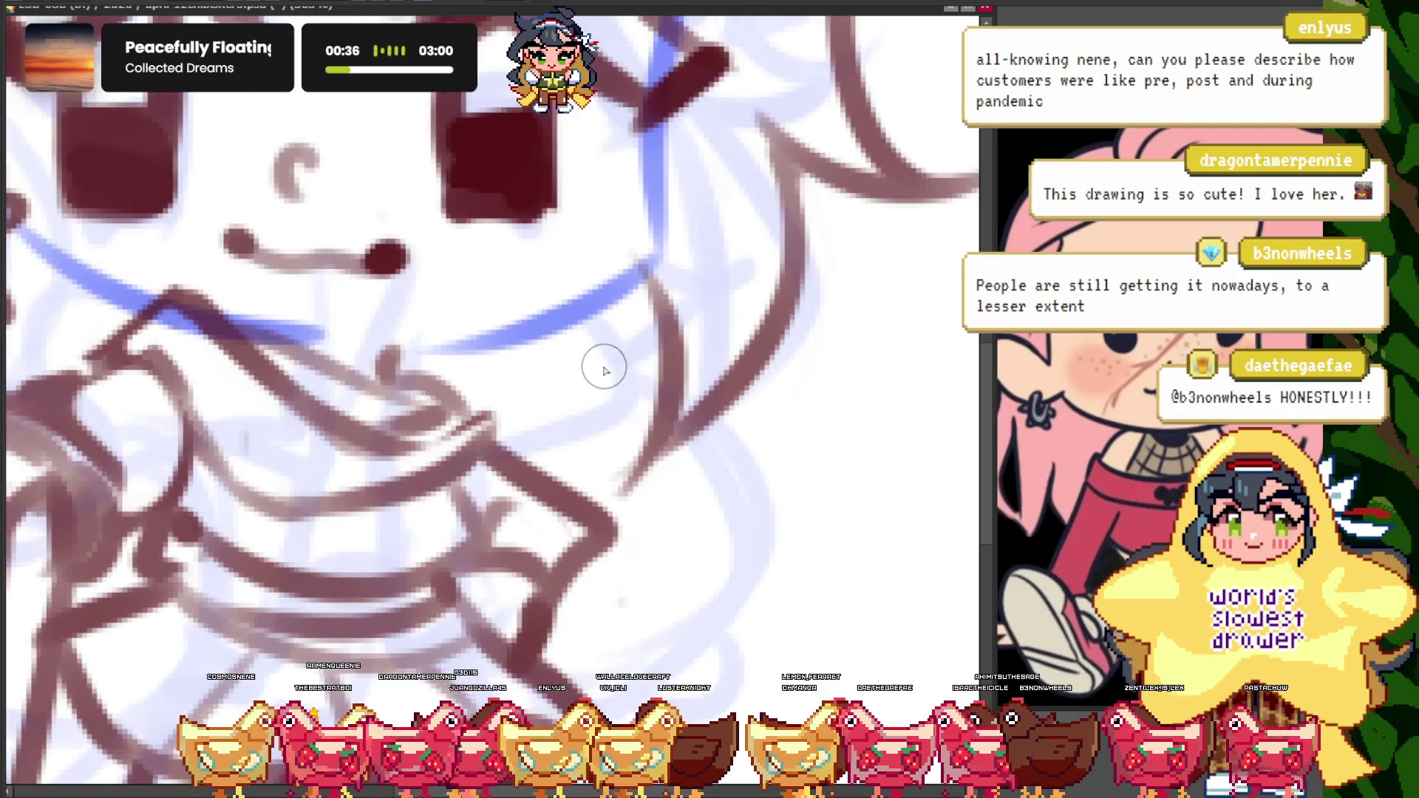
scroll(600, 353, up, 1)
mouse_move(588, 314)
mouse_down()
mouse_move(691, 618)
mouse_move(633, 501)
mouse_move(517, 414)
mouse_up()
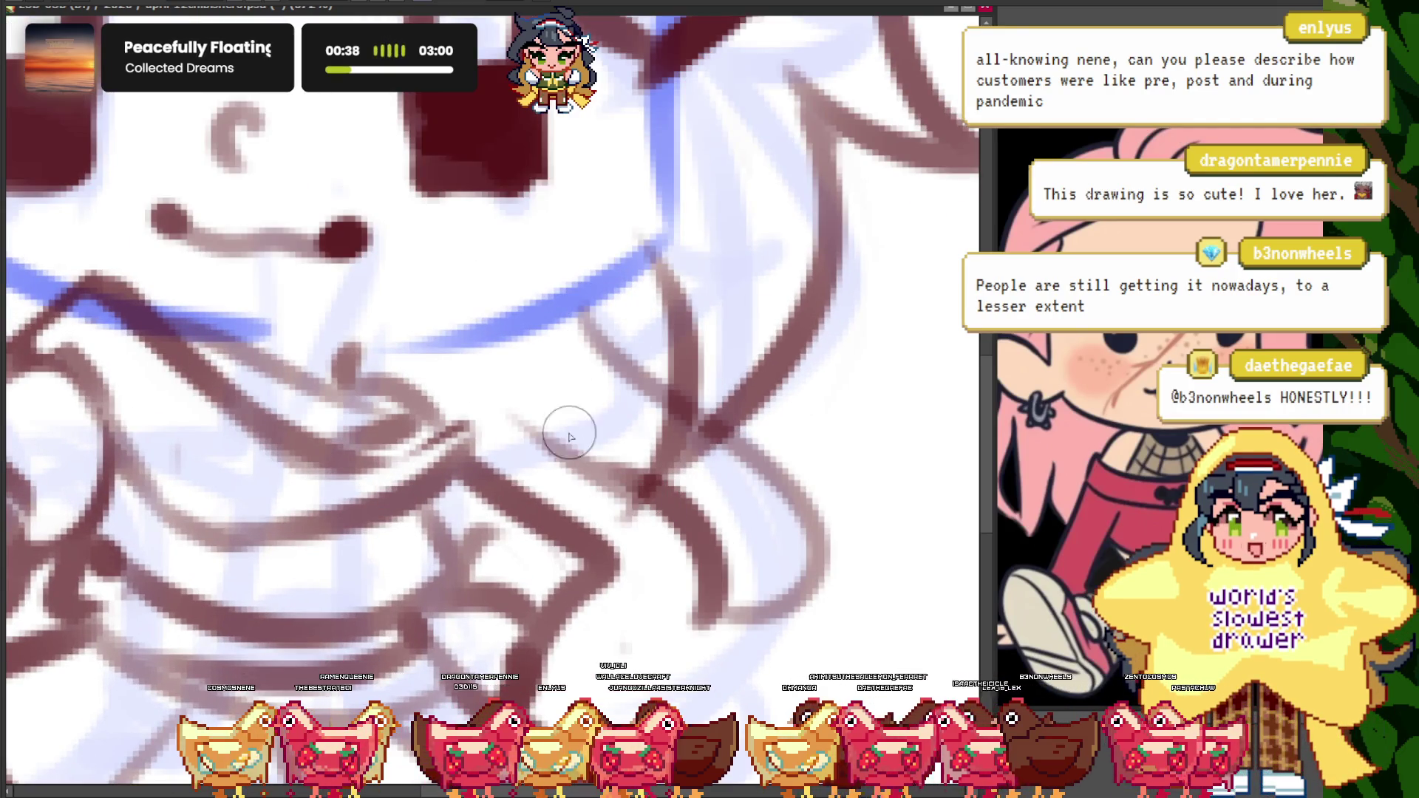
scroll(558, 565, down, 5)
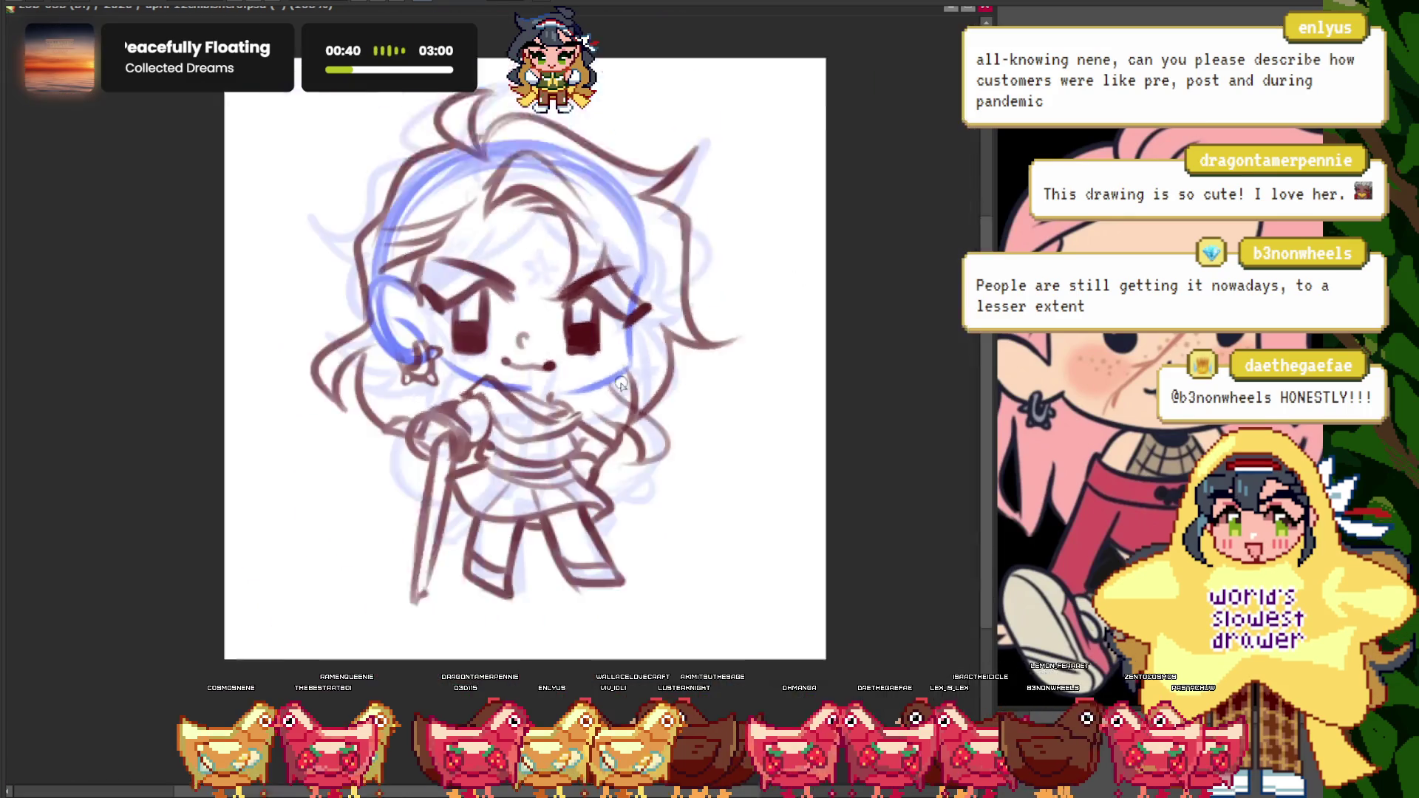
scroll(443, 414, up, 1)
scroll(421, 444, up, 1)
scroll(416, 462, up, 1)
drag(416, 459, 440, 551)
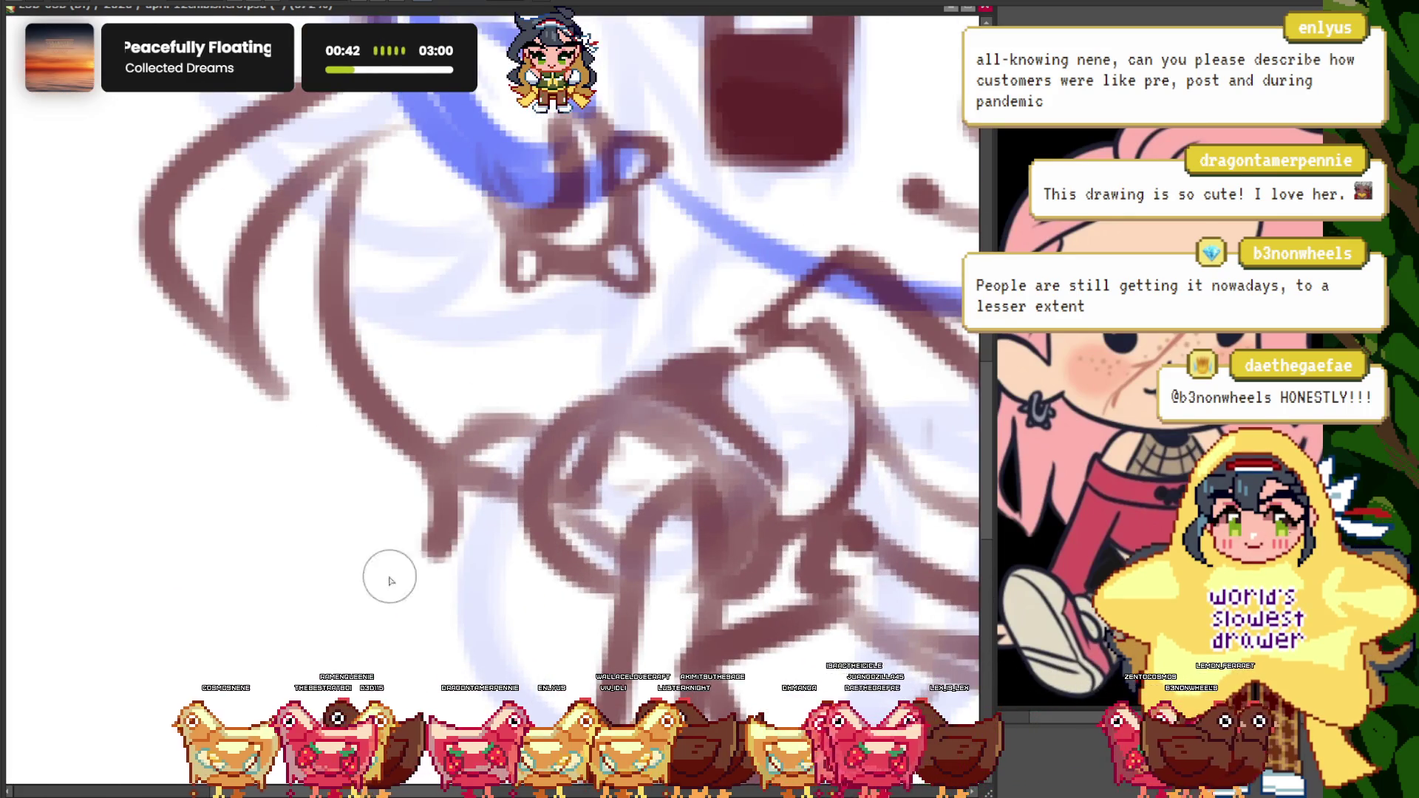
- Make and clear a rectangular selection, then undo the last change to the blue sketch lines
scroll(522, 526, down, 3)
scroll(510, 481, down, 2)
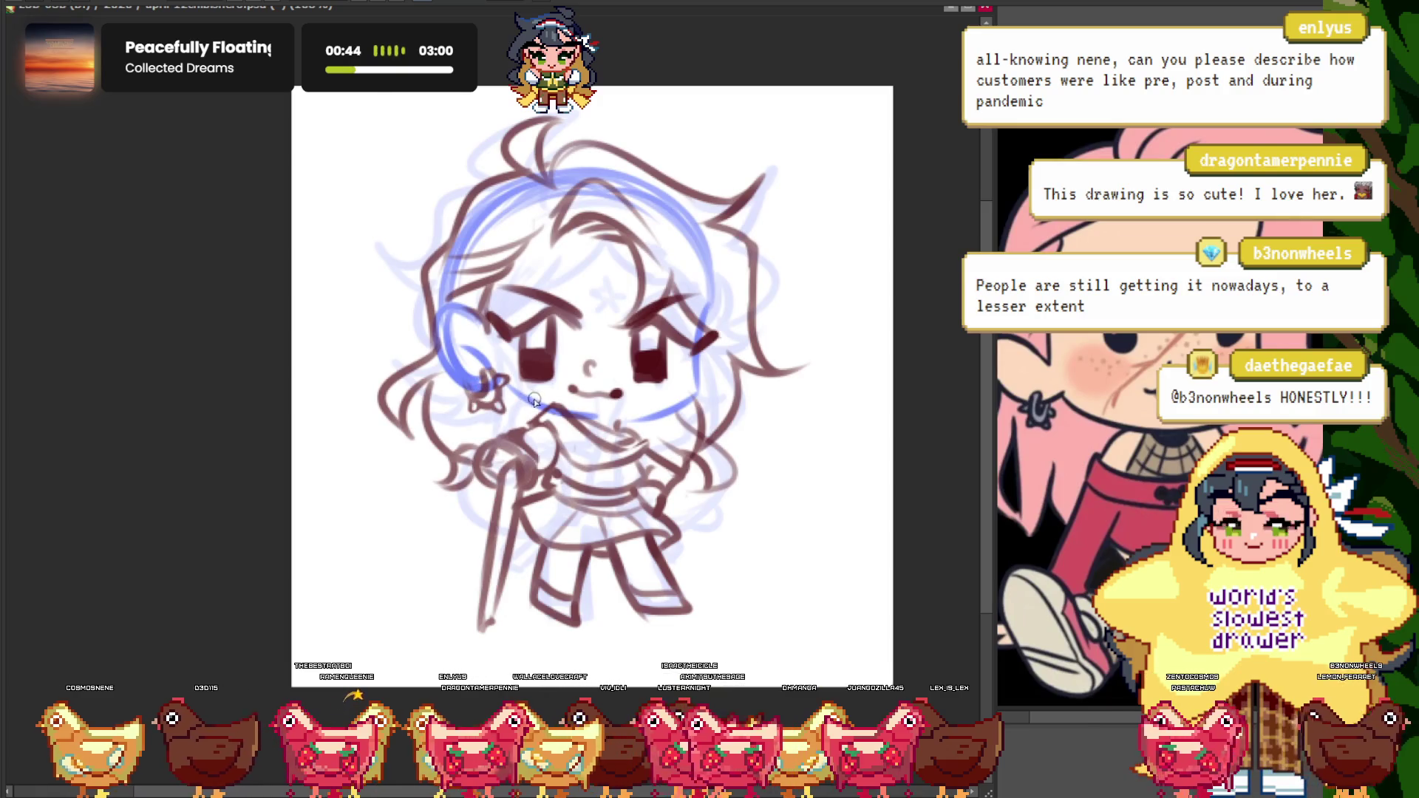
scroll(479, 394, down, 1)
scroll(479, 394, up, 1)
scroll(414, 399, up, 1)
scroll(434, 473, down, 1)
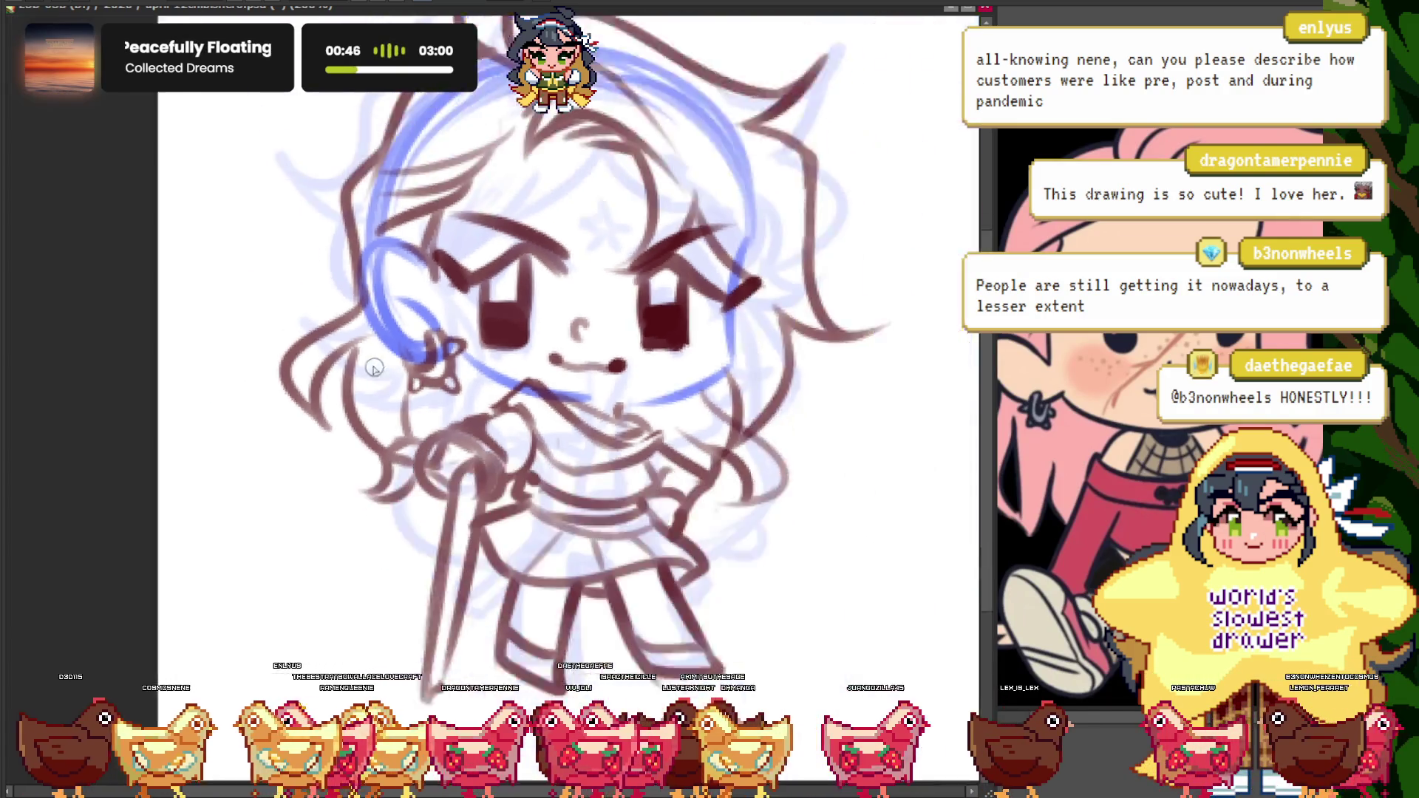
scroll(383, 341, down, 1)
scroll(383, 341, up, 2)
scroll(574, 406, down, 2)
scroll(480, 354, down, 1)
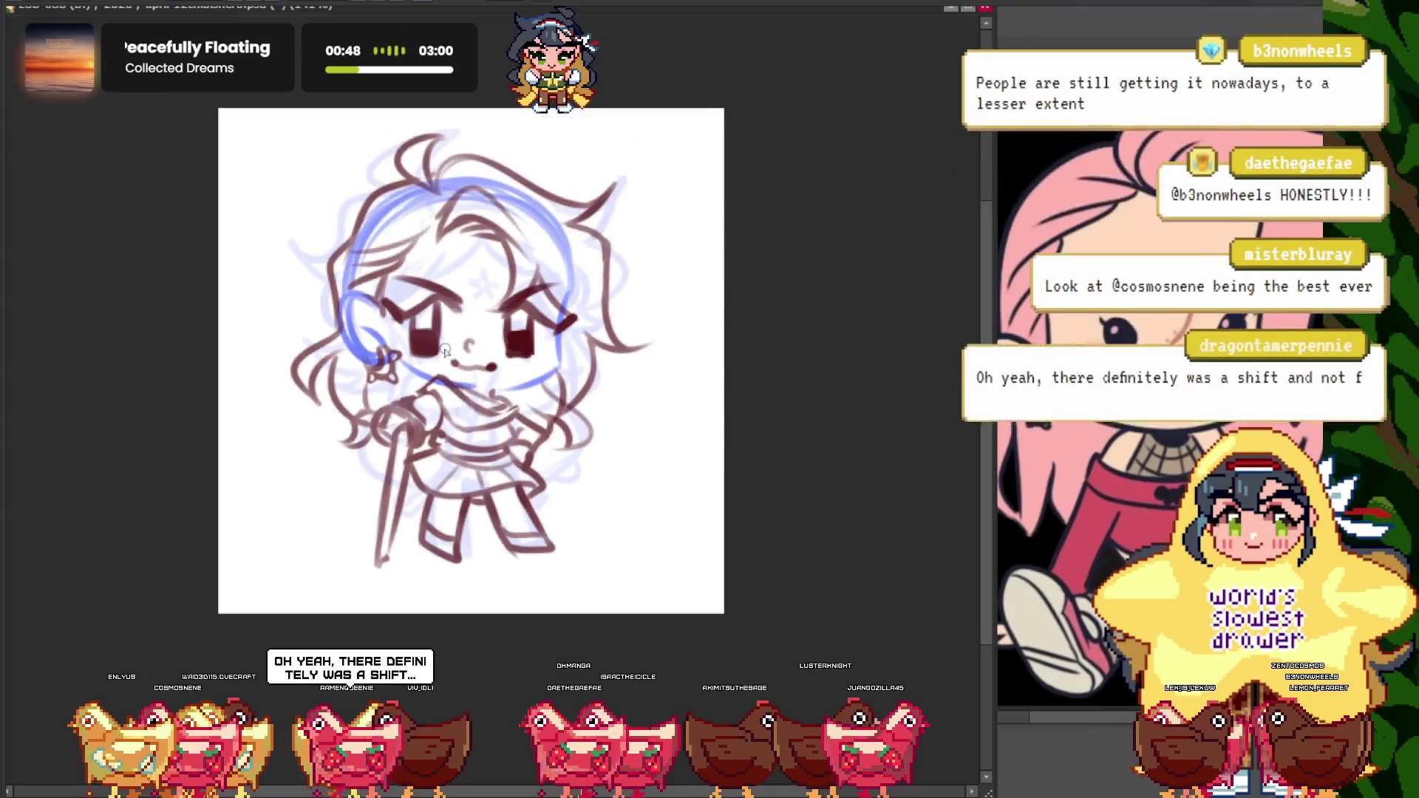
scroll(484, 353, up, 2)
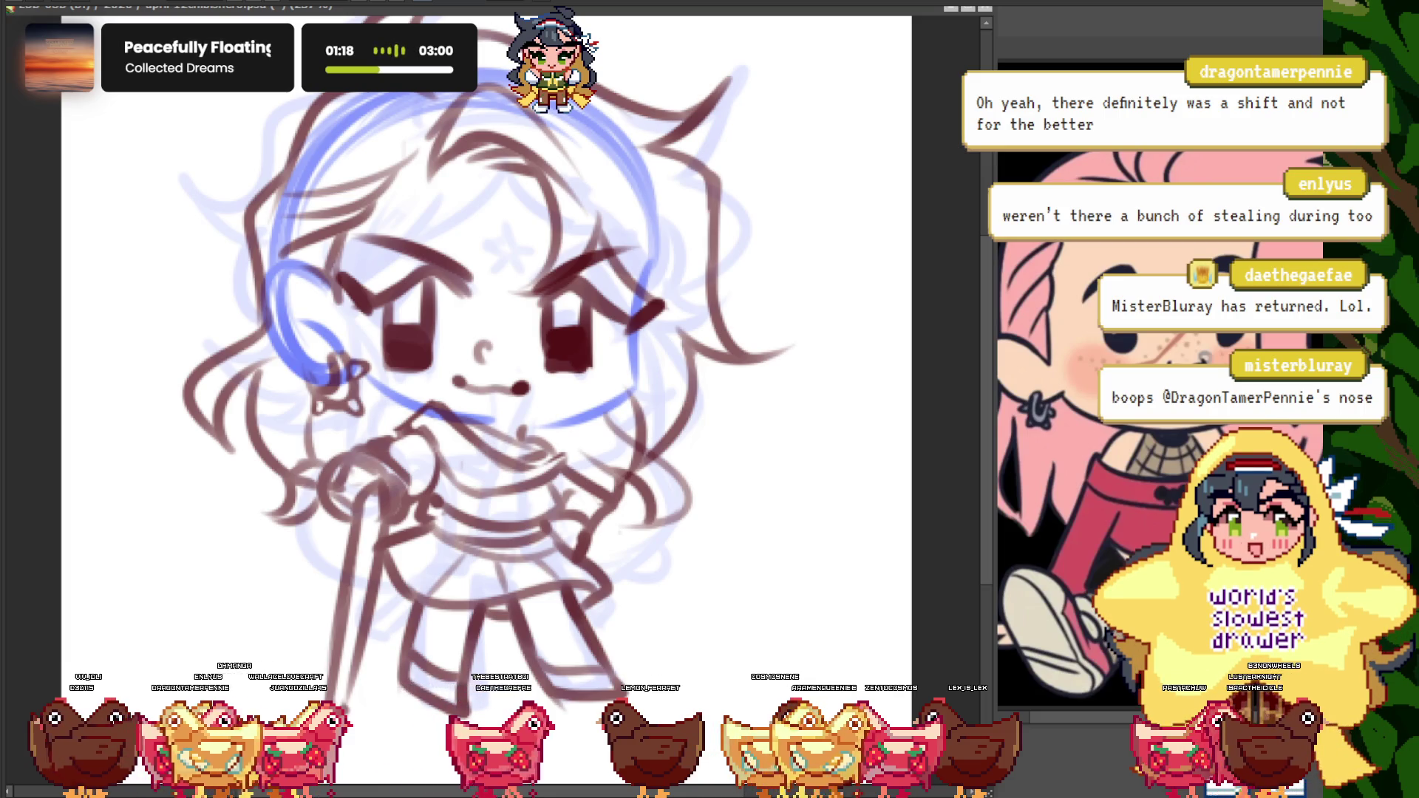
key(ctrl+minus)
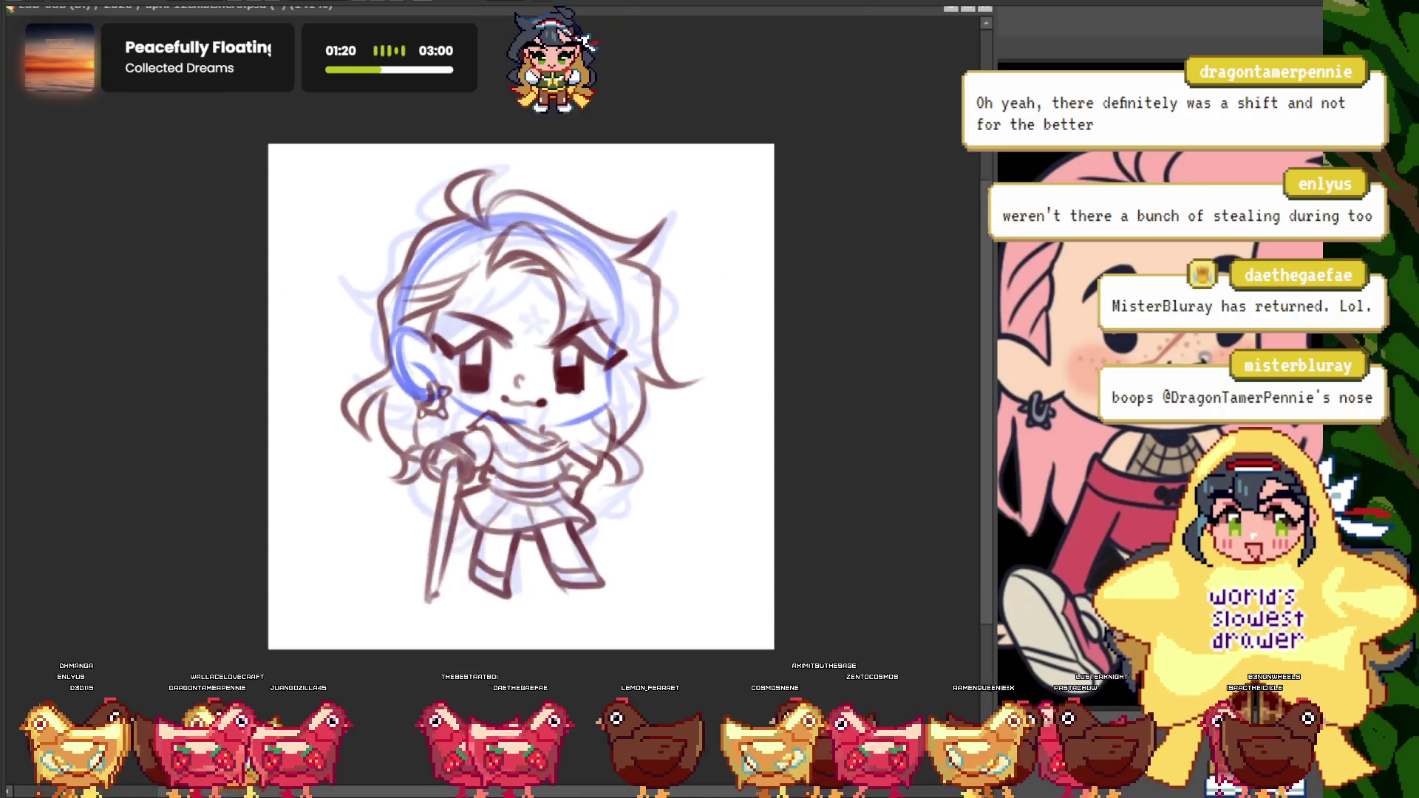
key(ctrl+plus)
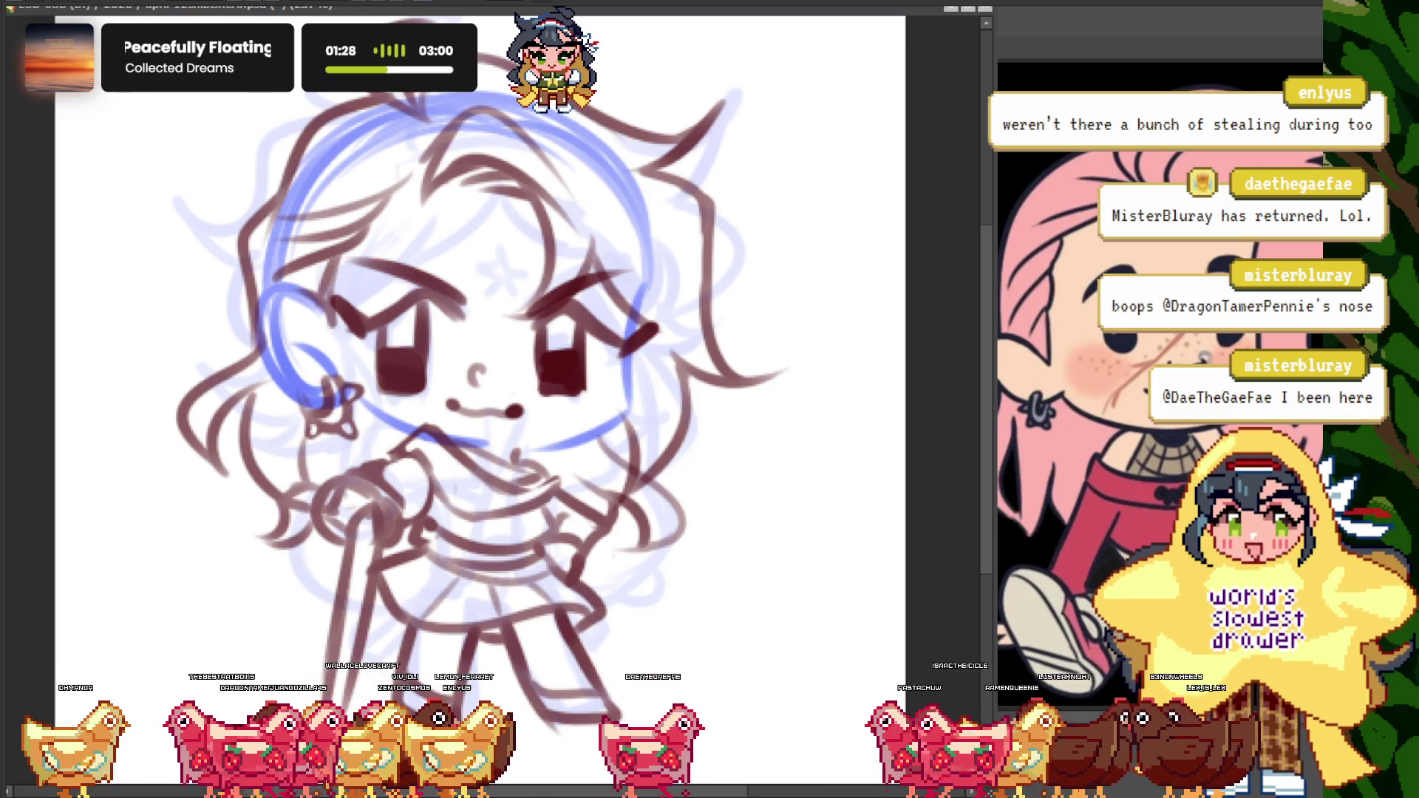
scroll(481, 399, down, 3)
scroll(480, 399, up, 2)
scroll(480, 399, up, 2)
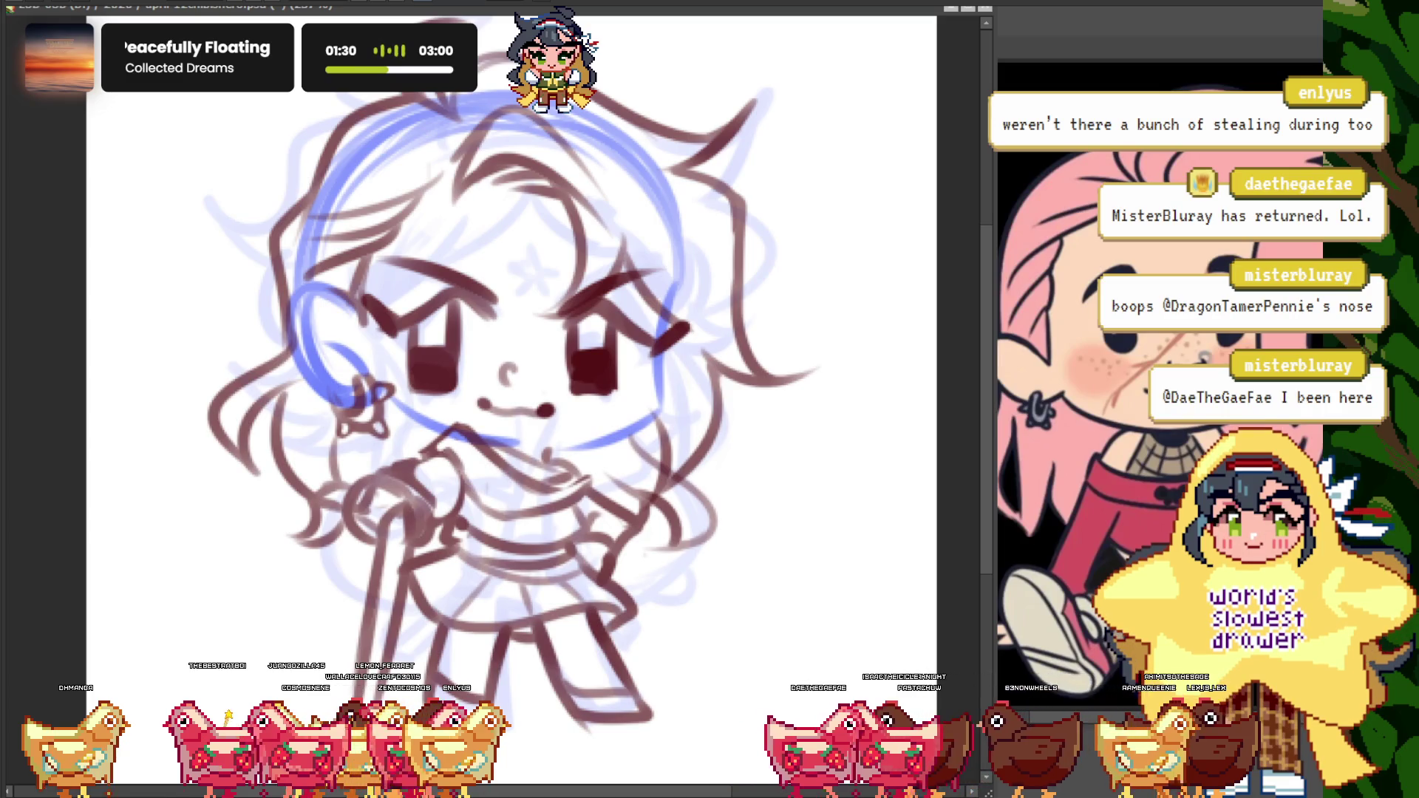
scroll(510, 355, down, 3)
scroll(510, 355, up, 2)
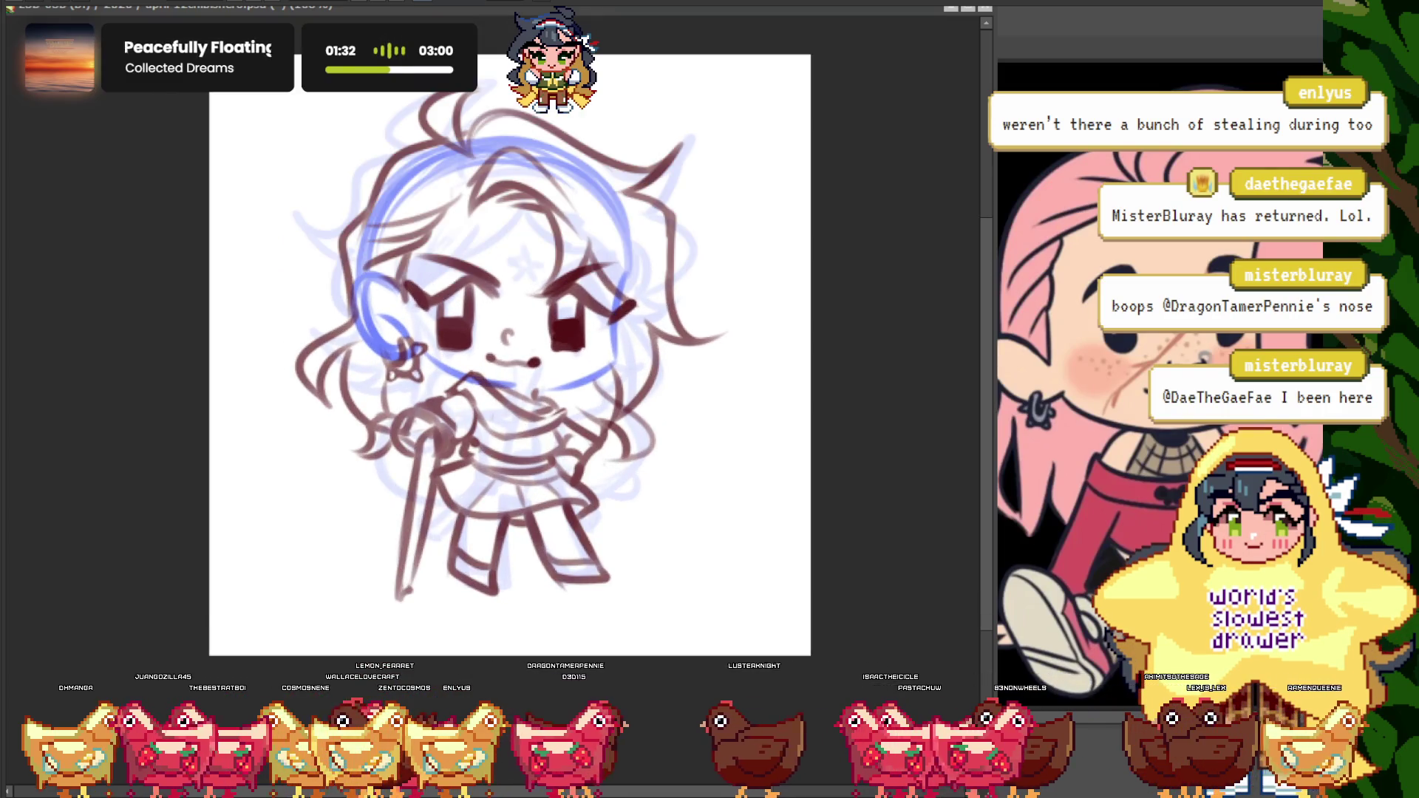
scroll(459, 369, down, 3)
scroll(458, 370, up, 1)
scroll(459, 370, up, 3)
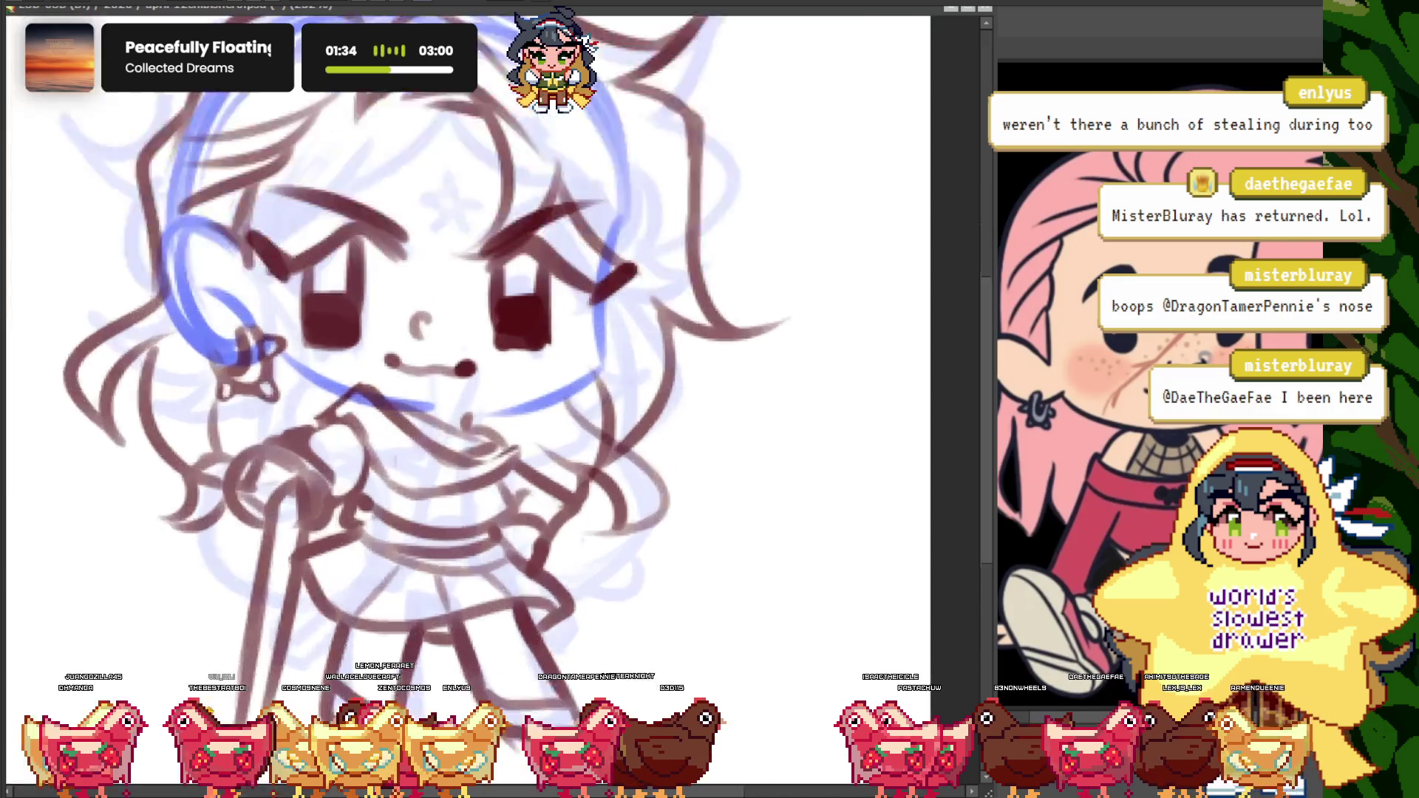
scroll(553, 382, up, 2)
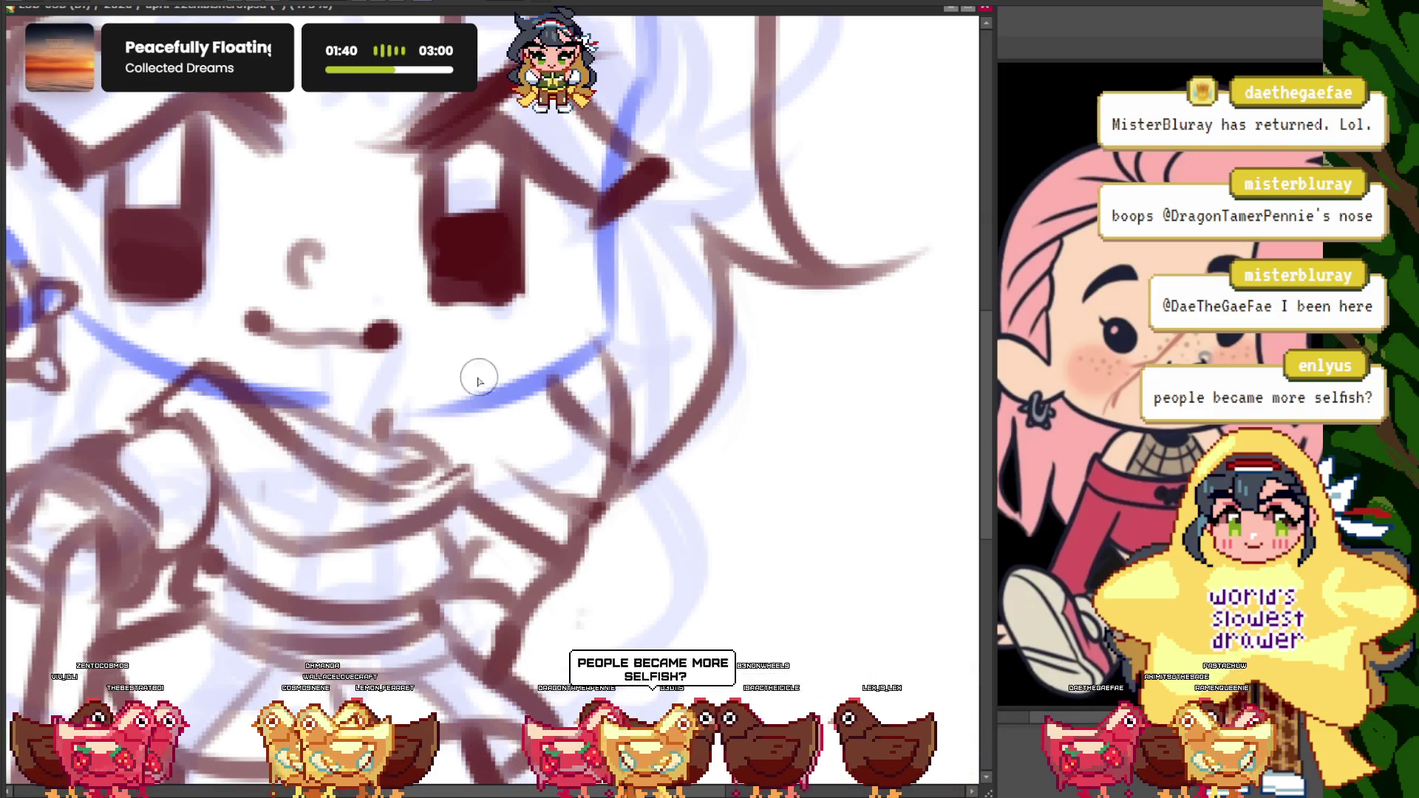
scroll(479, 381, down, 1)
scroll(562, 507, down, 3)
scroll(229, 349, down, 1)
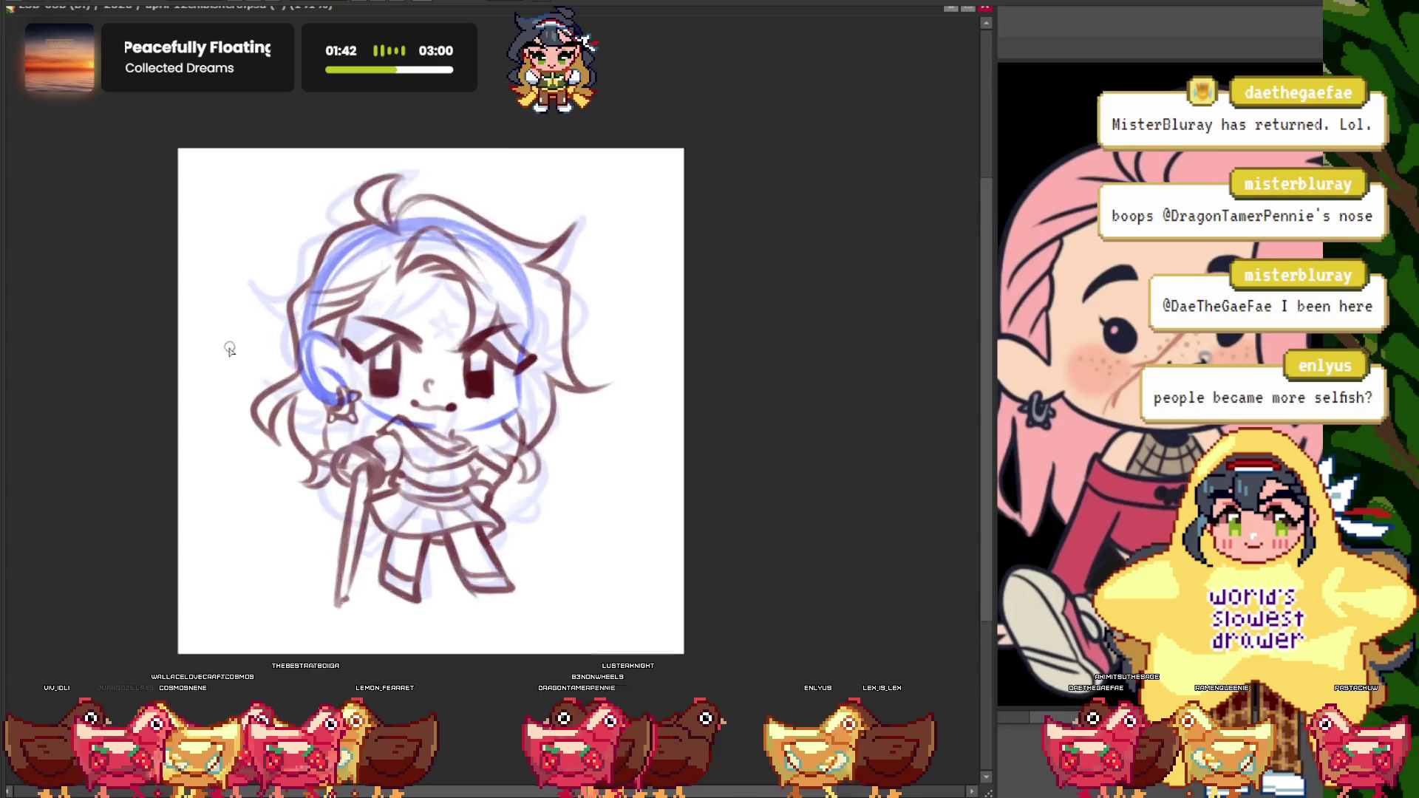
scroll(229, 349, up, 1)
scroll(366, 562, up, 3)
scroll(296, 517, down, 3)
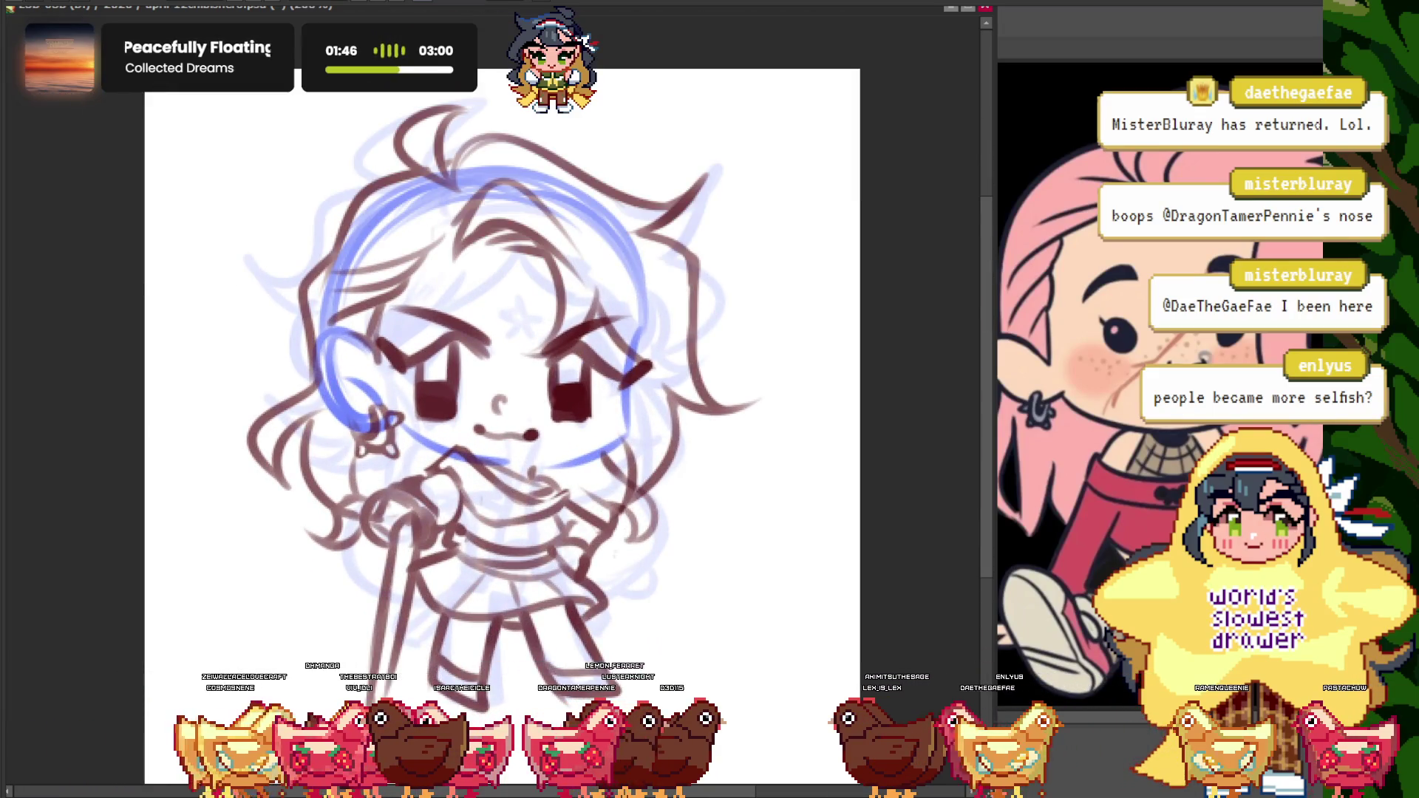
drag(765, 633, 792, 669)
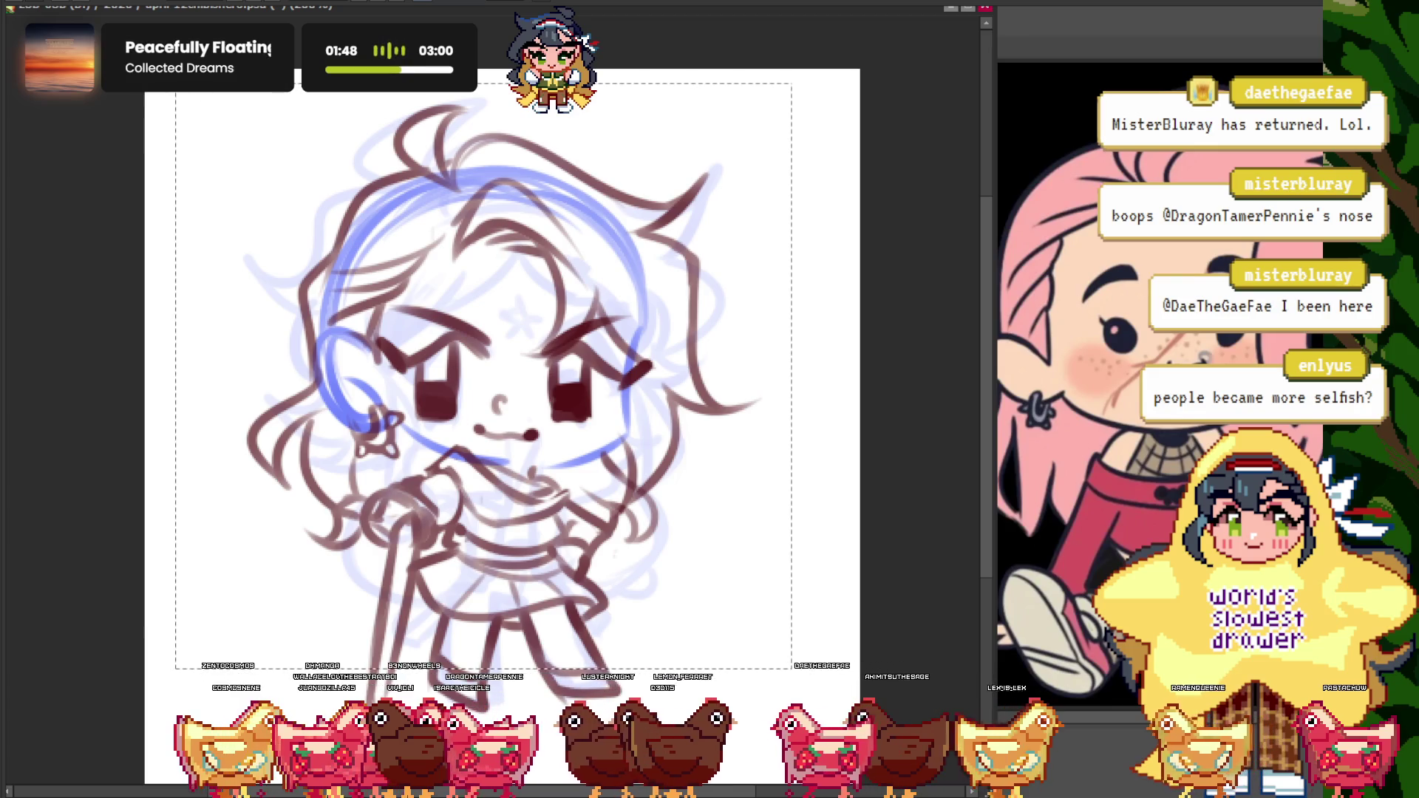
key(ctrl+d)
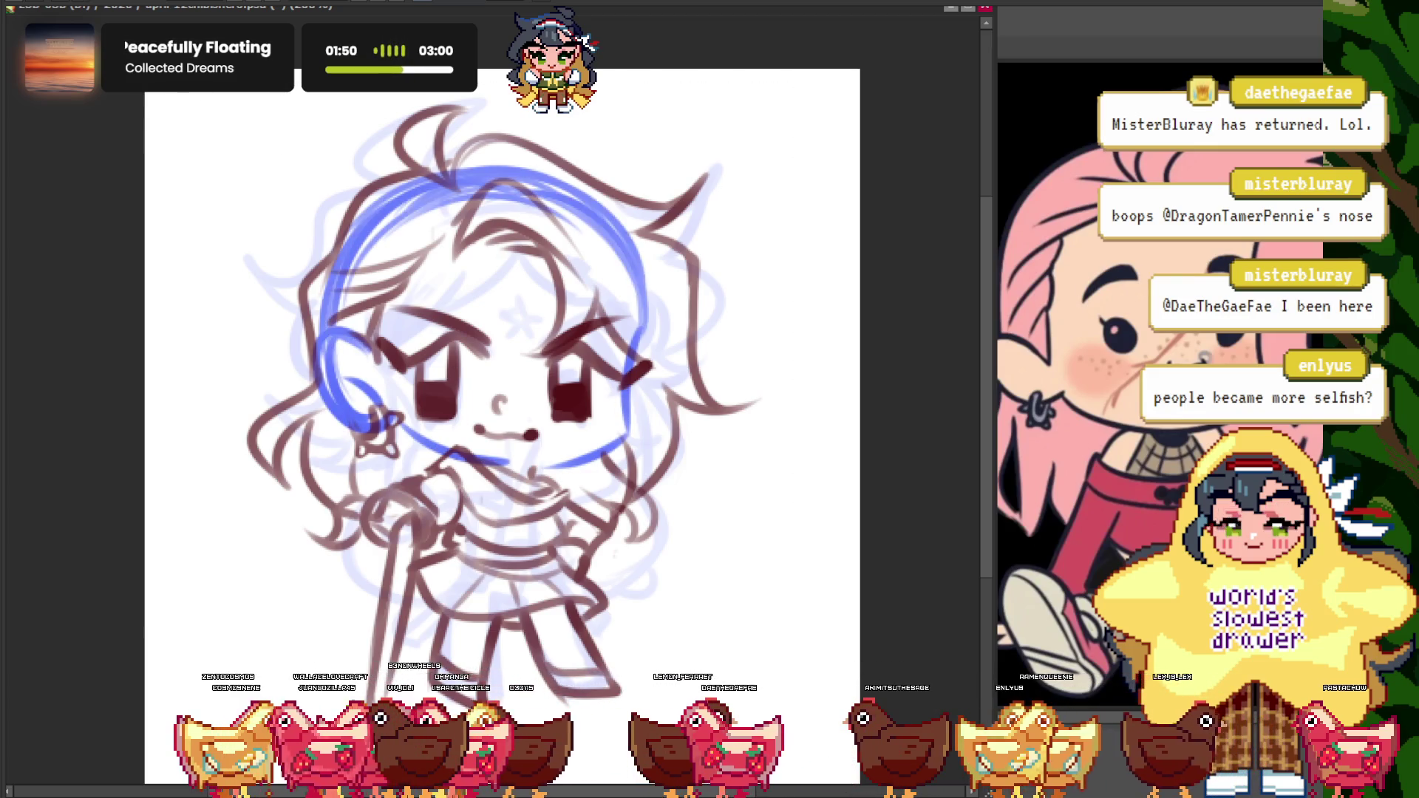
key(ctrl+z)
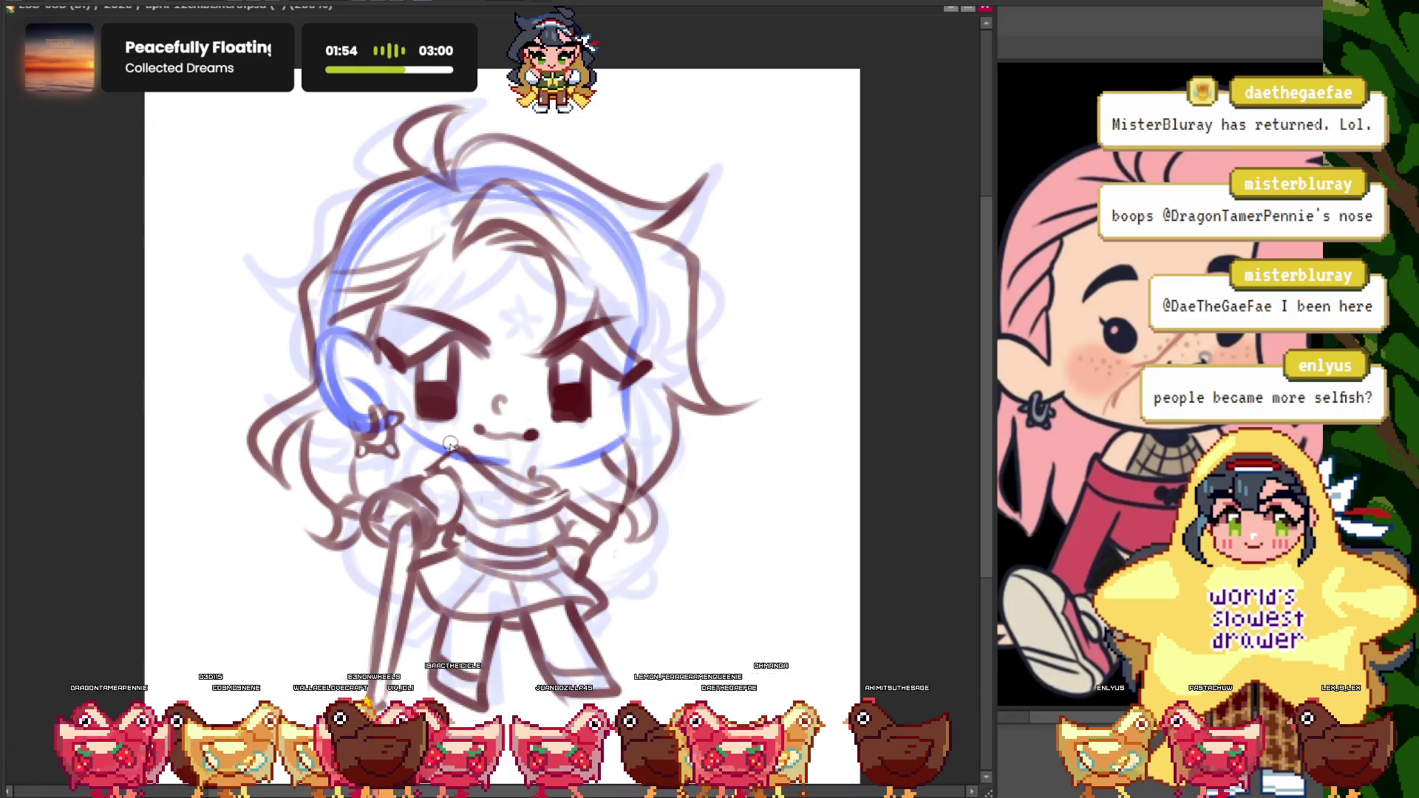
- Fill the chibi's open mouth with dark red
scroll(518, 469, up, 5)
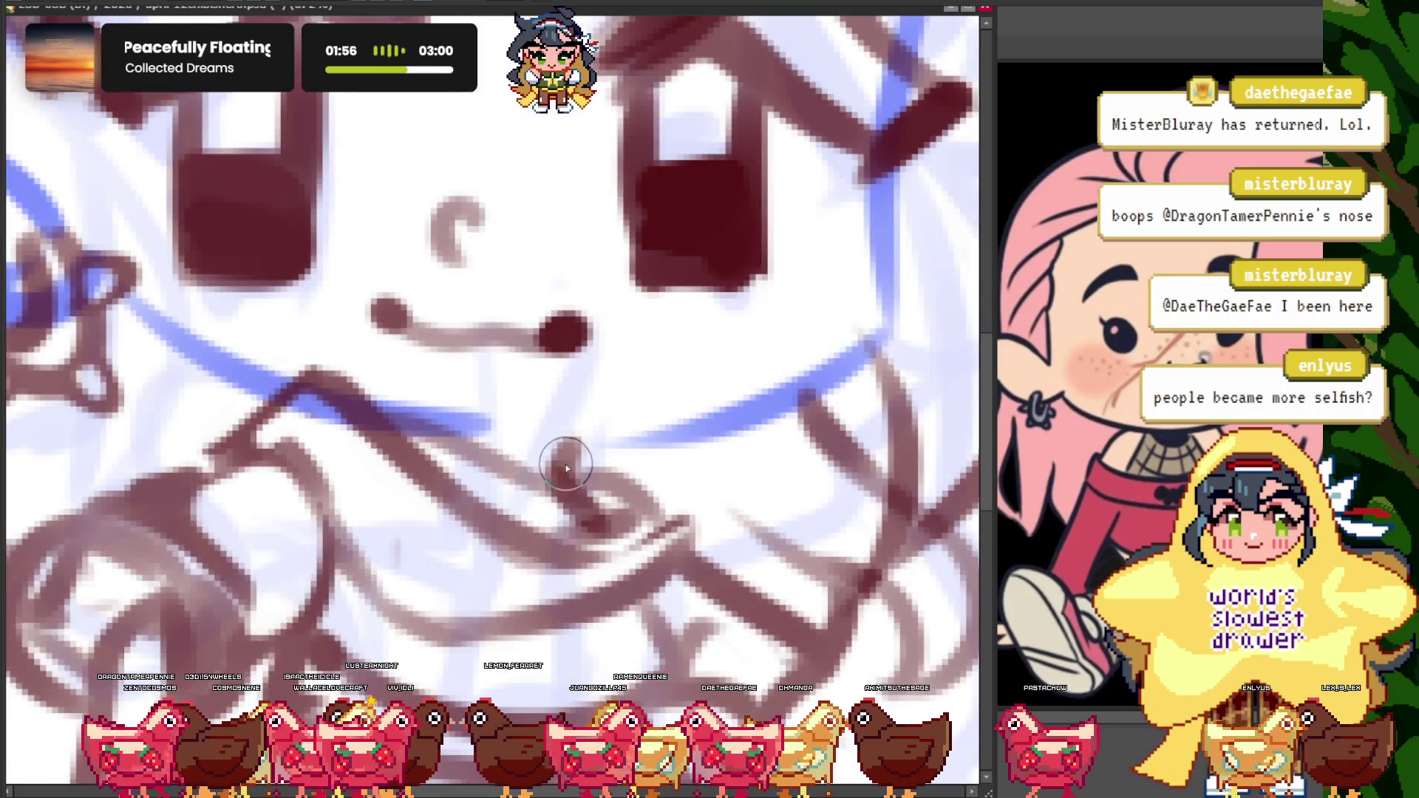
scroll(560, 457, down, 6)
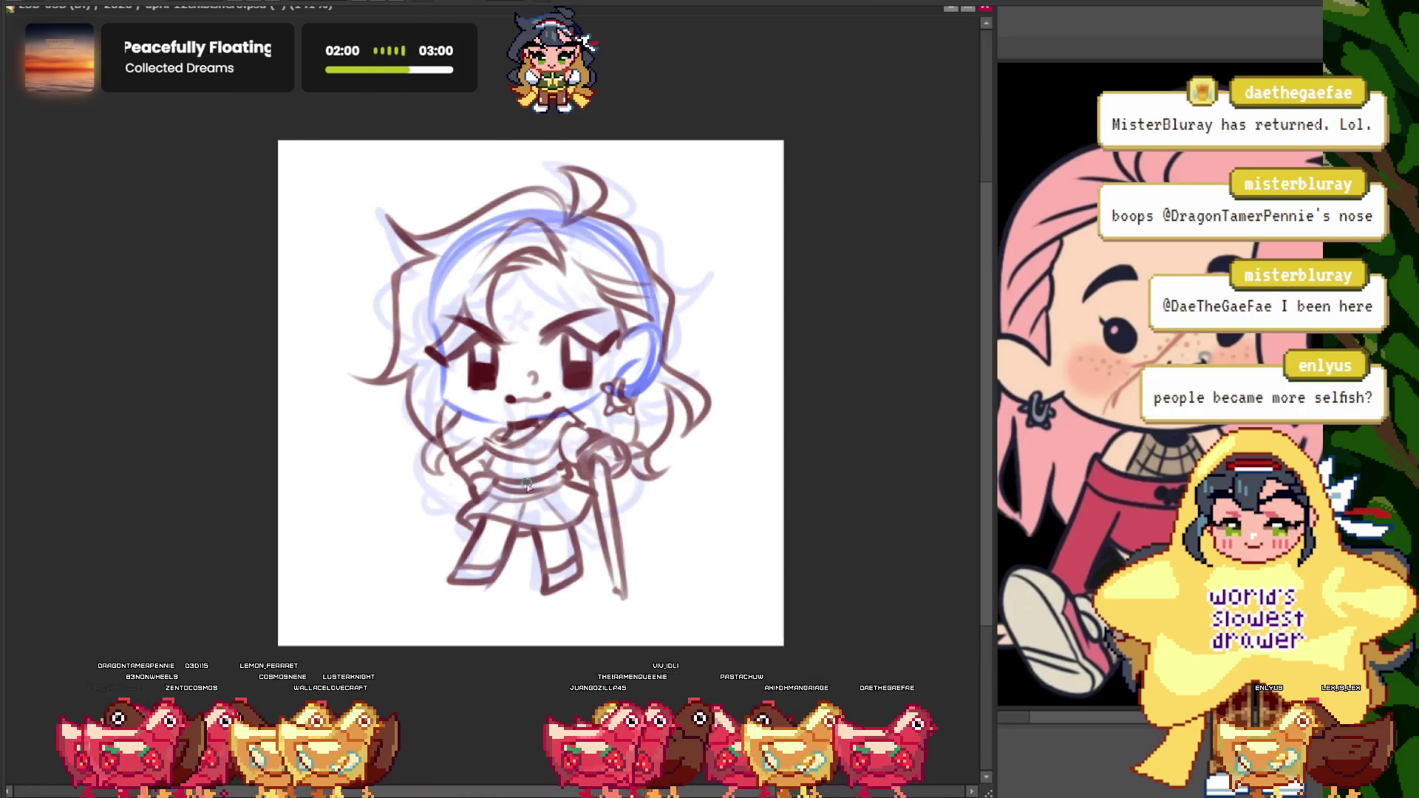
scroll(528, 484, up, 3)
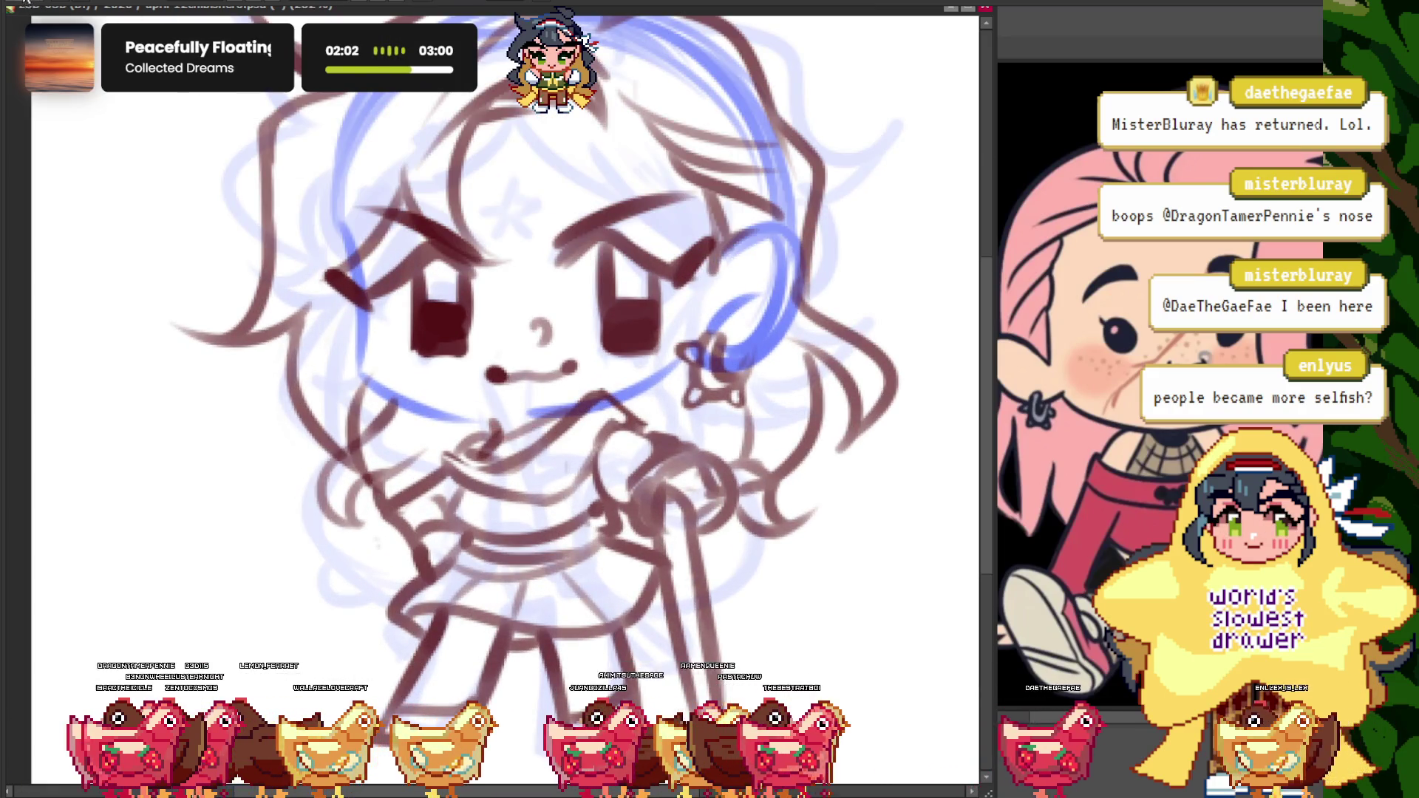
scroll(485, 362, up, 3)
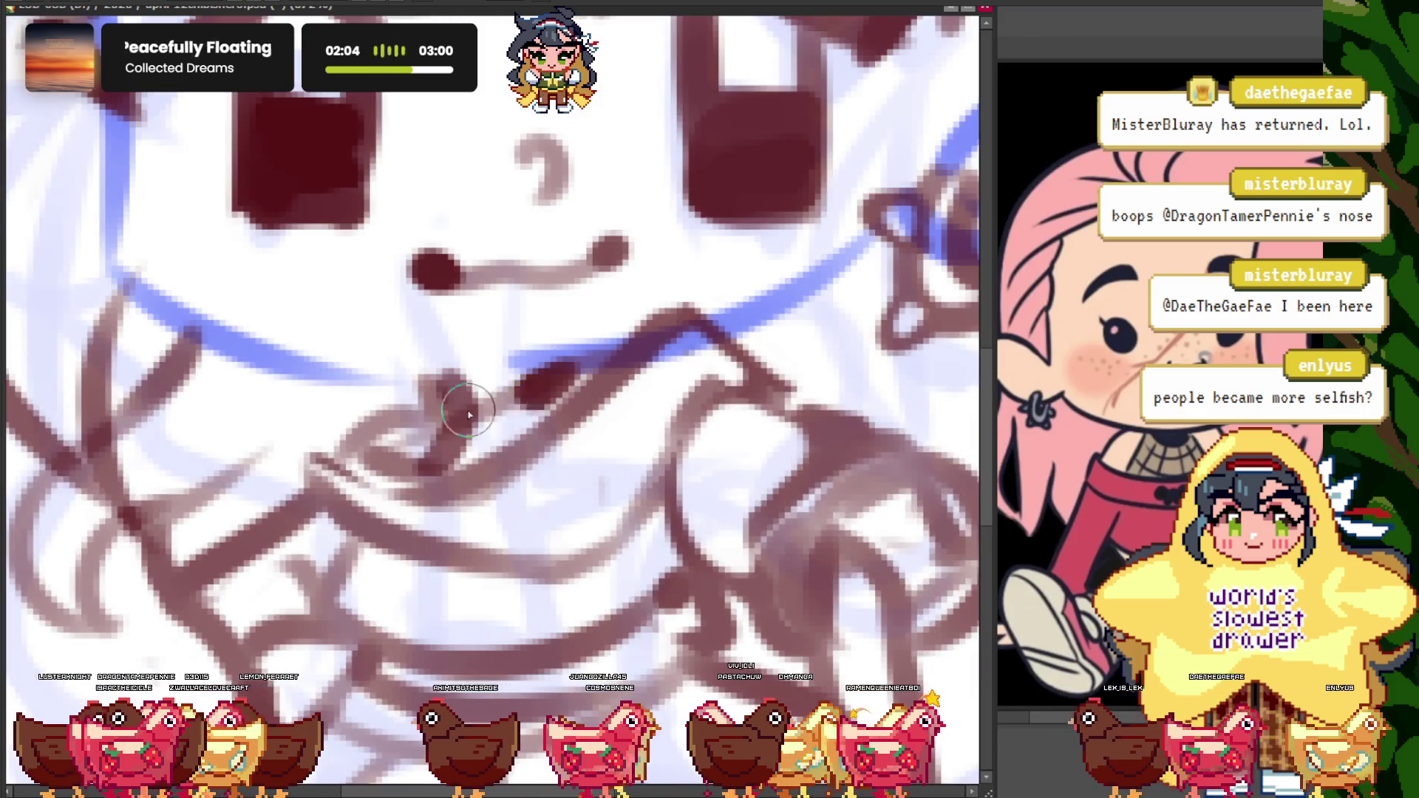
drag(469, 414, 456, 412)
- Erase the bright blue sketch arc over the head
scroll(469, 382, down, 5)
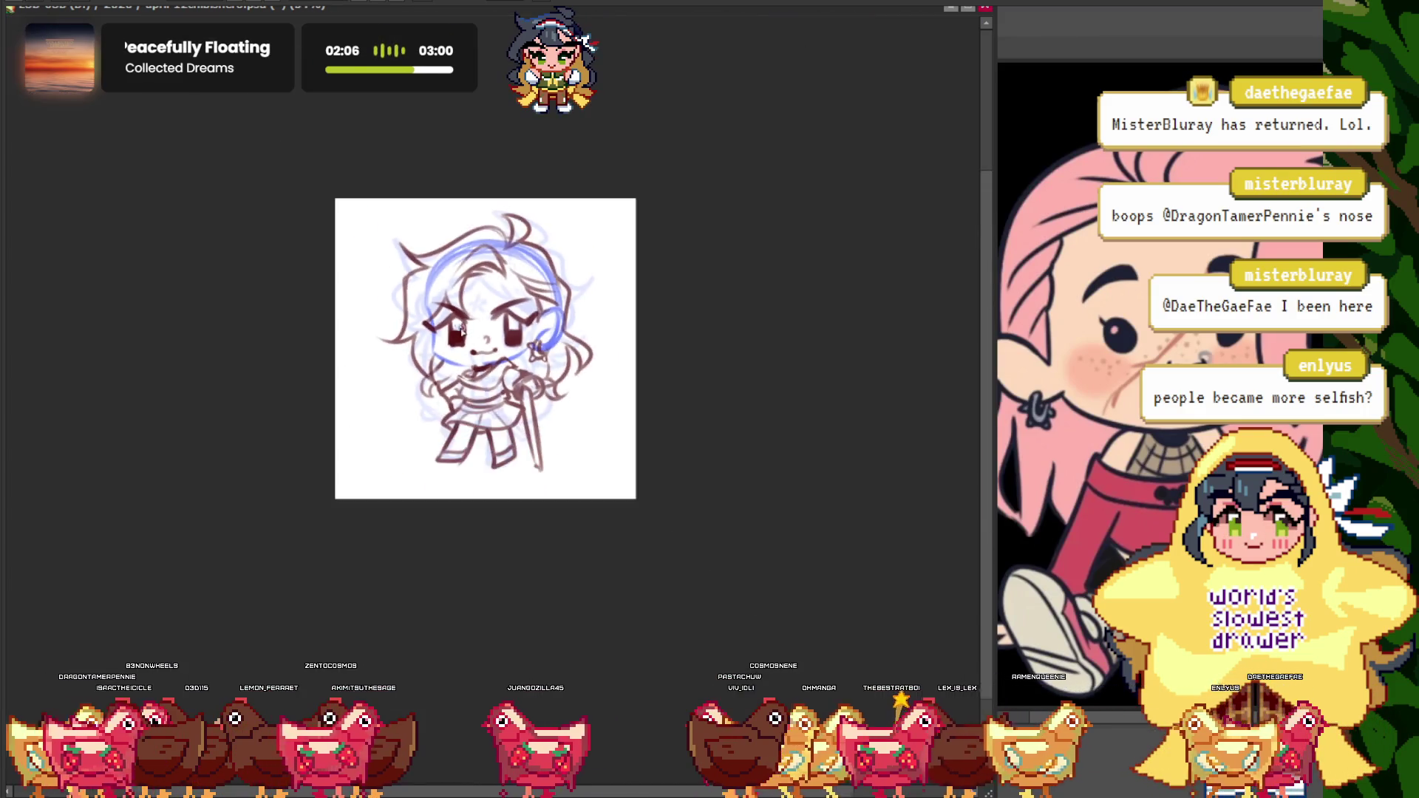
scroll(559, 370, up, 5)
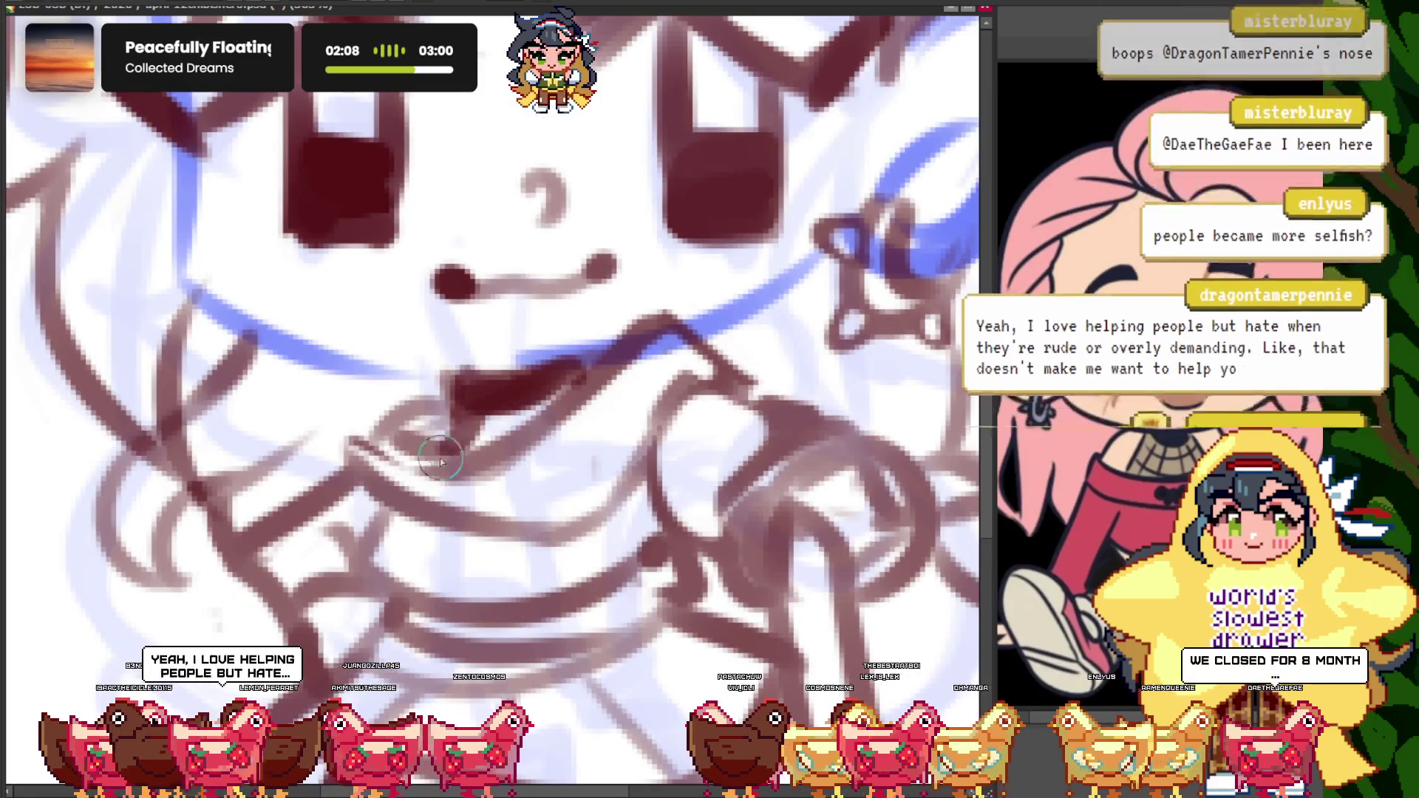
scroll(359, 431, down, 3)
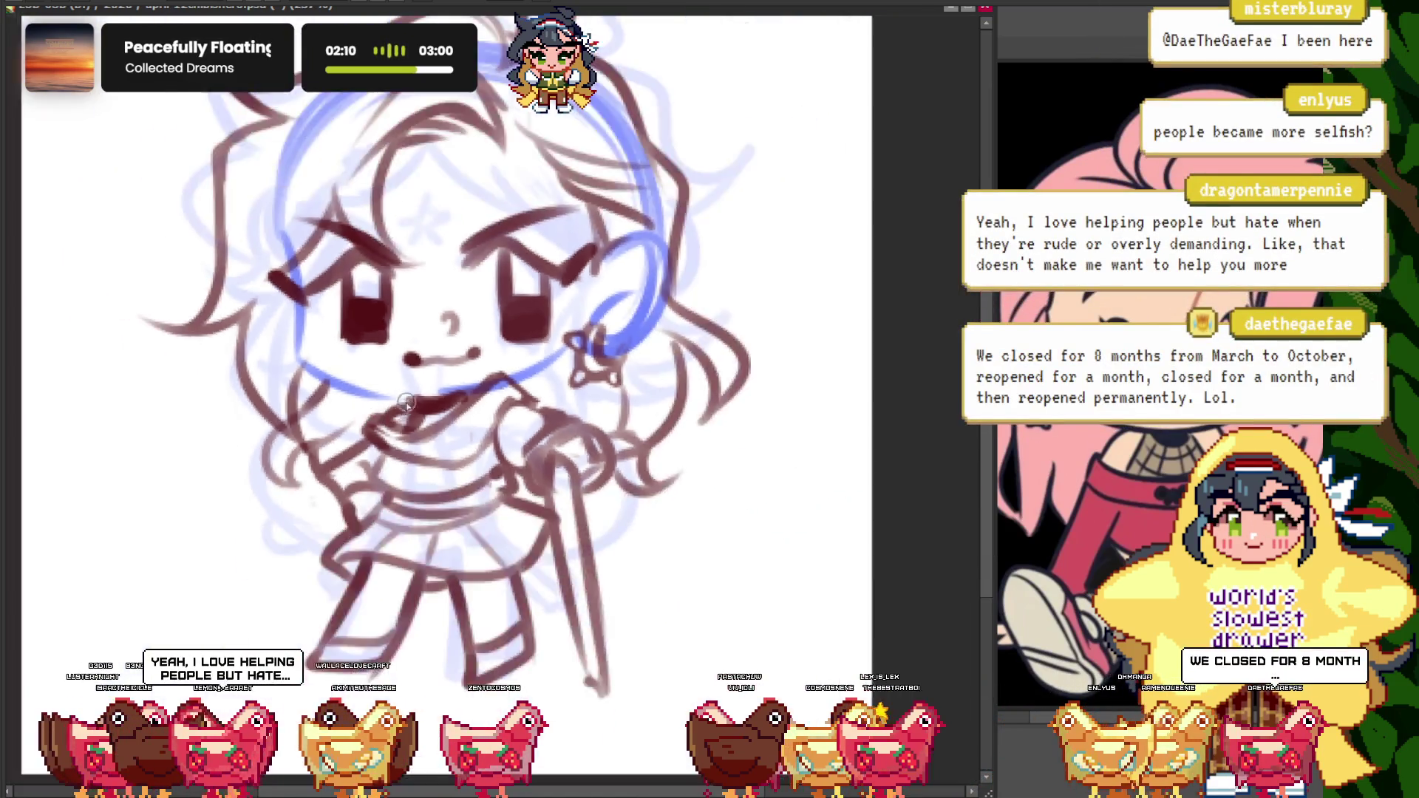
scroll(317, 318, down, 2)
scroll(277, 206, up, 2)
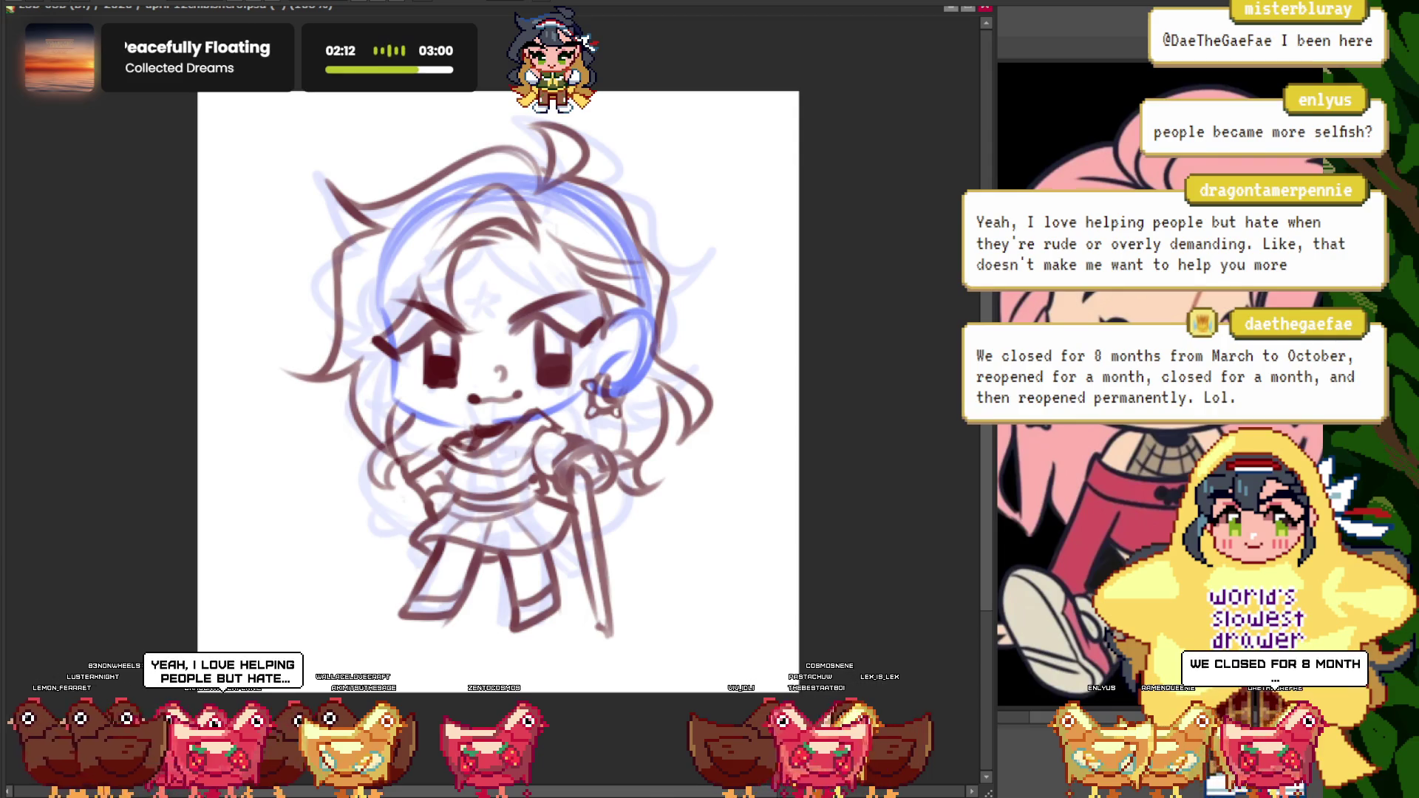
scroll(436, 274, up, 2)
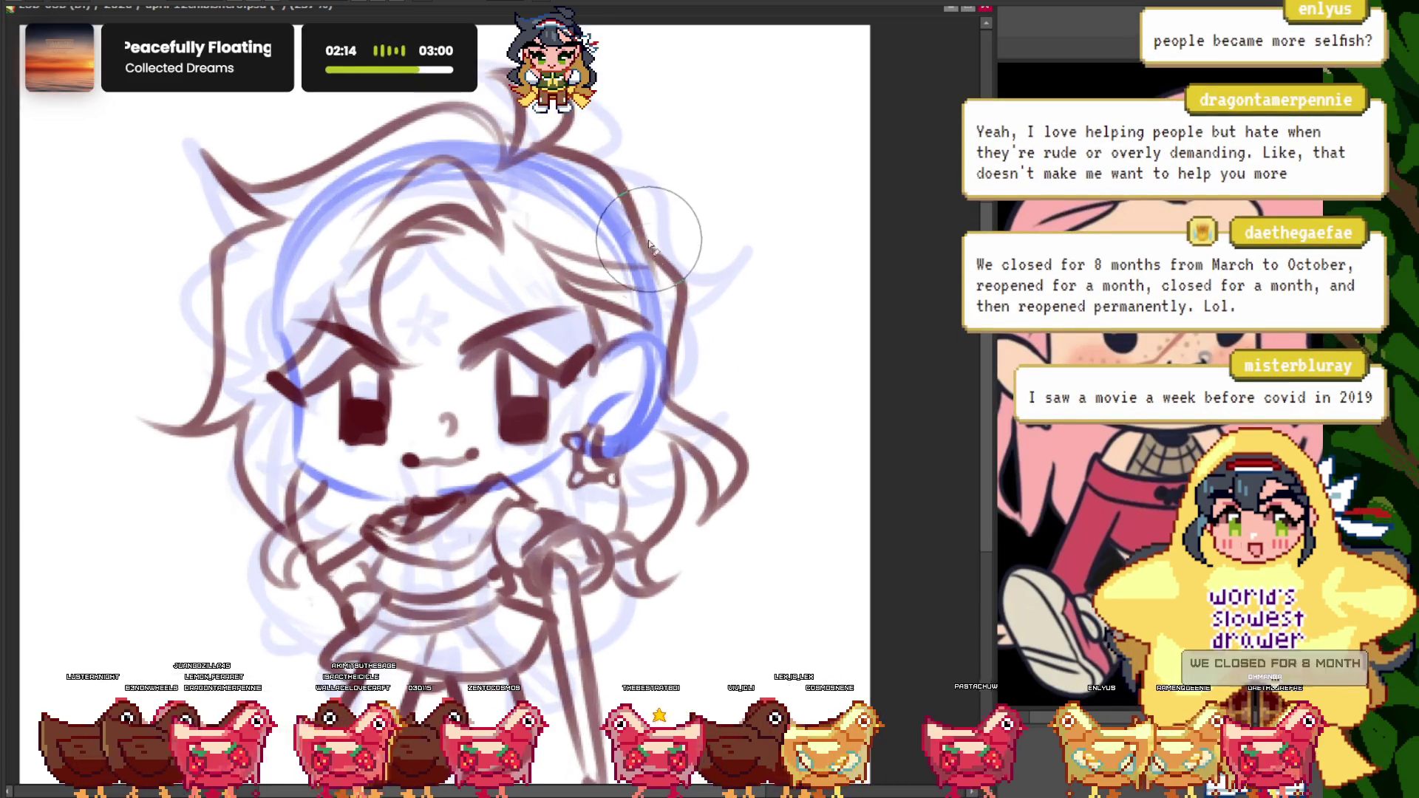
drag(379, 144, 288, 229)
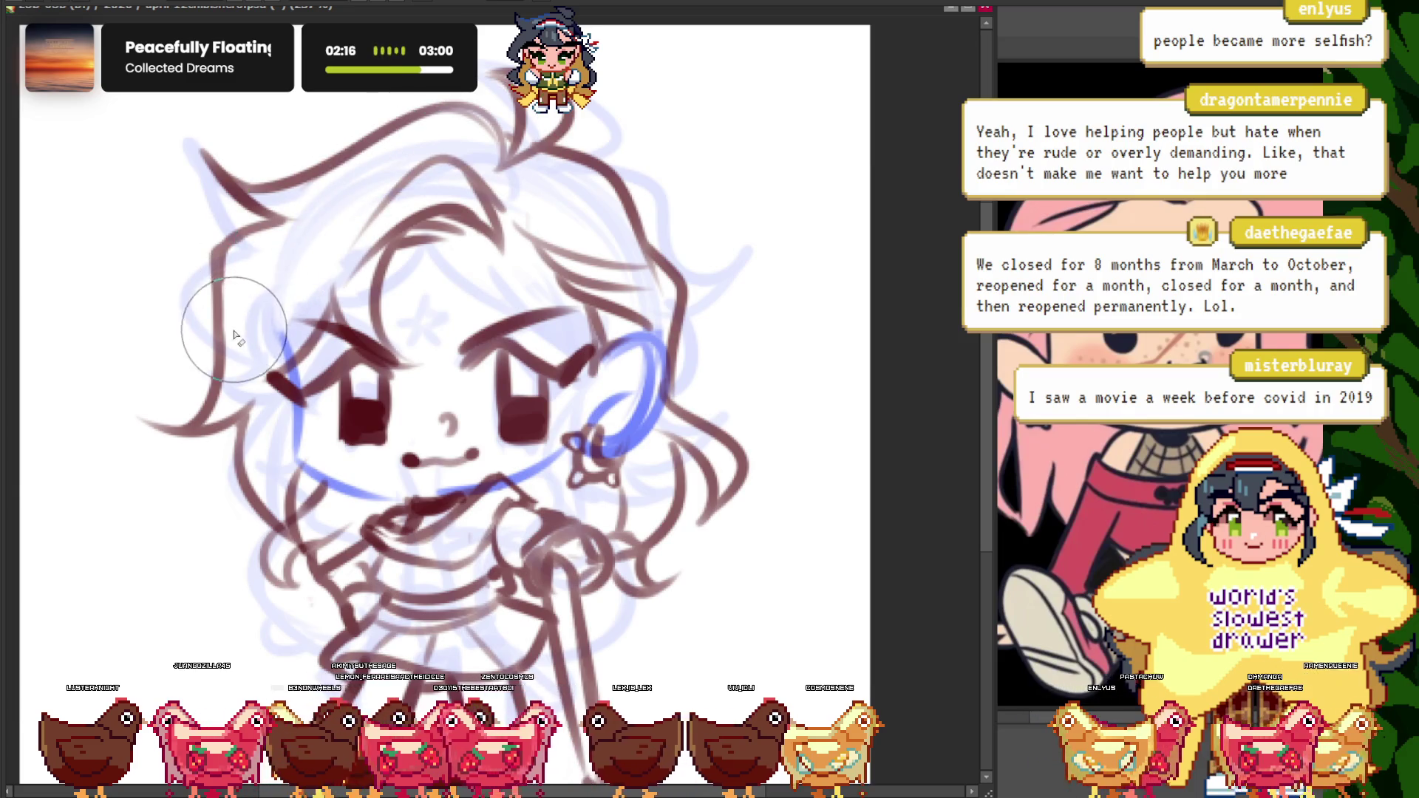
scroll(392, 185, down, 2)
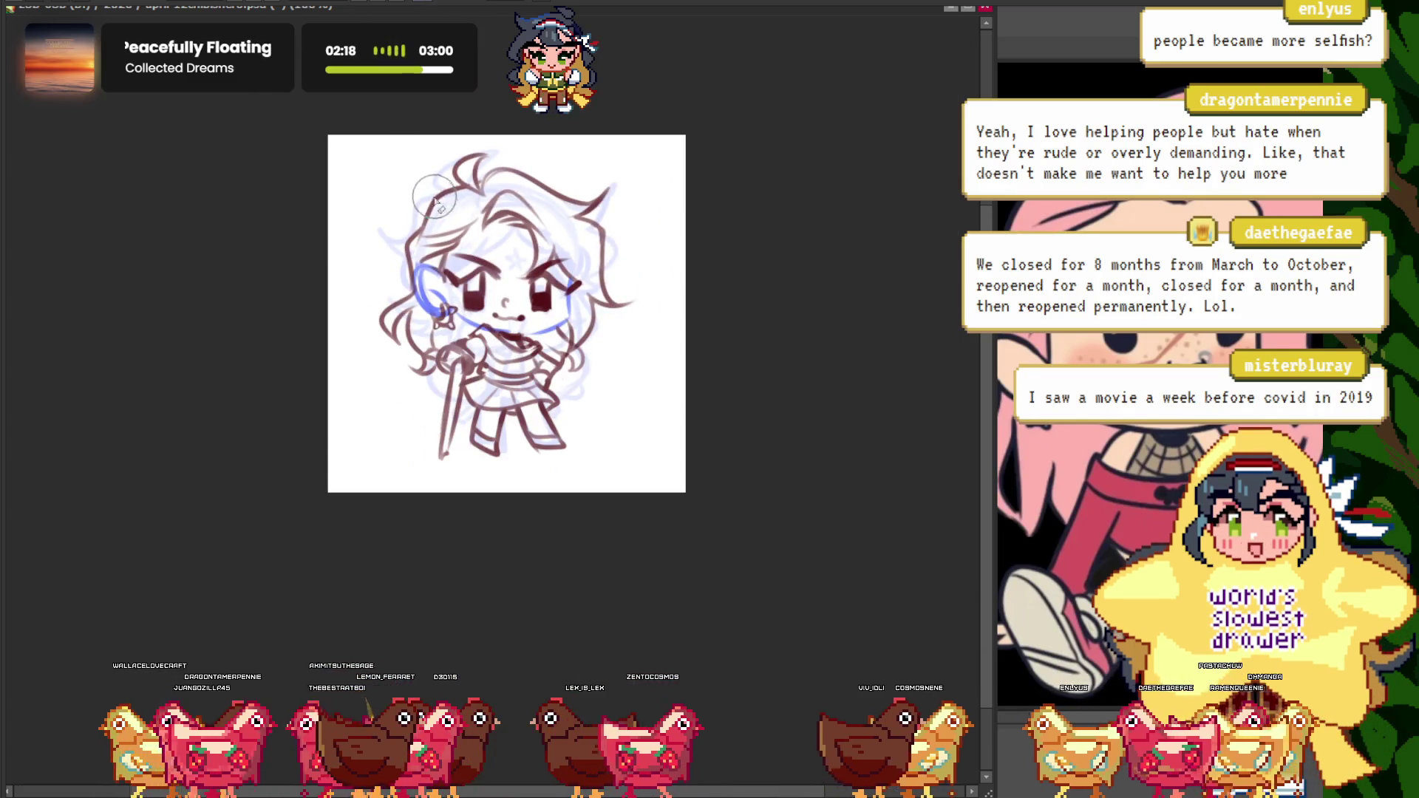
scroll(442, 246, up, 2)
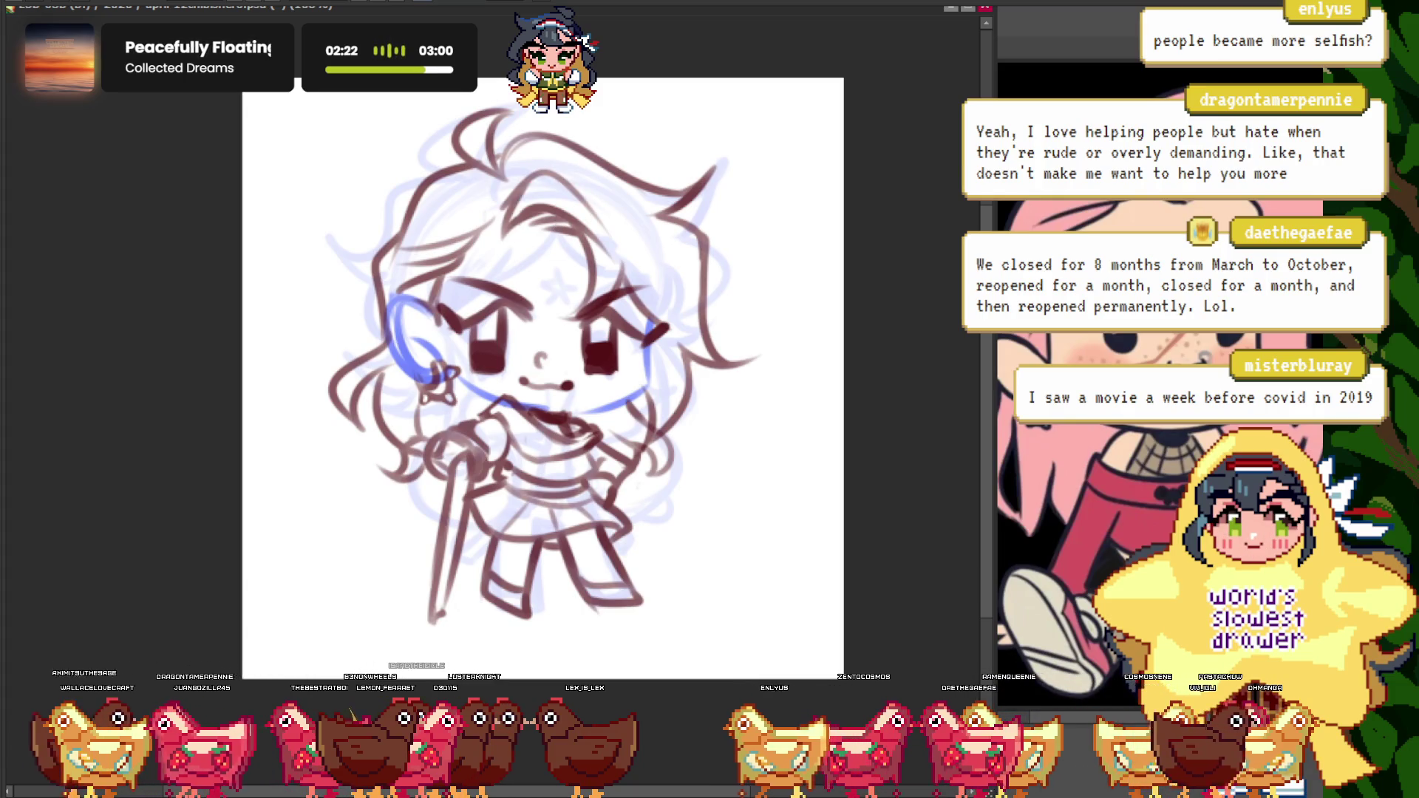
scroll(412, 343, down, 2)
scroll(417, 349, up, 2)
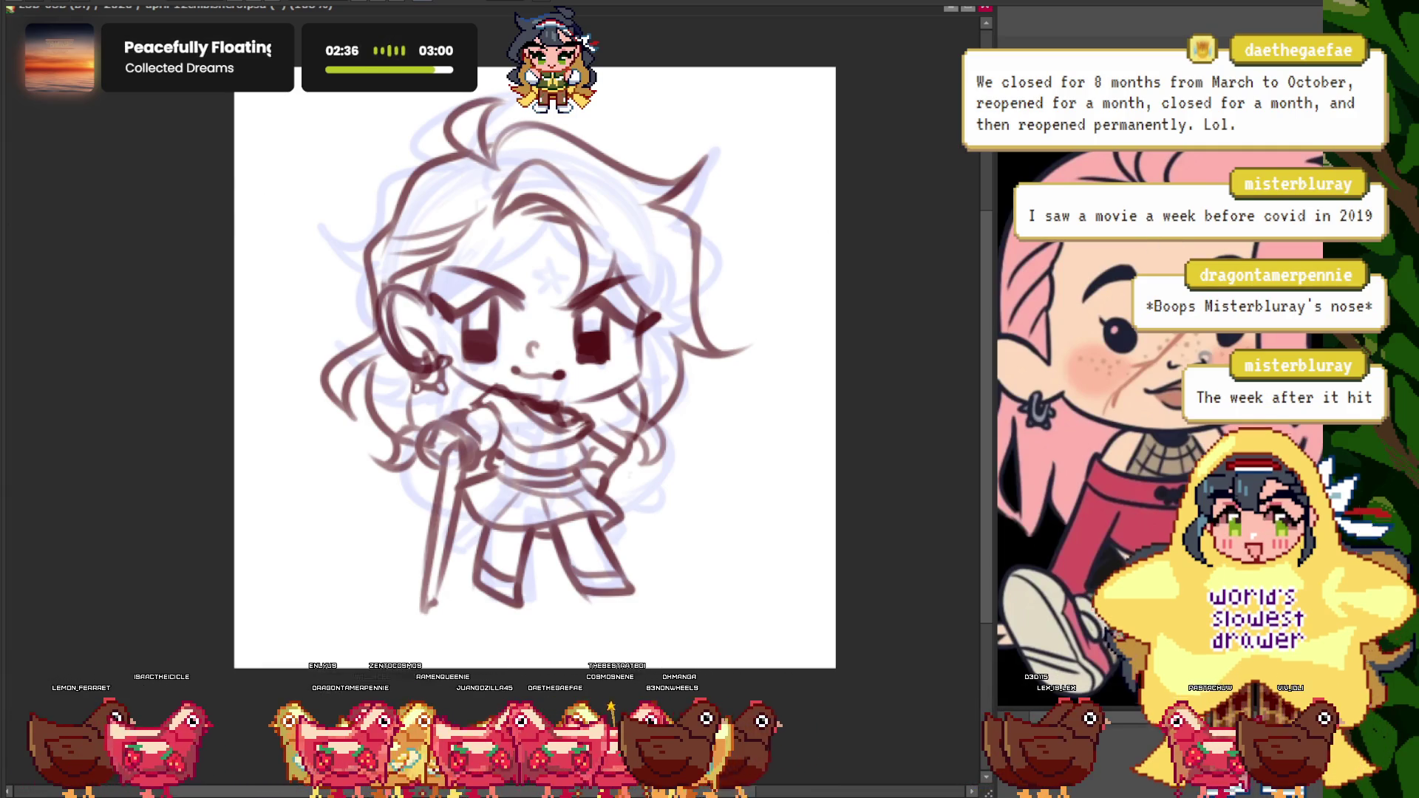
- Compare the chibi drawing with the NewCanvas7 reference image
key(ctrl+plus)
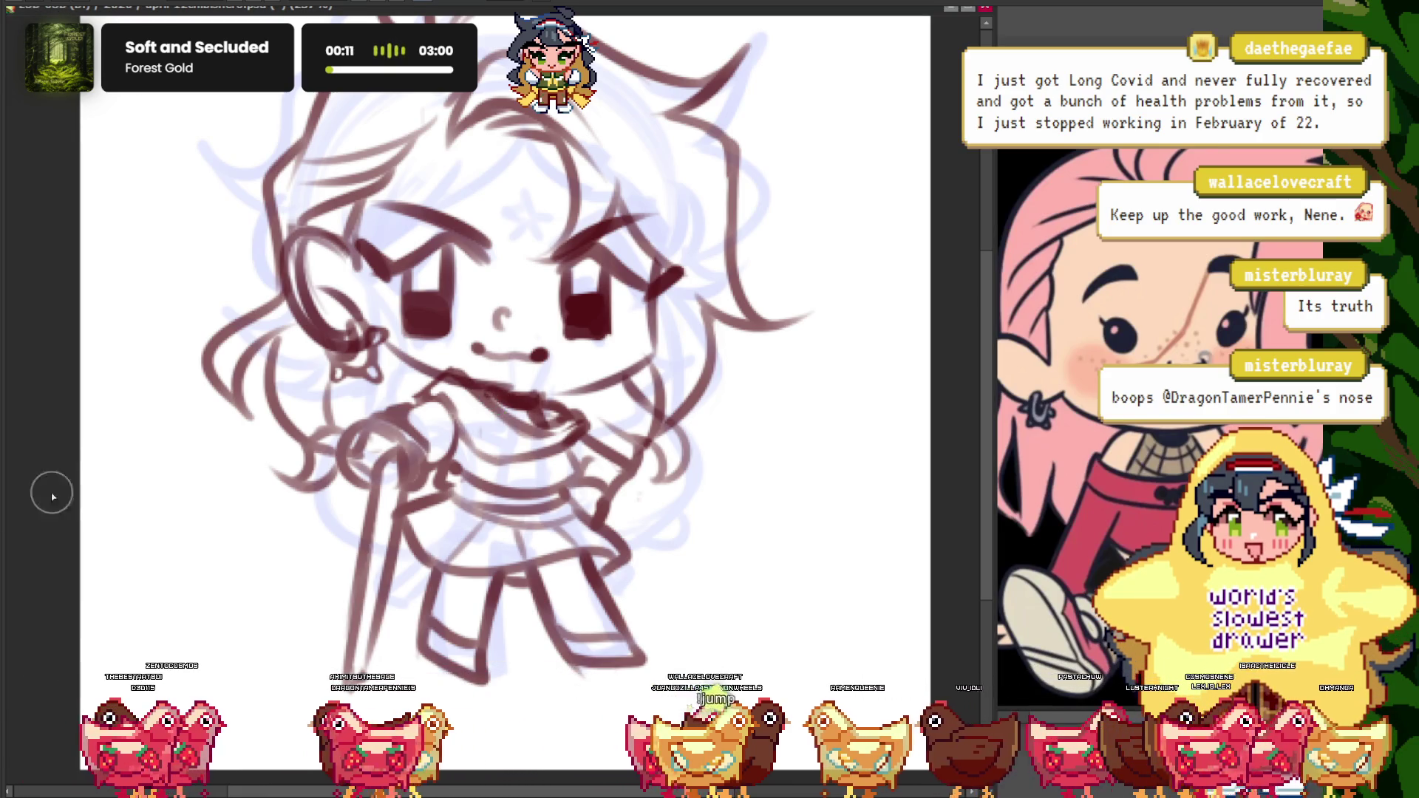
key(Home)
scroll(447, 323, up, 1)
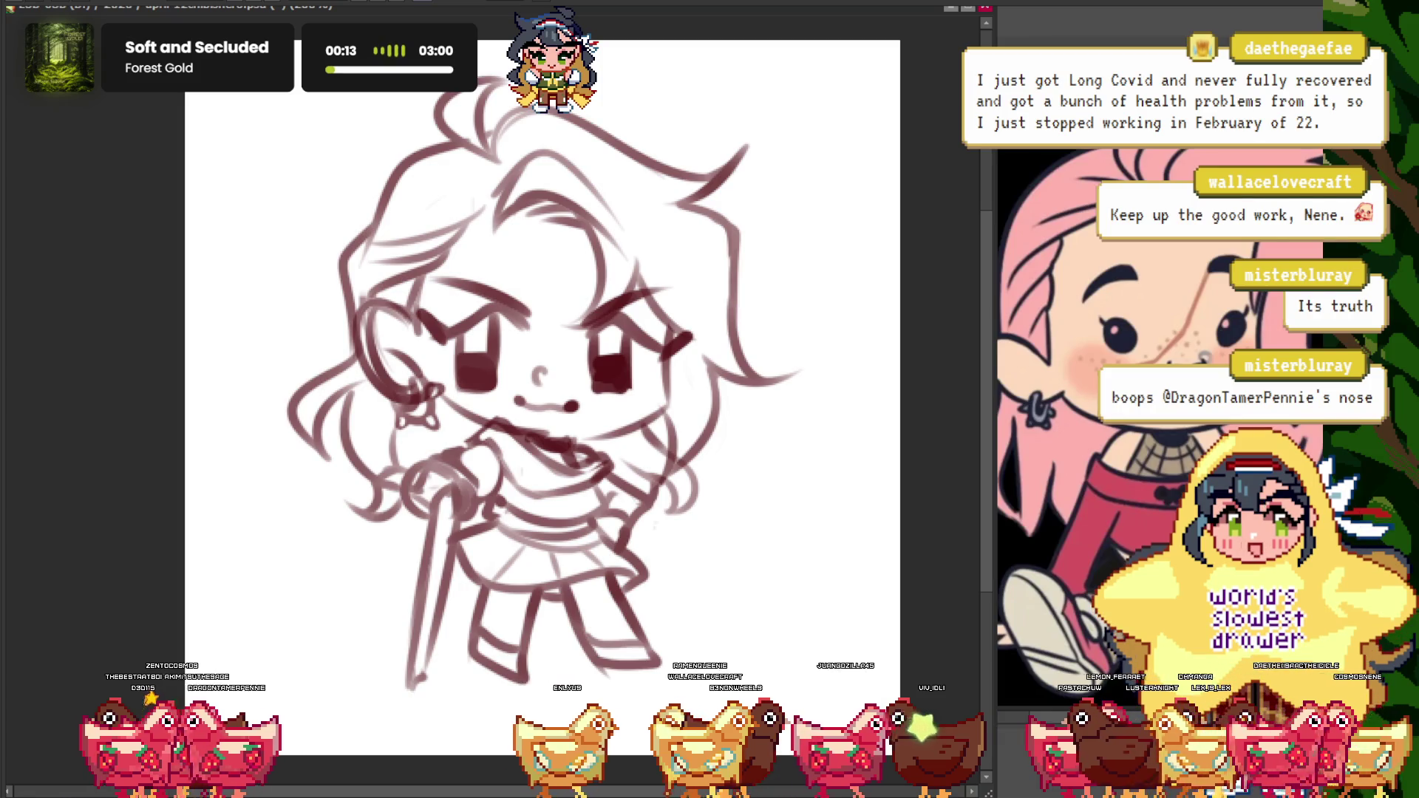
click(1141, 252)
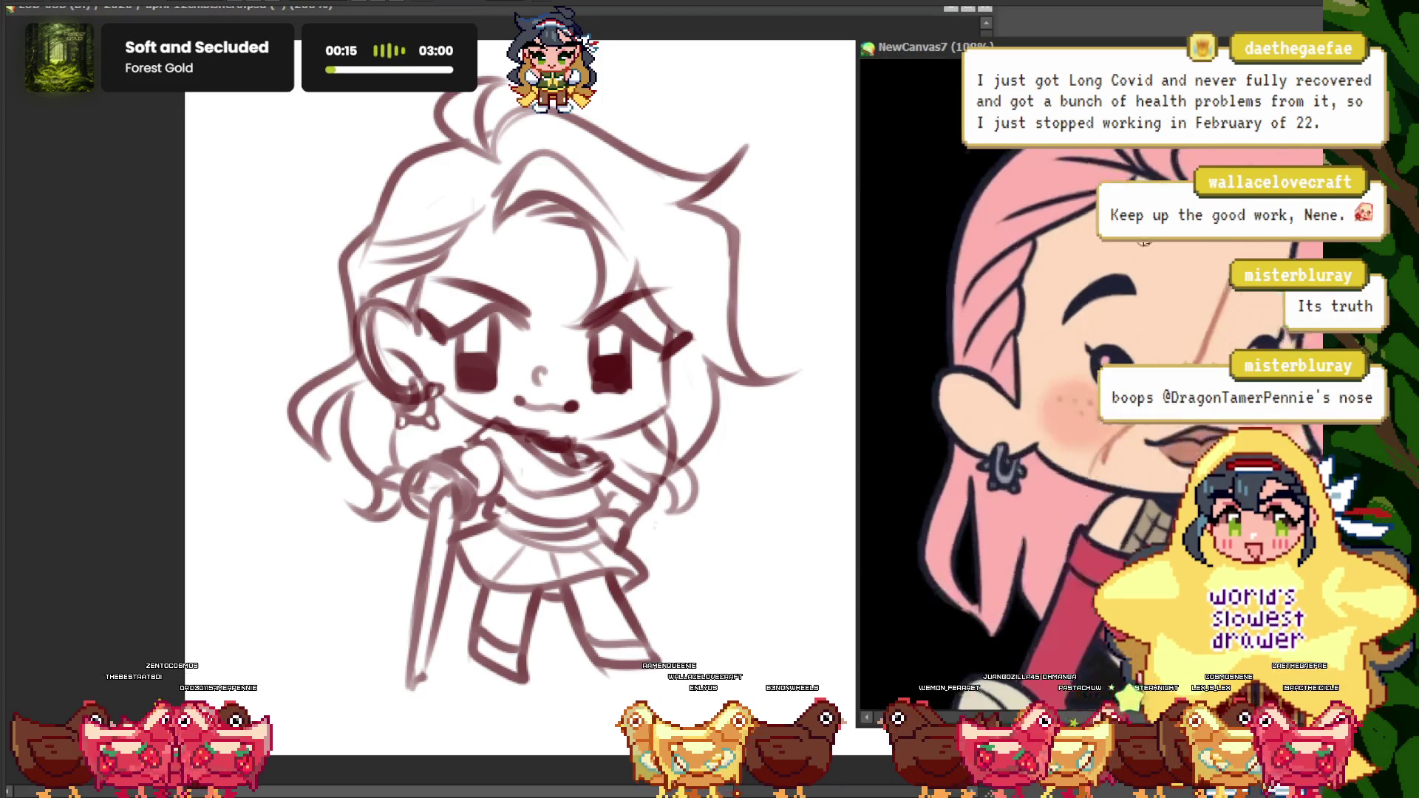
scroll(1141, 252, up, 2)
scroll(1141, 252, down, 2)
- Paint peach skin colour across the chibi's face beneath the brown lineart
click(80, 228)
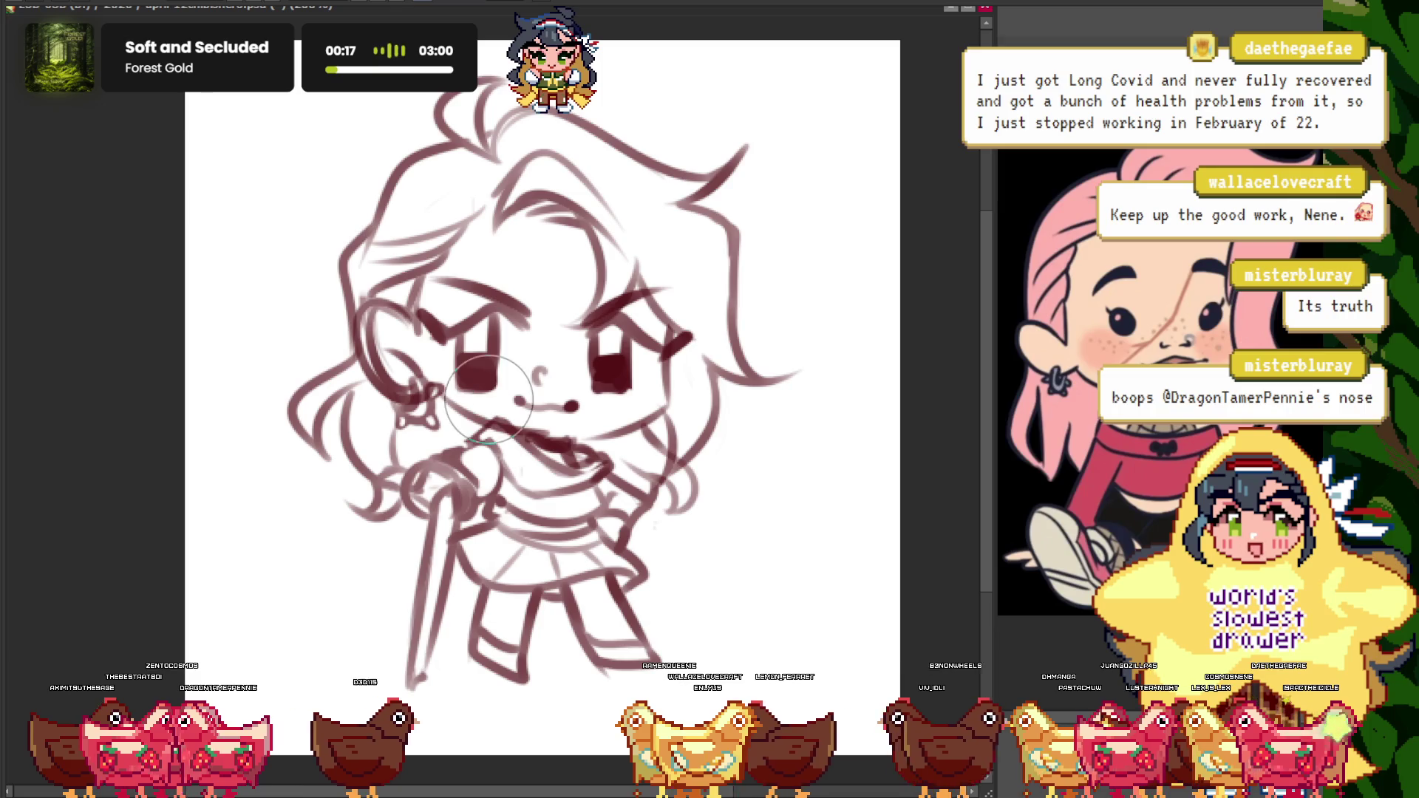
scroll(551, 289, up, 3)
mouse_move(522, 347)
mouse_down()
mouse_move(702, 328)
mouse_move(560, 473)
mouse_move(459, 449)
mouse_up()
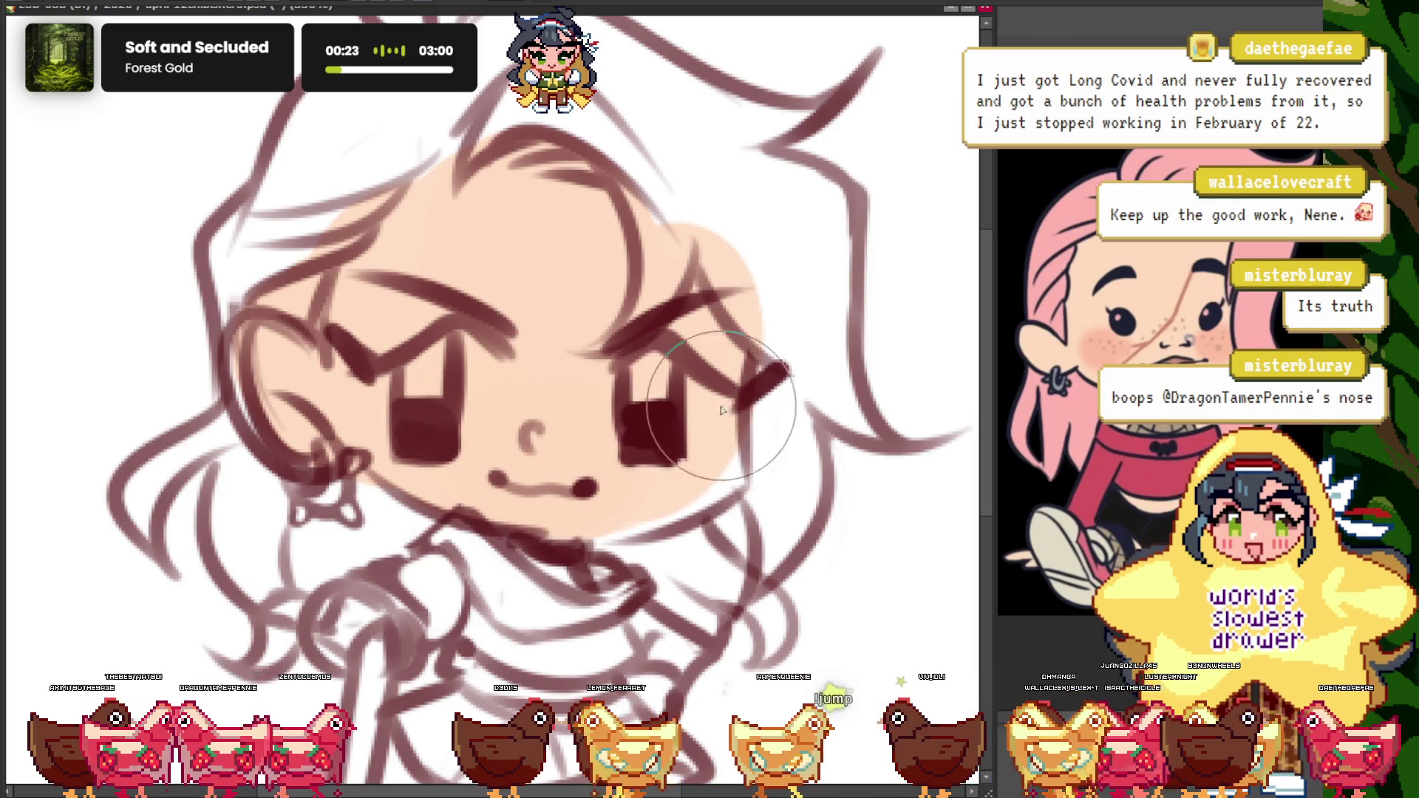
- Paint peach skin colour onto the chibi's right leg
scroll(562, 384, down, 3)
scroll(624, 334, up, 1)
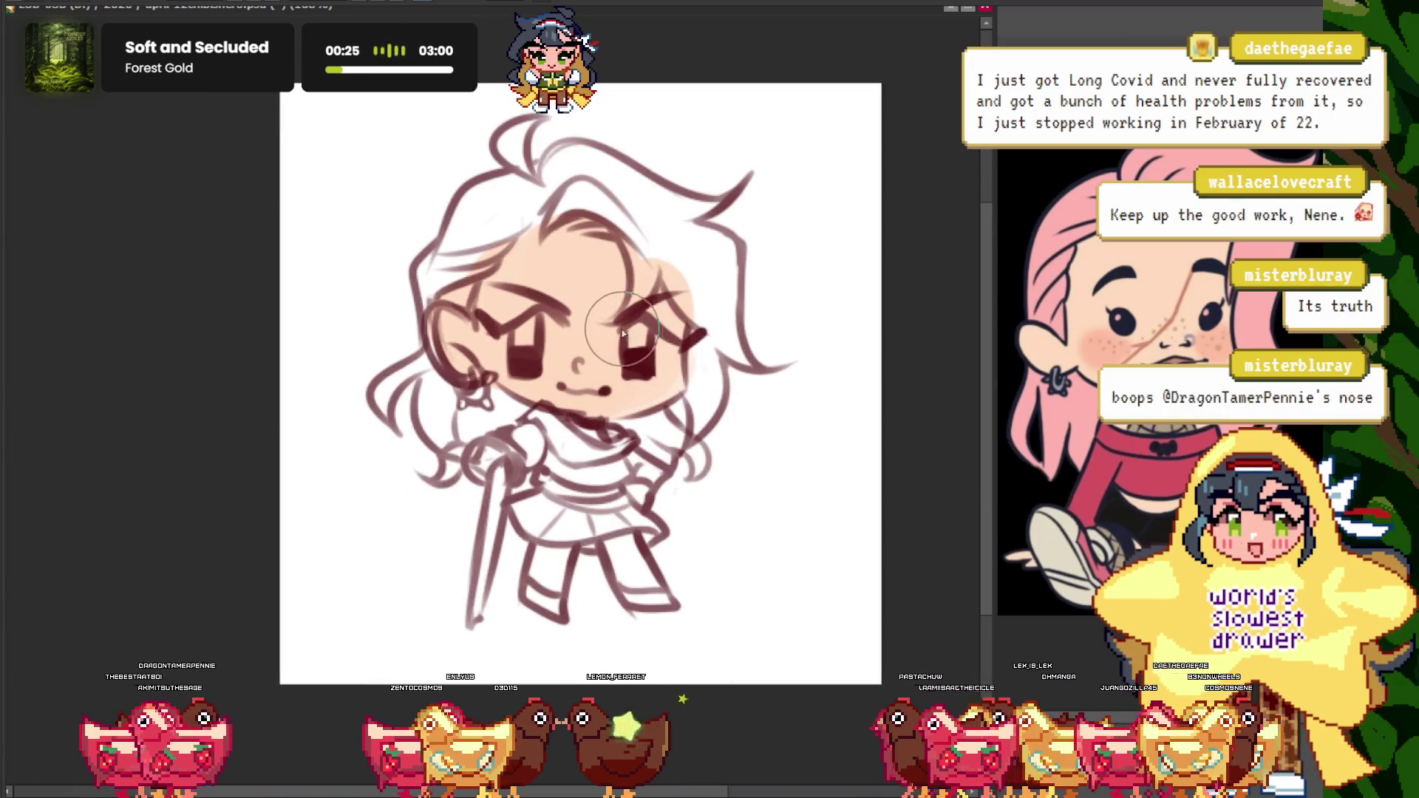
scroll(599, 309, up, 2)
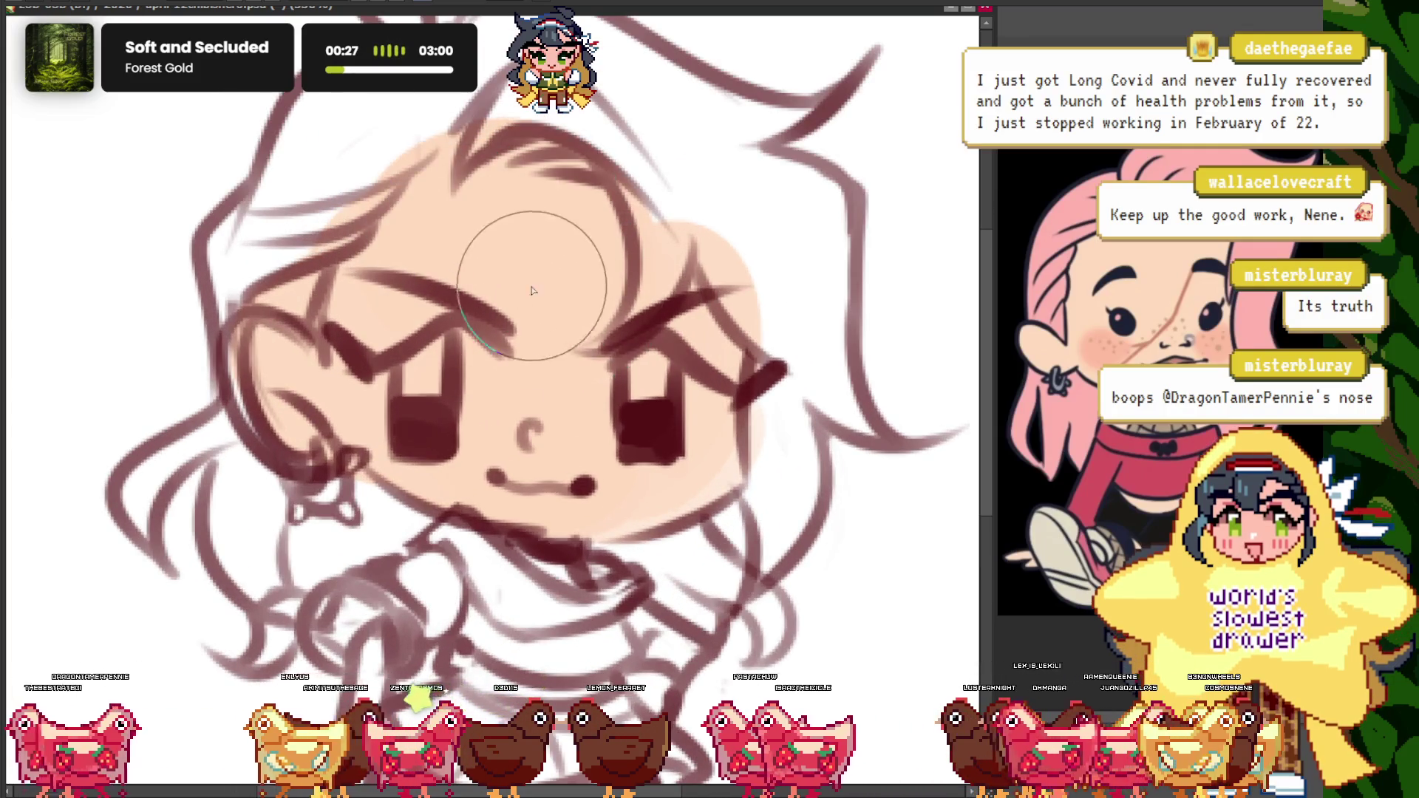
scroll(533, 290, down, 2)
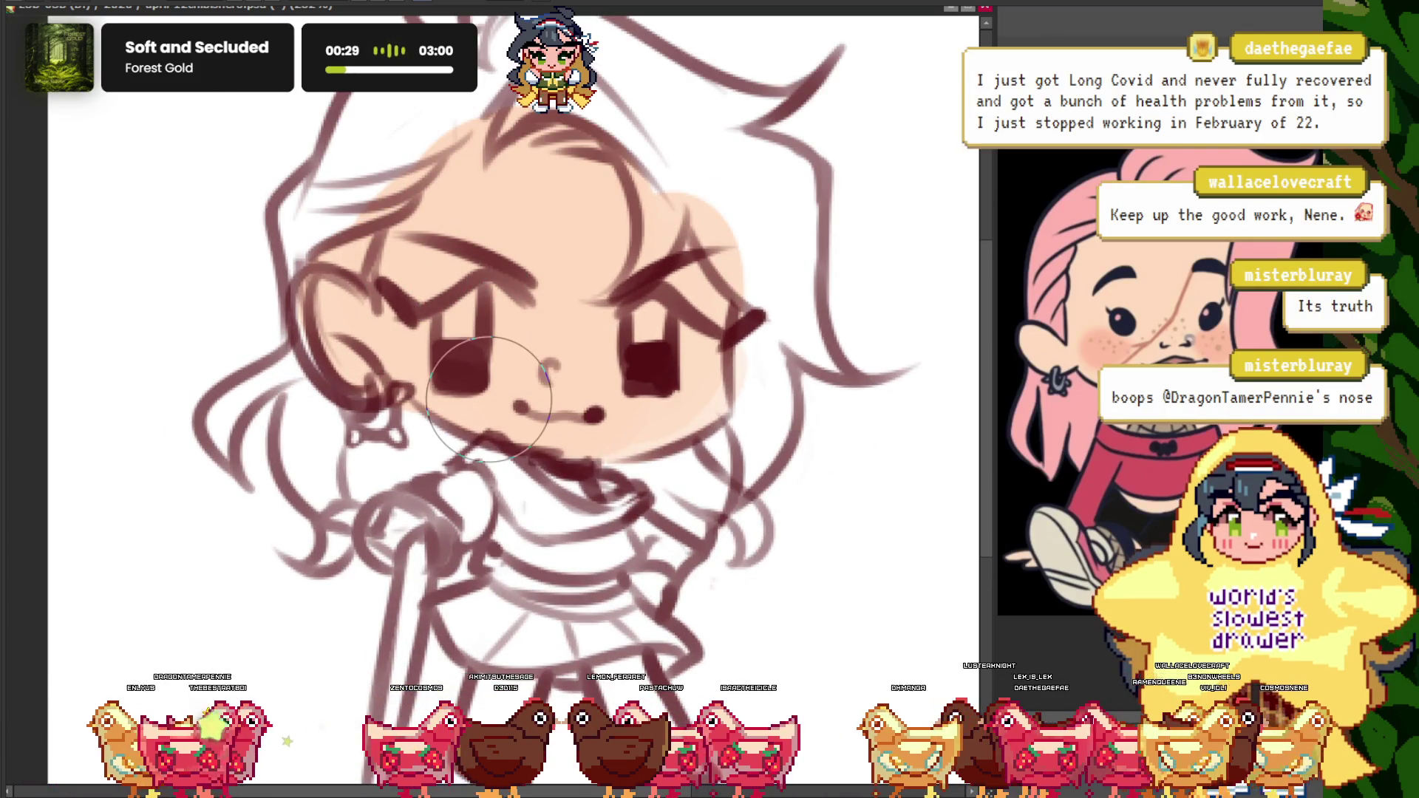
scroll(488, 399, down, 5)
scroll(399, 421, up, 3)
scroll(380, 411, up, 2)
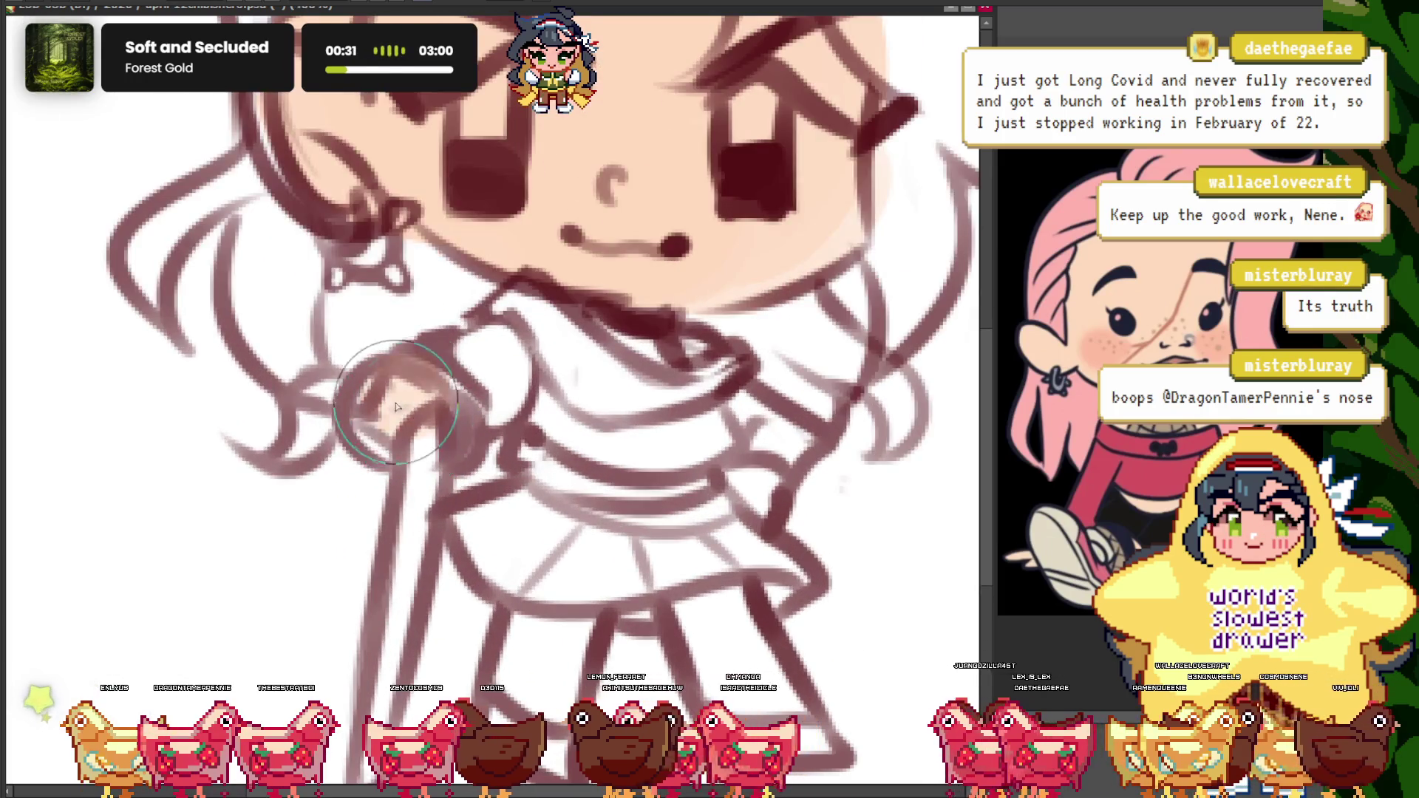
scroll(418, 438, down, 1)
scroll(418, 438, up, 1)
scroll(537, 520, up, 2)
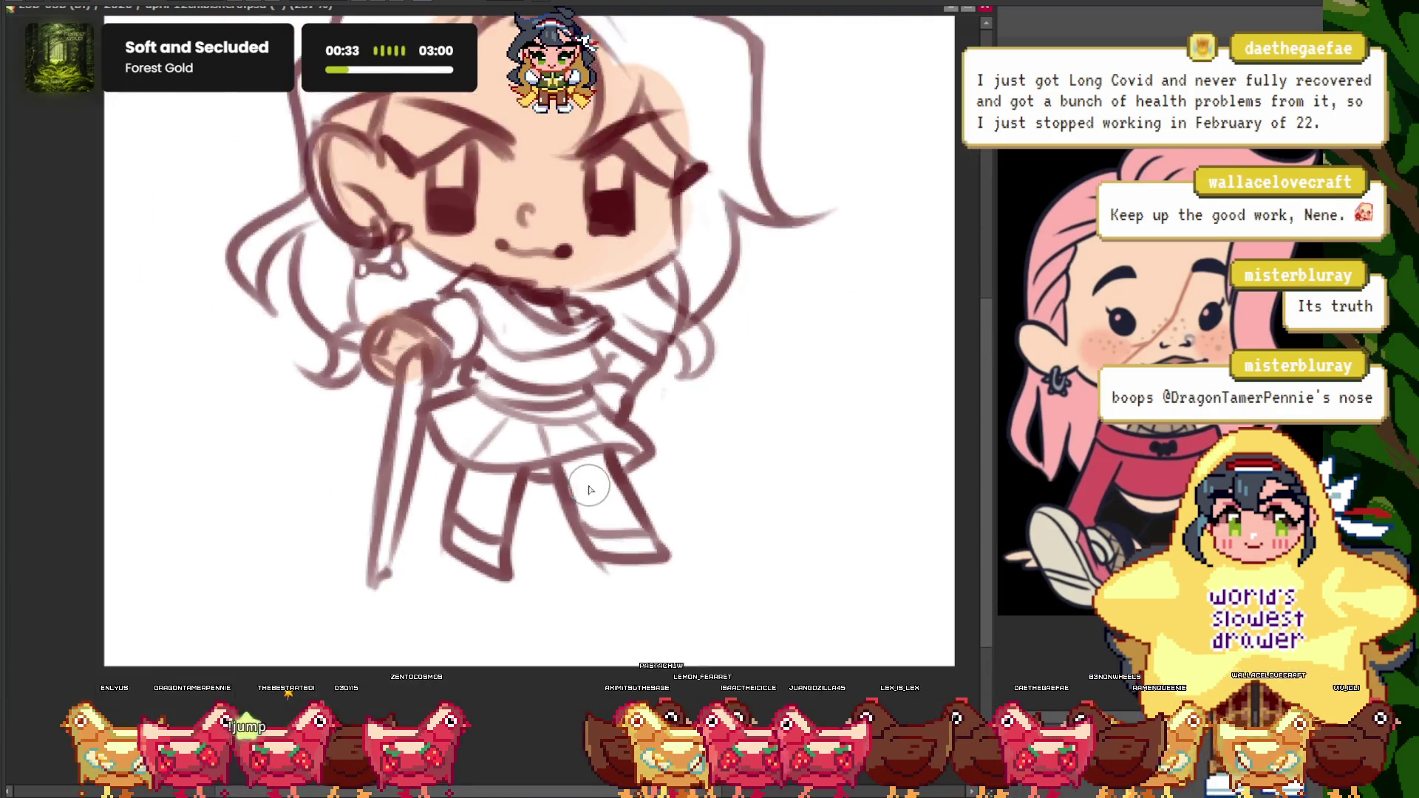
mouse_move(599, 491)
mouse_down()
mouse_move(681, 570)
mouse_move(564, 469)
mouse_up()
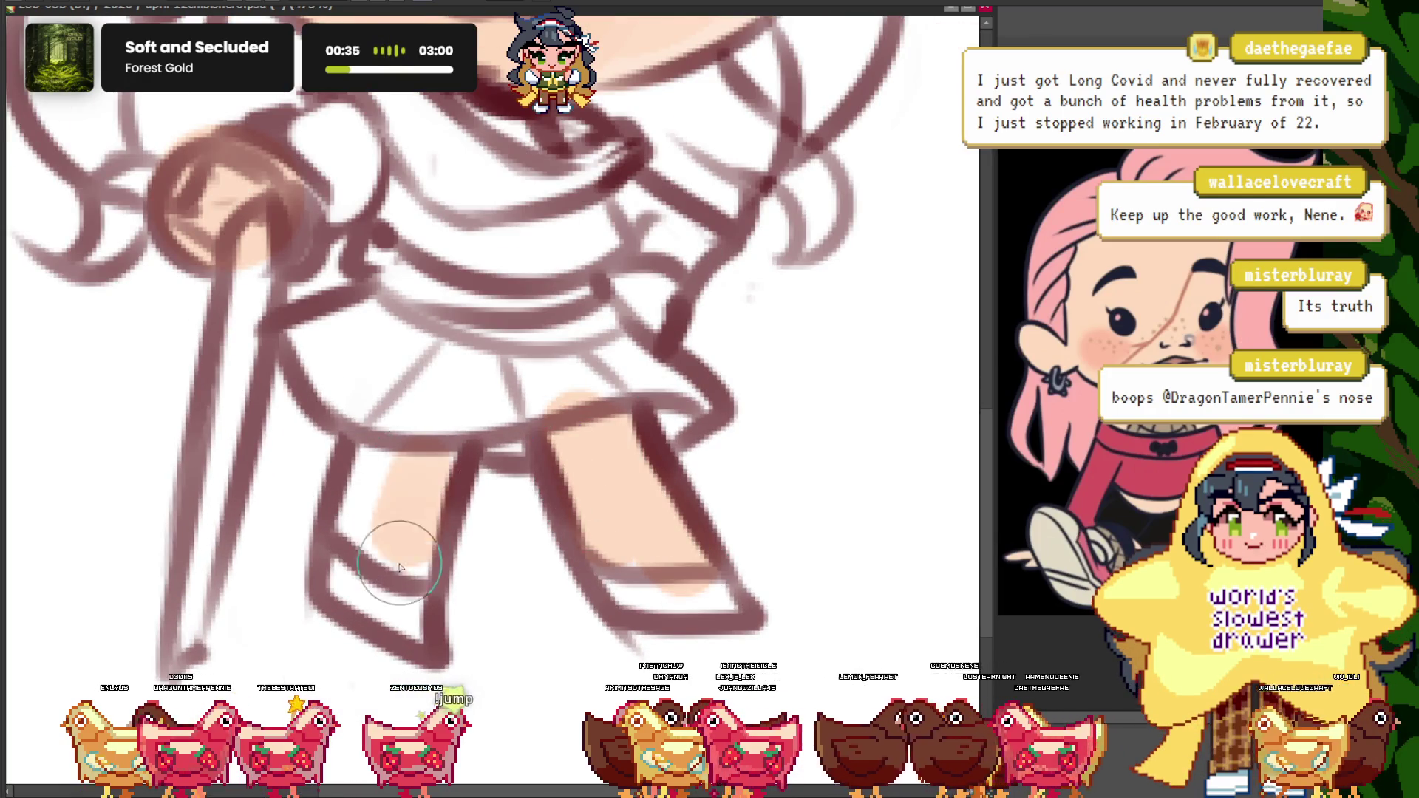
- Zoom in and out across the canvas to review the peach skin coverage
scroll(357, 545, down, 5)
scroll(512, 436, up, 4)
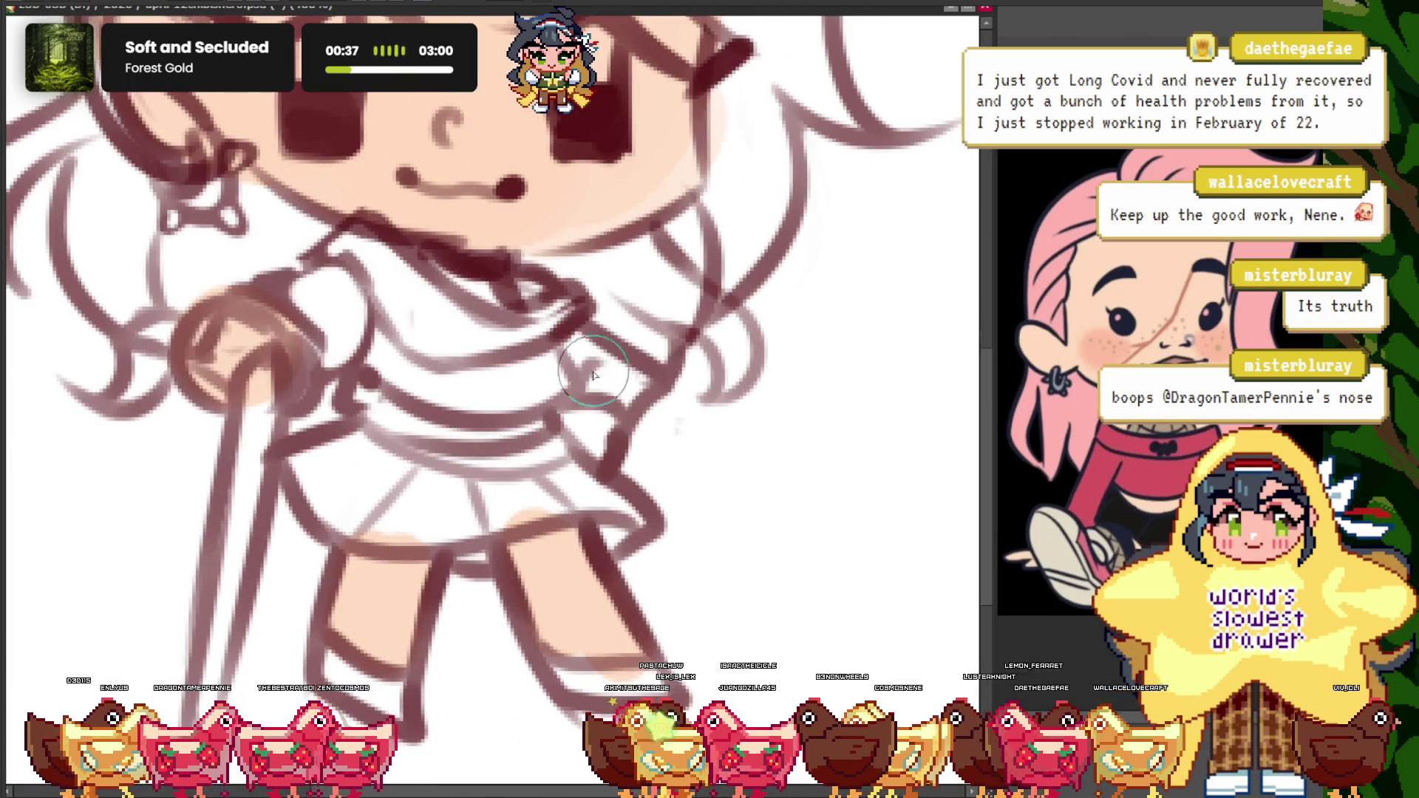
scroll(434, 416, down, 4)
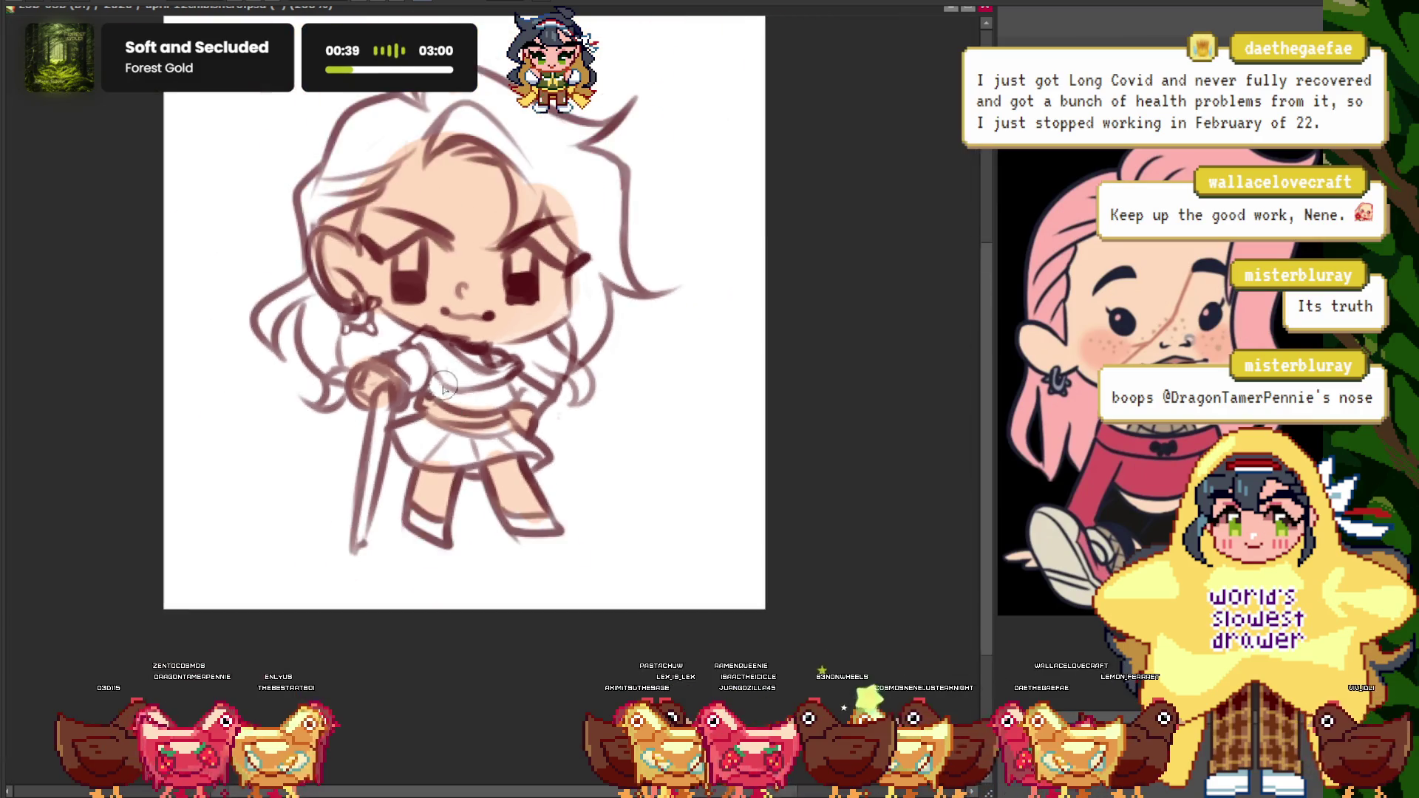
scroll(662, 265, up, 3)
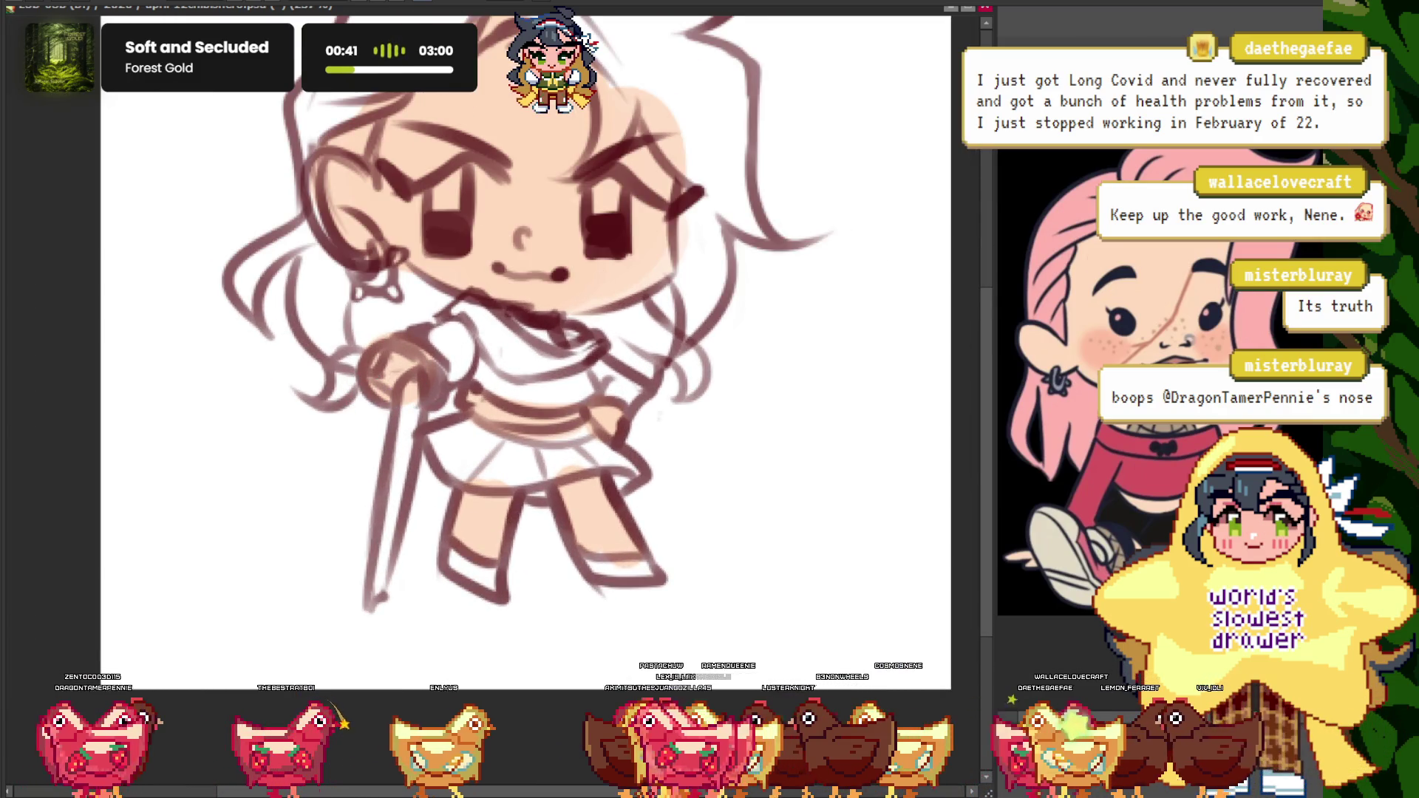
scroll(436, 489, up, 1)
scroll(436, 489, up, 1)
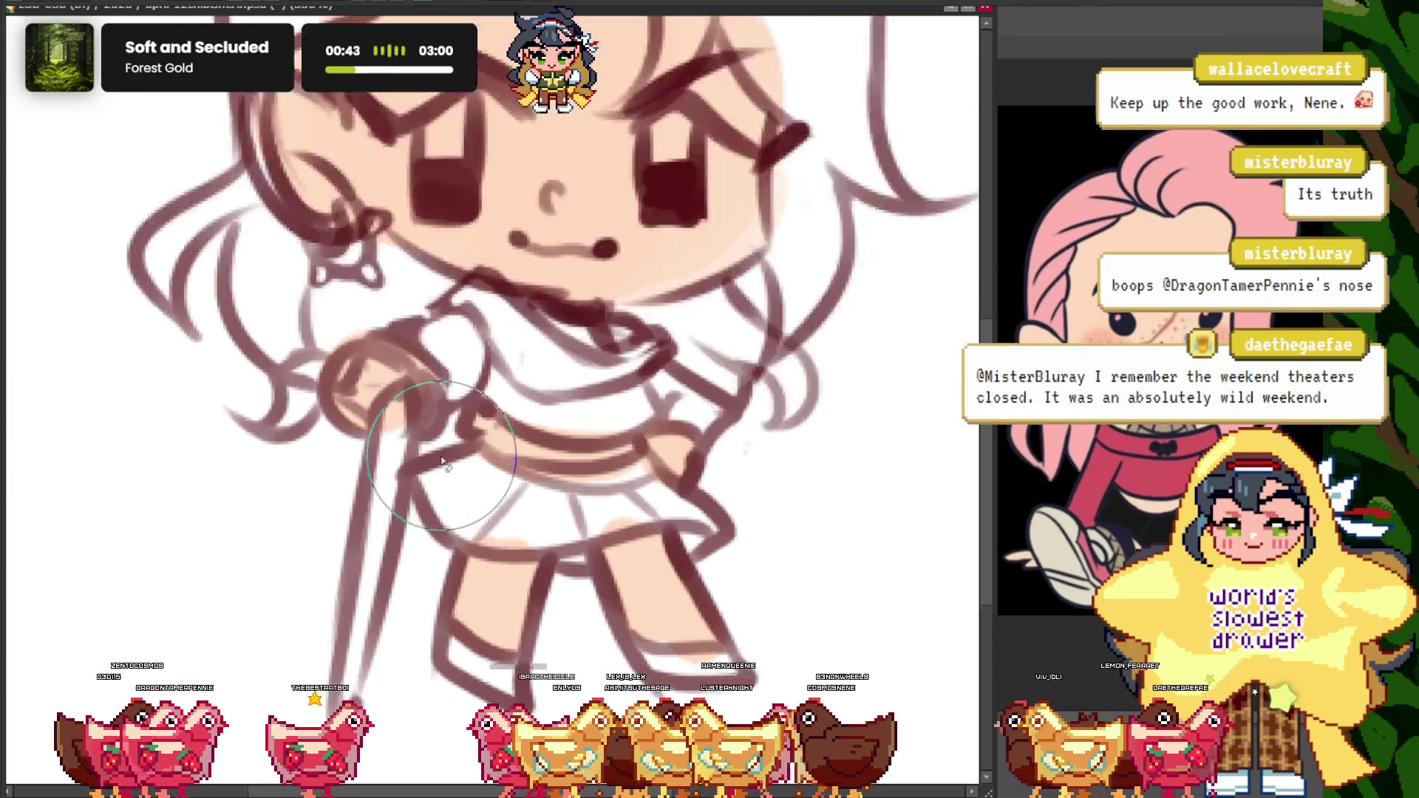
scroll(436, 489, up, 2)
scroll(436, 489, up, 1)
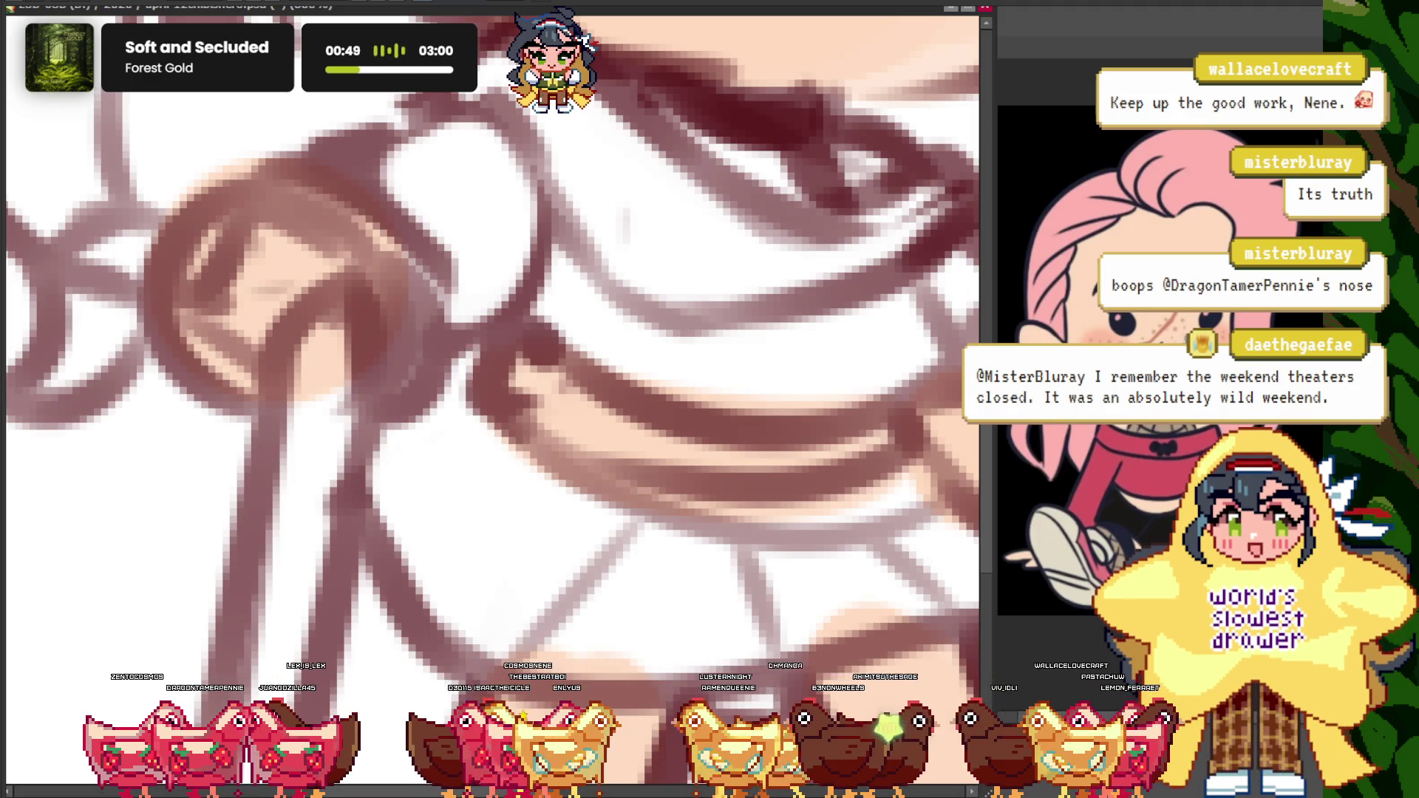
scroll(644, 252, down, 1)
scroll(645, 252, down, 1)
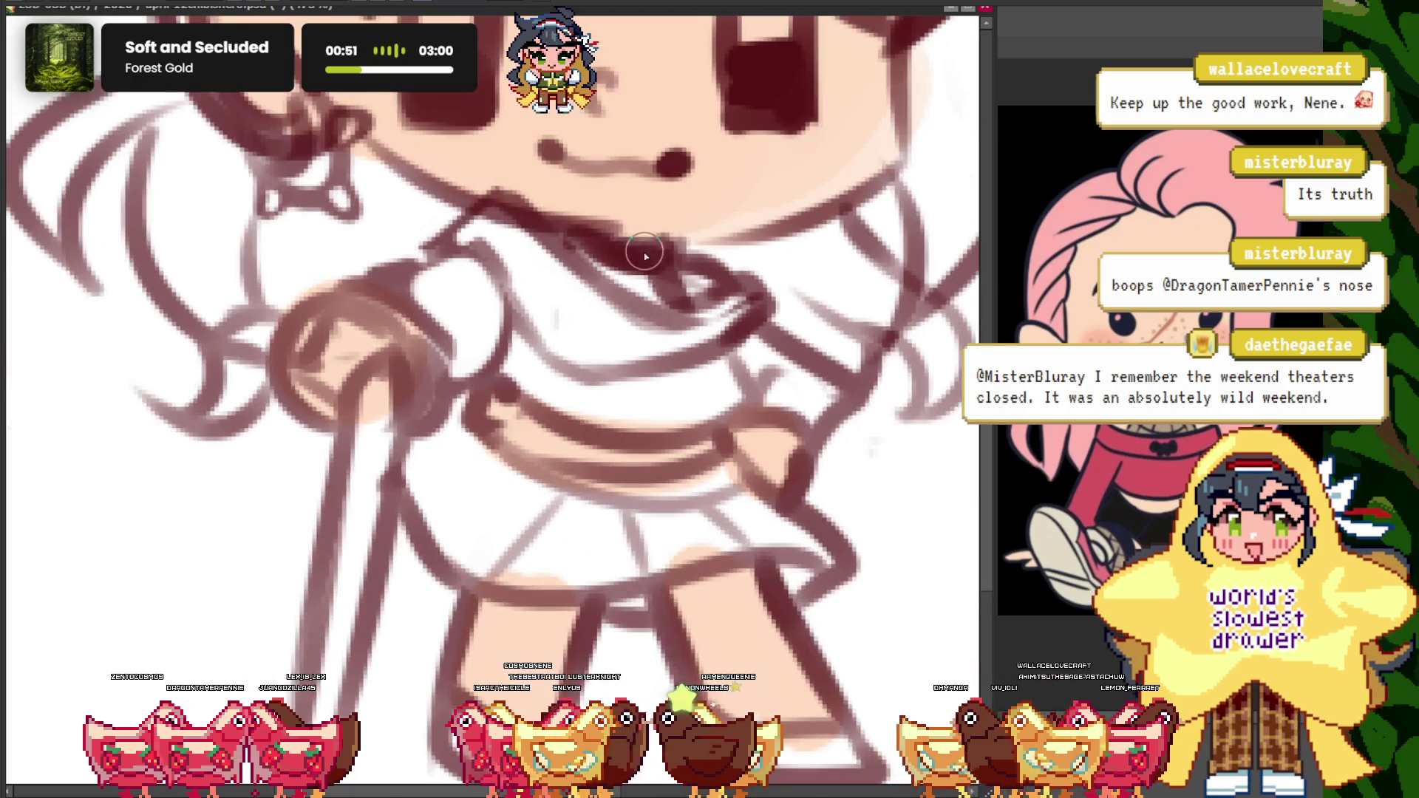
scroll(411, 411, down, 1)
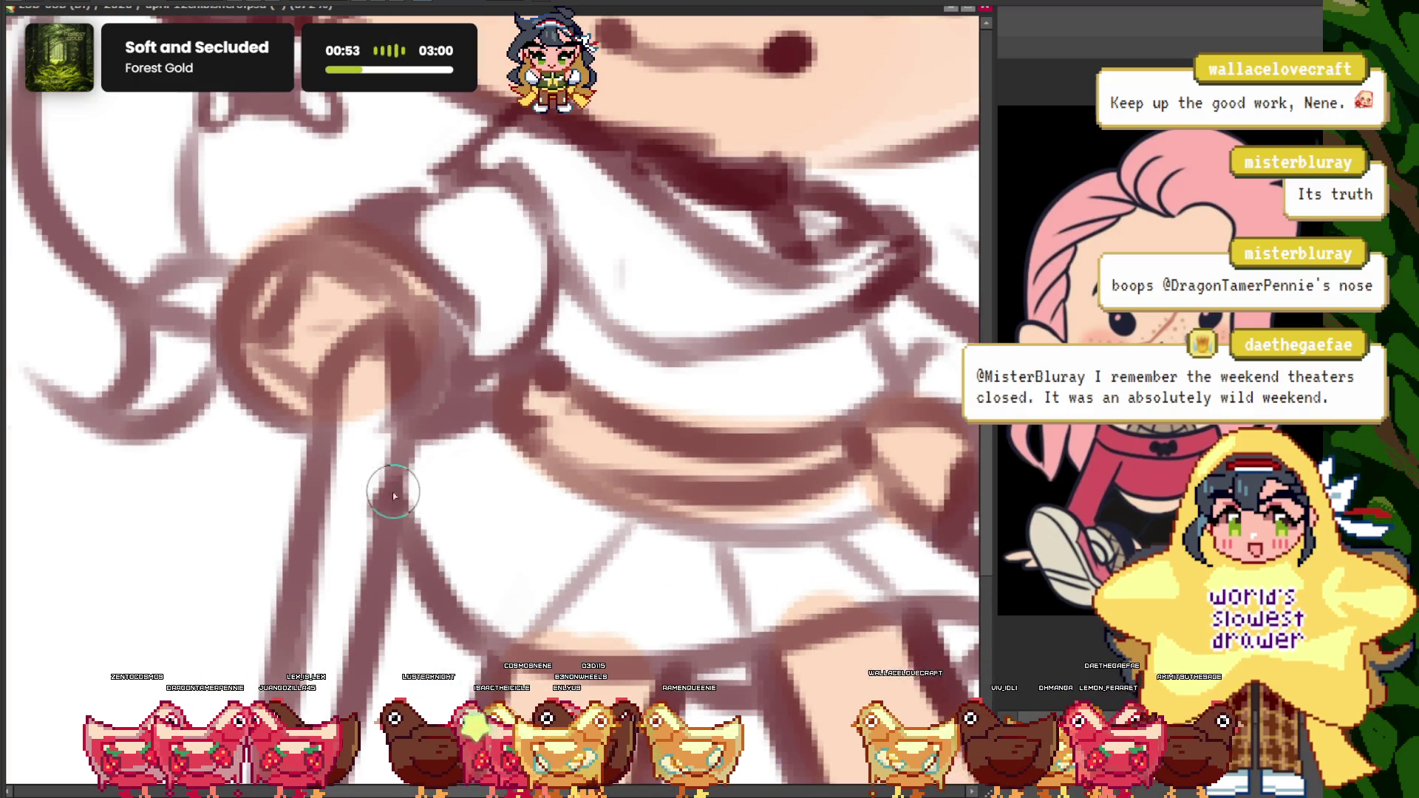
scroll(391, 411, down, 1)
scroll(391, 411, down, 3)
scroll(391, 411, up, 3)
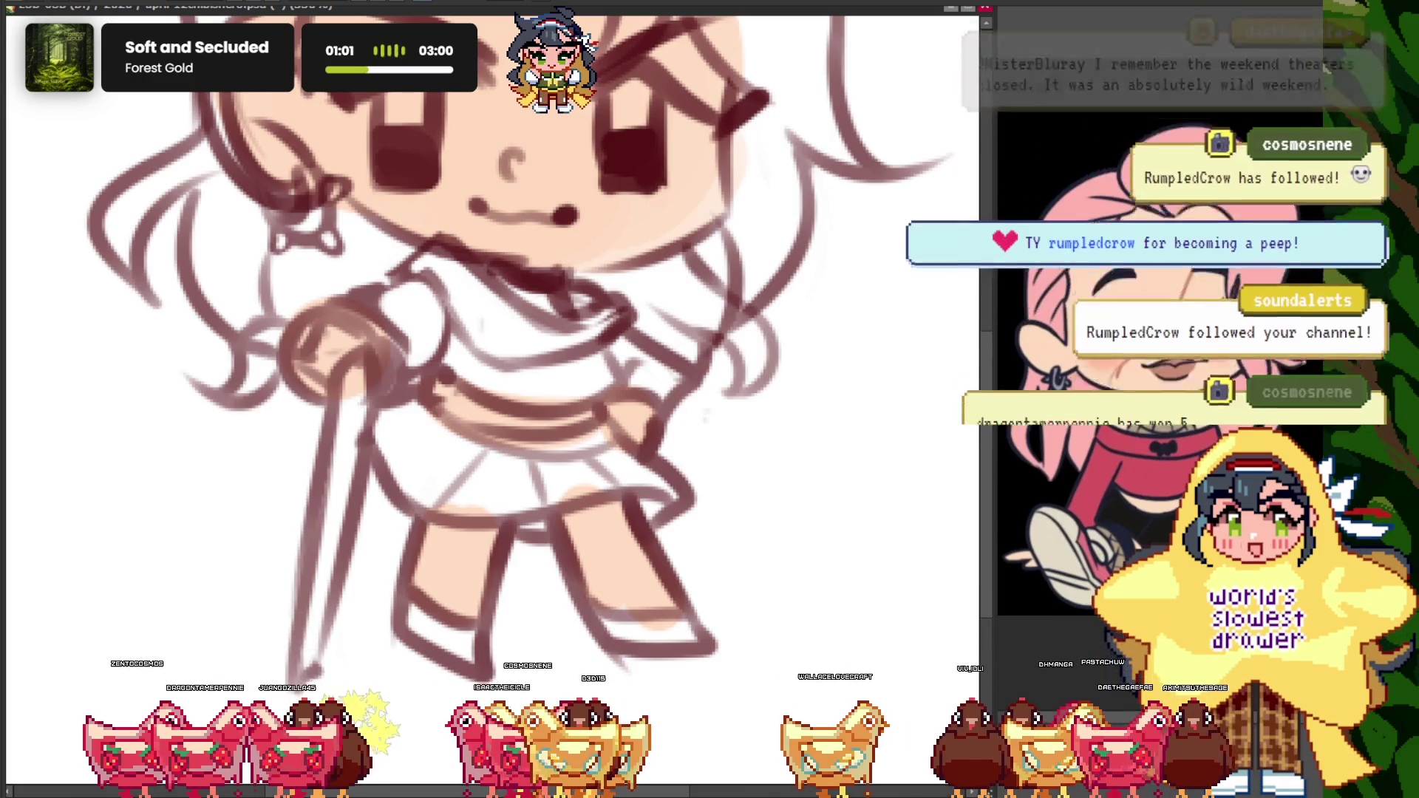
scroll(533, 431, down, 2)
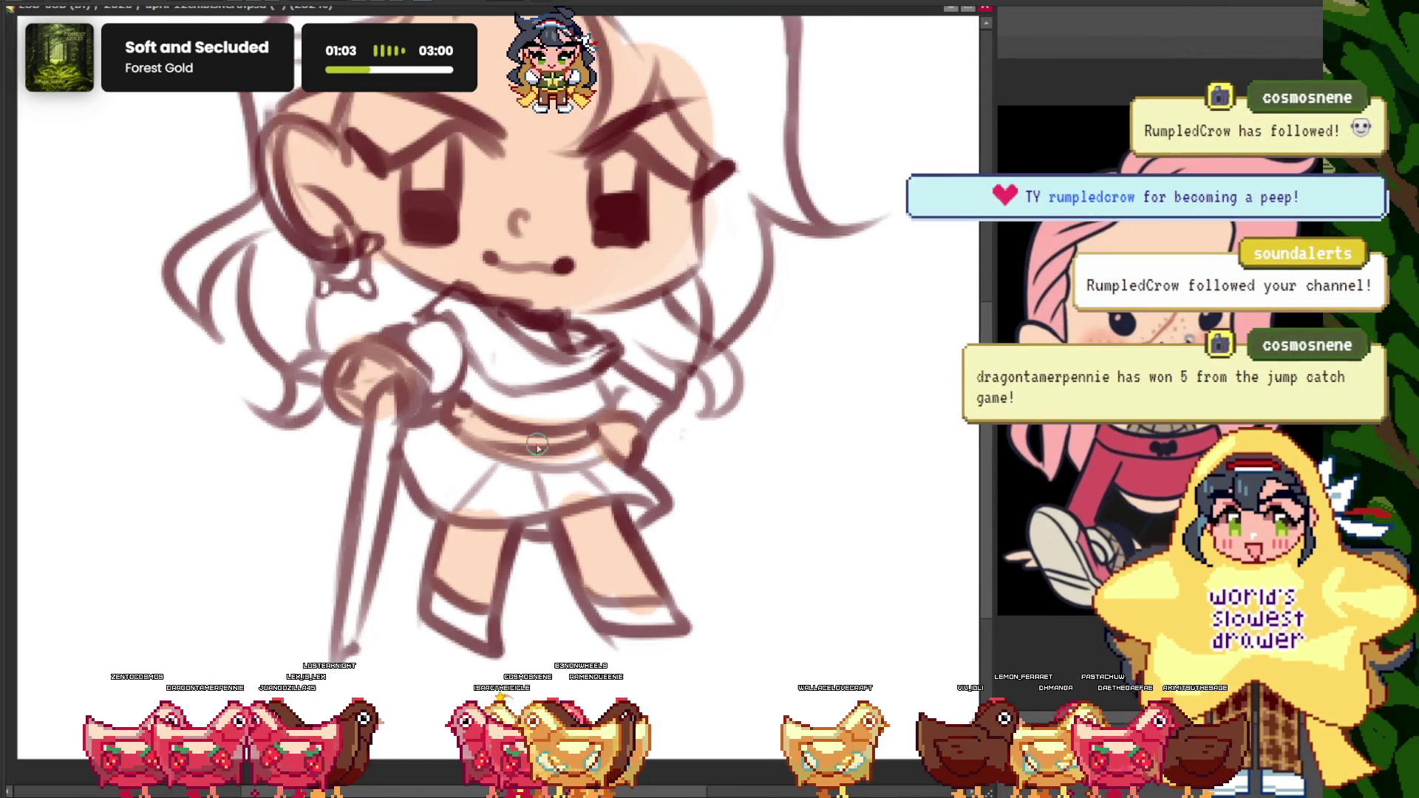
scroll(533, 432, down, 1)
scroll(534, 432, down, 2)
scroll(577, 370, up, 2)
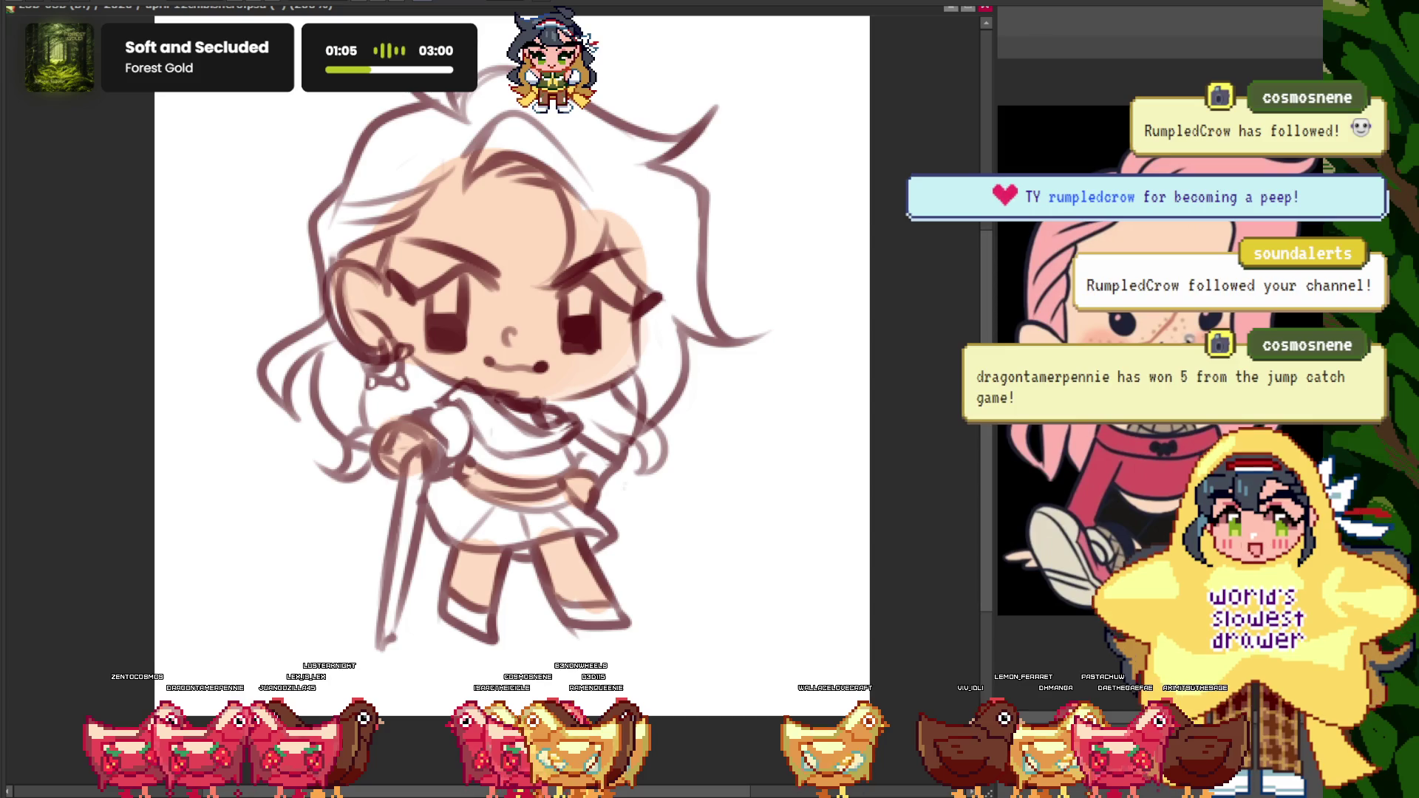
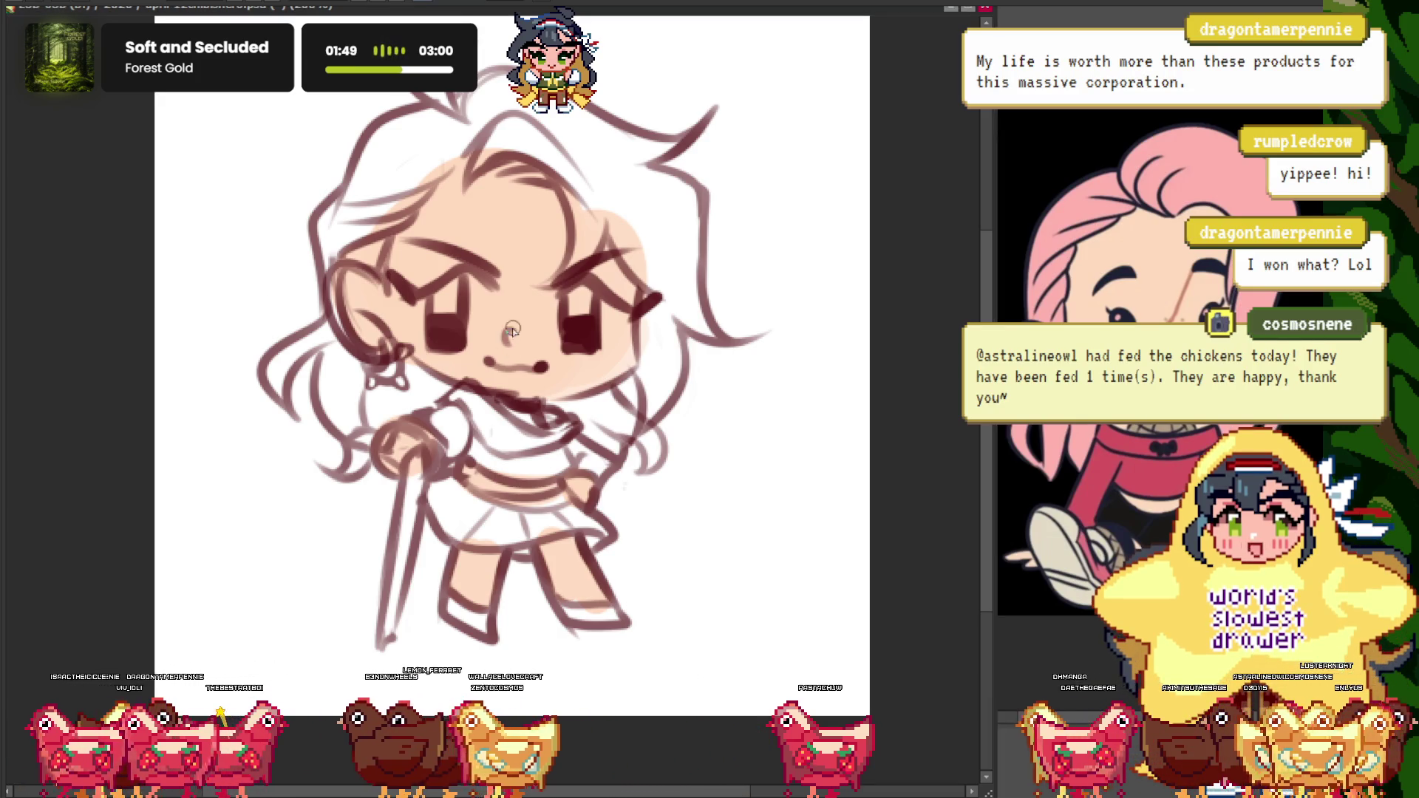
- Zoom into the eye and darken and thicken the upper eyelid line
scroll(512, 329, up, 2)
scroll(723, 371, up, 1)
scroll(650, 374, down, 1)
scroll(472, 364, up, 3)
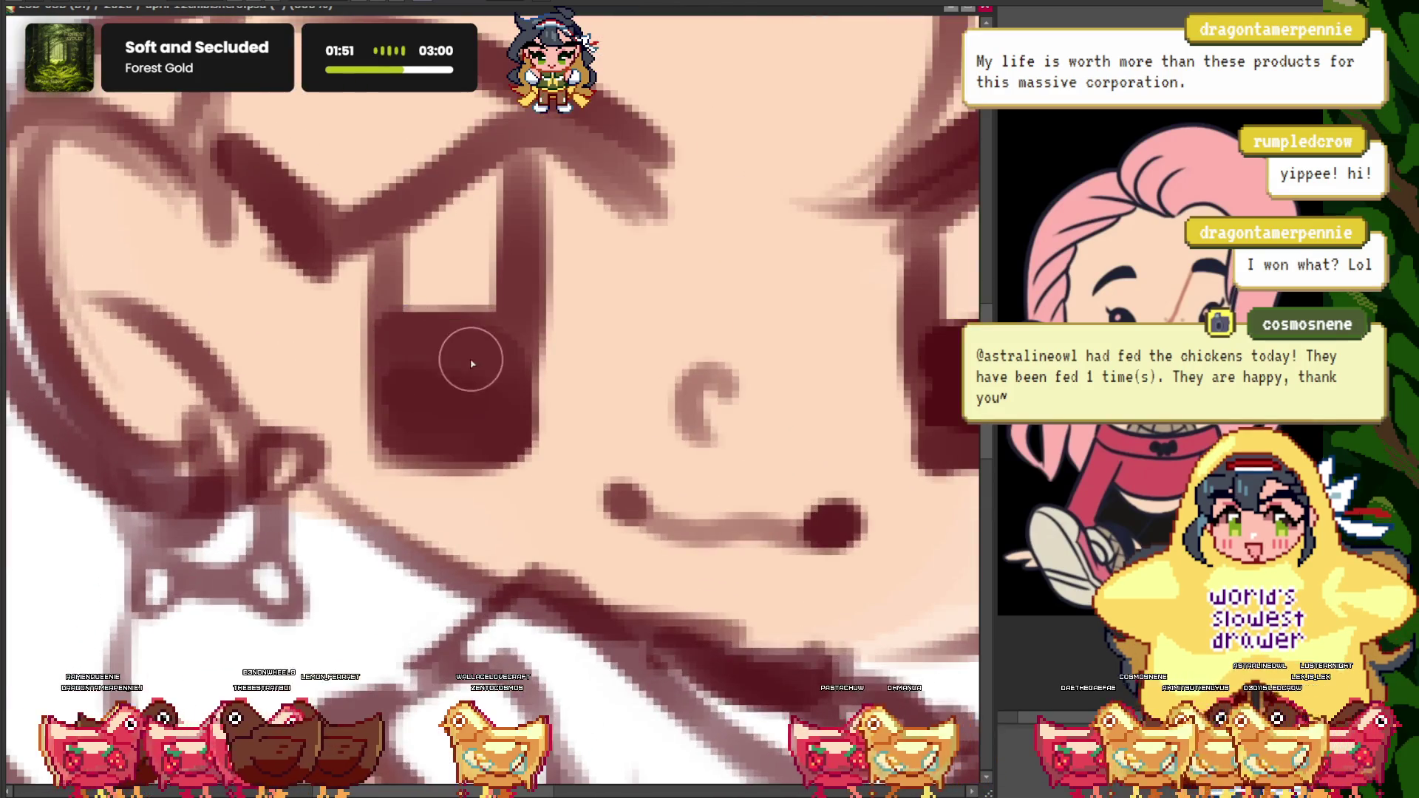
scroll(465, 364, down, 1)
scroll(436, 392, down, 1)
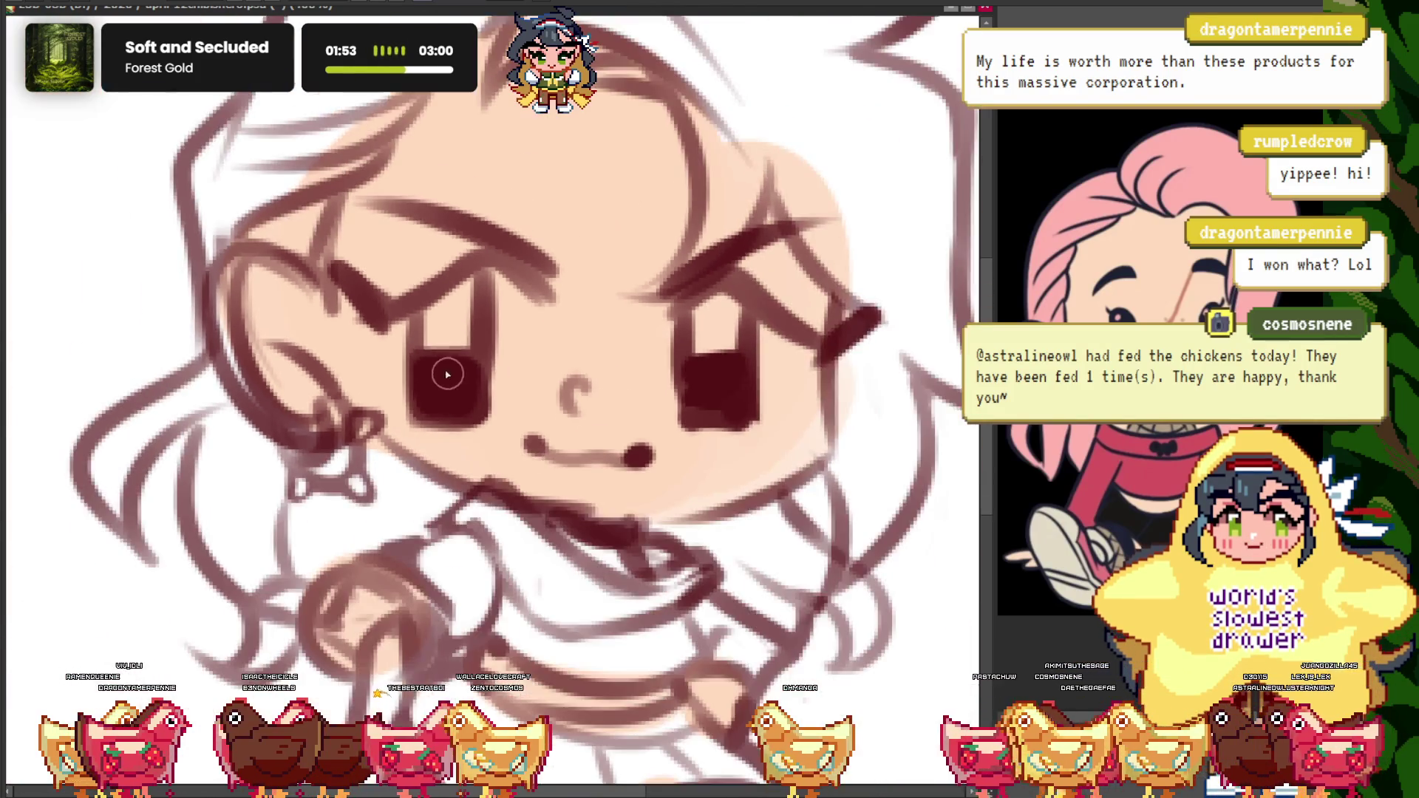
scroll(510, 263, up, 2)
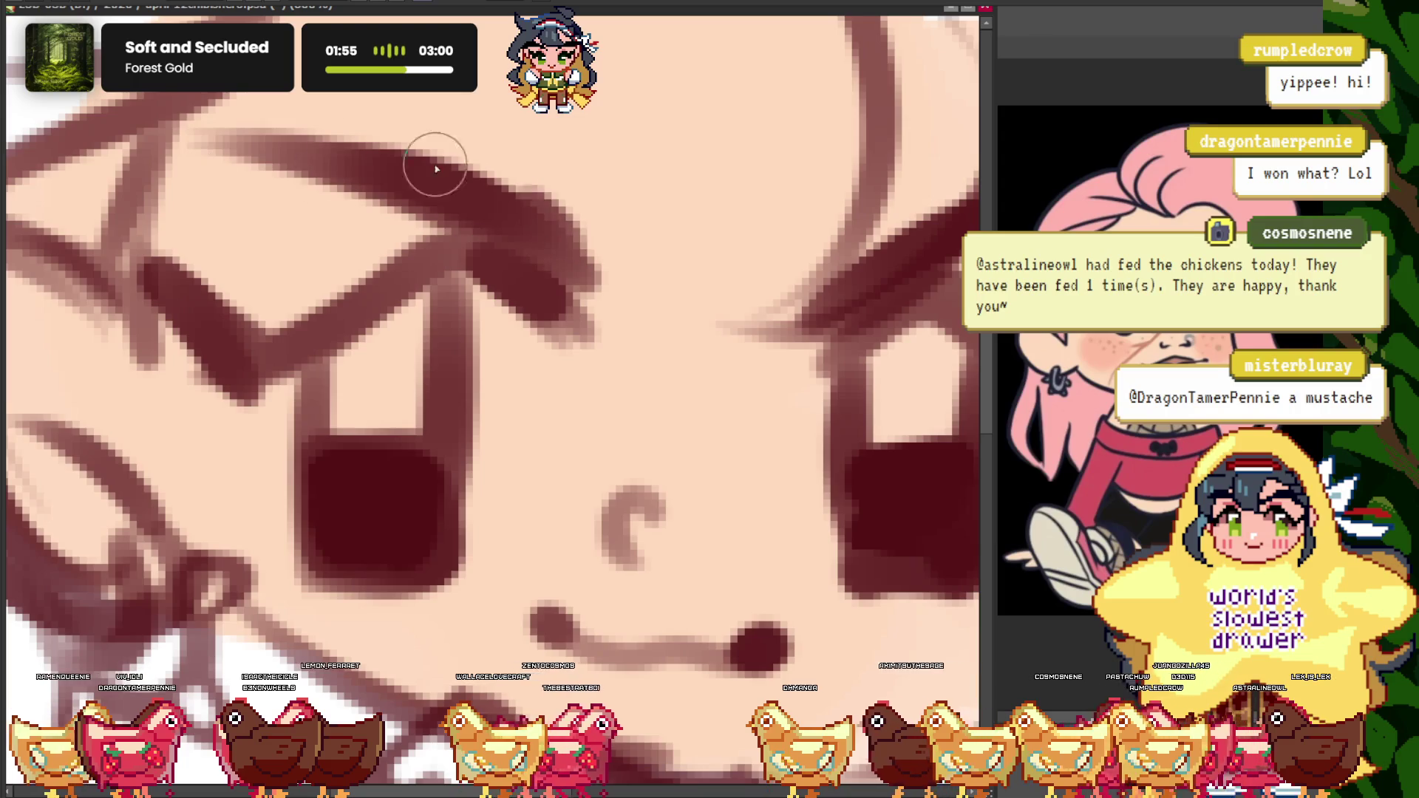
drag(177, 133, 570, 236)
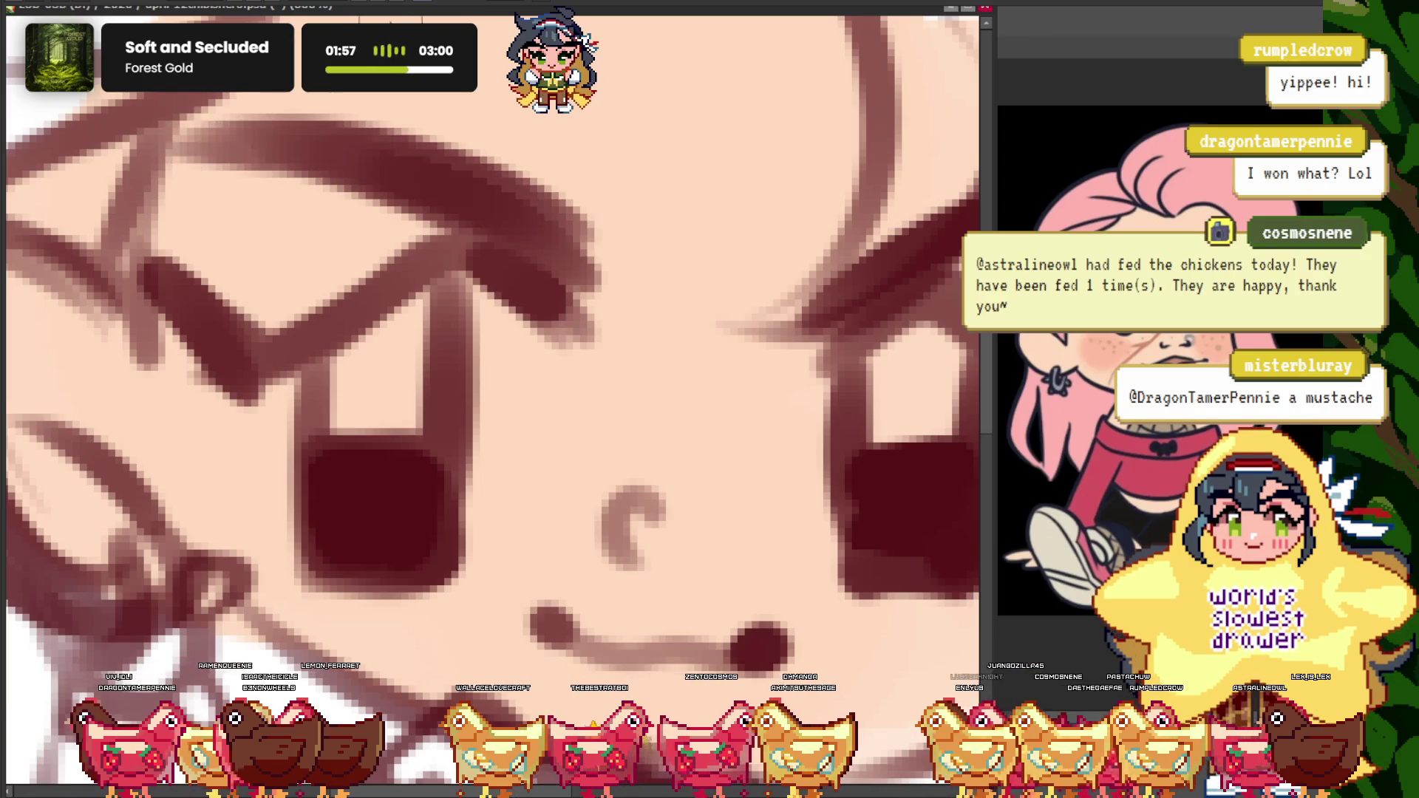
- Mirror the canvas view with H to check the eye
scroll(463, 215, down, 2)
scroll(283, 264, up, 1)
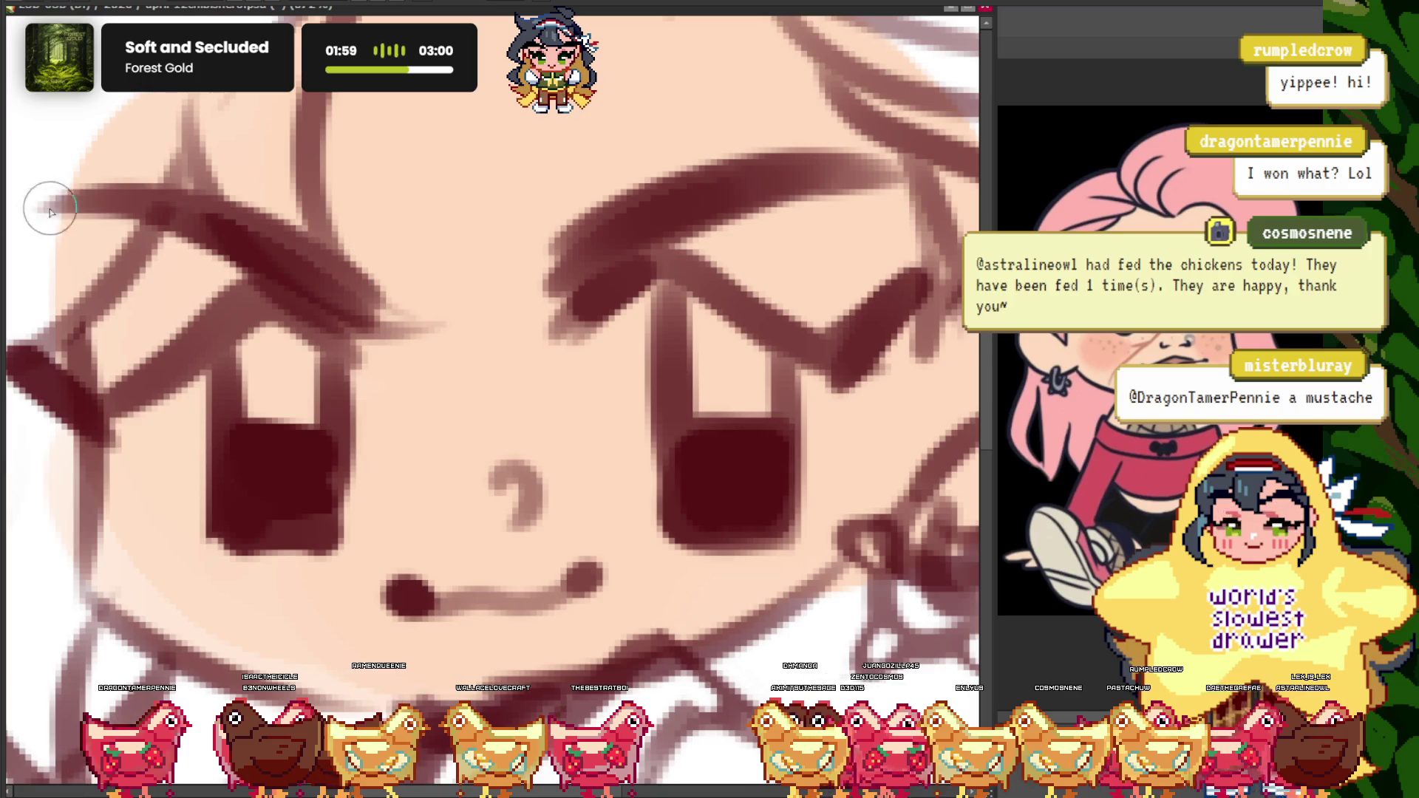
scroll(313, 213, down, 3)
scroll(312, 213, down, 1)
scroll(313, 213, up, 4)
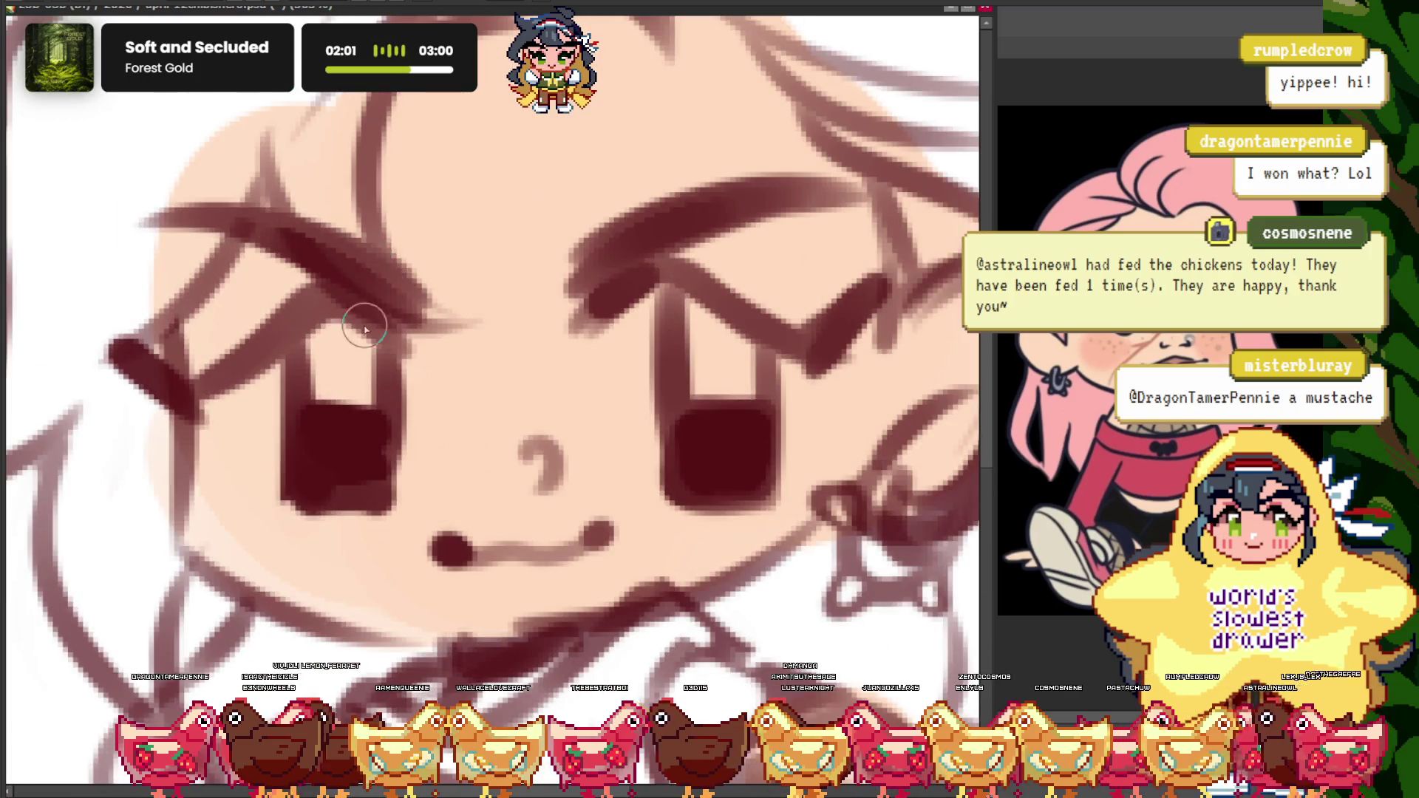
scroll(280, 283, down, 4)
scroll(273, 333, up, 2)
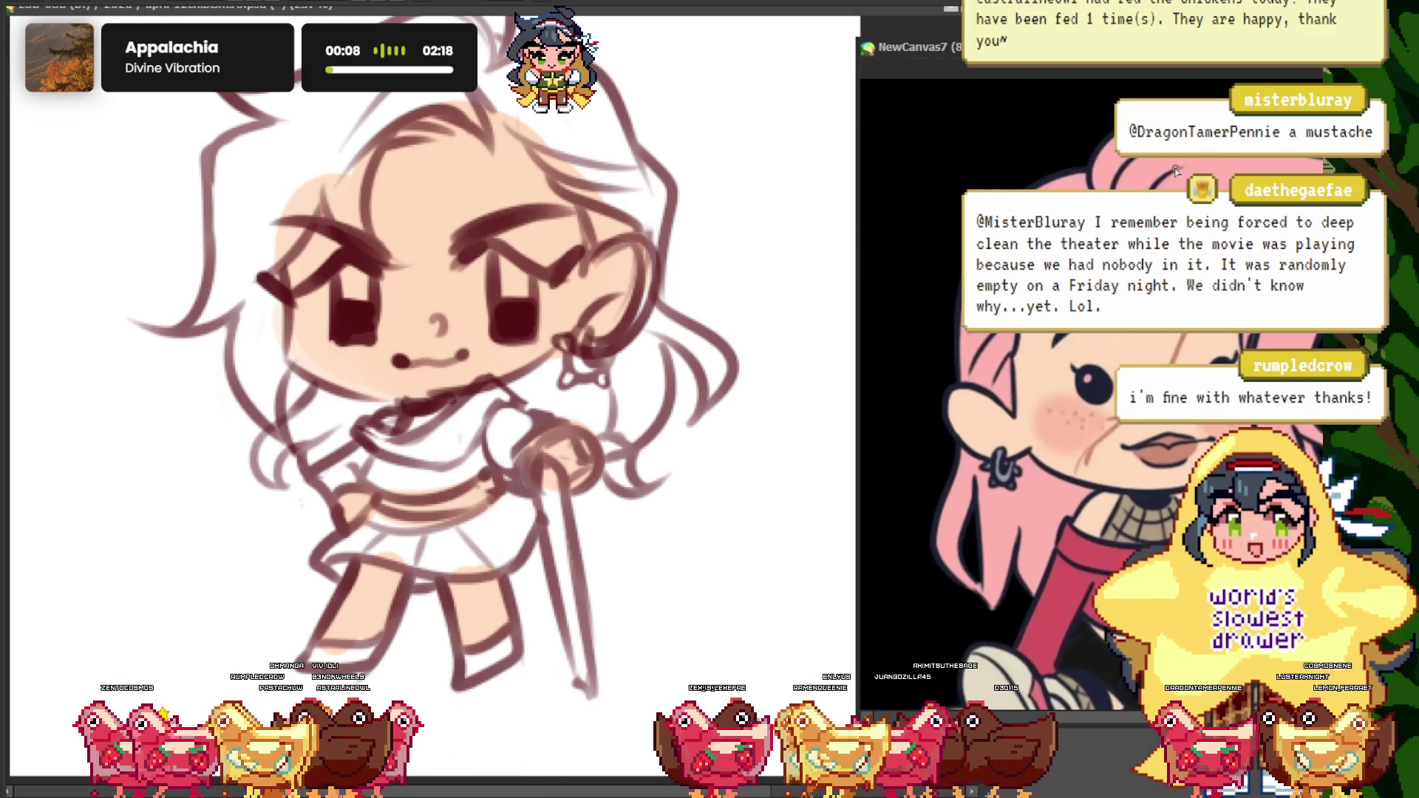
key(h)
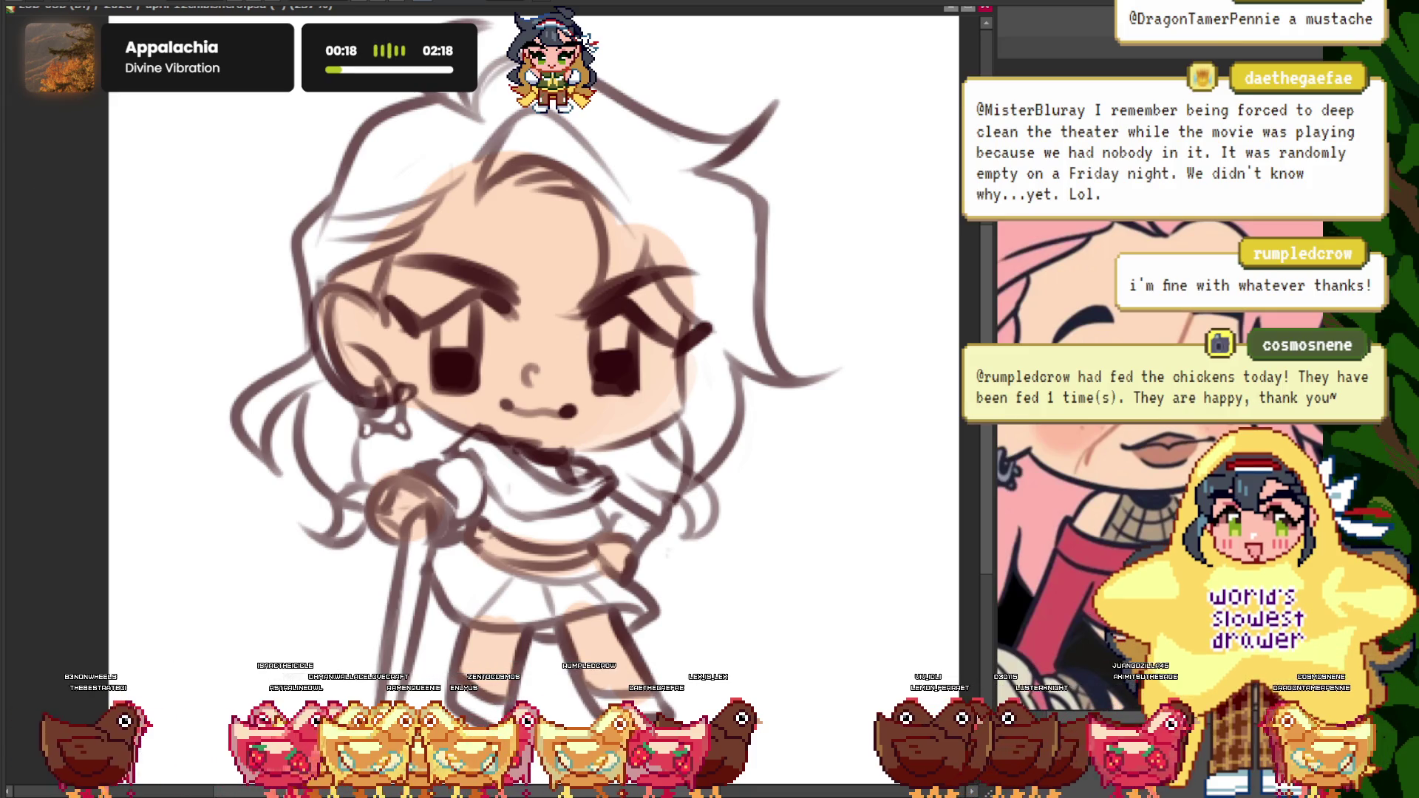
scroll(487, 399, down, 1)
- Paint soft pink over the hair strands, top tuft, forehead hair and right side
scroll(508, 406, up, 2)
scroll(618, 205, down, 2)
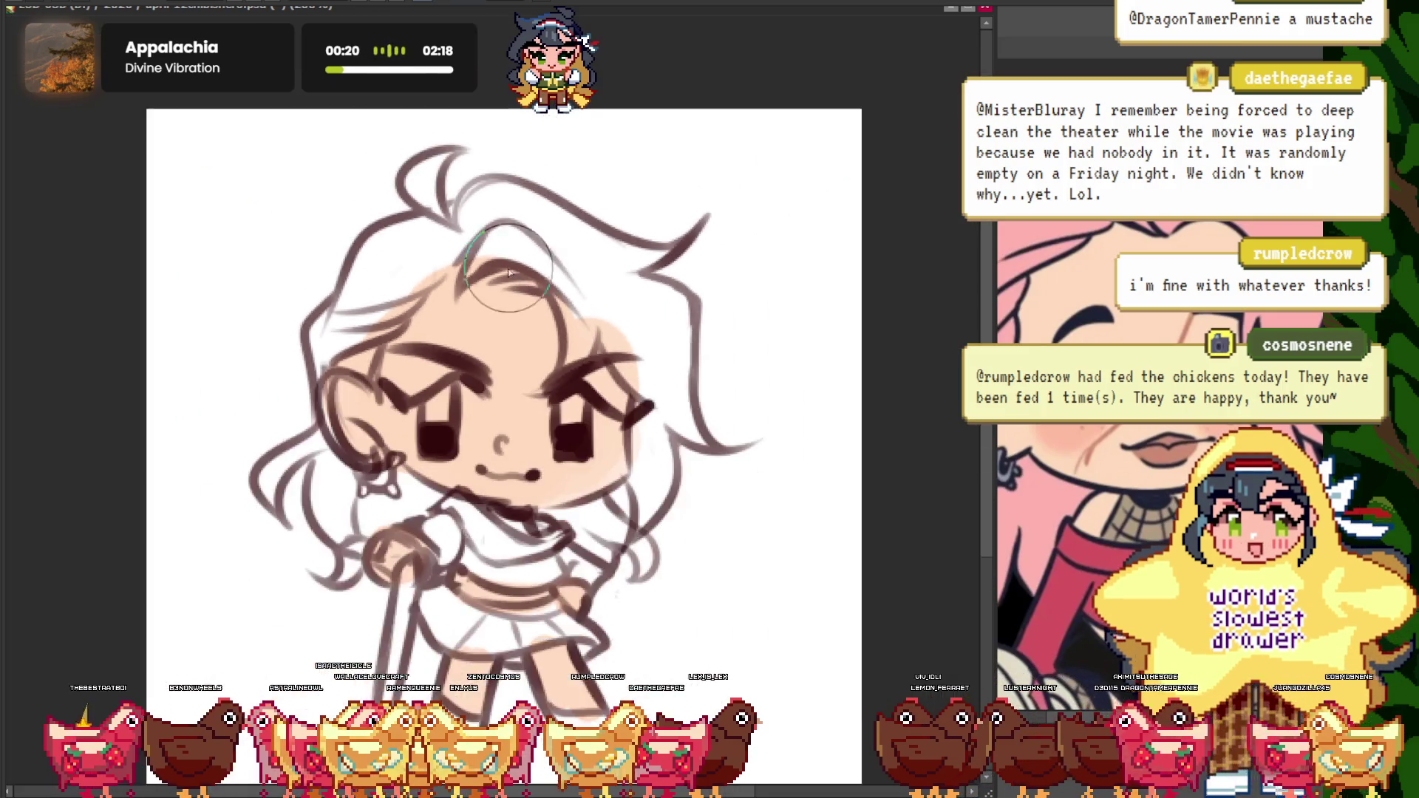
scroll(367, 299, up, 3)
drag(368, 299, 347, 384)
scroll(370, 333, down, 3)
scroll(444, 244, up, 4)
mouse_move(451, 215)
mouse_down()
mouse_move(414, 334)
mouse_move(650, 507)
mouse_up()
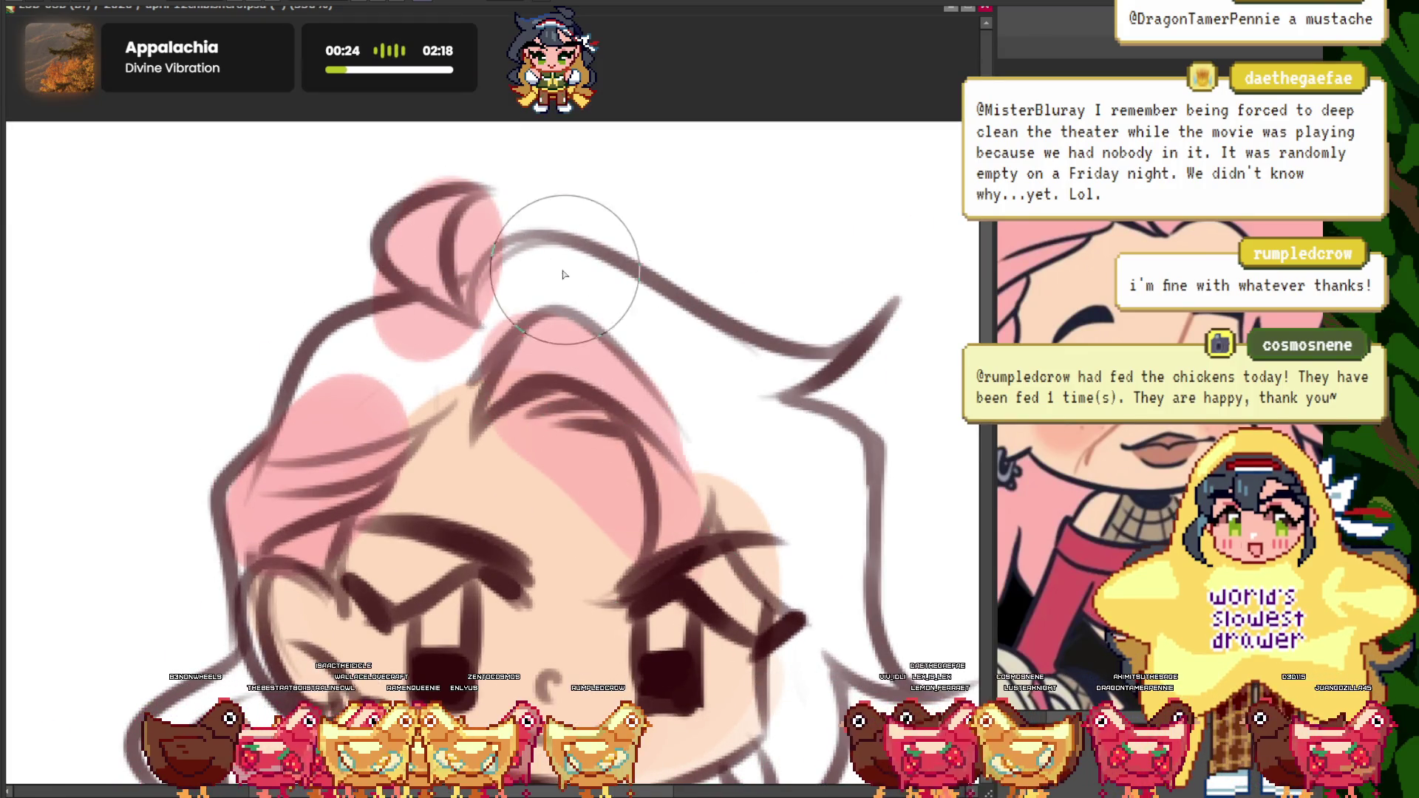
drag(554, 266, 581, 255)
drag(728, 428, 783, 599)
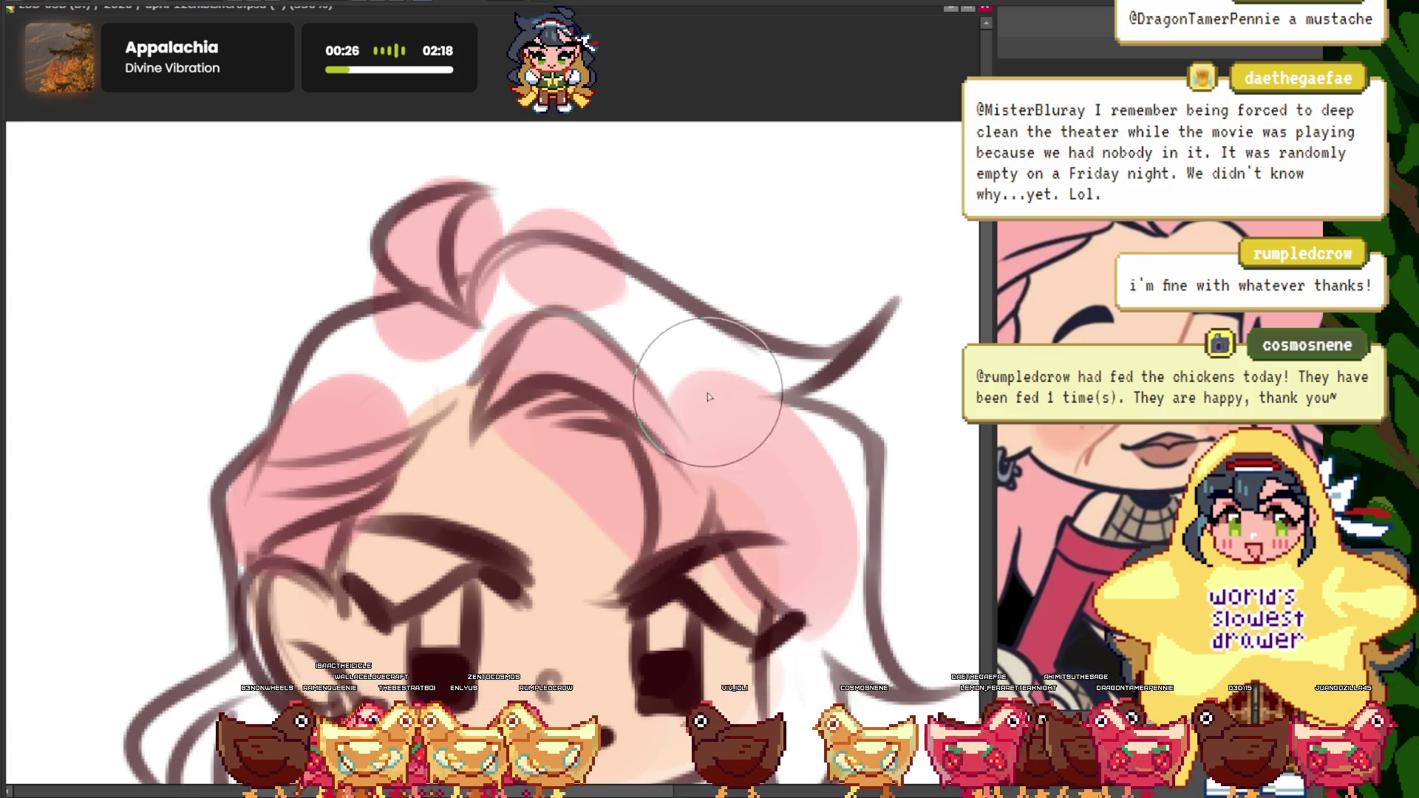
- Add more pink to fill the upper hair tuft and top bun
scroll(707, 397, down, 3)
scroll(444, 333, up, 4)
scroll(605, 316, down, 1)
drag(604, 316, 695, 320)
drag(465, 317, 489, 303)
scroll(432, 333, down, 3)
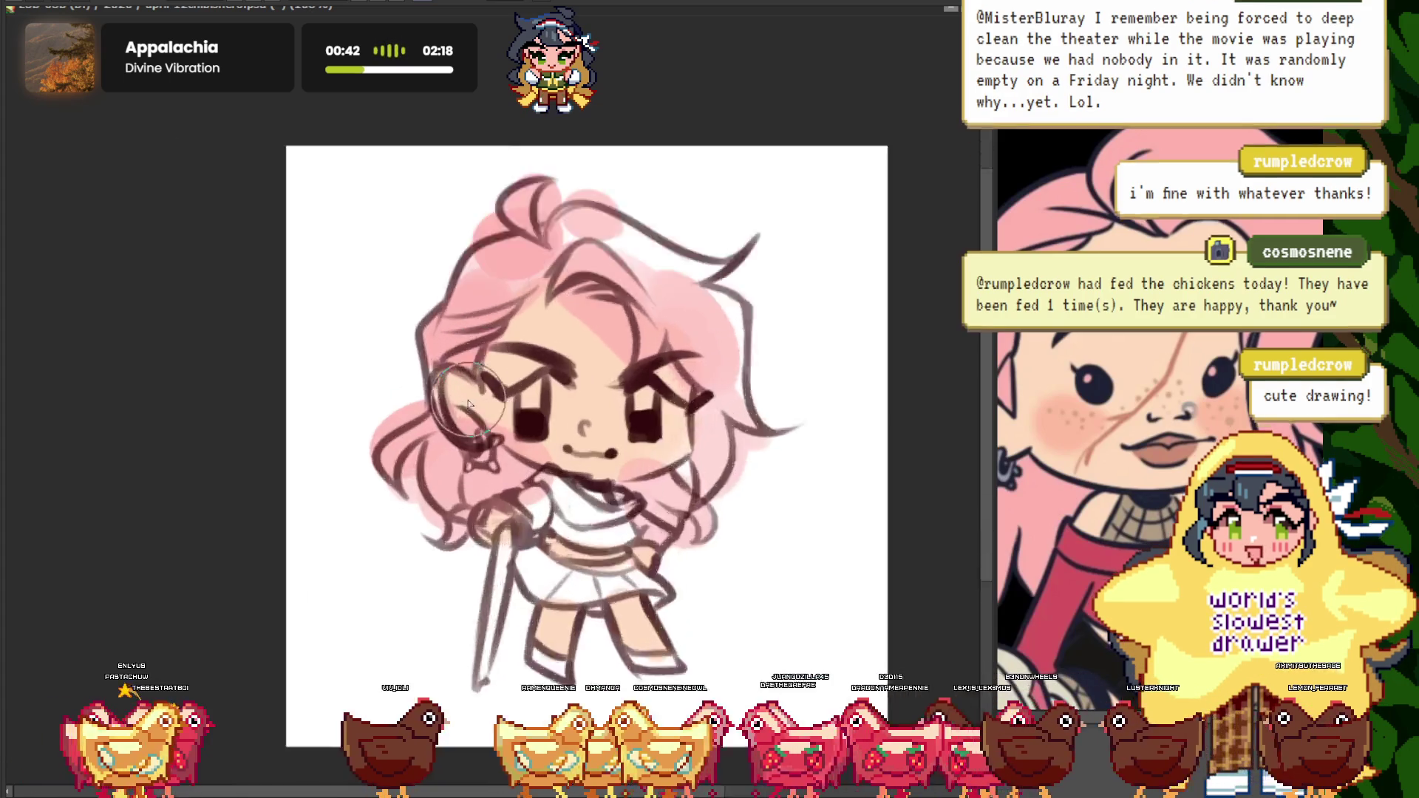
scroll(518, 347, up, 2)
scroll(515, 348, up, 1)
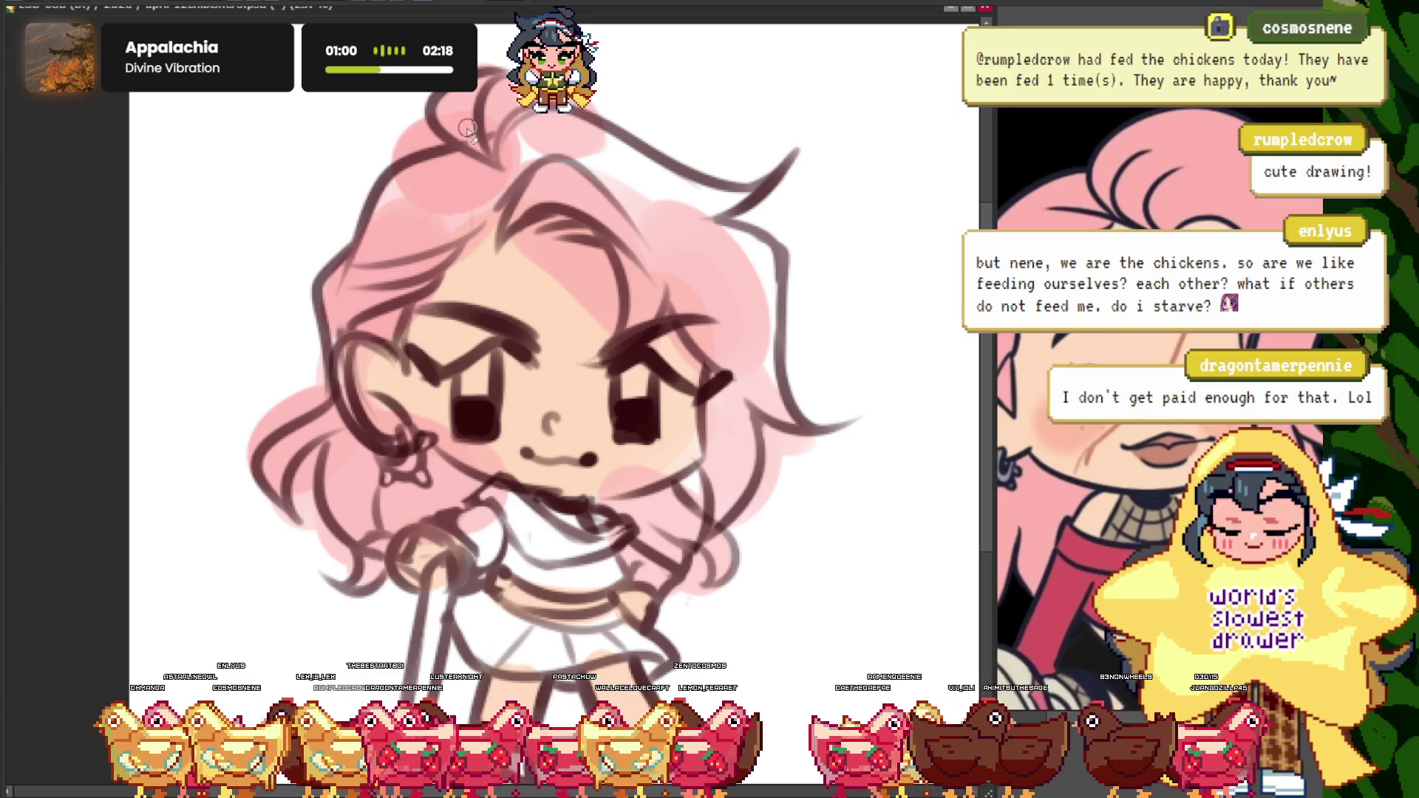
scroll(500, 225, up, 5)
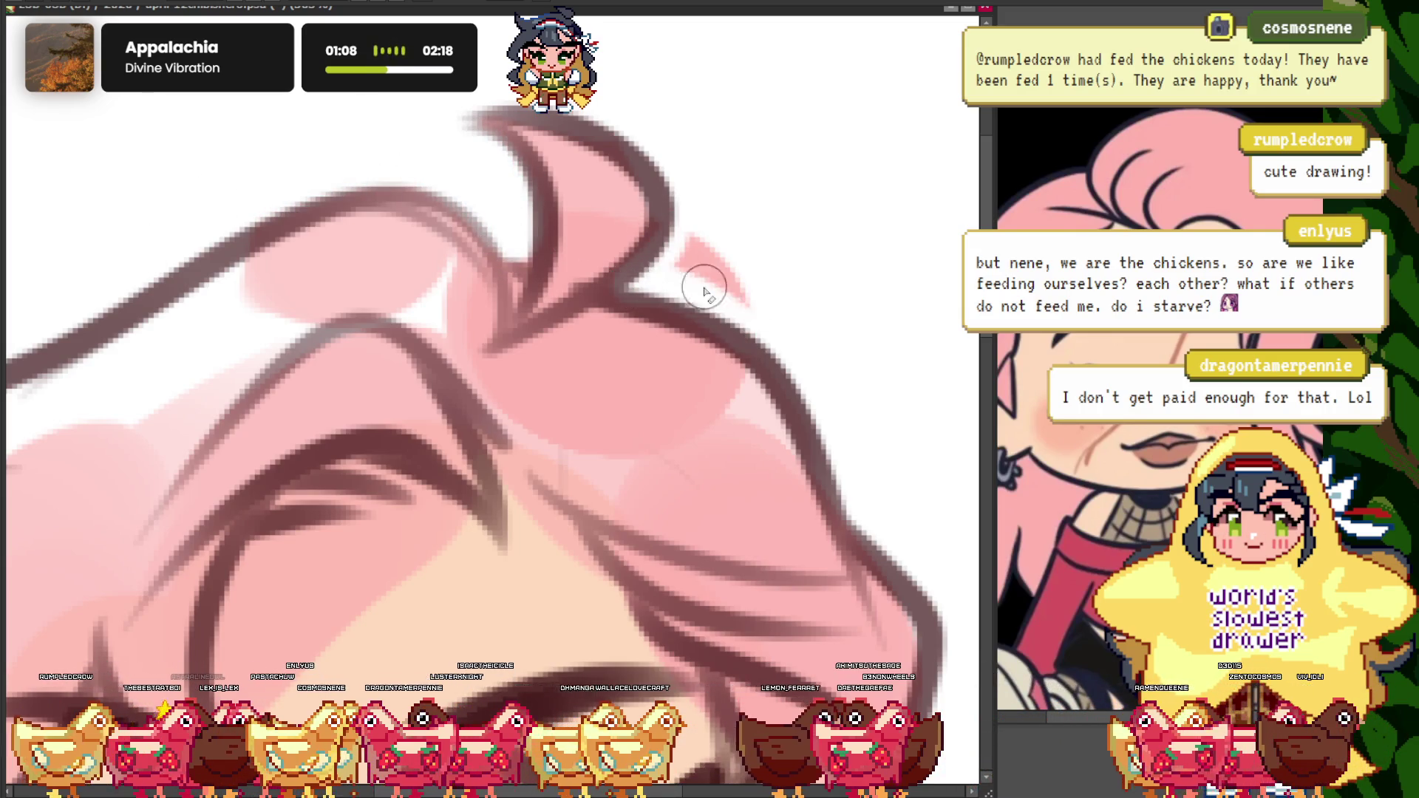
- Erase stray pink beside the hair bun and past the hair outline
drag(705, 291, 751, 291)
key(ctrl+0)
scroll(728, 355, up, 3)
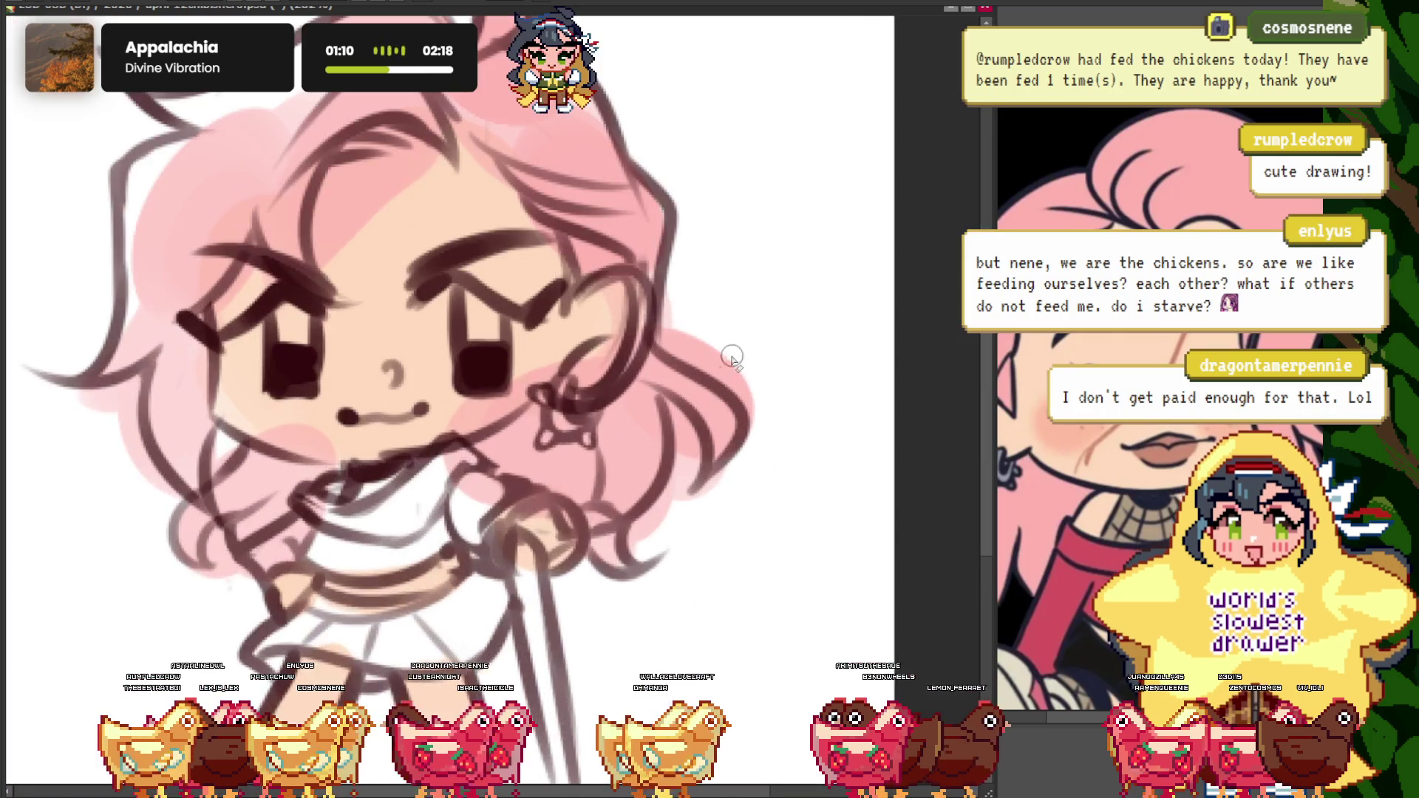
scroll(717, 304, up, 2)
scroll(687, 358, up, 2)
scroll(747, 436, up, 1)
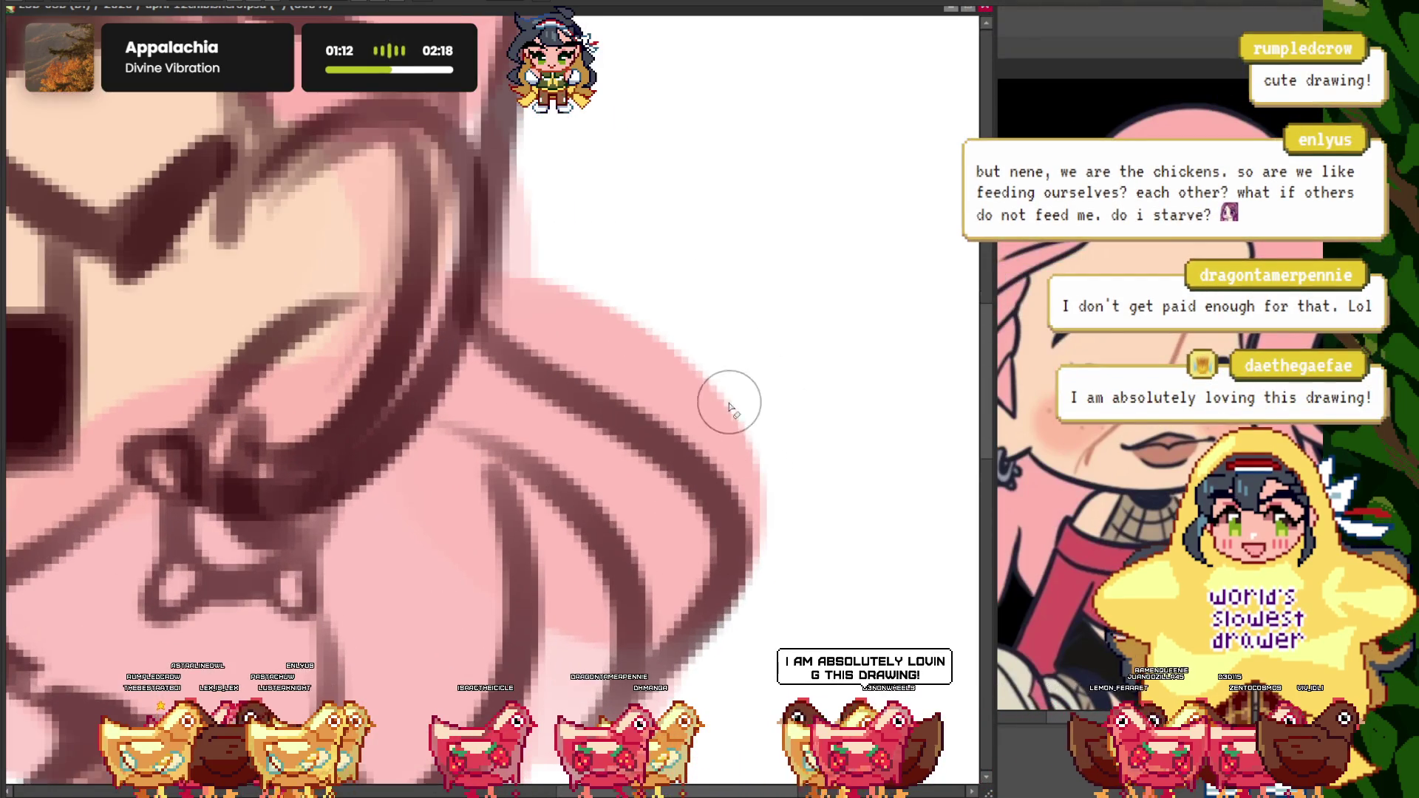
mouse_move(728, 406)
mouse_down()
mouse_move(570, 300)
mouse_move(767, 491)
mouse_move(643, 313)
mouse_up()
scroll(766, 490, down, 3)
scroll(704, 482, up, 3)
- Erase leftover pink below the hair line, around the shoulder and earring loop
drag(653, 550, 516, 702)
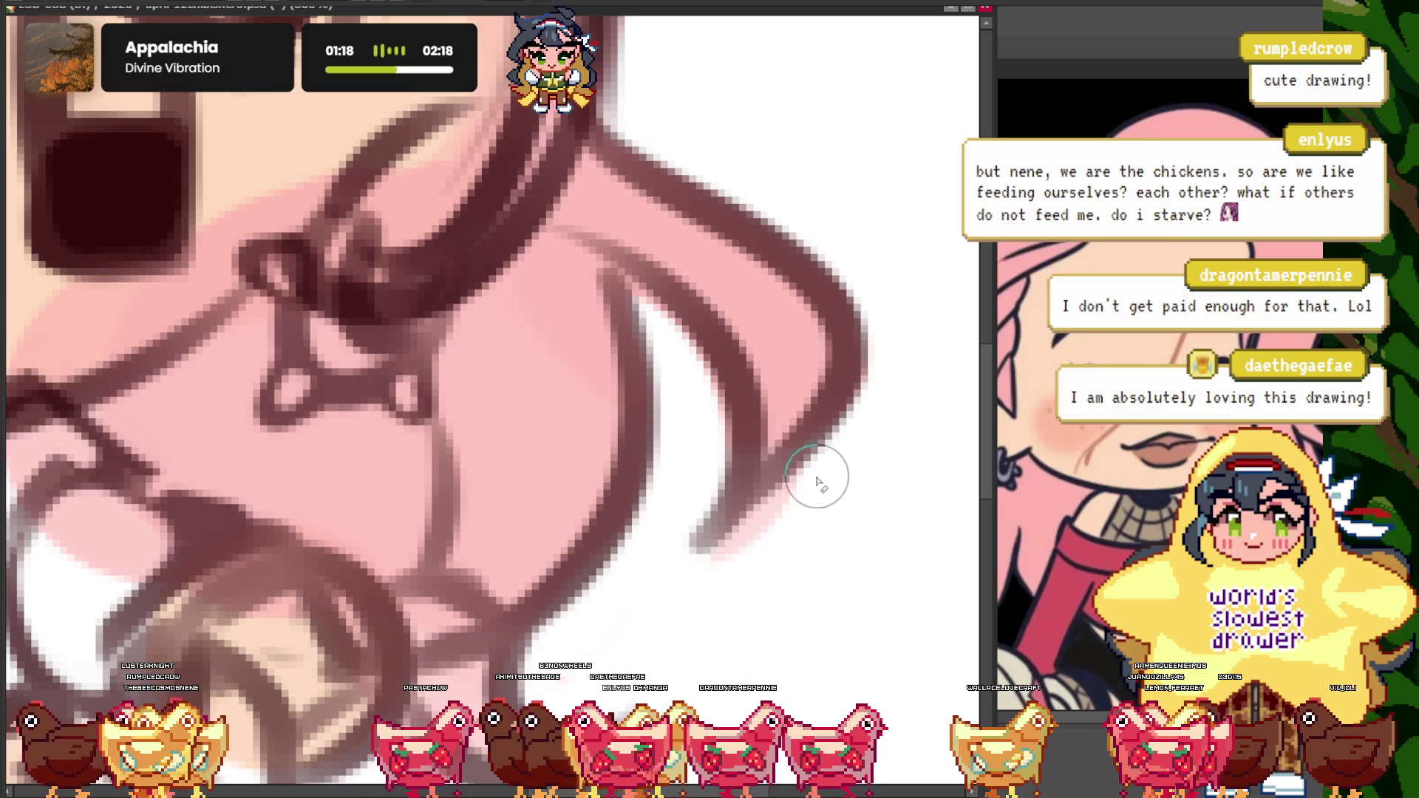
drag(818, 482, 731, 533)
scroll(818, 482, down, 3)
scroll(461, 358, up, 3)
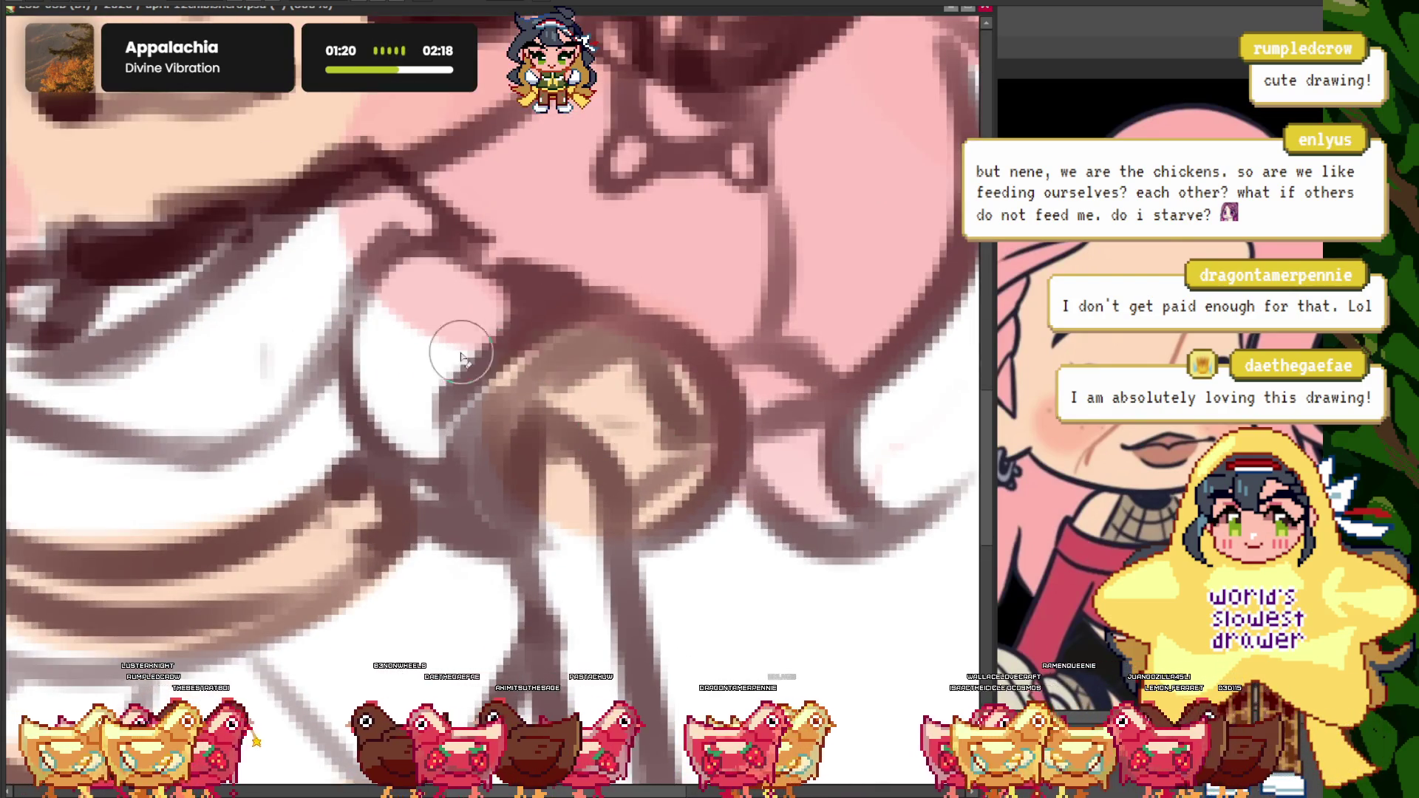
drag(461, 358, 340, 228)
scroll(339, 228, down, 3)
scroll(540, 344, up, 3)
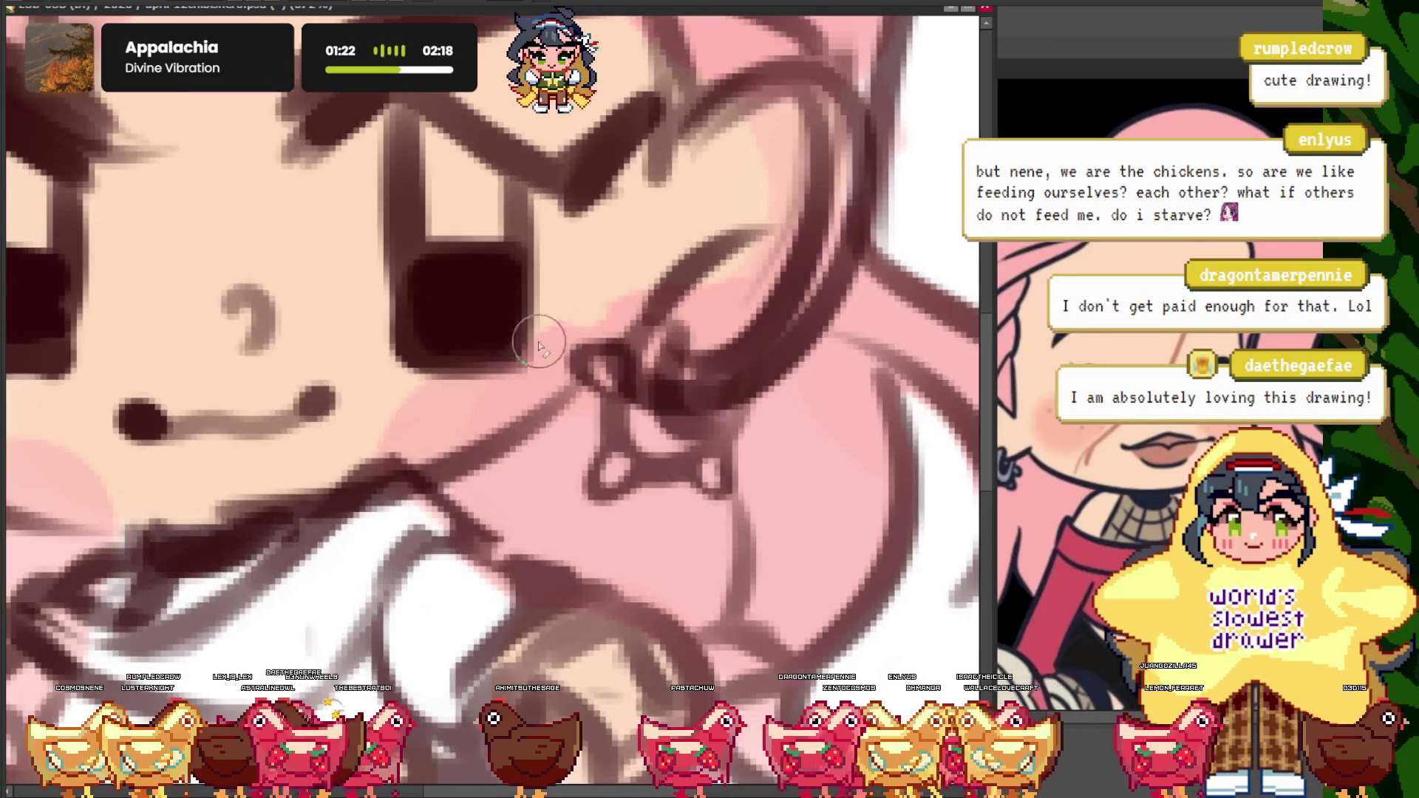
drag(541, 345, 453, 412)
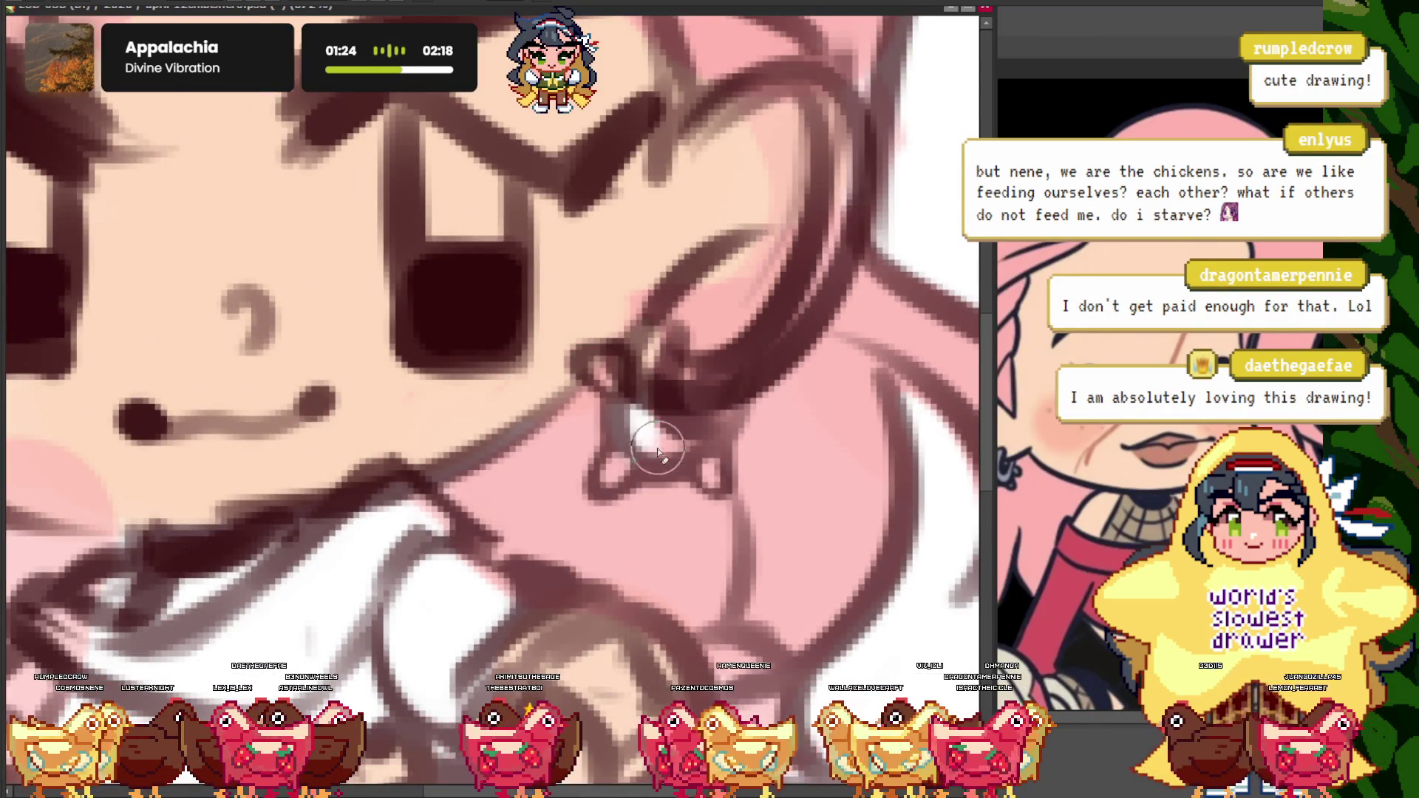
- Brighten the star earring with white highlights, then undo the last forehead stroke
drag(580, 481, 681, 405)
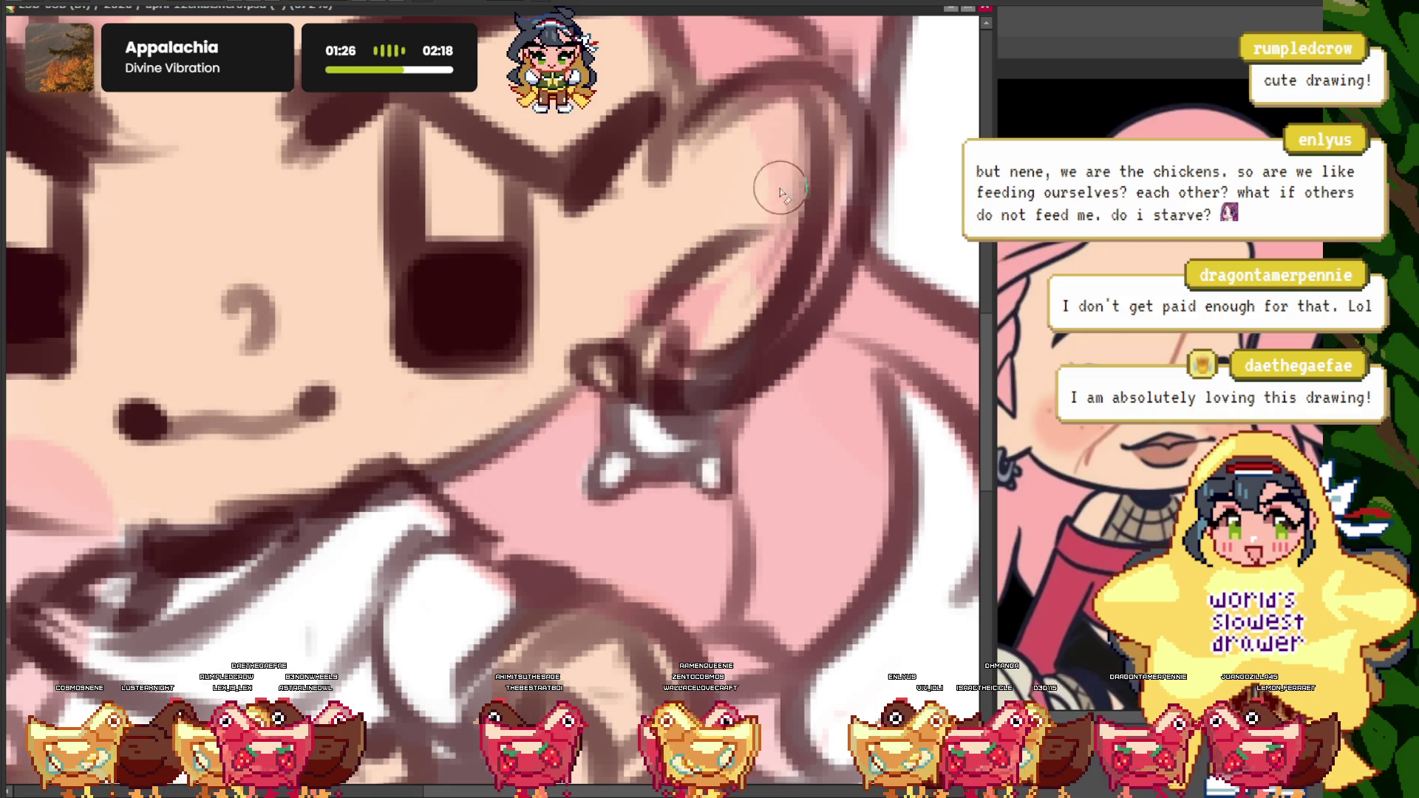
drag(780, 189, 760, 126)
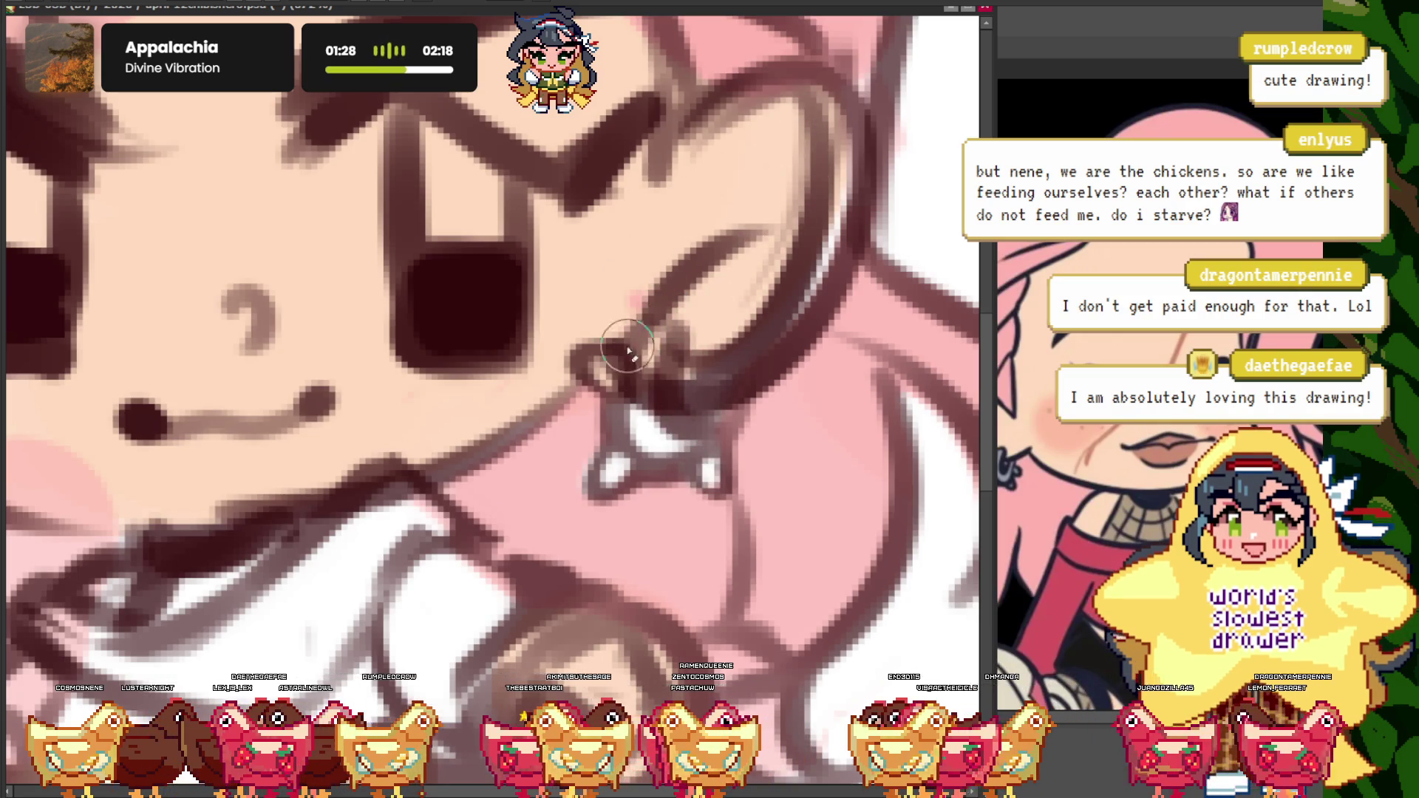
scroll(662, 239, down, 5)
scroll(444, 215, up, 3)
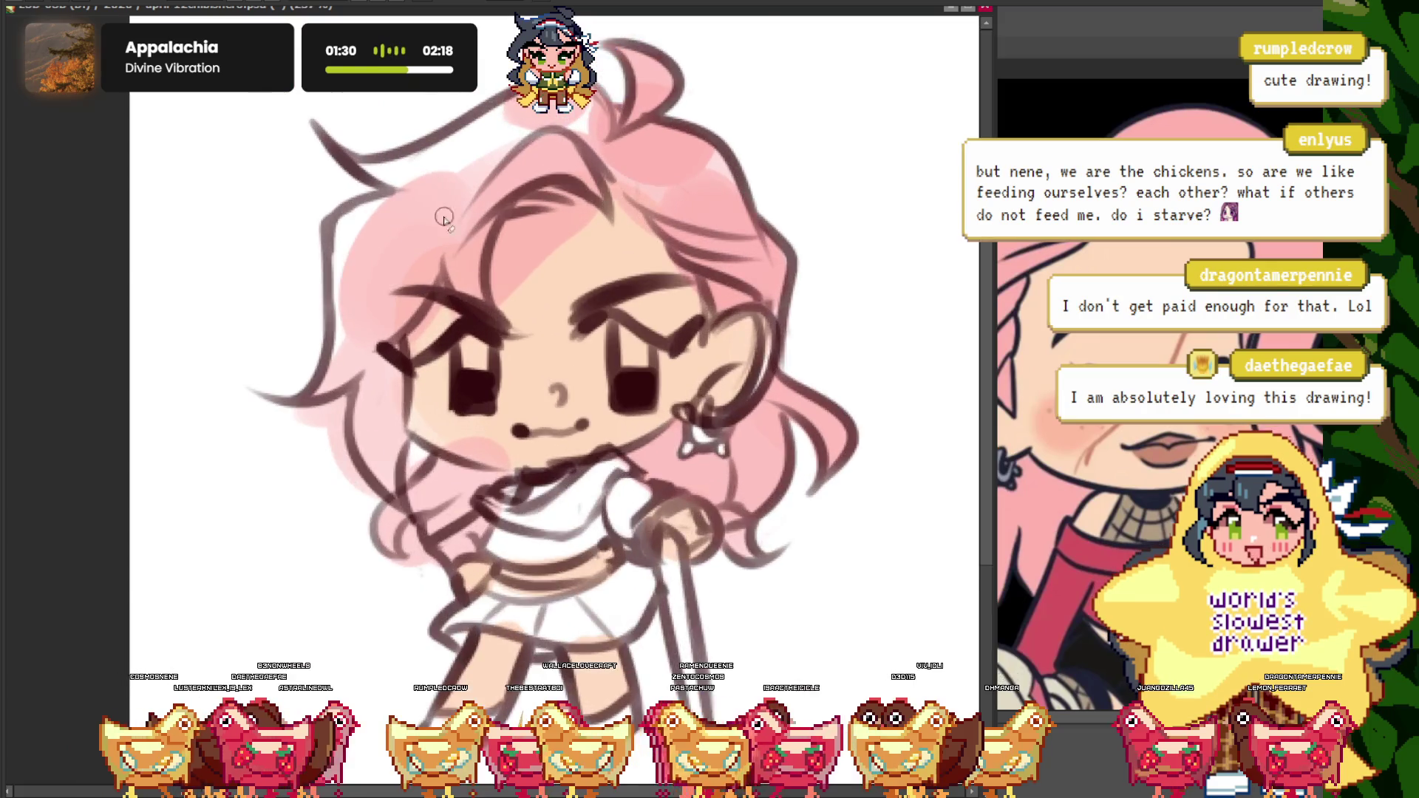
scroll(624, 206, up, 2)
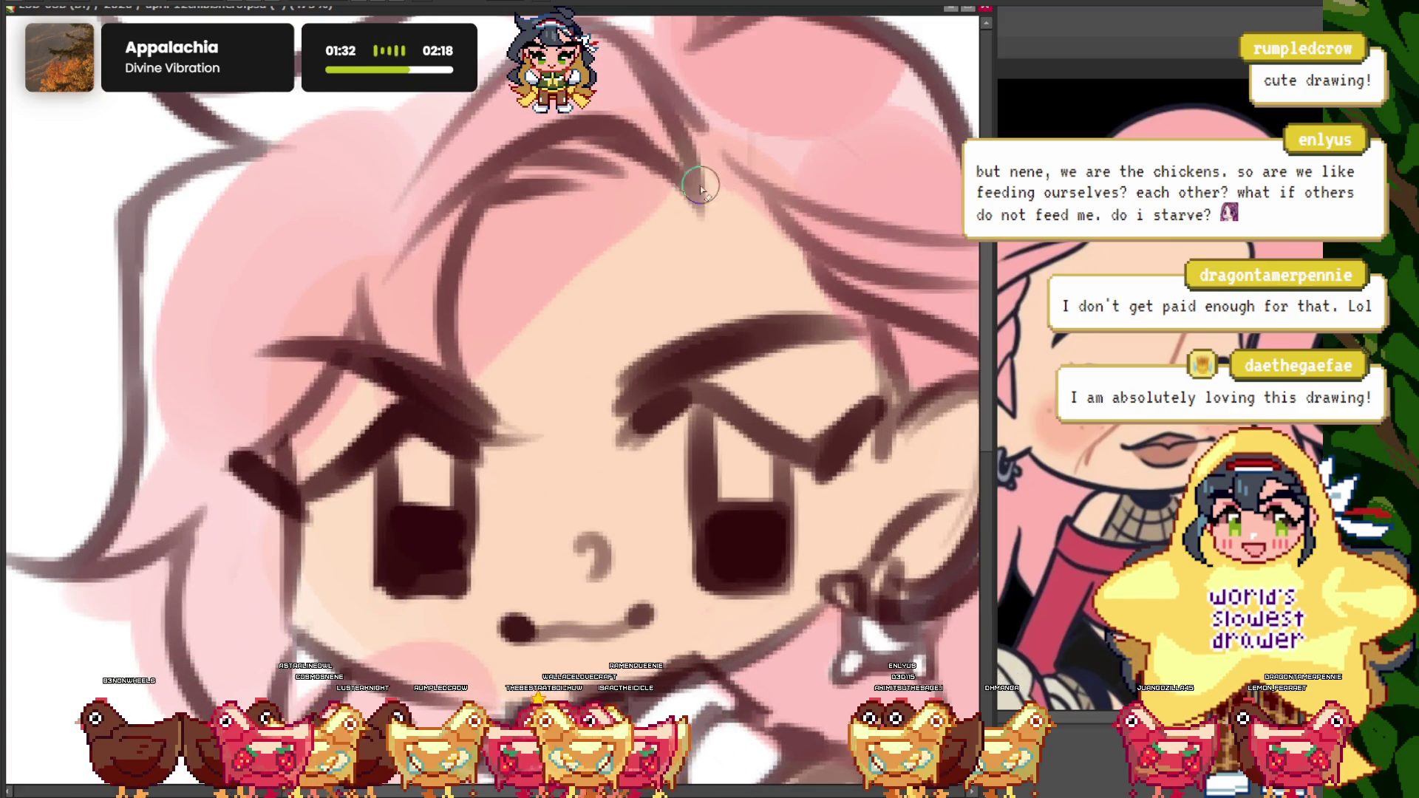
key(ctrl+z)
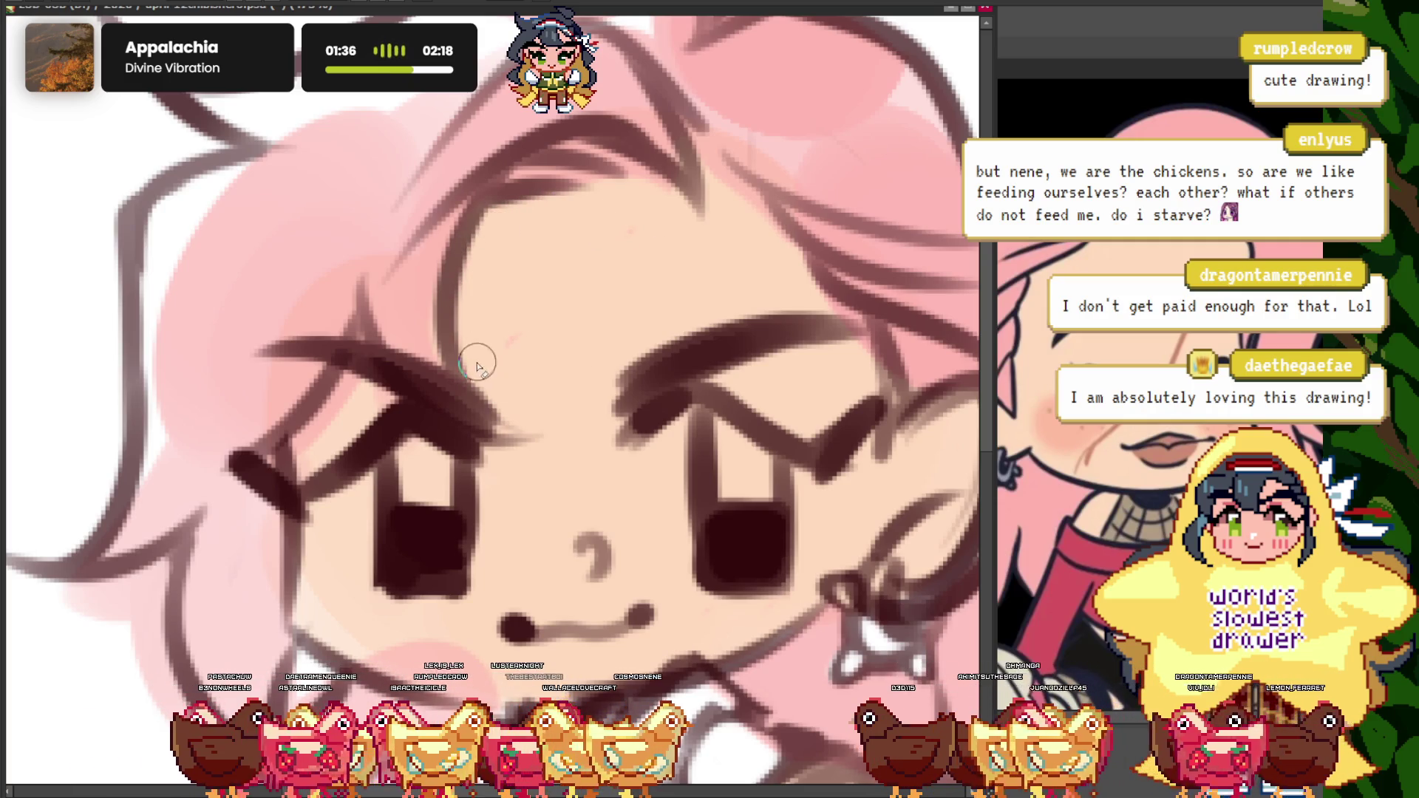
scroll(477, 362, down, 2)
scroll(443, 347, down, 1)
scroll(429, 254, down, 2)
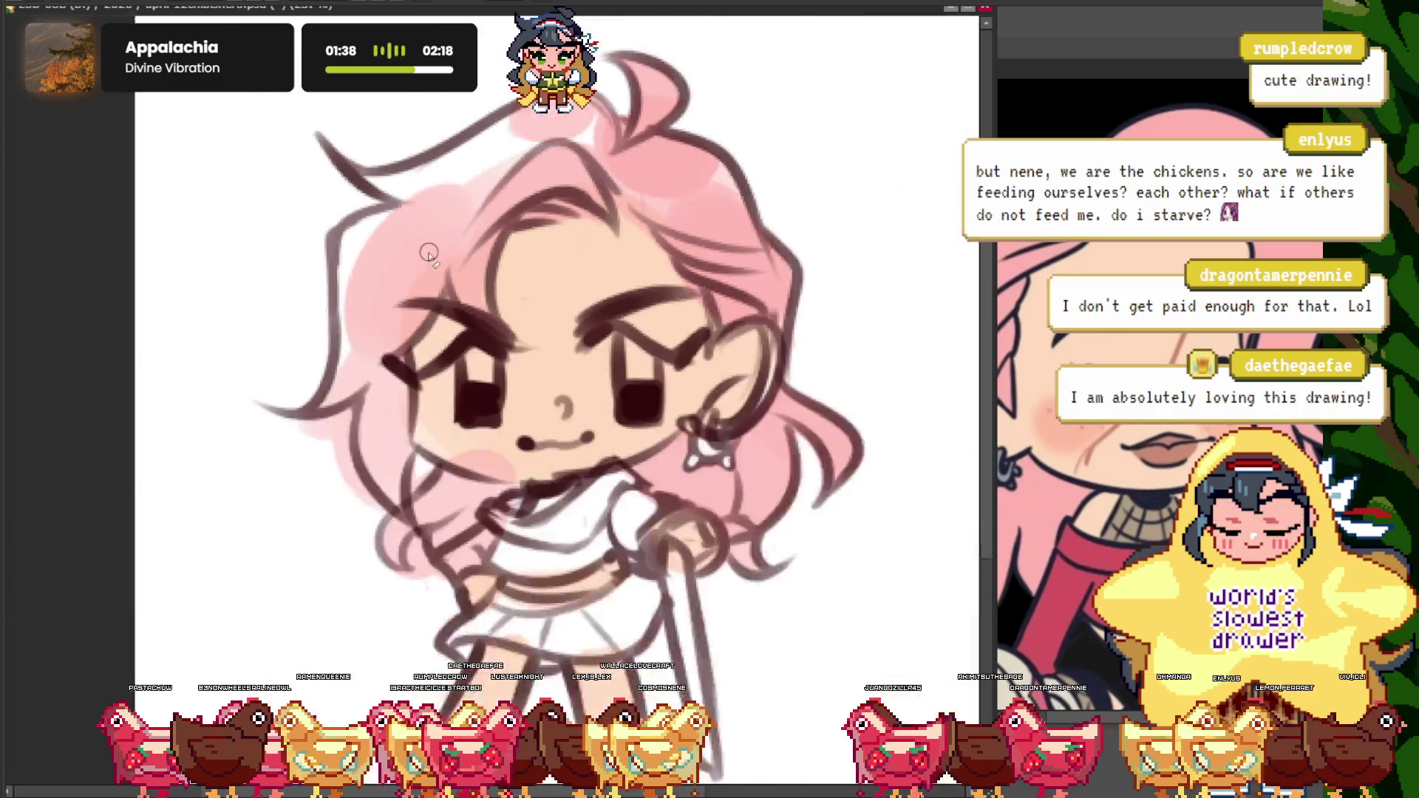
scroll(477, 362, up, 2)
scroll(444, 348, down, 2)
scroll(524, 355, up, 3)
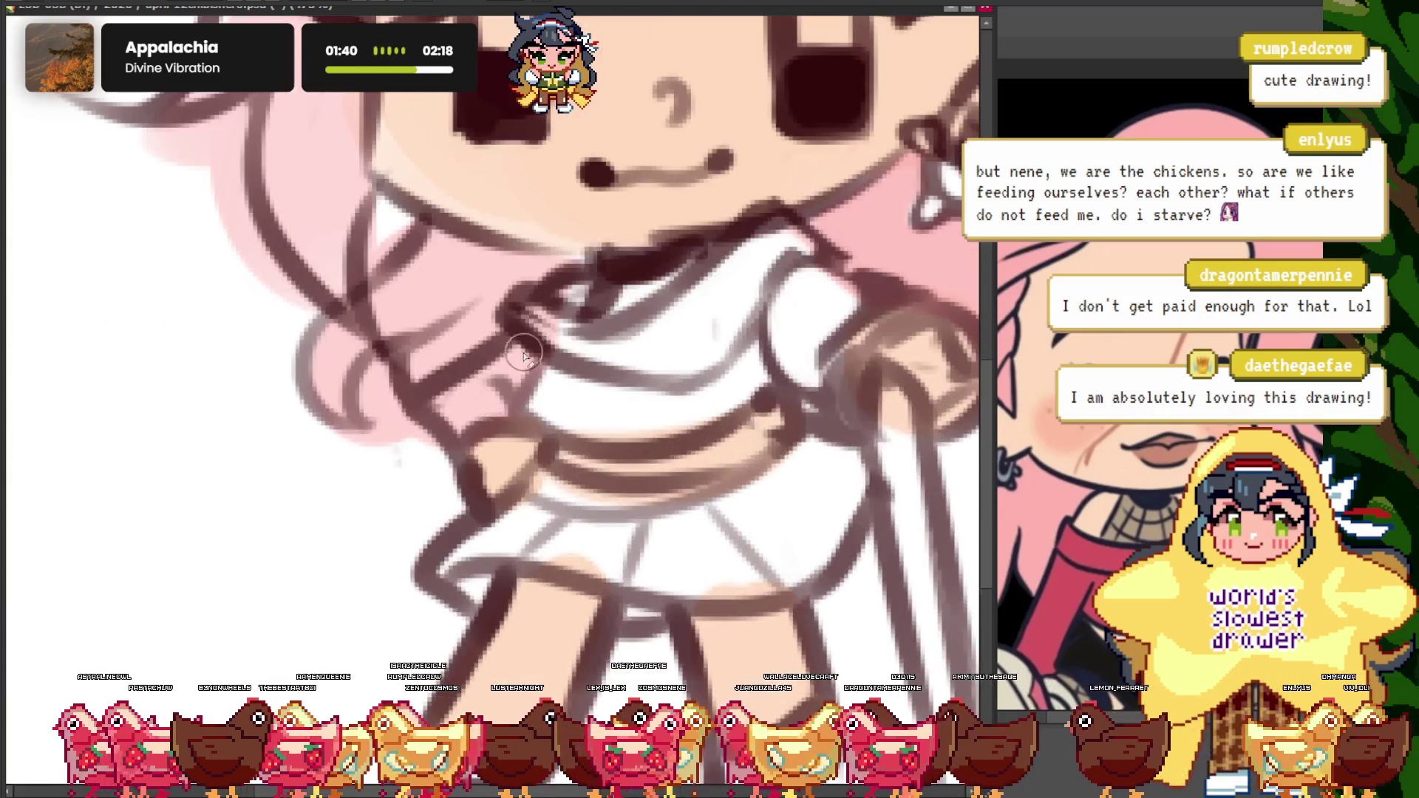
scroll(523, 355, down, 1)
scroll(419, 380, down, 2)
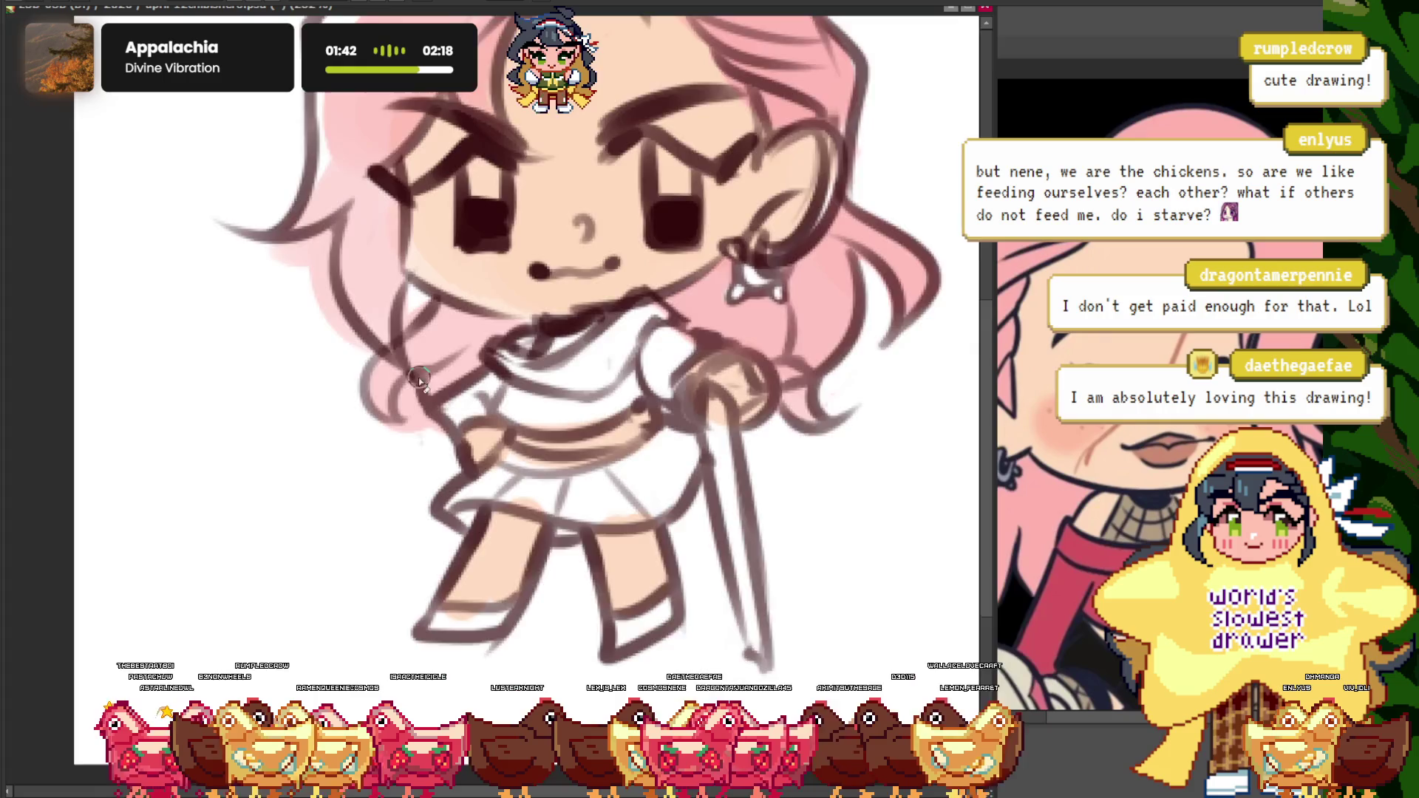
scroll(419, 379, up, 2)
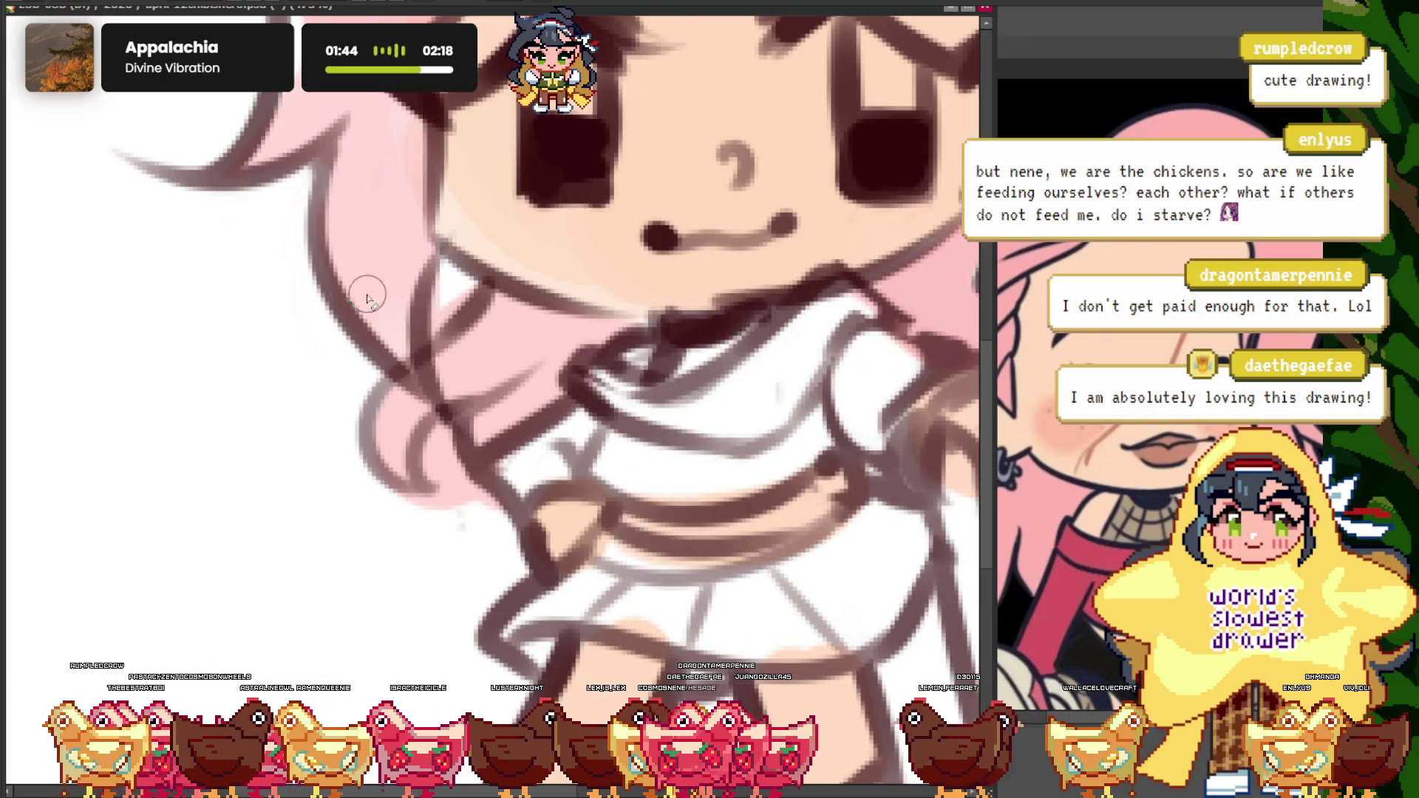
scroll(392, 148, down, 2)
scroll(392, 222, up, 2)
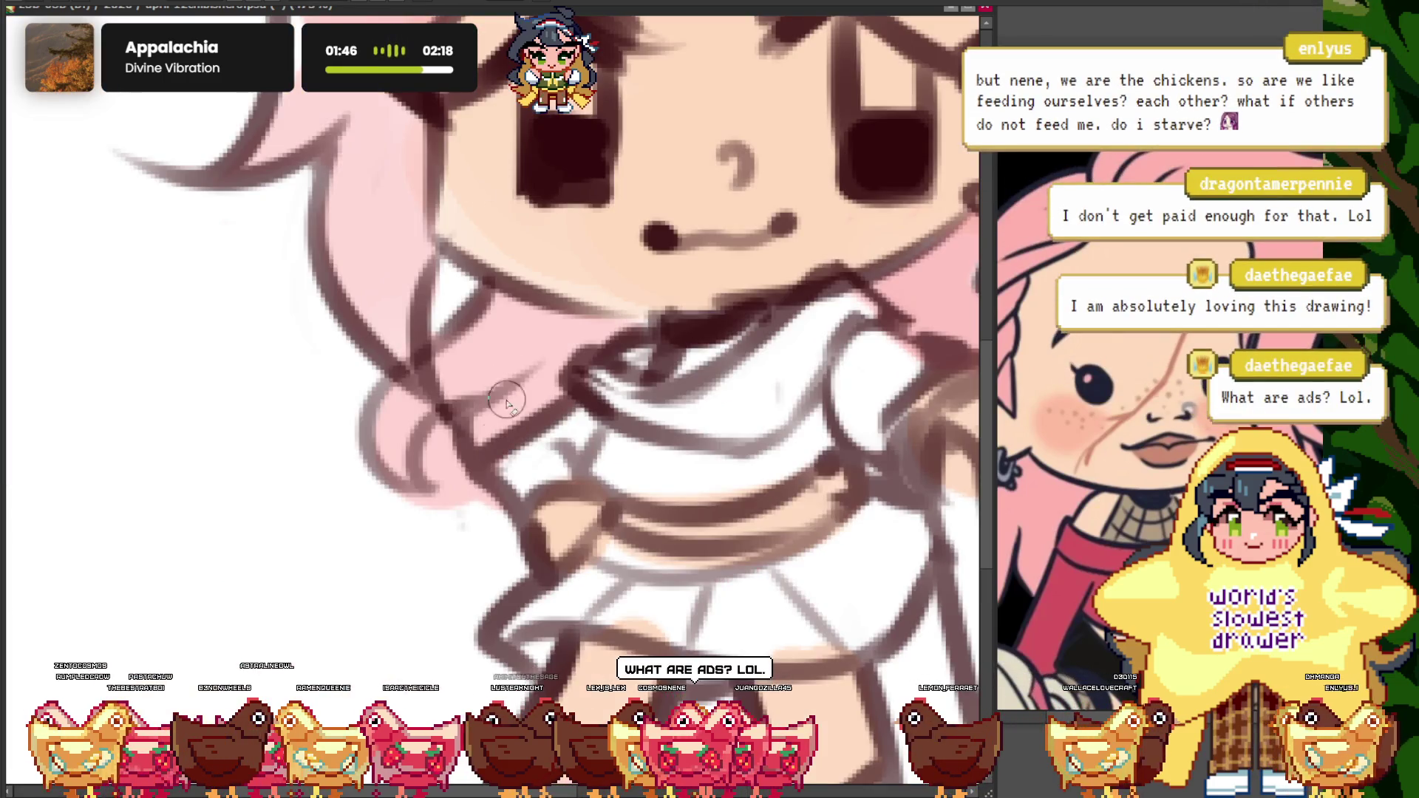
scroll(360, 415, down, 2)
scroll(421, 415, up, 2)
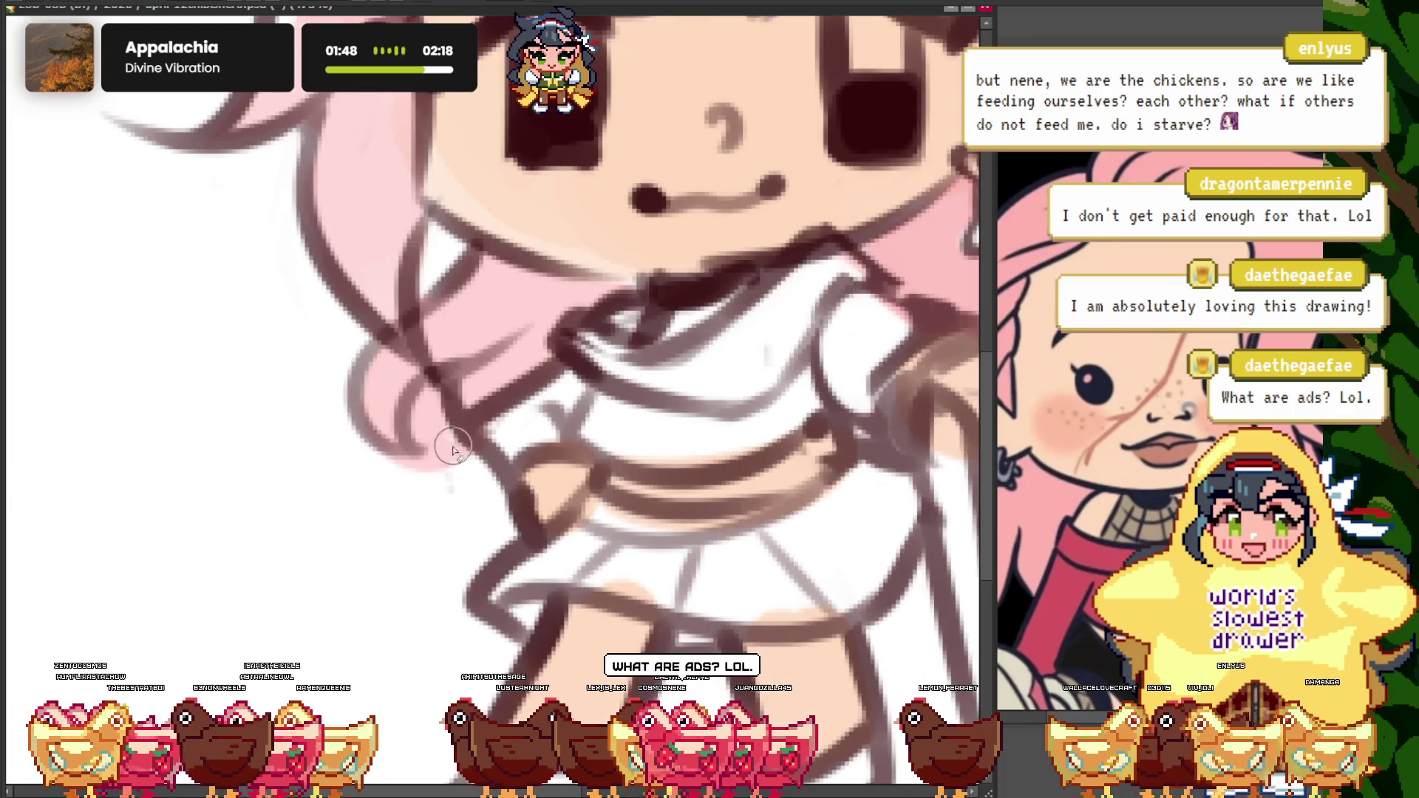
scroll(378, 466, down, 3)
scroll(410, 233, down, 1)
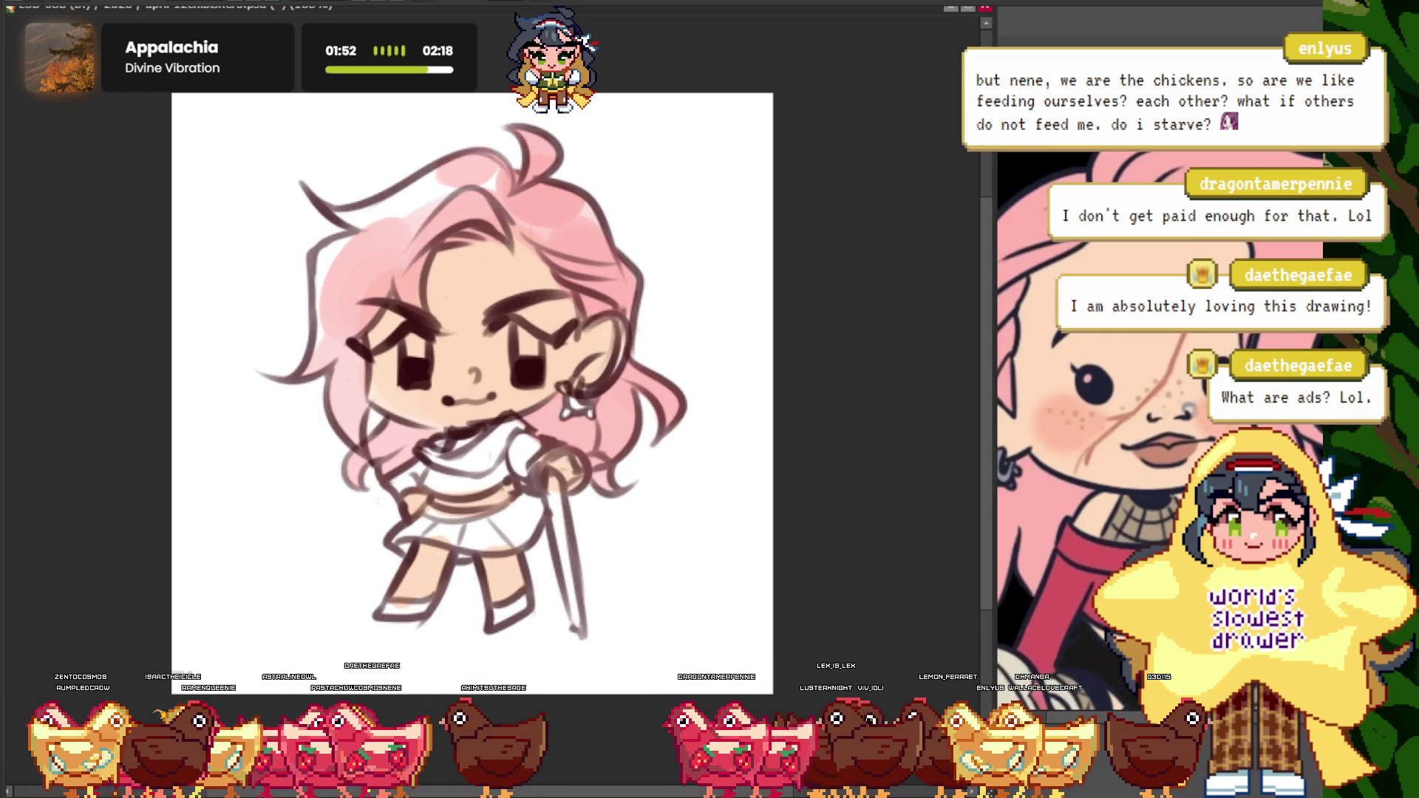
scroll(422, 266, up, 2)
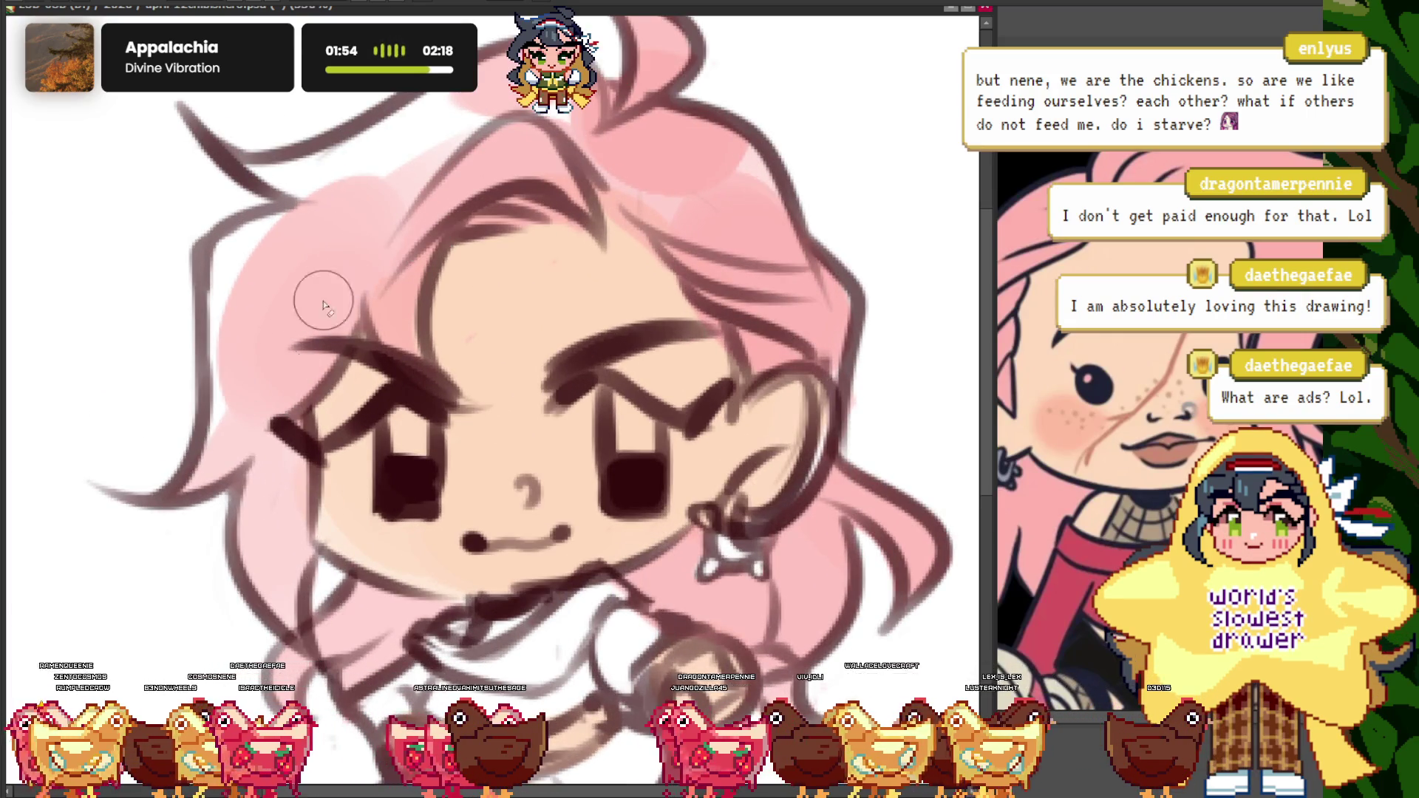
scroll(455, 218, down, 1)
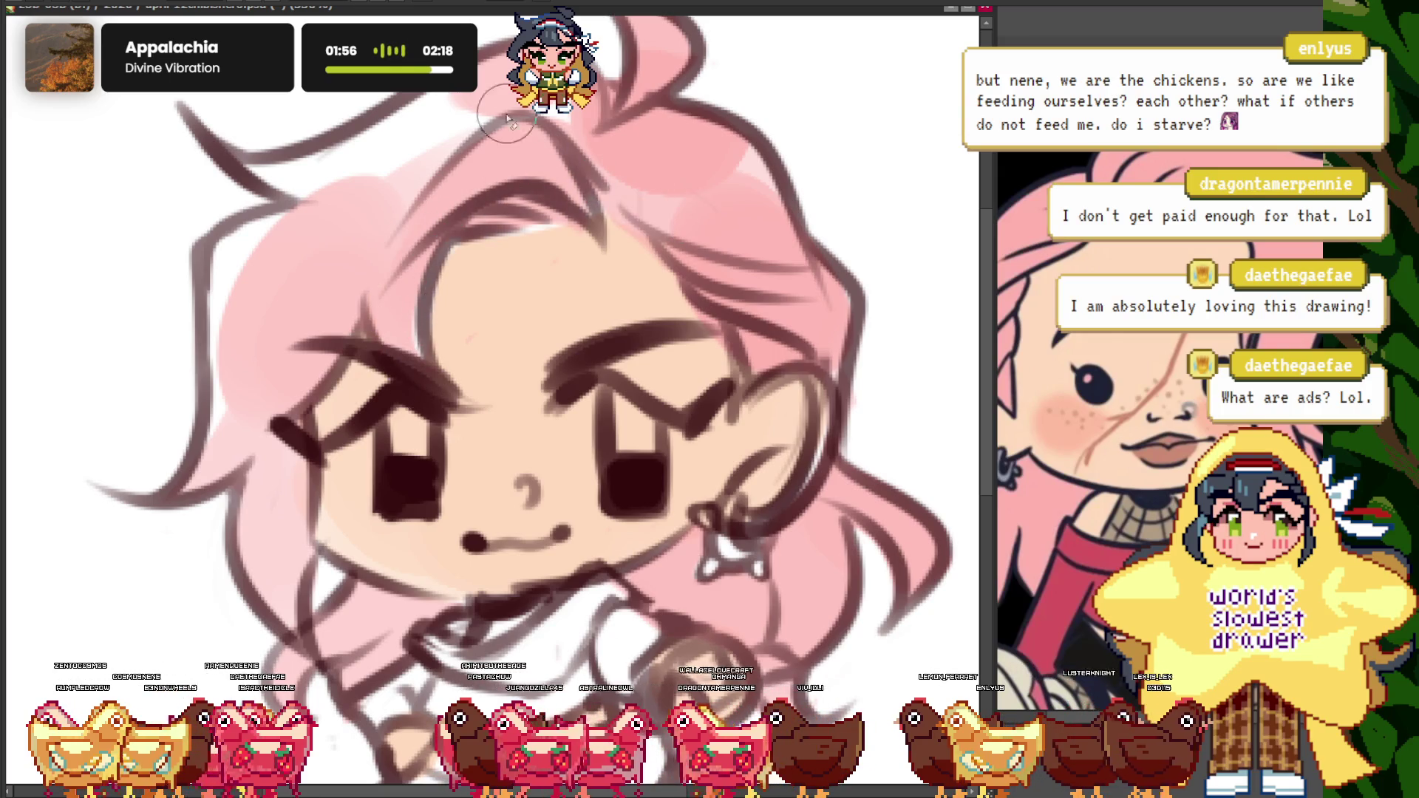
scroll(428, 163, down, 2)
scroll(406, 105, up, 2)
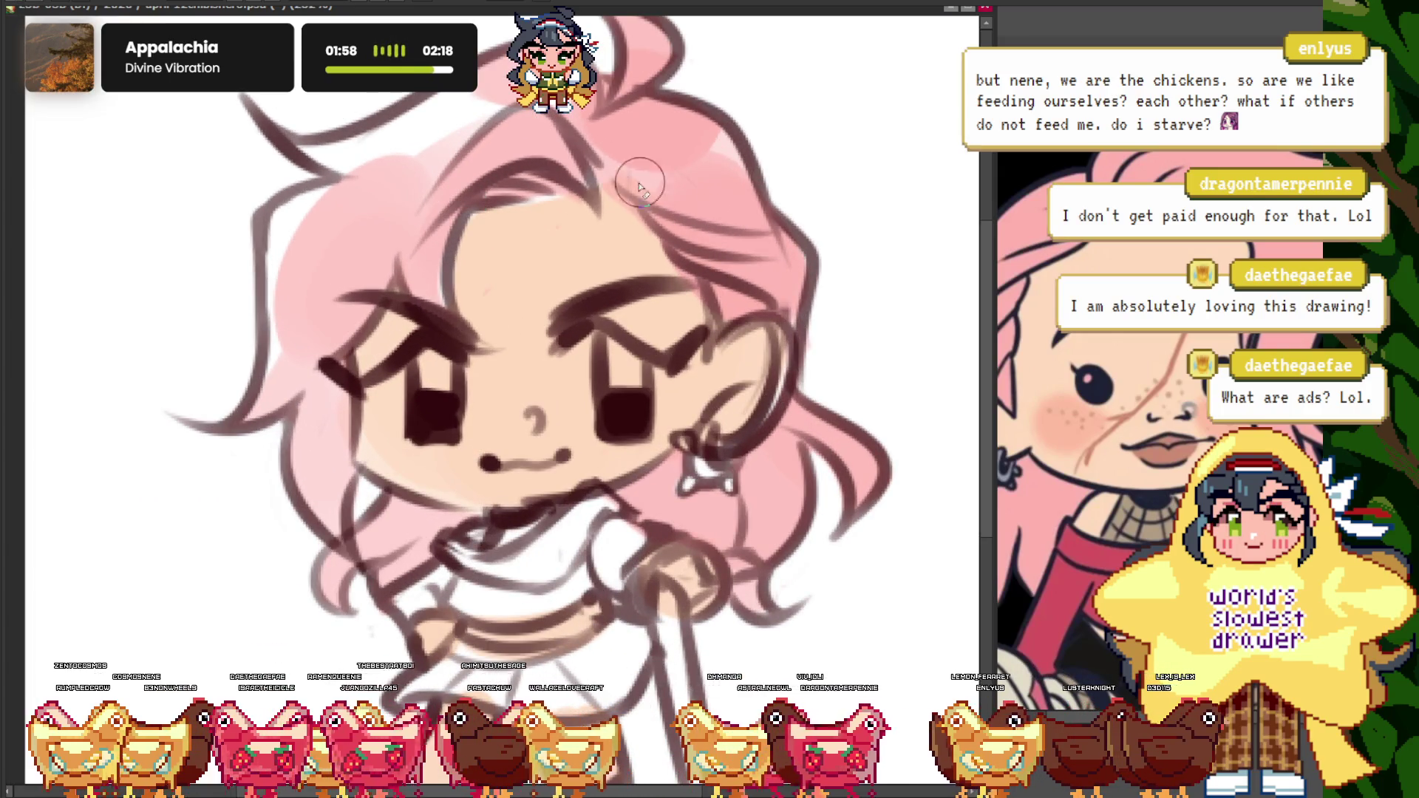
scroll(596, 388, down, 1)
scroll(596, 388, down, 2)
scroll(610, 364, up, 1)
scroll(610, 364, up, 2)
scroll(608, 364, down, 2)
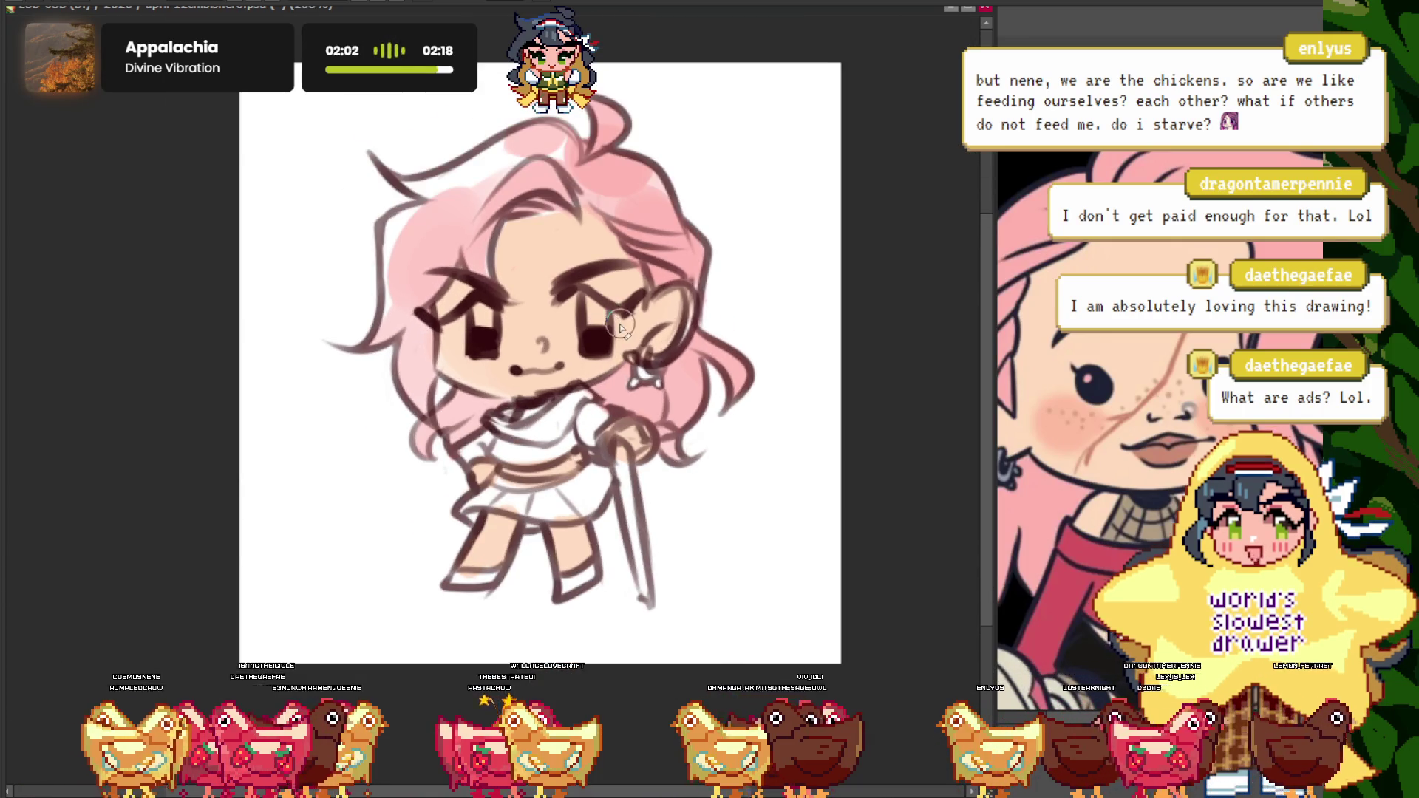
scroll(661, 357, up, 1)
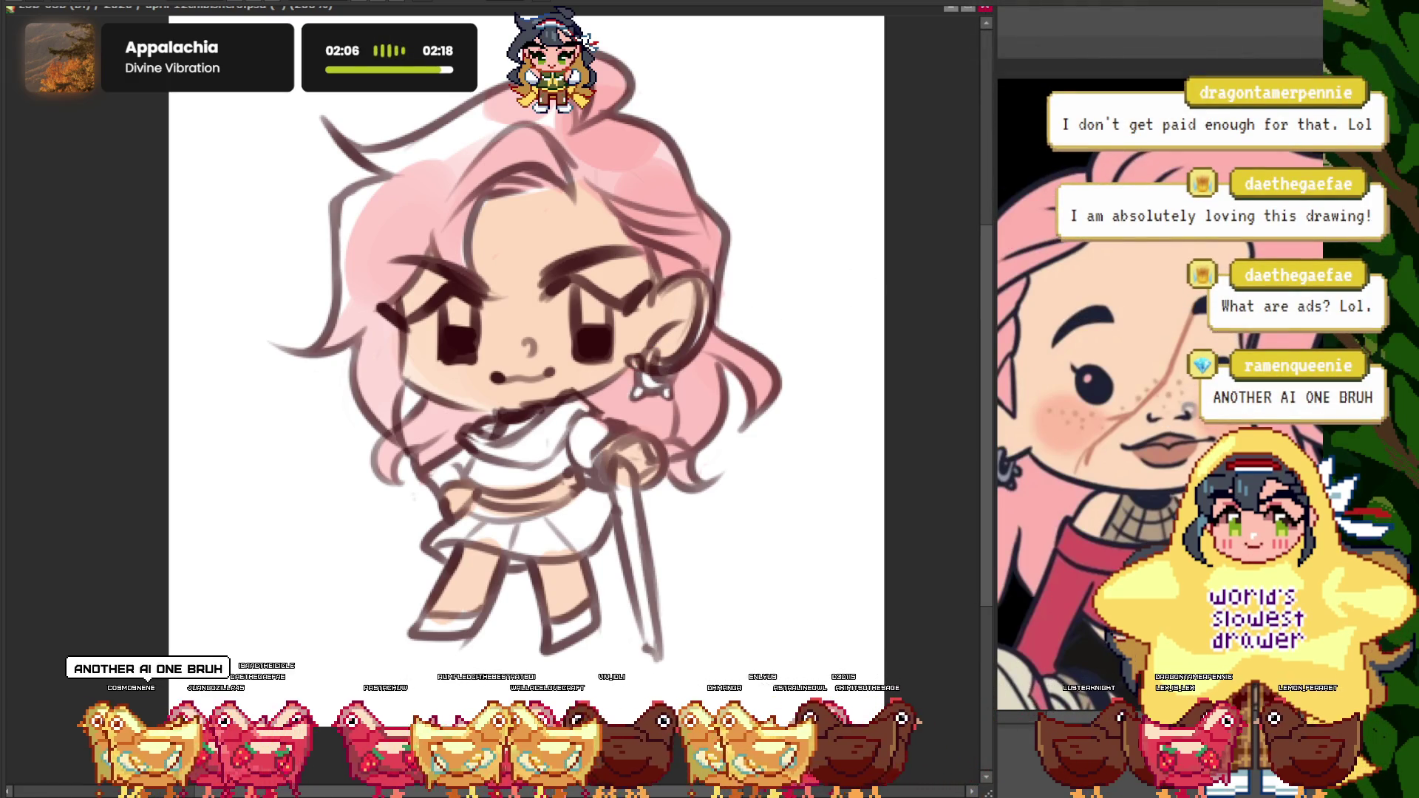
drag(226, 29, 887, 703)
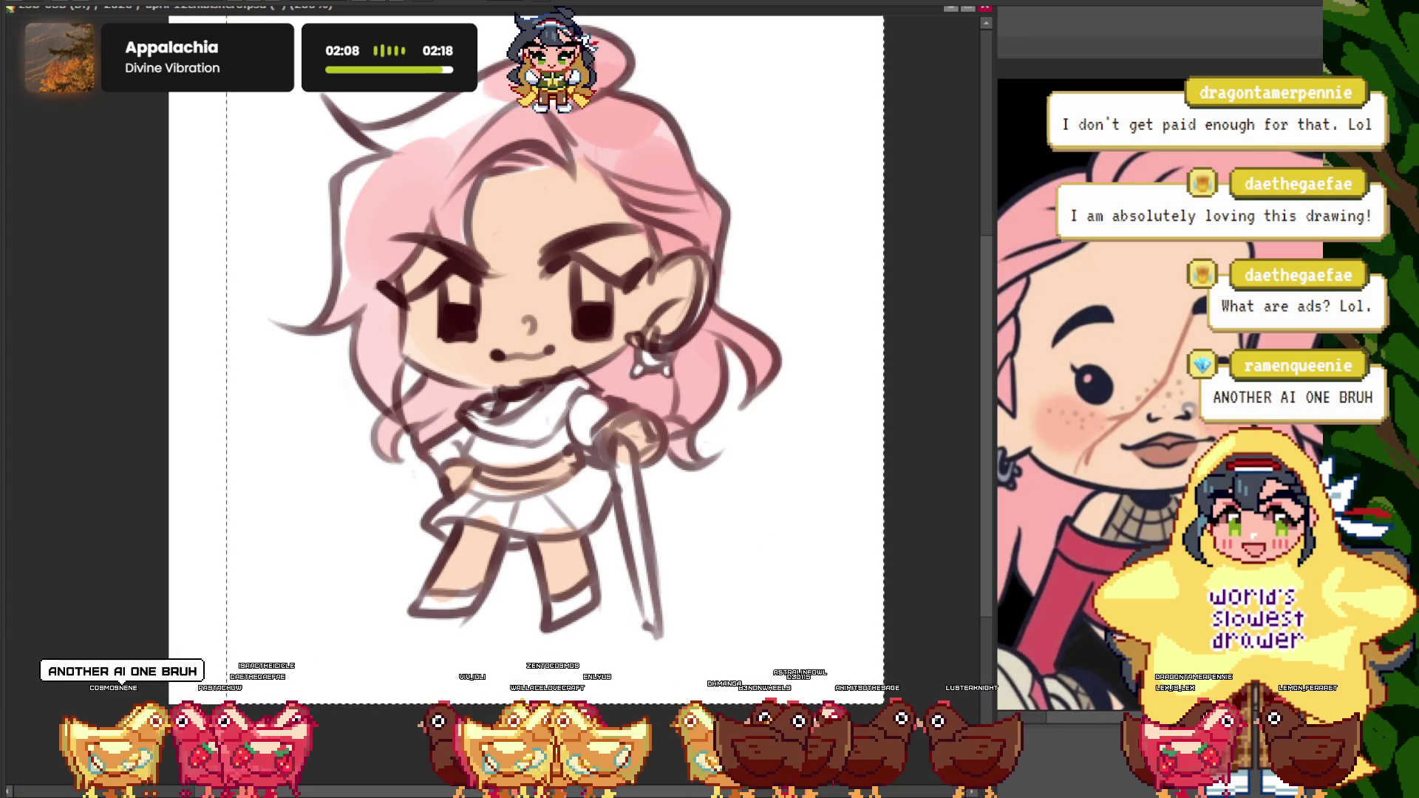
click(546, 403)
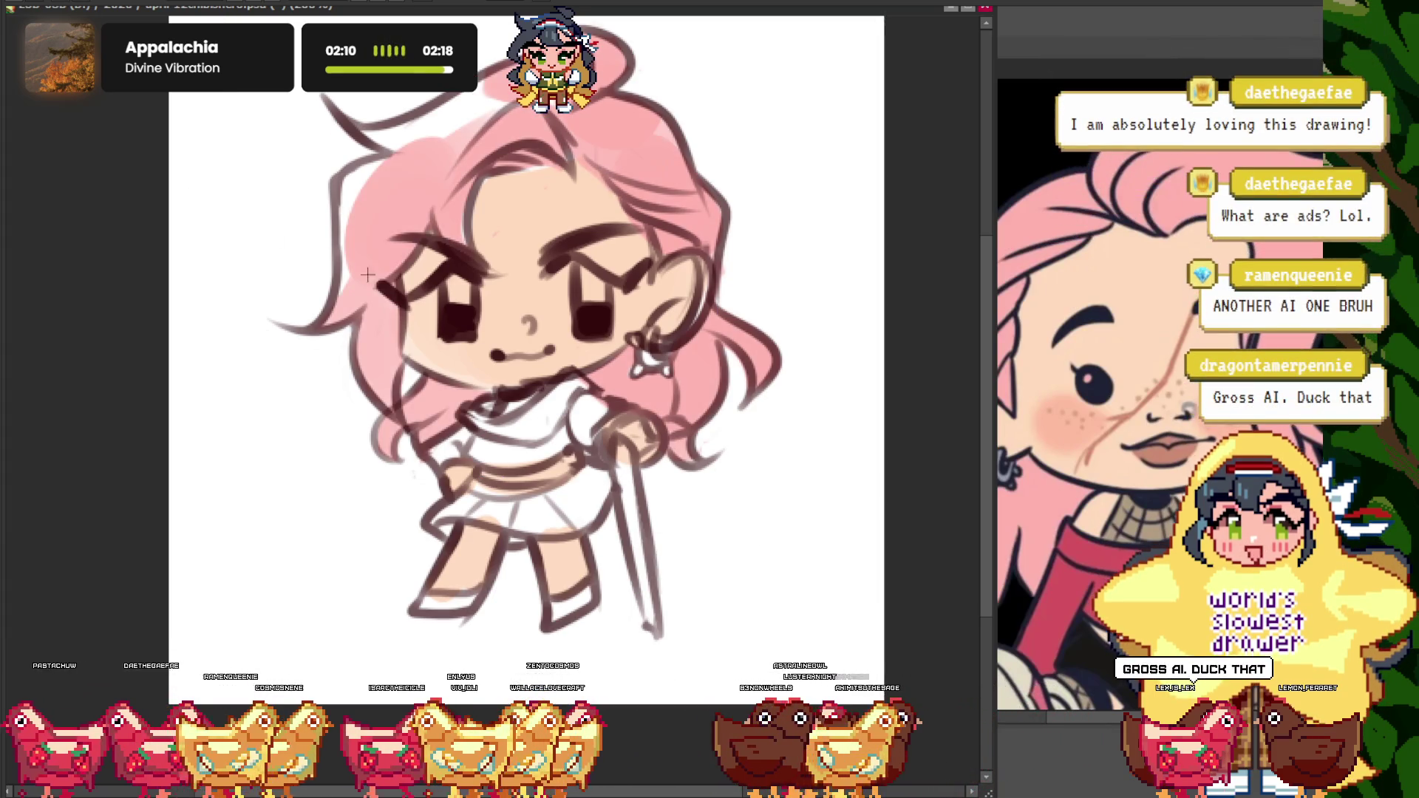
scroll(545, 403, down, 3)
scroll(455, 329, up, 3)
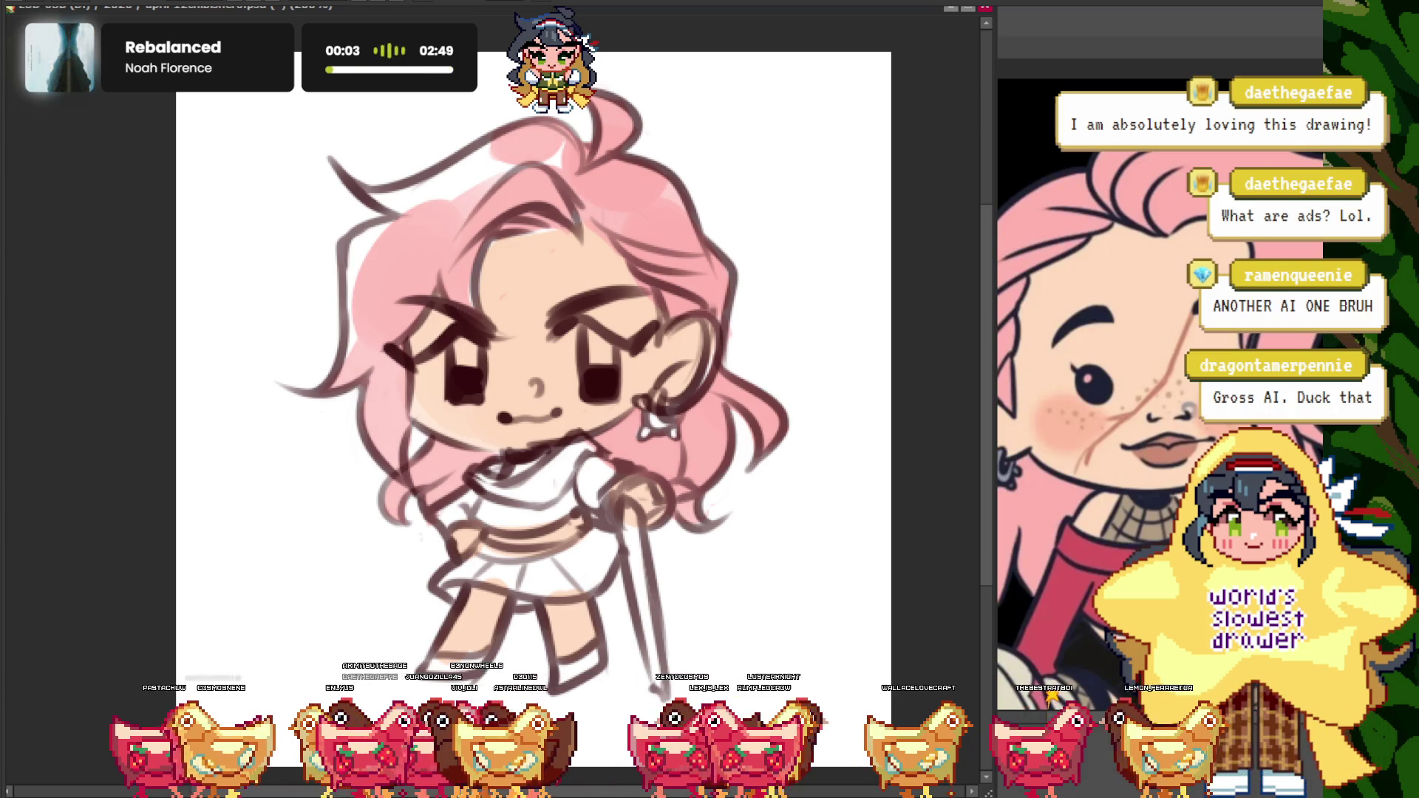
scroll(376, 249, up, 1)
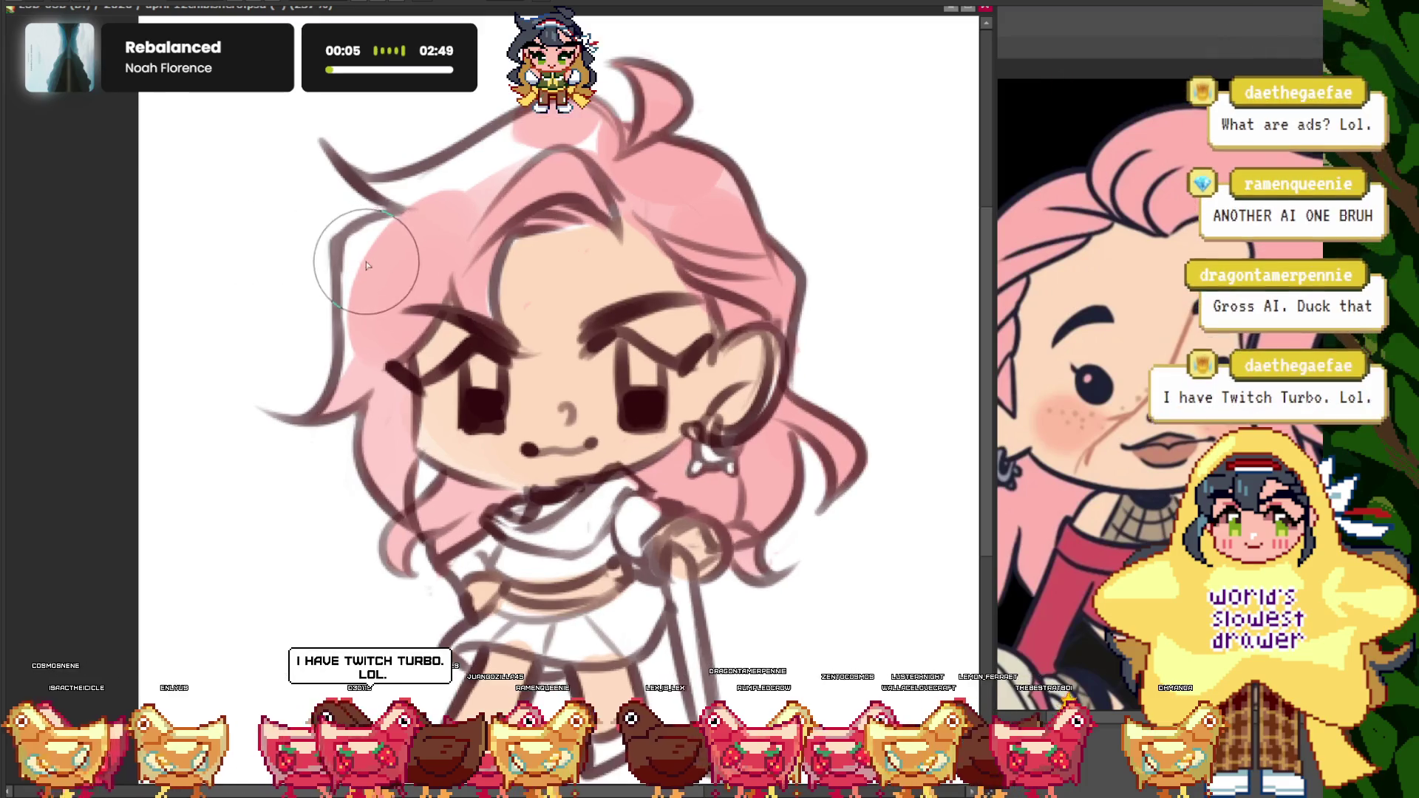
scroll(387, 246, down, 5)
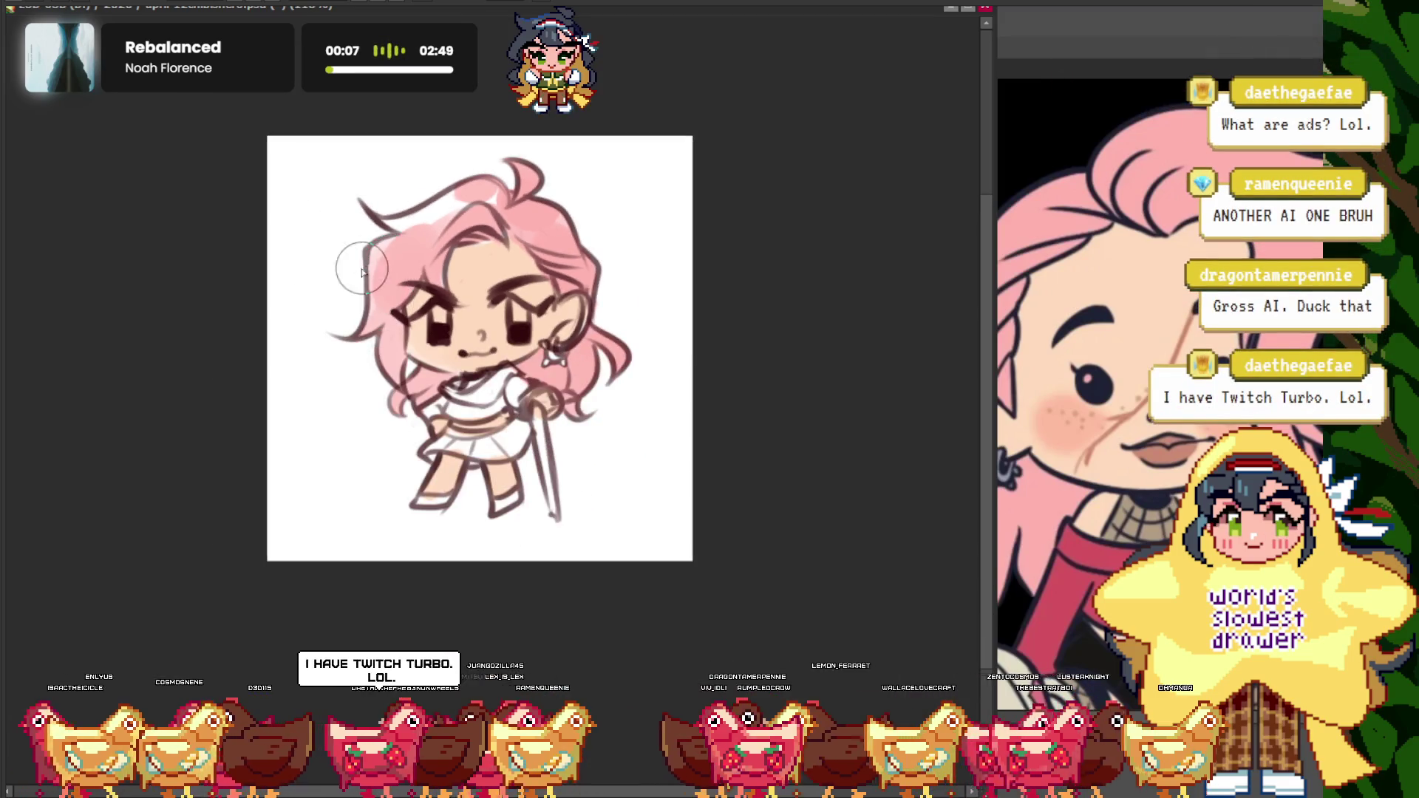
scroll(570, 399, up, 5)
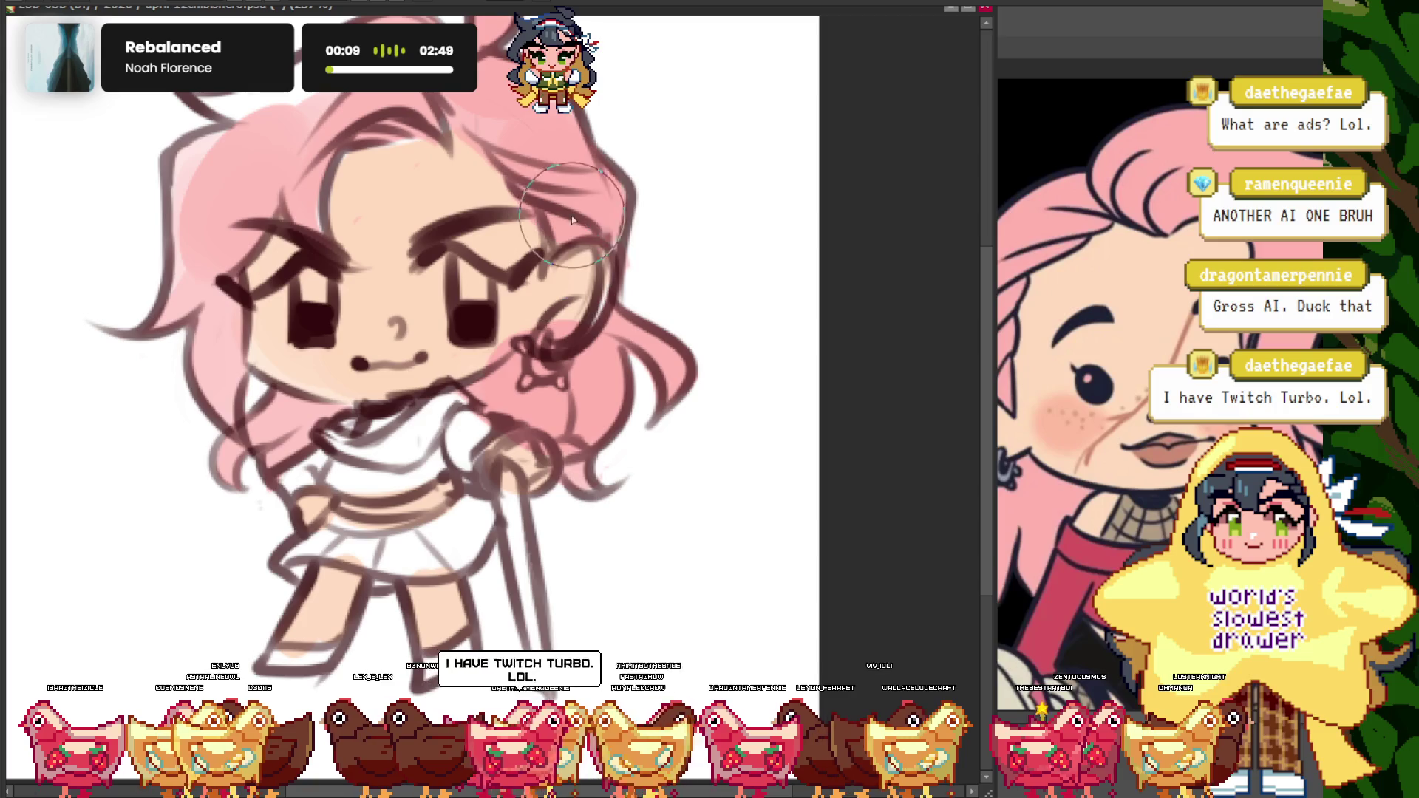
scroll(425, 217, up, 2)
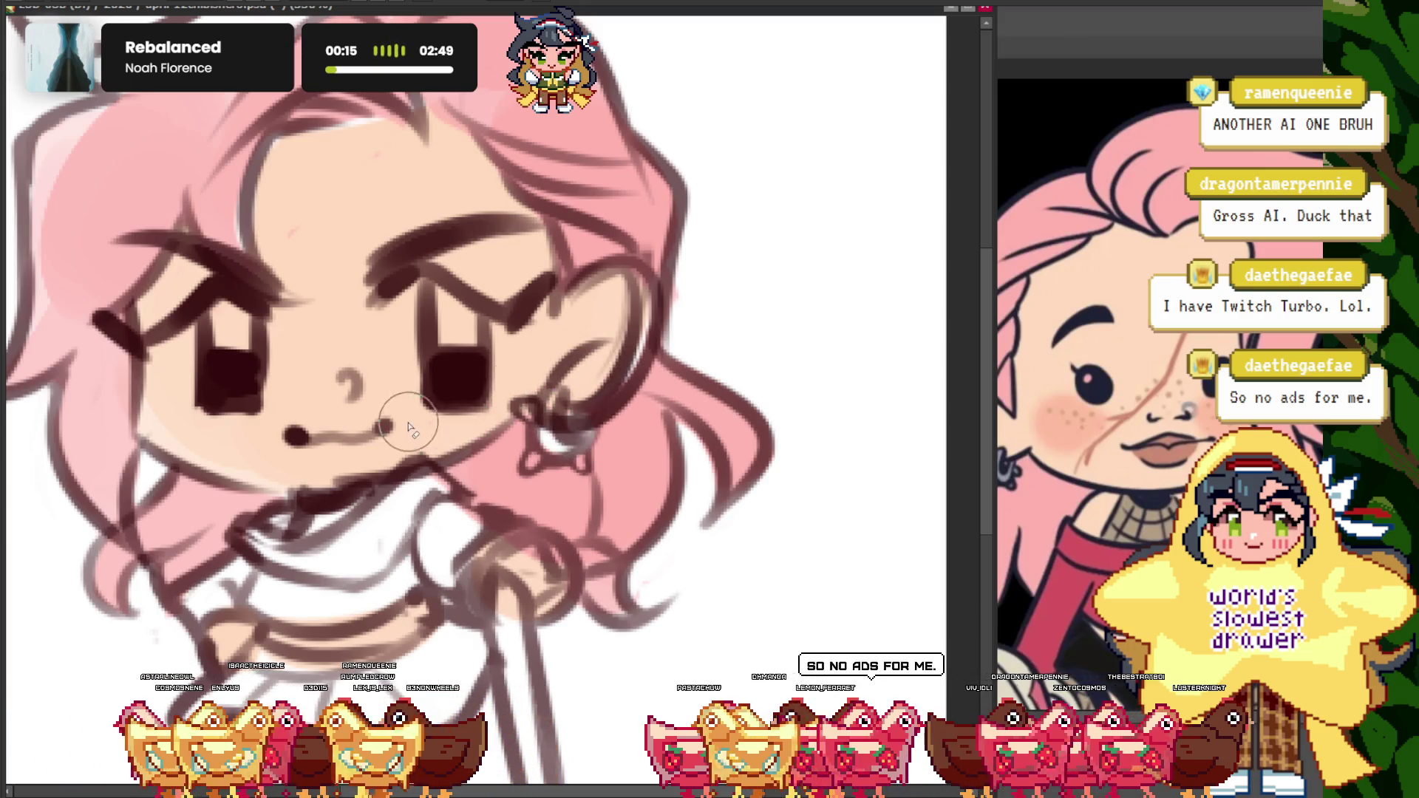
scroll(584, 466, down, 5)
scroll(538, 504, up, 6)
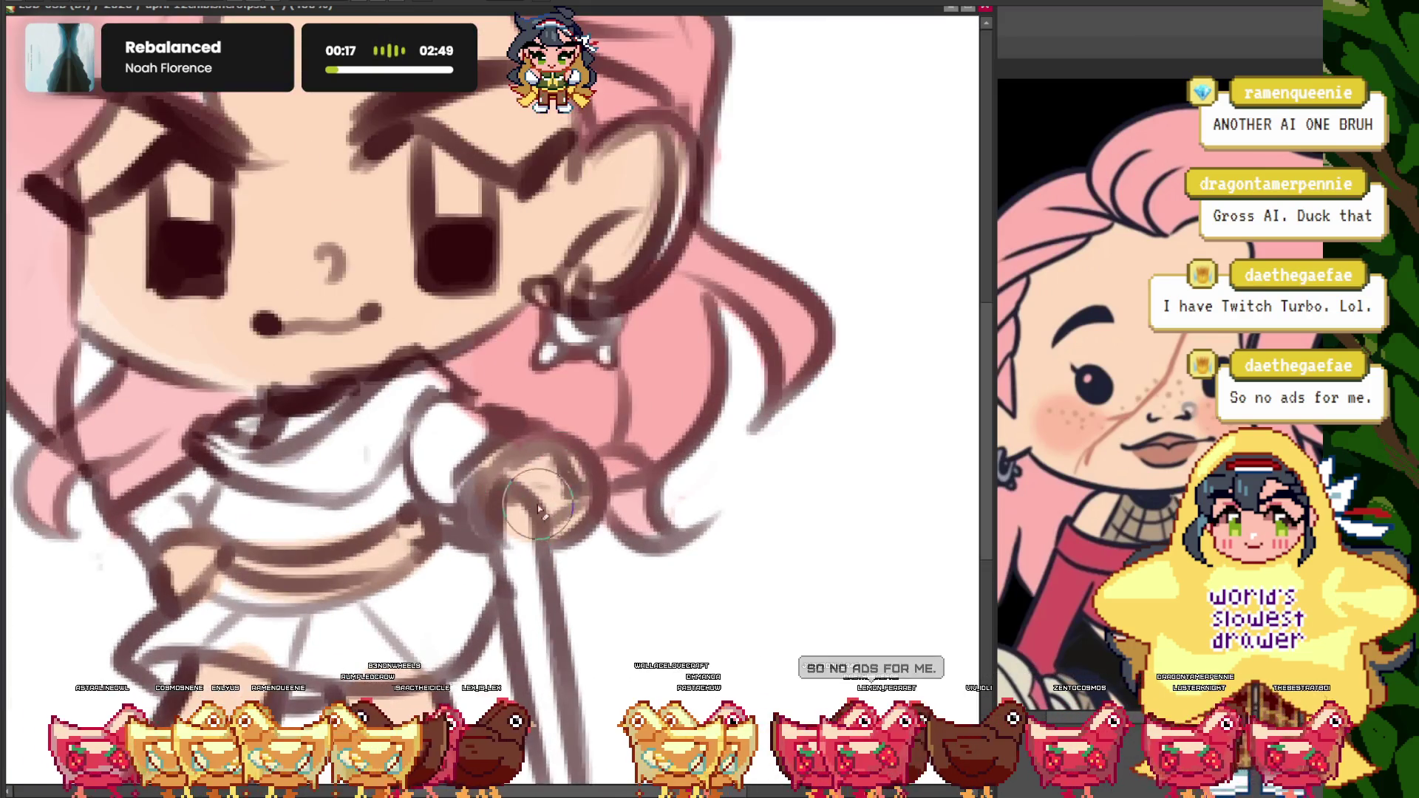
scroll(501, 467, down, 5)
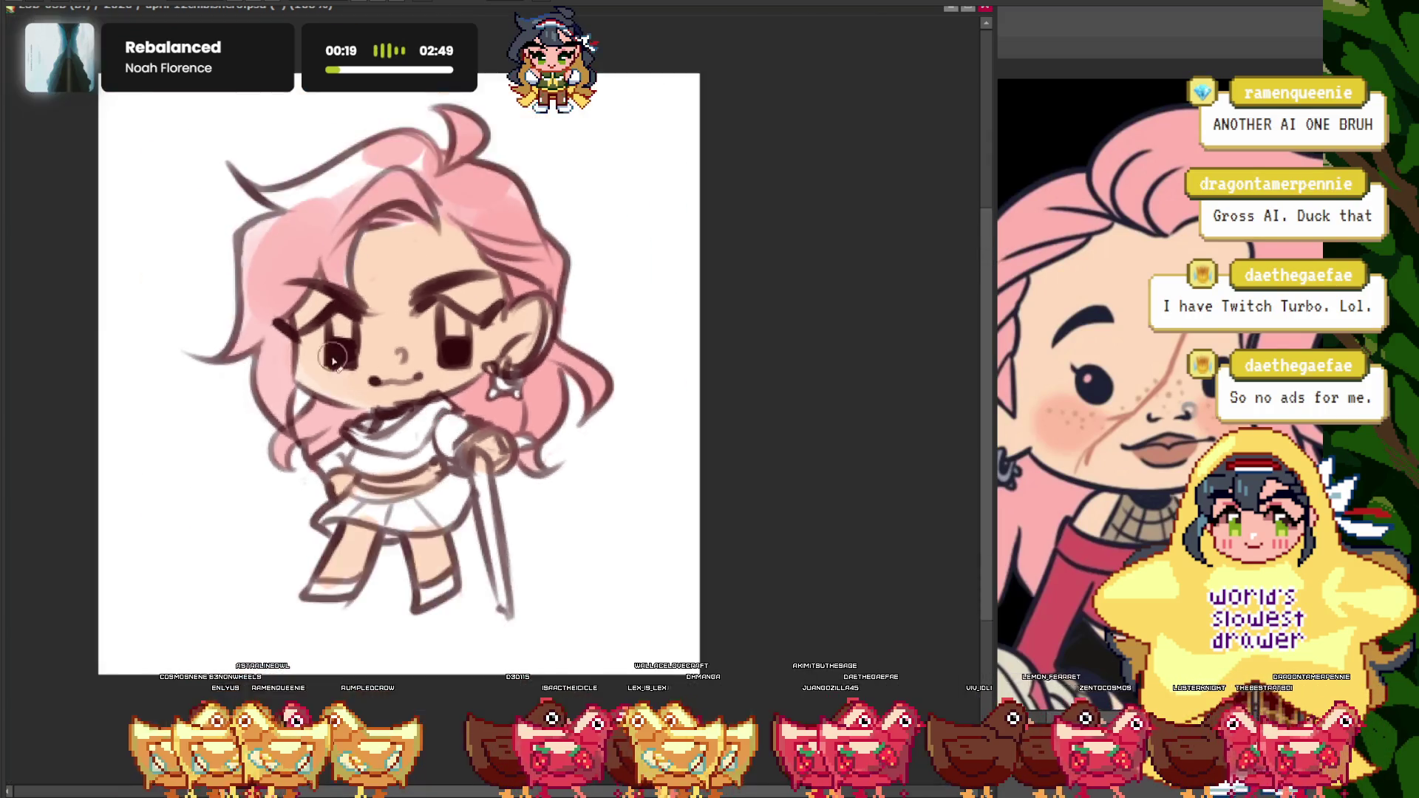
scroll(315, 392, up, 5)
scroll(403, 576, down, 5)
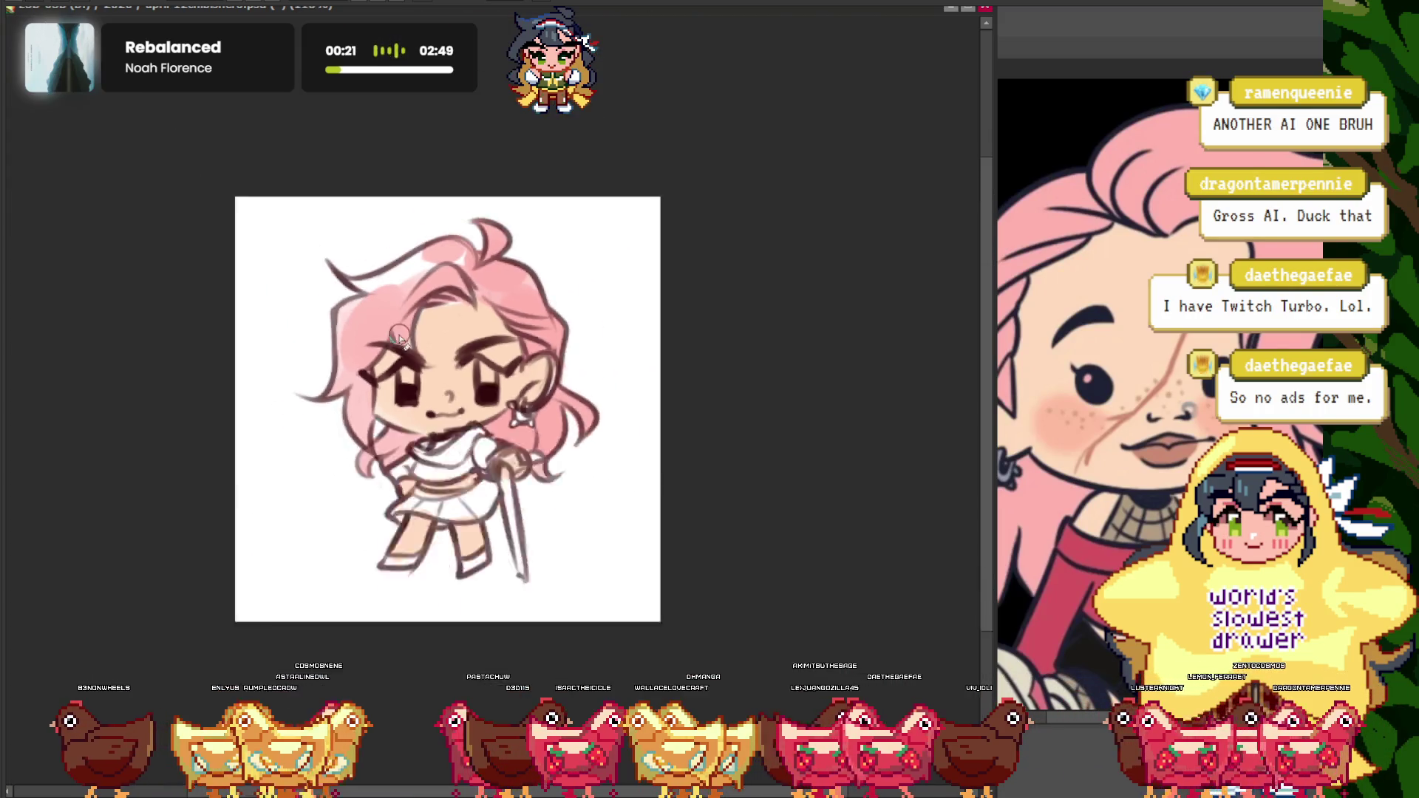
scroll(403, 576, up, 5)
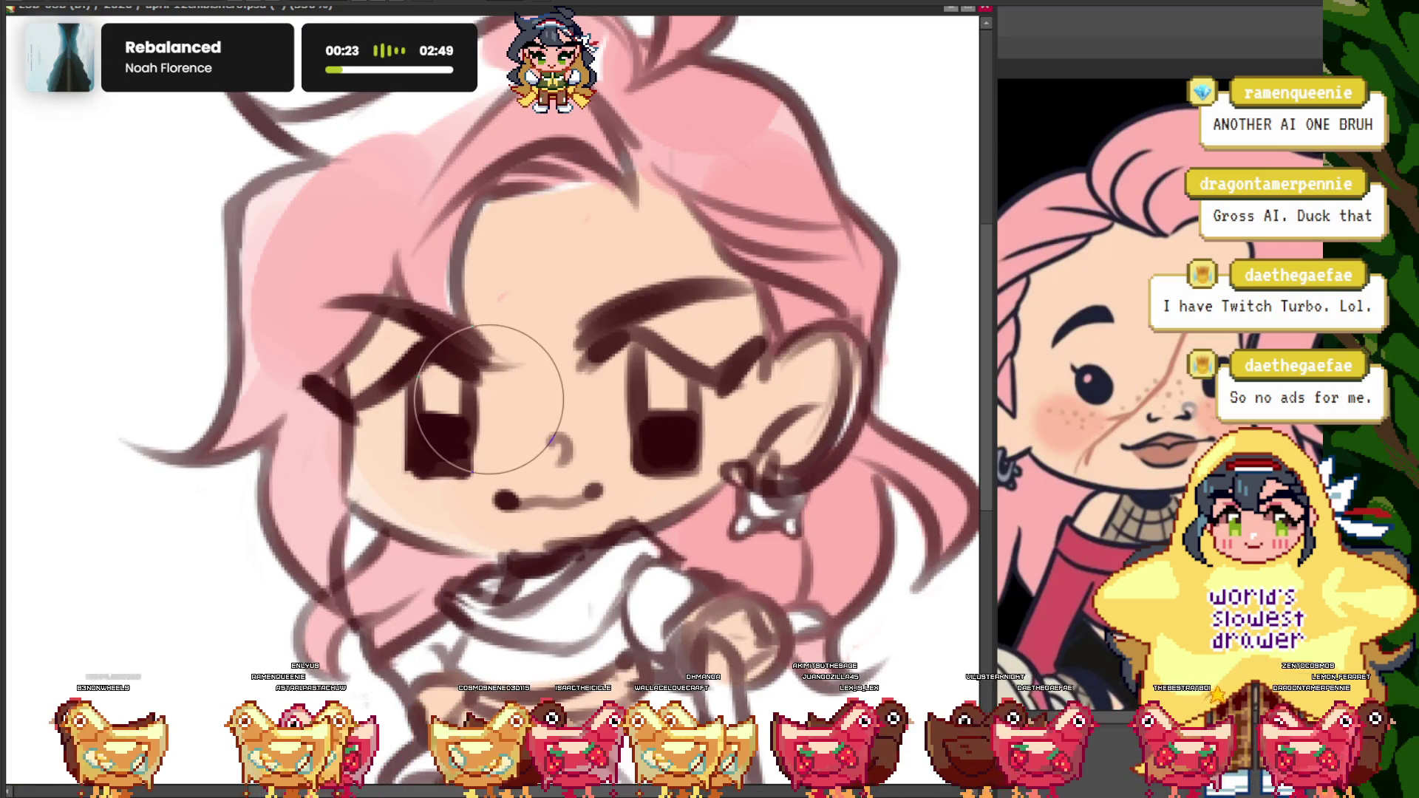
scroll(442, 279, up, 1)
scroll(429, 234, up, 2)
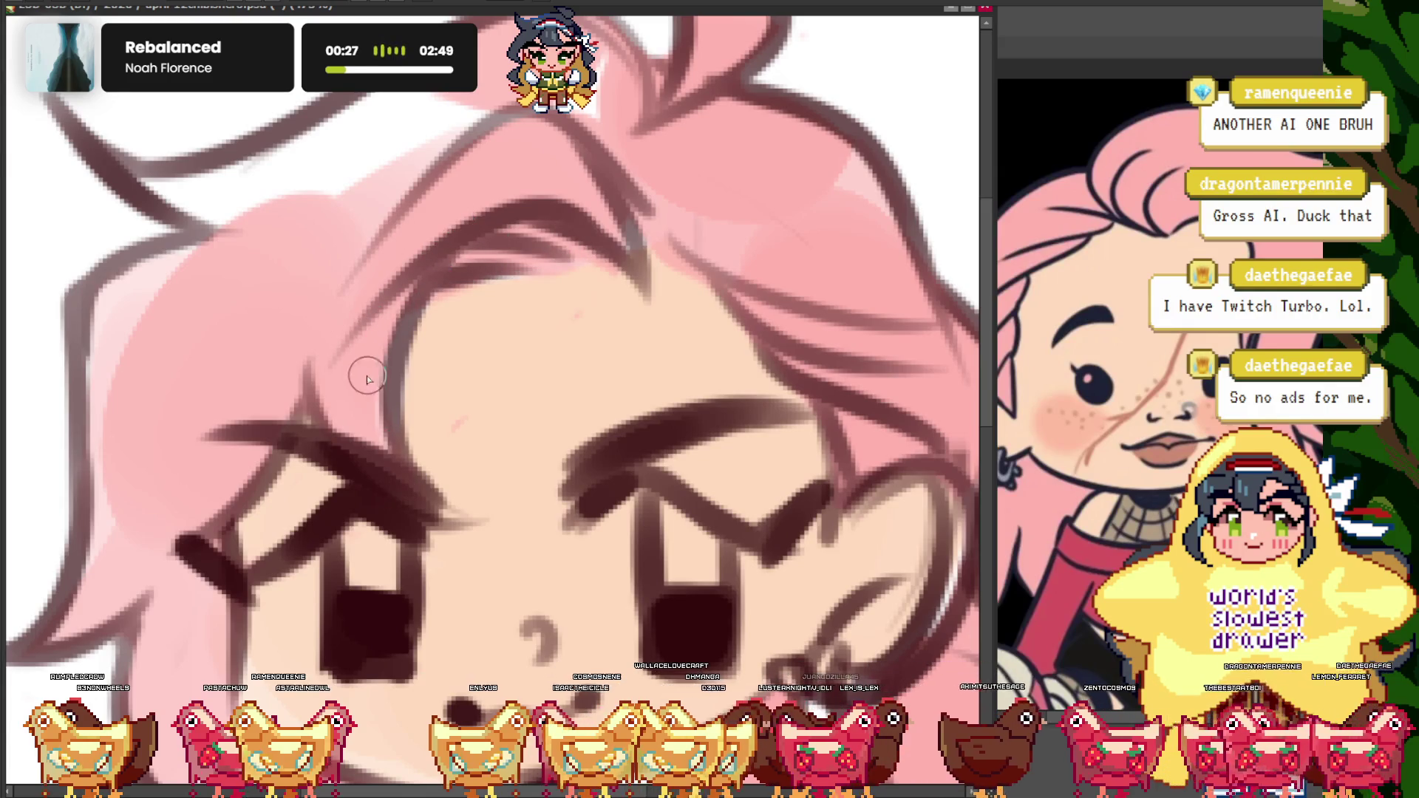
scroll(433, 360, down, 5)
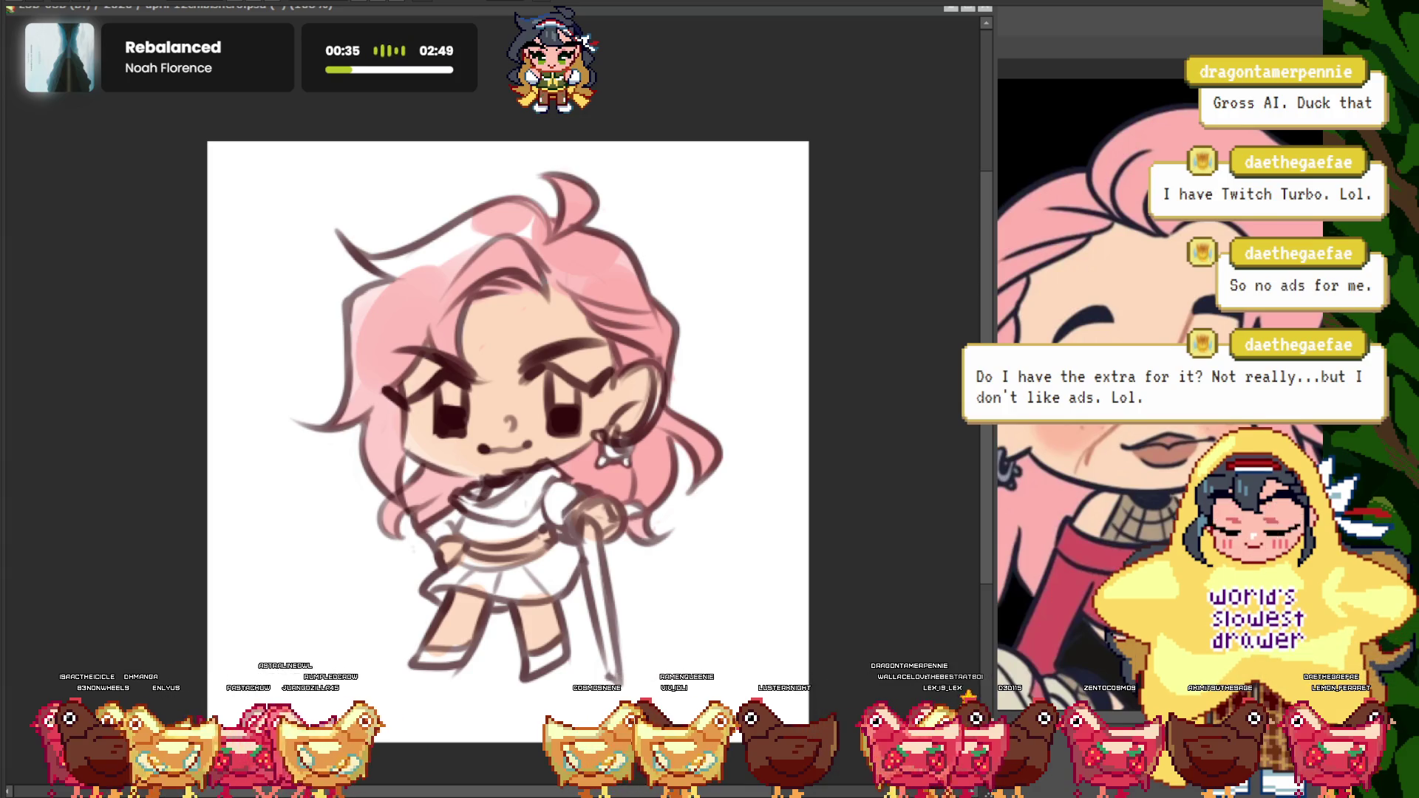
scroll(524, 324, down, 2)
scroll(542, 304, up, 2)
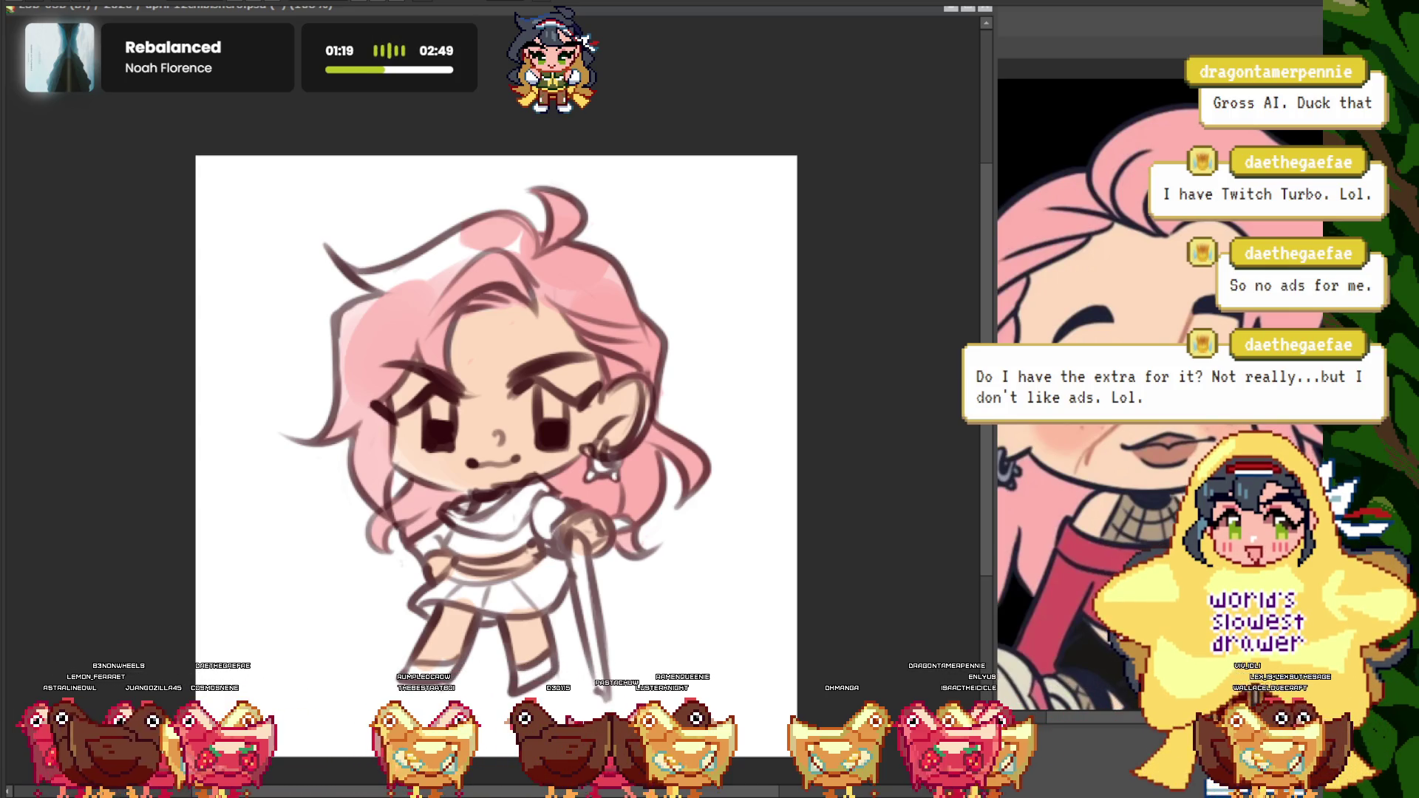
click(488, 399)
- Draw crossing diagonal fishnet lines over the knees of both lower legs
scroll(488, 399, down, 1)
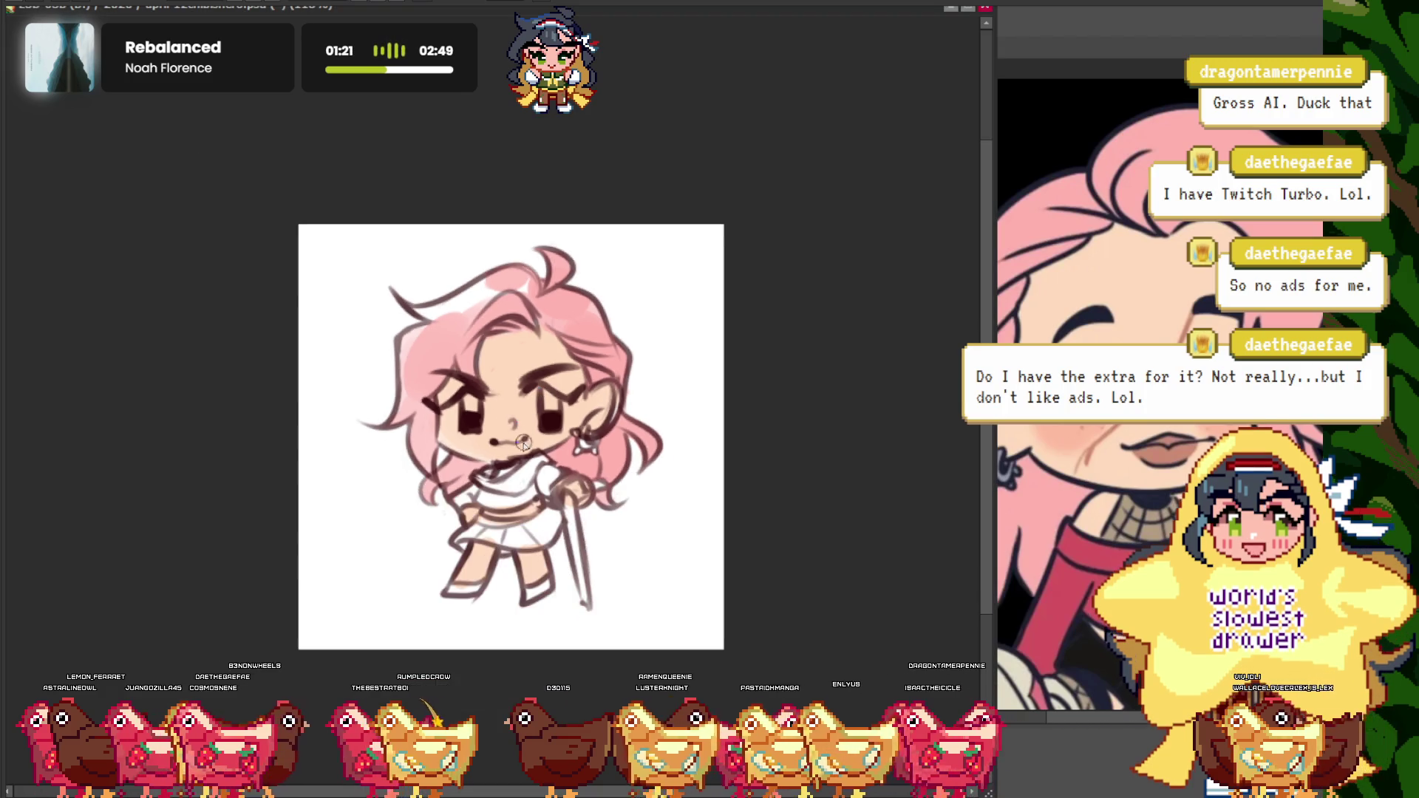
scroll(473, 401, up, 1)
scroll(465, 402, up, 1)
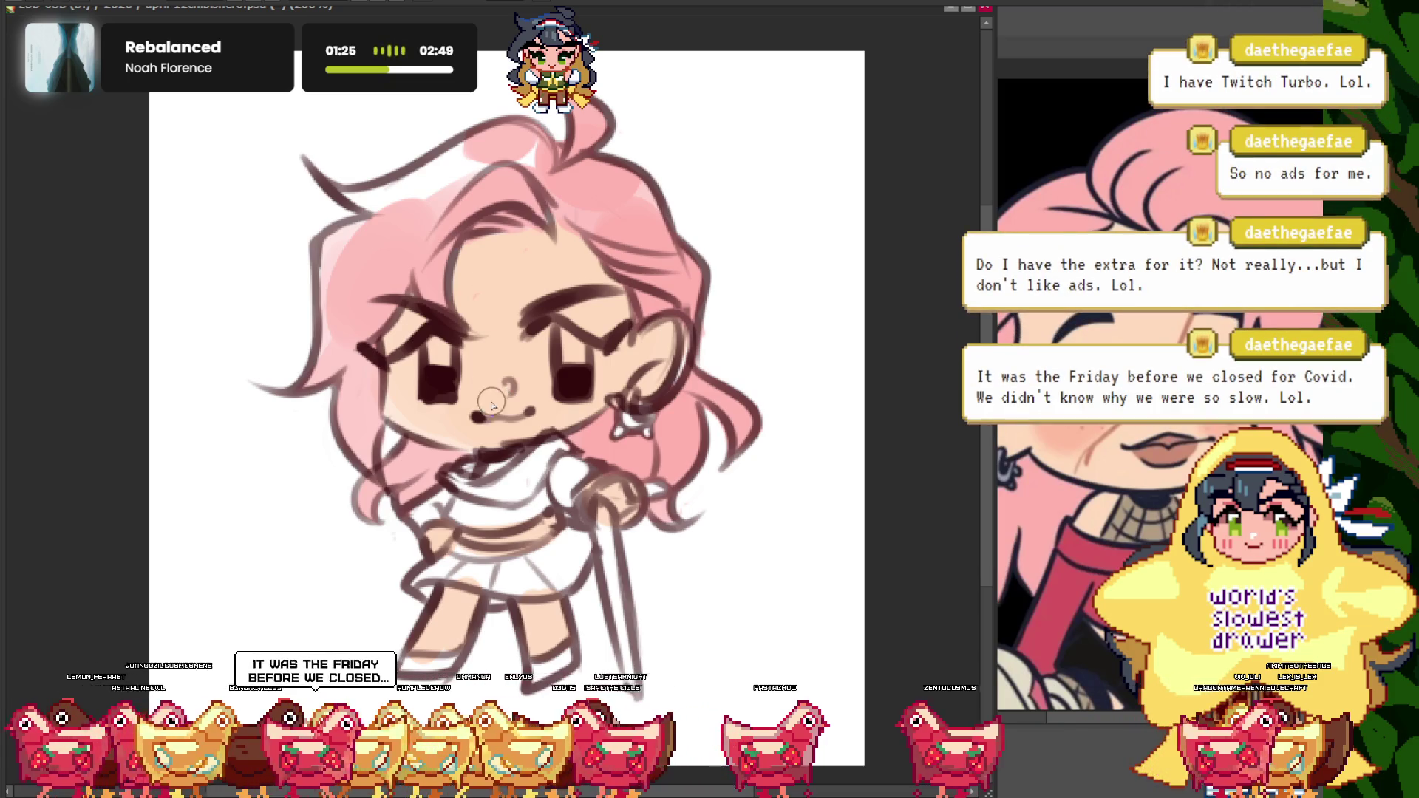
scroll(627, 450, up, 1)
scroll(626, 449, down, 2)
scroll(626, 449, up, 1)
scroll(626, 449, up, 1)
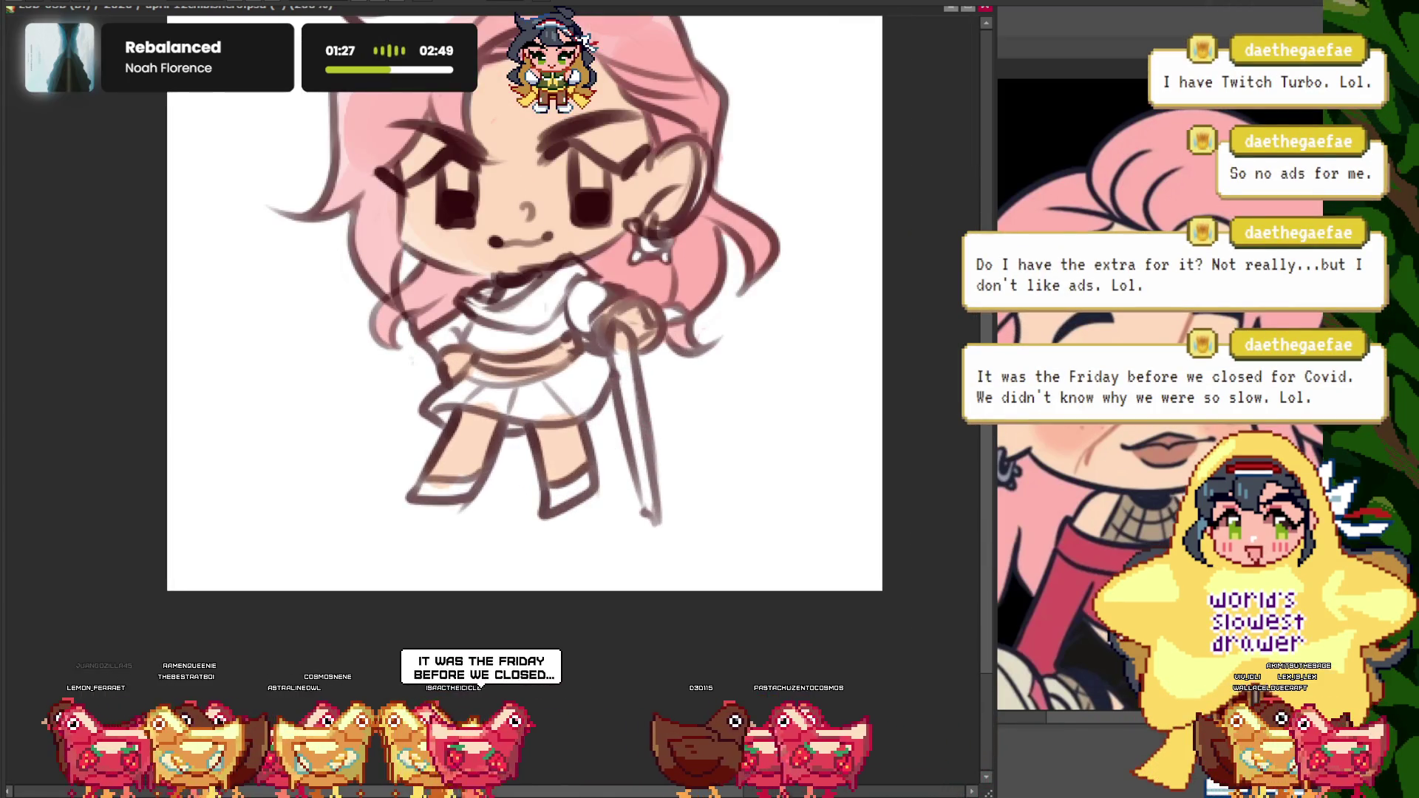
scroll(458, 485, up, 1)
scroll(449, 452, up, 1)
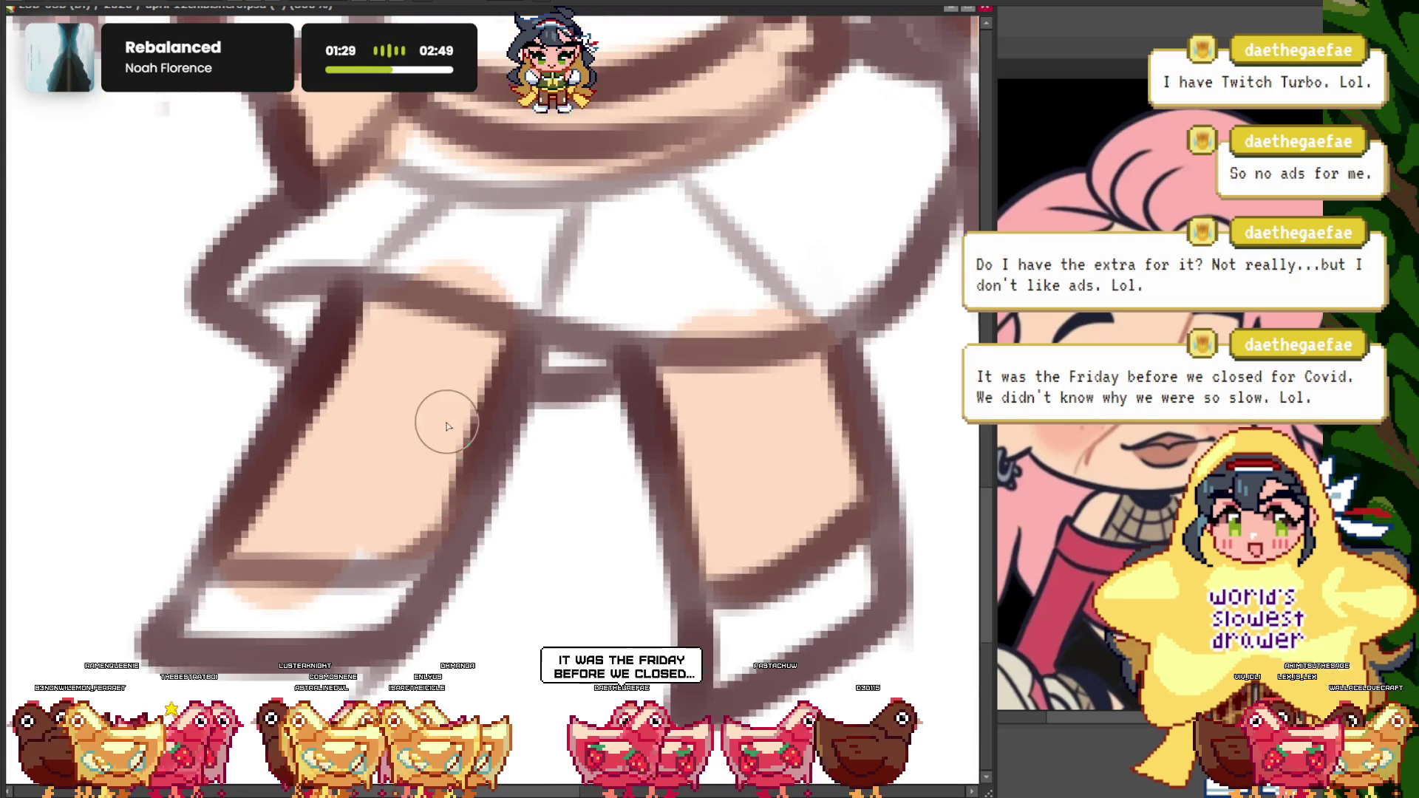
scroll(466, 399, up, 1)
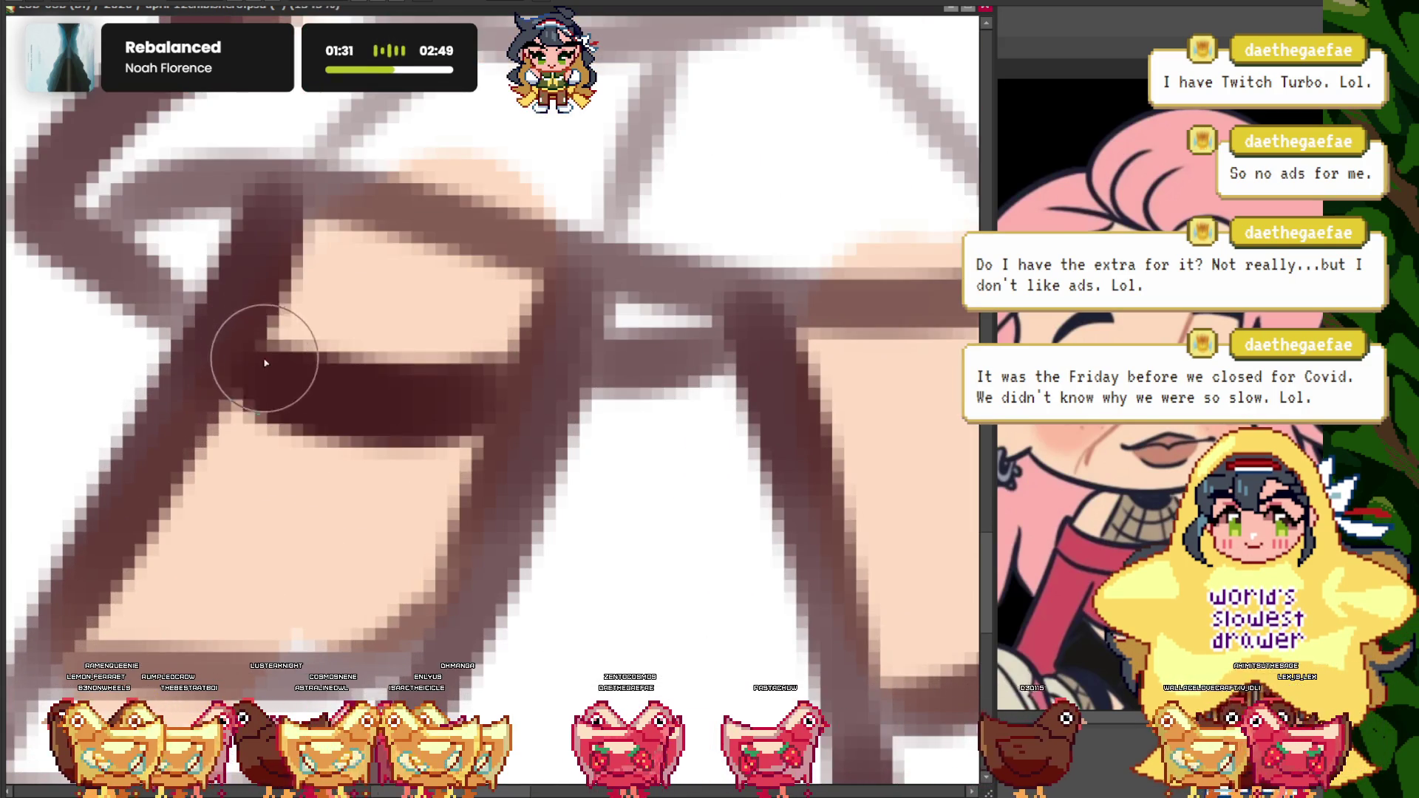
scroll(633, 397, down, 1)
scroll(629, 404, down, 1)
scroll(630, 404, up, 1)
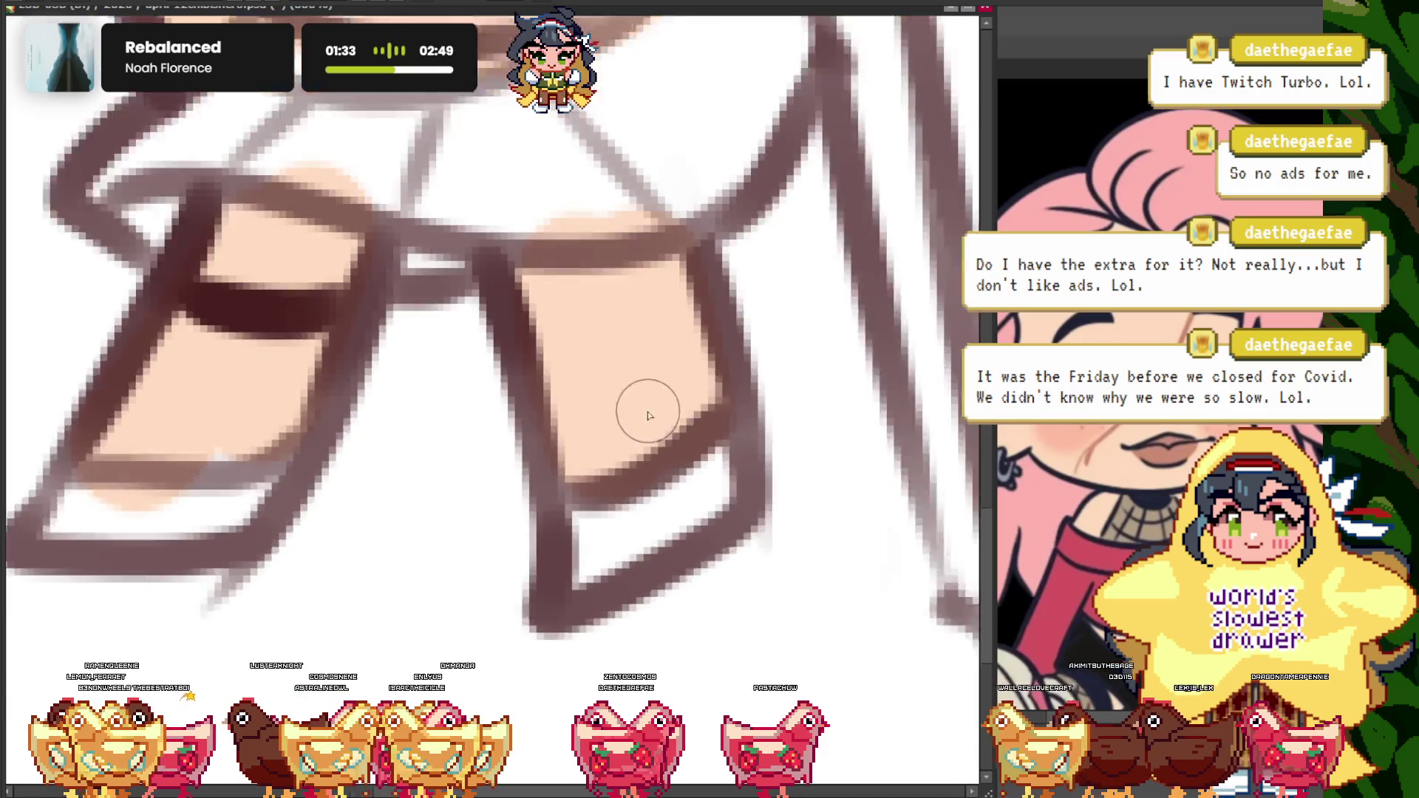
scroll(703, 254, up, 1)
scroll(551, 313, down, 2)
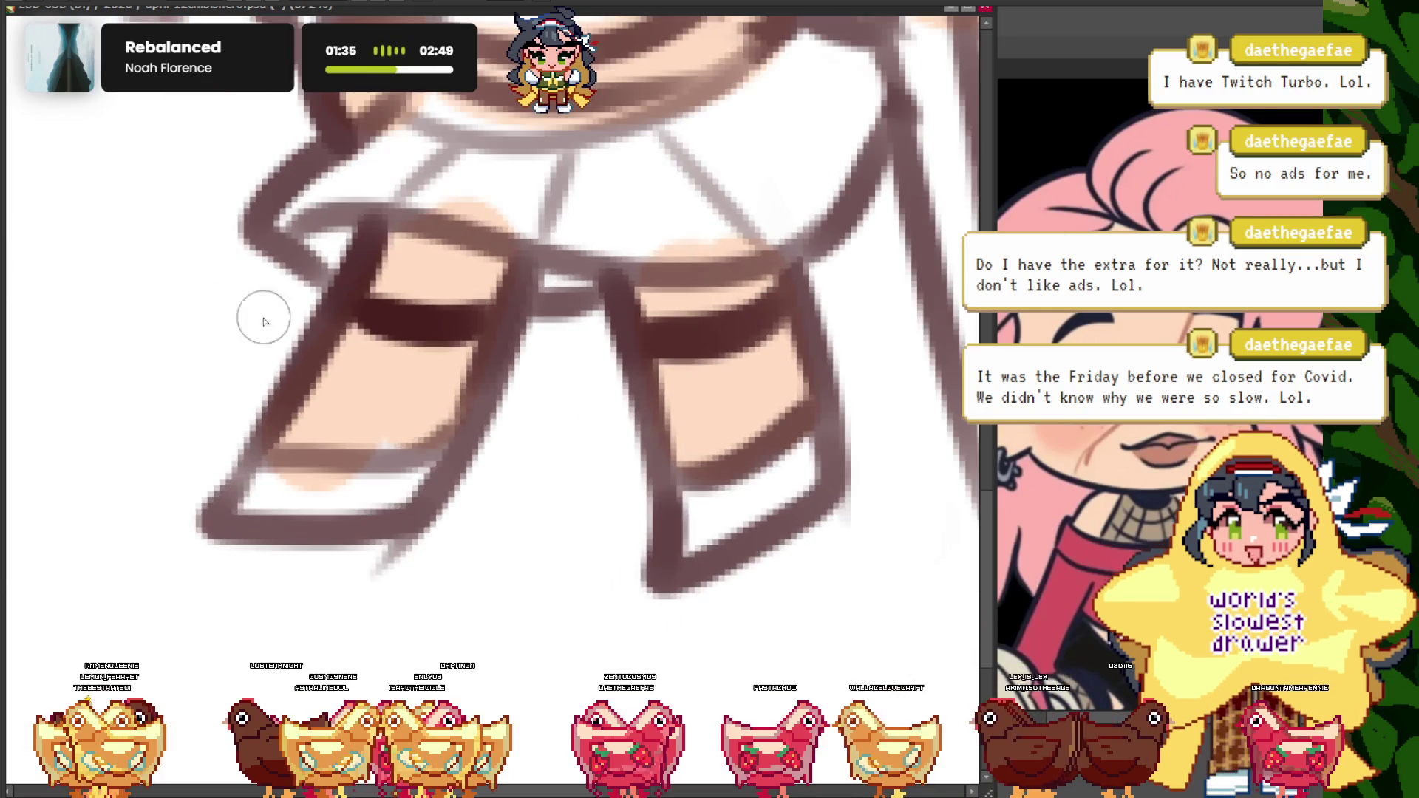
scroll(489, 400, up, 1)
scroll(404, 320, up, 1)
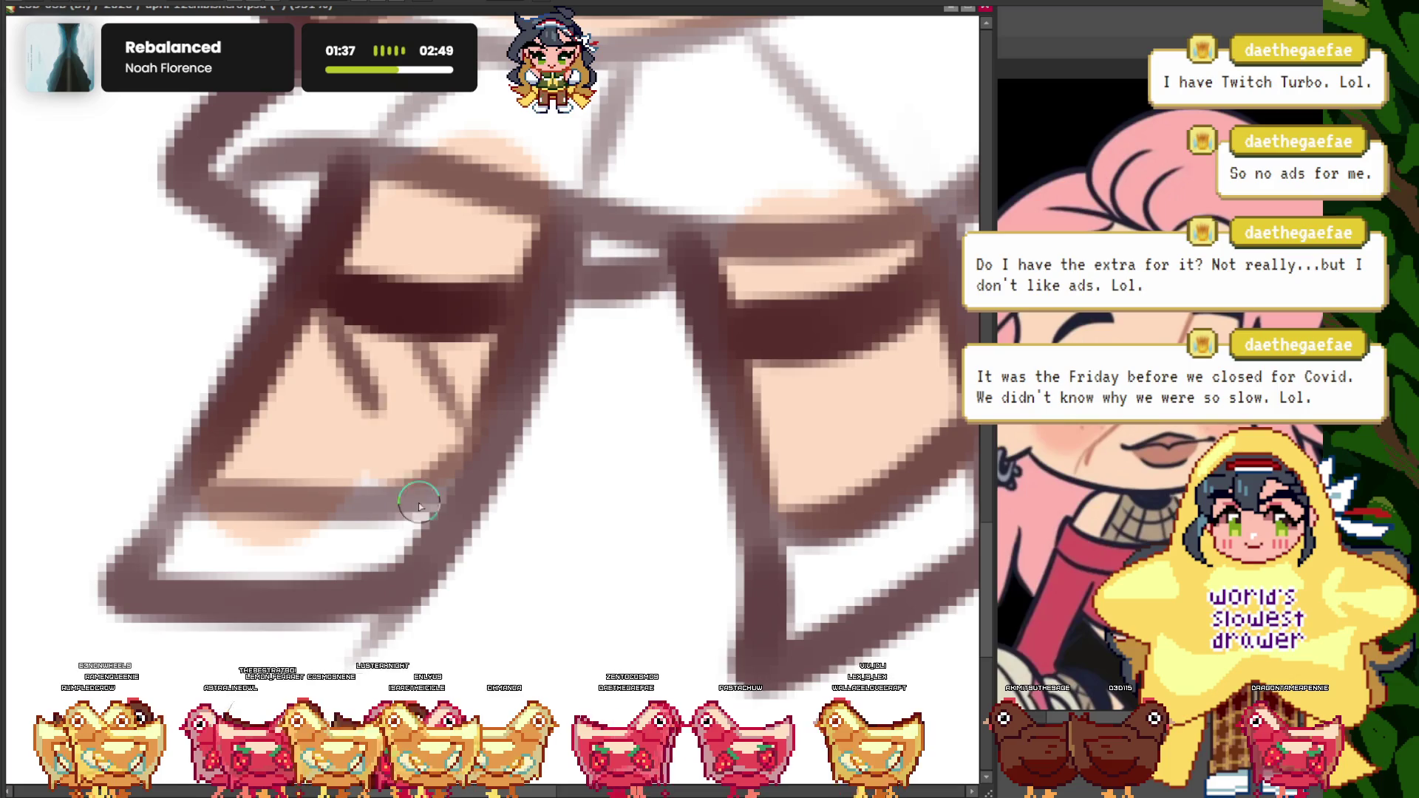
drag(226, 463, 295, 402)
drag(286, 486, 433, 359)
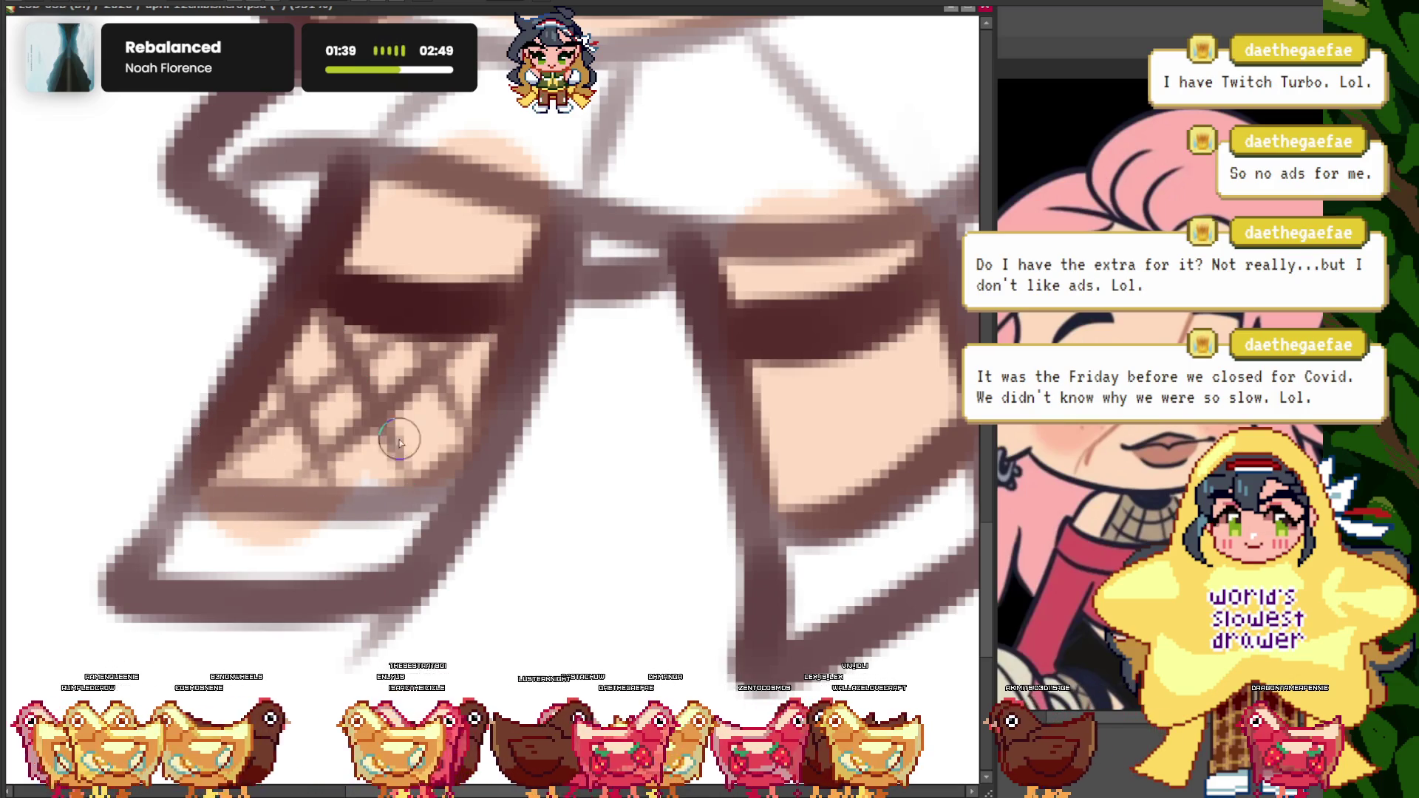
drag(377, 488, 472, 401)
scroll(444, 369, down, 2)
scroll(499, 351, up, 2)
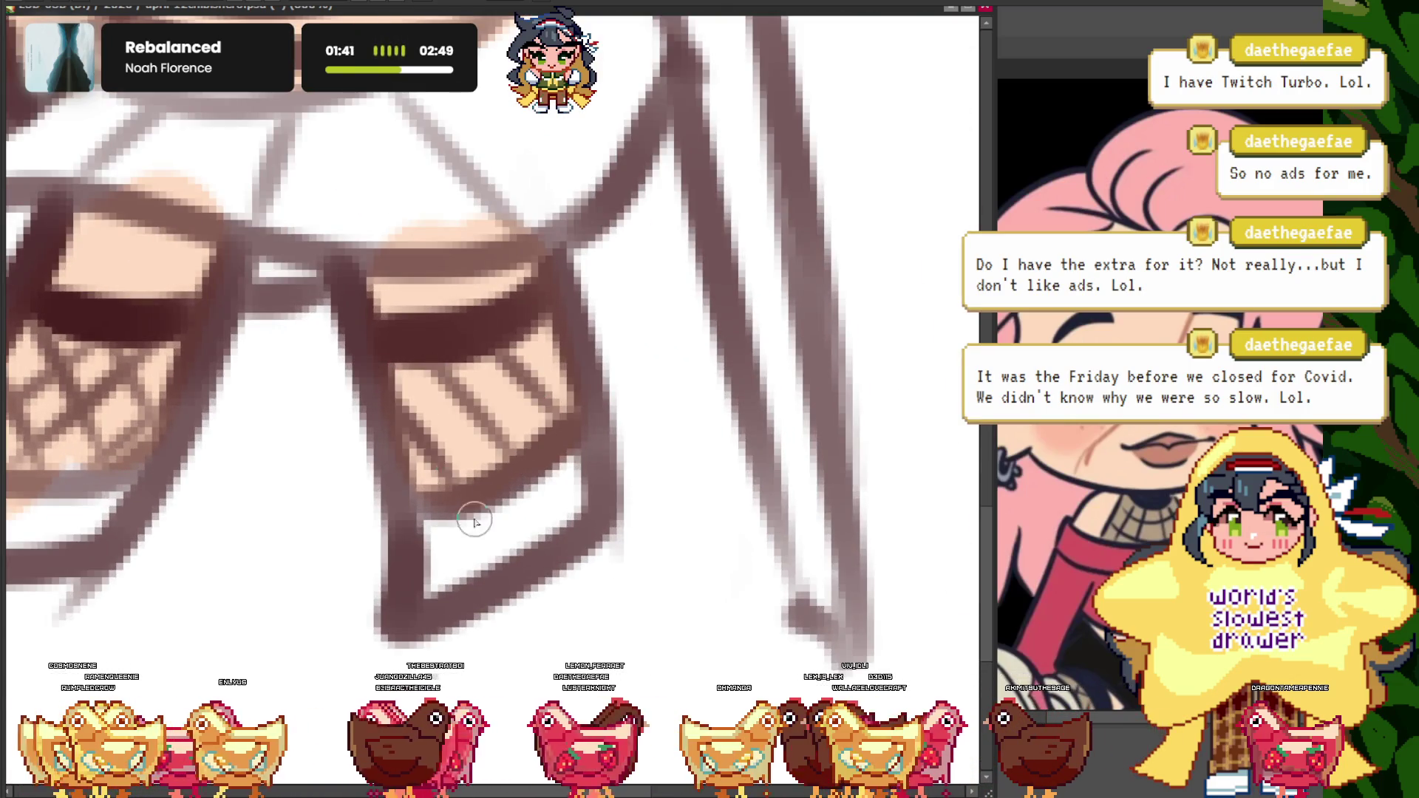
scroll(440, 513, down, 2)
scroll(370, 370, down, 3)
scroll(289, 255, down, 1)
scroll(340, 325, up, 2)
scroll(414, 303, up, 1)
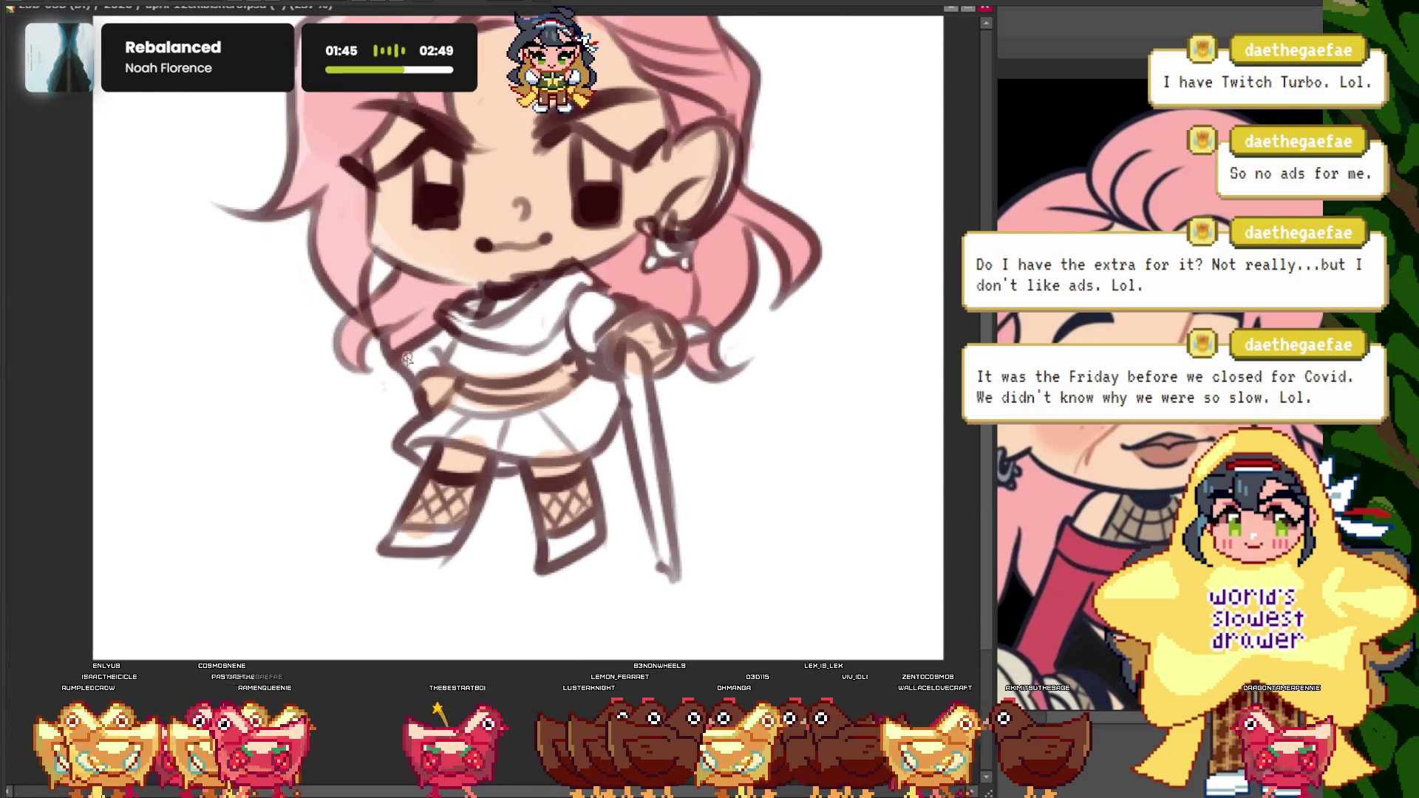
scroll(473, 278, up, 2)
scroll(521, 255, up, 2)
scroll(521, 255, down, 1)
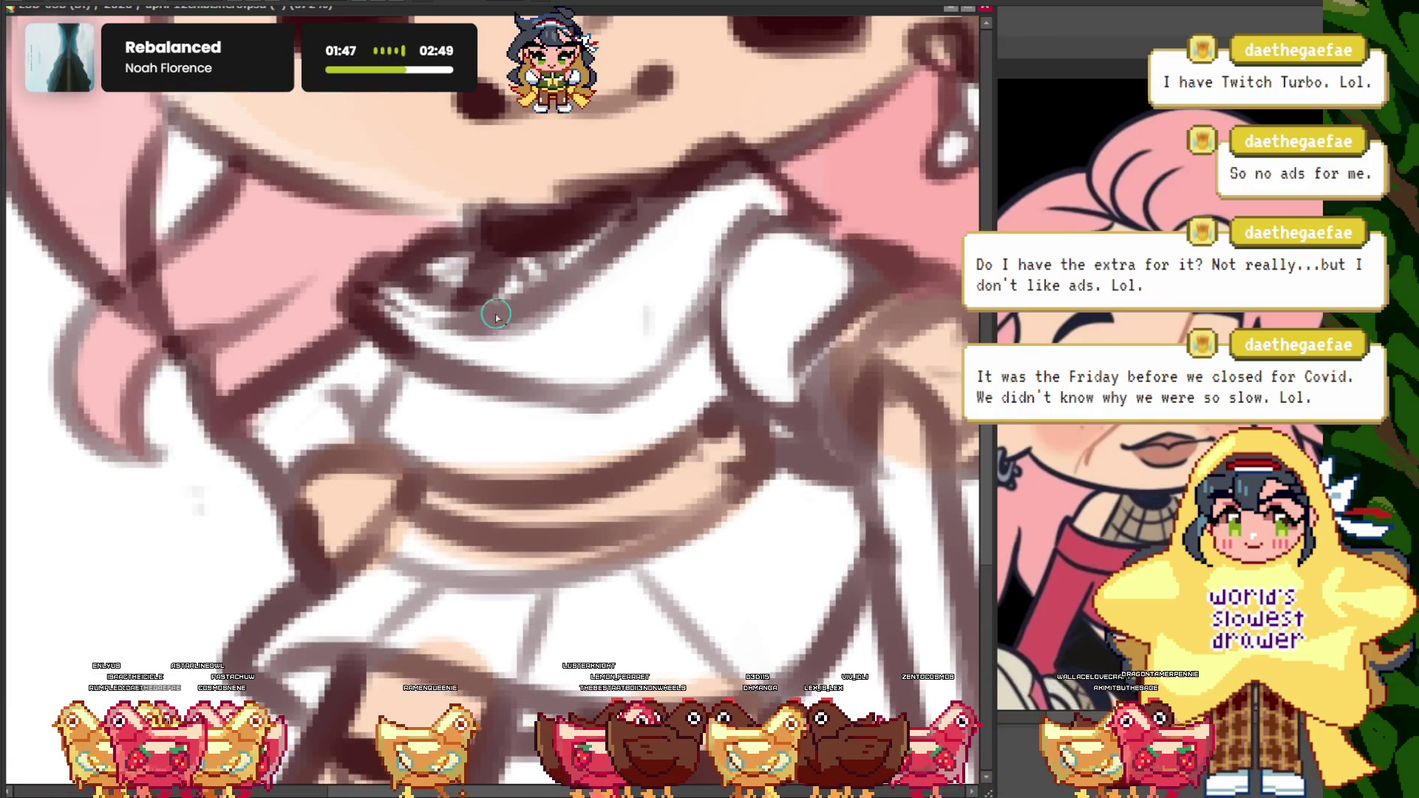
scroll(473, 248, down, 2)
scroll(460, 246, up, 1)
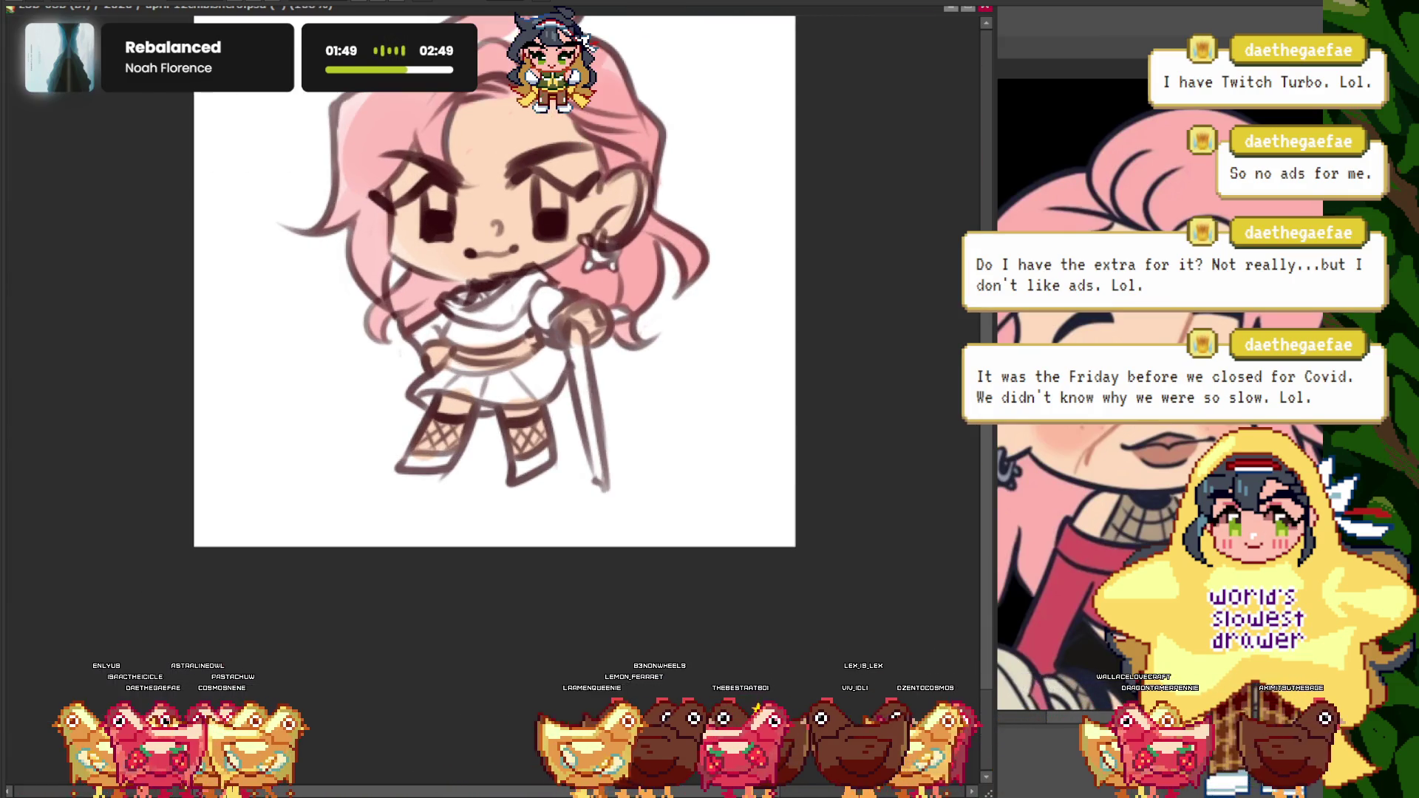
scroll(492, 373, up, 1)
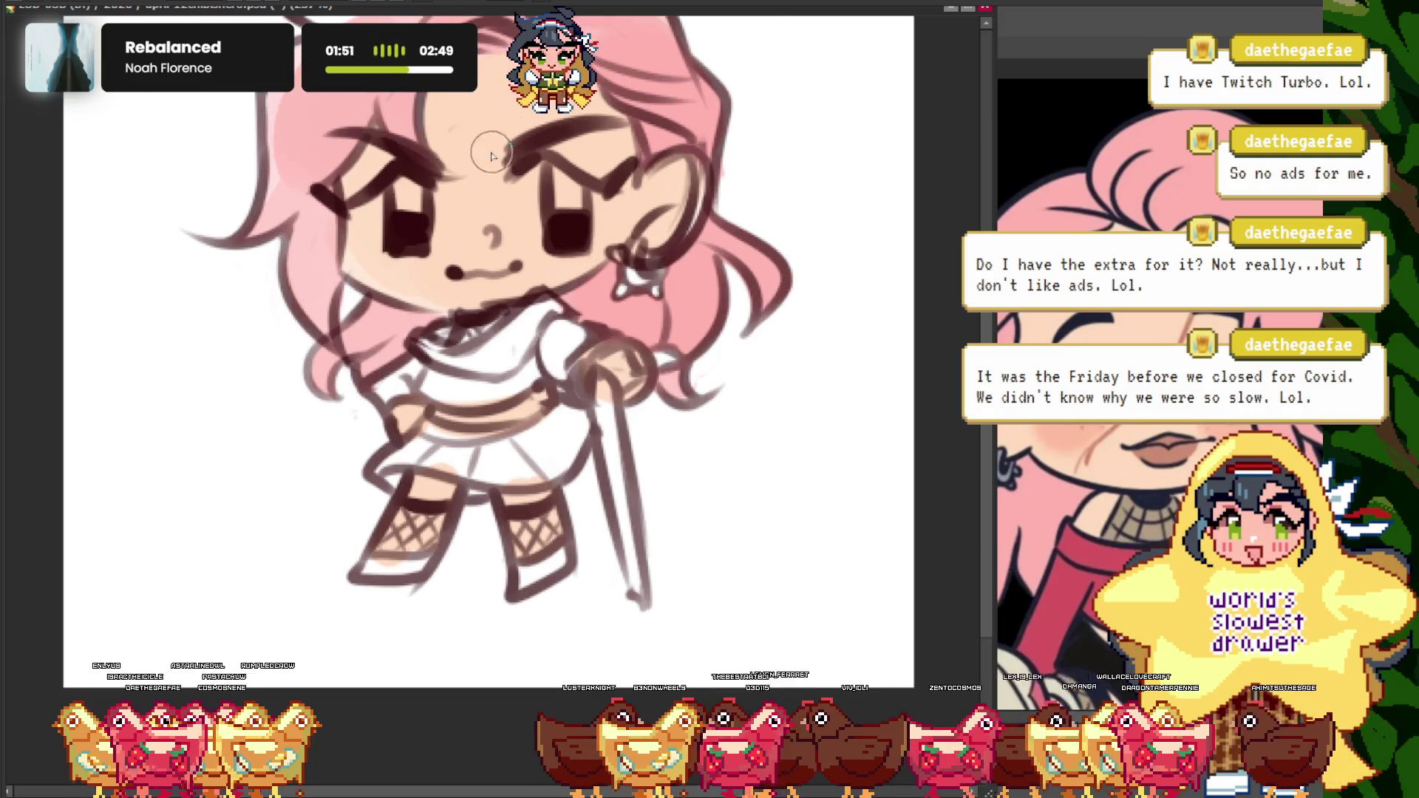
scroll(496, 348, up, 1)
scroll(496, 348, up, 1)
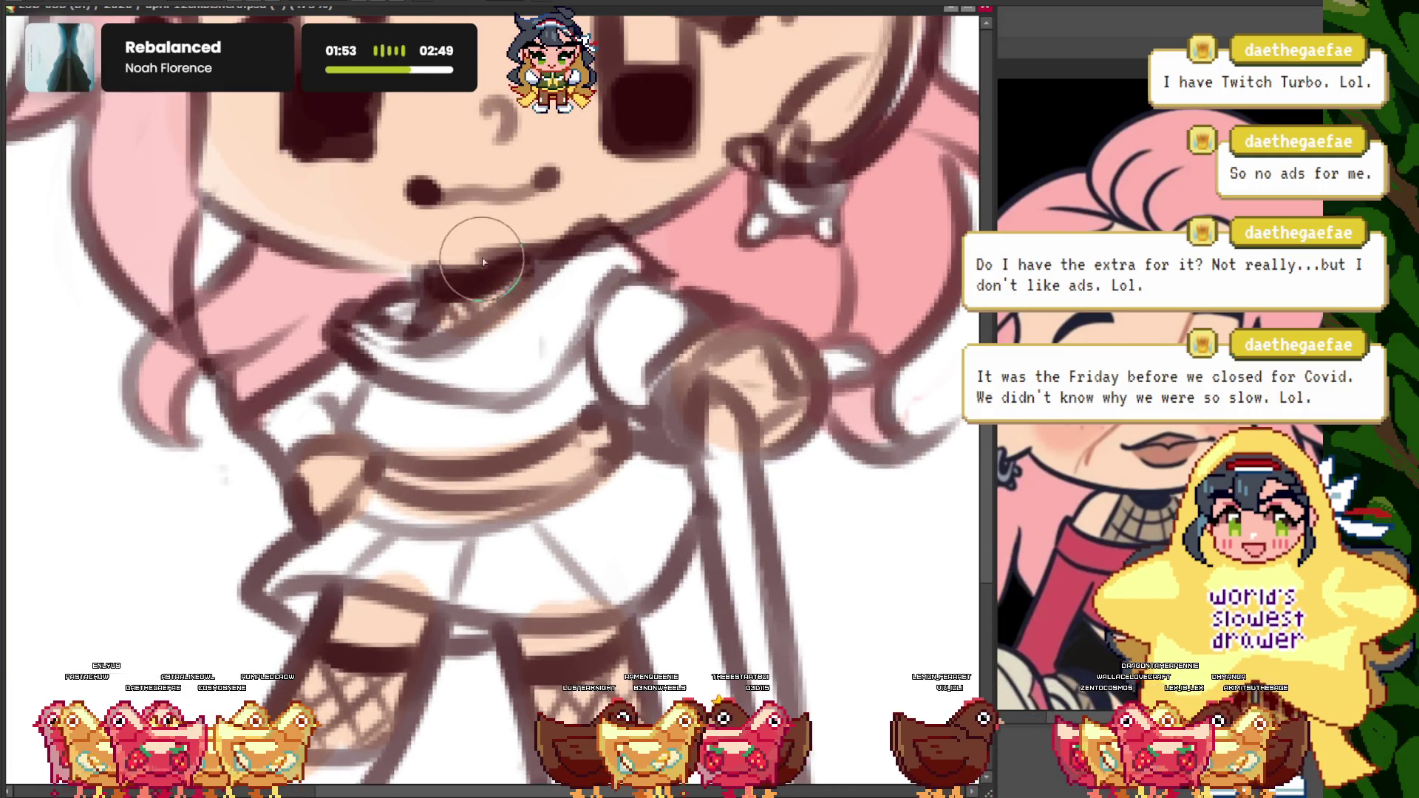
scroll(498, 334, down, 3)
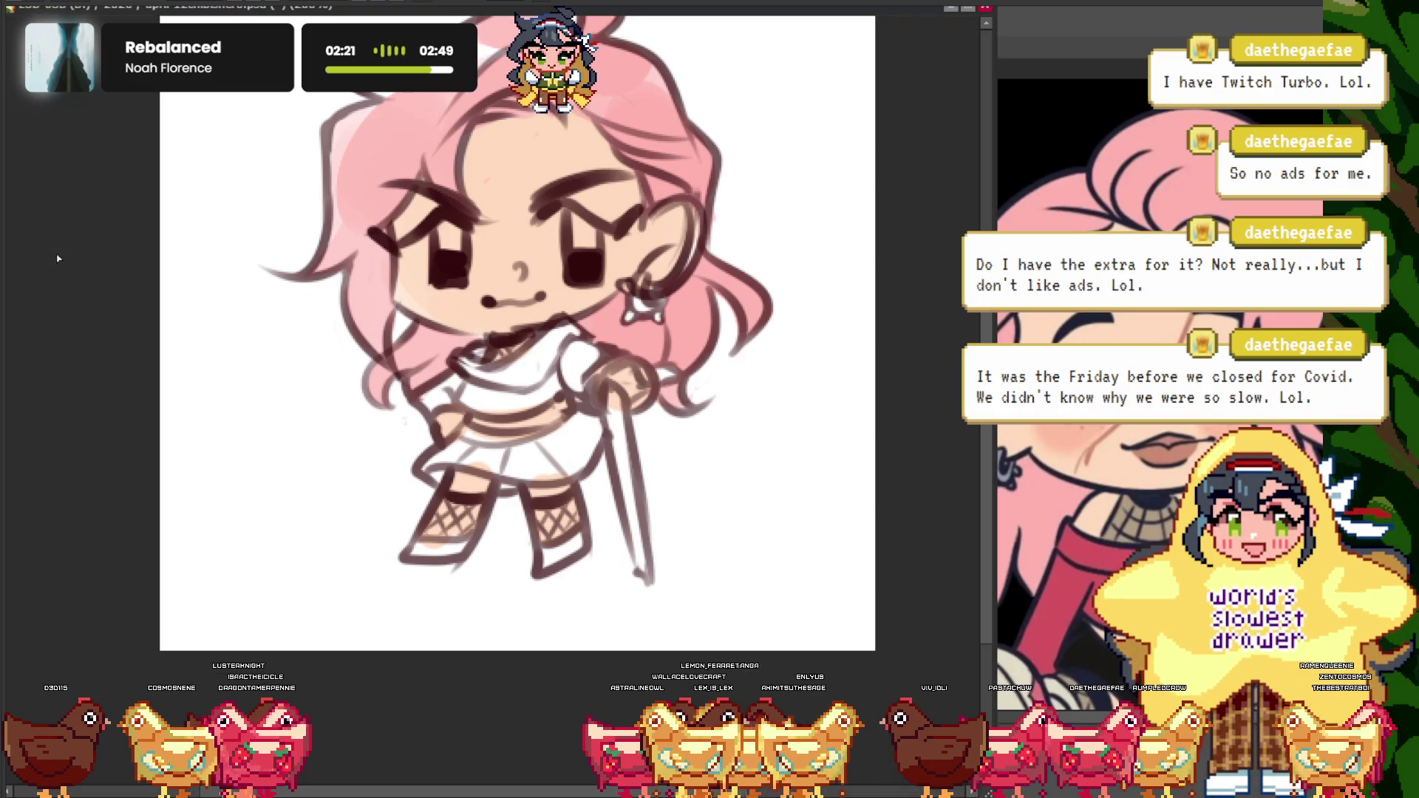
scroll(512, 377, up, 1)
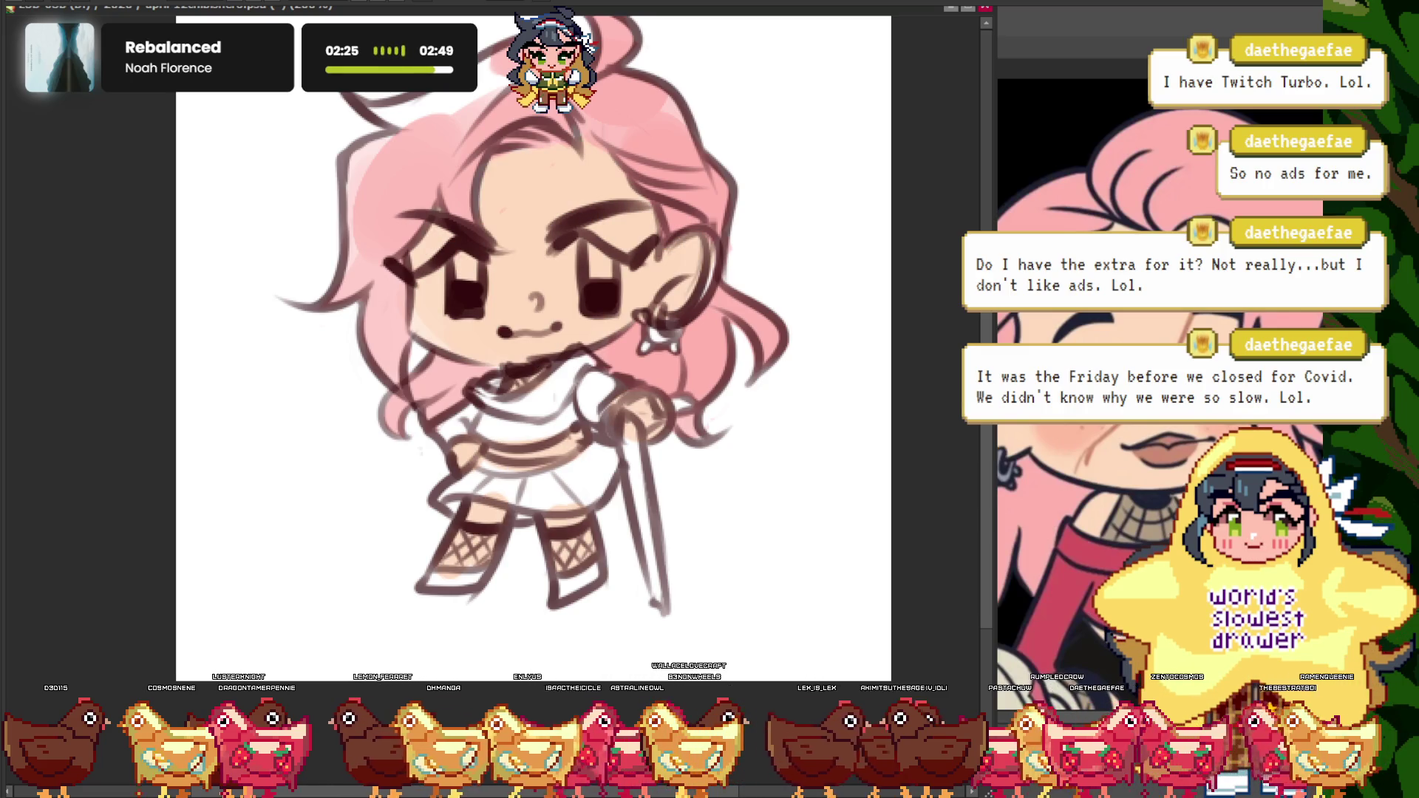
key(ctrl+Tab)
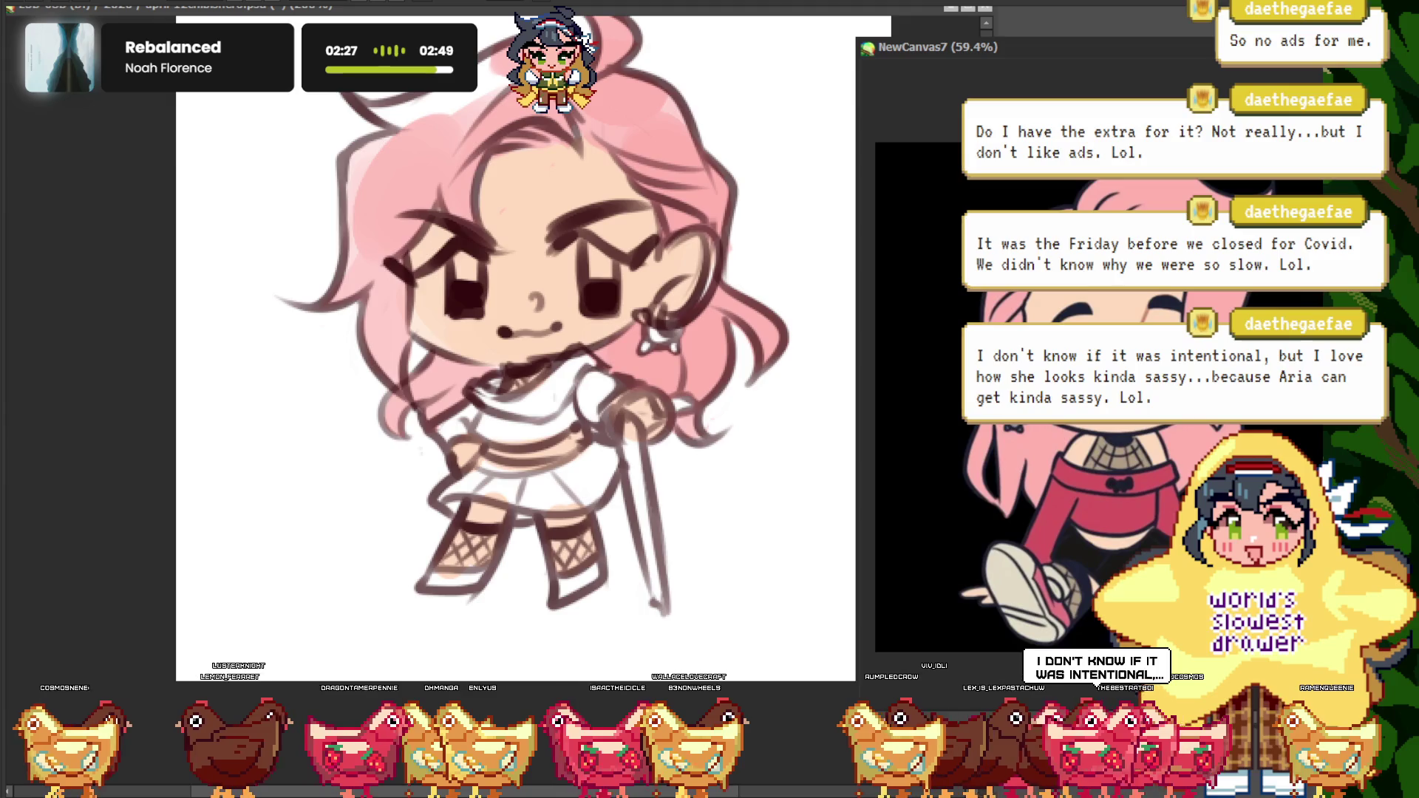
- Paint the top crimson red across the chest, with darker red on the bow
scroll(1051, 510, up, 3)
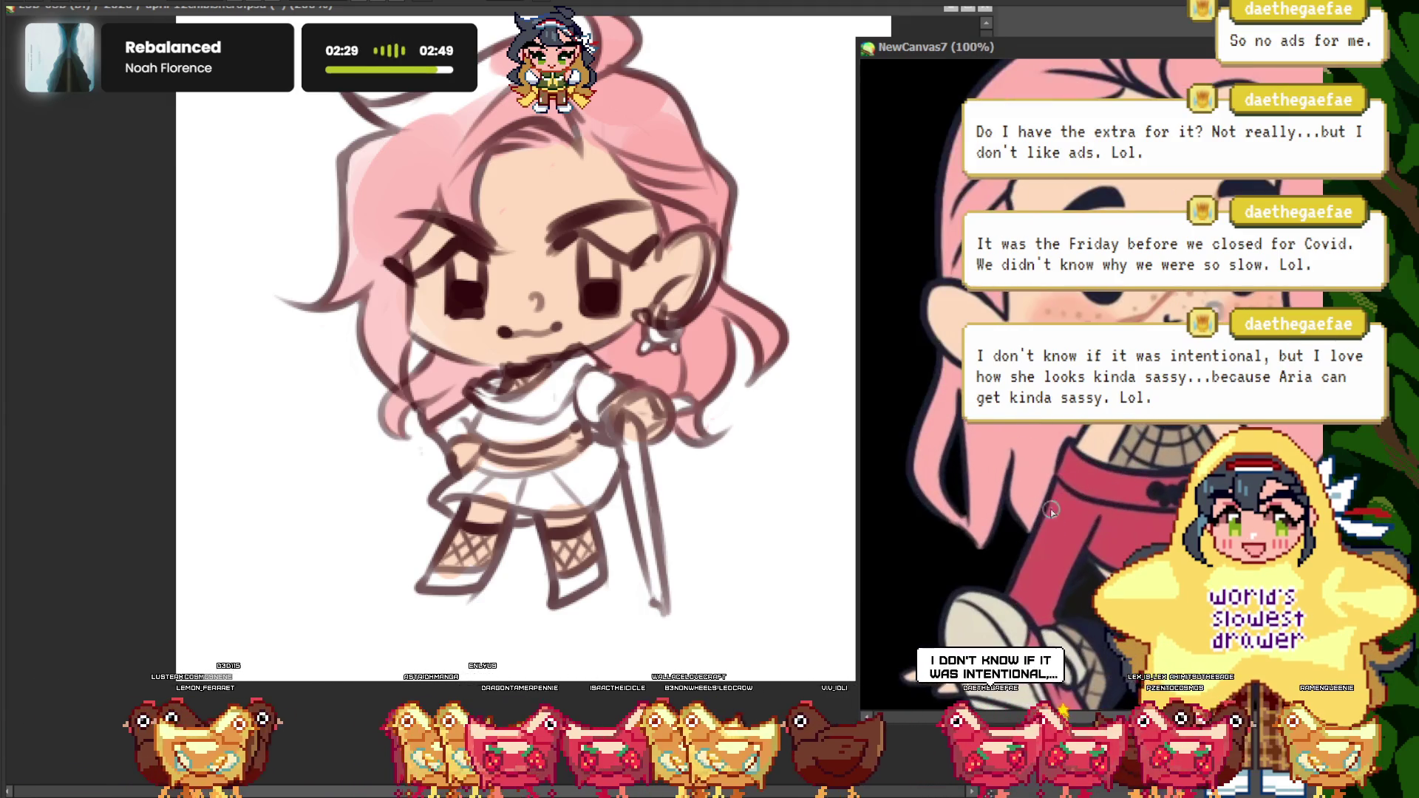
click(144, 205)
scroll(555, 400, up, 5)
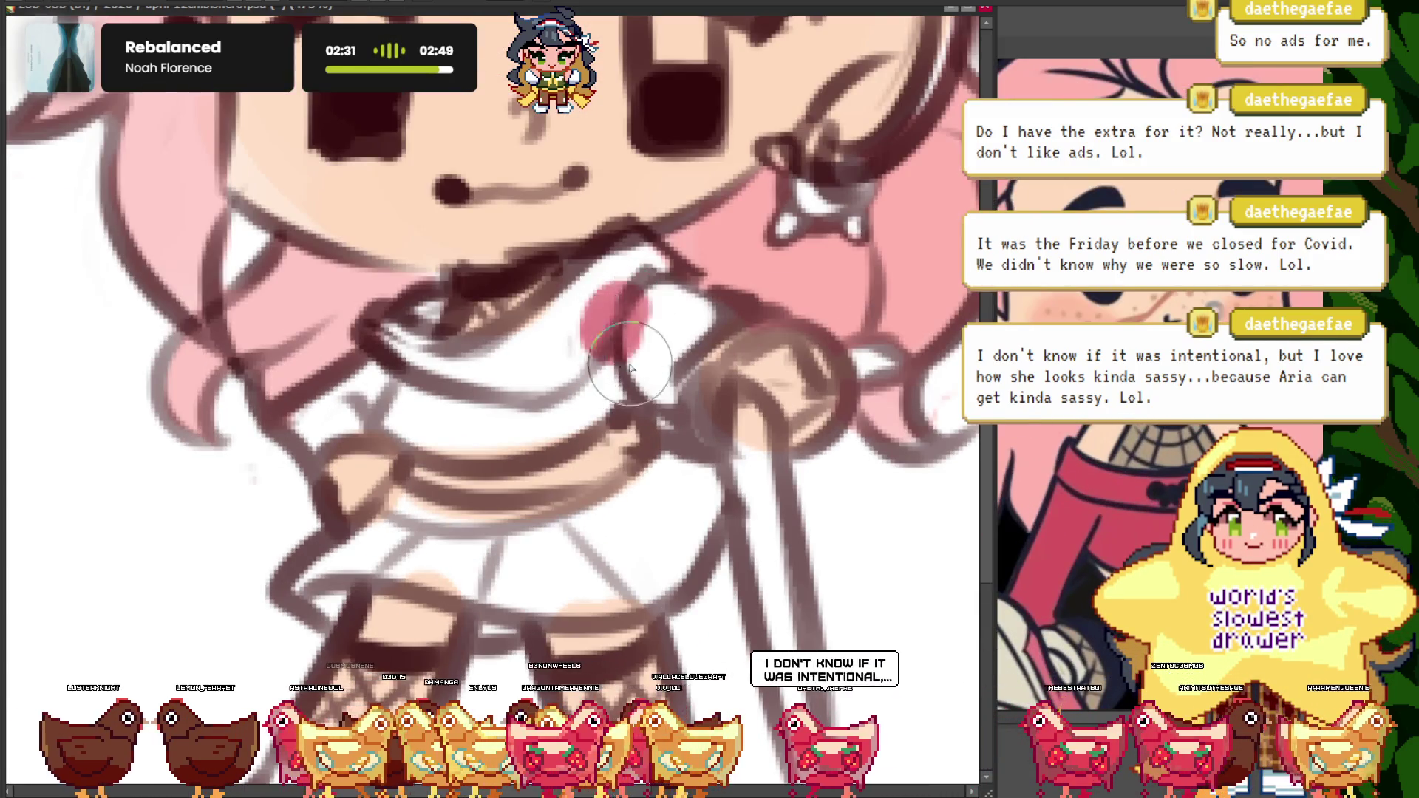
drag(630, 368, 539, 381)
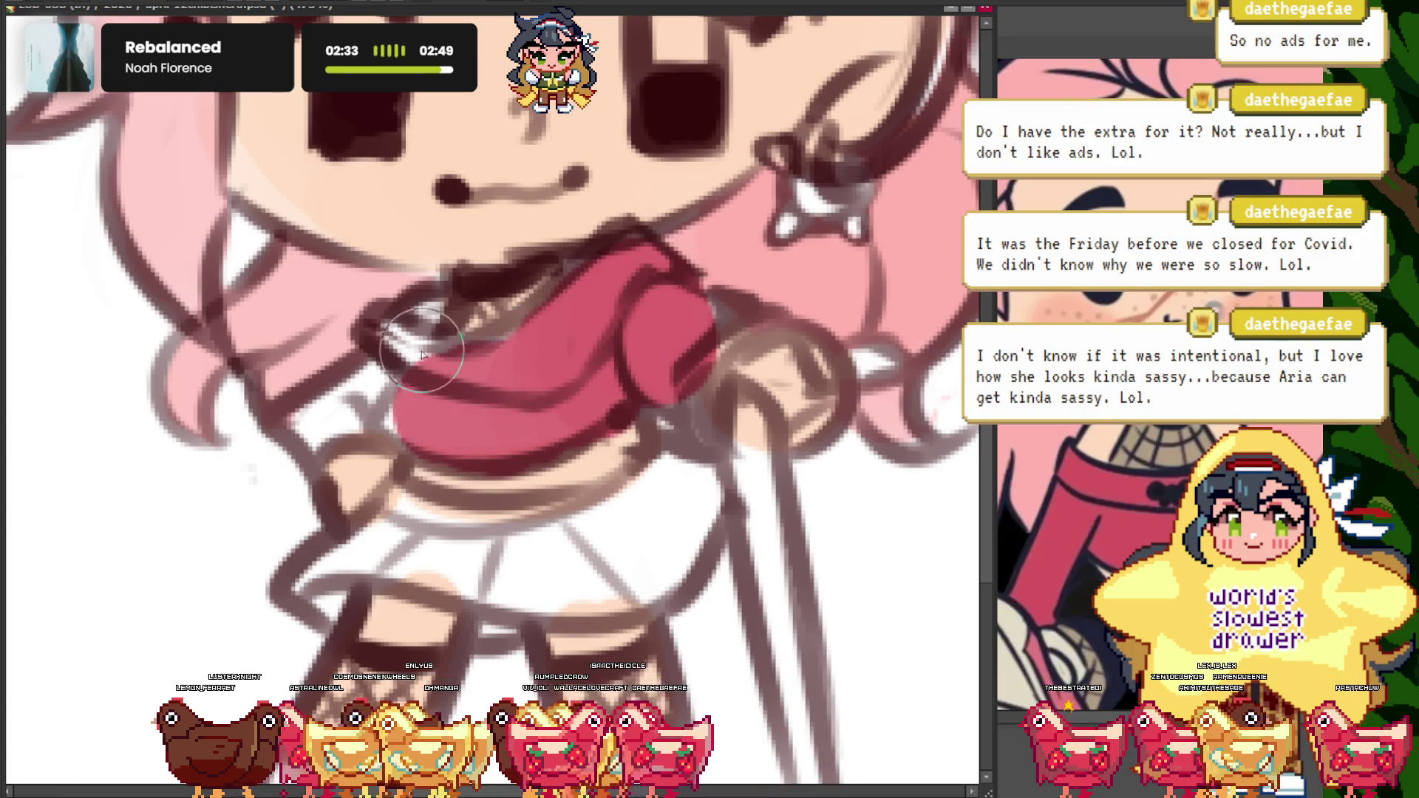
scroll(681, 339, down, 2)
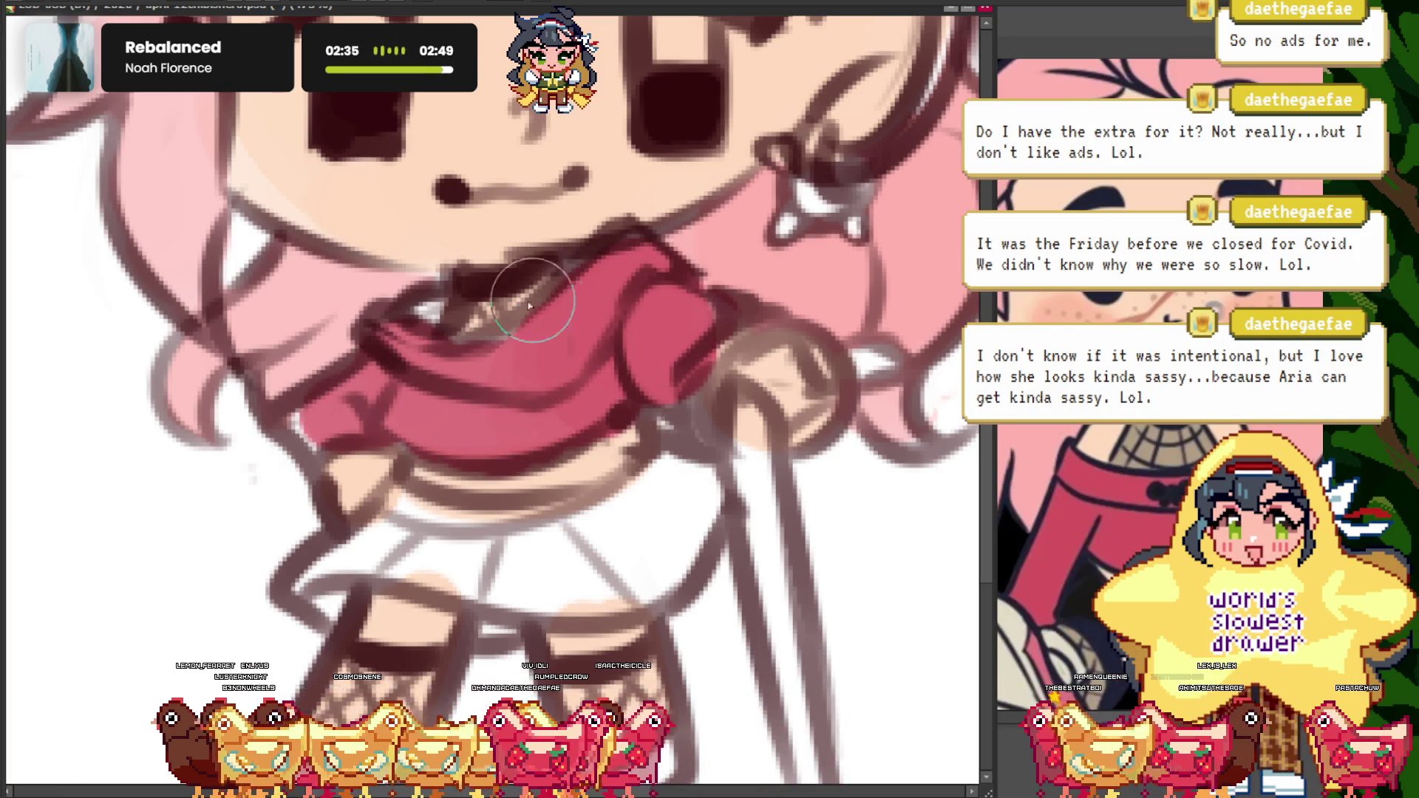
scroll(546, 340, up, 2)
drag(592, 374, 654, 315)
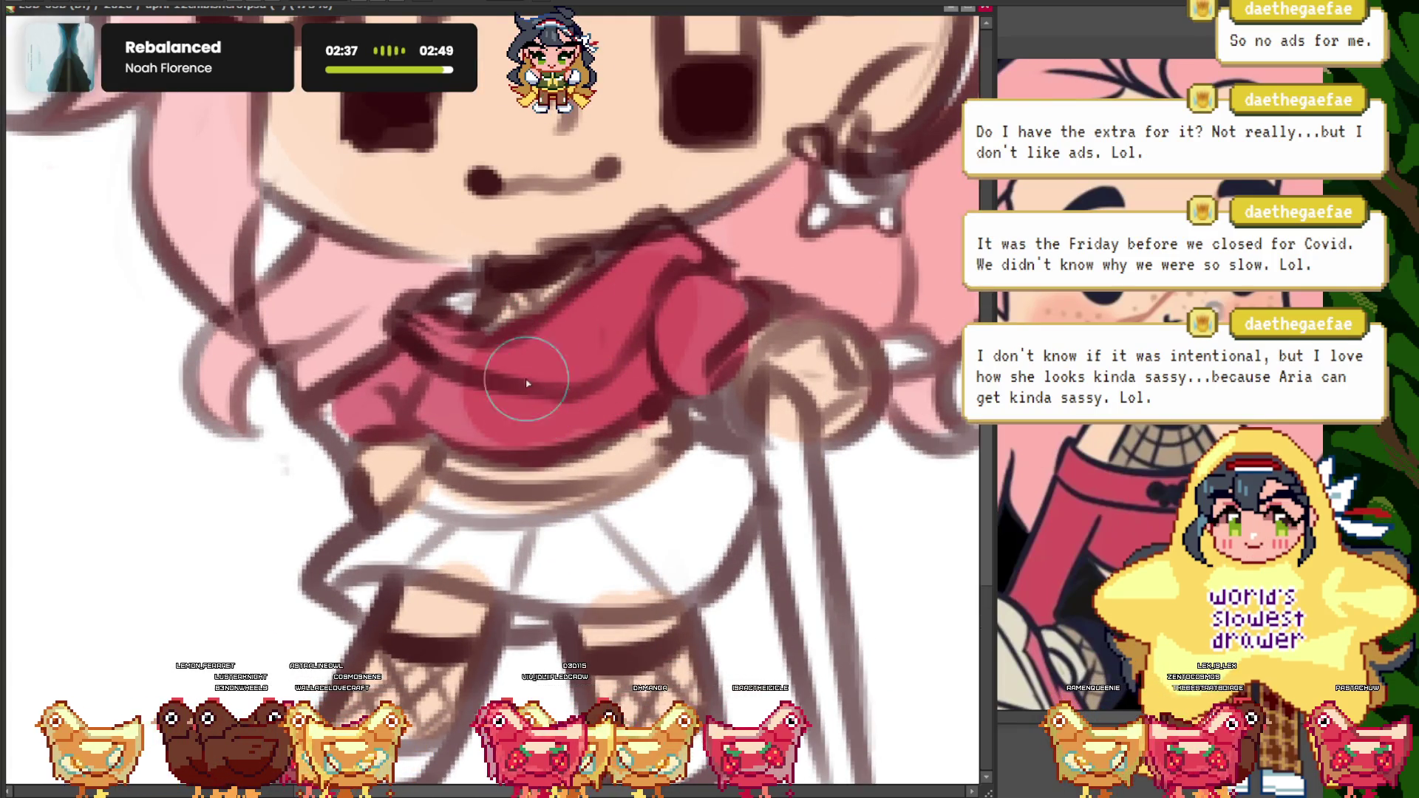
- Check the shoe in the reference and fill the left sole grey-beige
scroll(648, 318, down, 4)
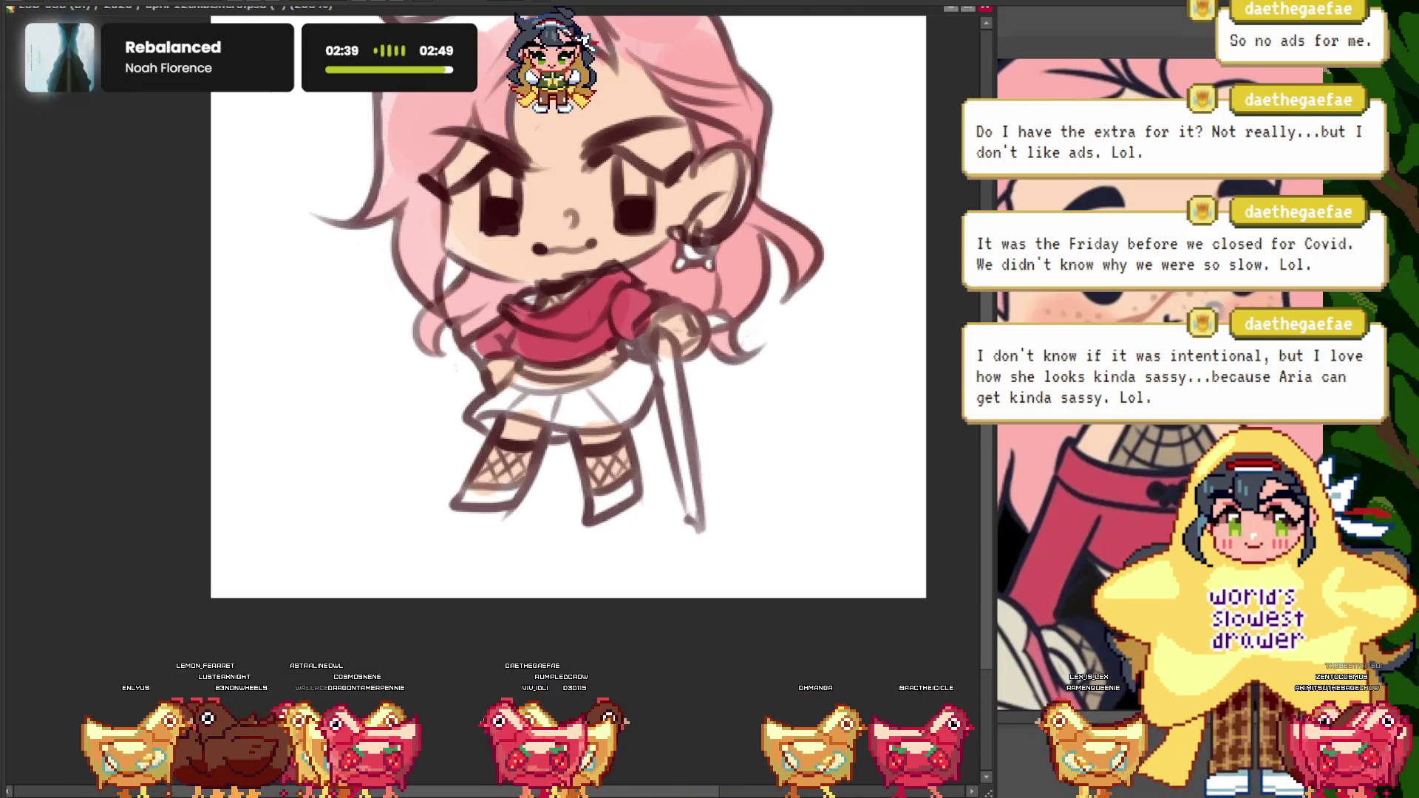
click(1087, 454)
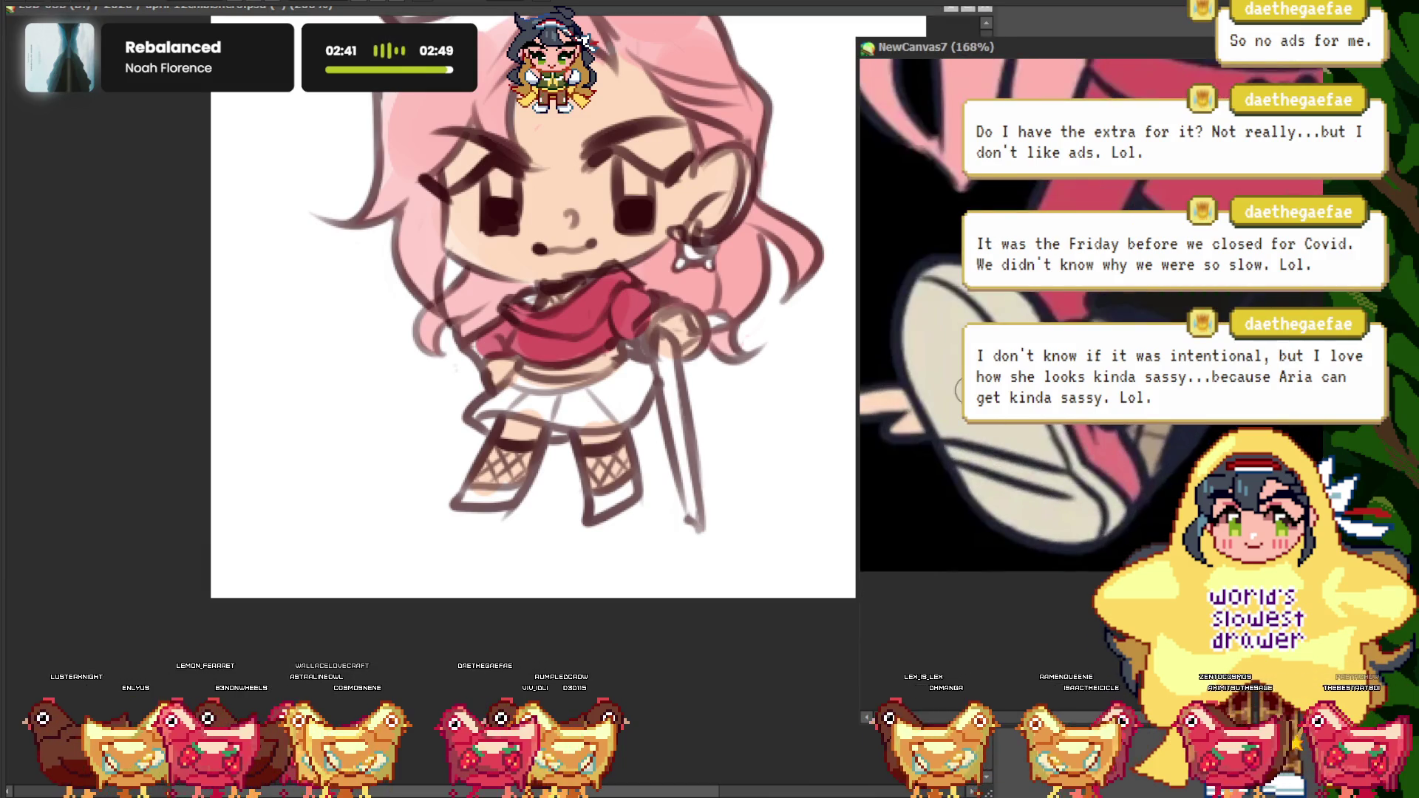
click(592, 551)
scroll(632, 503, up, 3)
click(424, 500)
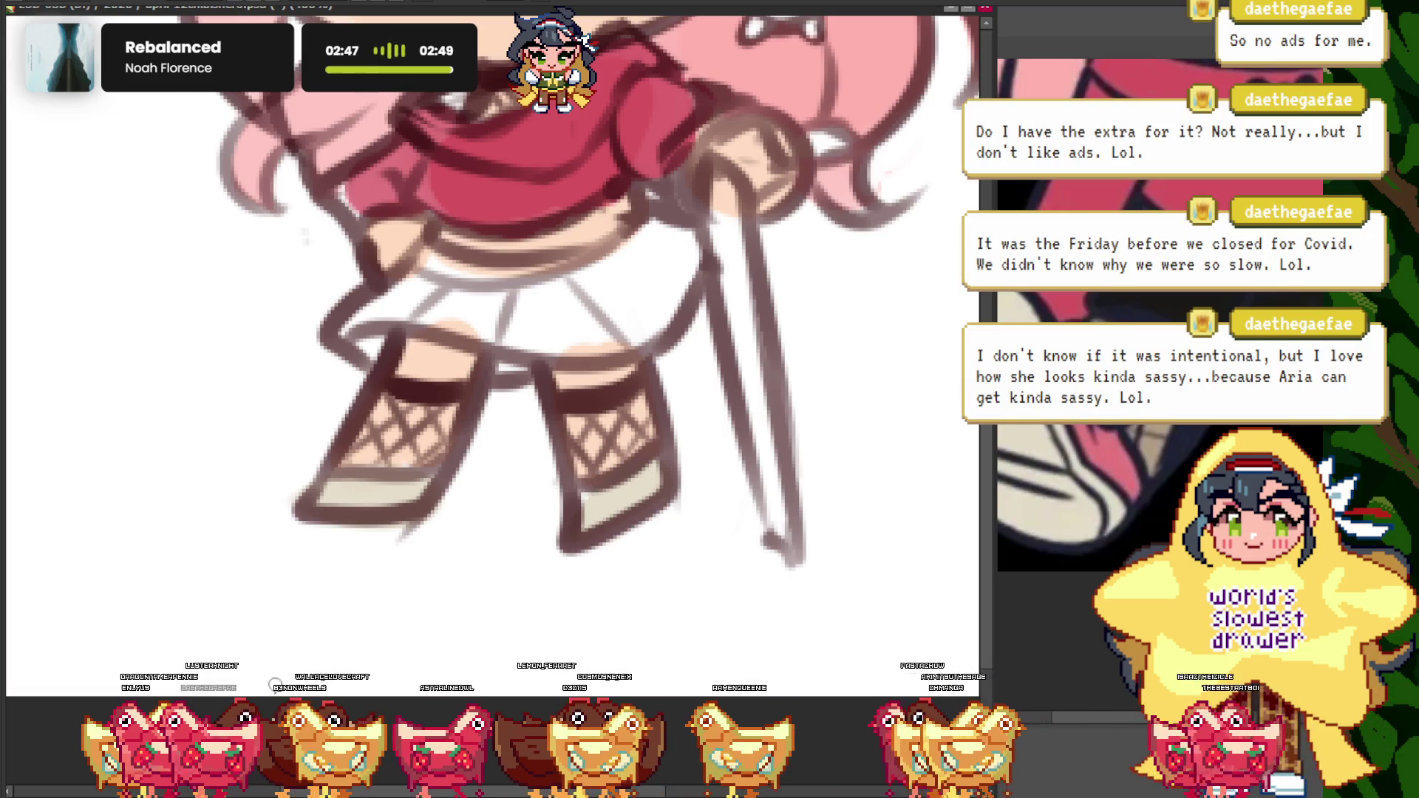
- Add a pinkish-red band above each shoe sole, comparing against the NewCanvas7 reference
scroll(649, 491, up, 1)
scroll(624, 485, up, 1)
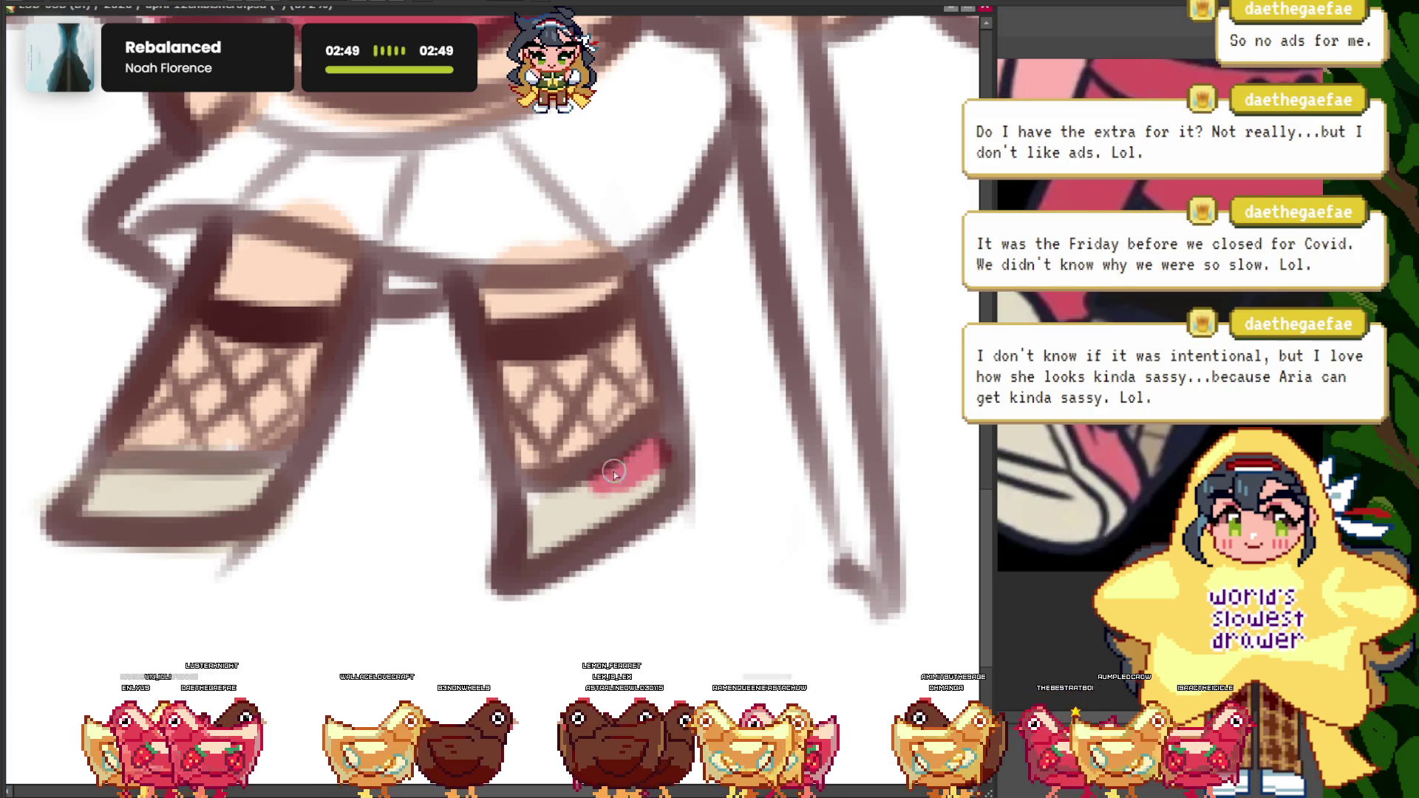
scroll(332, 479, up, 1)
scroll(381, 403, up, 1)
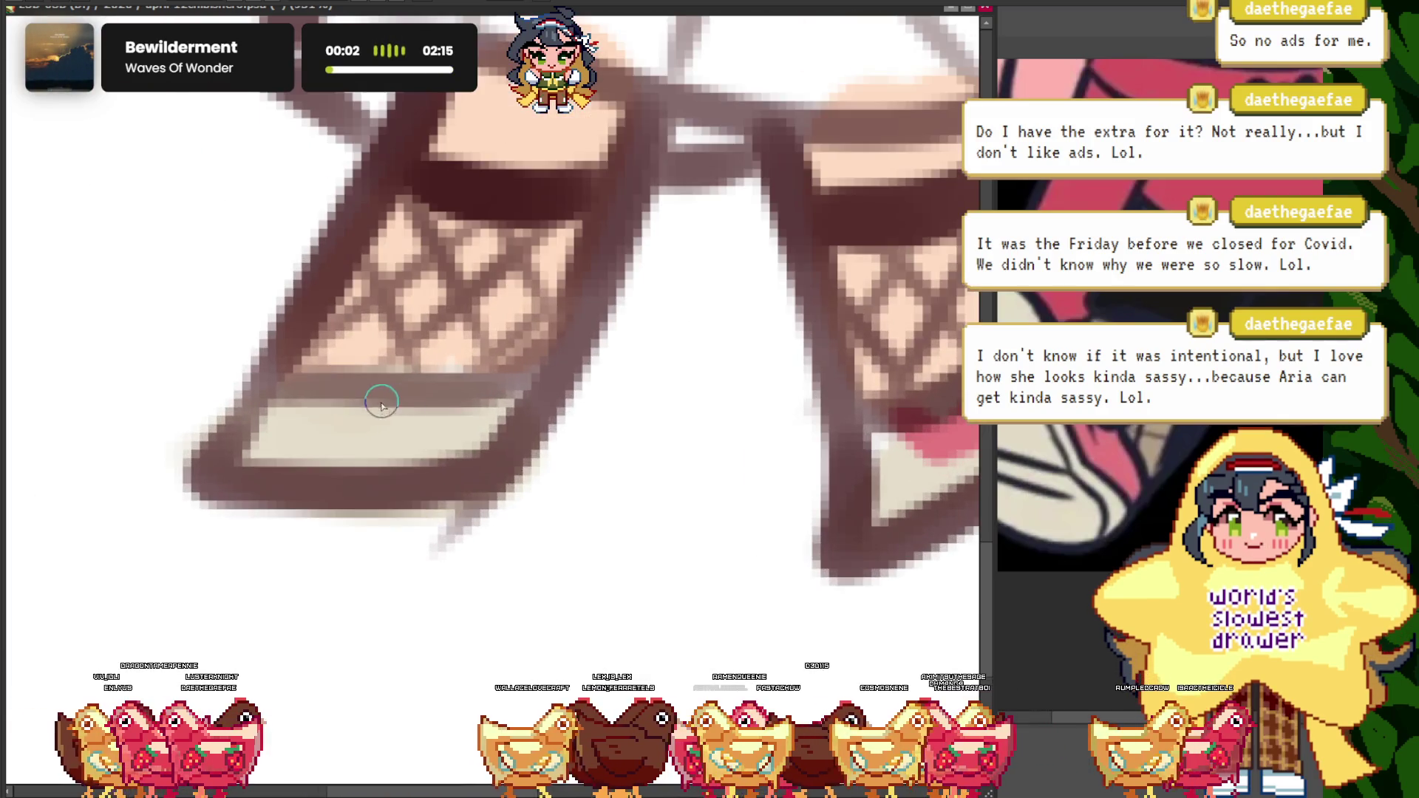
scroll(428, 476, down, 2)
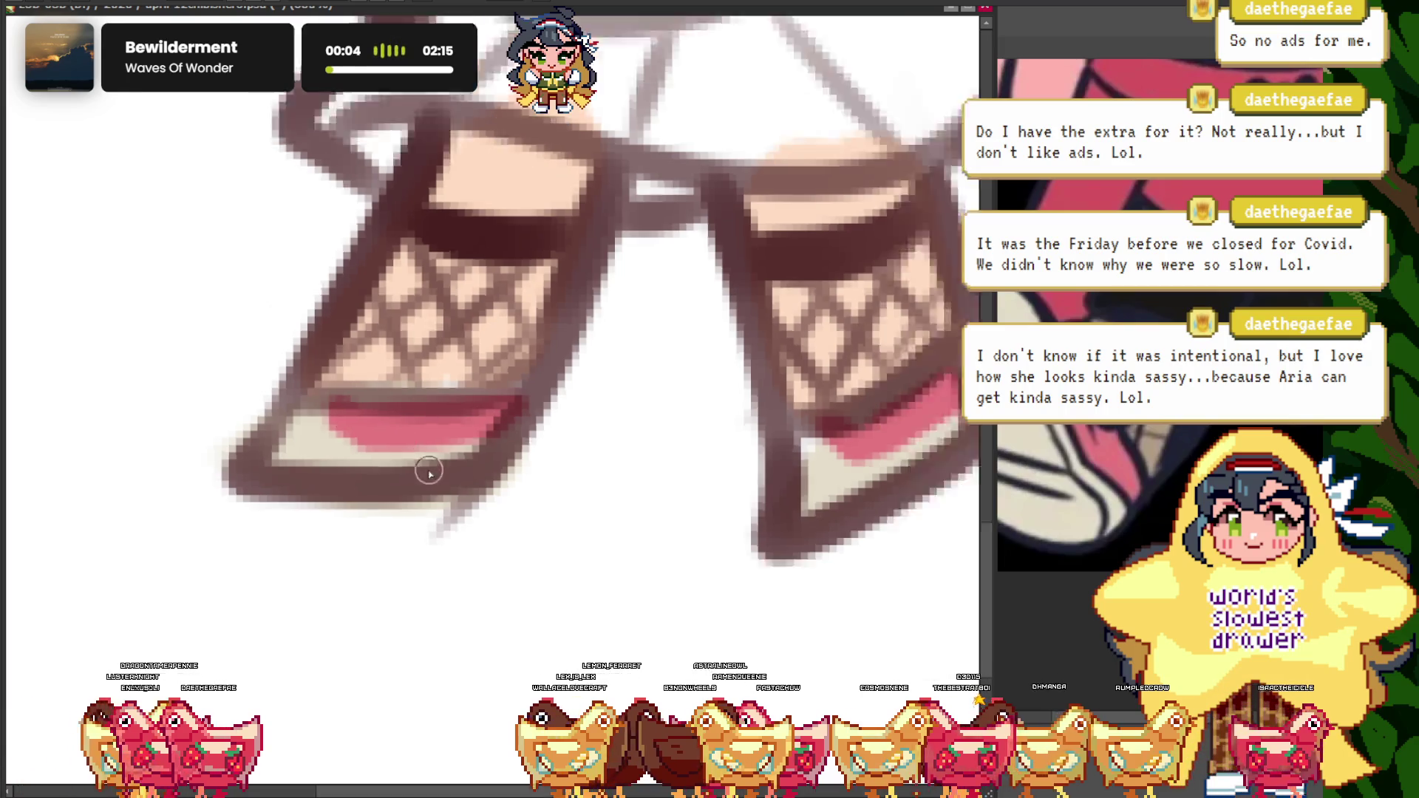
scroll(471, 414, down, 5)
scroll(470, 414, up, 1)
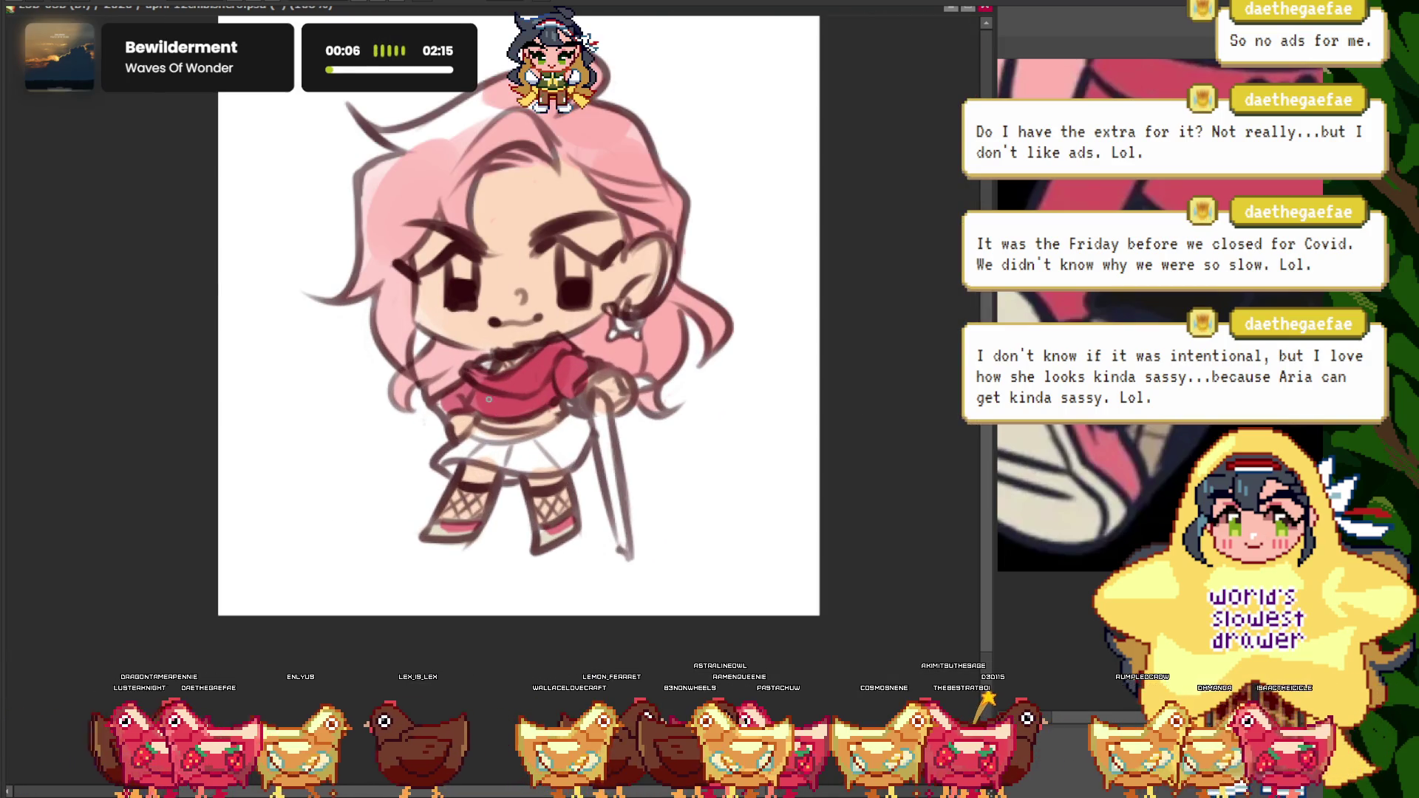
click(1073, 524)
click(246, 297)
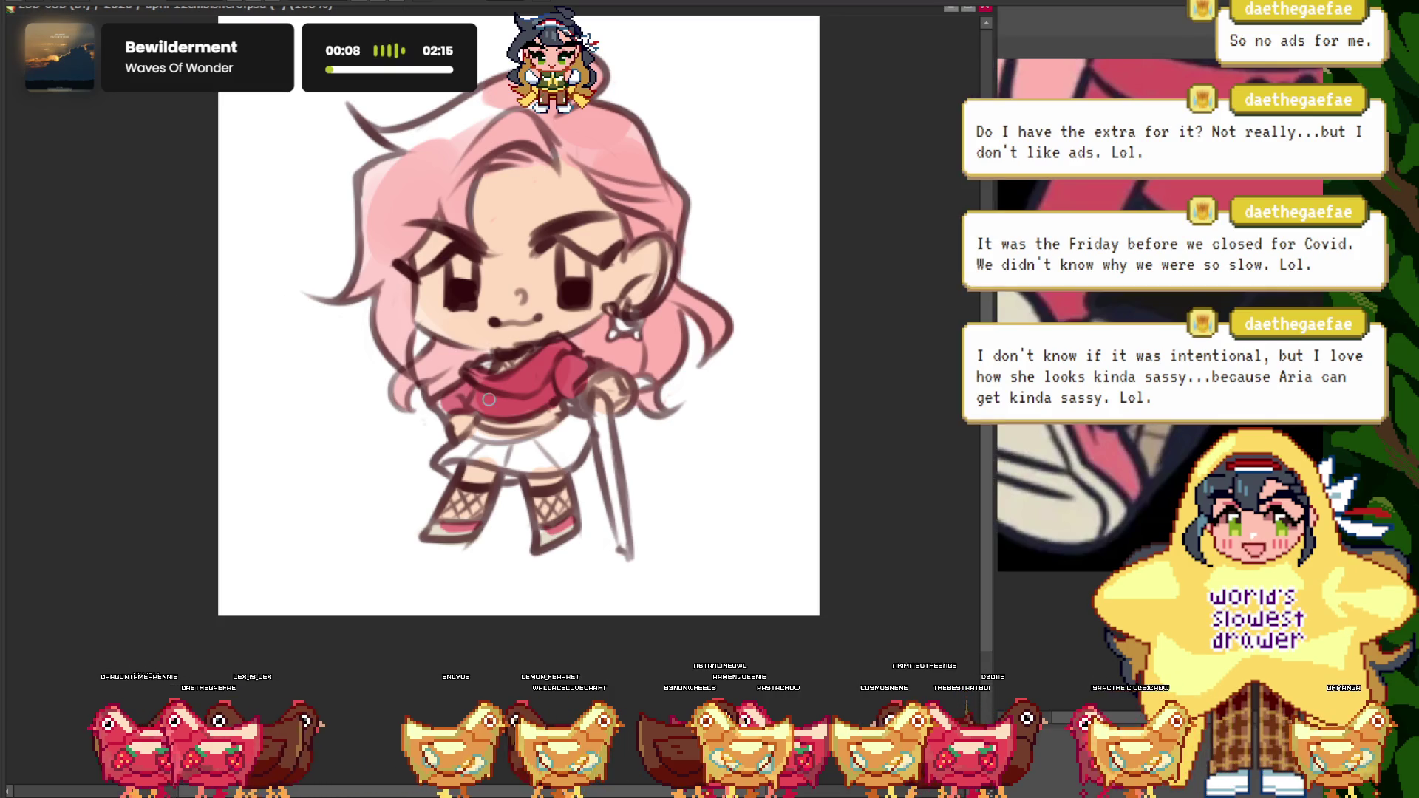
scroll(553, 524, up, 3)
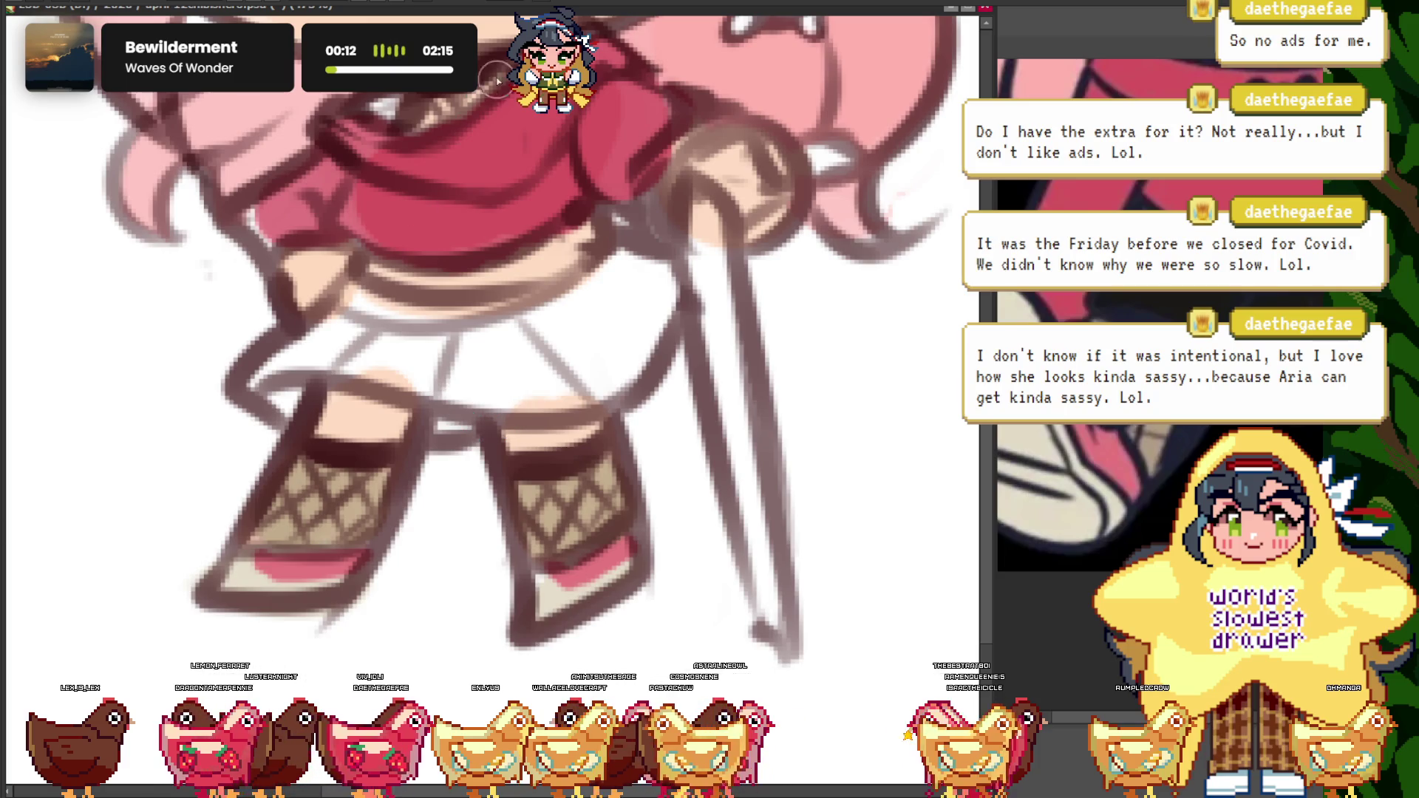
click(1094, 444)
scroll(1098, 432, down, 2)
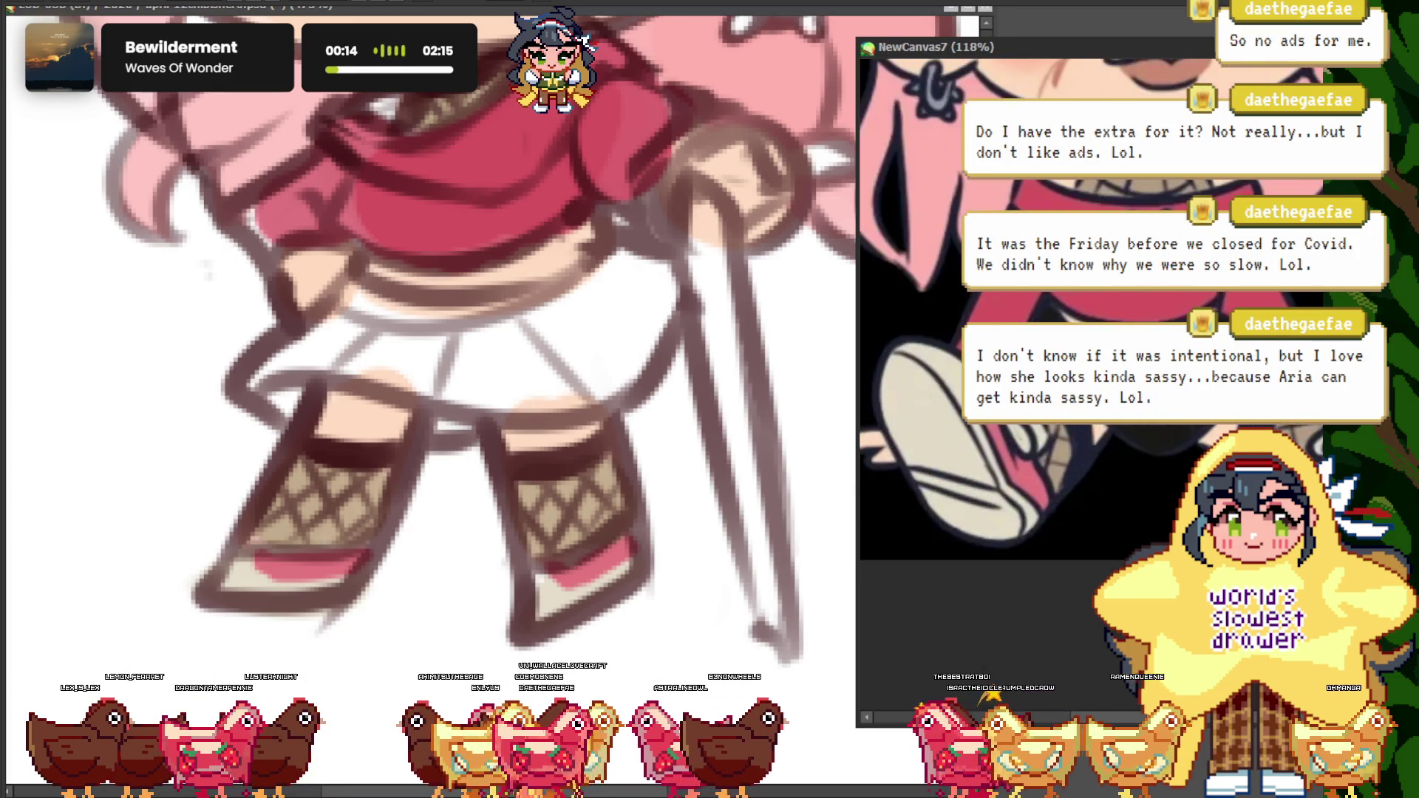
- Fill the skirt solid black, covering the remaining gaps
scroll(1098, 430, down, 2)
click(54, 271)
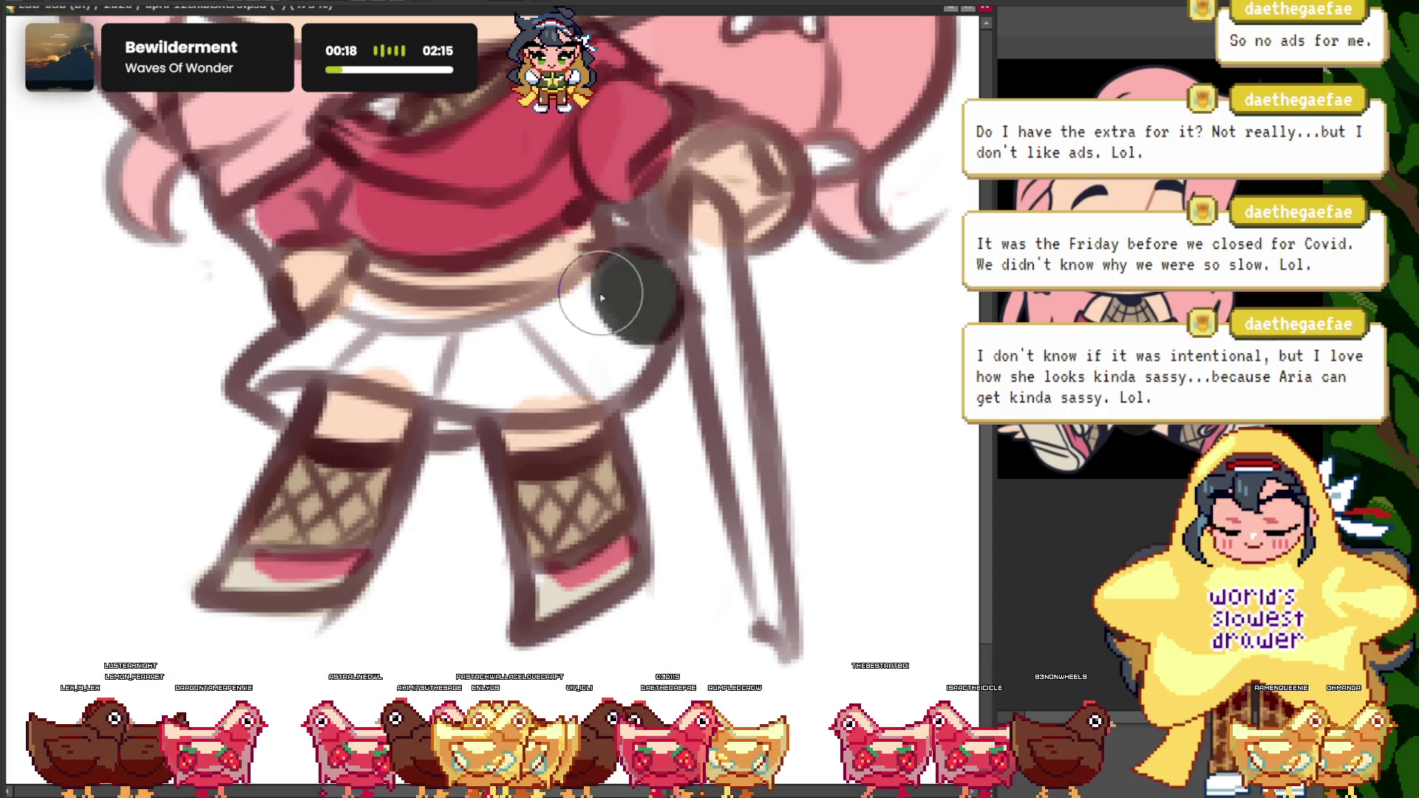
drag(601, 298, 464, 383)
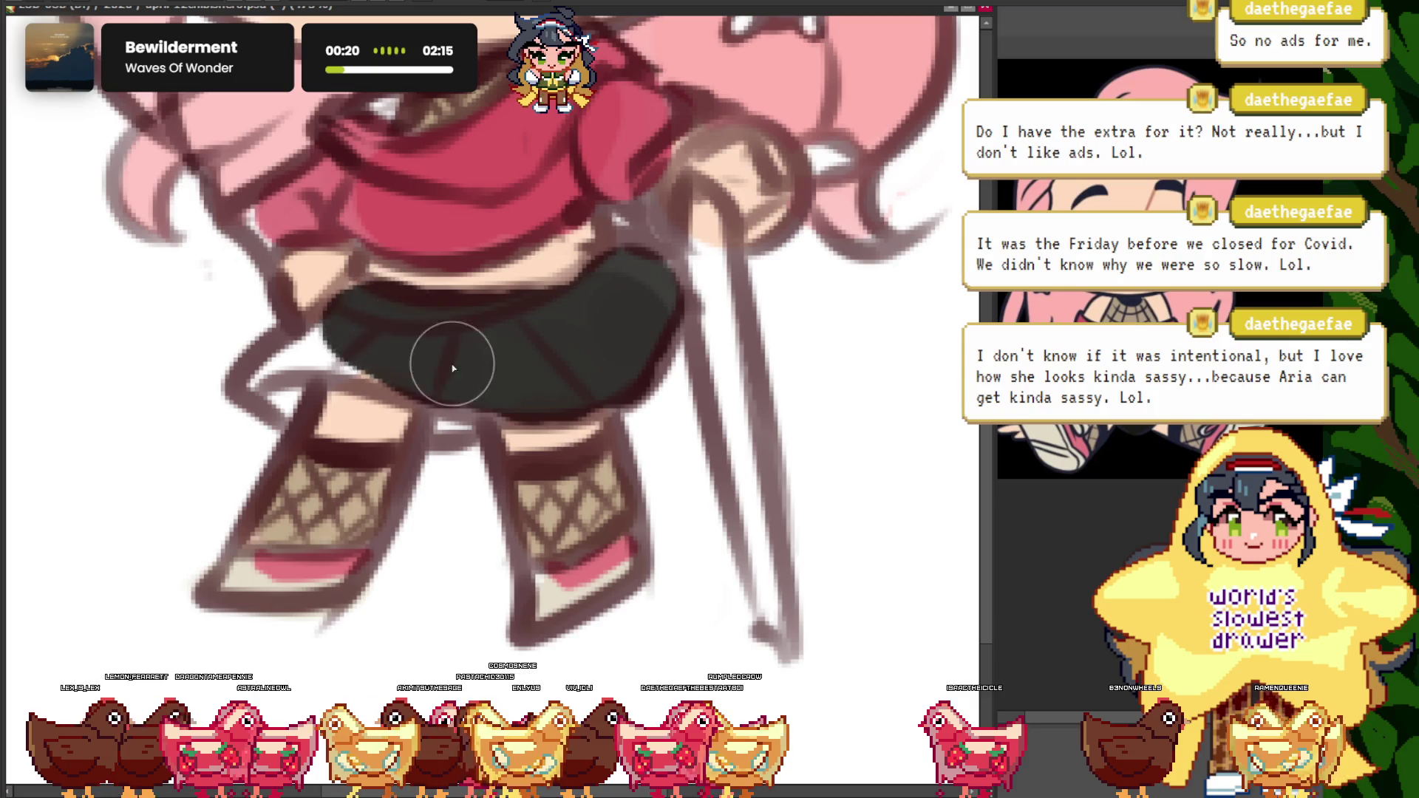
mouse_move(310, 359)
mouse_down()
mouse_move(294, 388)
mouse_move(439, 356)
mouse_up()
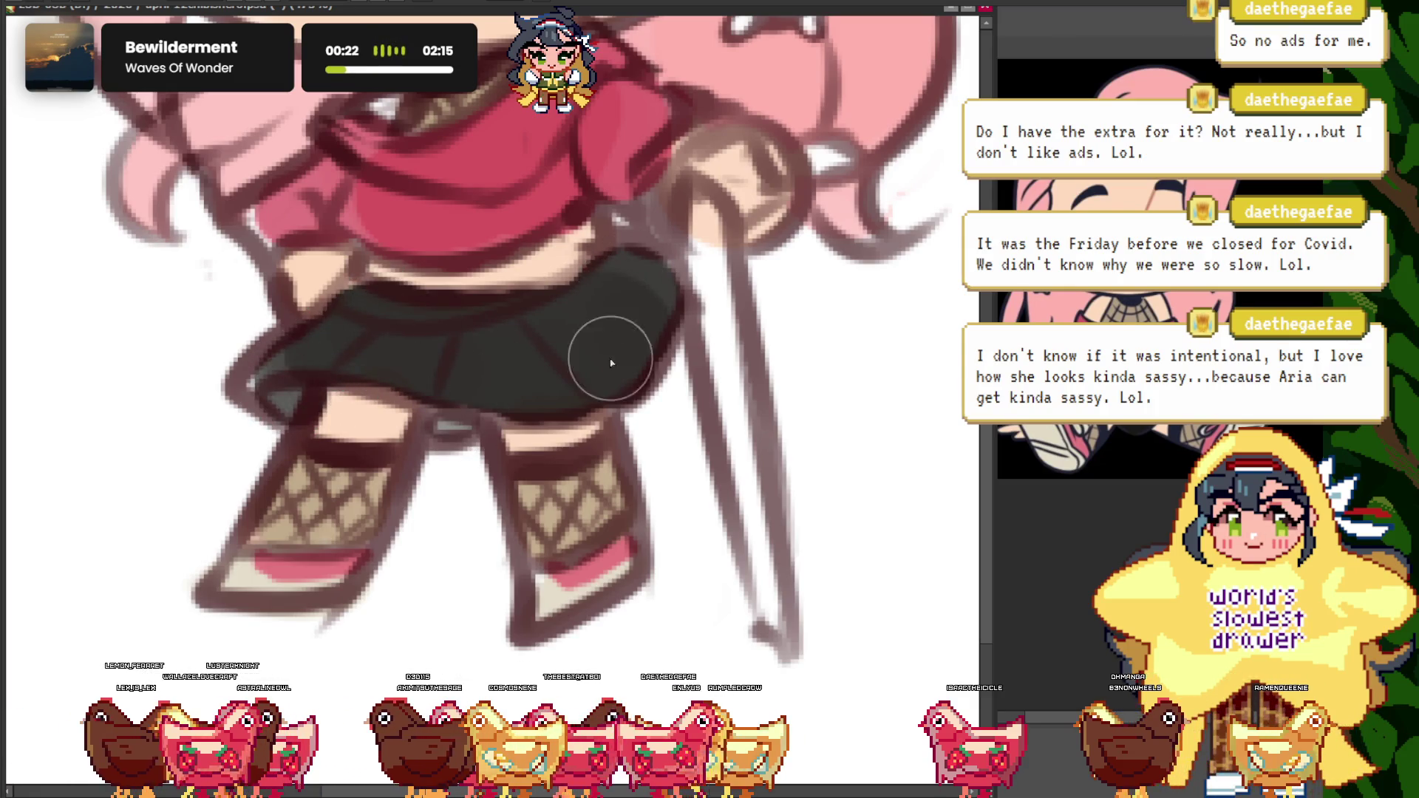
mouse_move(625, 317)
mouse_down()
mouse_move(602, 380)
mouse_move(485, 340)
mouse_move(403, 348)
mouse_move(446, 380)
mouse_up()
scroll(446, 380, down, 5)
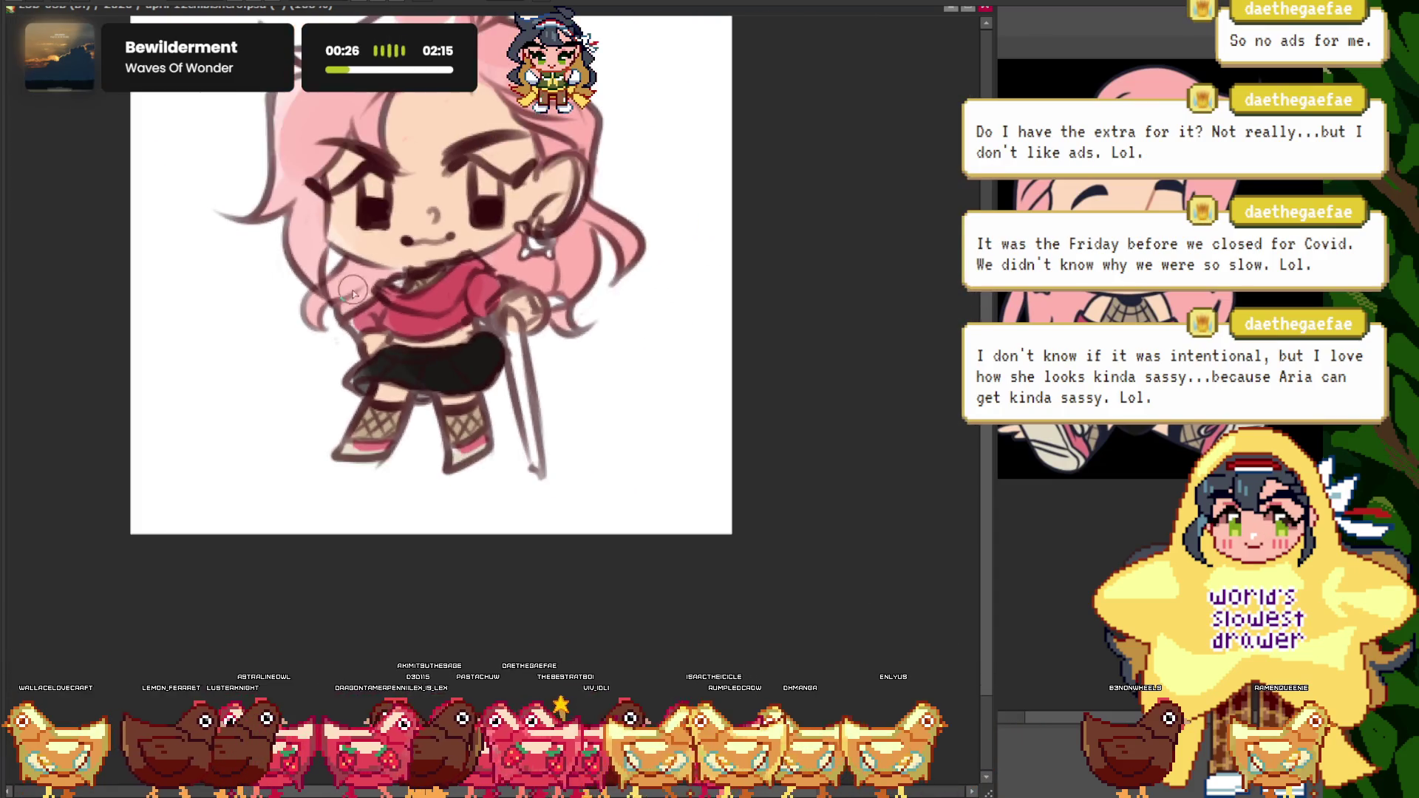
scroll(447, 380, up, 2)
key(ctrl+plus)
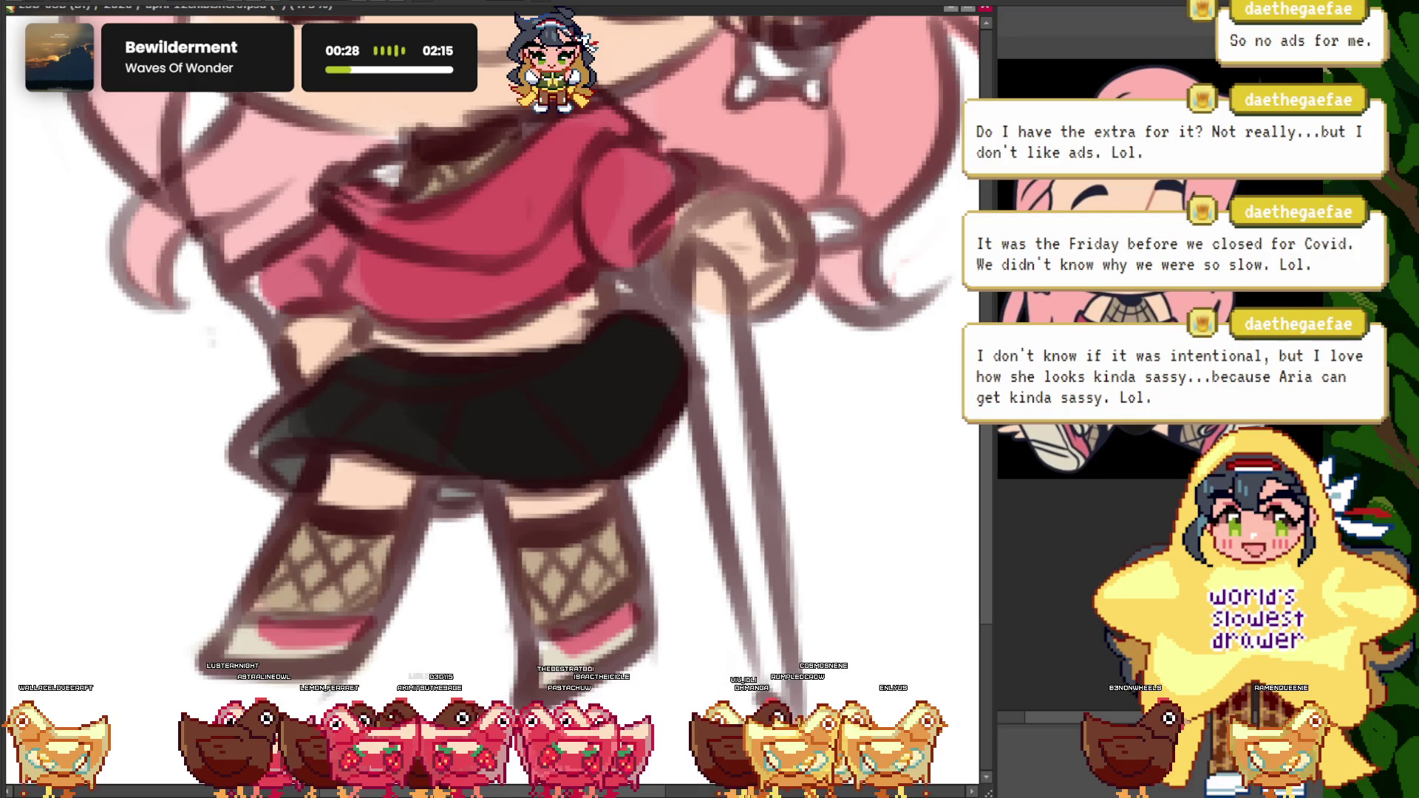
scroll(663, 298, up, 1)
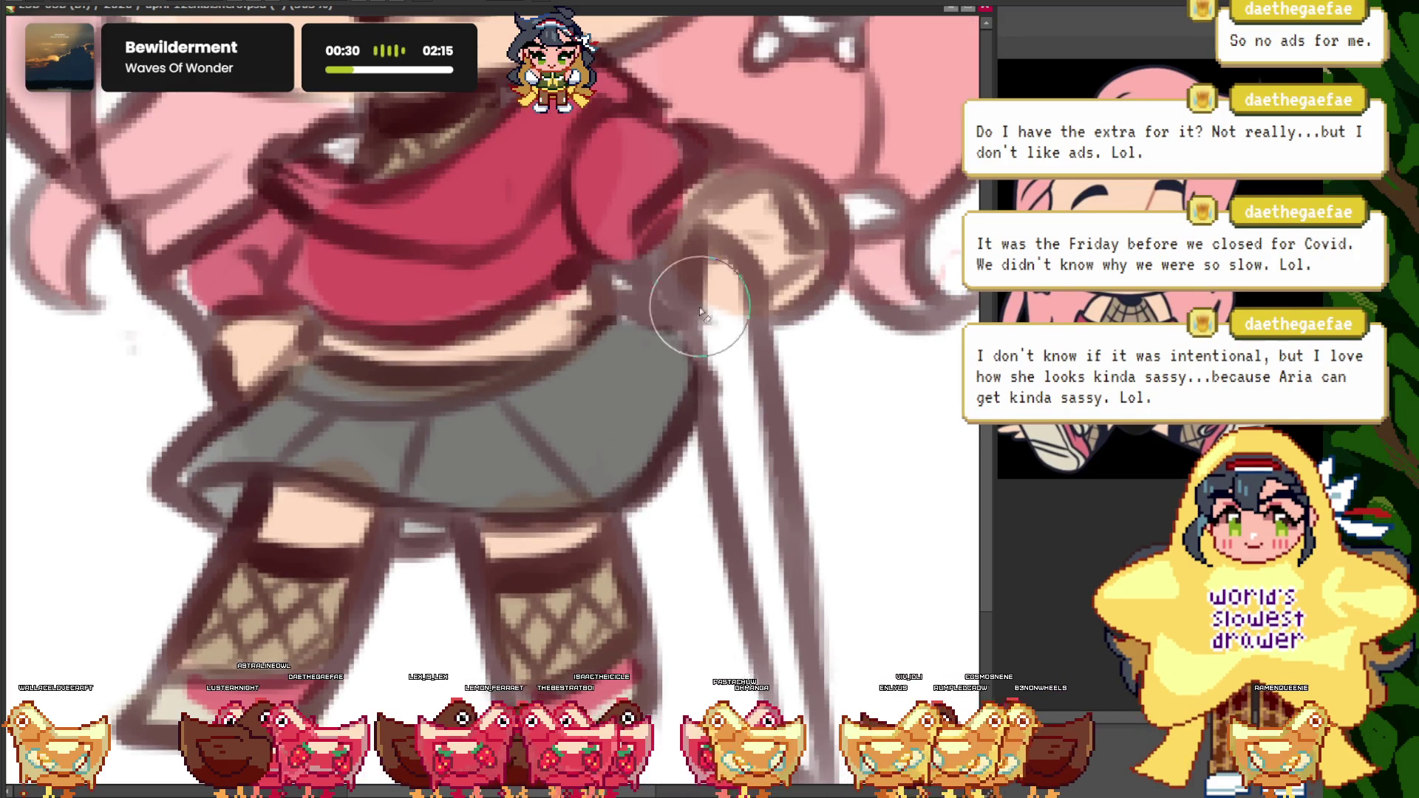
- Shrink the brush and paint a magenta stroke down the sword blade
key(bracketleft)
key(bracketleft)
key(bracketleft)
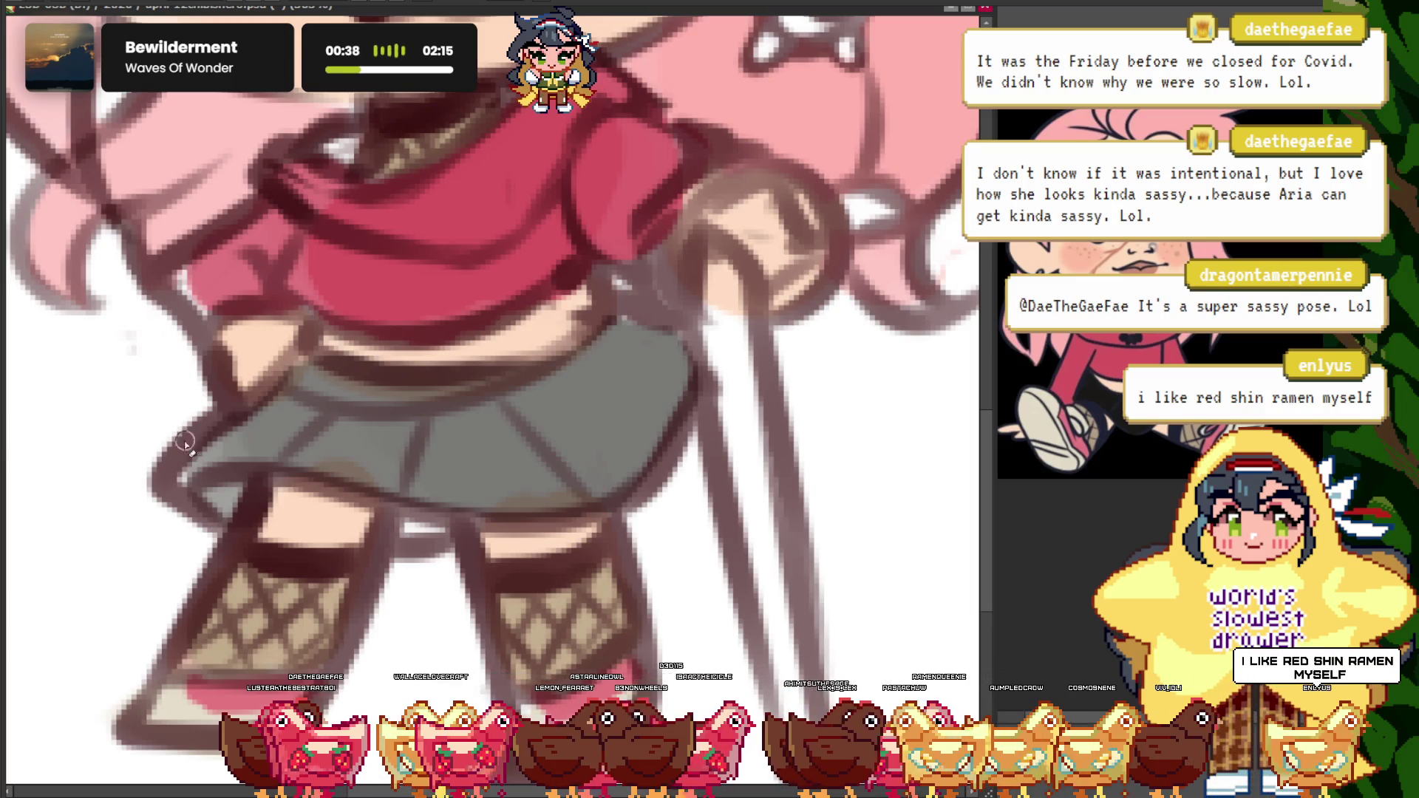
scroll(453, 442, down, 5)
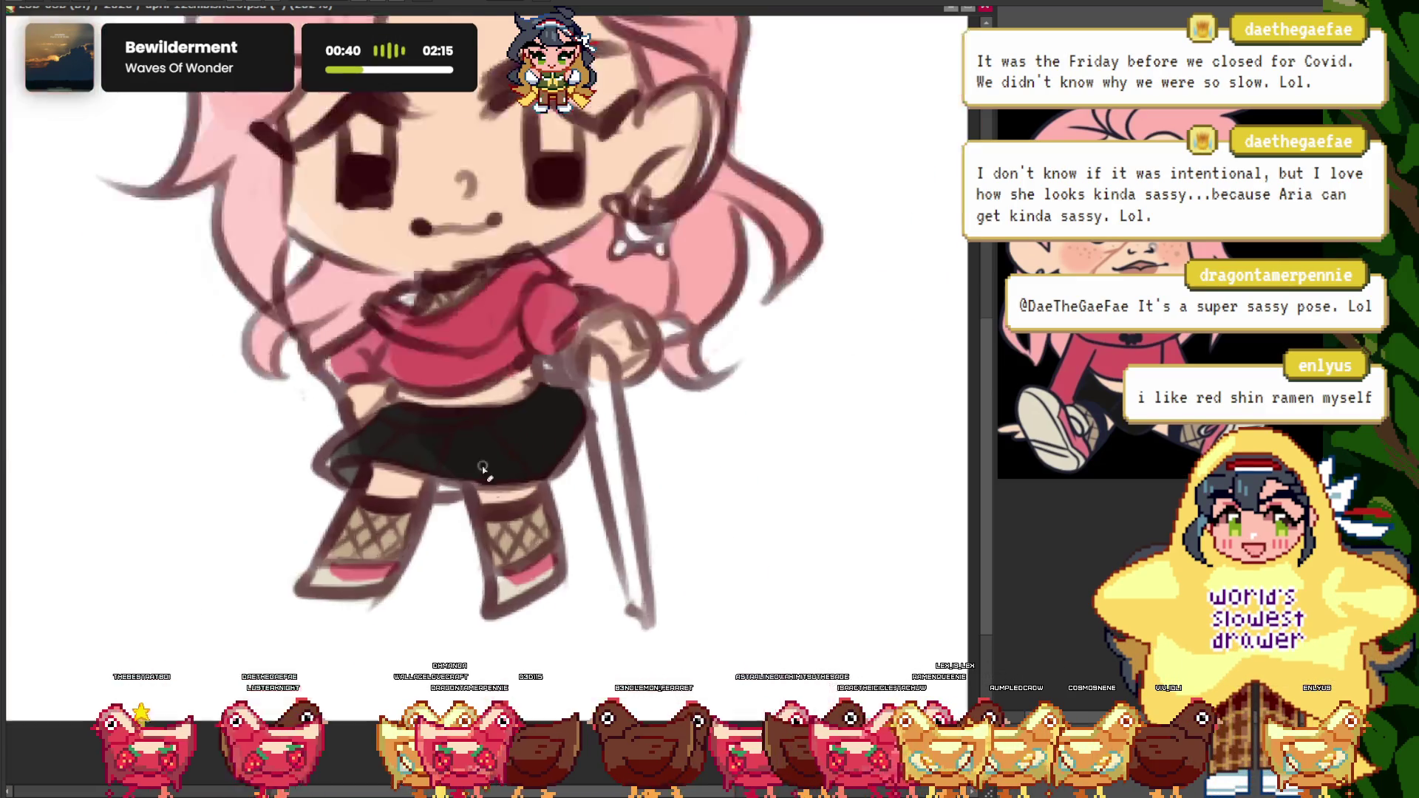
scroll(453, 441, up, 3)
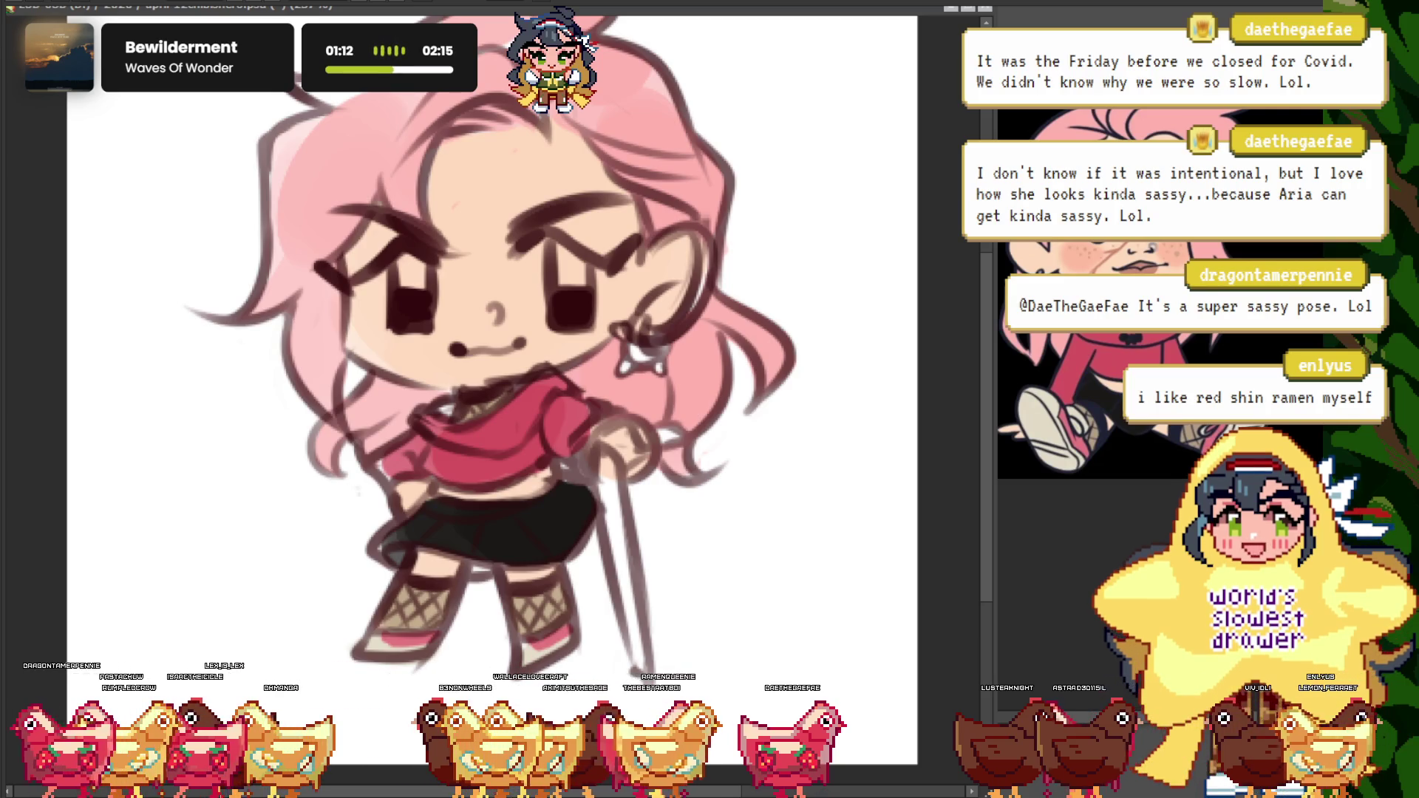
key(ctrl+minus)
key(ctrl+plus)
key(ctrl+plus)
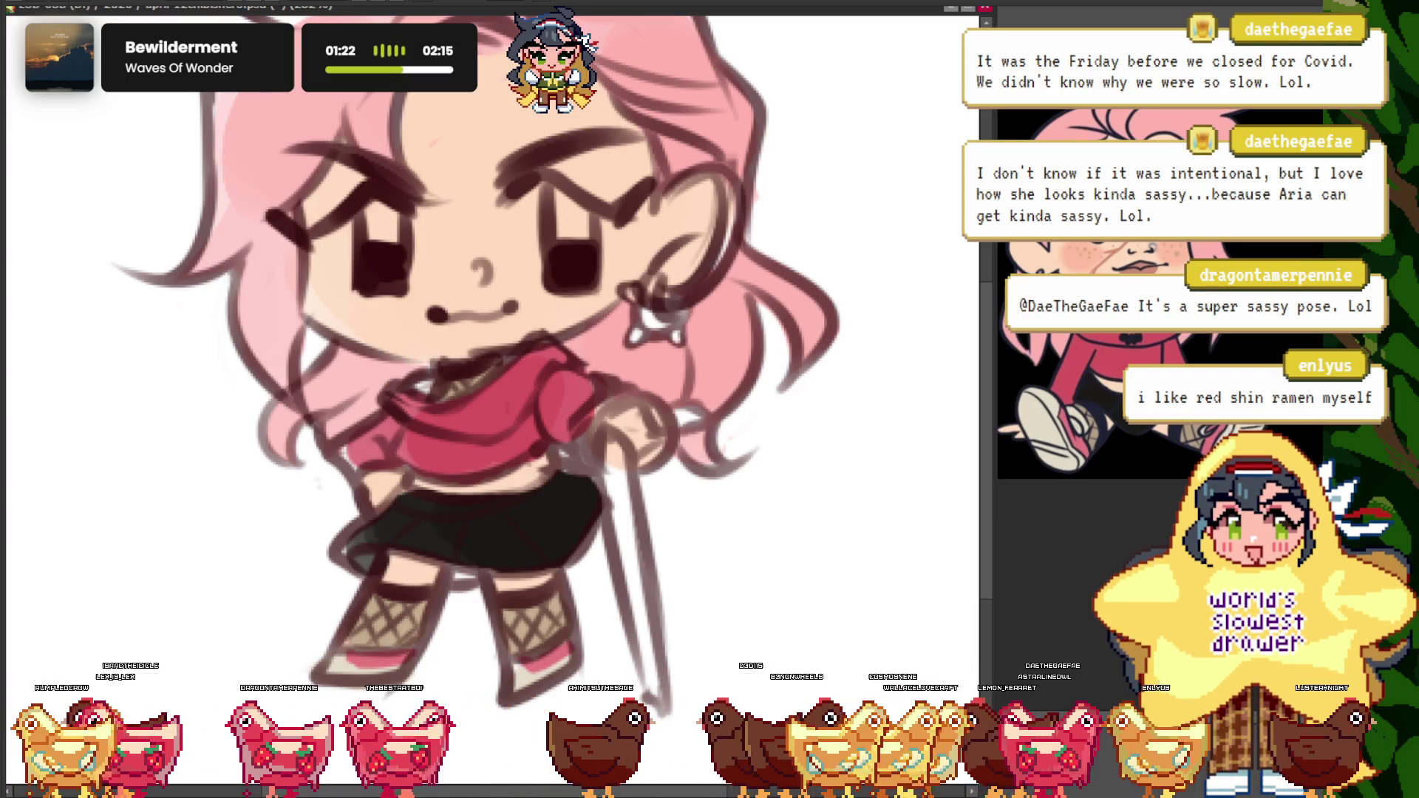
scroll(488, 399, down, 5)
scroll(489, 399, up, 4)
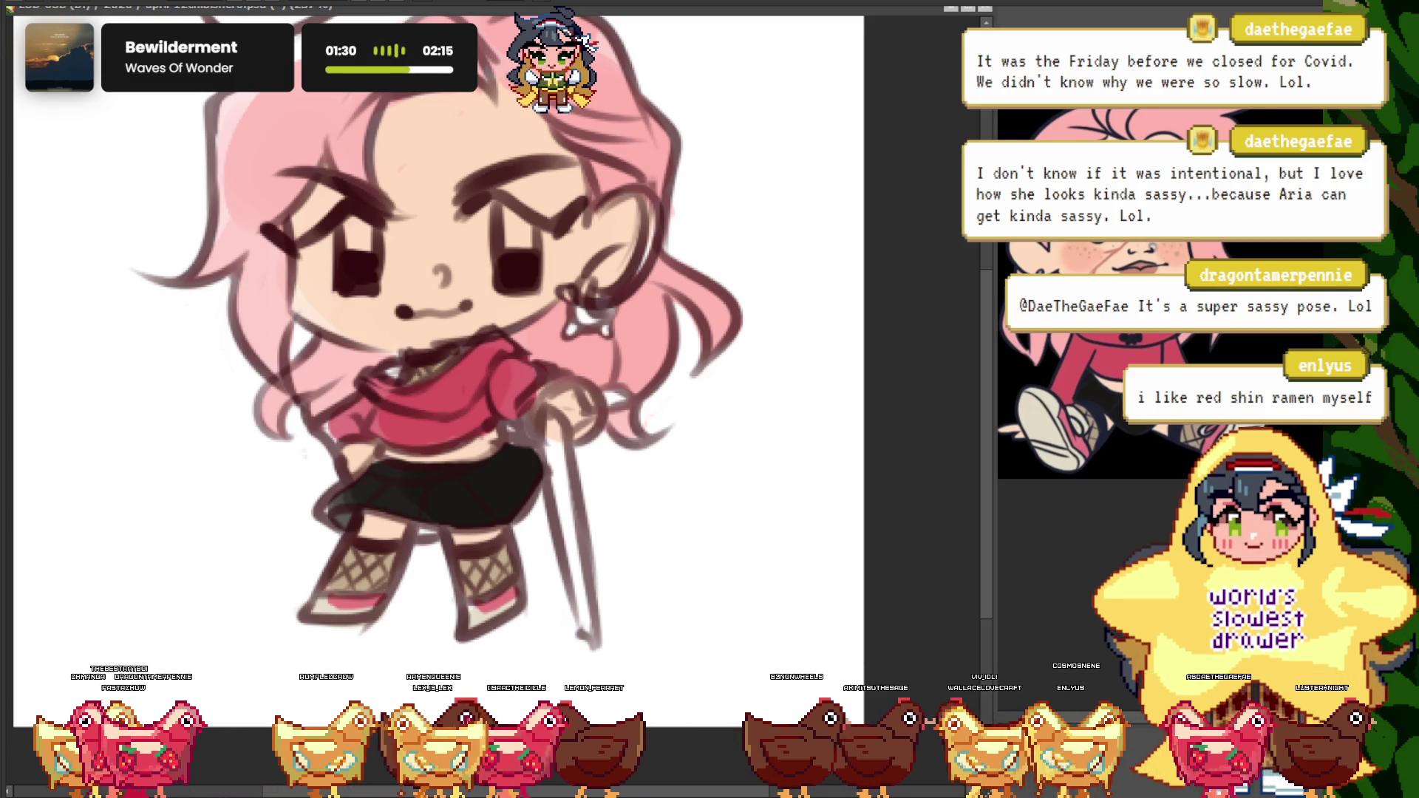
scroll(547, 525, up, 1)
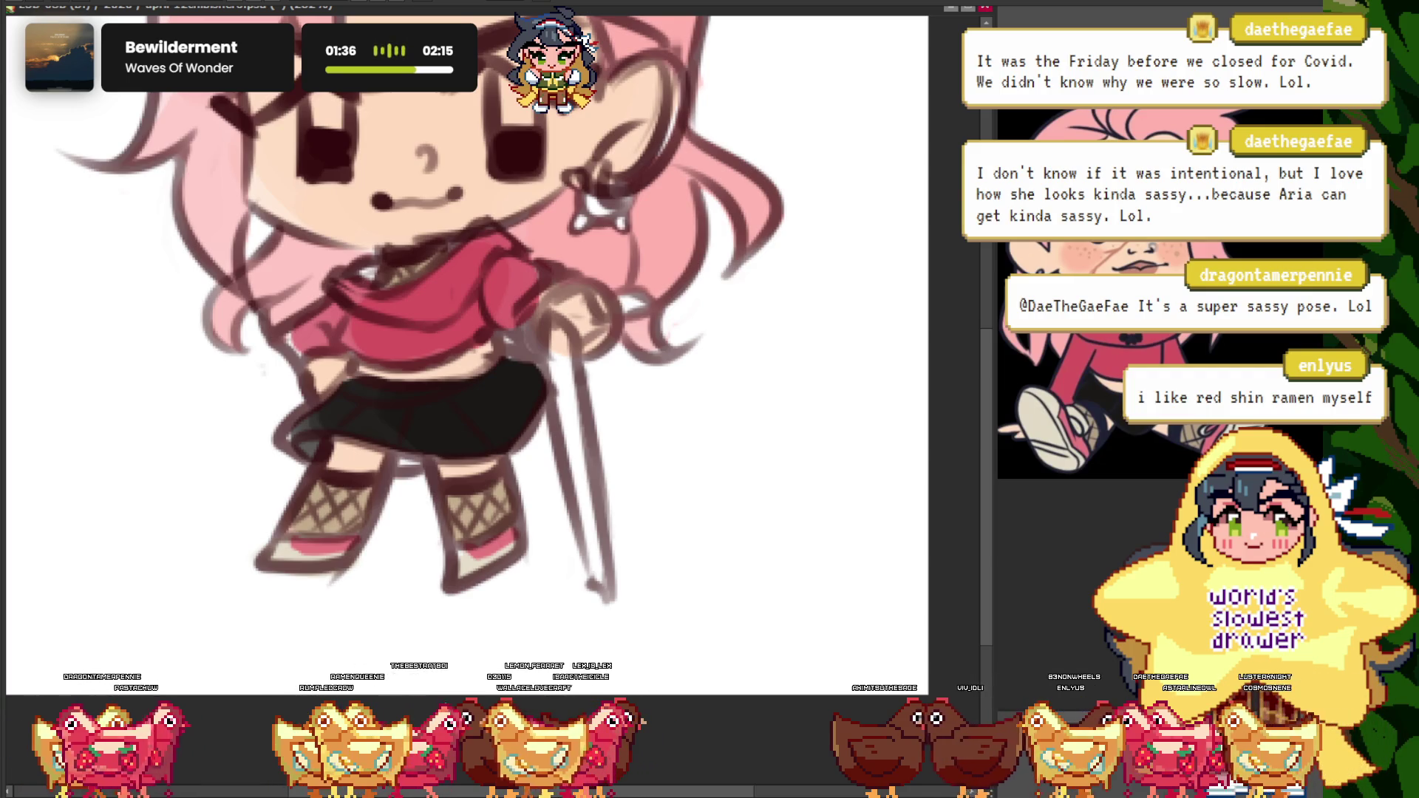
scroll(599, 336, up, 2)
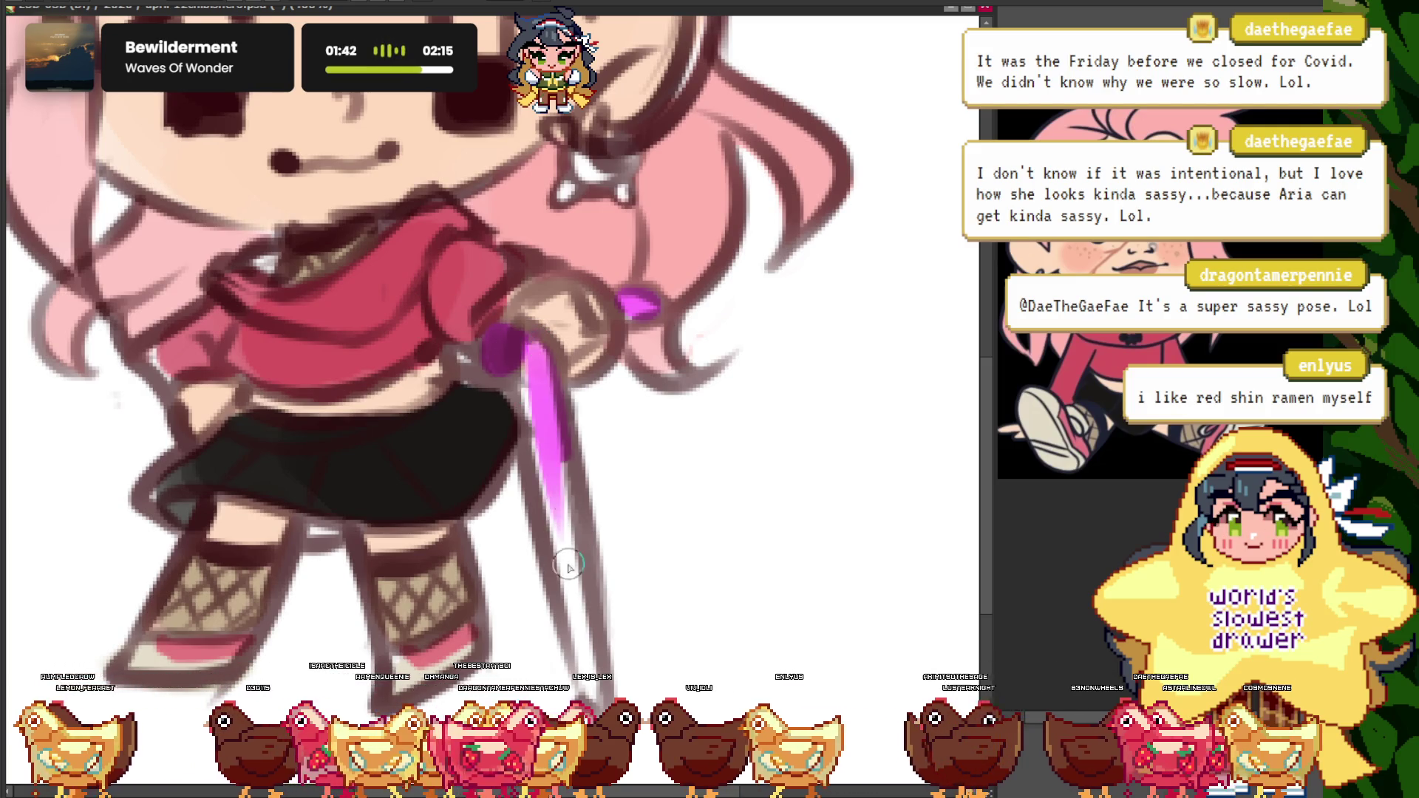
- Paint a magenta stroke down the sword blade, then check it against the whole figure
drag(569, 565, 563, 521)
key(ctrl+0)
key(ctrl+plus)
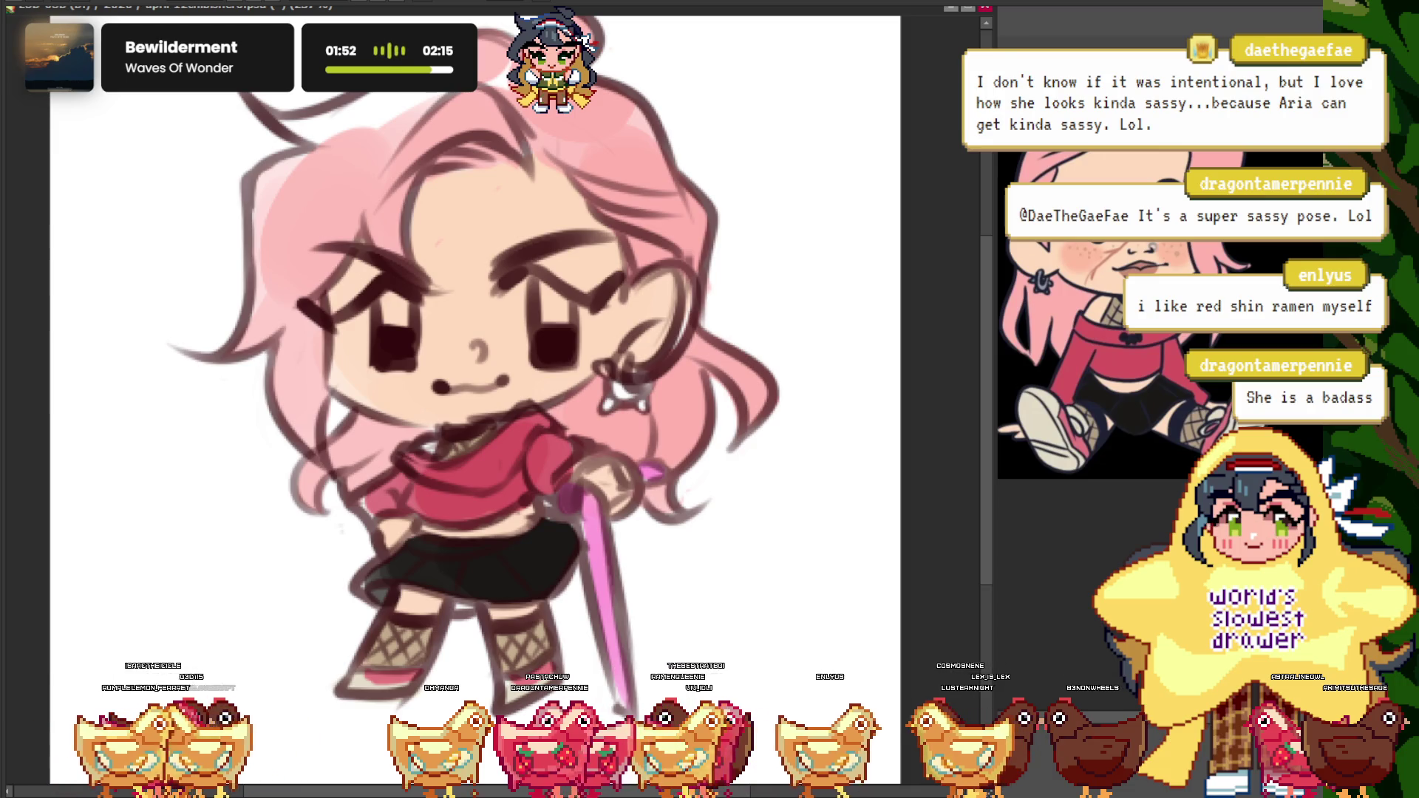
scroll(591, 582, up, 2)
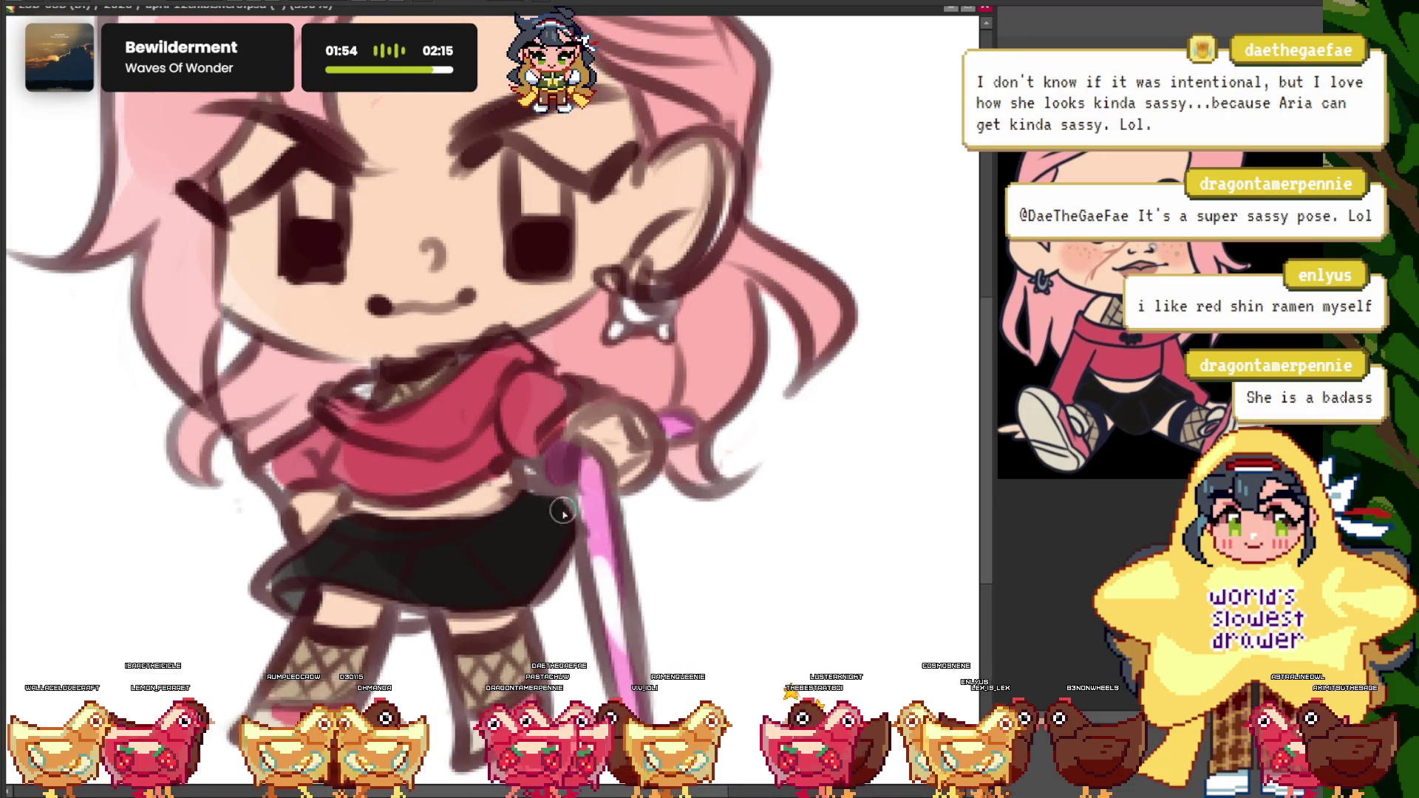
scroll(309, 245, down, 3)
scroll(325, 315, up, 3)
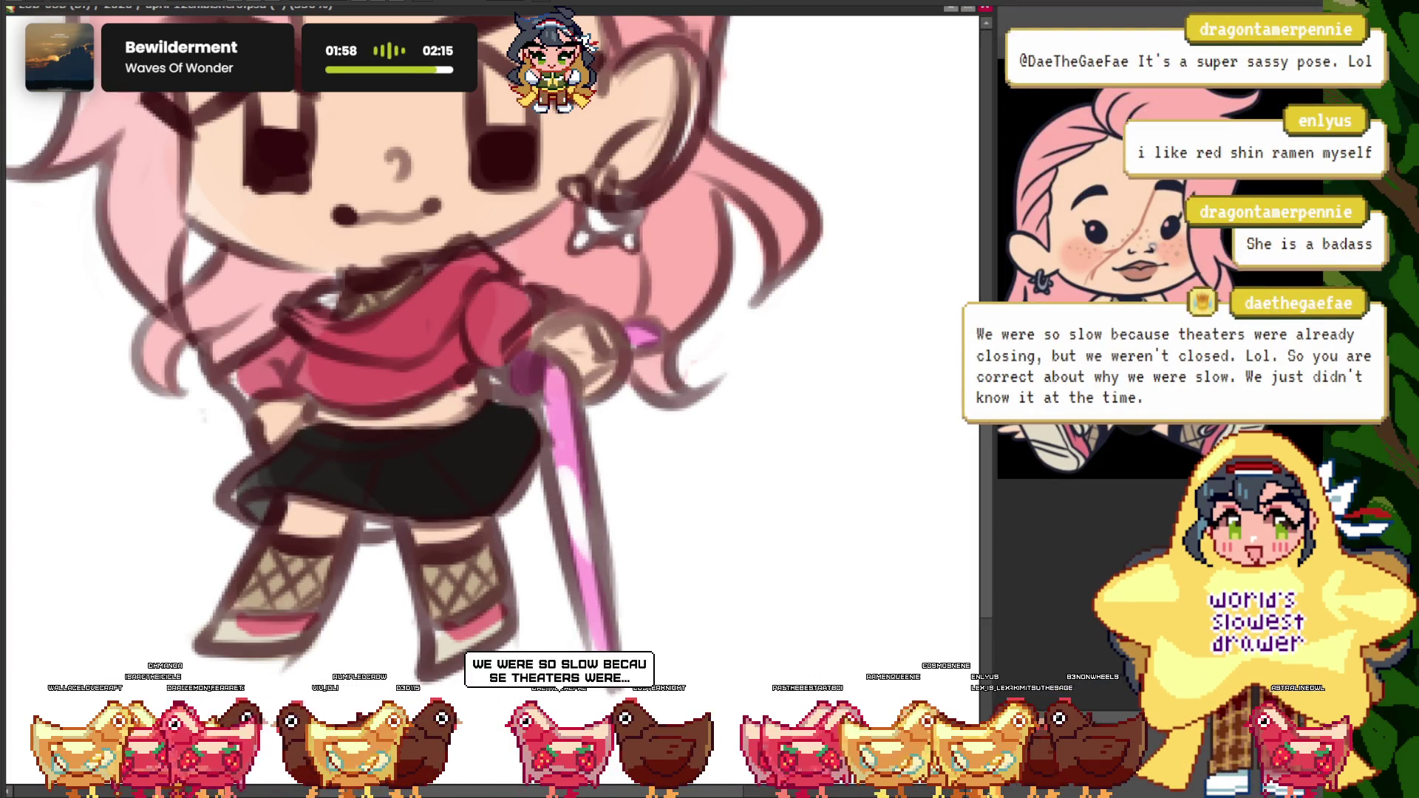
scroll(620, 410, up, 2)
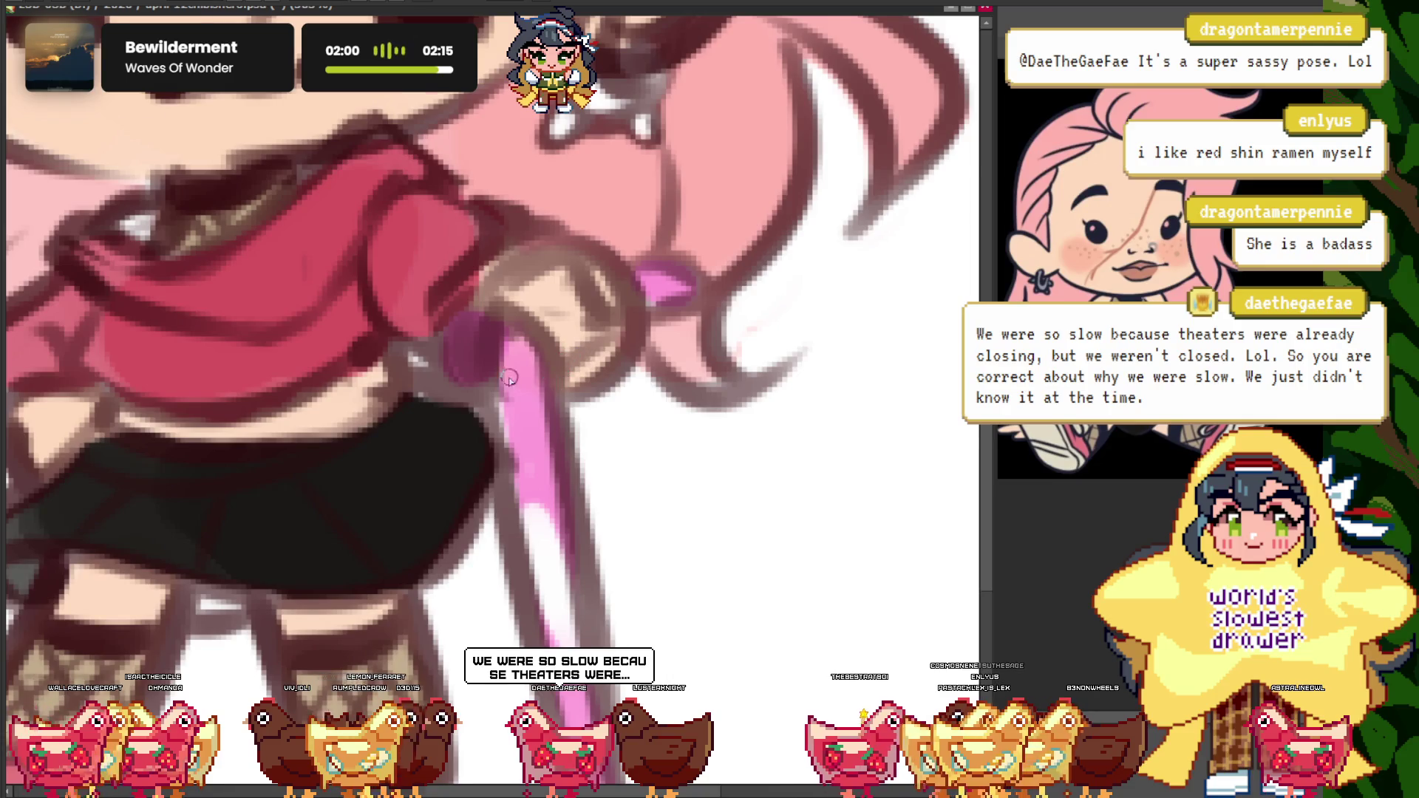
scroll(509, 378, up, 1)
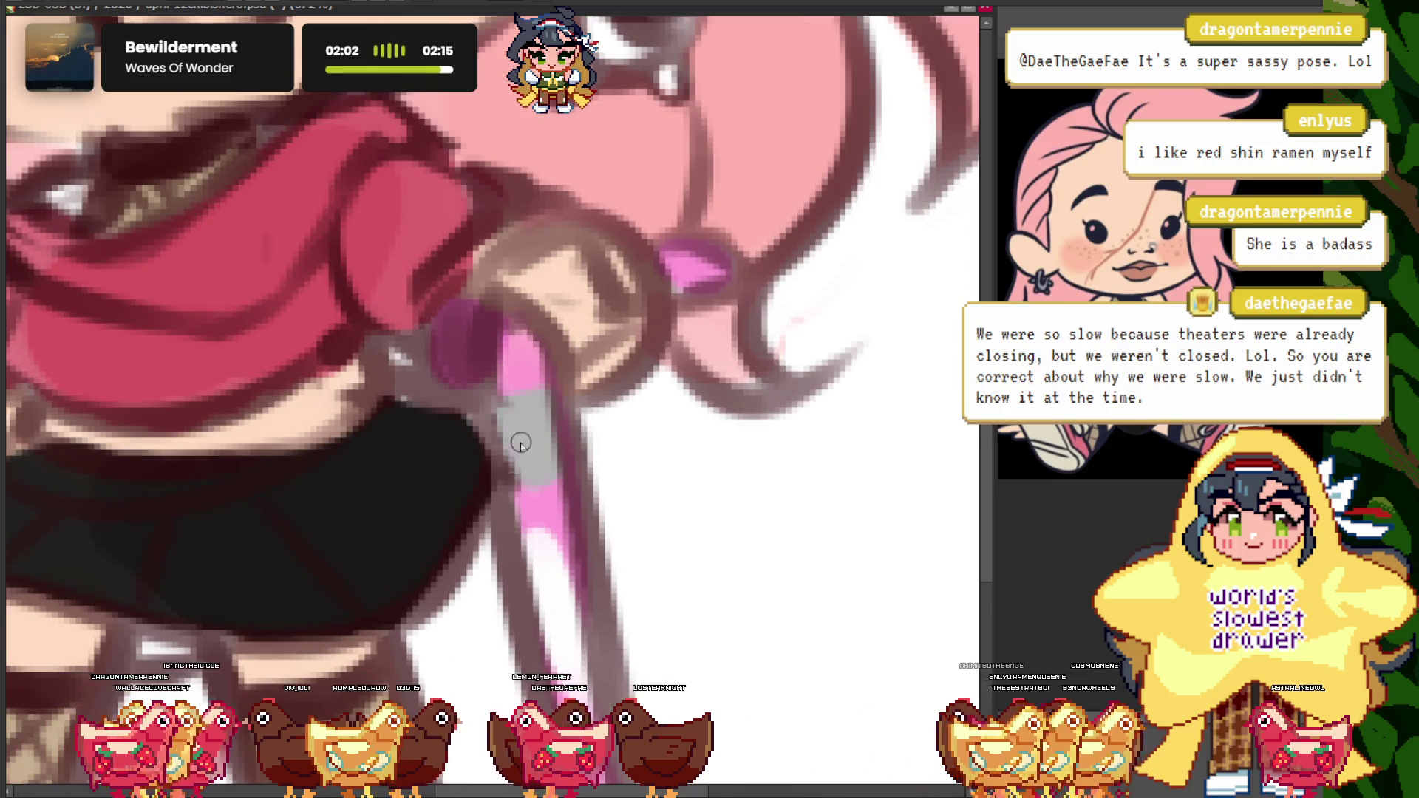
scroll(521, 444, down, 3)
scroll(521, 443, up, 3)
scroll(507, 412, down, 2)
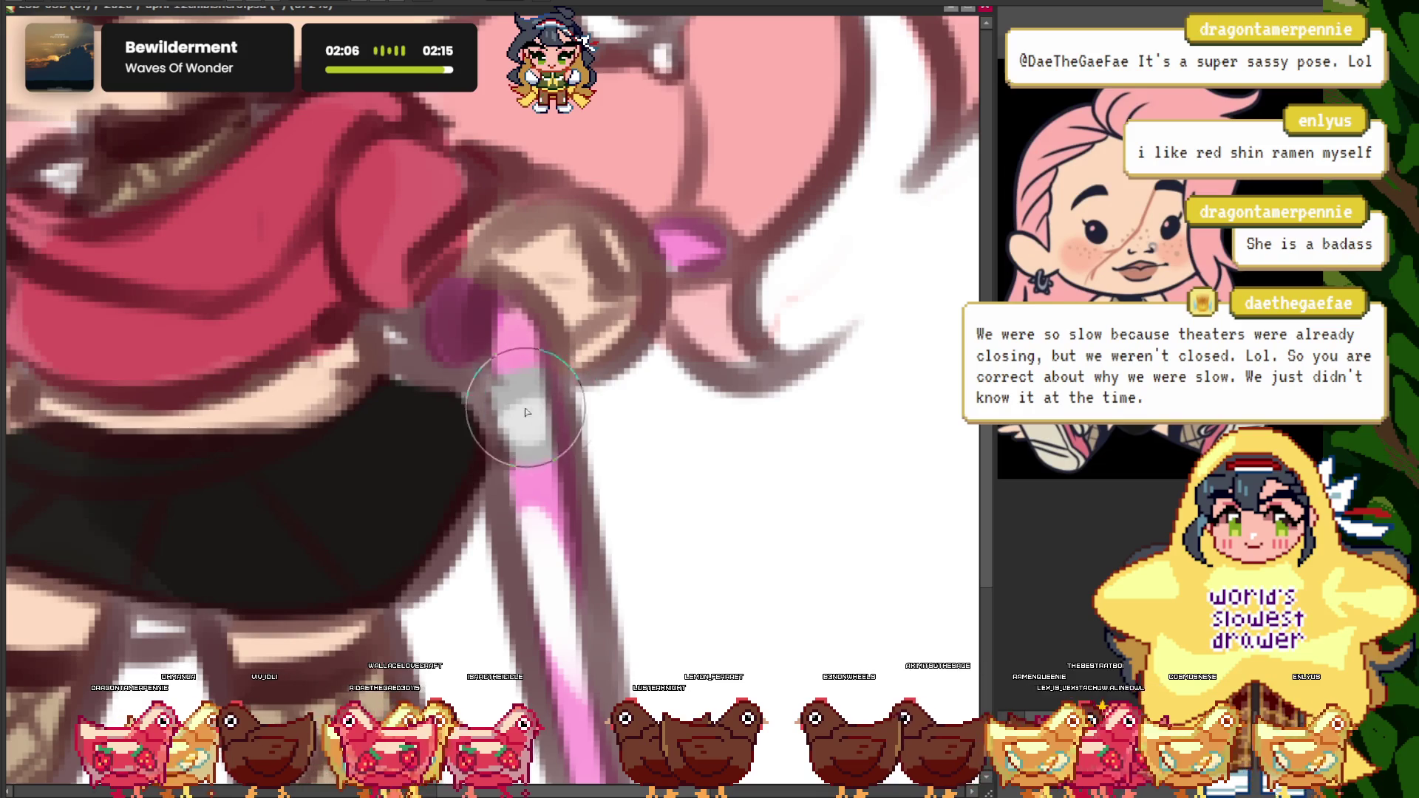
scroll(539, 412, down, 3)
scroll(379, 191, down, 2)
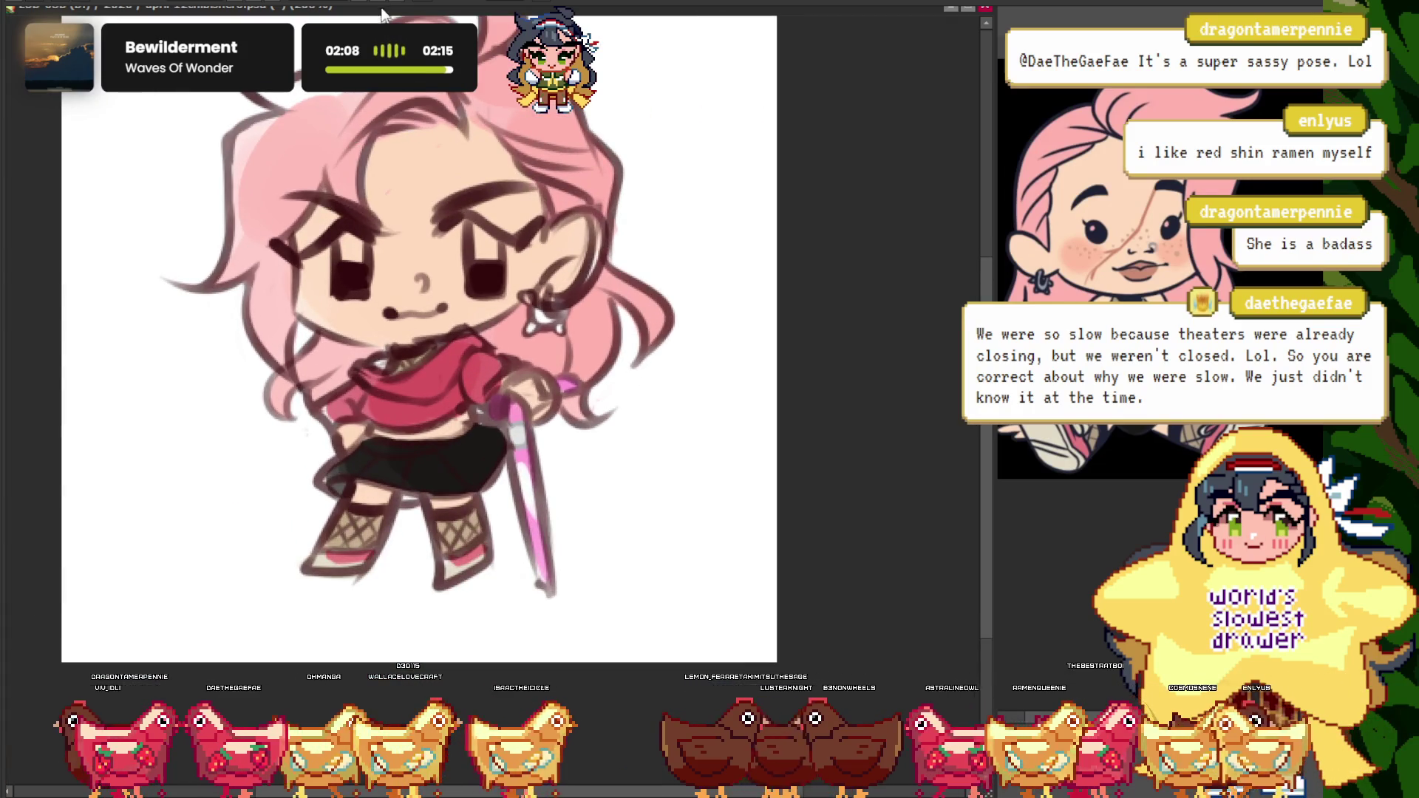
- Mirror the canvas view horizontally to check the drawing's balance
key(m)
scroll(376, 163, down, 3)
scroll(372, 135, up, 2)
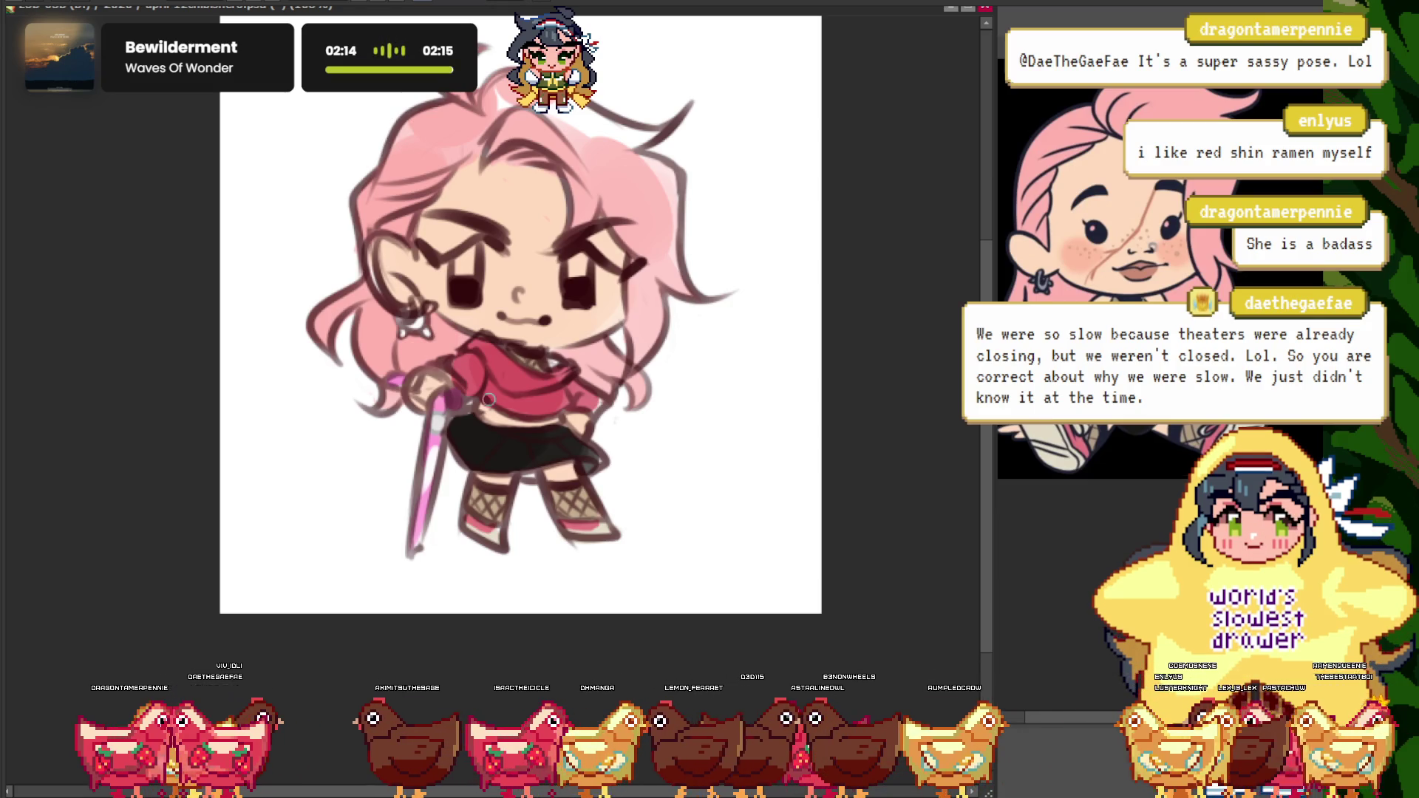
scroll(488, 400, up, 3)
scroll(559, 322, up, 3)
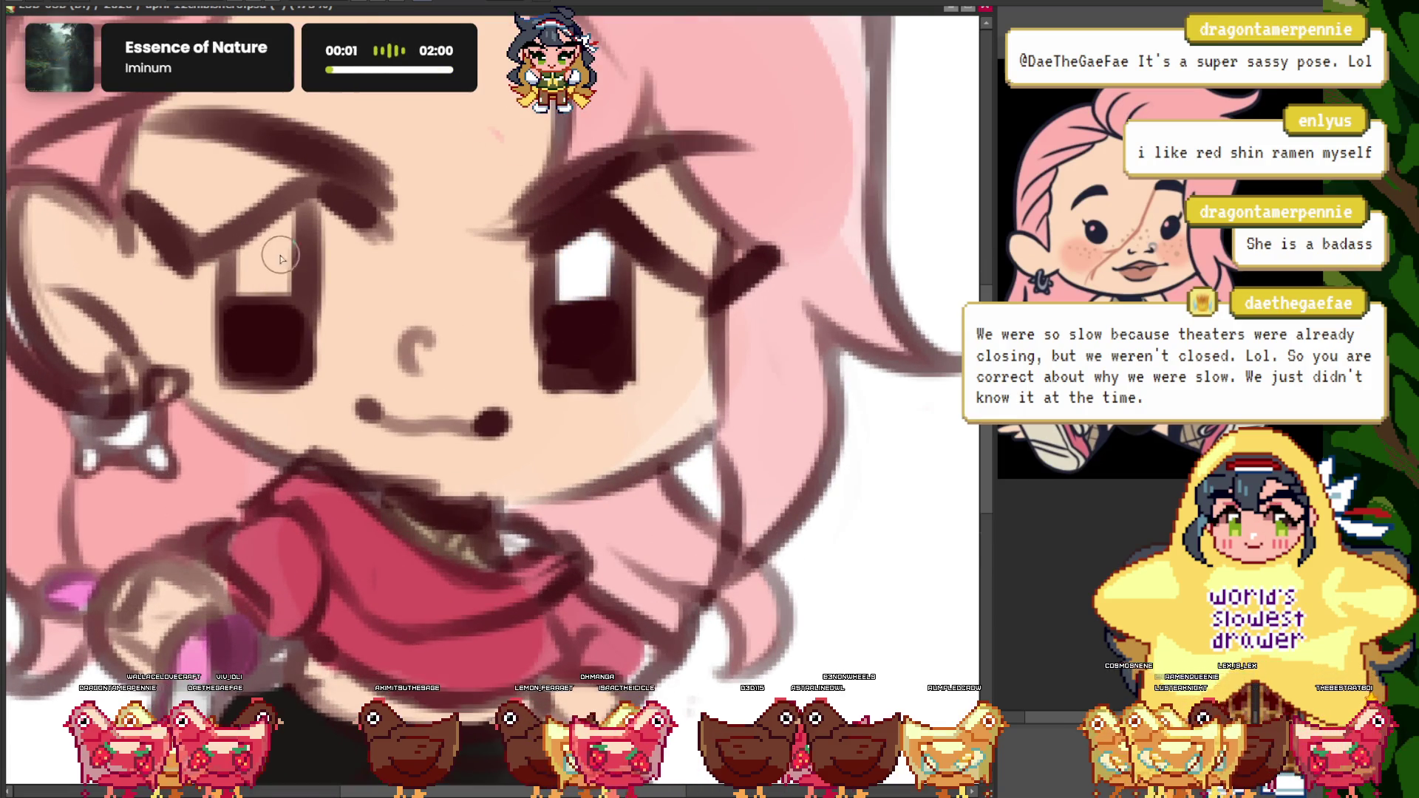
- Paint white highlight strokes into the left eye and lighten its left edge
drag(281, 258, 269, 248)
drag(340, 326, 333, 256)
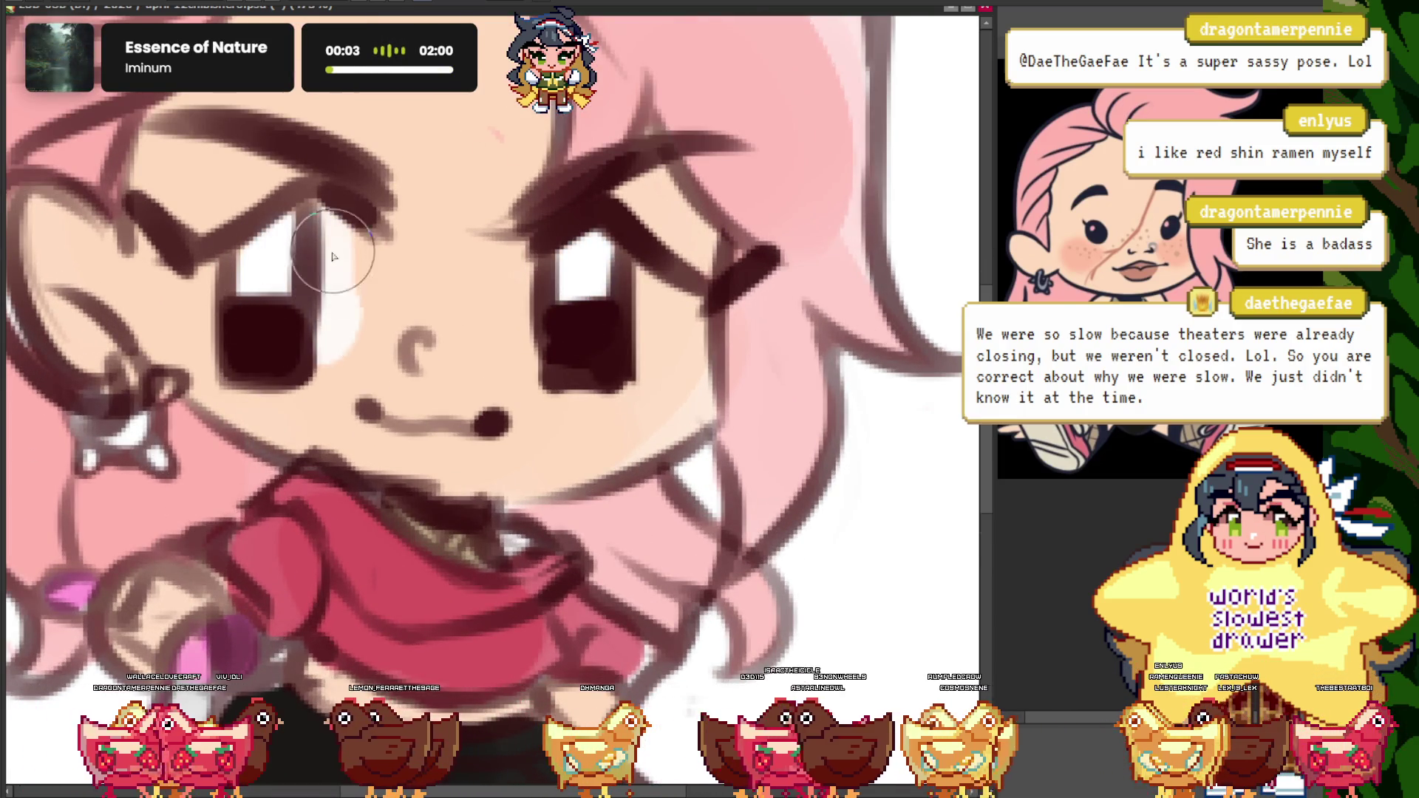
drag(252, 287, 230, 360)
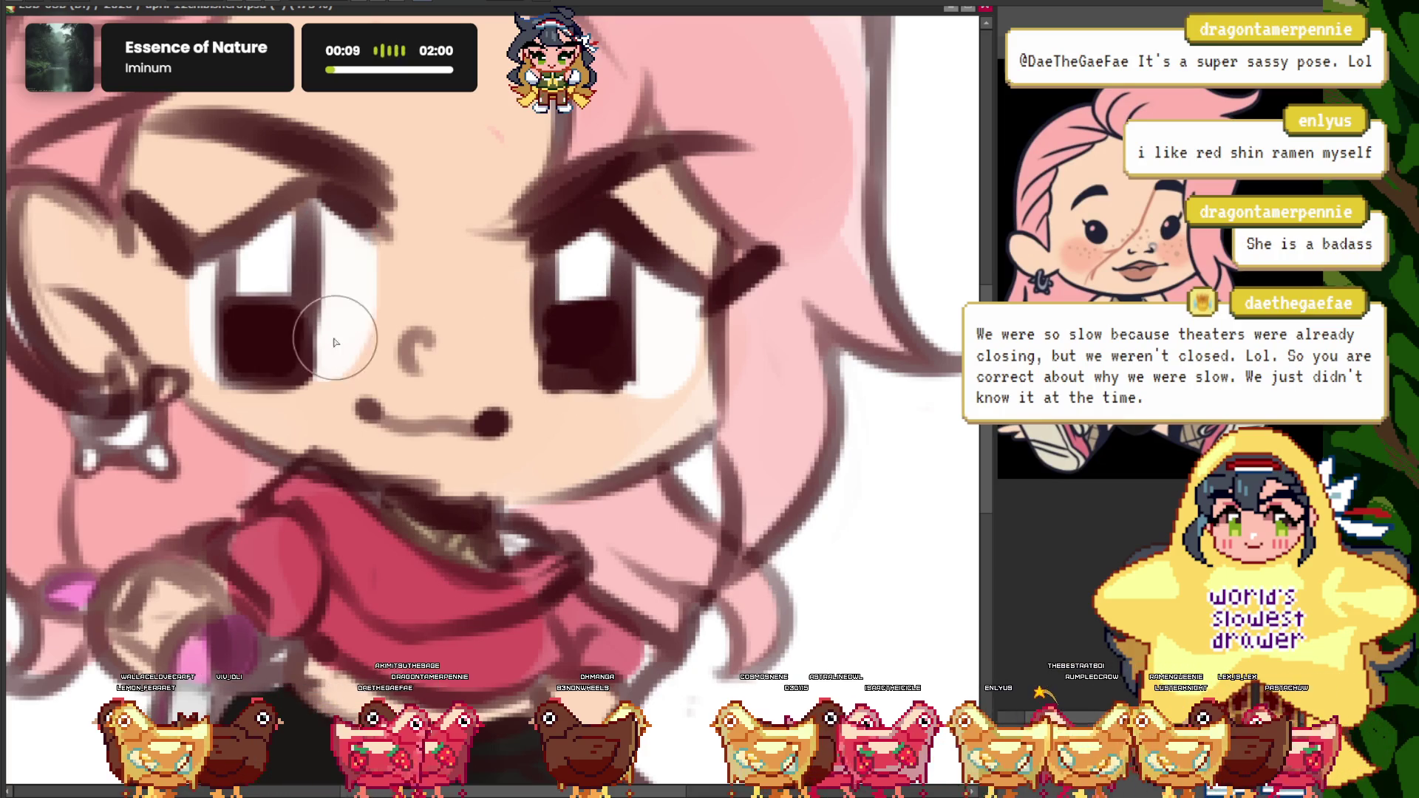
scroll(420, 206, down, 5)
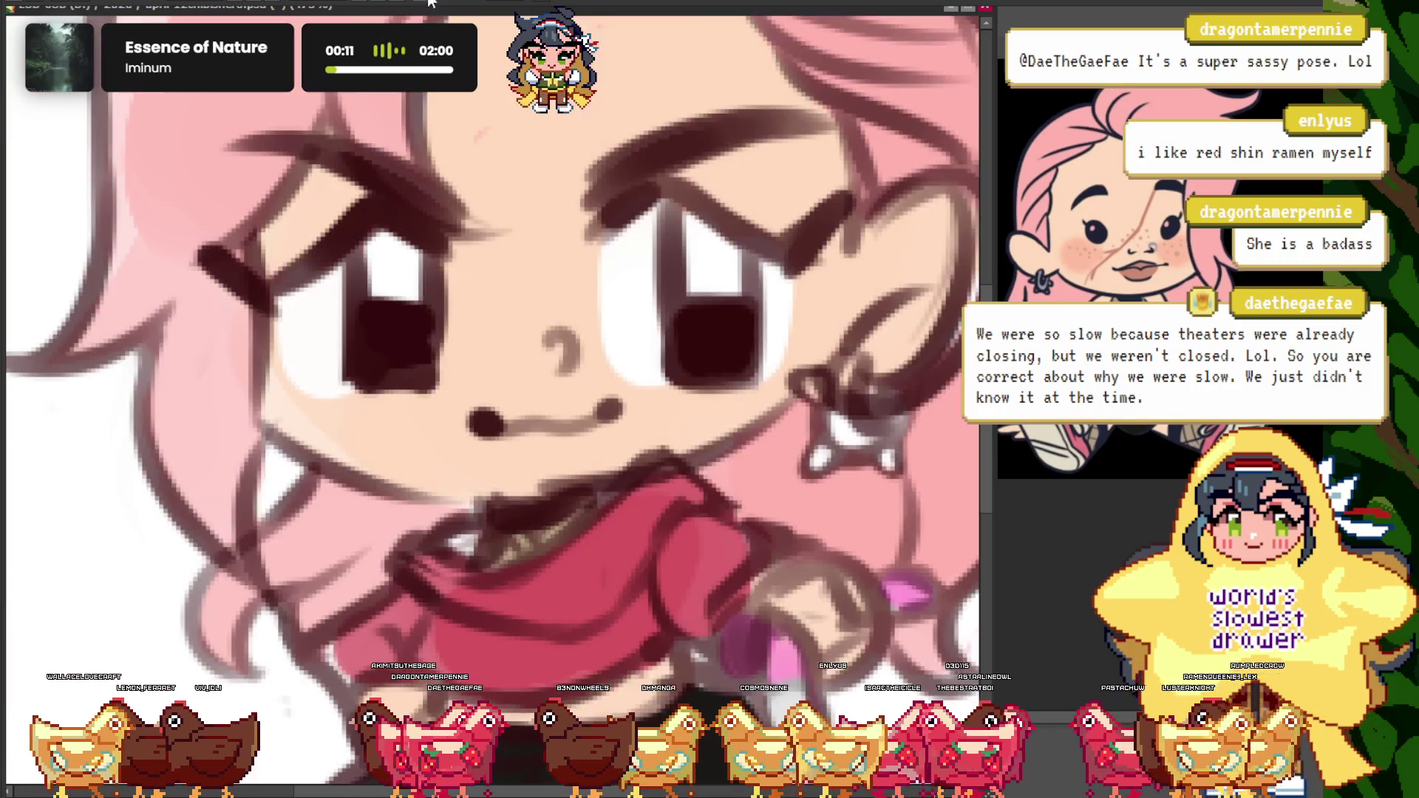
scroll(419, 207, down, 1)
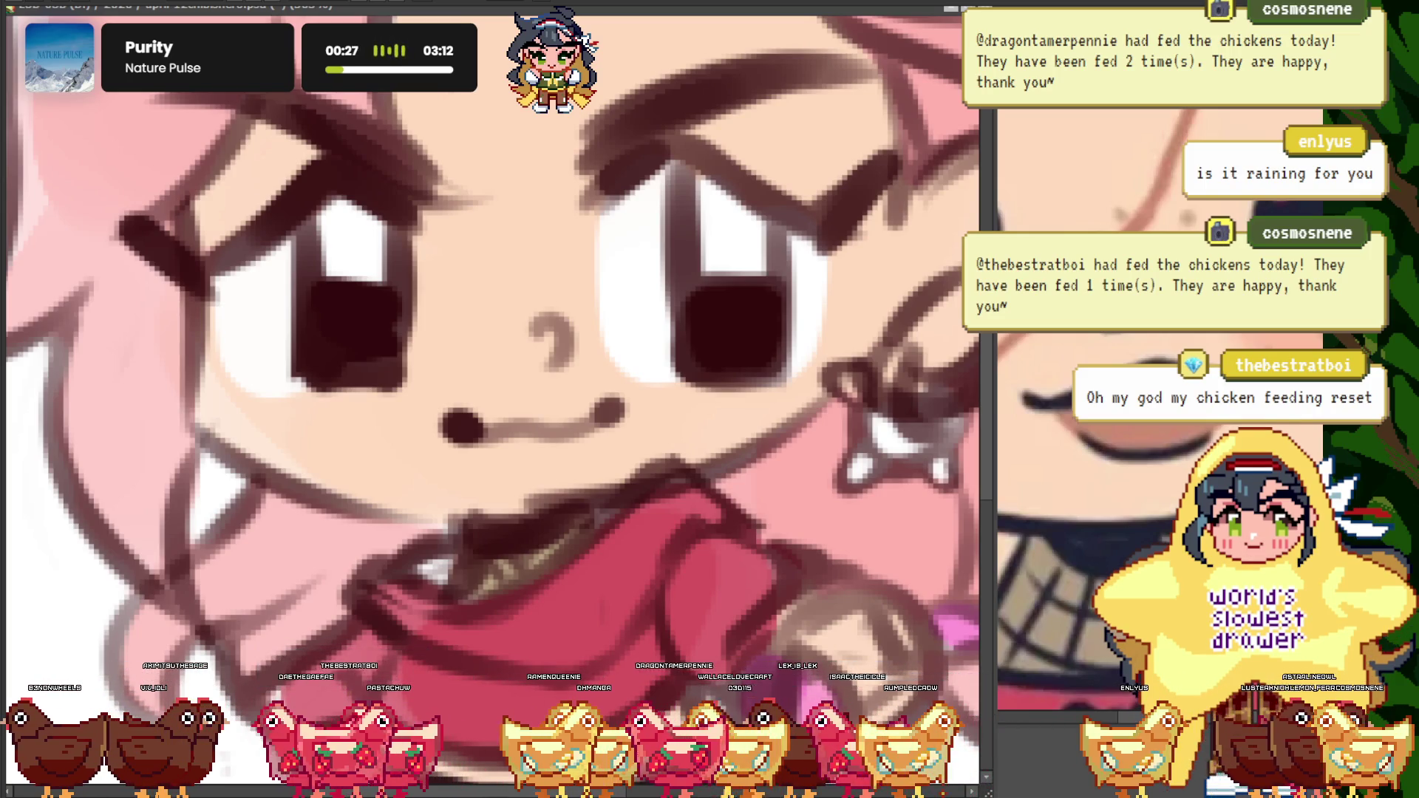
- Dot small brown freckles across both cheeks and the nose, then zoom out
scroll(431, 274, down, 3)
scroll(431, 273, up, 3)
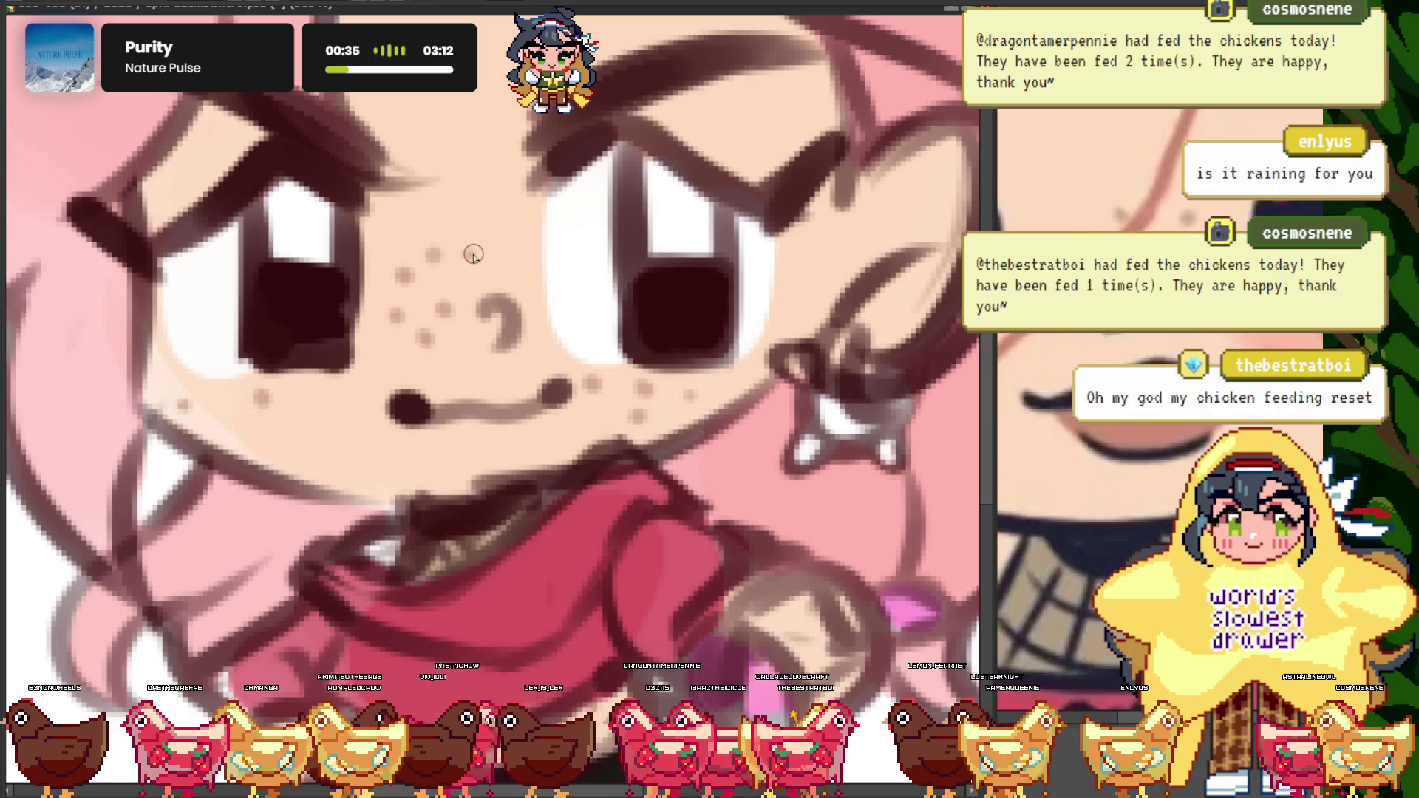
click(542, 352)
click(385, 362)
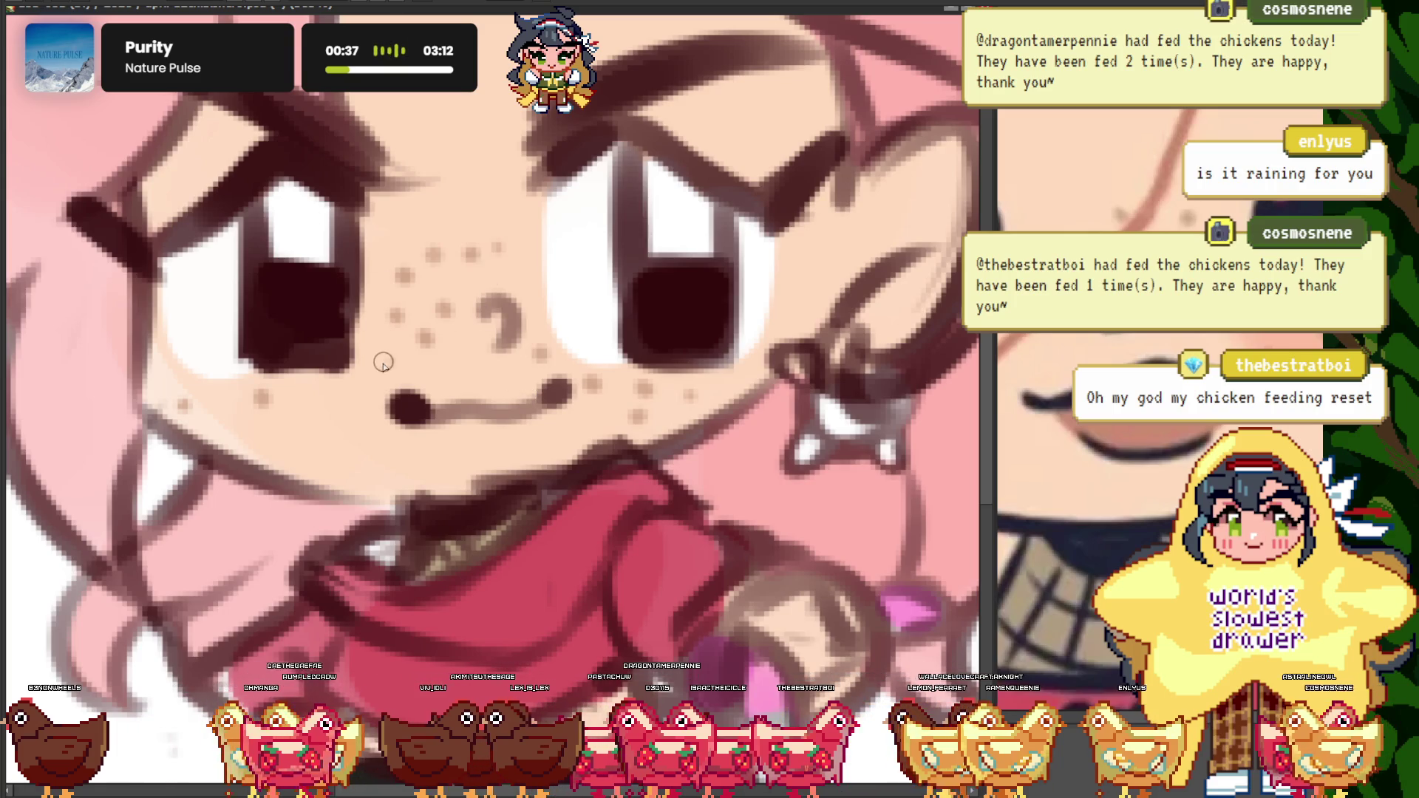
click(456, 360)
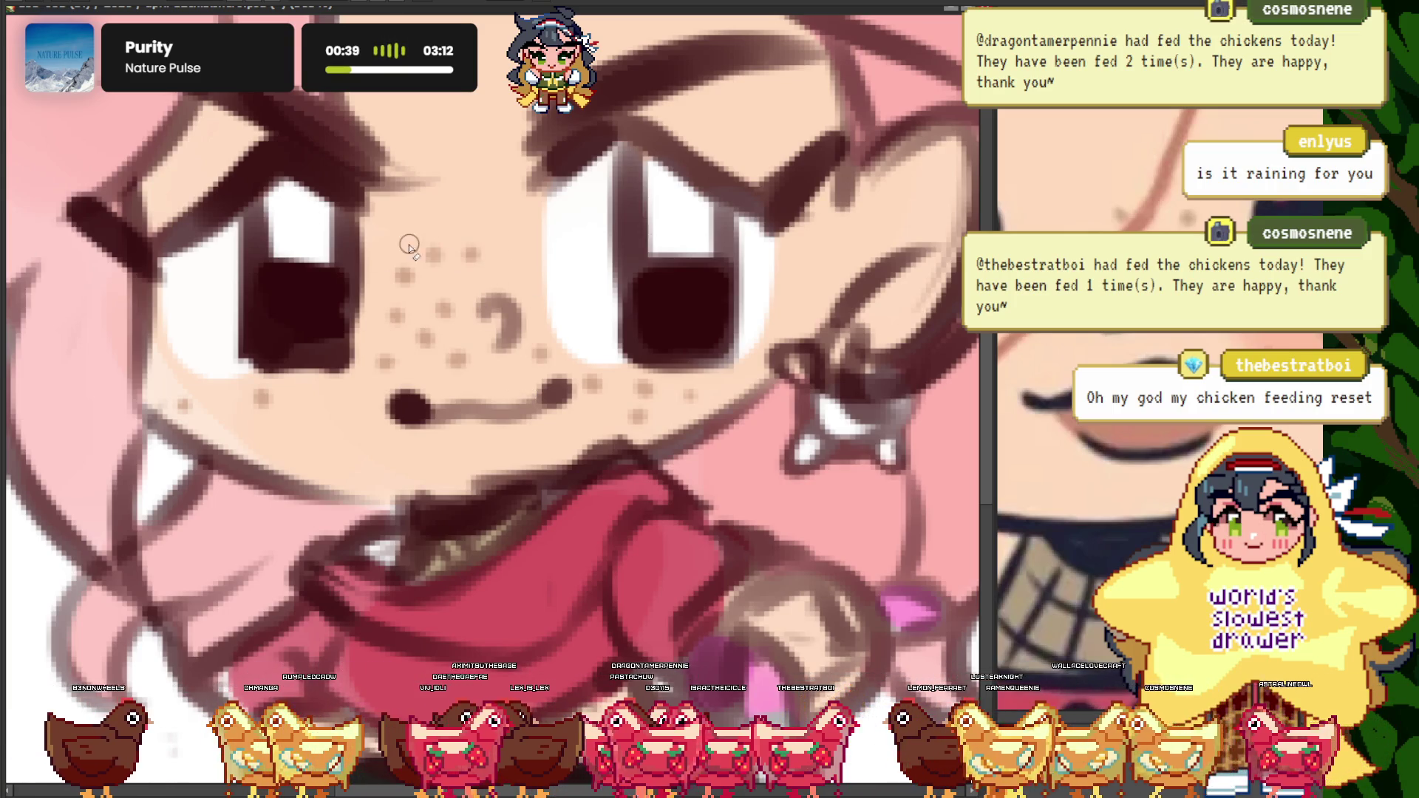
scroll(419, 280, down, 2)
scroll(419, 279, up, 2)
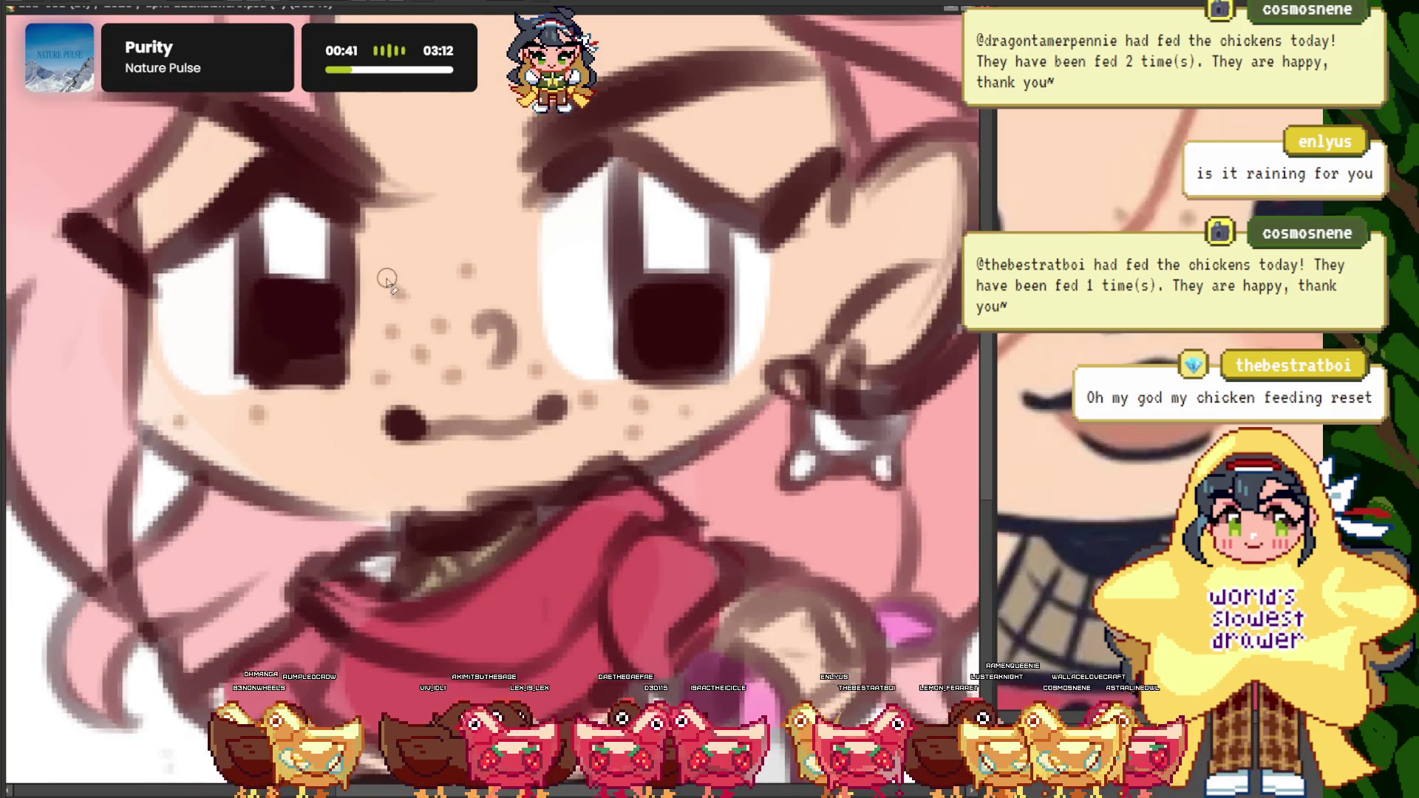
scroll(422, 236, down, 5)
scroll(344, 276, up, 5)
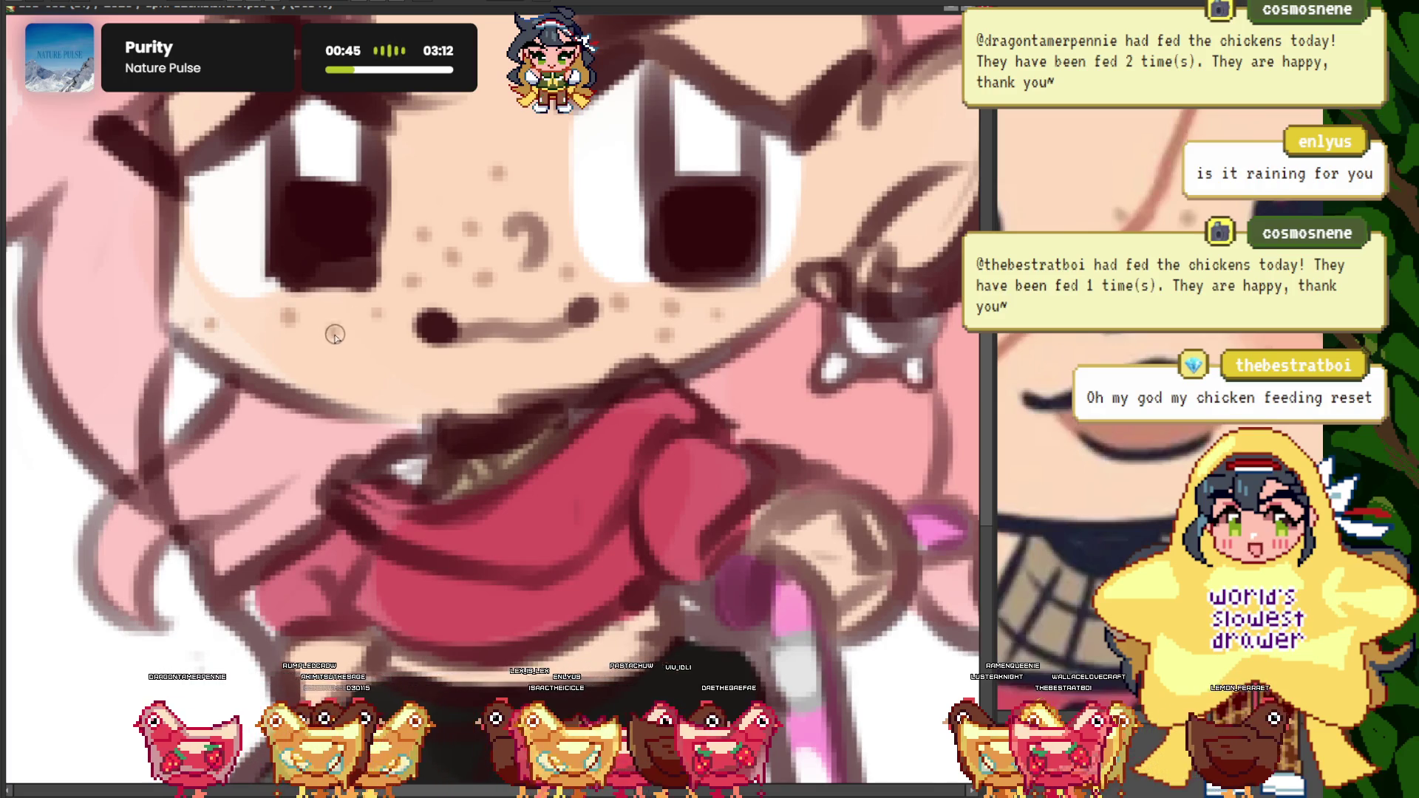
scroll(335, 337, down, 3)
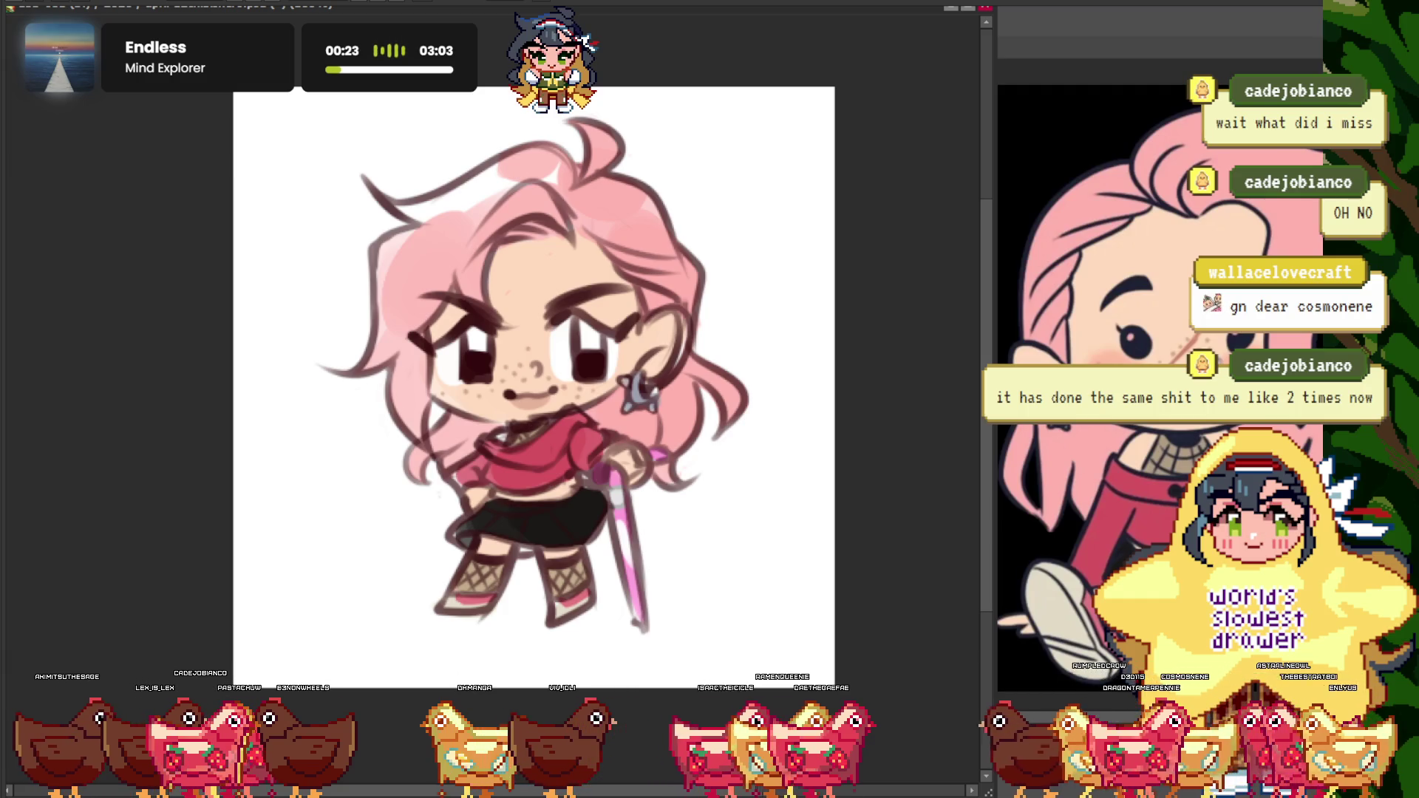
scroll(534, 385, down, 3)
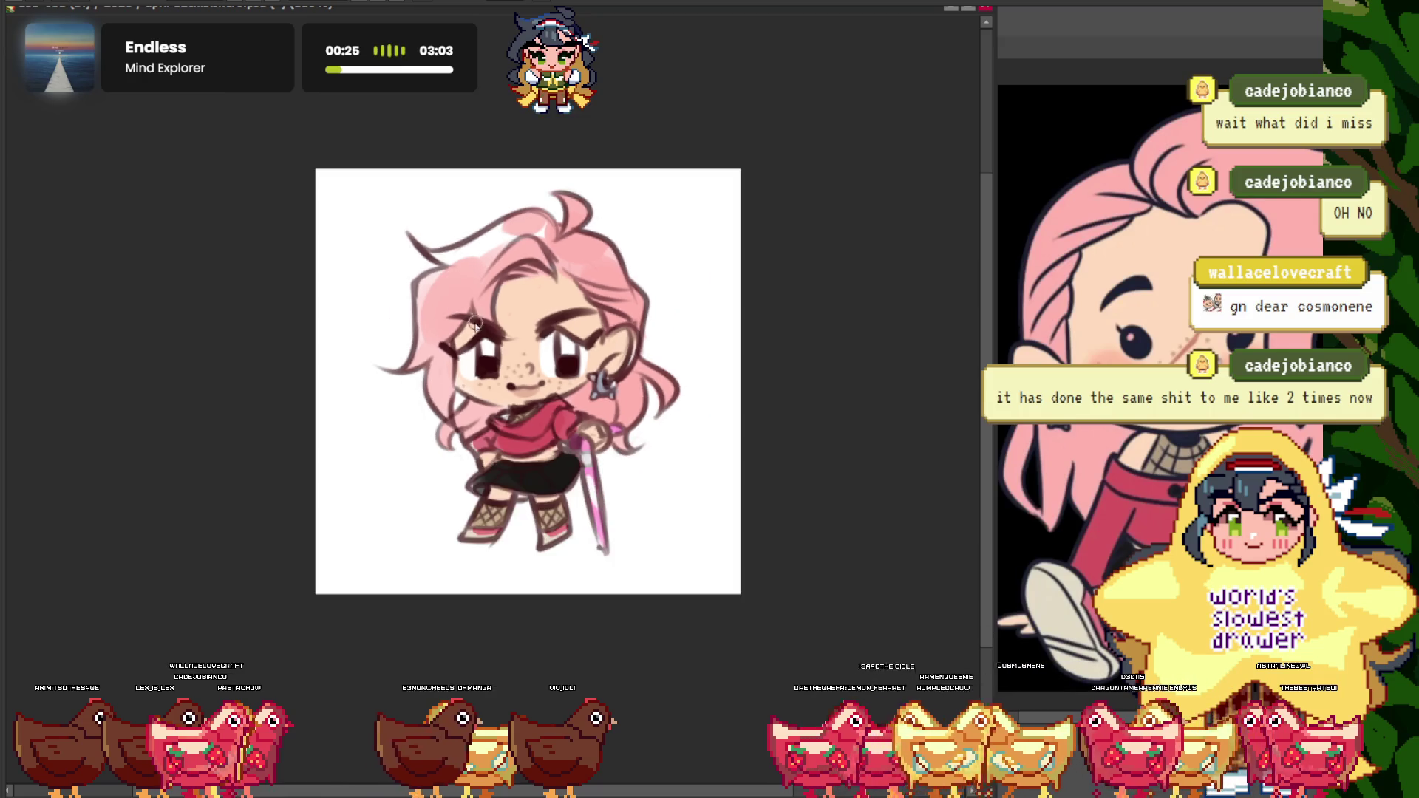
scroll(533, 384, up, 3)
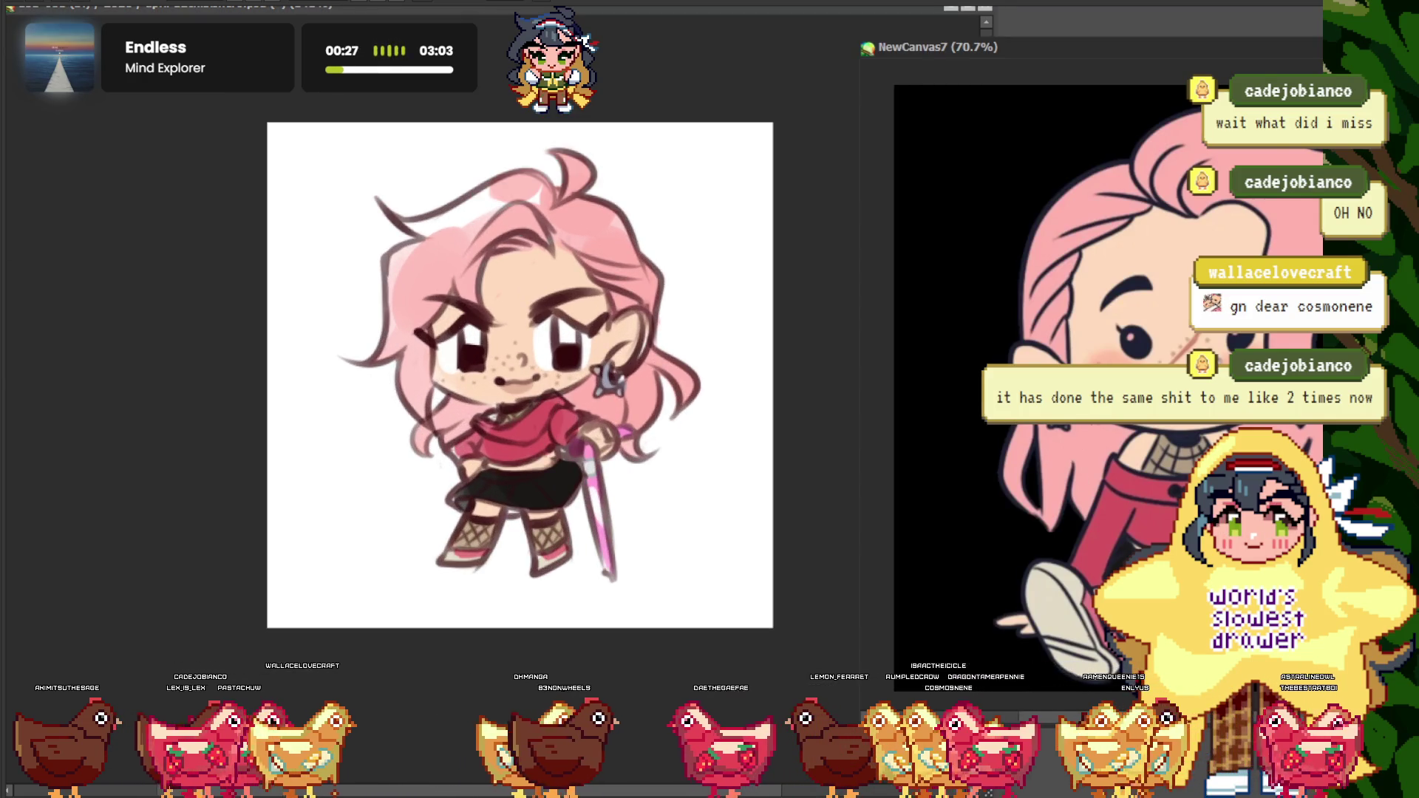
scroll(1091, 366, up, 3)
scroll(1091, 366, down, 2)
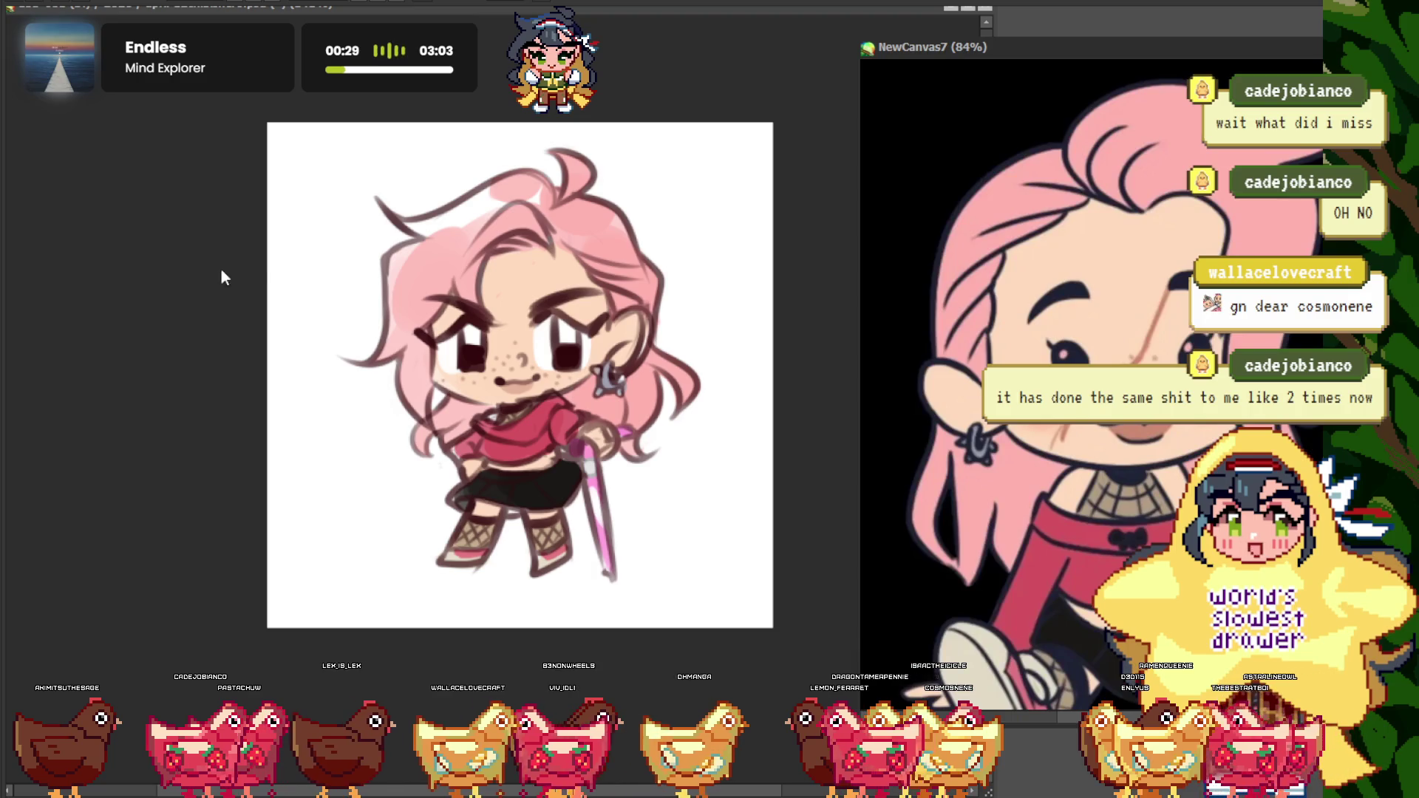
click(224, 277)
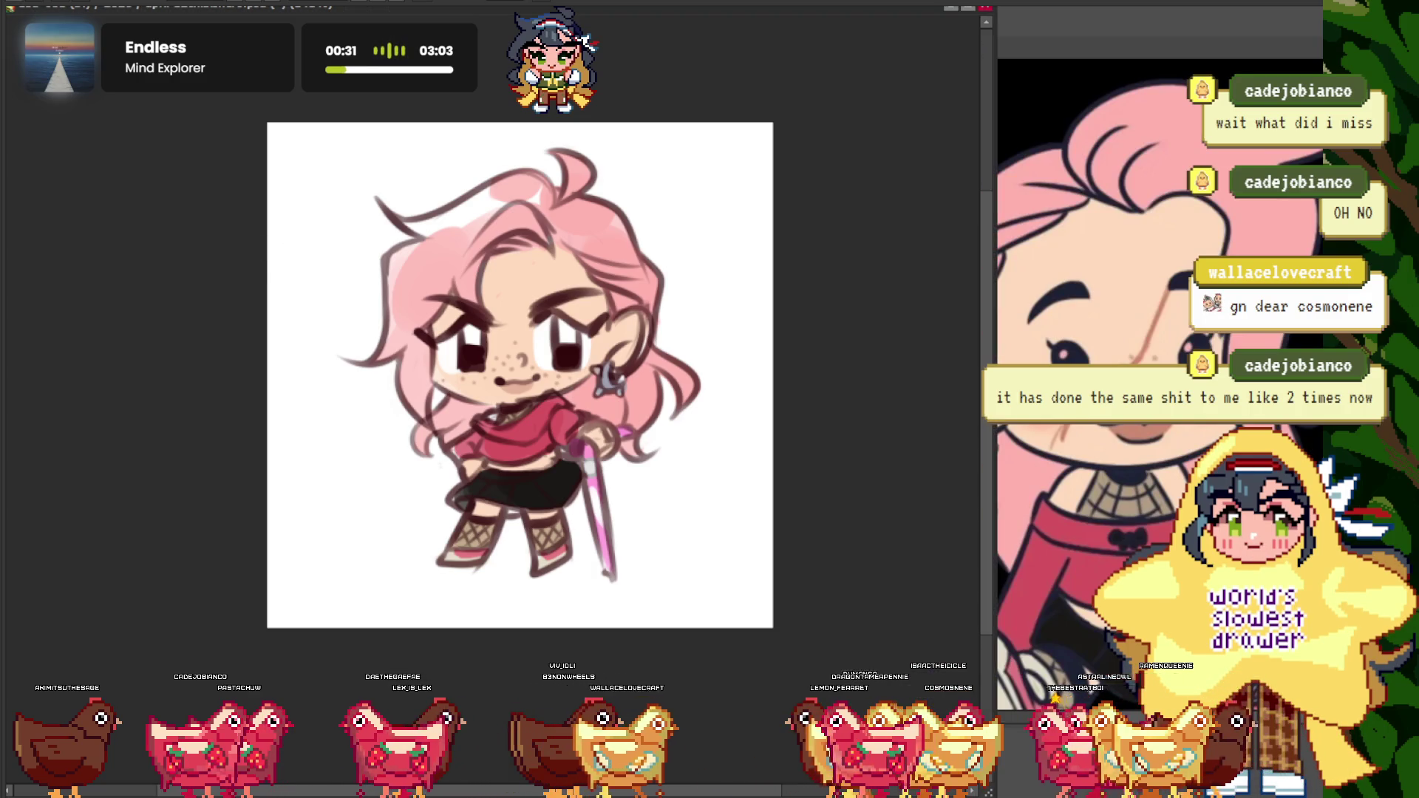
scroll(531, 338, up, 3)
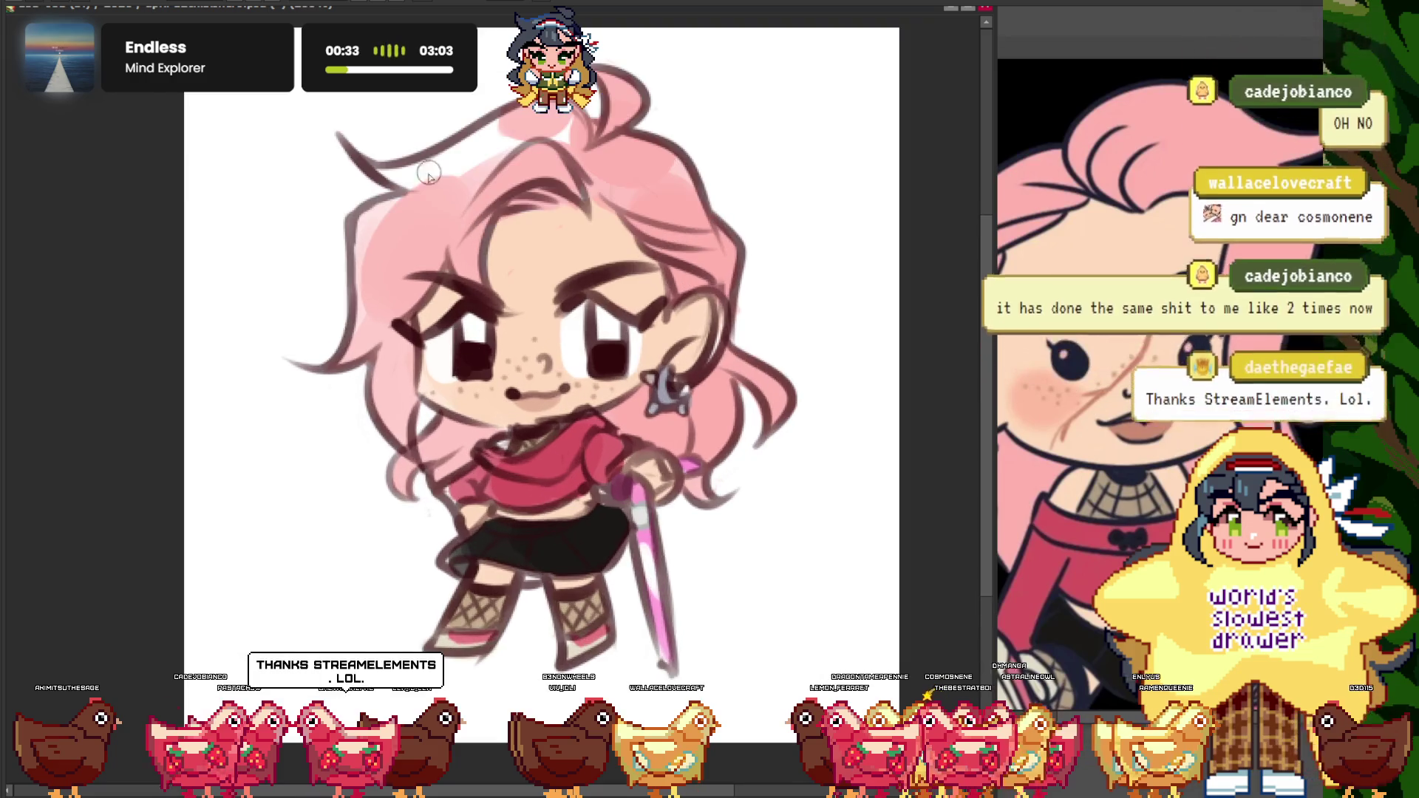
scroll(510, 310, down, 1)
scroll(486, 275, up, 4)
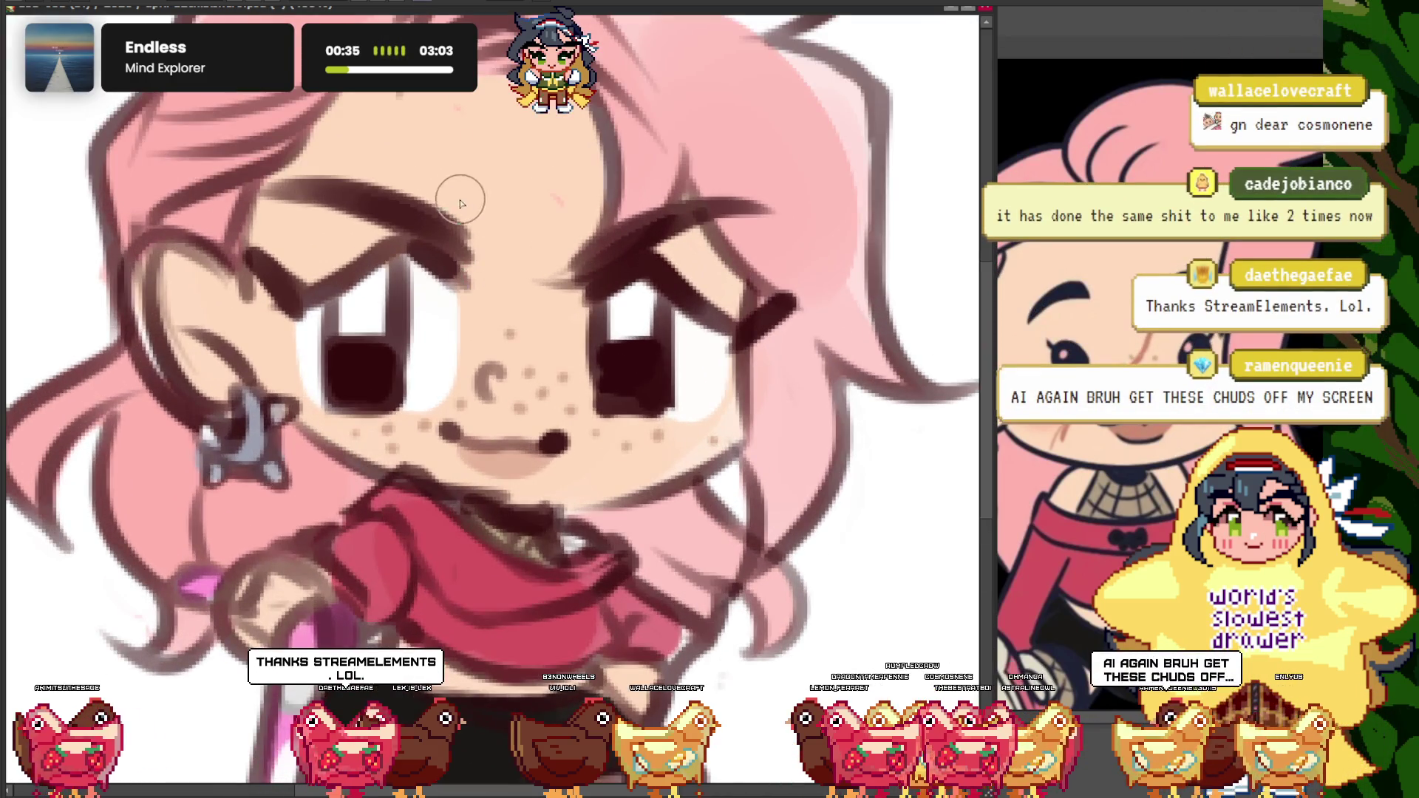
scroll(477, 145, up, 1)
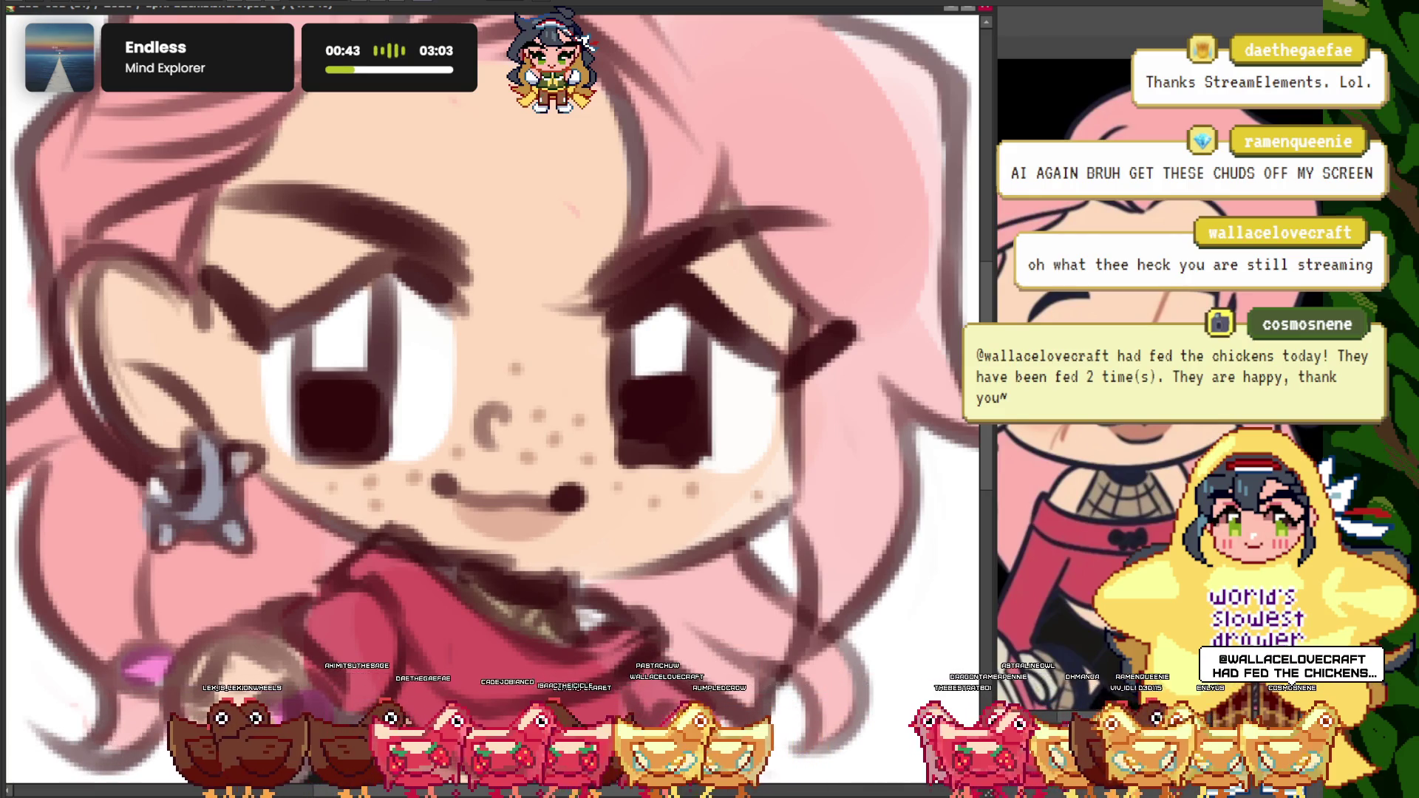
scroll(570, 254, down, 1)
scroll(643, 212, up, 2)
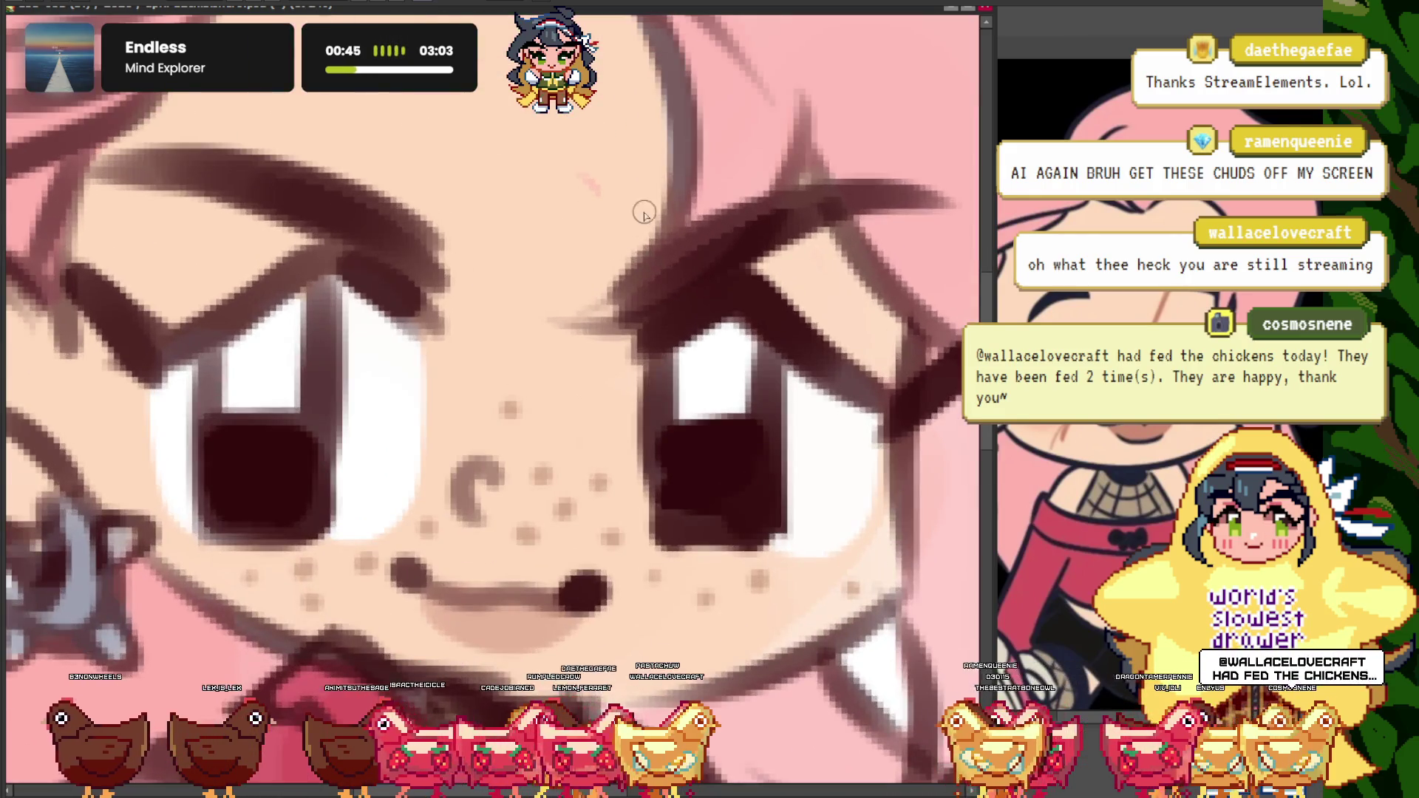
scroll(618, 247, up, 1)
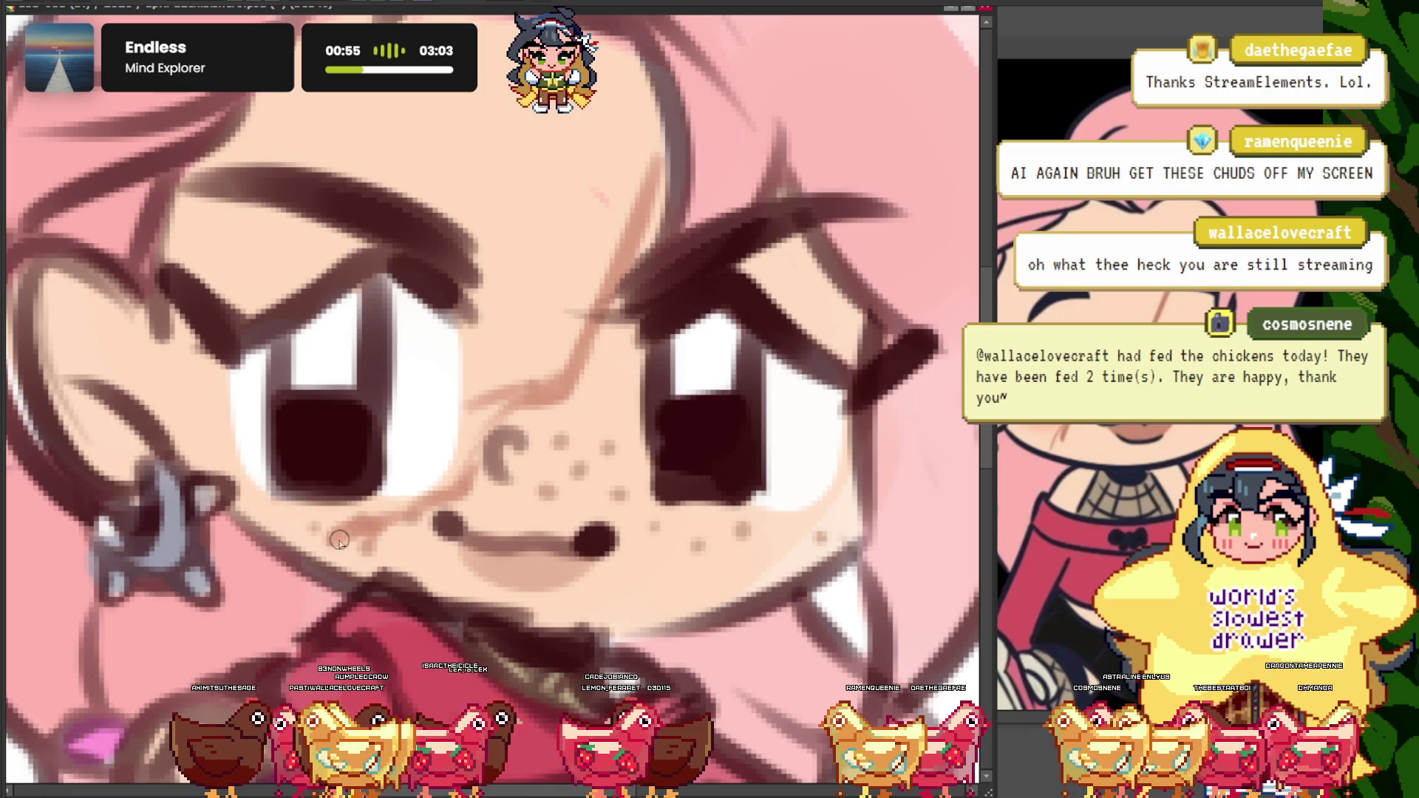
- Mirror the drawing horizontally to check proportions, then flip it back
scroll(384, 524, down, 6)
scroll(346, 259, up, 2)
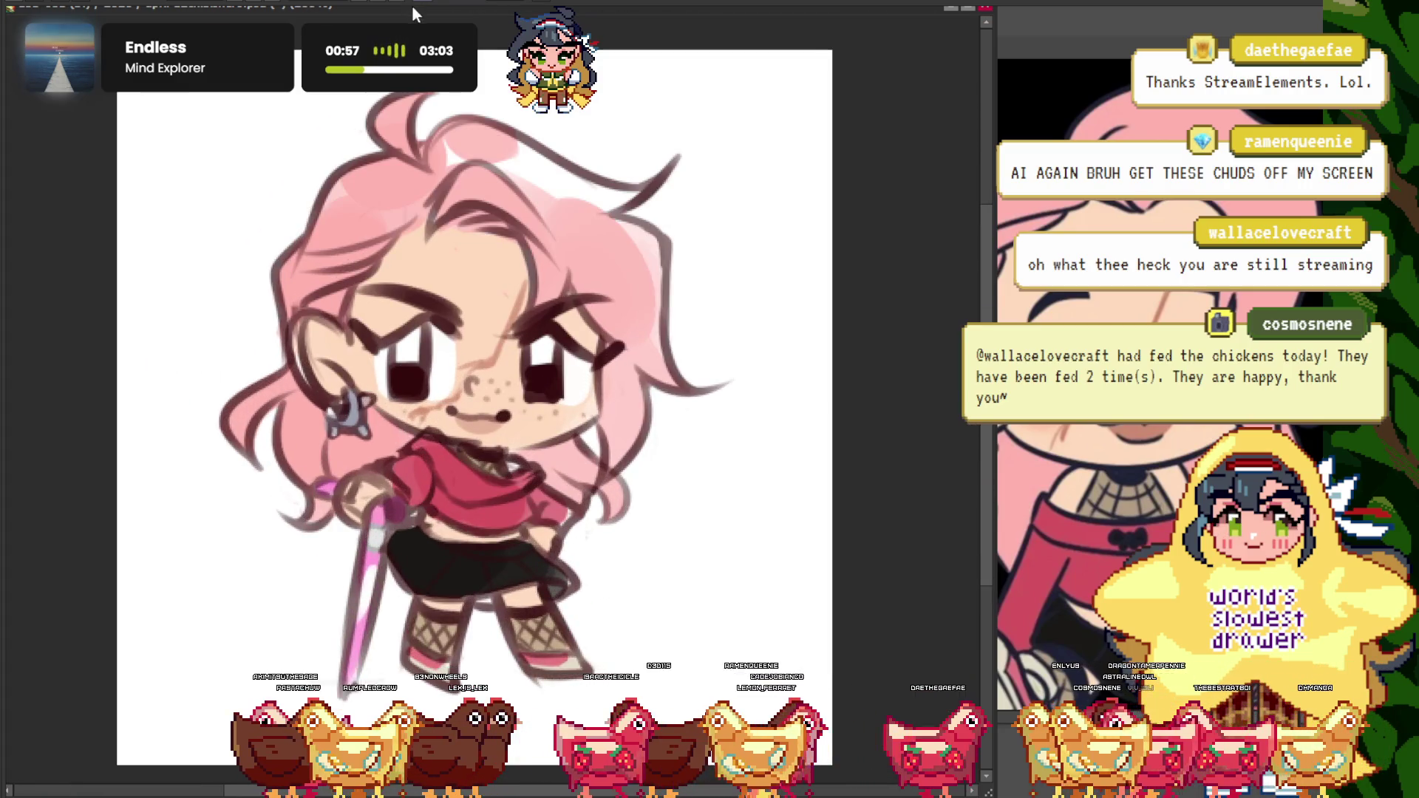
key(h)
scroll(449, 293, down, 2)
scroll(449, 294, up, 2)
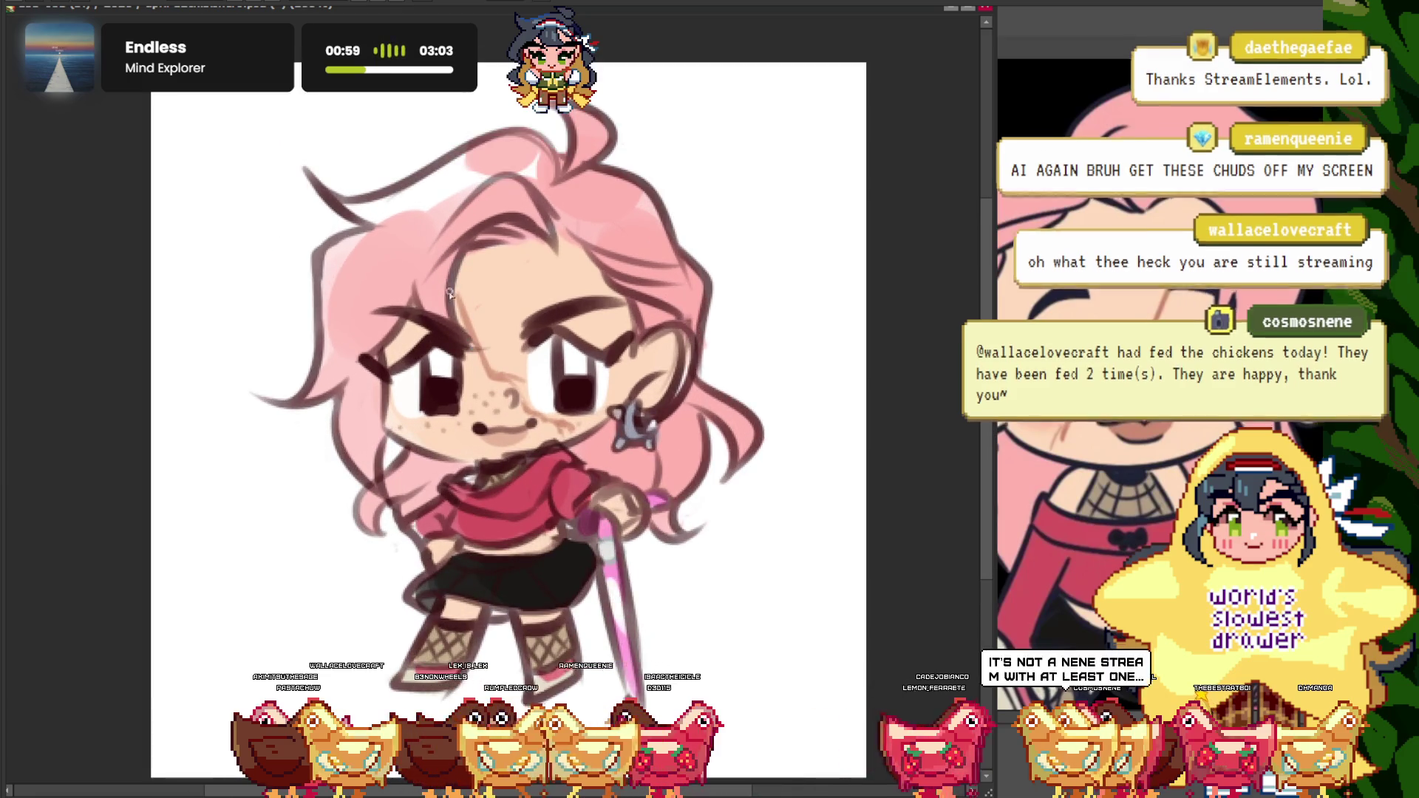
scroll(449, 294, up, 1)
key(h)
- Recentre the view on the face and redo the brown scar lines across it
scroll(488, 399, up, 2)
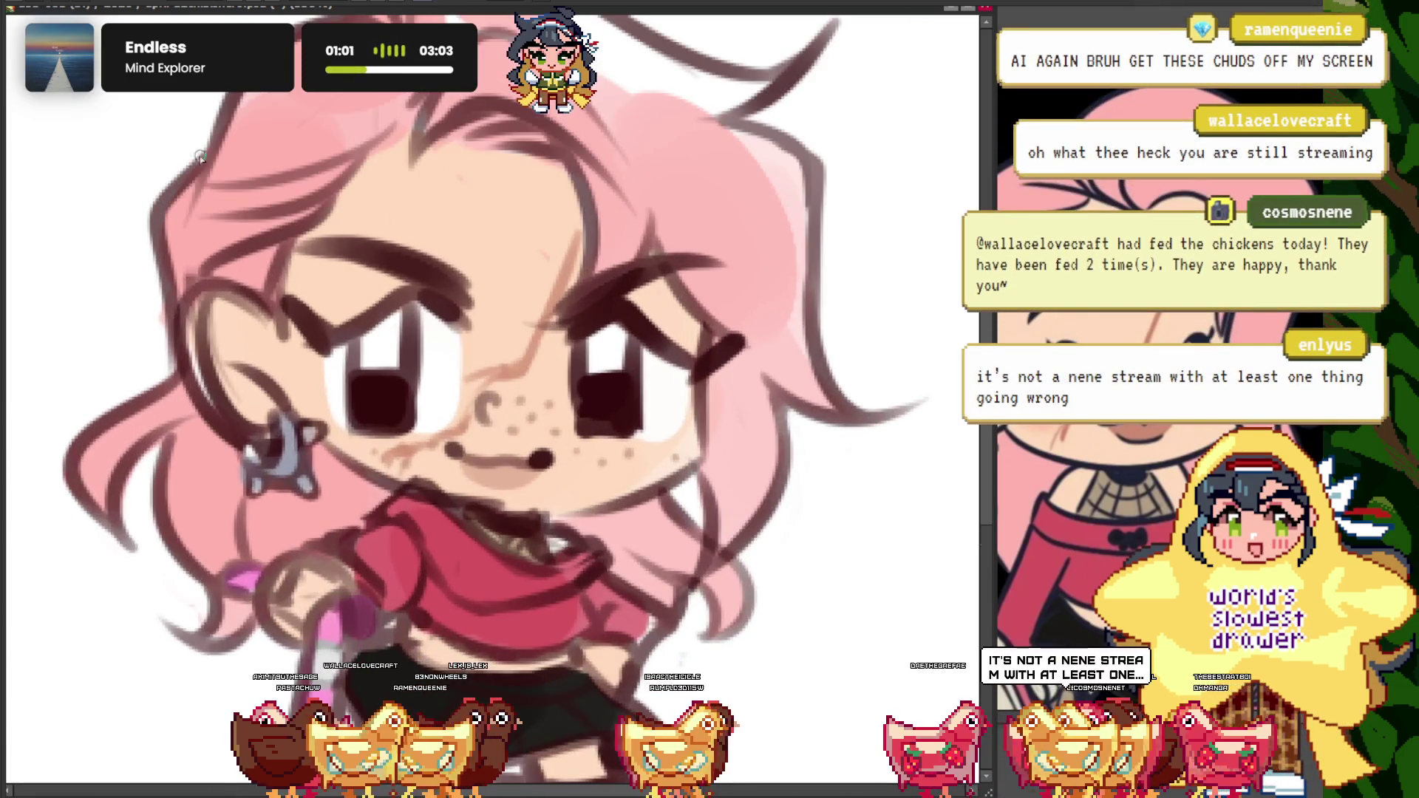
scroll(473, 425, up, 2)
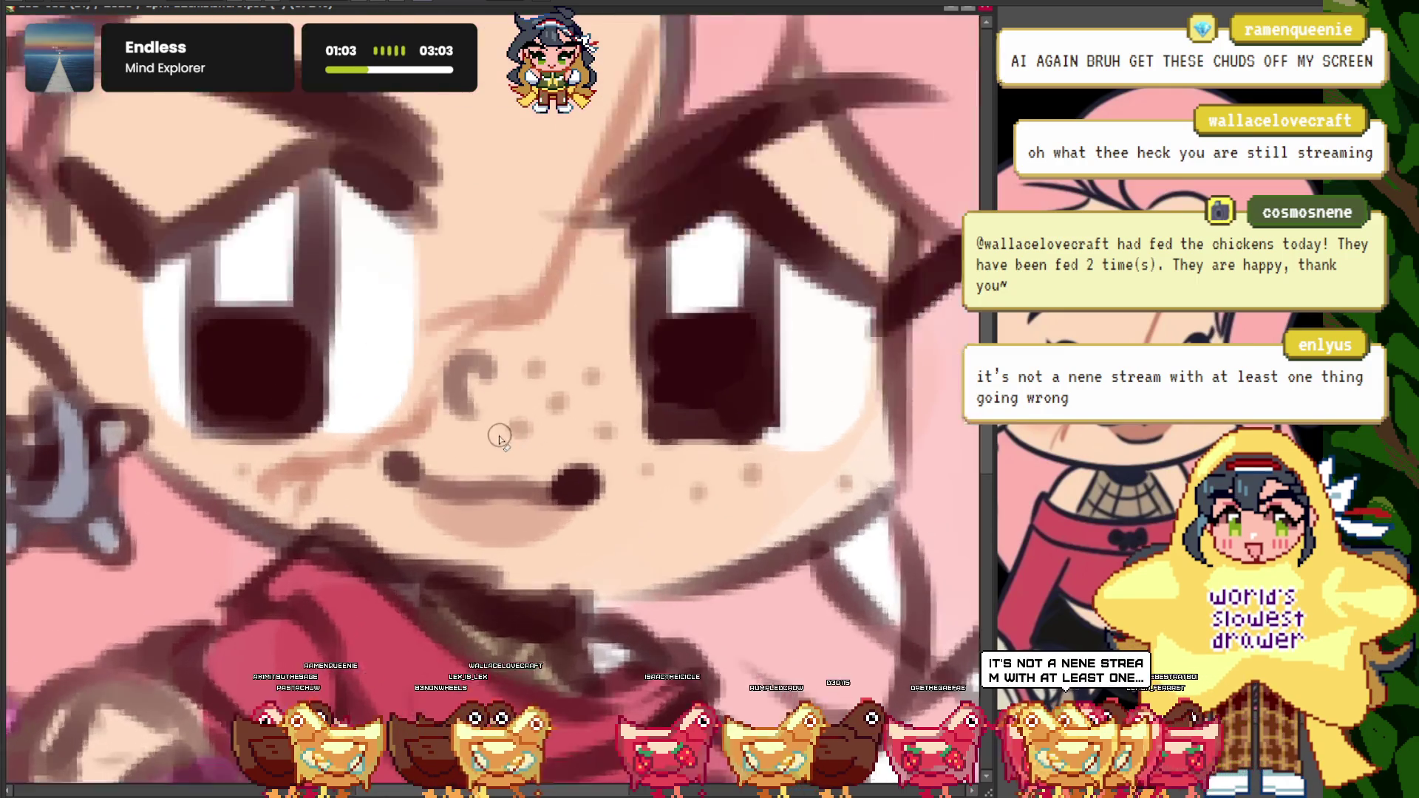
scroll(451, 414, up, 2)
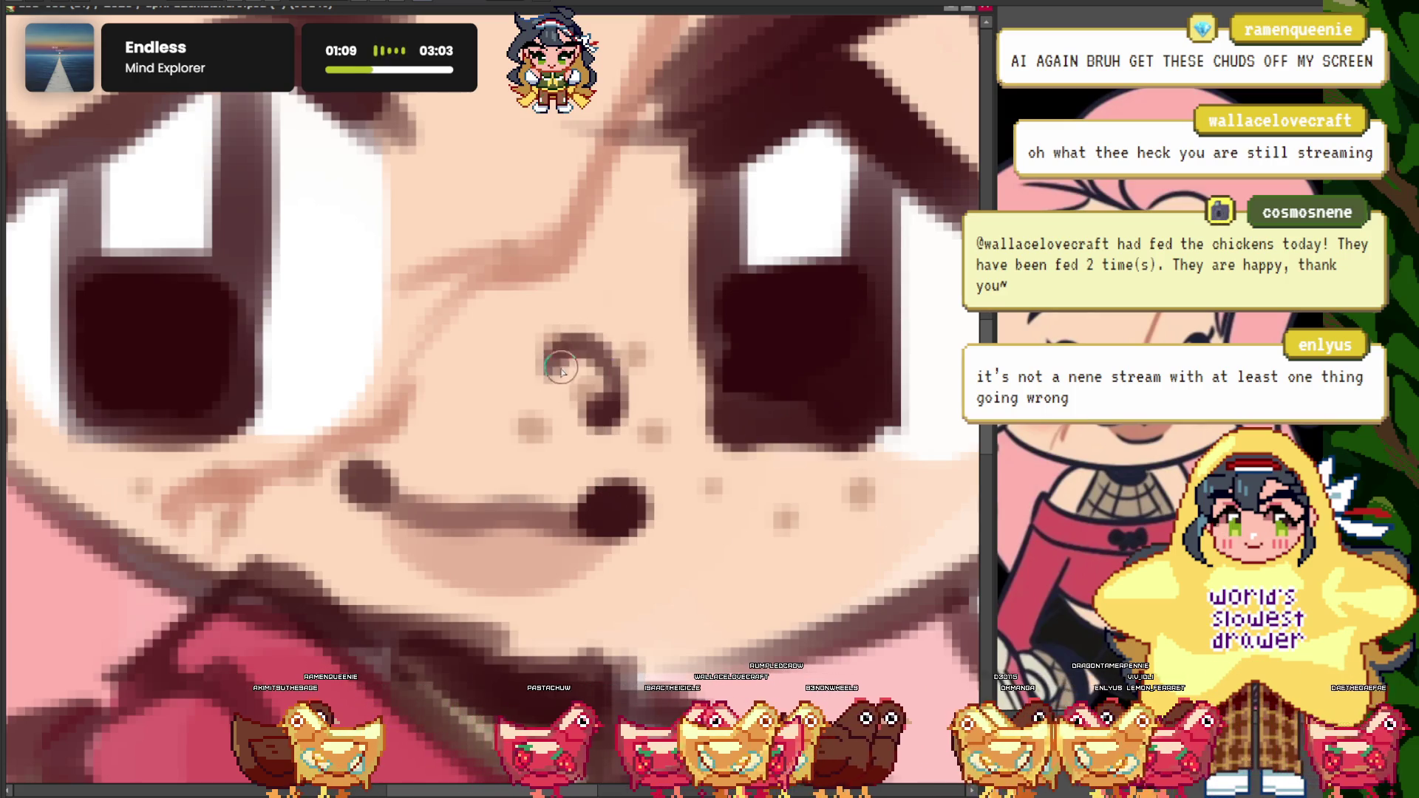
scroll(560, 370, down, 5)
scroll(518, 311, down, 2)
scroll(494, 274, up, 1)
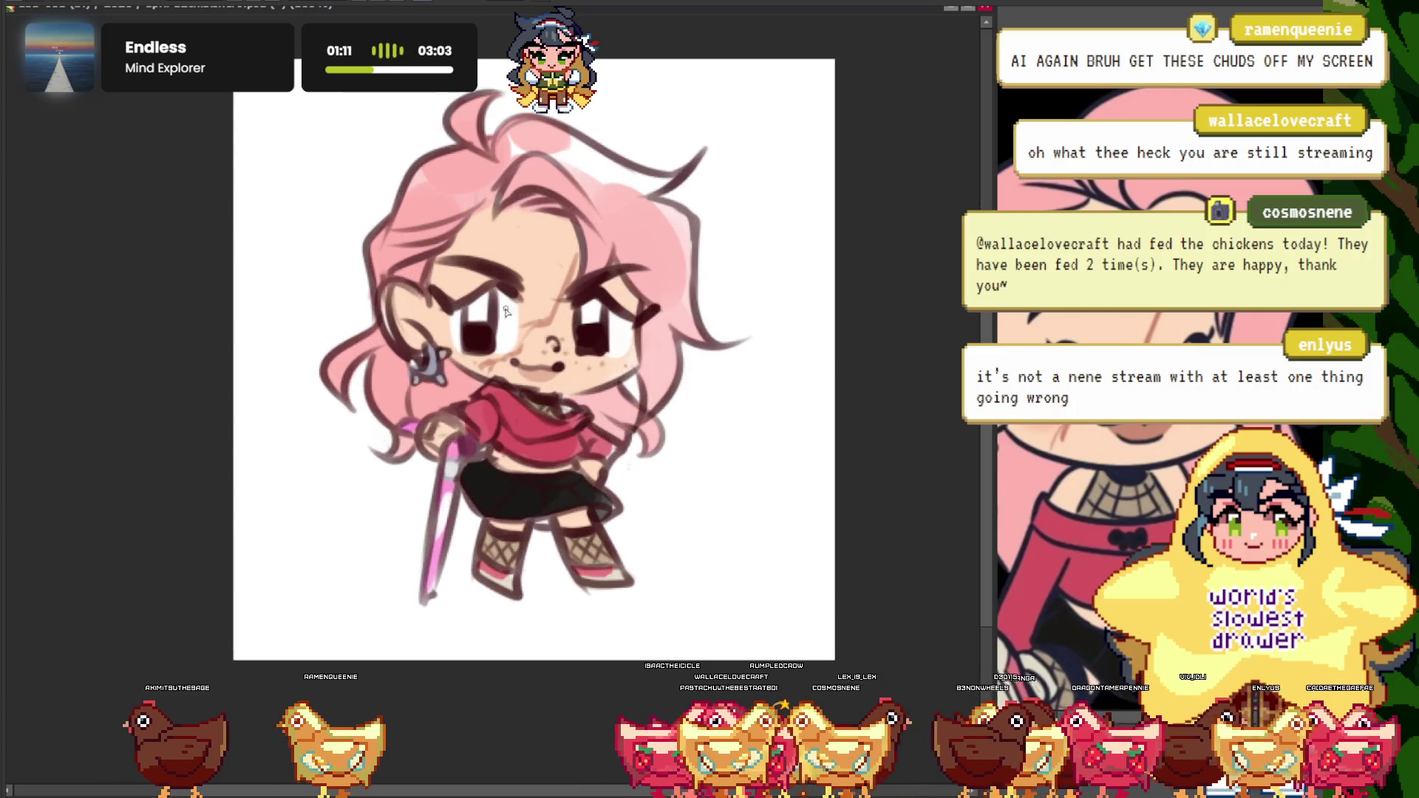
scroll(506, 311, up, 1)
scroll(506, 311, up, 1)
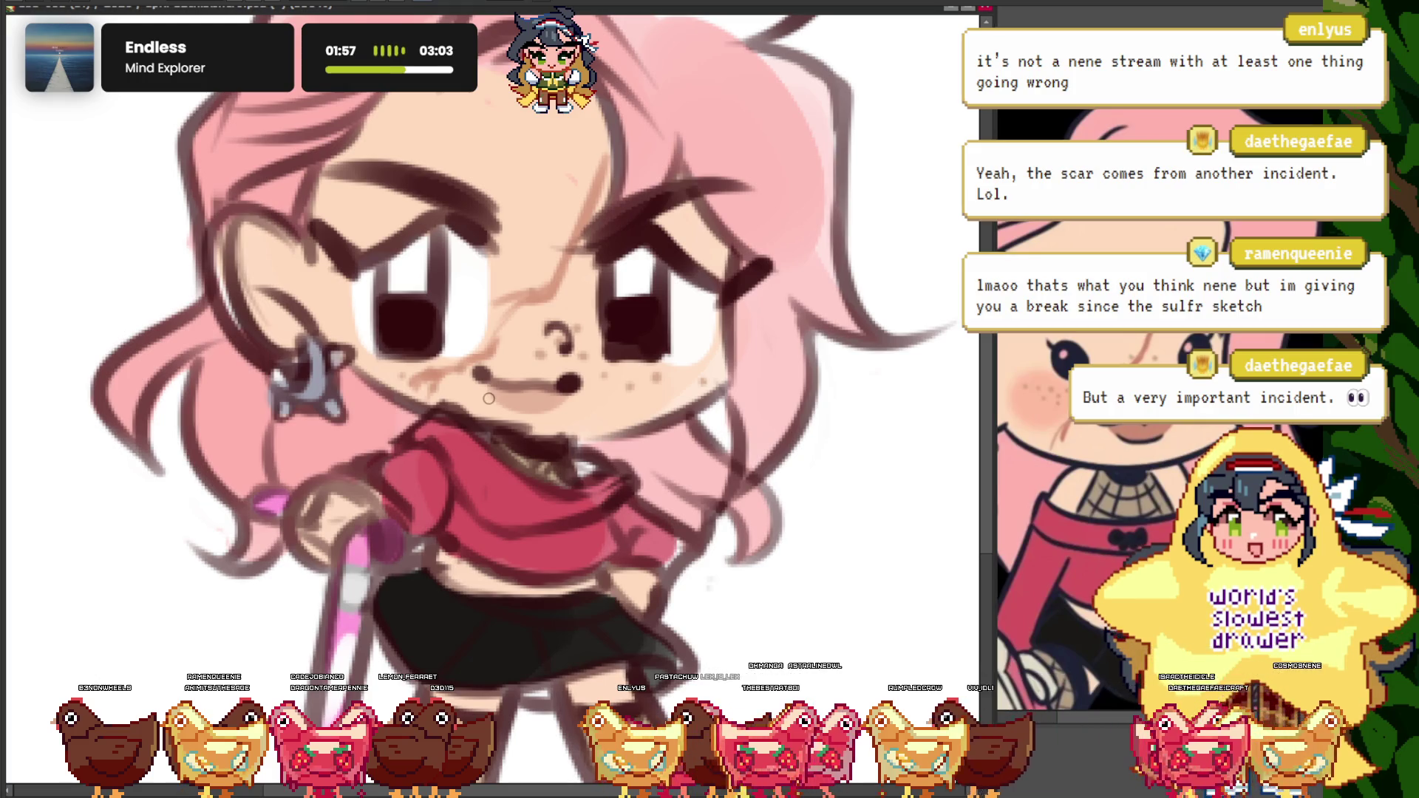
drag(489, 400, 575, 464)
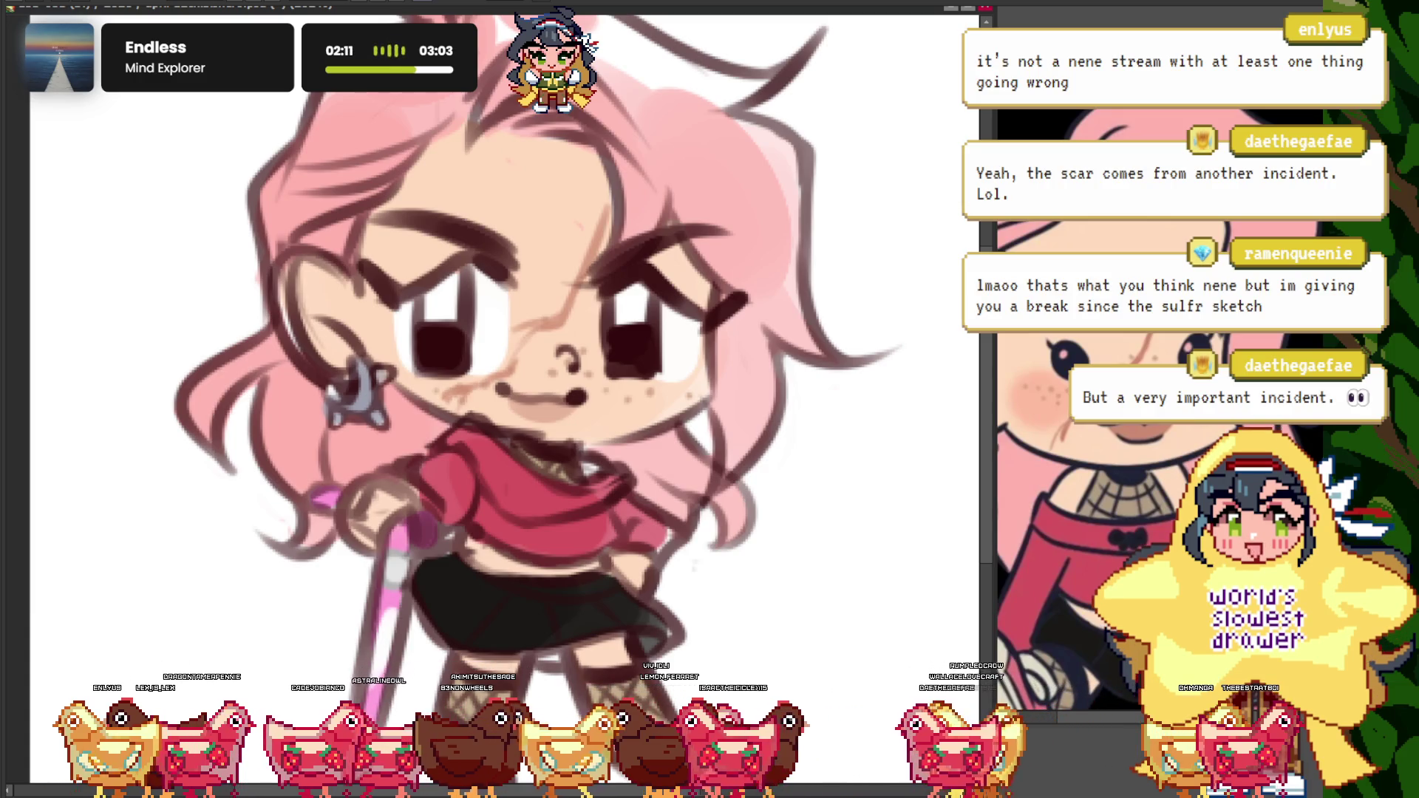
key(ctrl+shift+z)
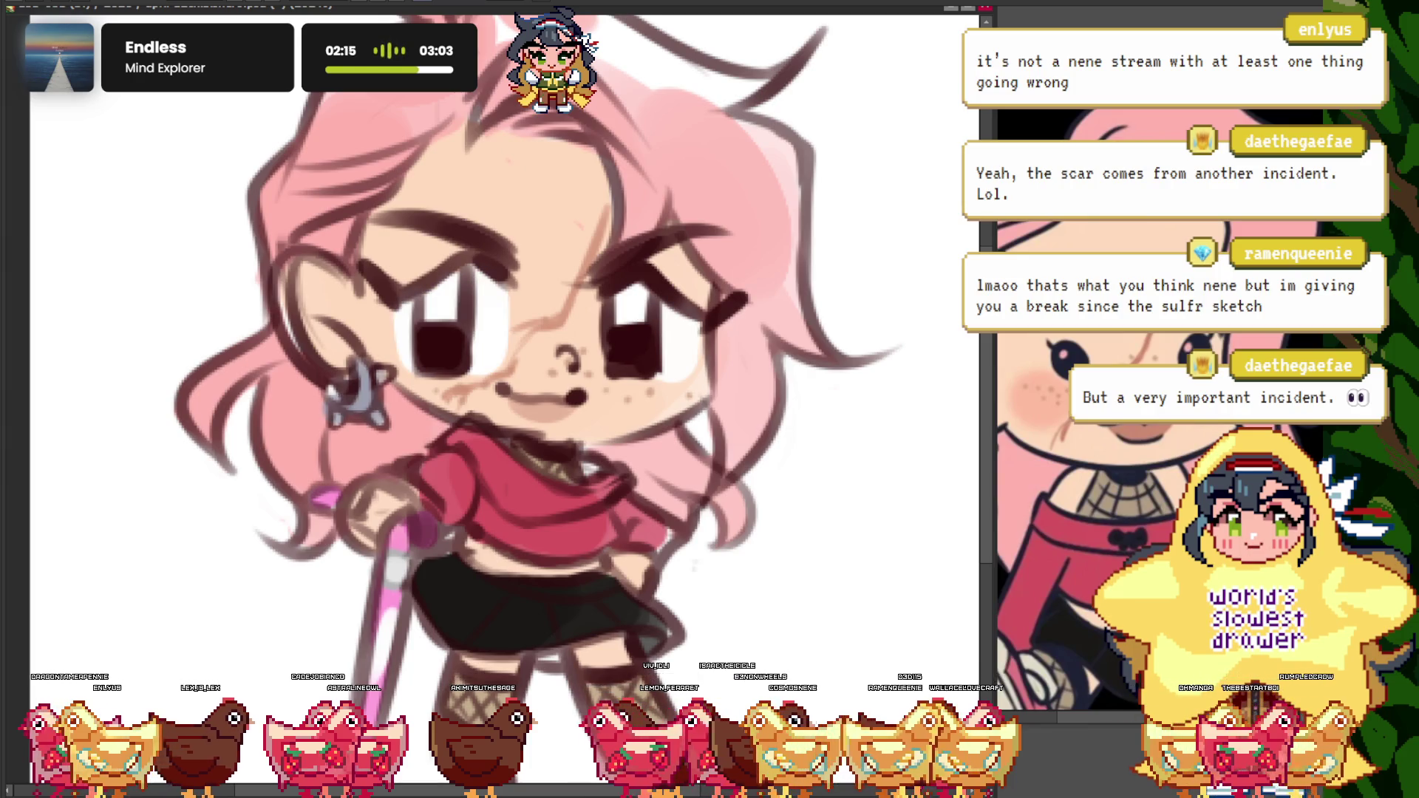
scroll(577, 369, up, 3)
scroll(229, 379, down, 5)
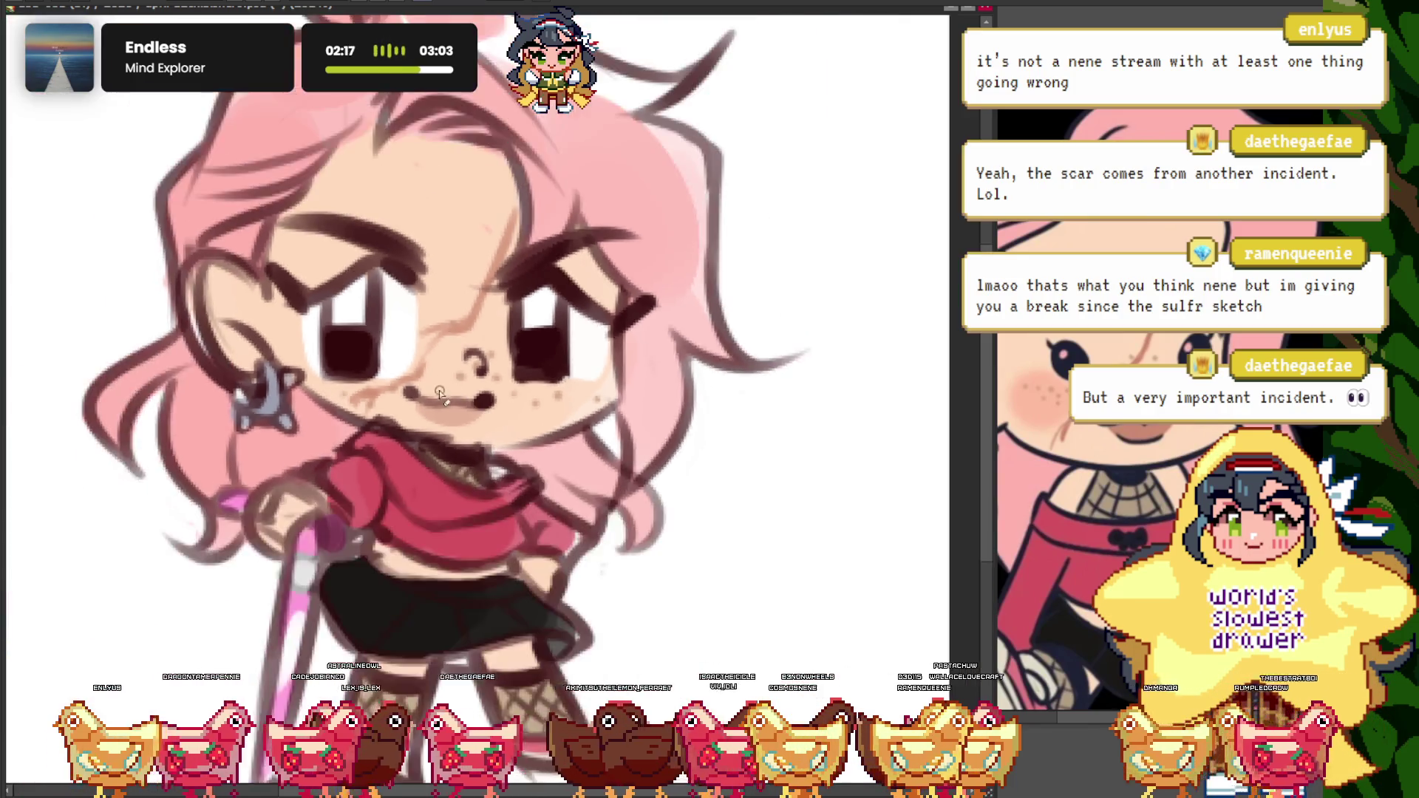
scroll(420, 300, up, 2)
scroll(420, 300, up, 1)
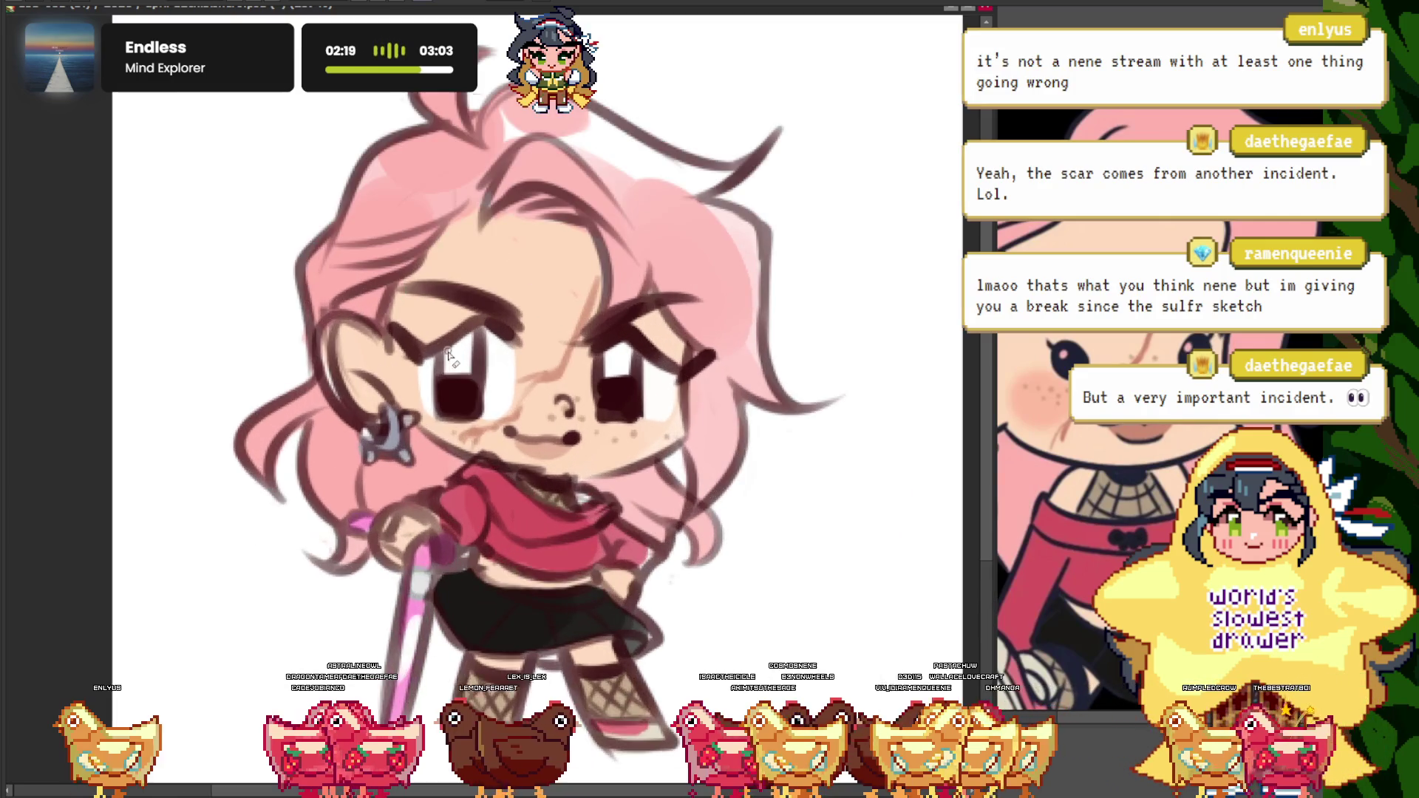
scroll(414, 296, up, 1)
scroll(299, 397, up, 3)
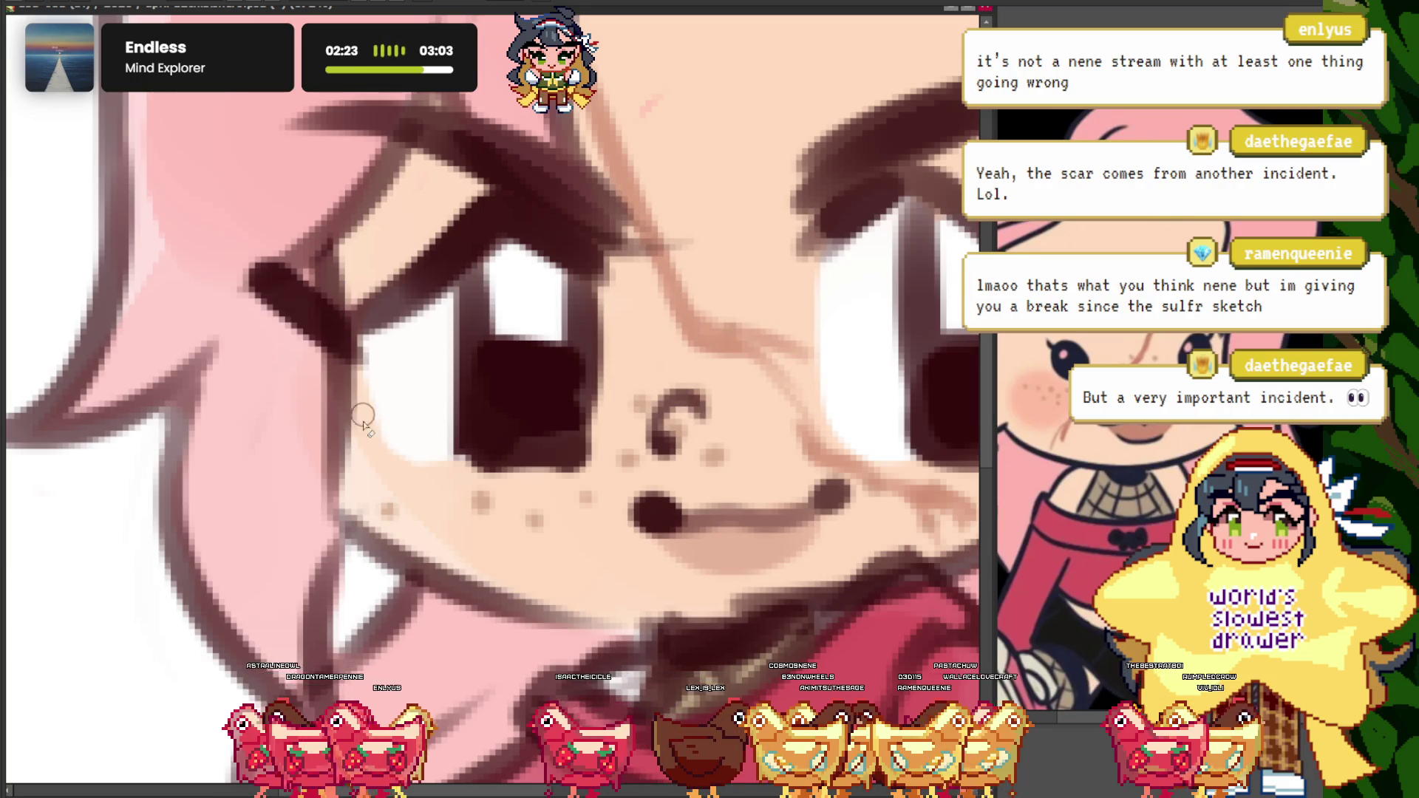
scroll(374, 471, down, 5)
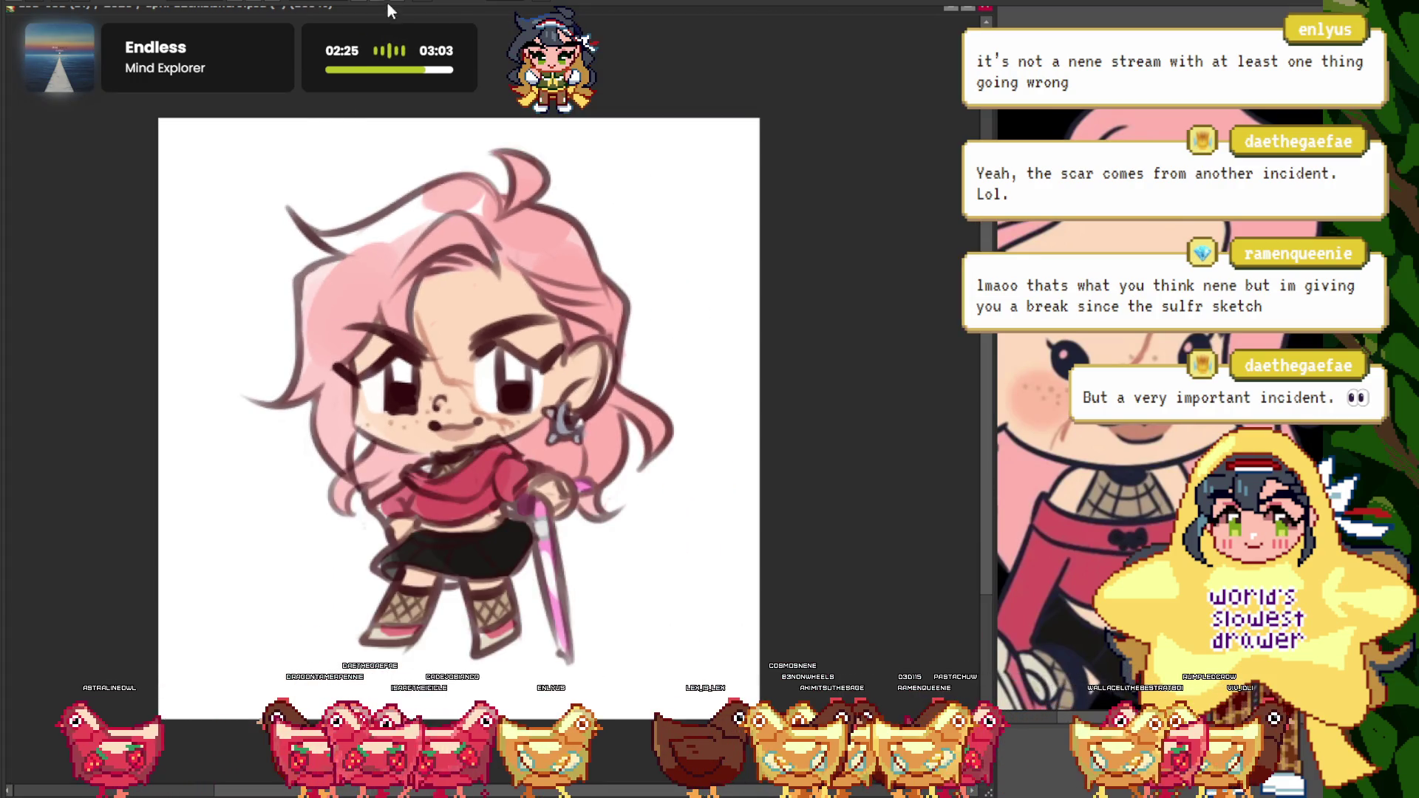
- Mirror the drawing horizontally to check the scarred face
key(h)
scroll(523, 436, up, 2)
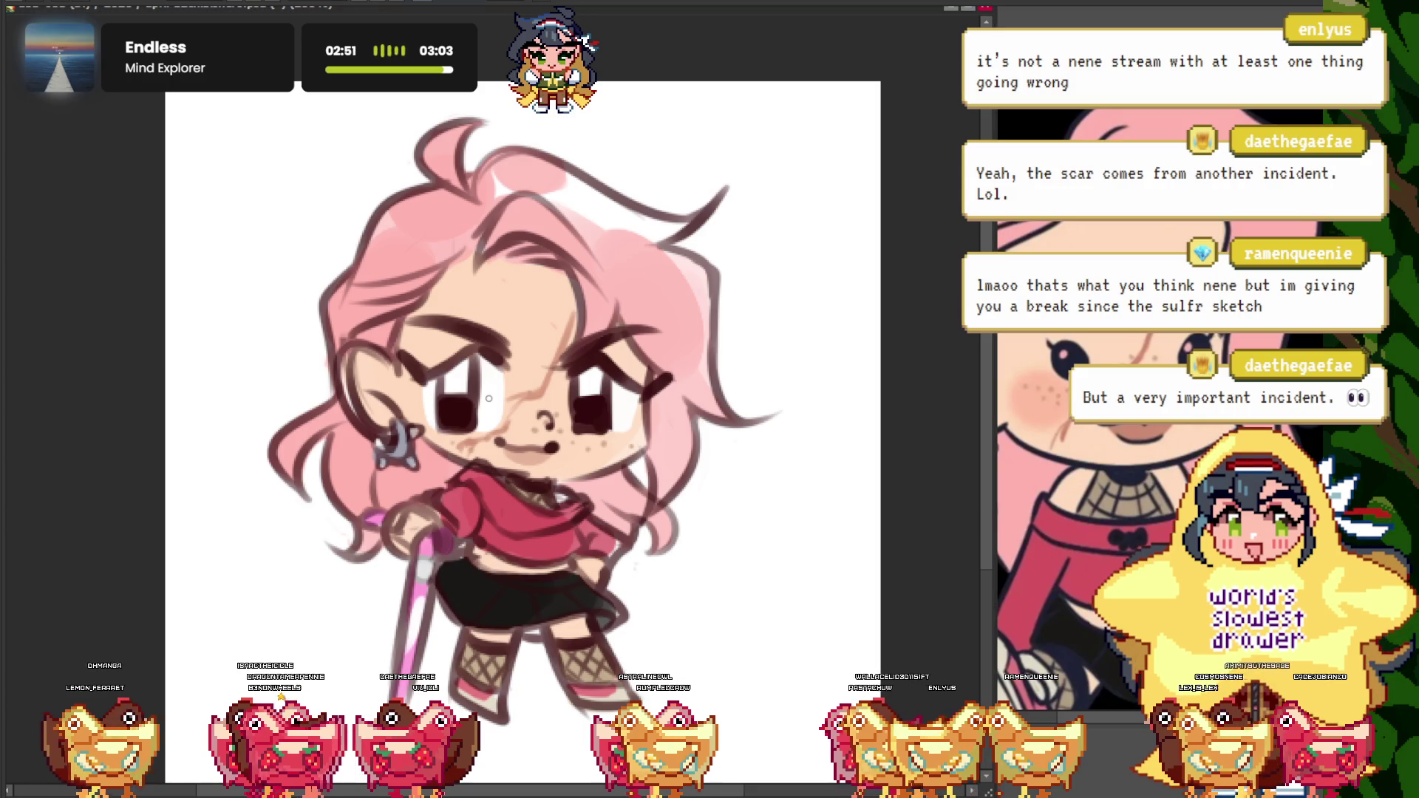
scroll(489, 398, down, 2)
scroll(489, 398, up, 3)
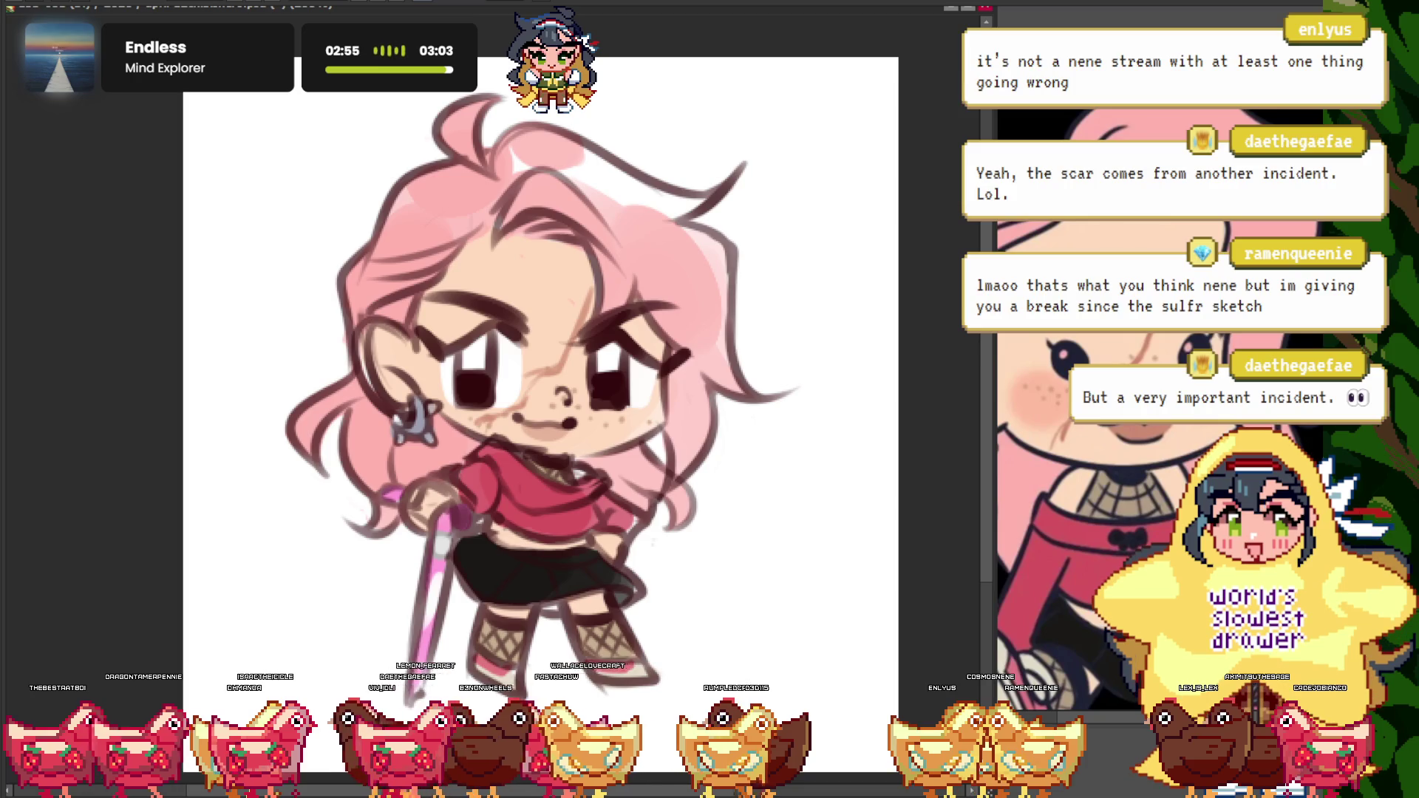
- Look at the NewCanvas7 reference image, then return to the main drawing
click(1057, 340)
scroll(1057, 339, down, 2)
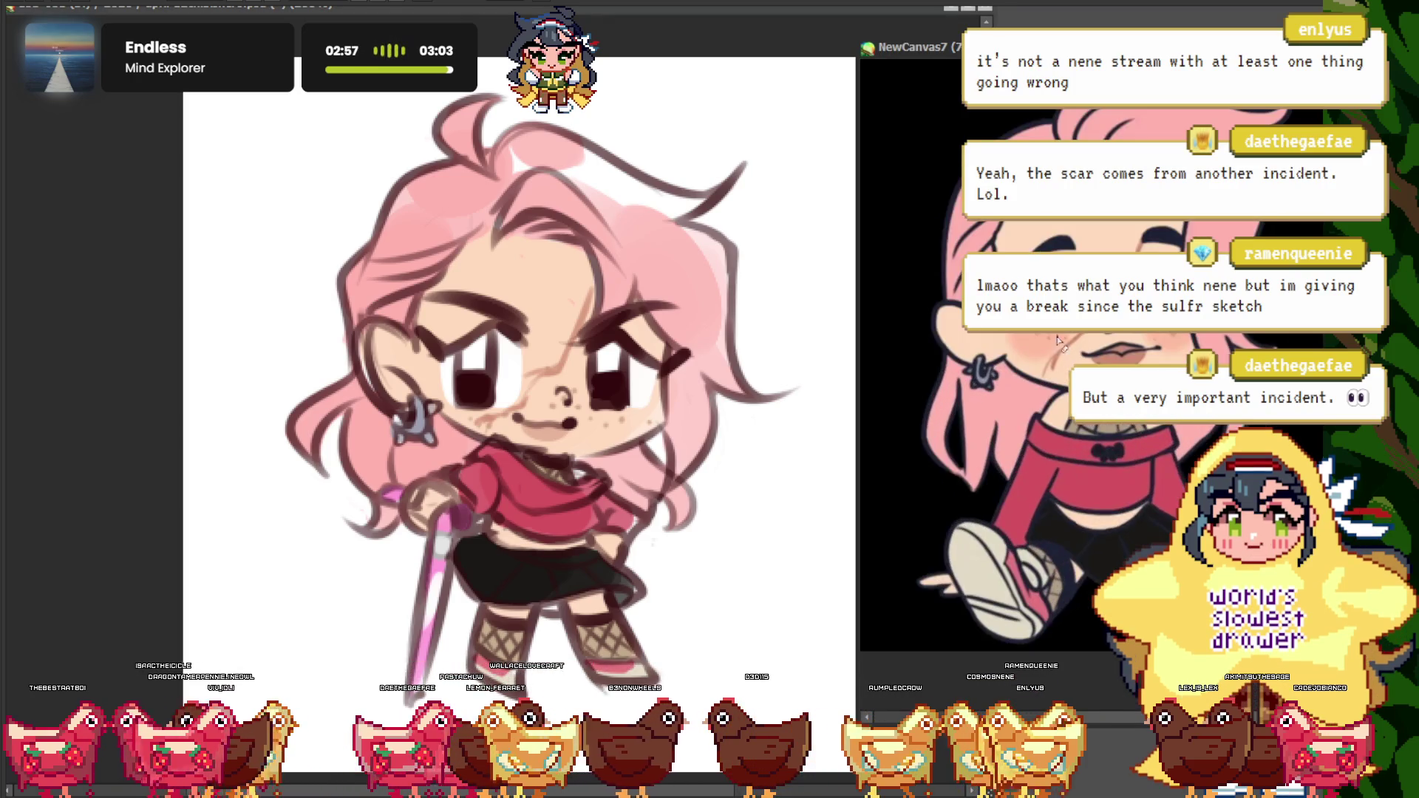
scroll(942, 276, down, 1)
scroll(942, 275, up, 3)
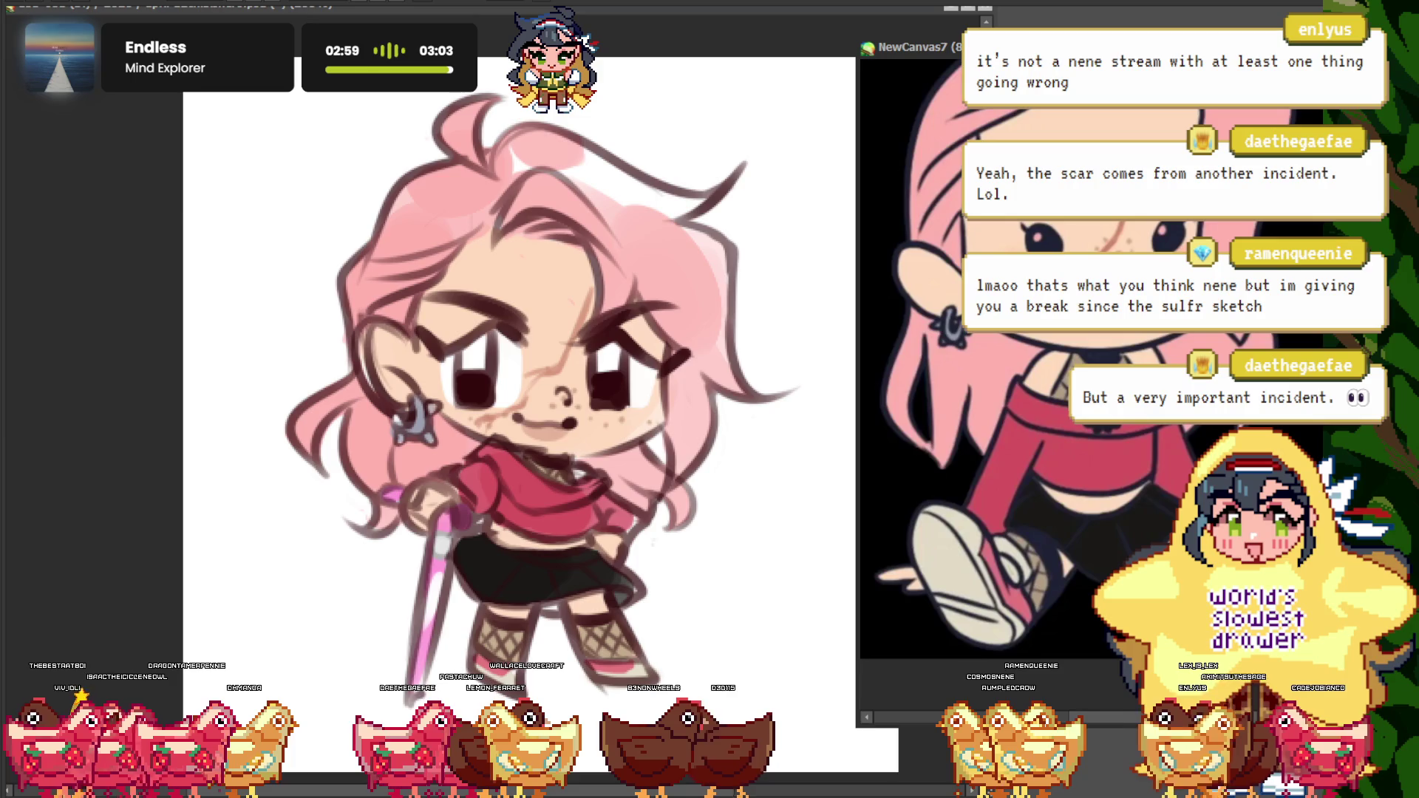
scroll(943, 276, up, 1)
scroll(1097, 468, up, 2)
click(241, 253)
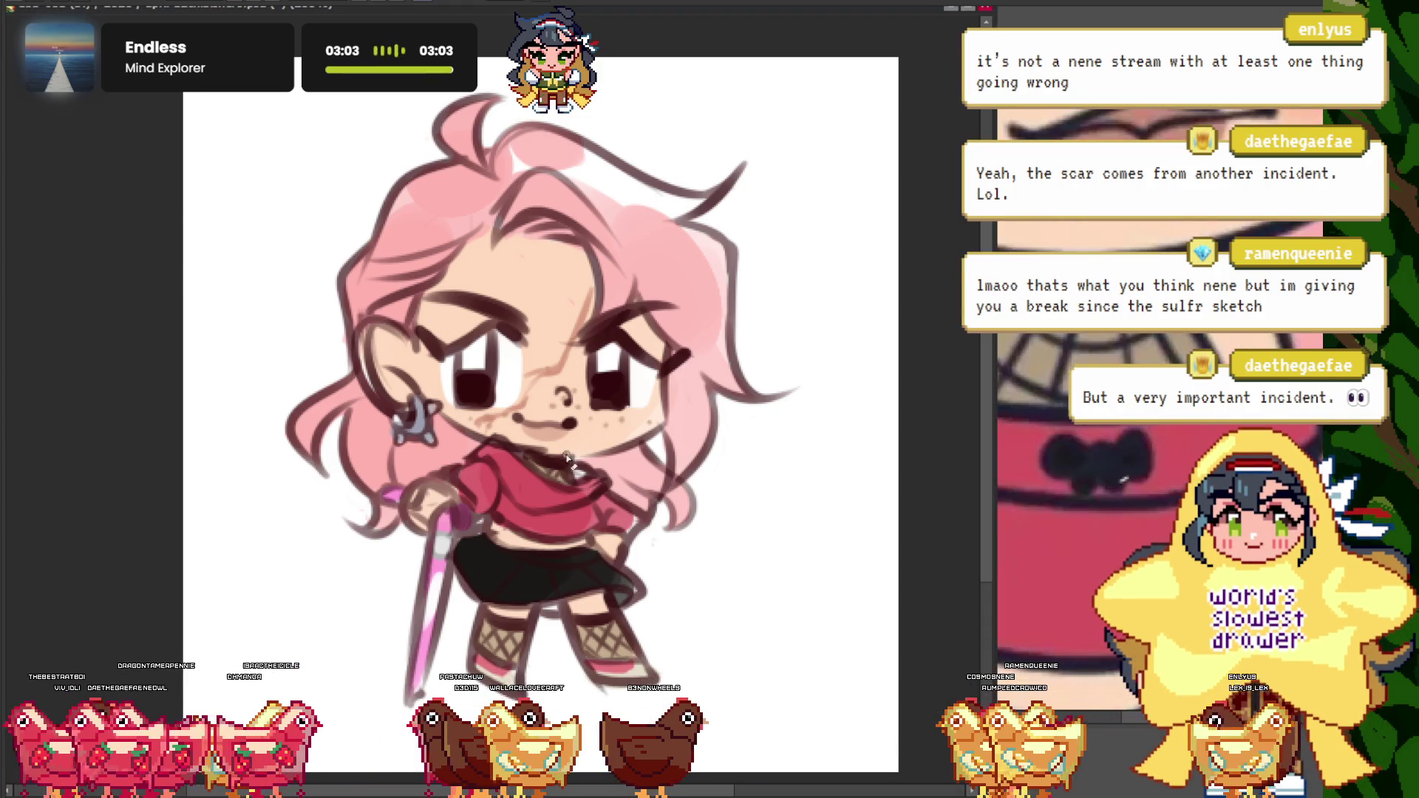
scroll(550, 530, up, 5)
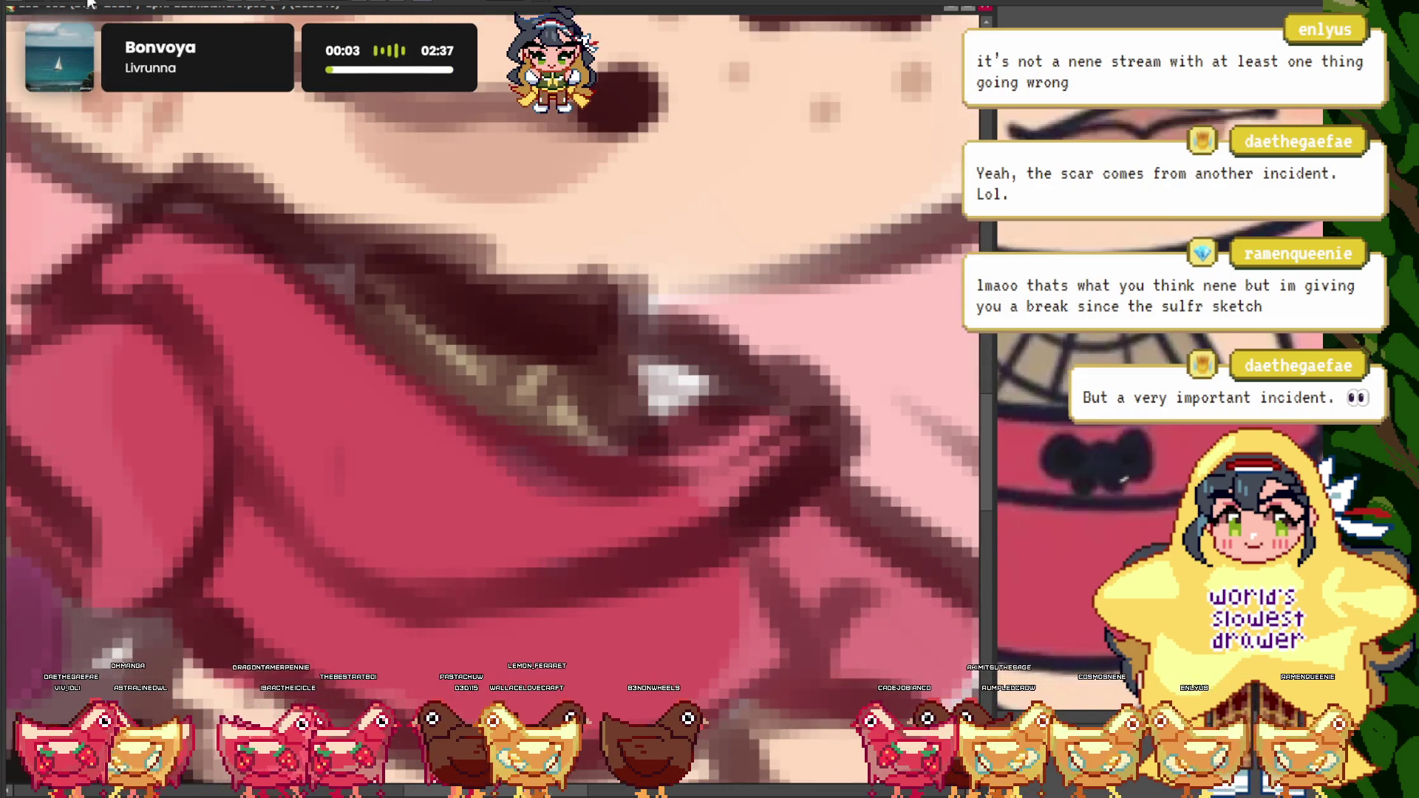
drag(510, 453, 562, 566)
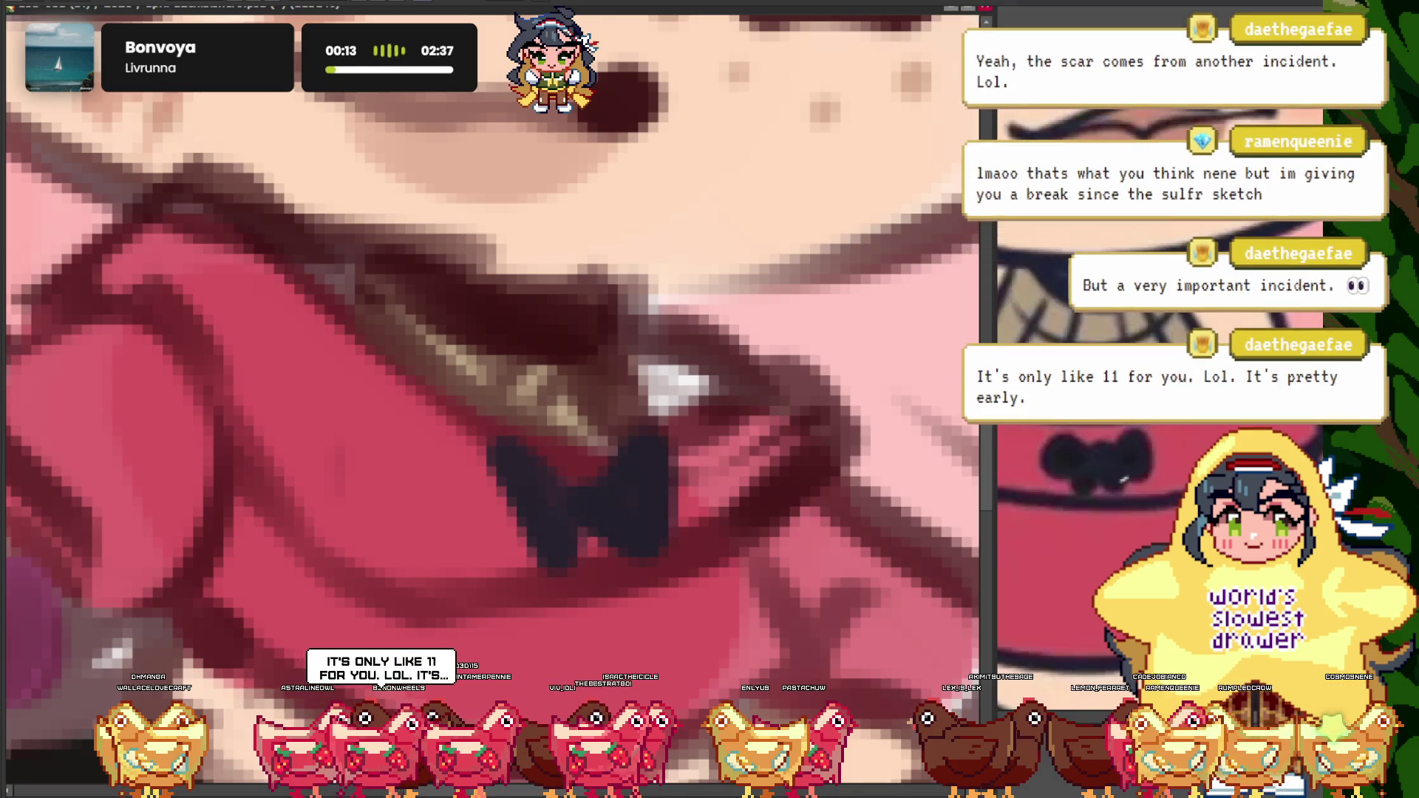
scroll(710, 406, down, 5)
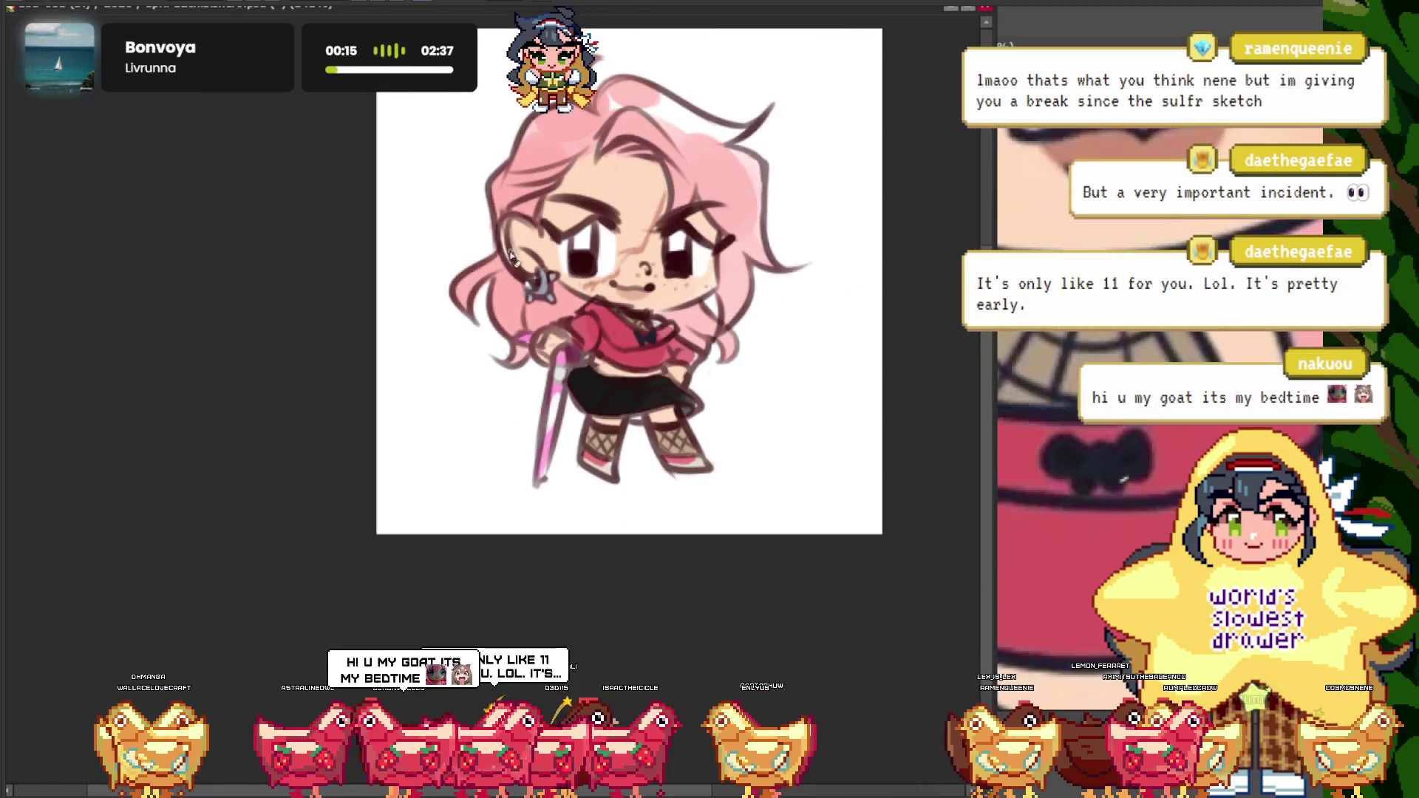
scroll(524, 327, up, 3)
scroll(525, 327, up, 3)
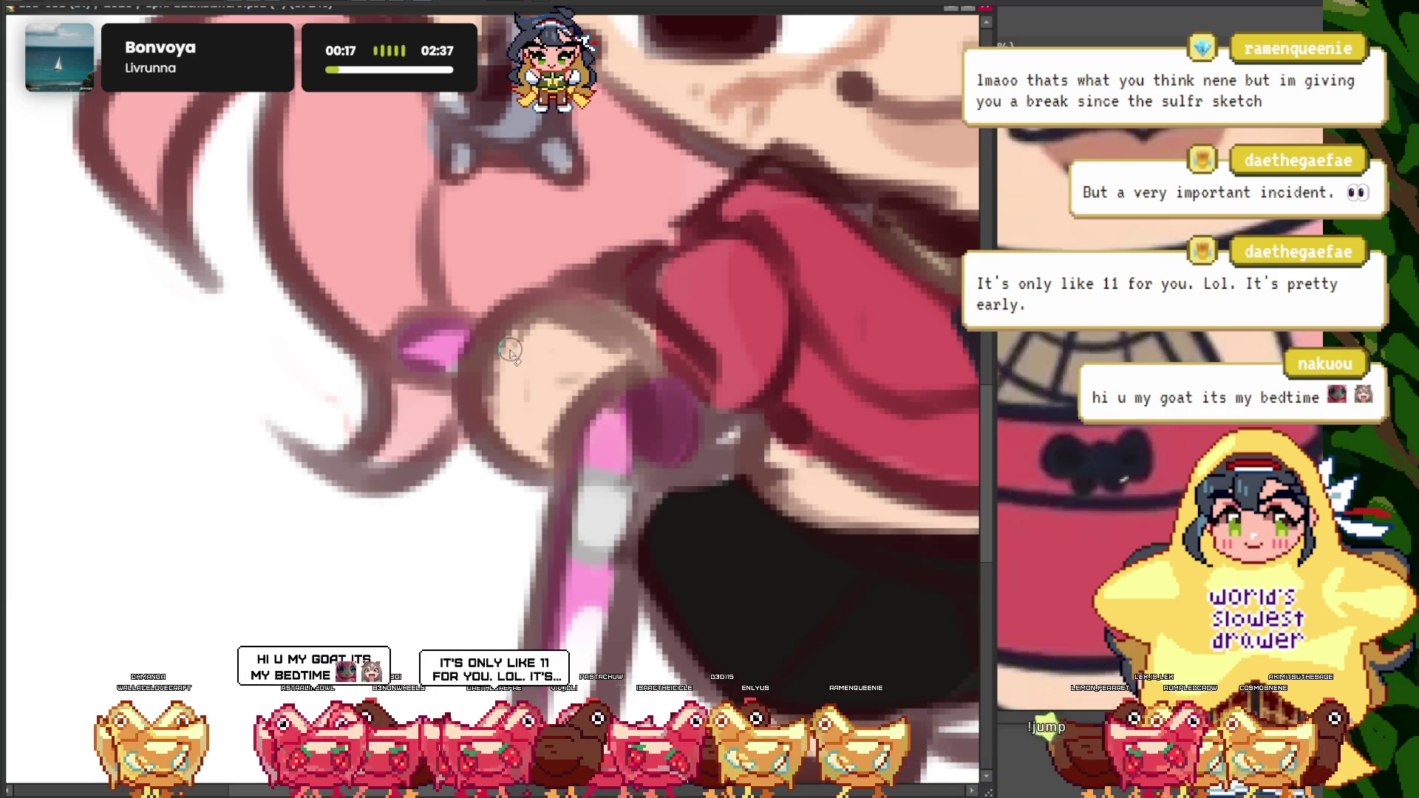
scroll(617, 404, down, 5)
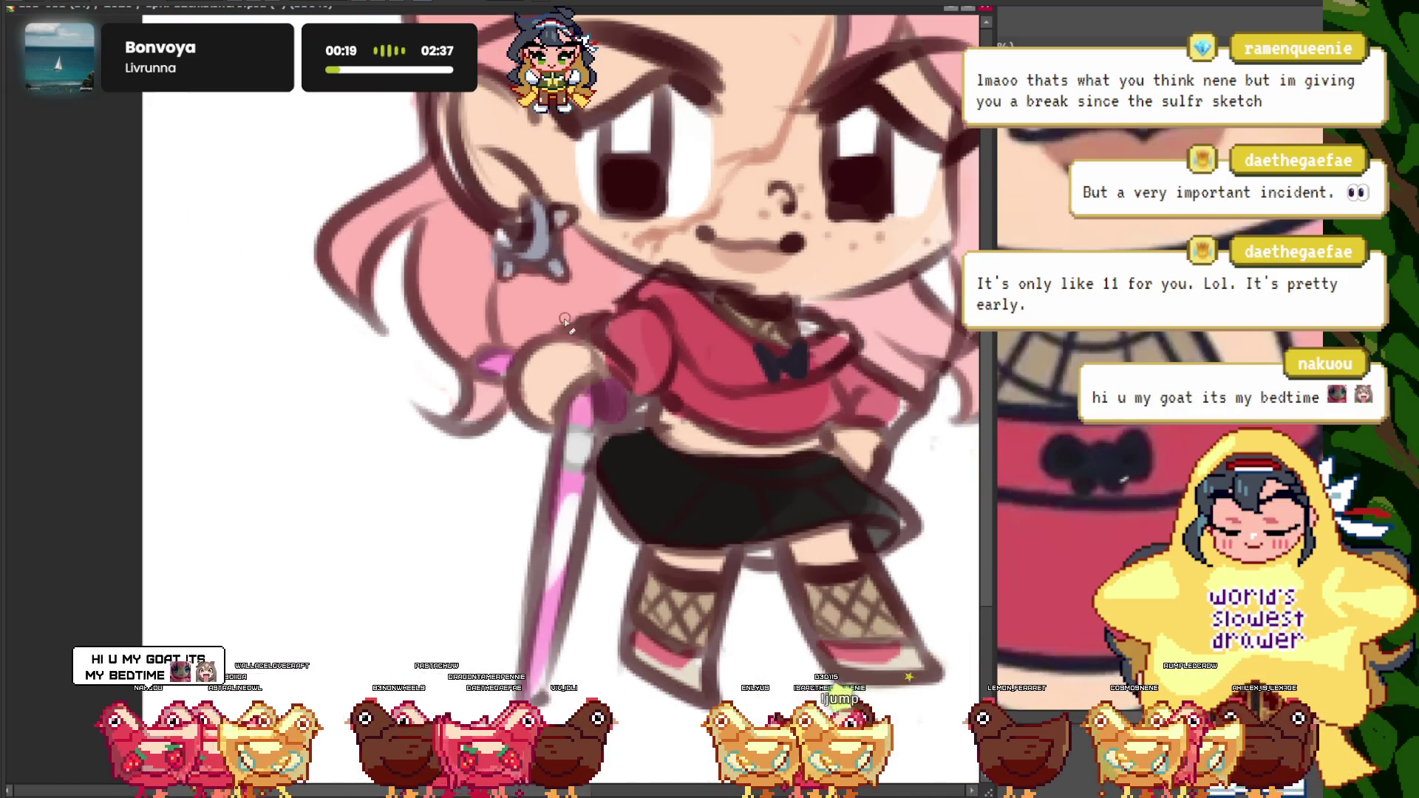
scroll(618, 405, up, 5)
scroll(581, 365, down, 5)
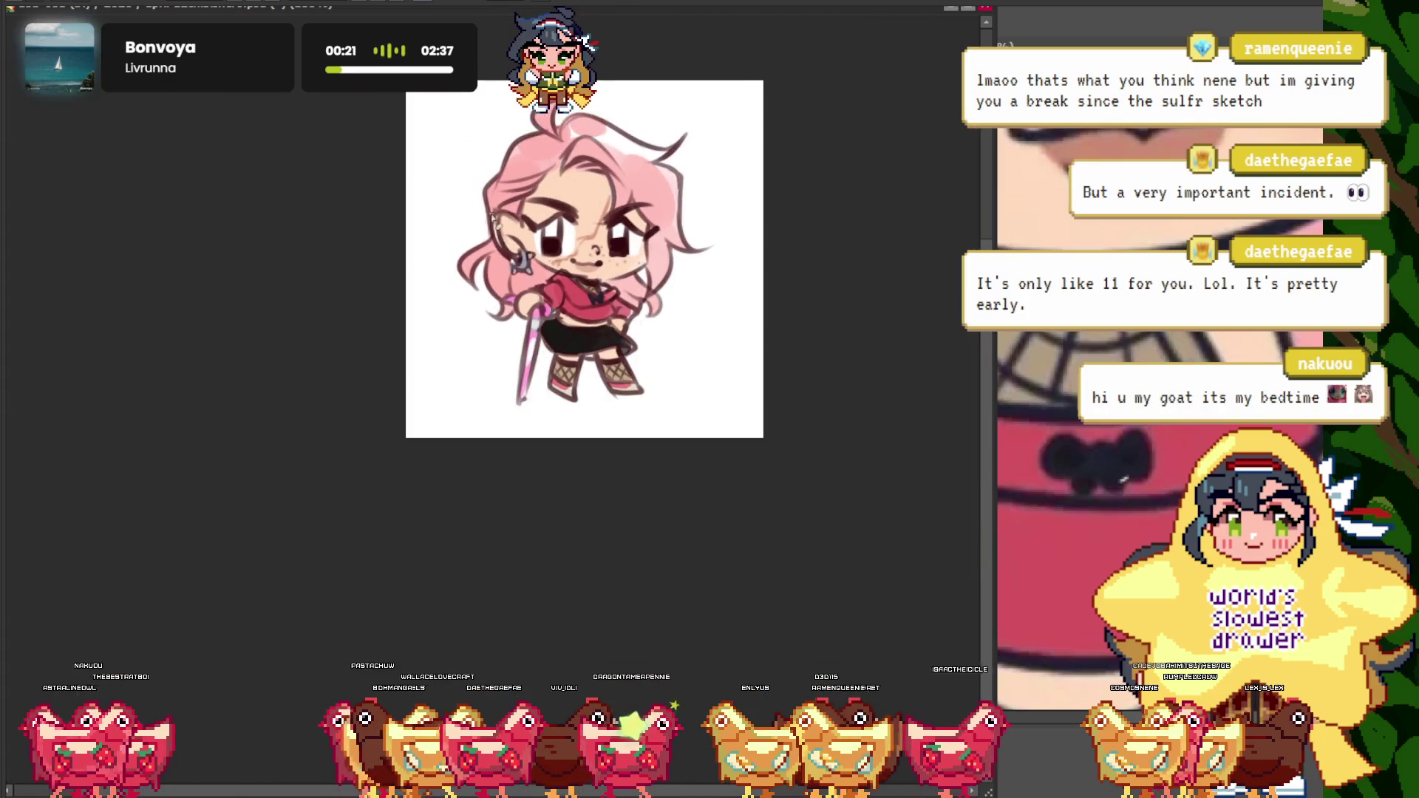
scroll(548, 320, up, 4)
scroll(561, 356, up, 1)
scroll(554, 384, up, 1)
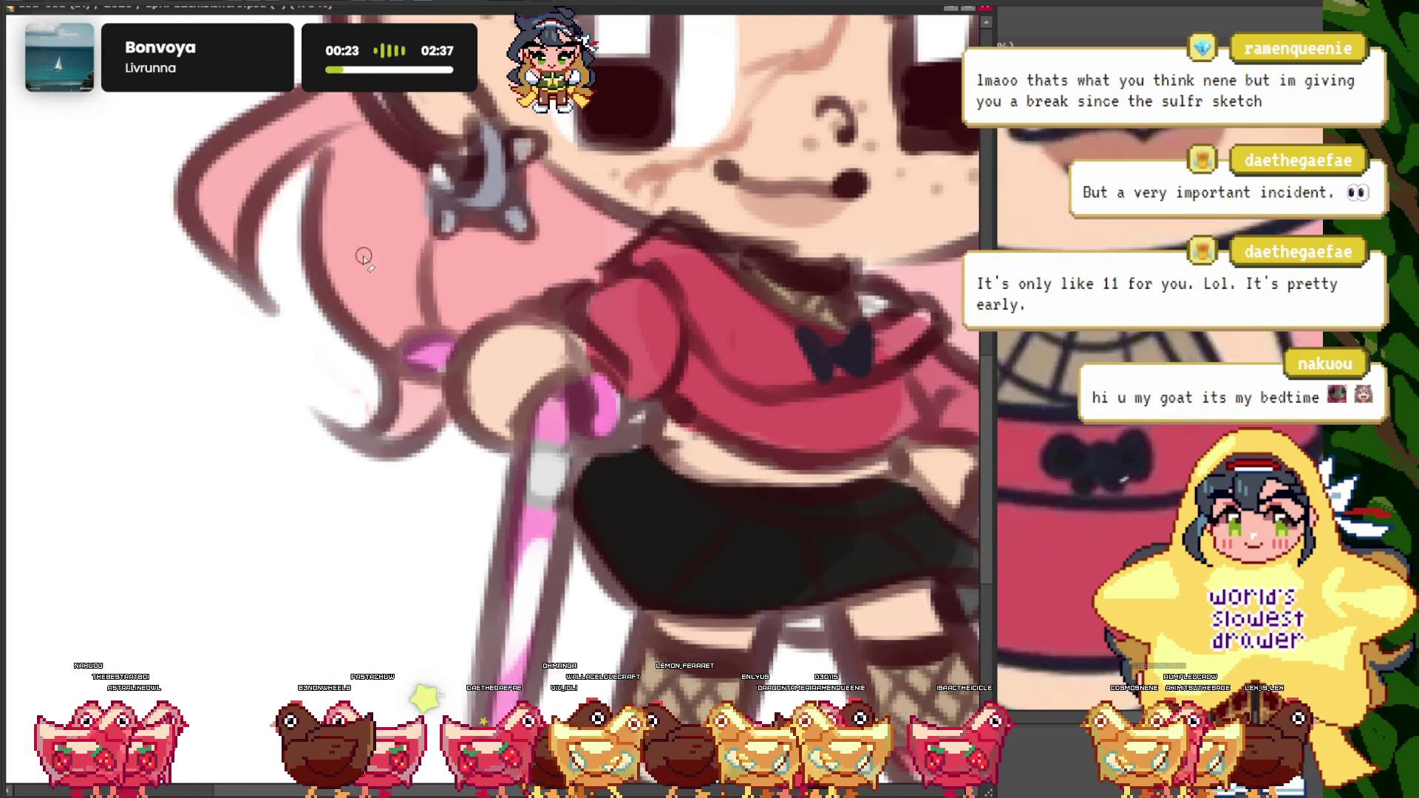
scroll(551, 403, up, 1)
scroll(546, 420, up, 1)
scroll(535, 357, down, 1)
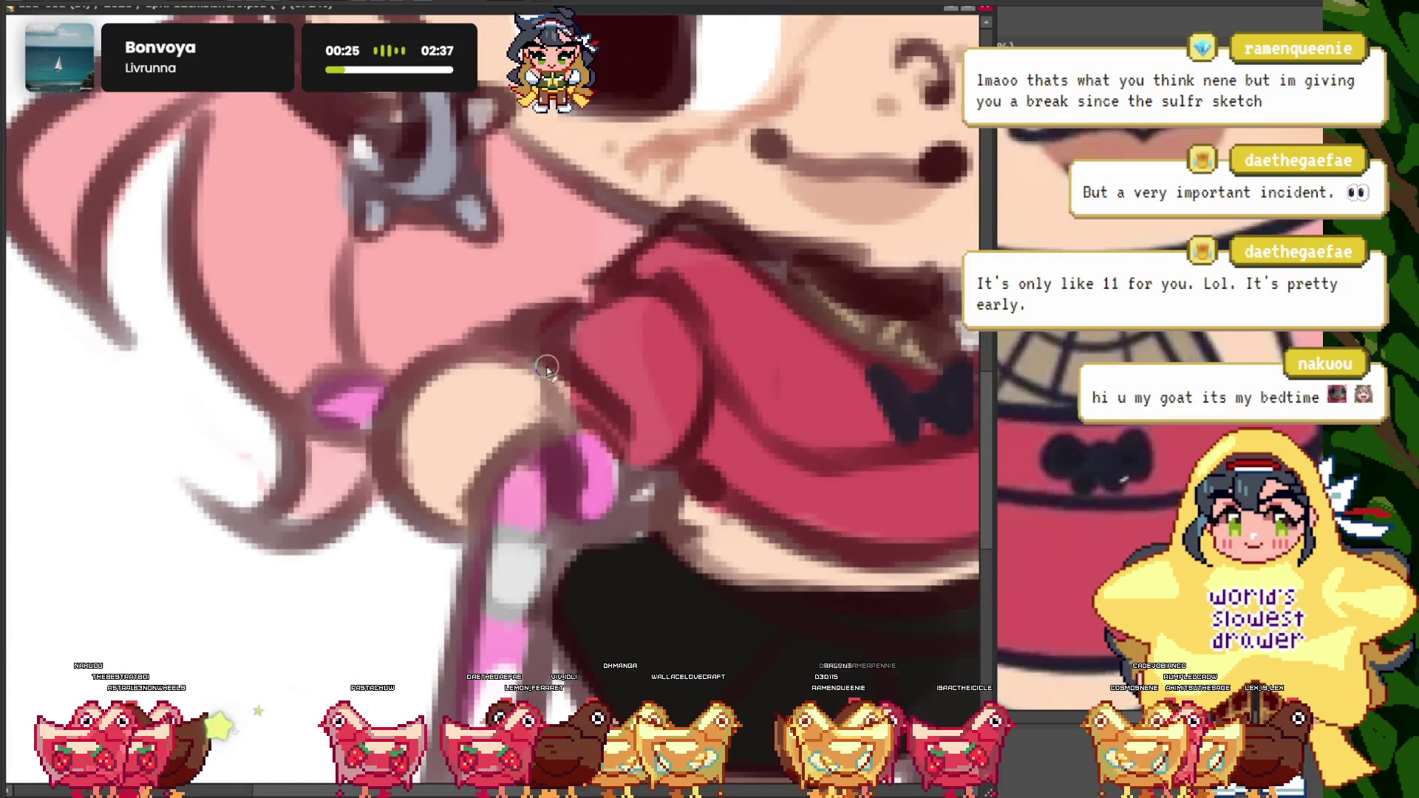
scroll(553, 288, down, 4)
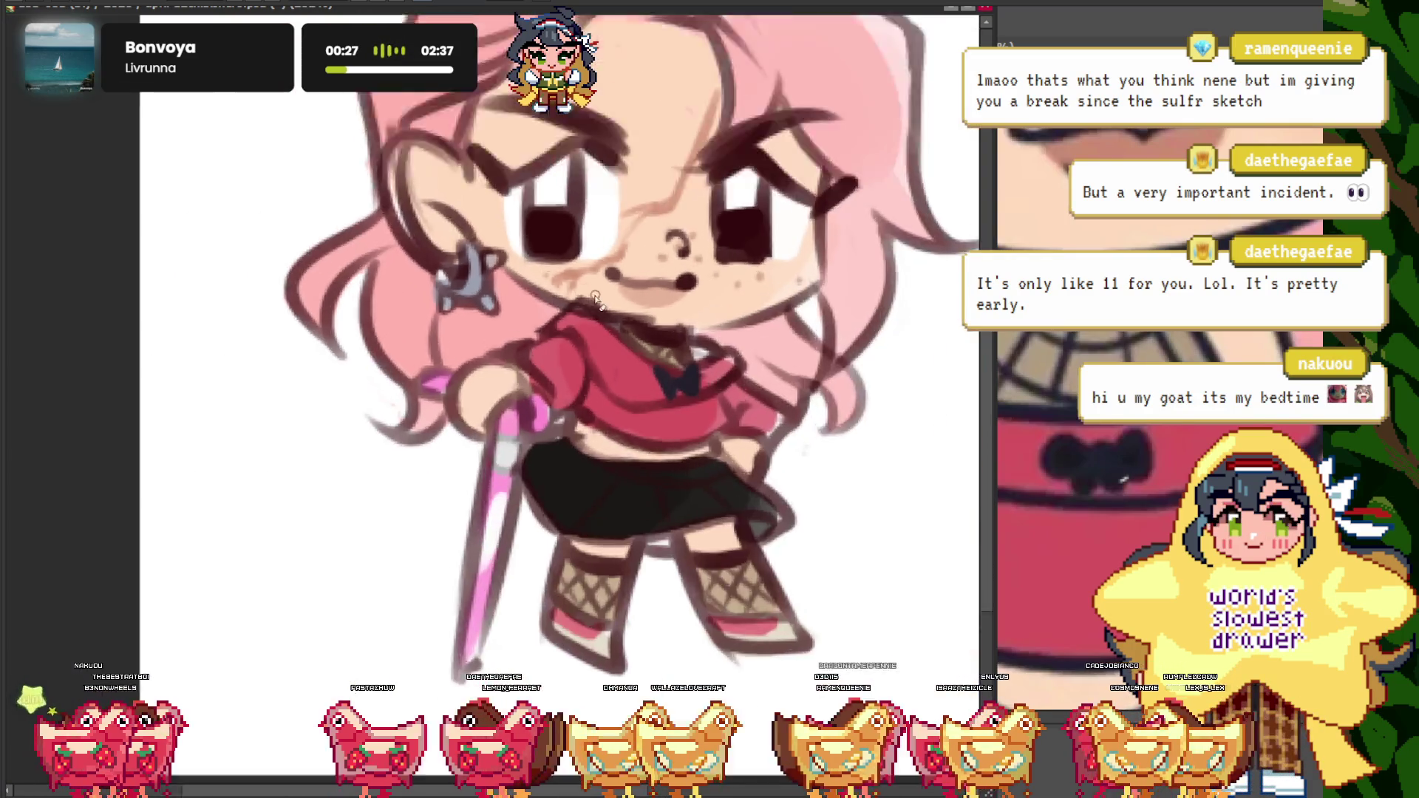
scroll(615, 374, up, 4)
scroll(565, 325, down, 3)
scroll(584, 266, down, 1)
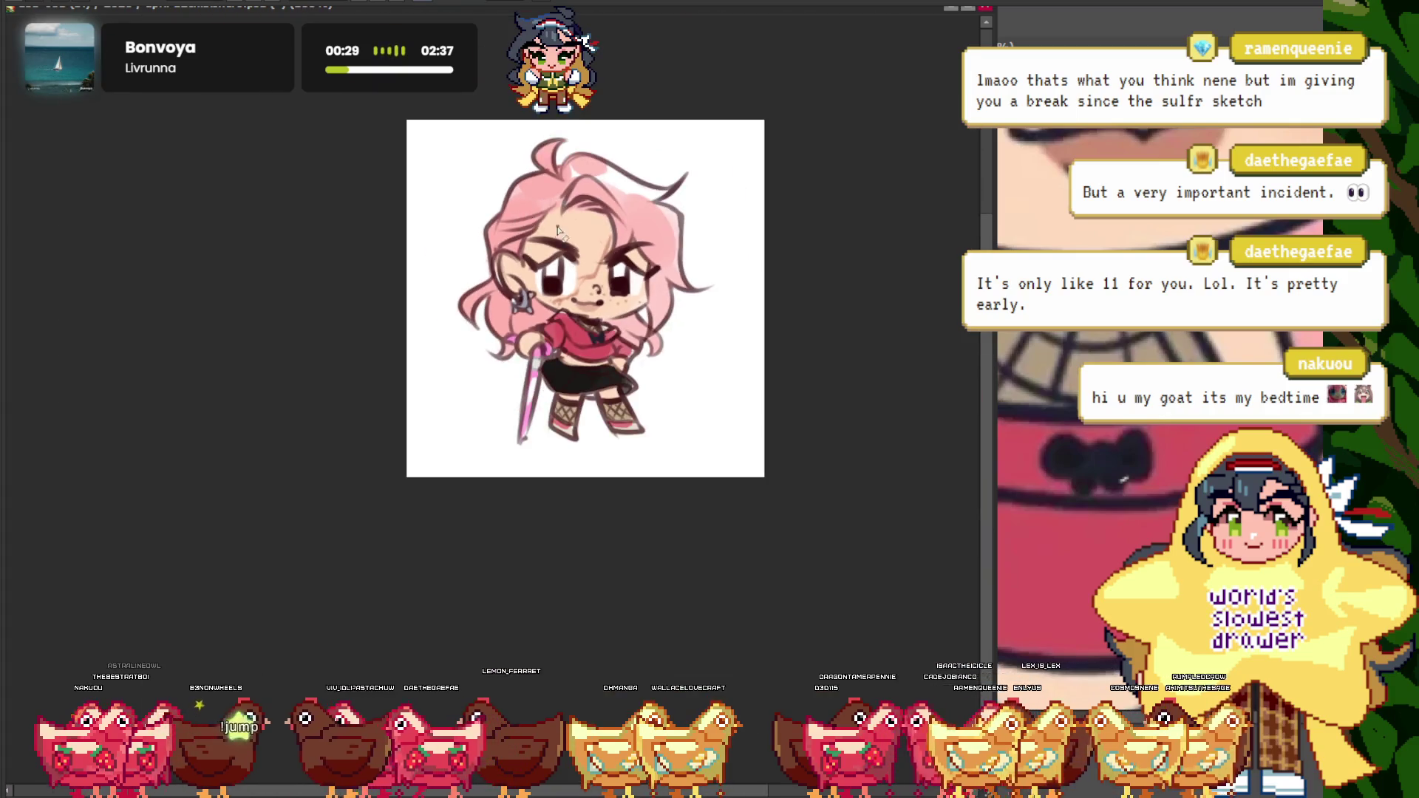
scroll(599, 216, up, 2)
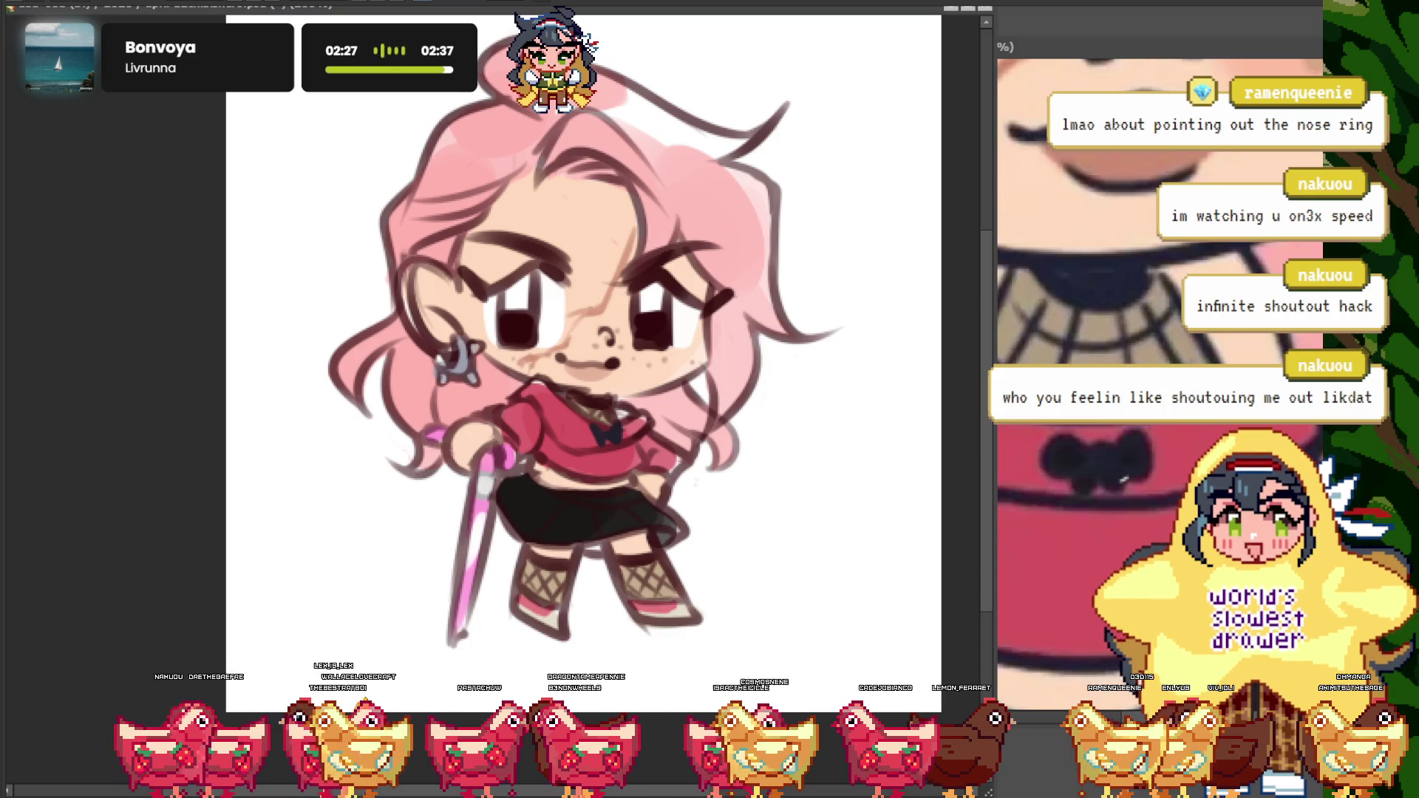
- Glance at the other character's canvas, then return to the chibi drawing
scroll(510, 363, down, 3)
scroll(511, 364, up, 5)
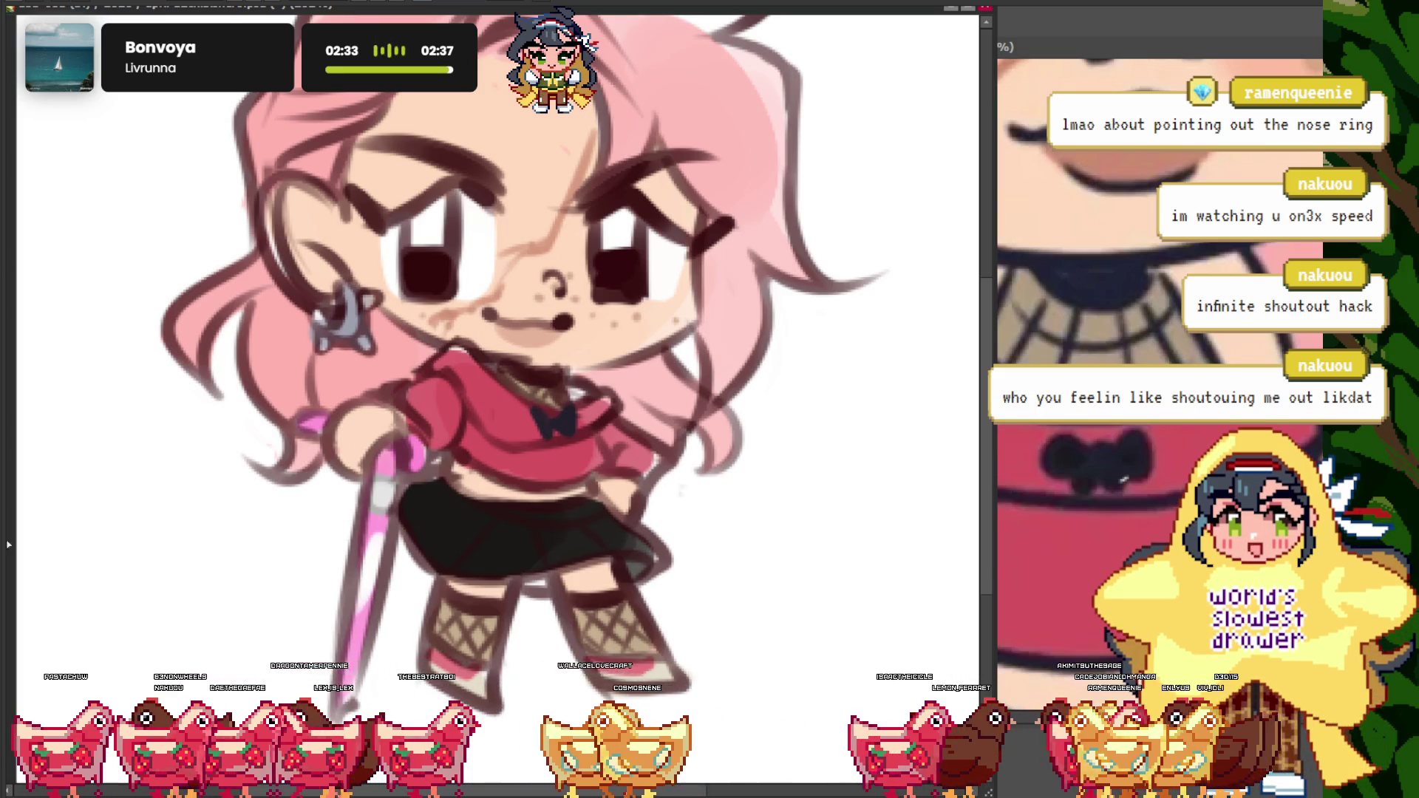
scroll(584, 316, down, 3)
scroll(584, 316, up, 4)
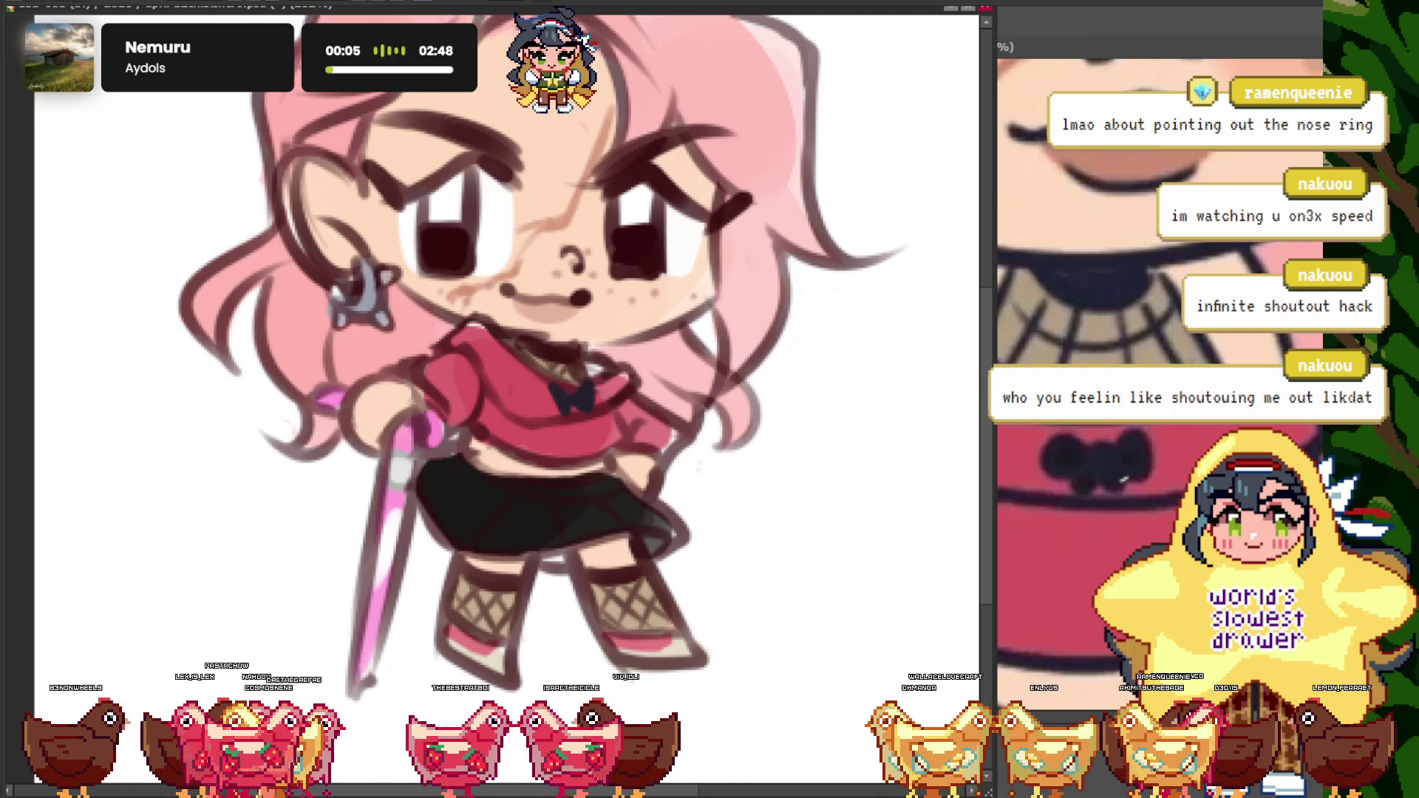
scroll(488, 399, down, 3)
scroll(894, 382, up, 5)
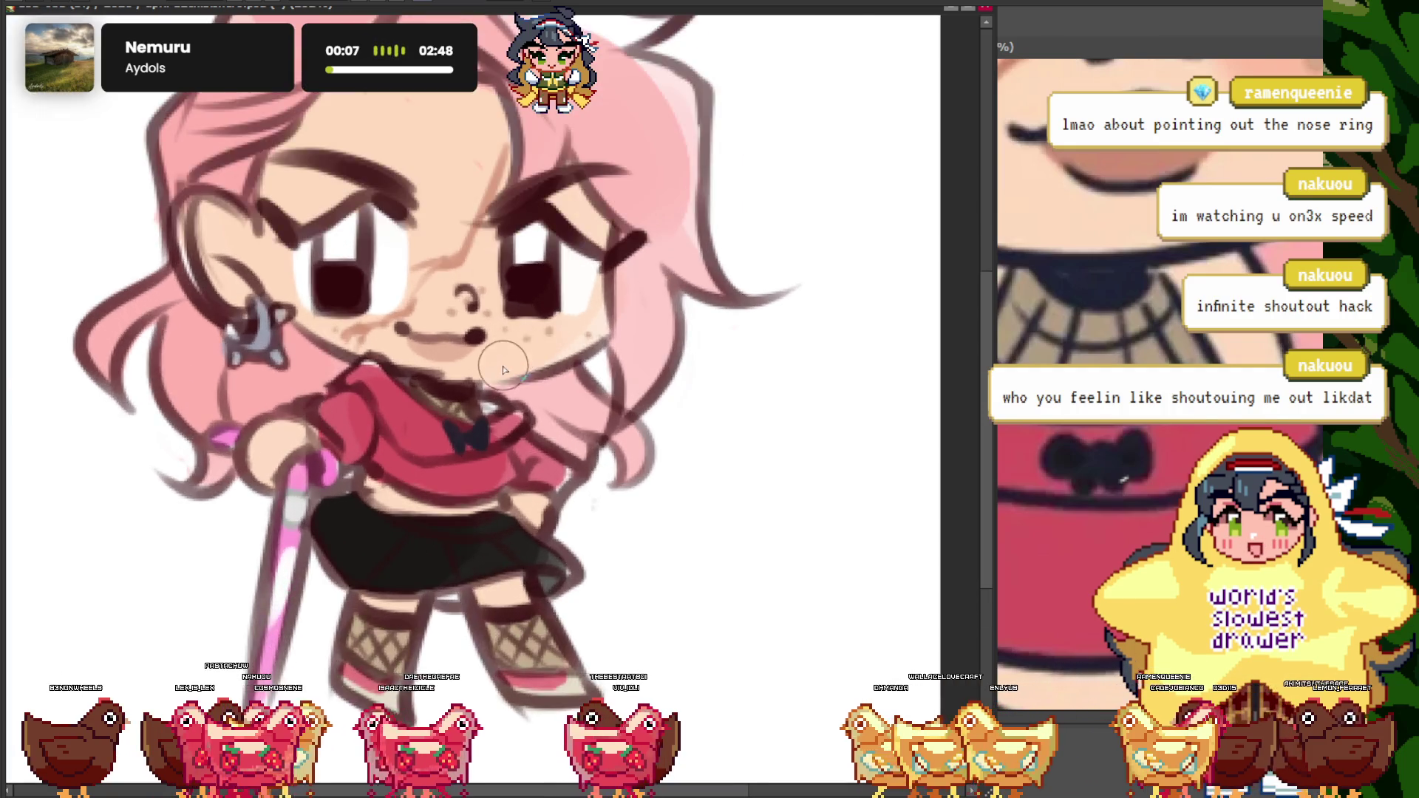
click(1098, 307)
scroll(1098, 307, down, 5)
scroll(1045, 293, up, 5)
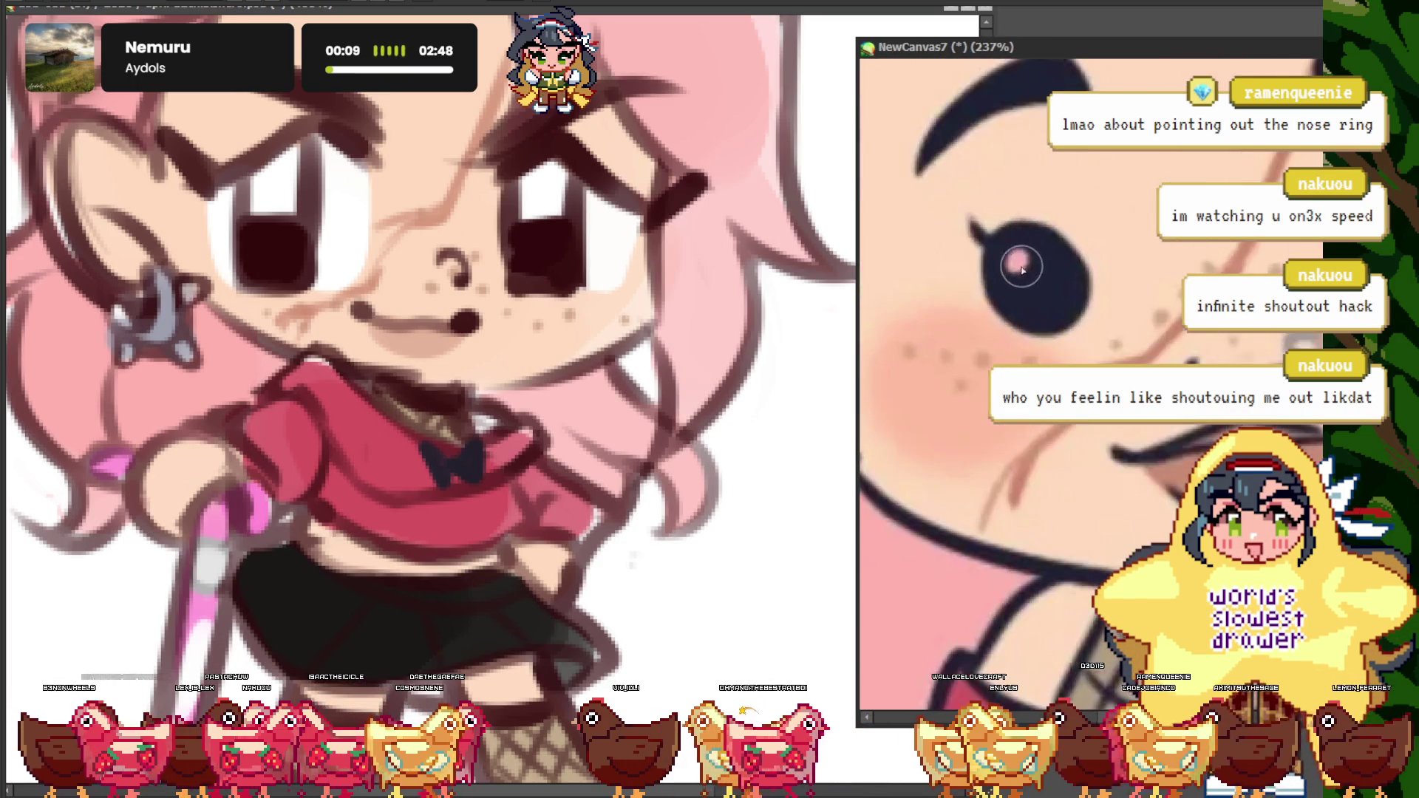
scroll(1046, 293, down, 3)
click(517, 311)
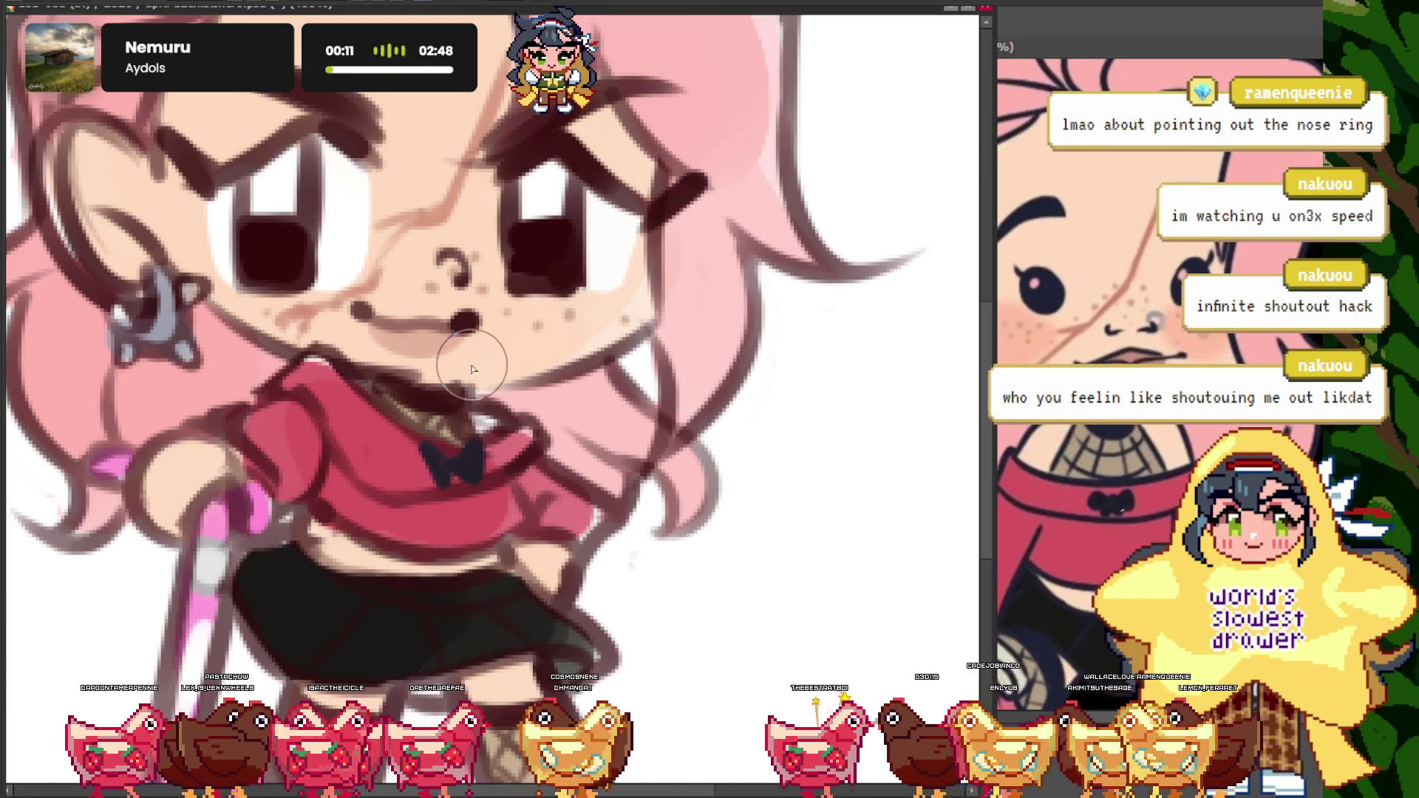
scroll(538, 285, up, 4)
- Cover the right-hand eye's dark iris with pink
click(527, 289)
drag(527, 289, 513, 271)
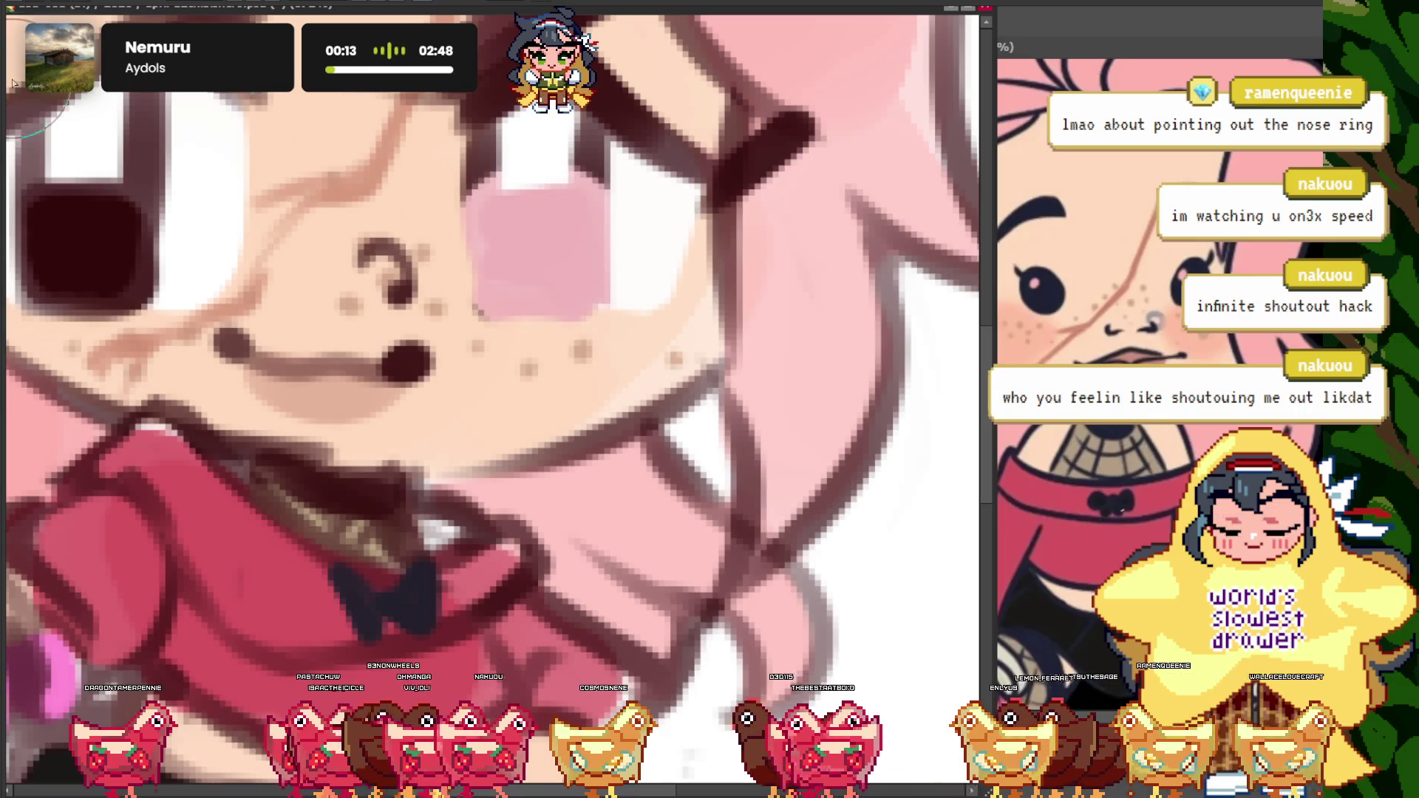
scroll(513, 175, down, 3)
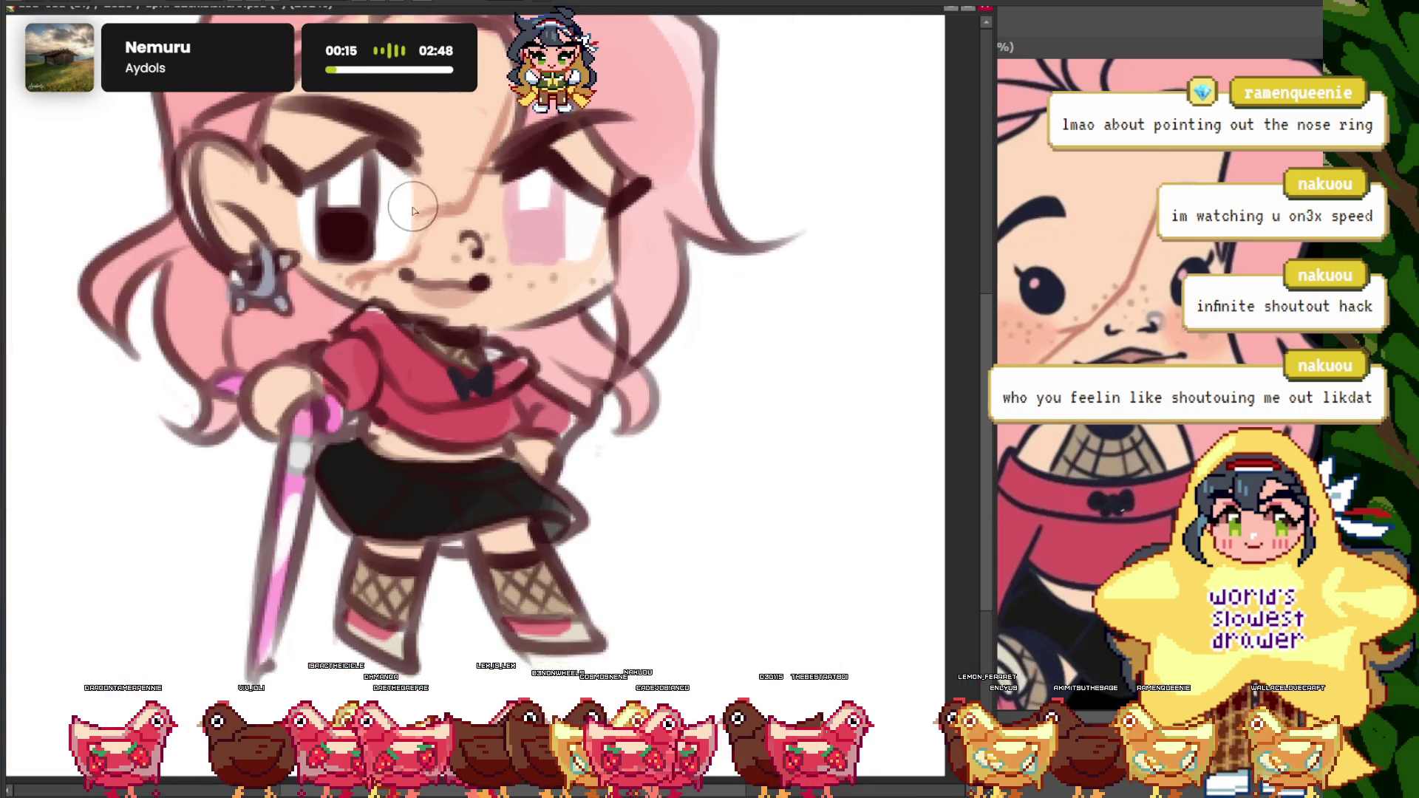
scroll(414, 259, up, 3)
scroll(418, 252, up, 1)
- Cover the left-hand eye's dark iris with pink and recentre the face to check
click(418, 252)
mouse_move(443, 190)
mouse_down()
mouse_move(371, 206)
mouse_move(307, 244)
mouse_up()
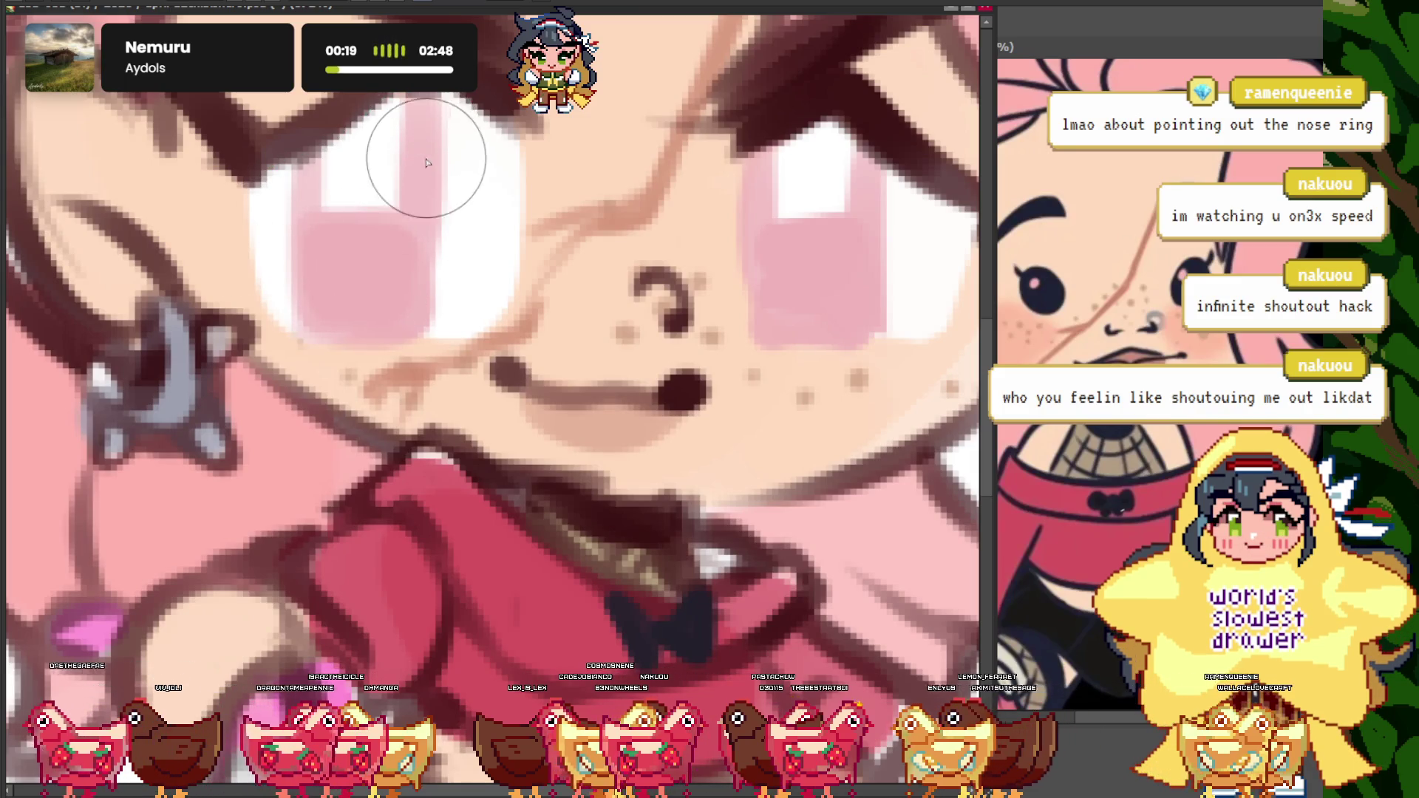
scroll(427, 162, down, 3)
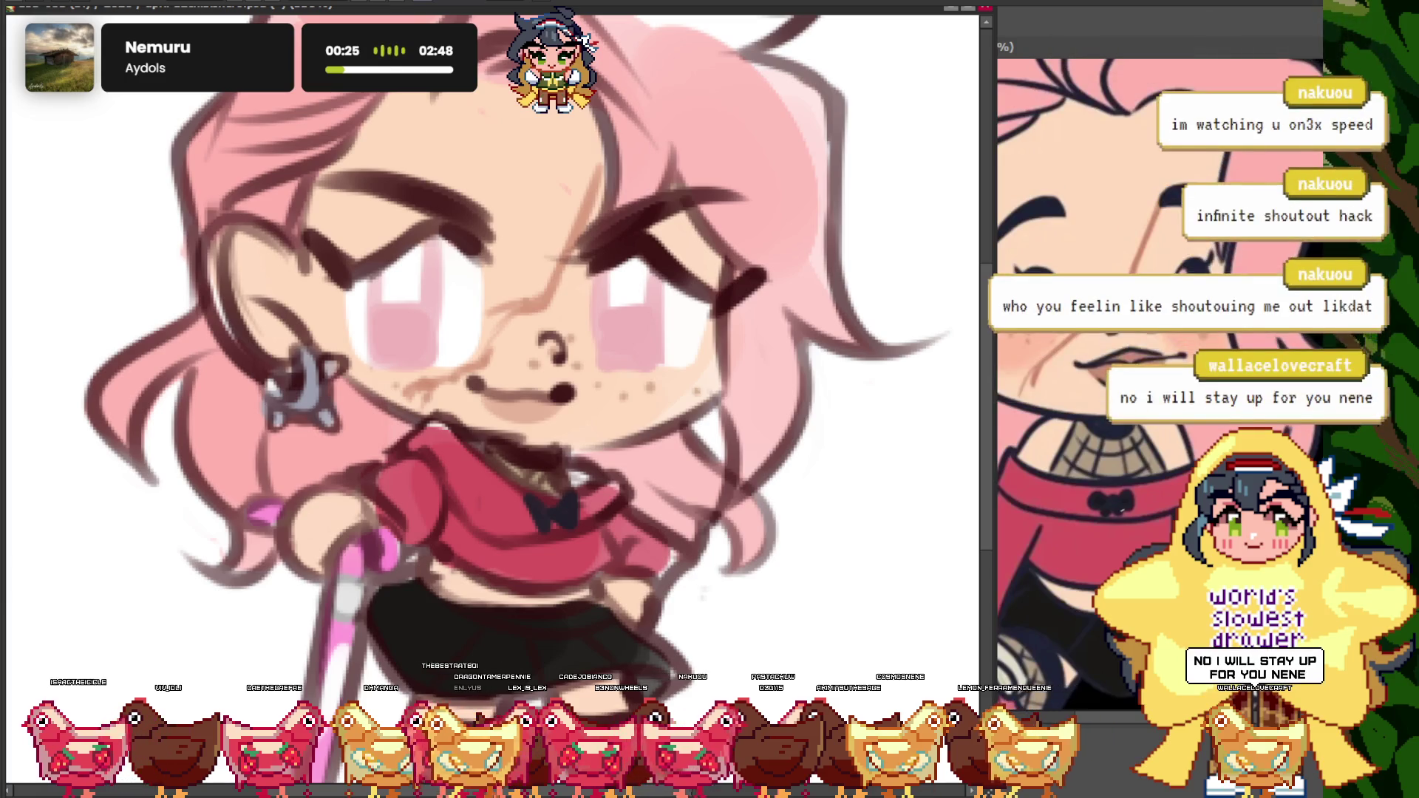
drag(456, 213, 430, 224)
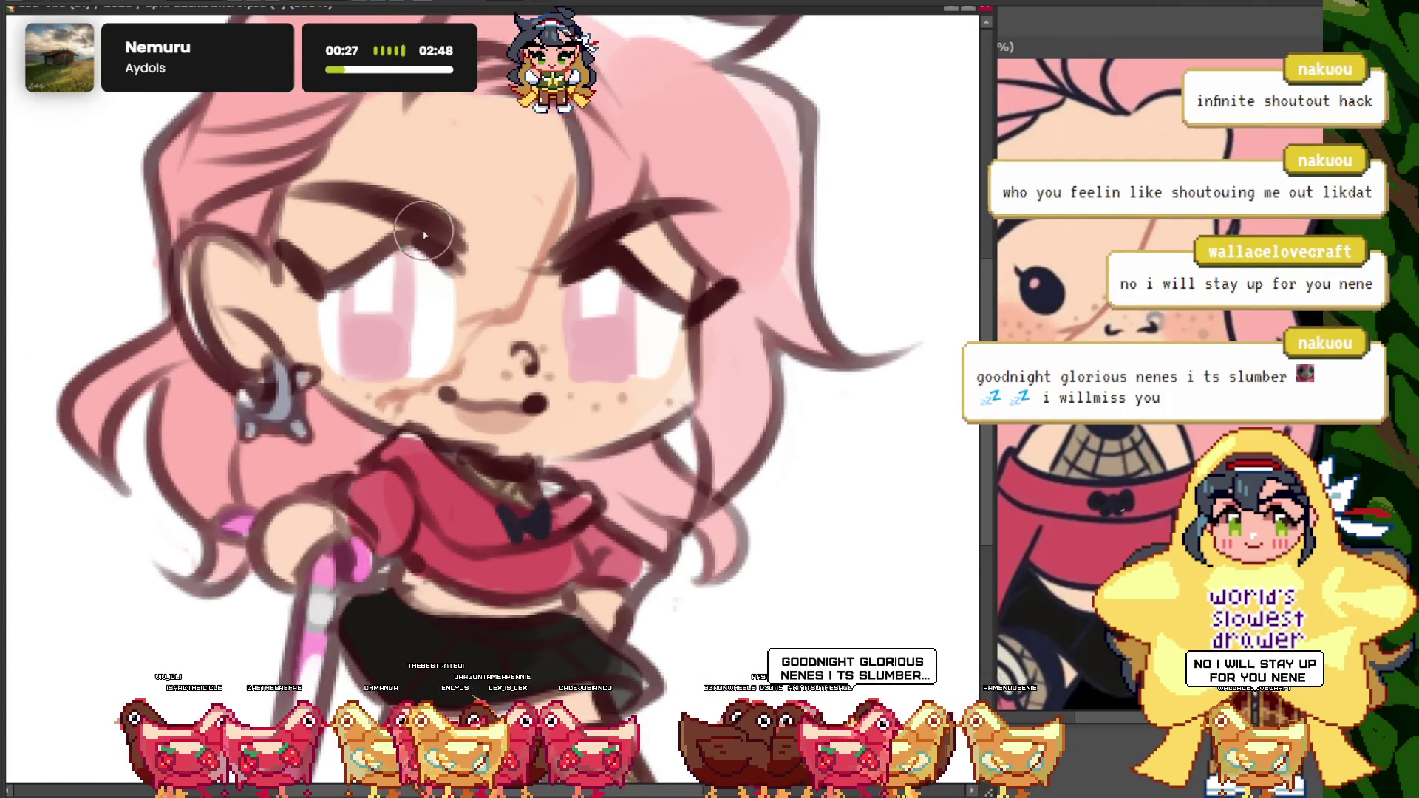
scroll(425, 235, down, 3)
scroll(414, 296, up, 3)
scroll(402, 362, up, 2)
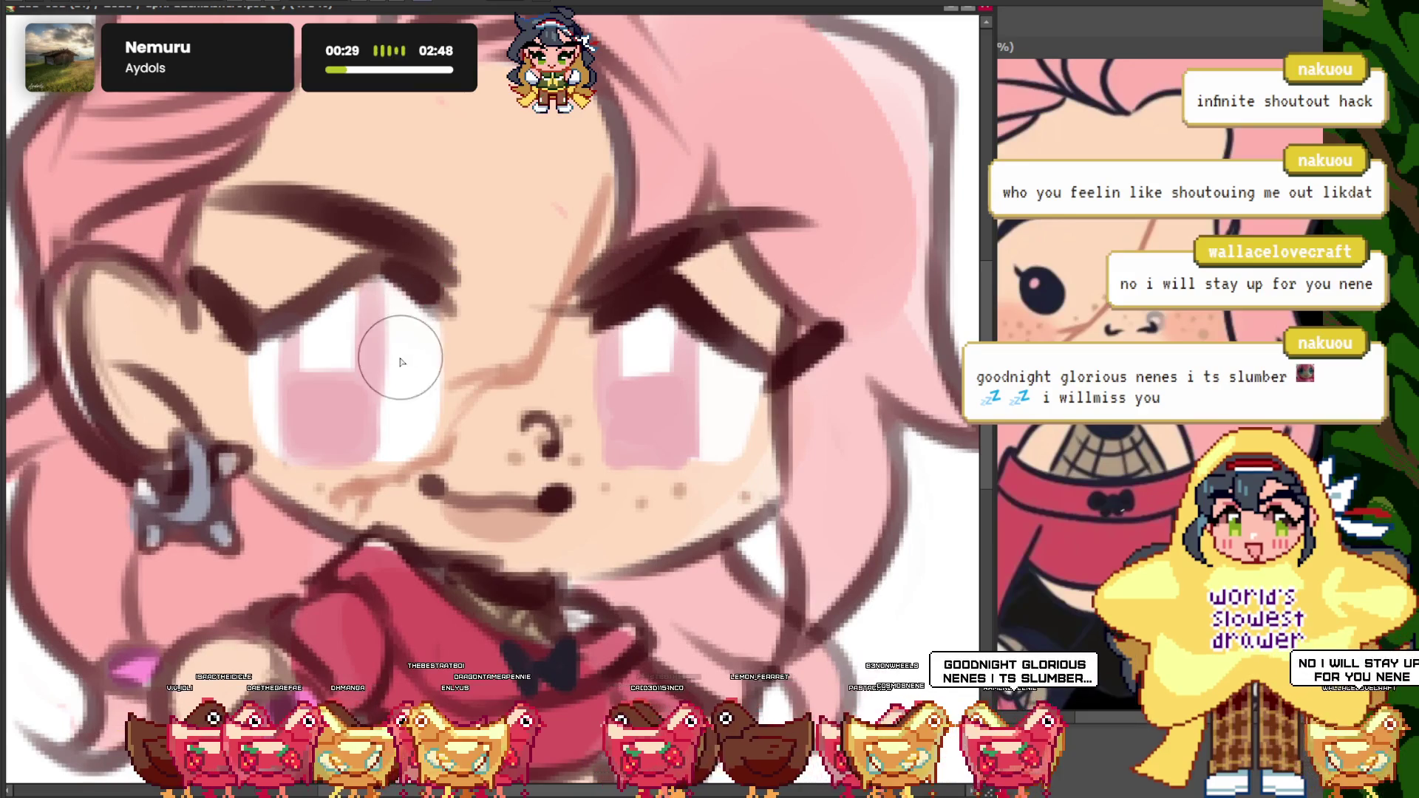
scroll(402, 362, up, 1)
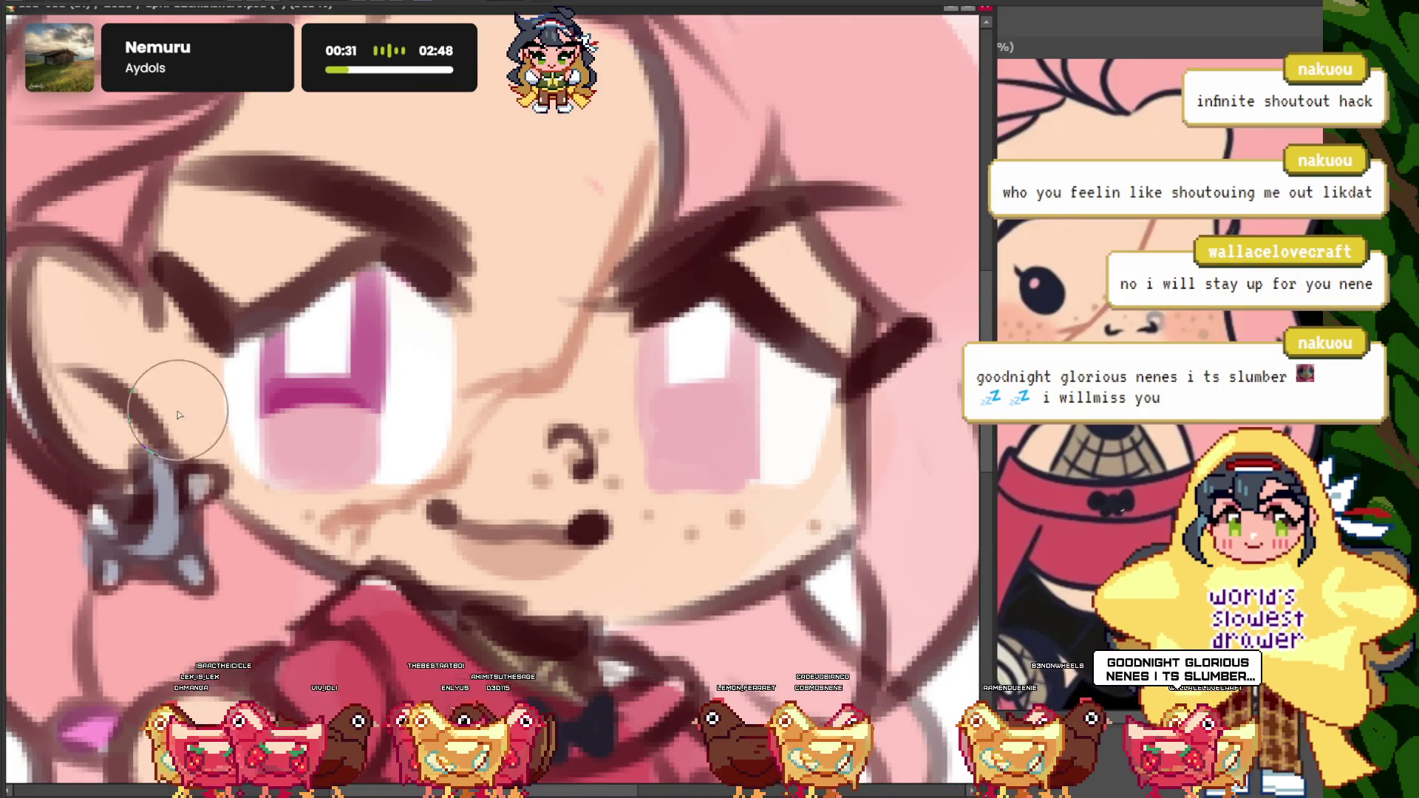
scroll(540, 369, down, 2)
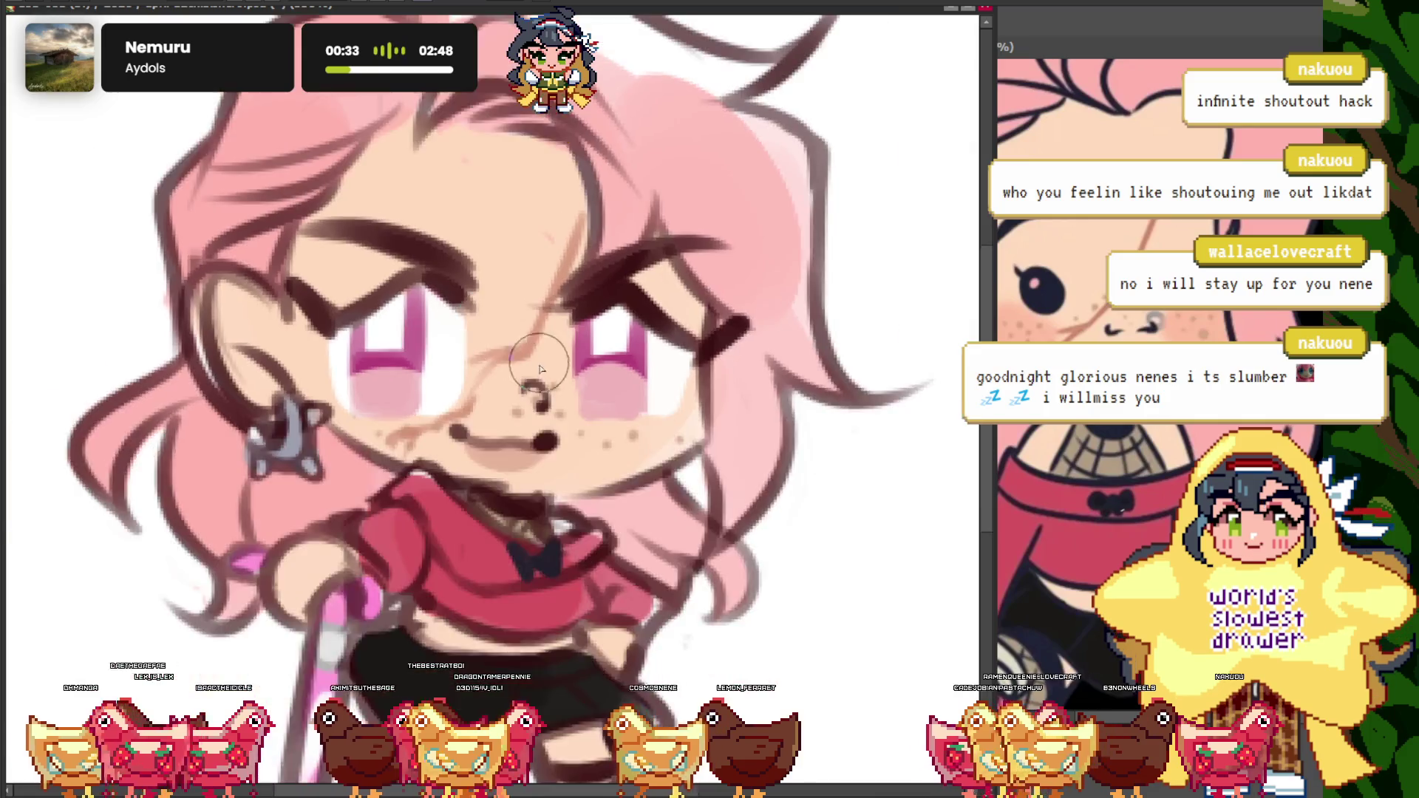
scroll(539, 367, up, 2)
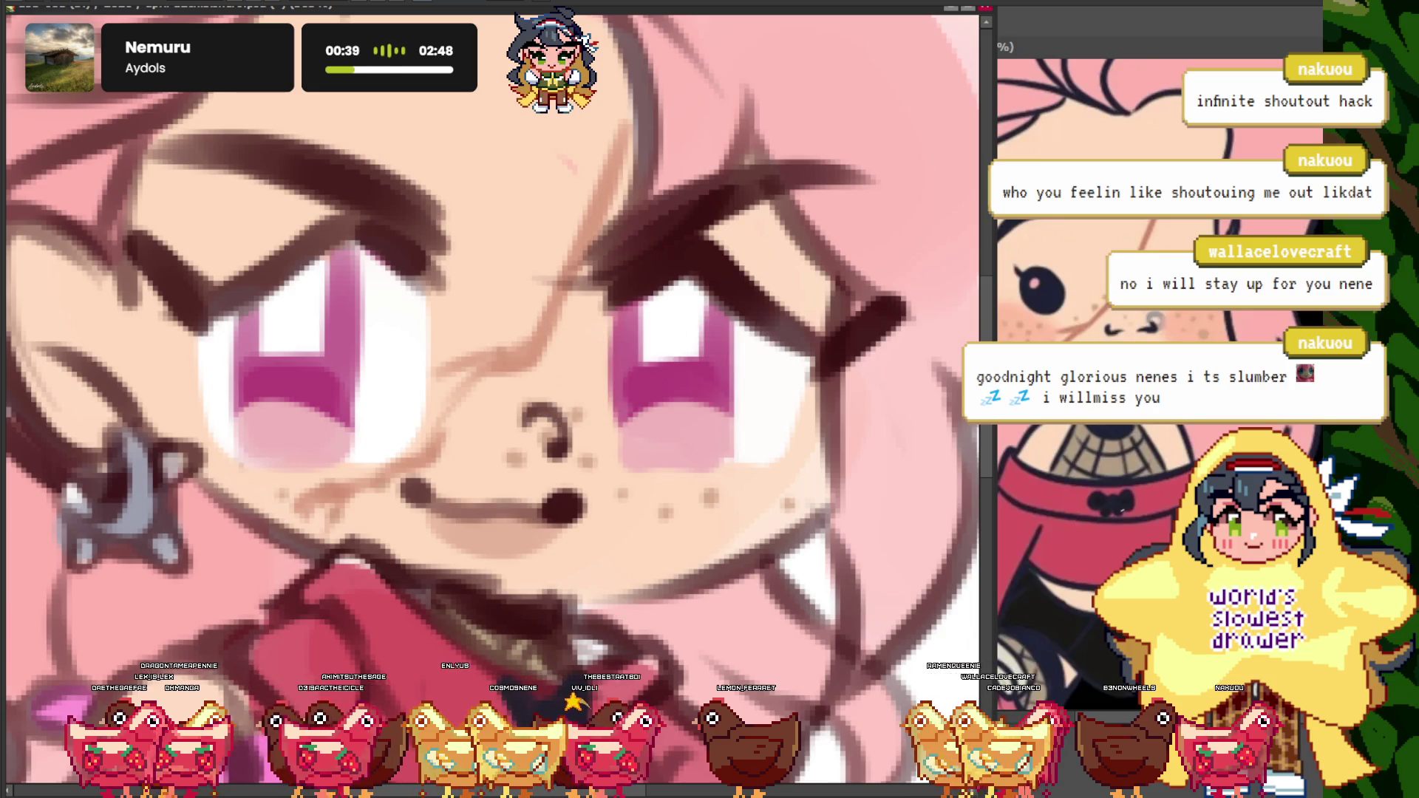
scroll(443, 310, down, 1)
scroll(476, 325, down, 1)
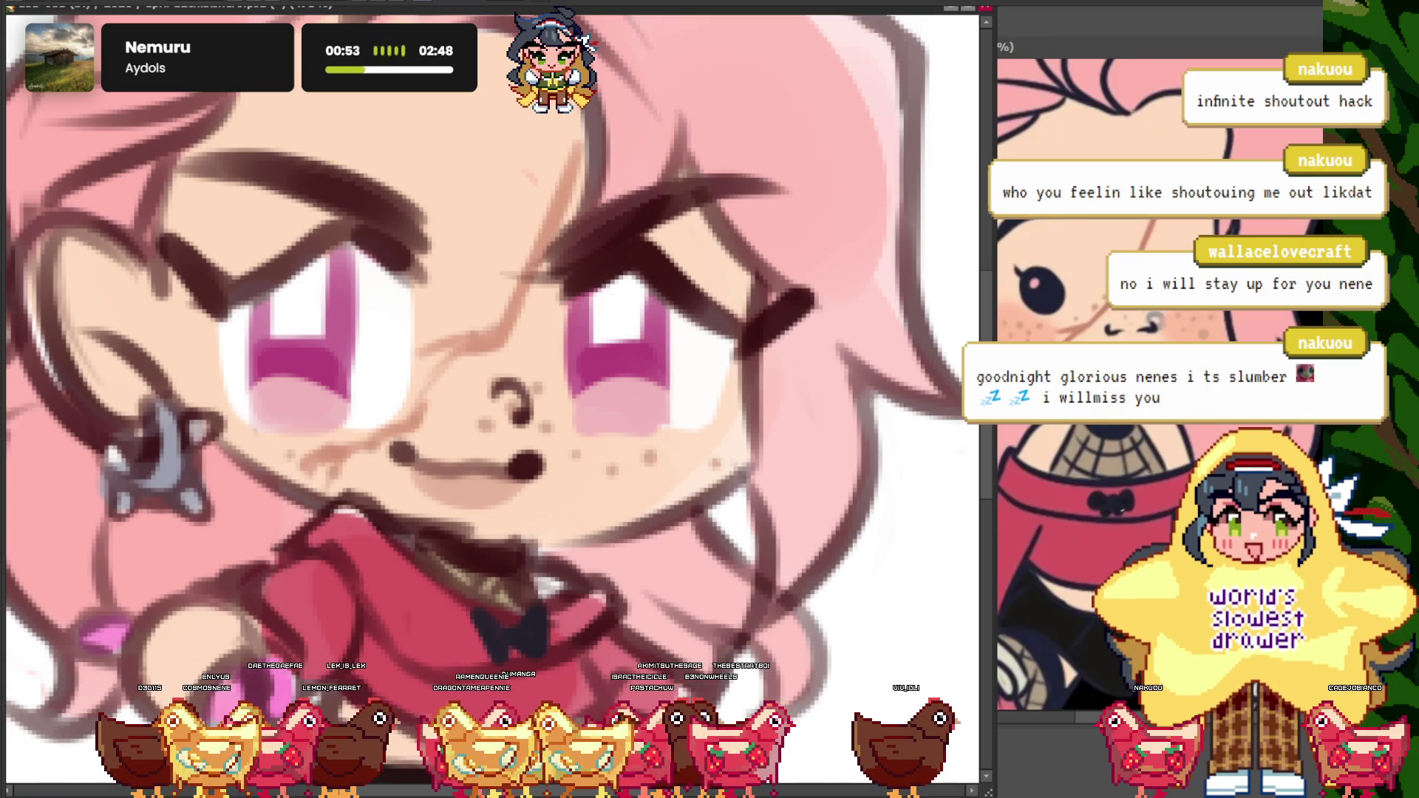
scroll(465, 326, down, 2)
scroll(301, 332, up, 3)
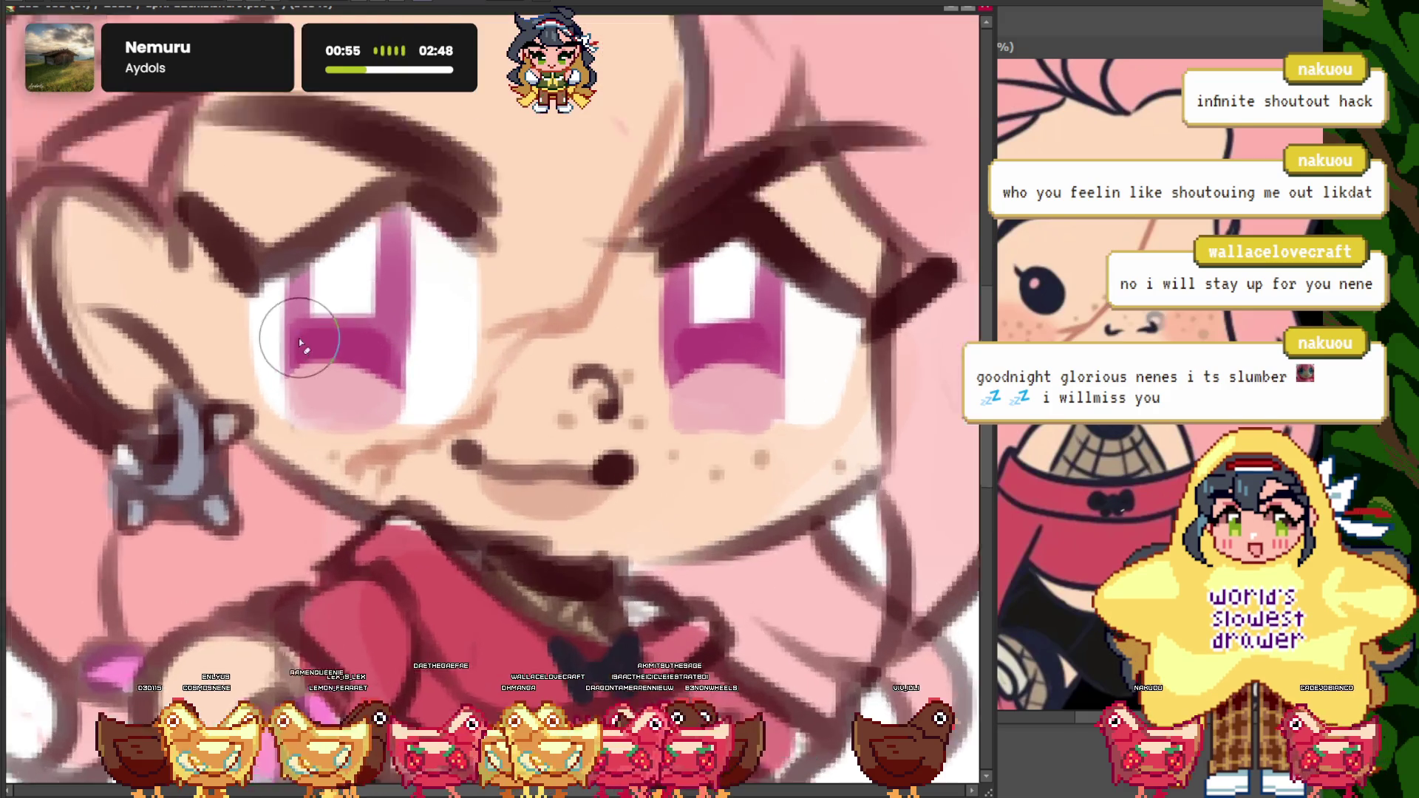
scroll(384, 381, up, 1)
- Lighten the lower part of the left iris and add darker magenta above it
drag(397, 392, 326, 373)
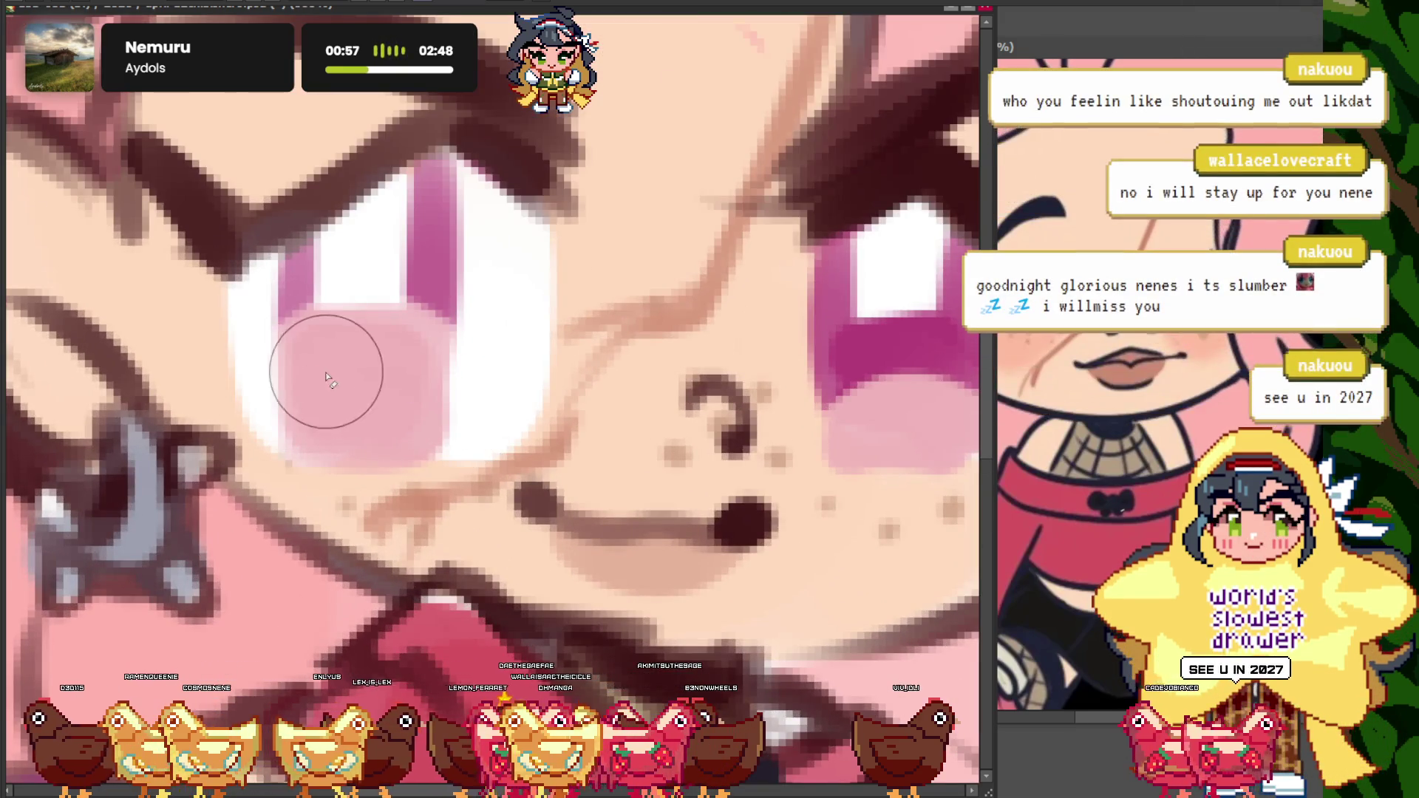
scroll(428, 317, down, 2)
scroll(481, 342, up, 2)
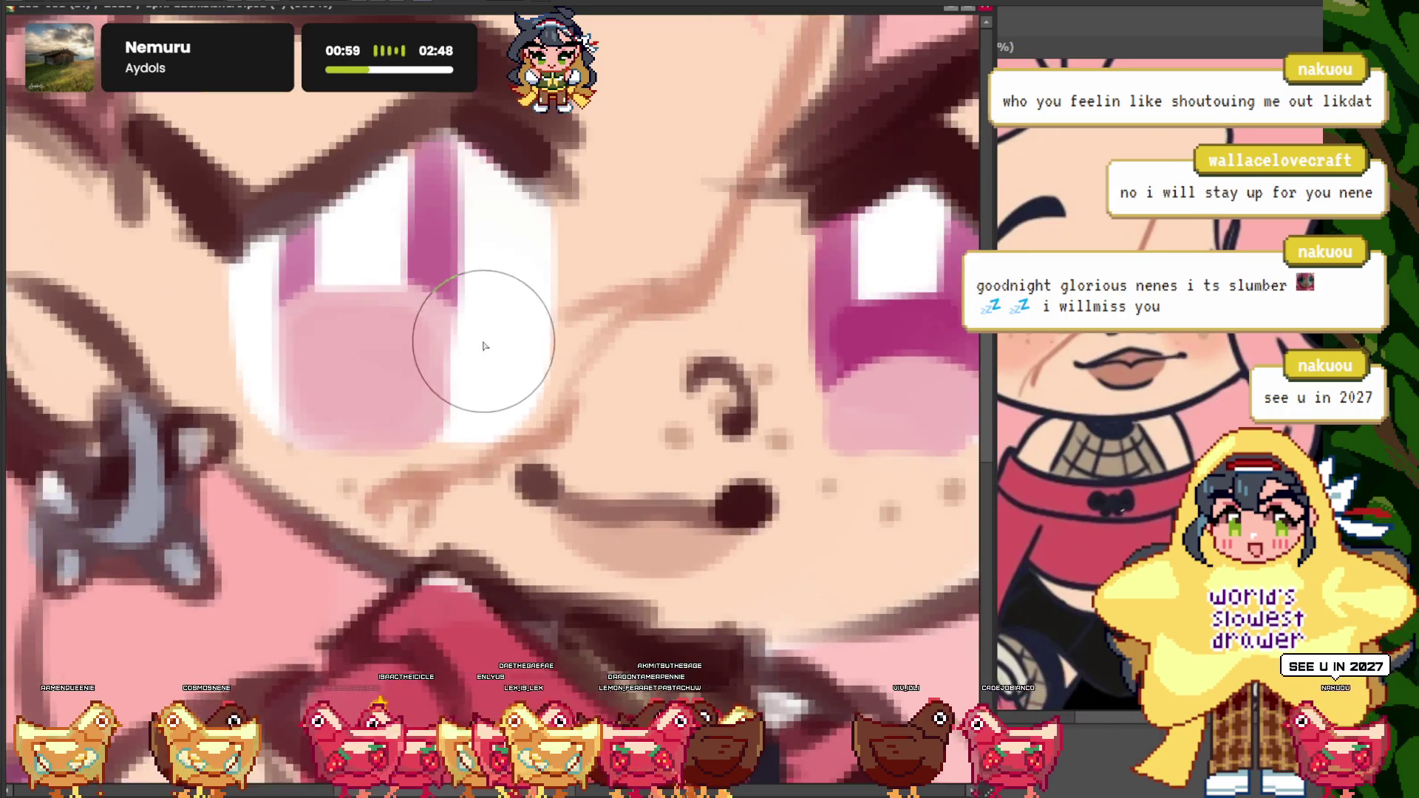
scroll(364, 237, up, 1)
mouse_move(365, 238)
mouse_down()
mouse_move(262, 316)
mouse_move(174, 354)
mouse_up()
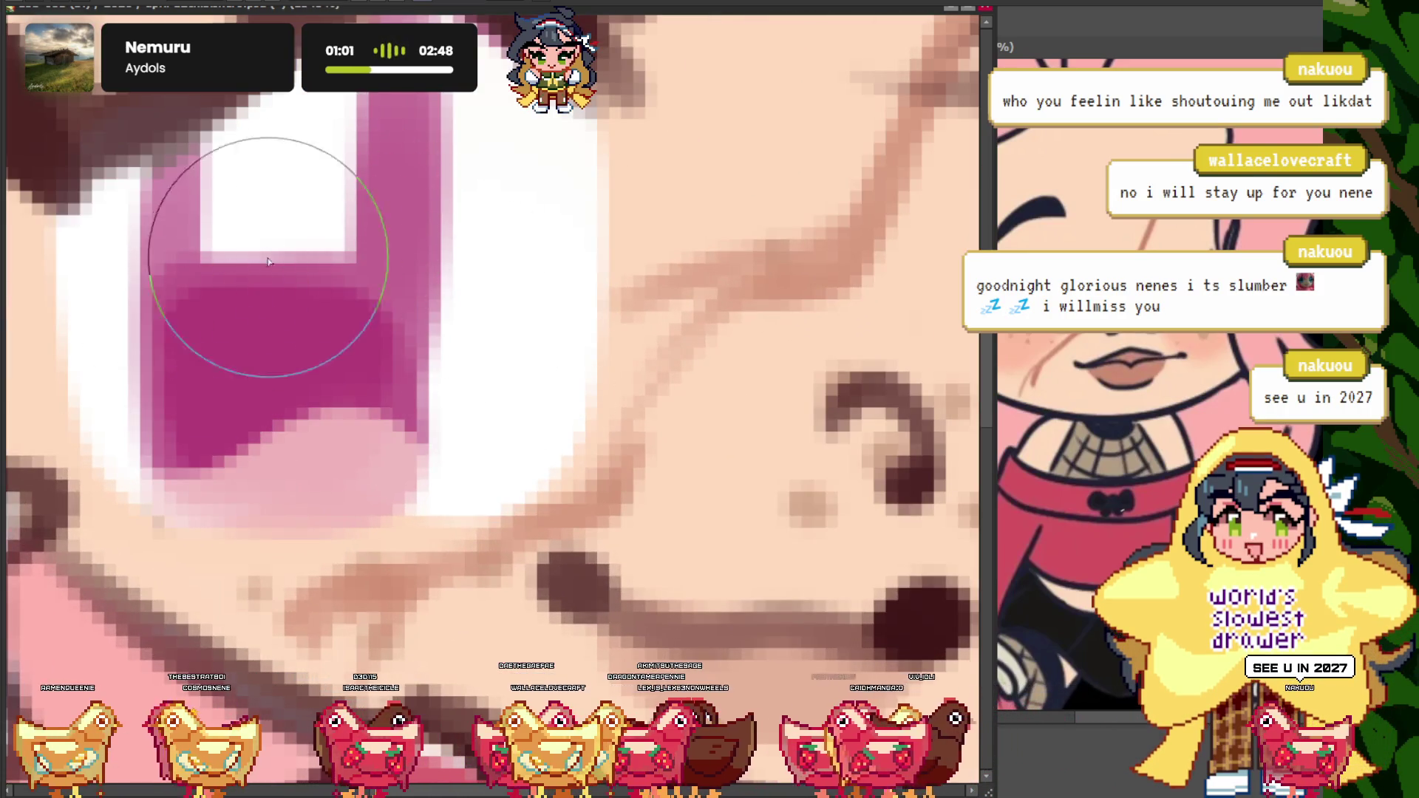
scroll(380, 318, down, 1)
scroll(588, 314, down, 1)
scroll(588, 314, up, 1)
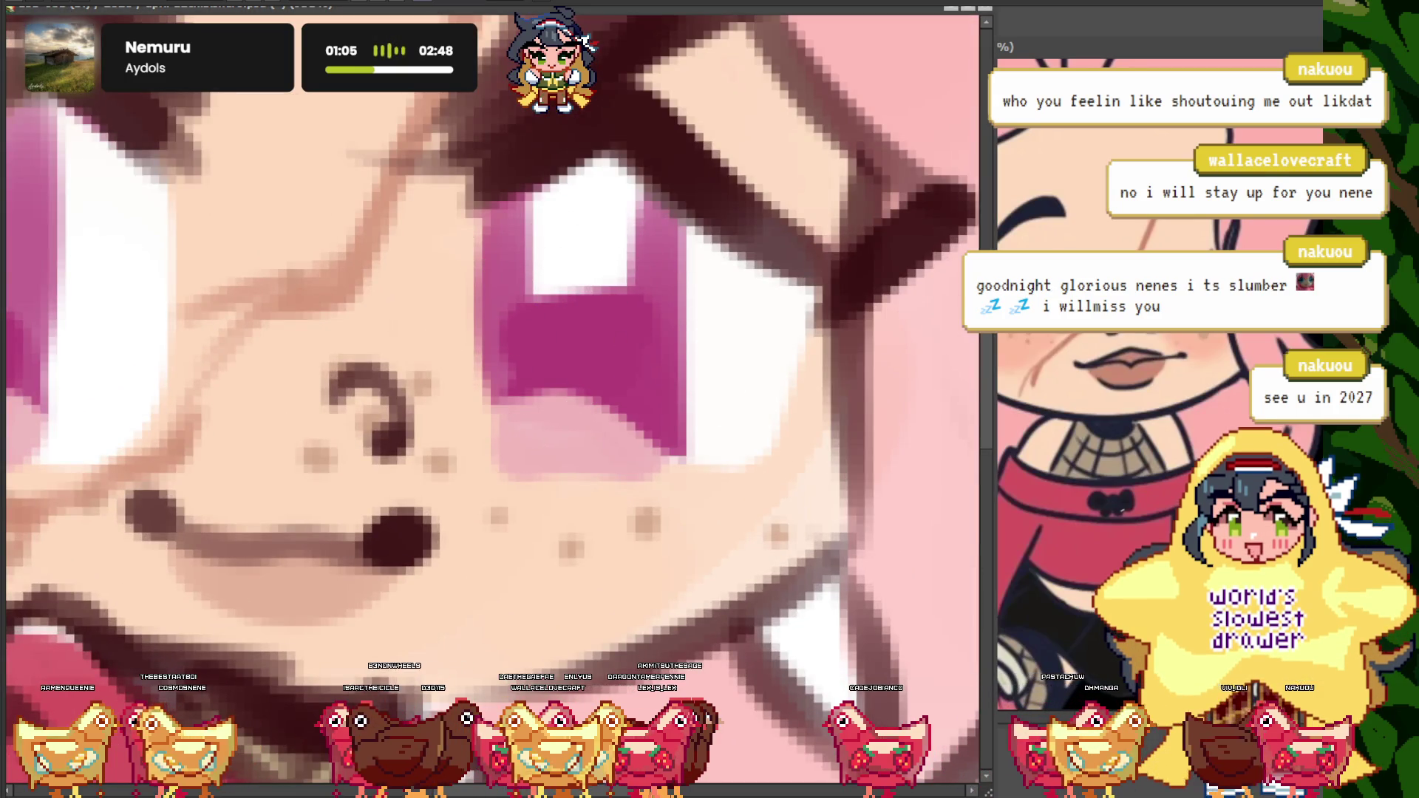
scroll(556, 342, down, 1)
scroll(556, 343, up, 1)
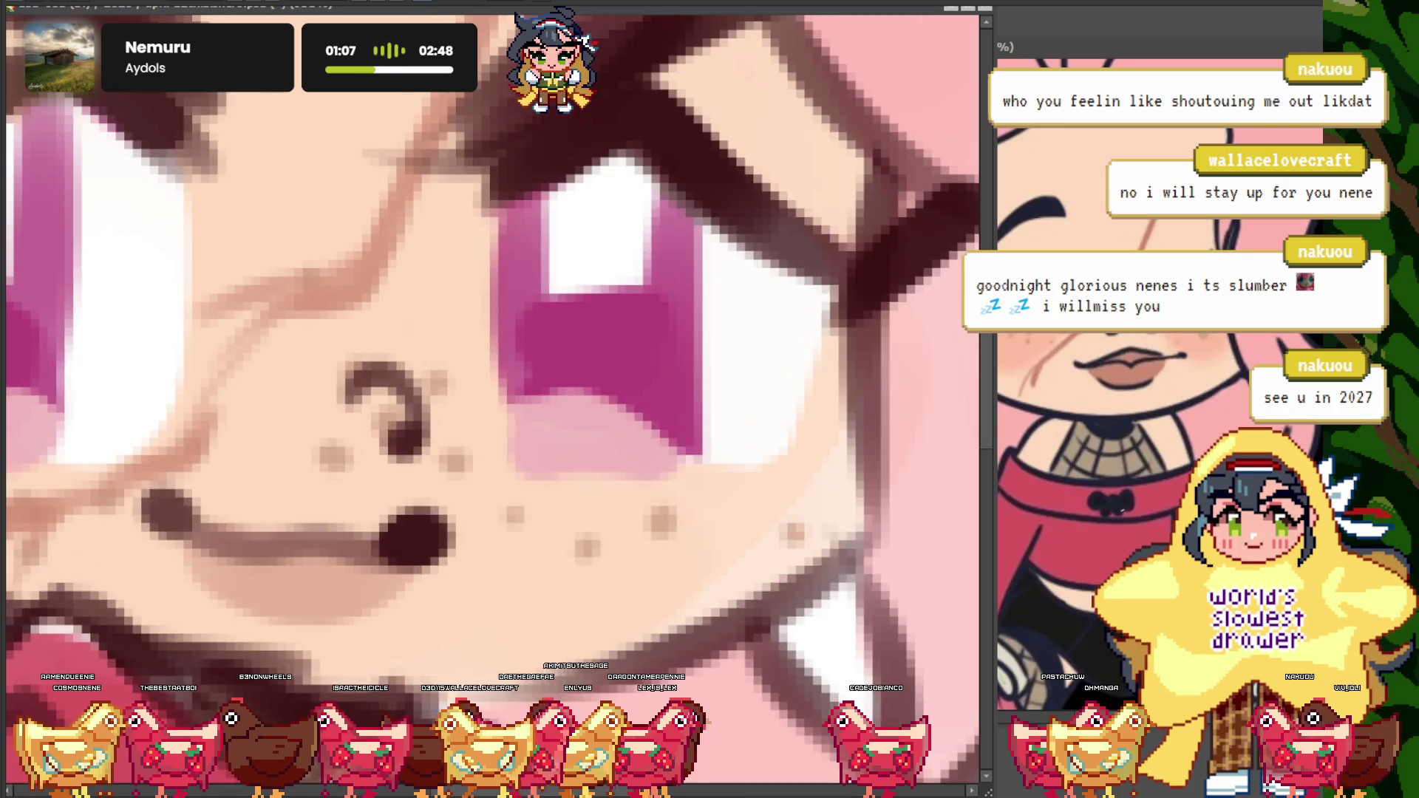
scroll(596, 370, down, 2)
scroll(311, 359, up, 1)
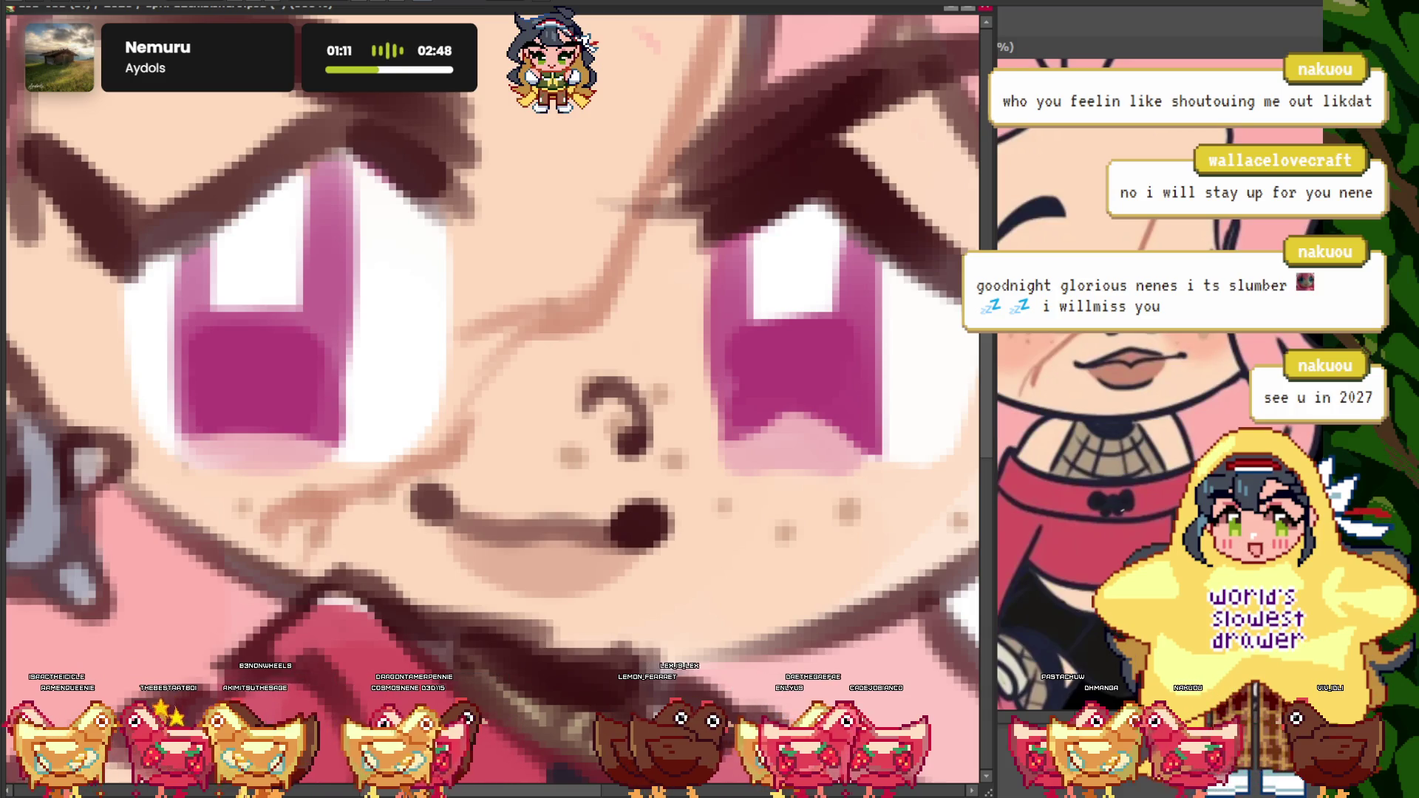
scroll(255, 419, up, 2)
scroll(333, 380, down, 1)
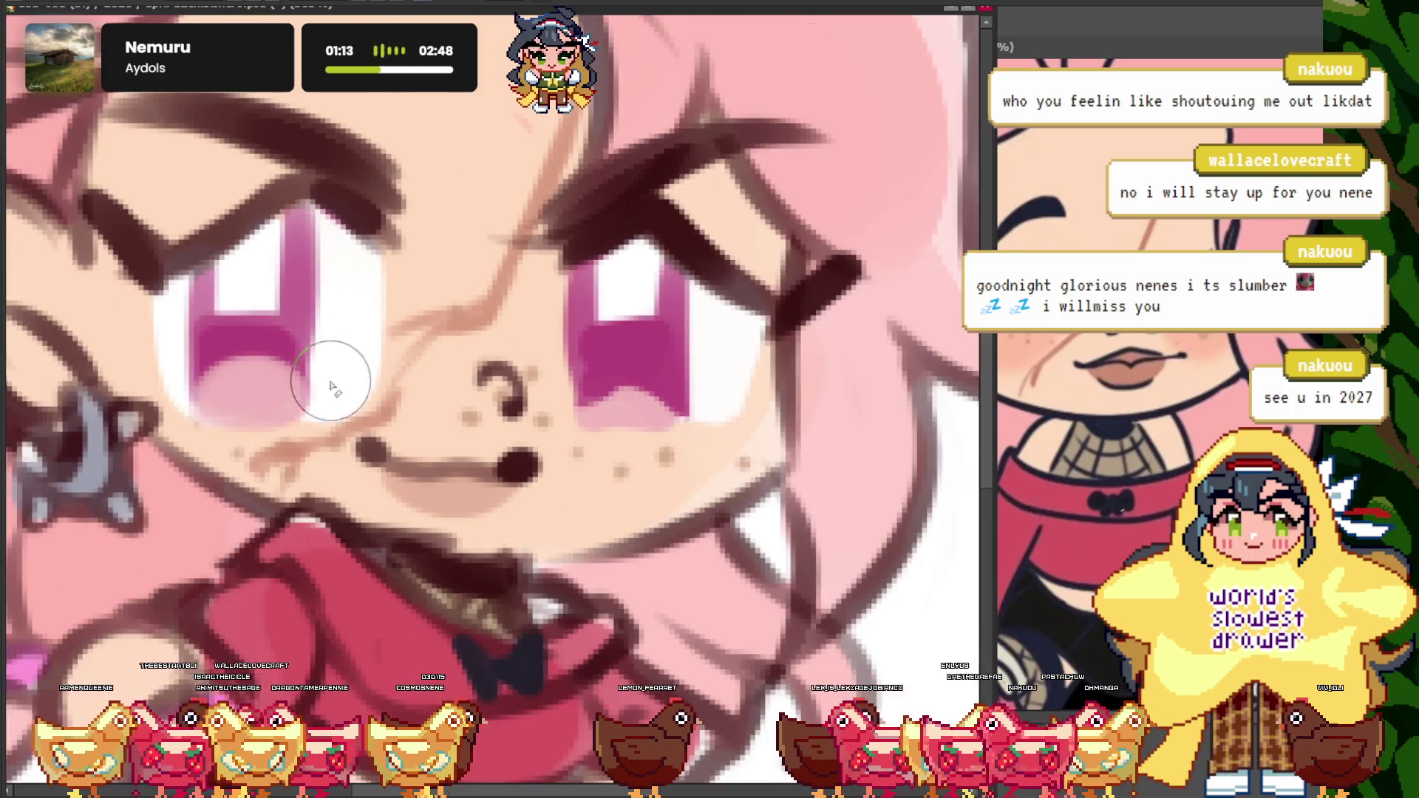
scroll(98, 208, up, 1)
- Reshape the left iris's lower edge and pink highlight, then undo to leave darker purple irises
drag(137, 355, 281, 359)
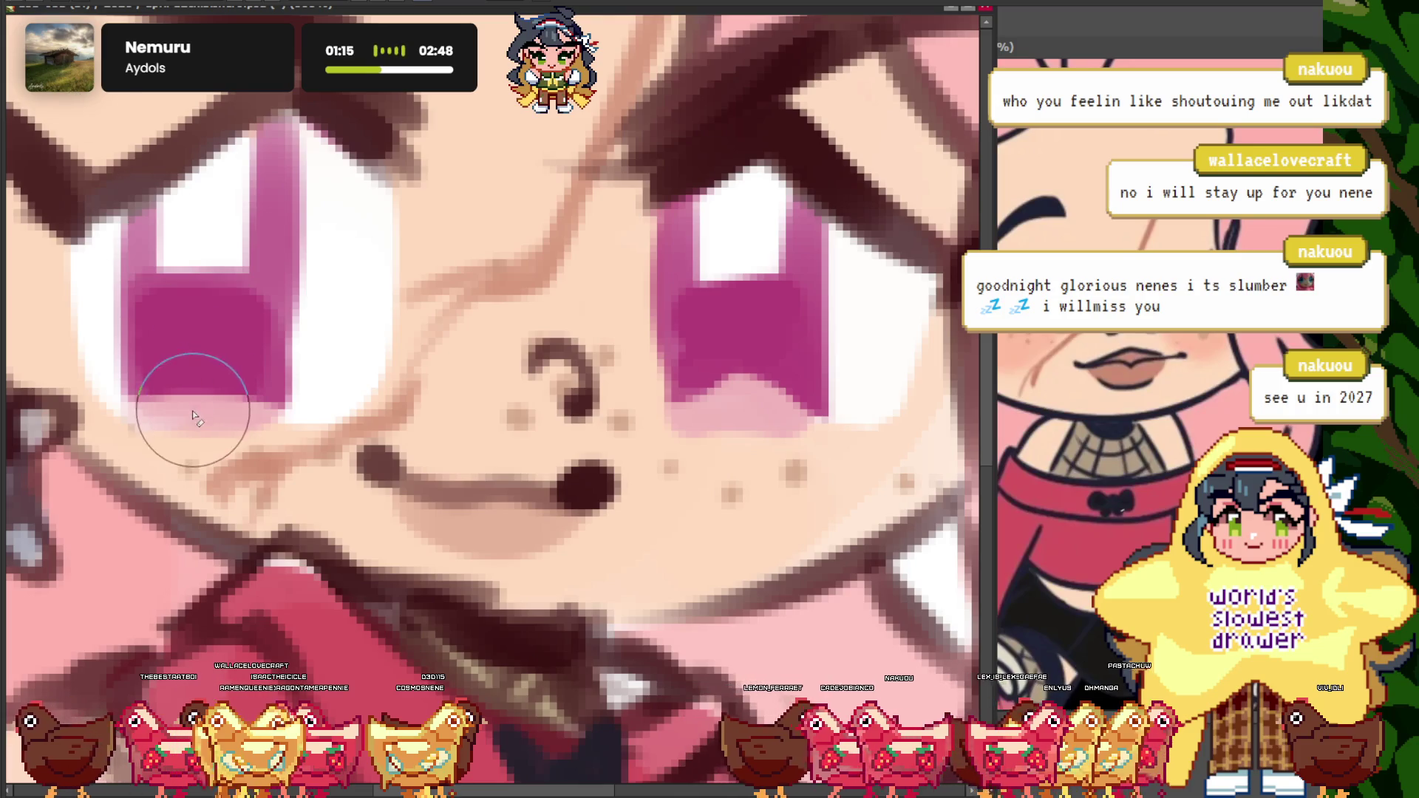
drag(185, 410, 225, 411)
scroll(233, 414, down, 2)
scroll(545, 413, up, 2)
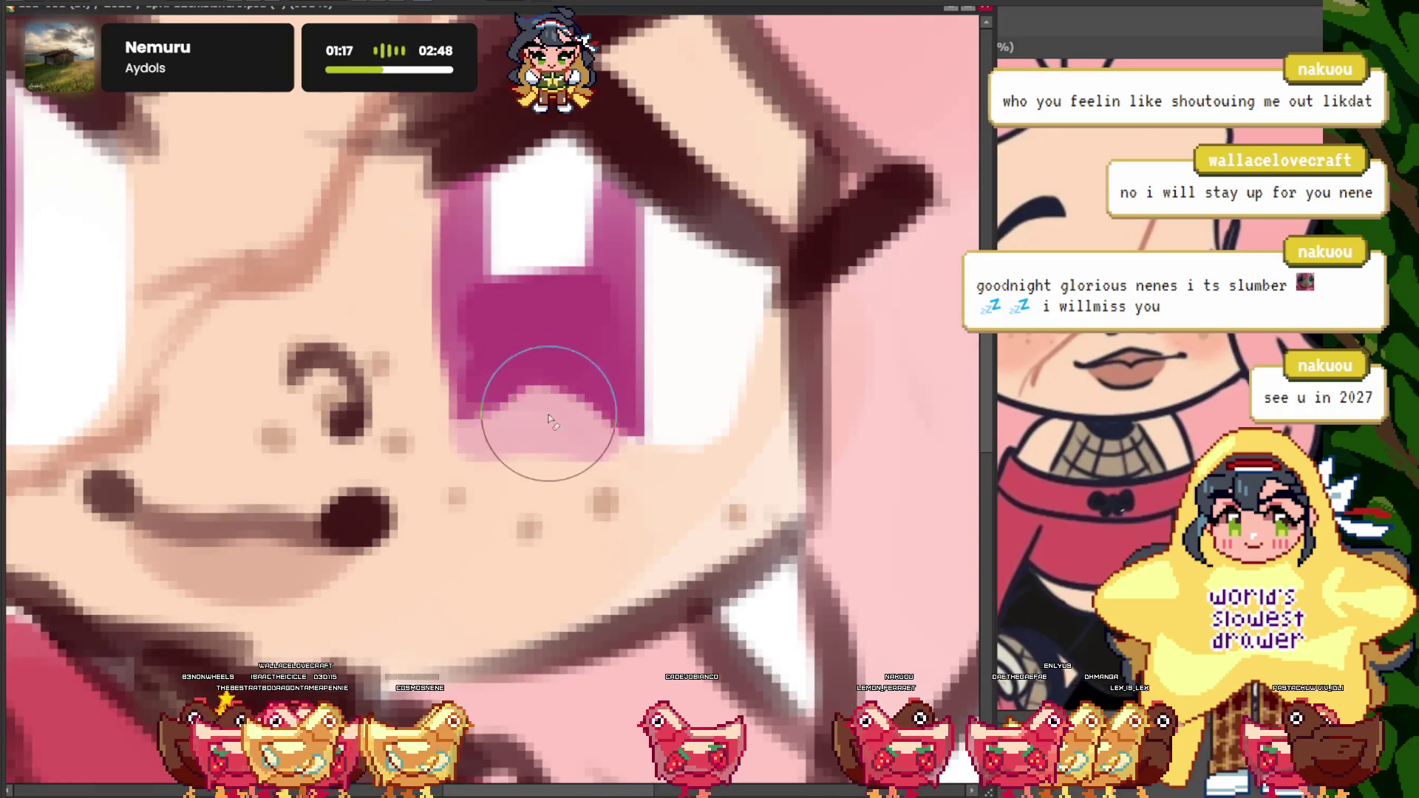
scroll(562, 418, down, 1)
scroll(544, 421, down, 2)
scroll(411, 358, up, 1)
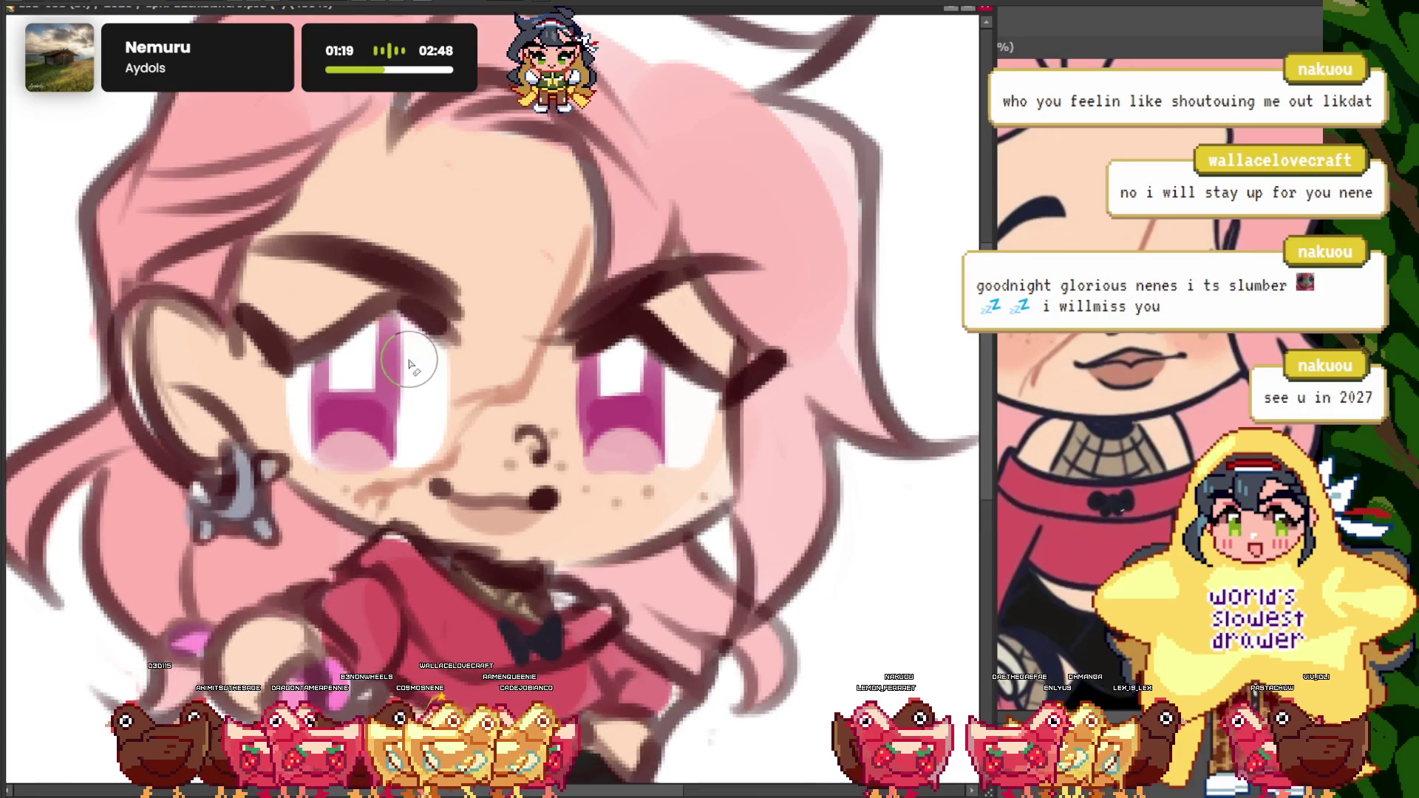
scroll(479, 346, down, 1)
scroll(479, 346, up, 1)
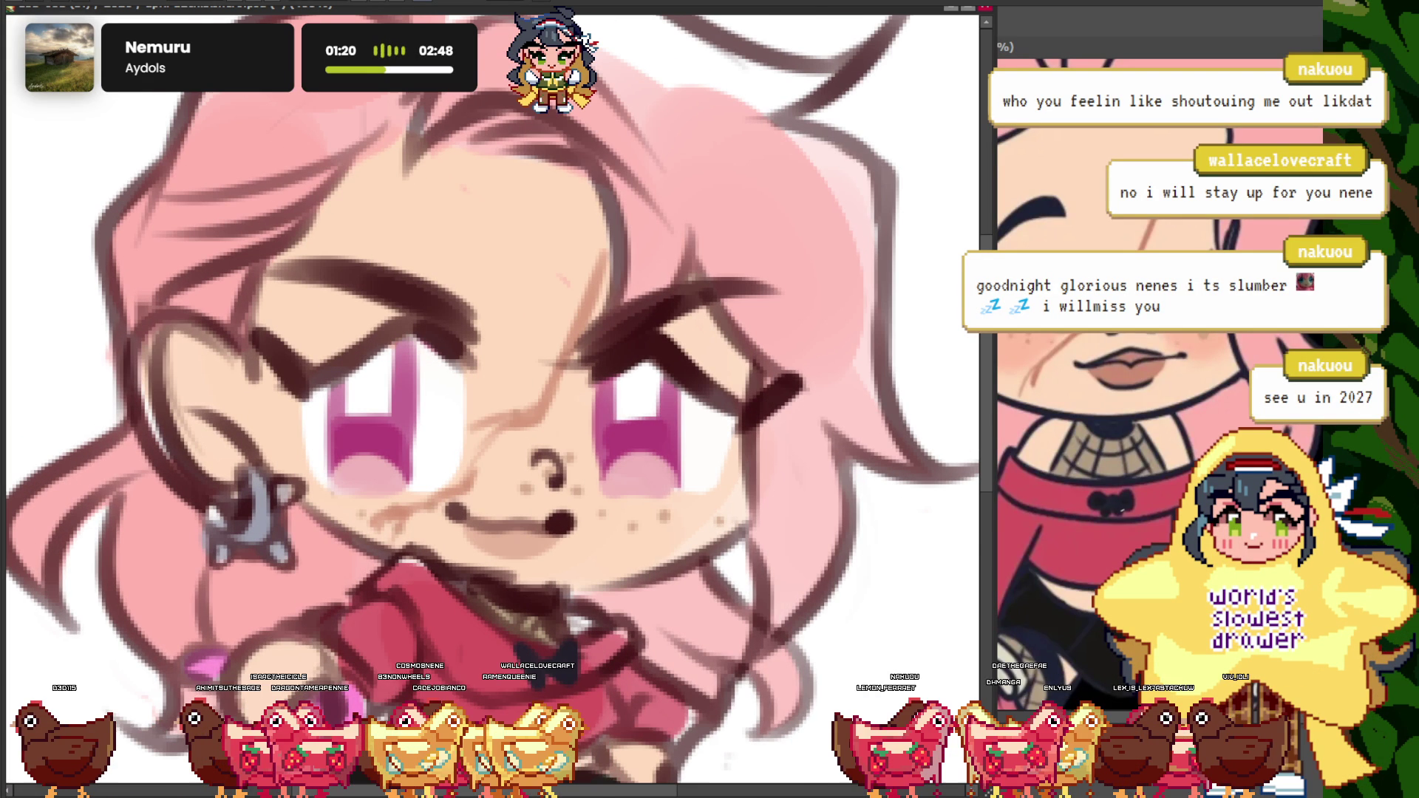
key(ctrl+z)
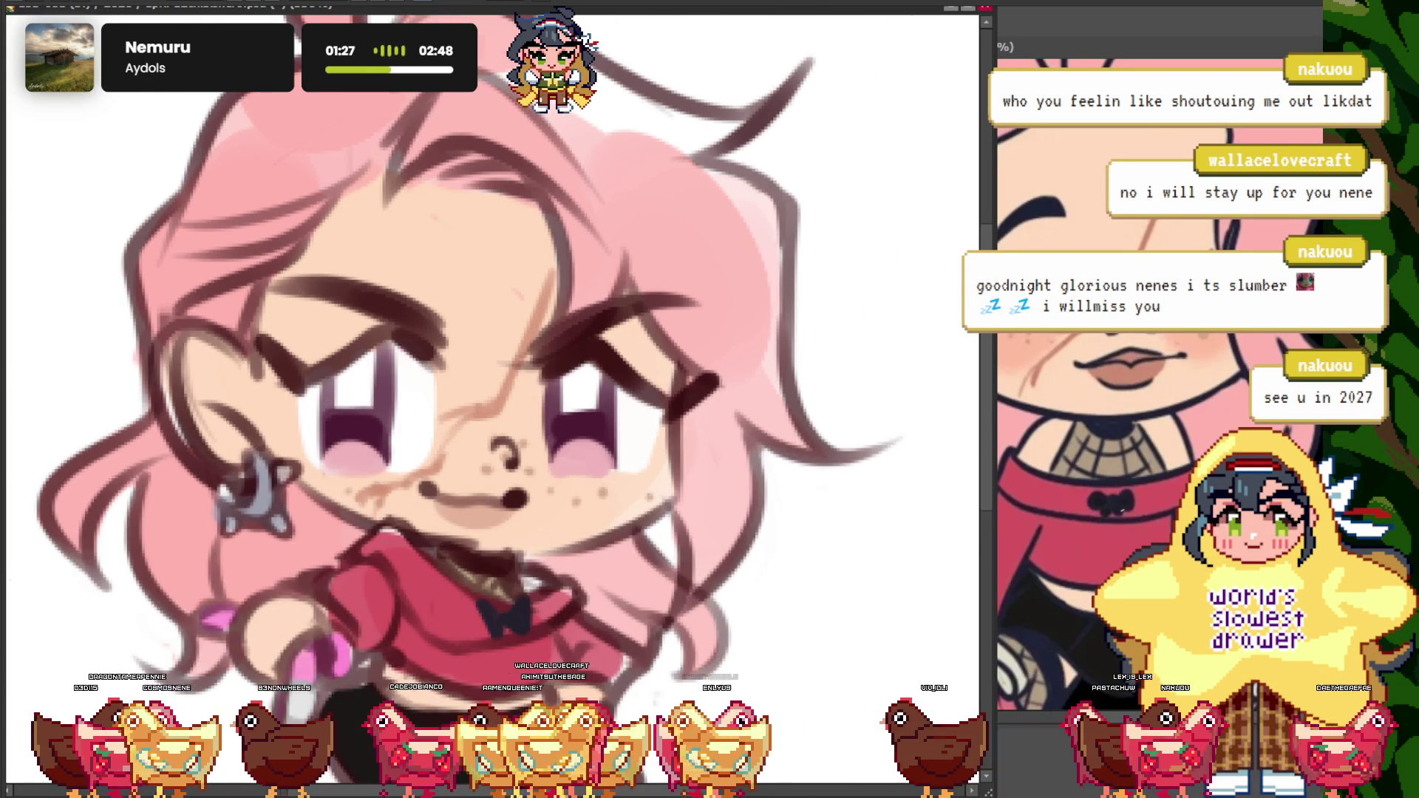
scroll(594, 347, up, 2)
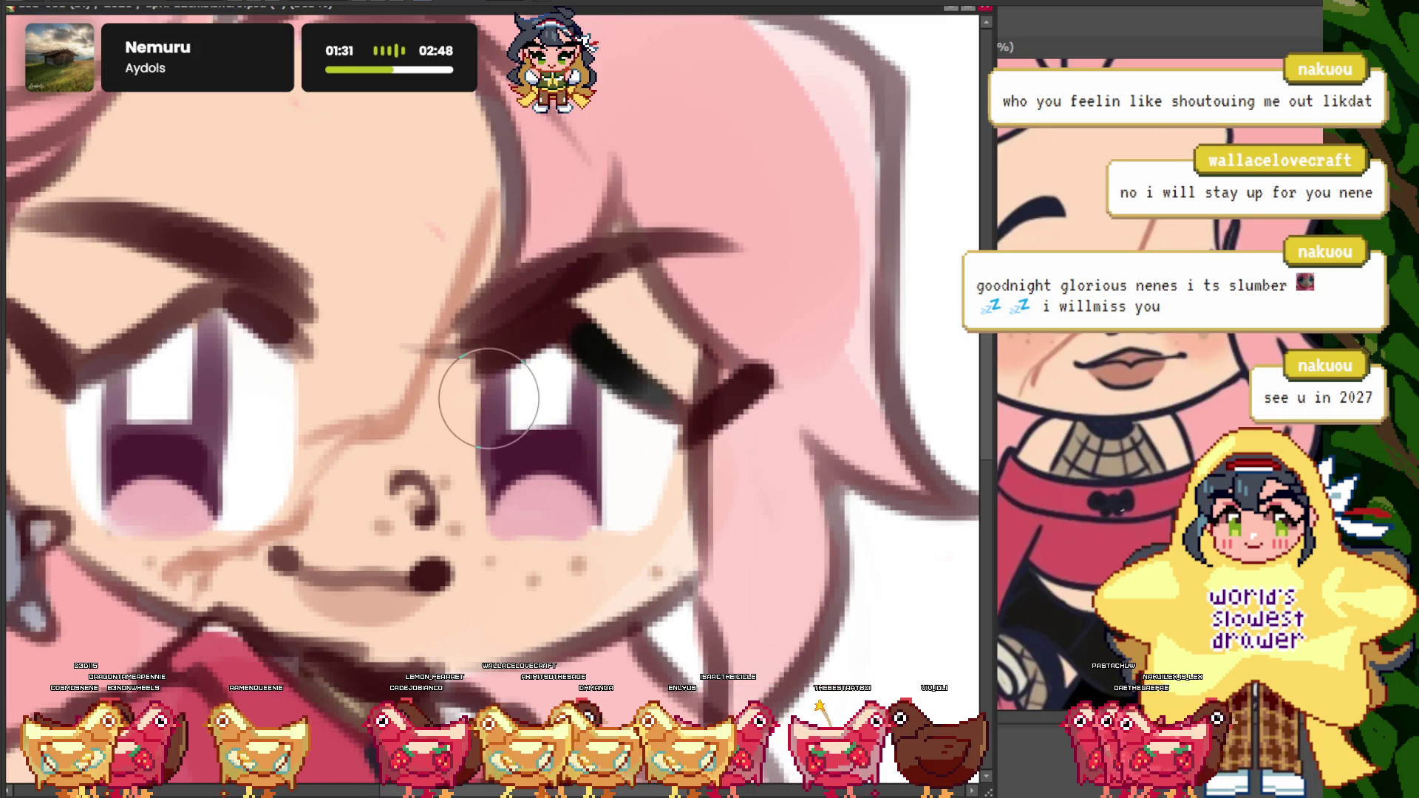
- Paint over the brown eyebrow lines with three thick black strokes
scroll(599, 391, up, 1)
drag(823, 374, 703, 447)
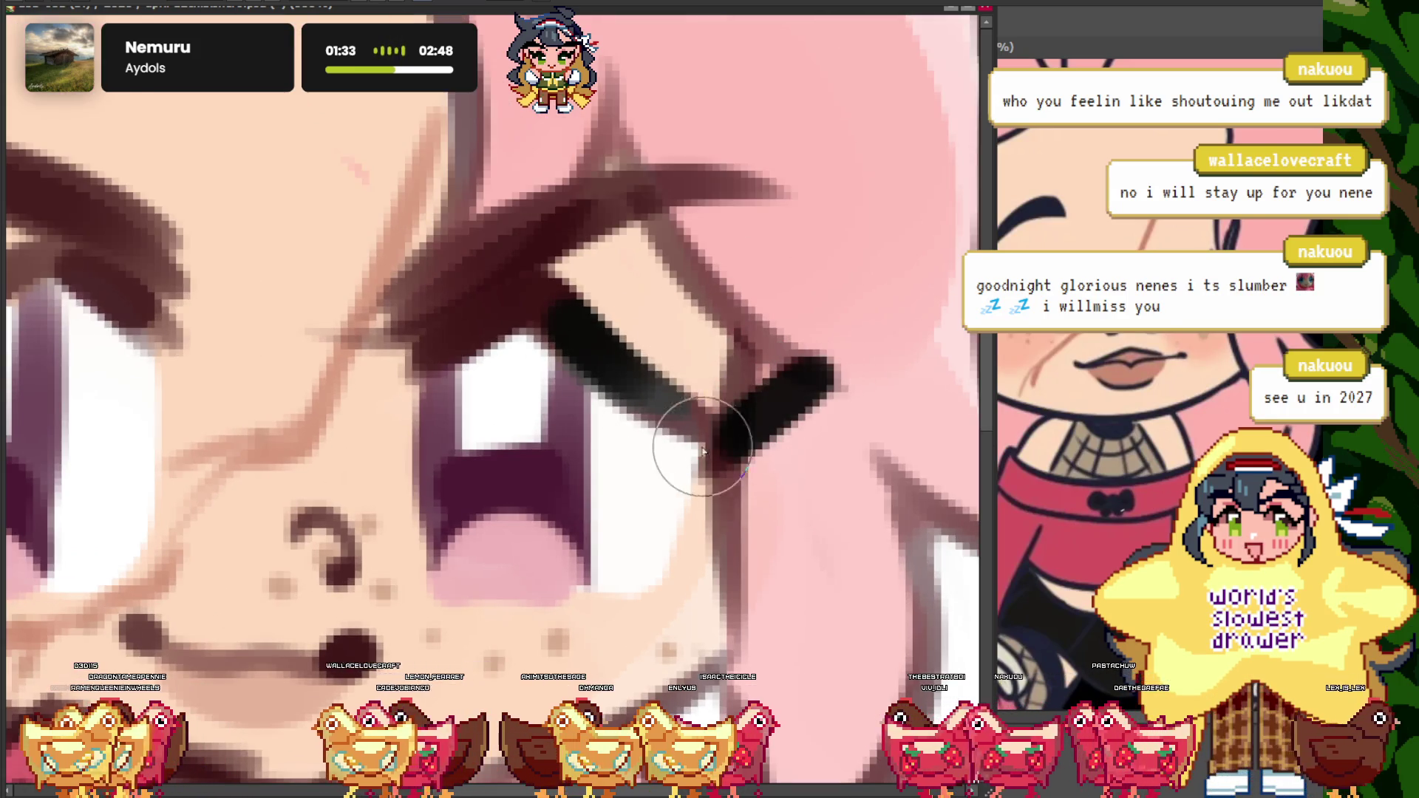
drag(555, 314, 422, 339)
drag(728, 190, 414, 325)
scroll(586, 316, down, 3)
scroll(428, 308, up, 3)
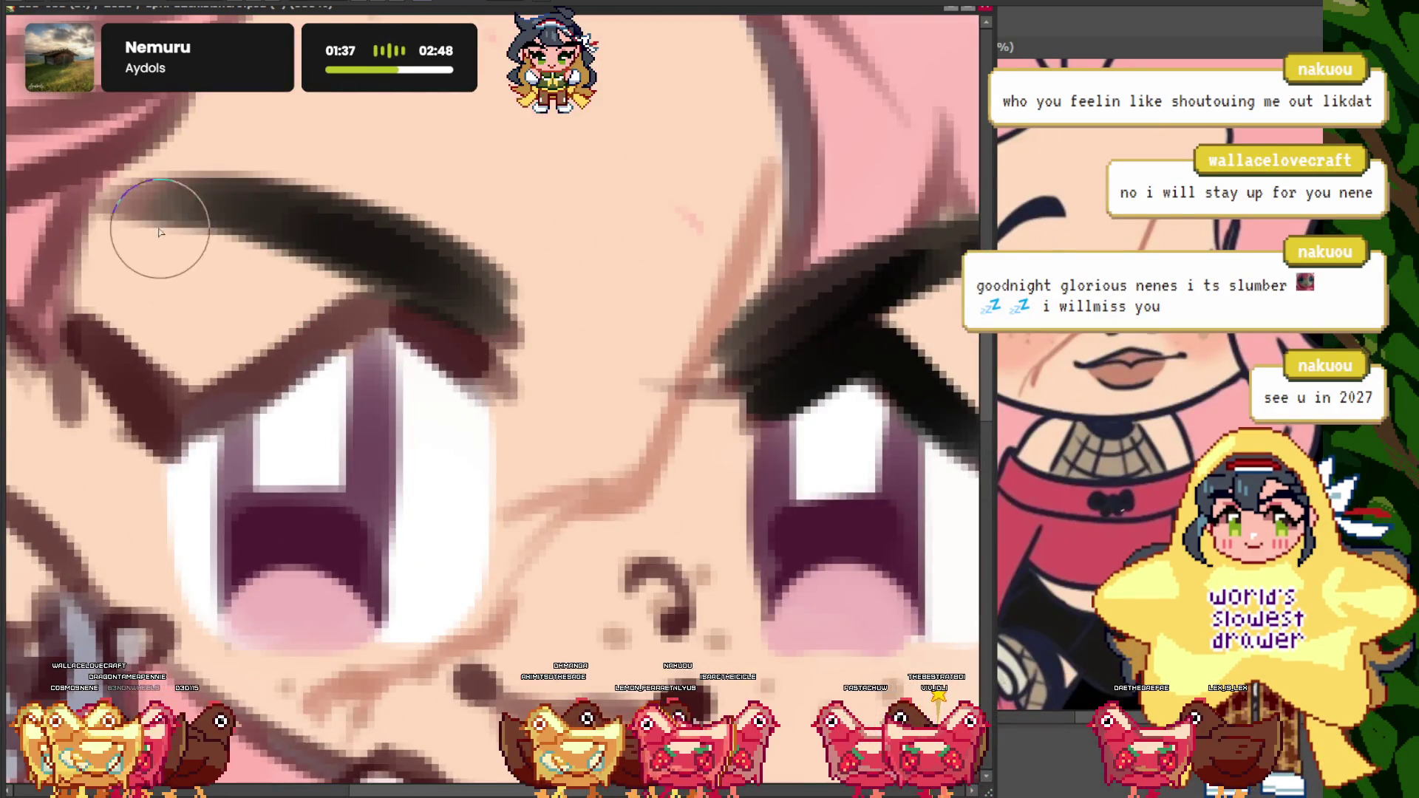
scroll(419, 276, down, 3)
scroll(482, 293, up, 3)
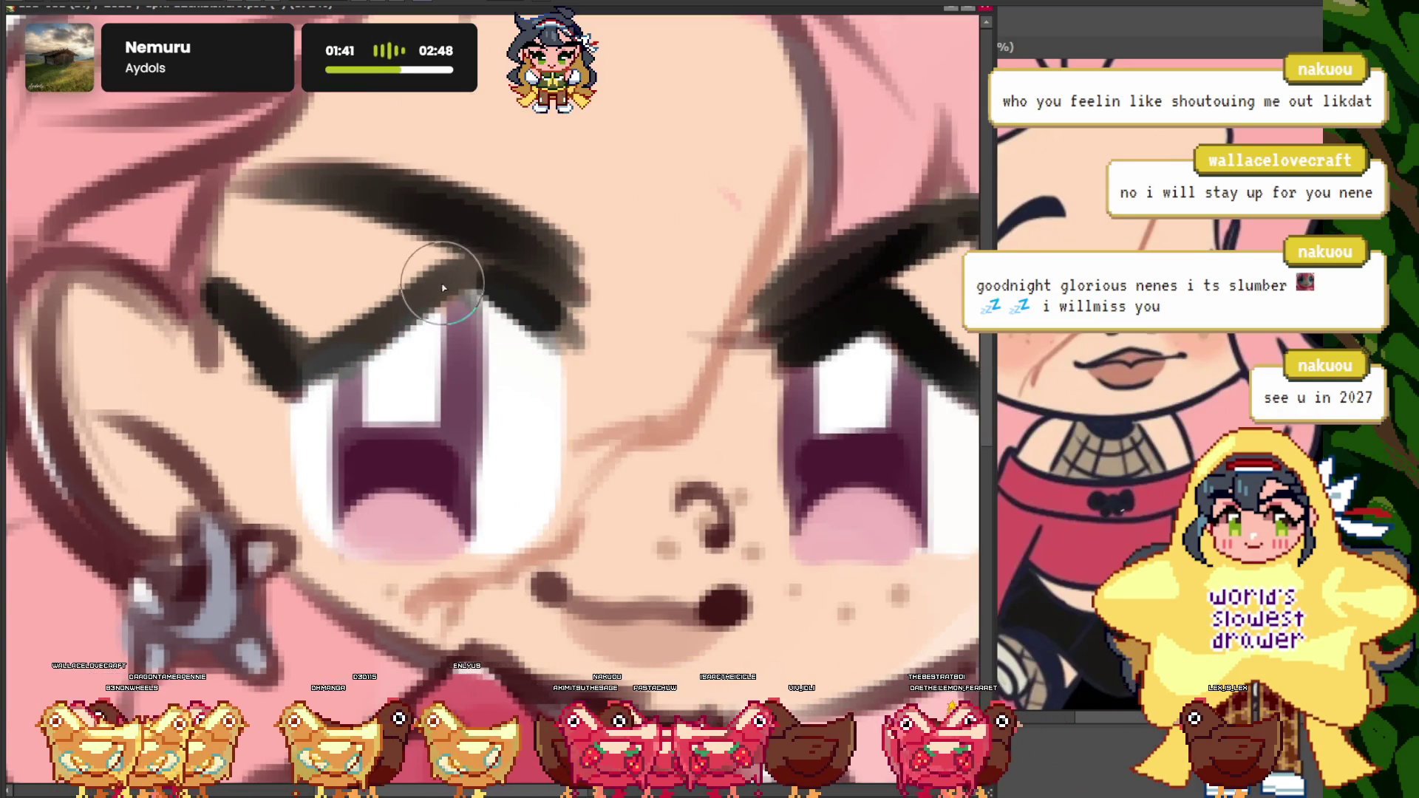
scroll(442, 288, down, 3)
scroll(386, 329, up, 3)
scroll(385, 314, down, 4)
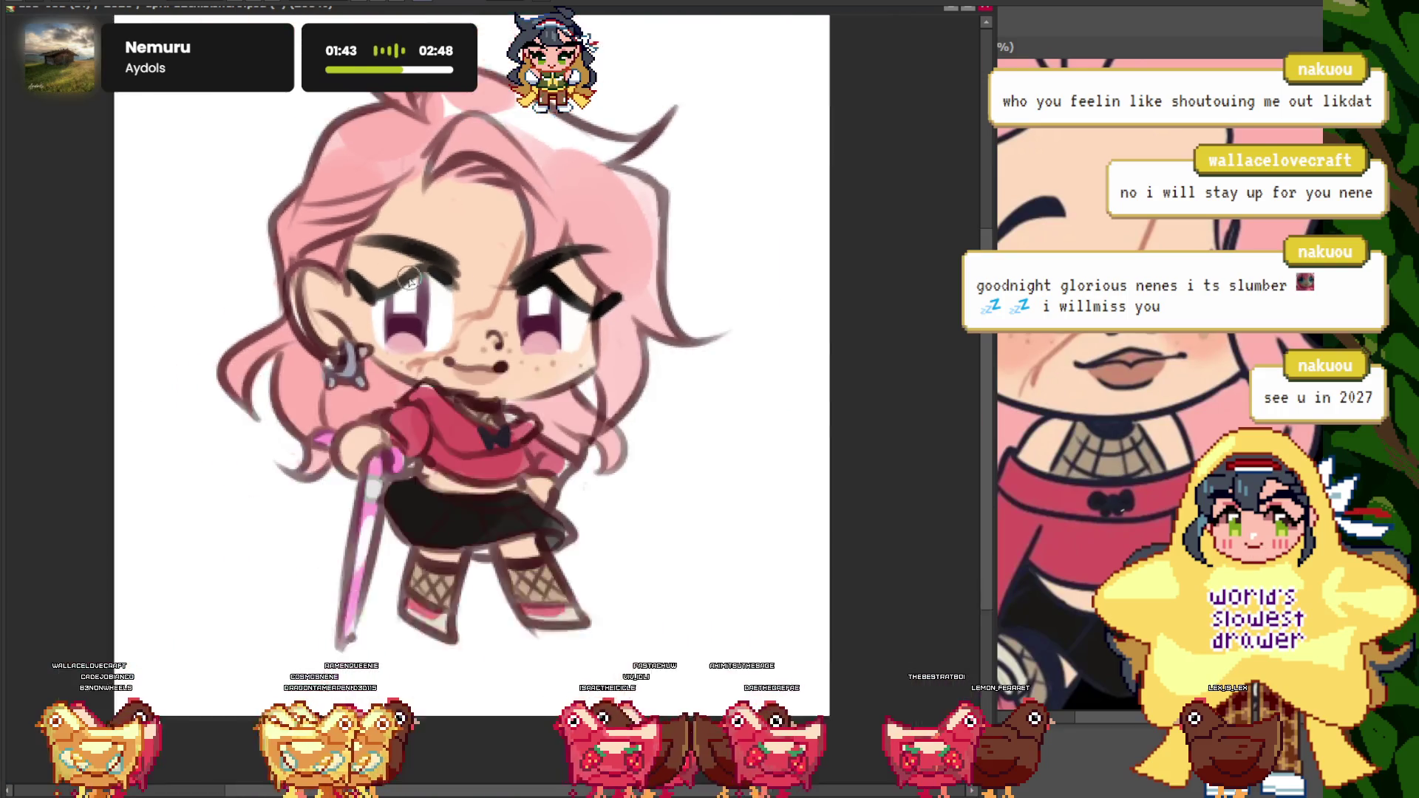
- Check the NewCanvas7 reference window, then return to the main chibi canvas
scroll(420, 250, up, 3)
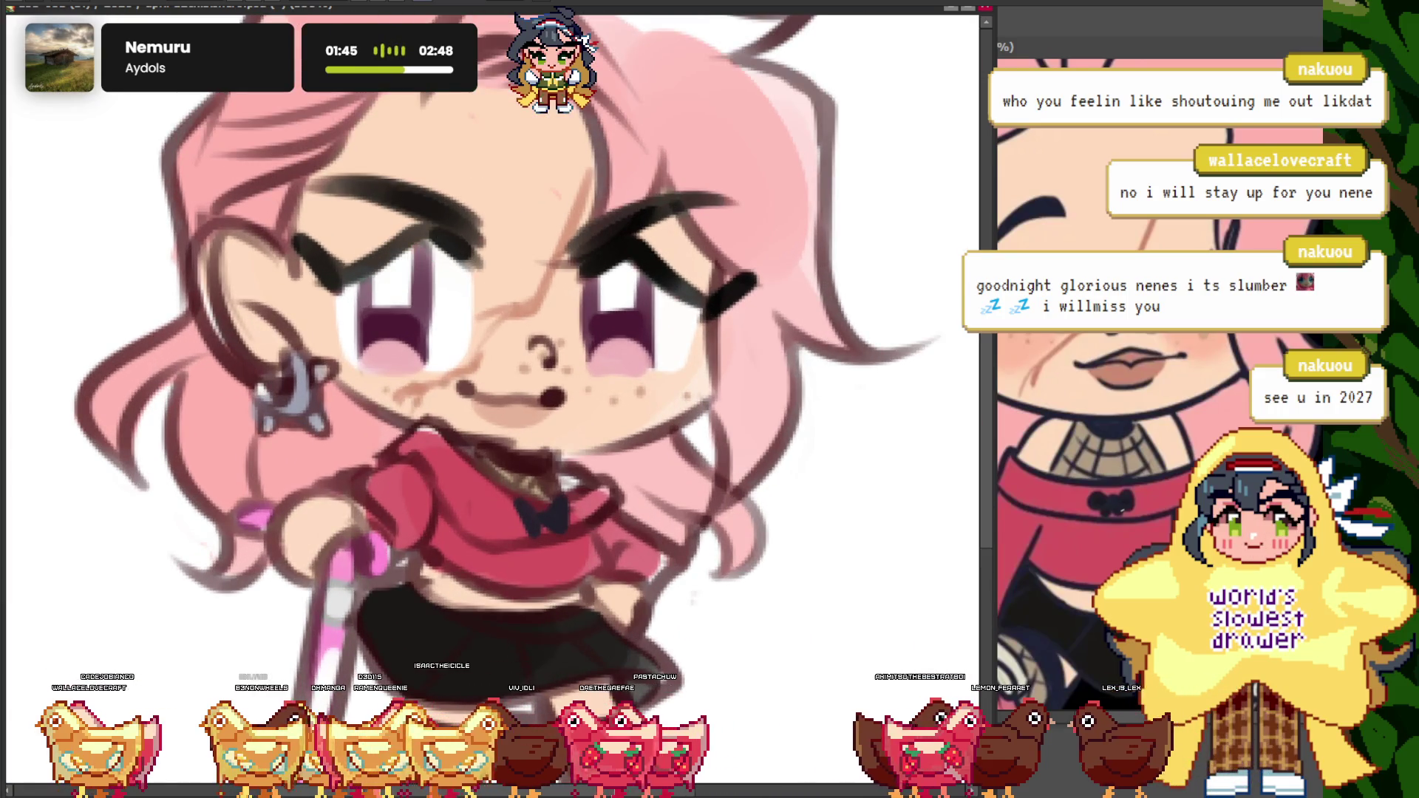
click(1073, 380)
scroll(929, 427, up, 5)
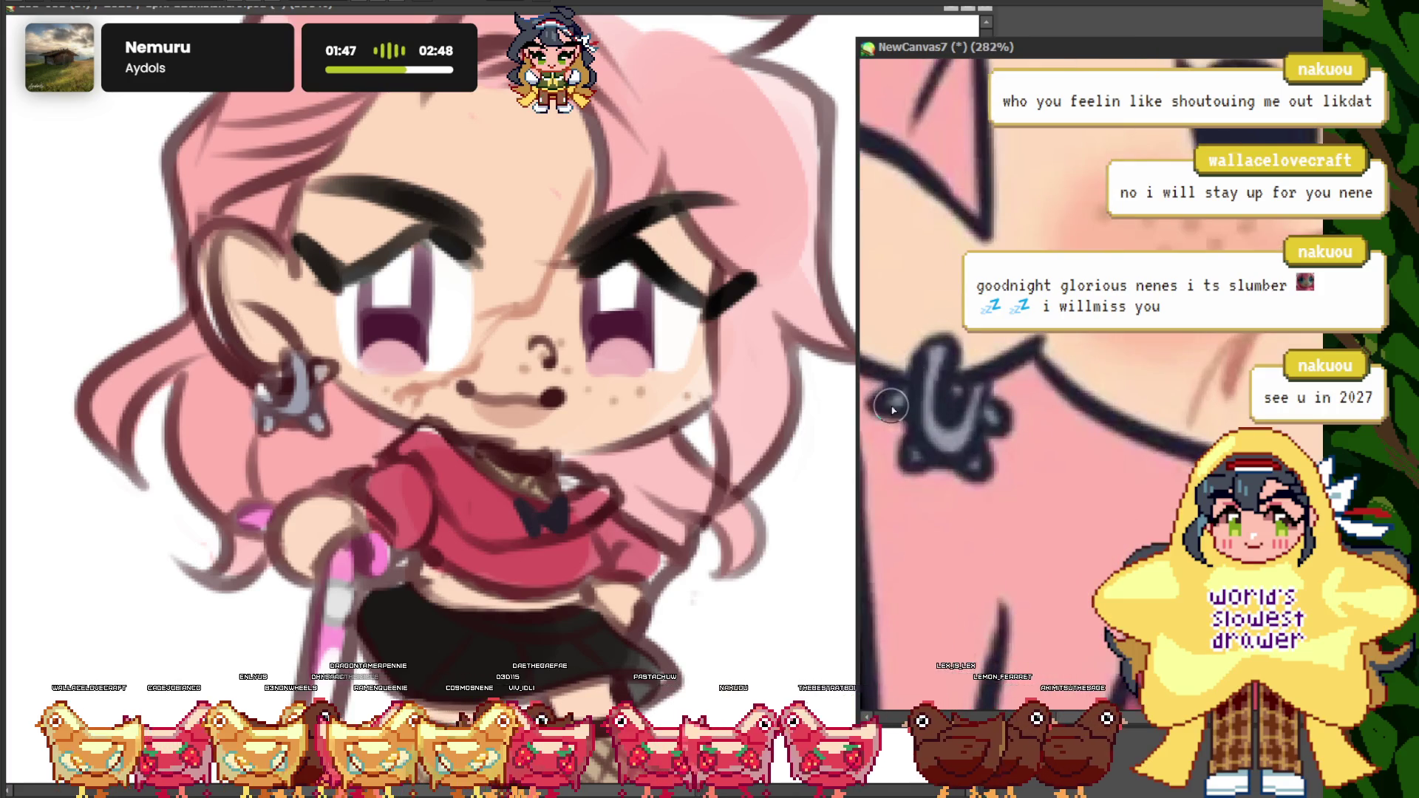
click(545, 342)
- Zoom in and out on the chibi's face to inspect the brows, eyes and nose ring
scroll(554, 374, up, 2)
scroll(555, 373, down, 5)
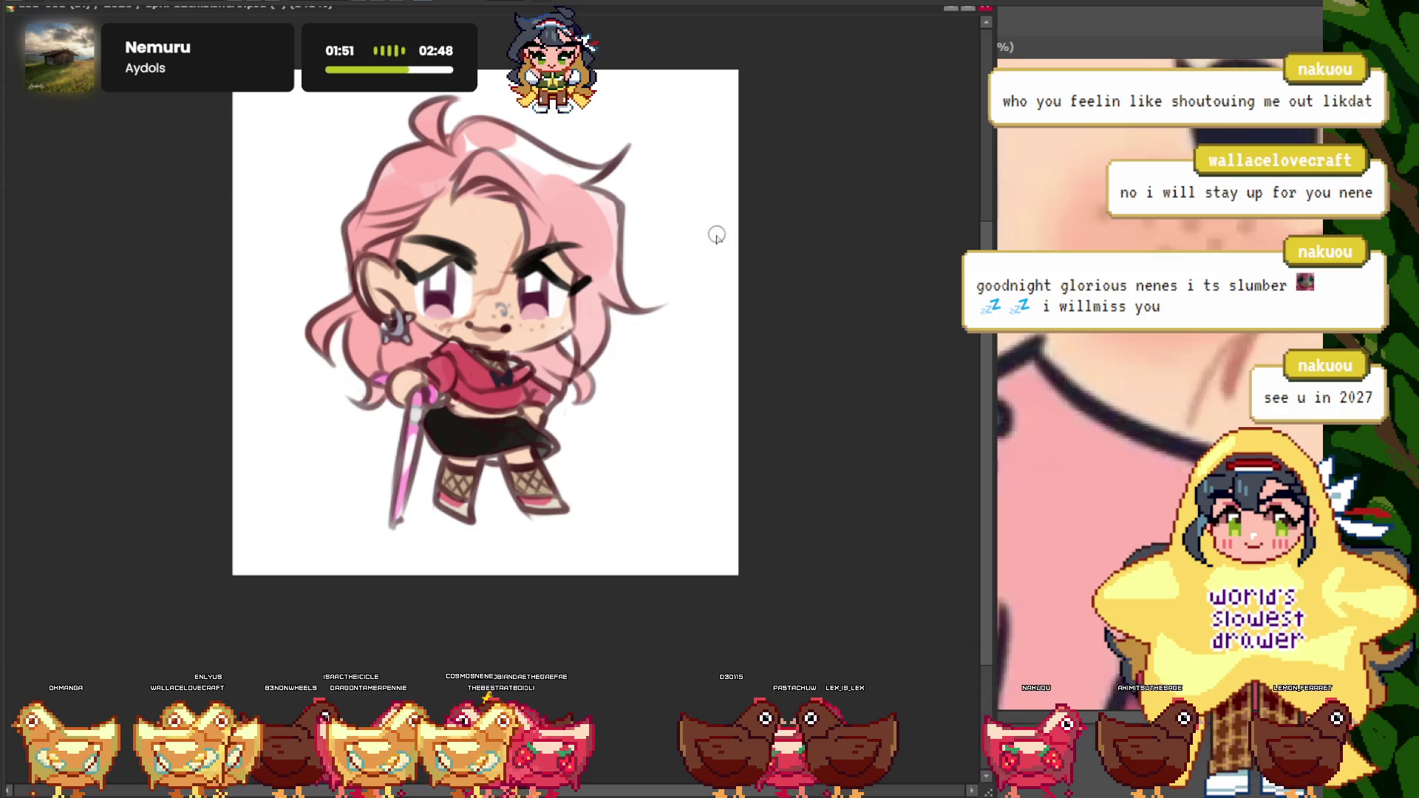
scroll(399, 293, up, 3)
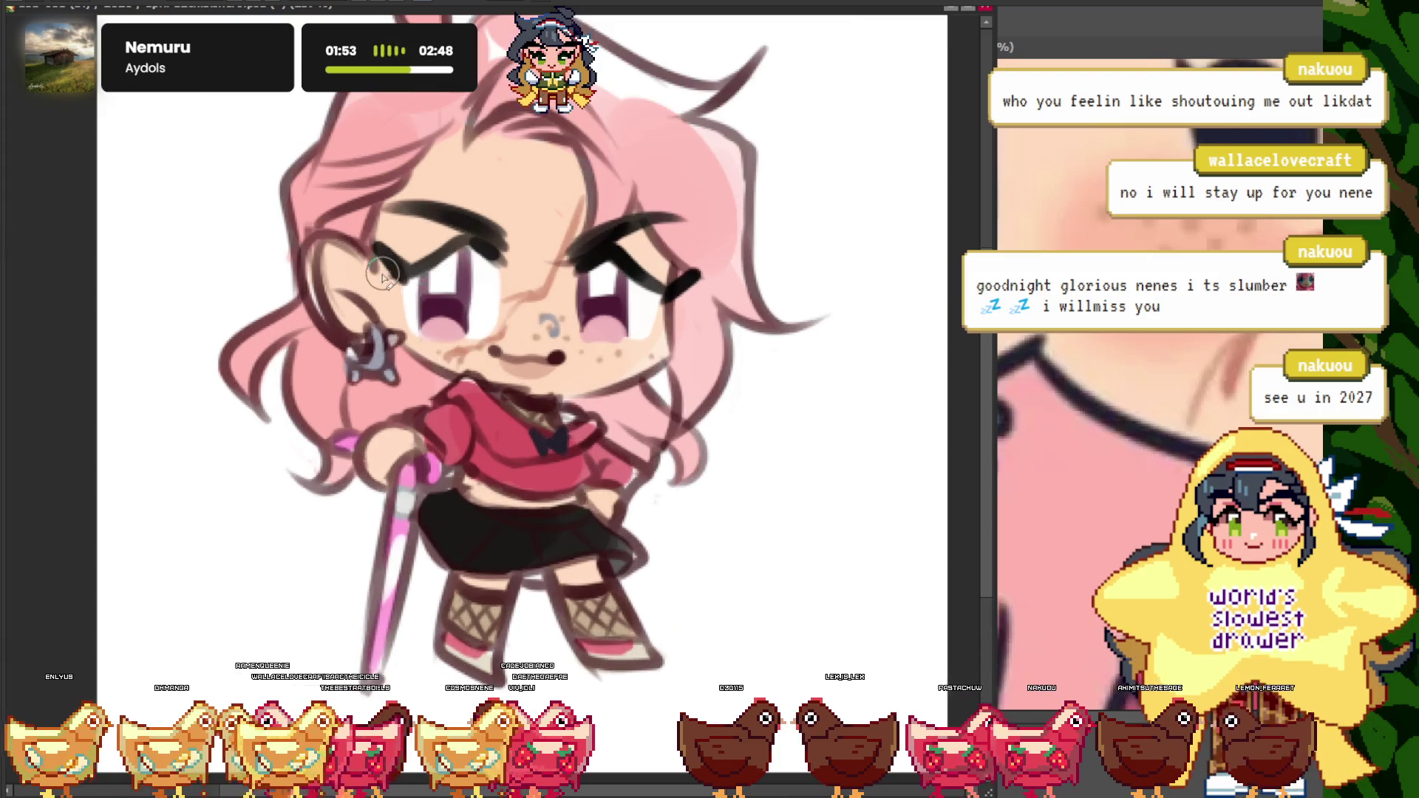
scroll(317, 237, up, 3)
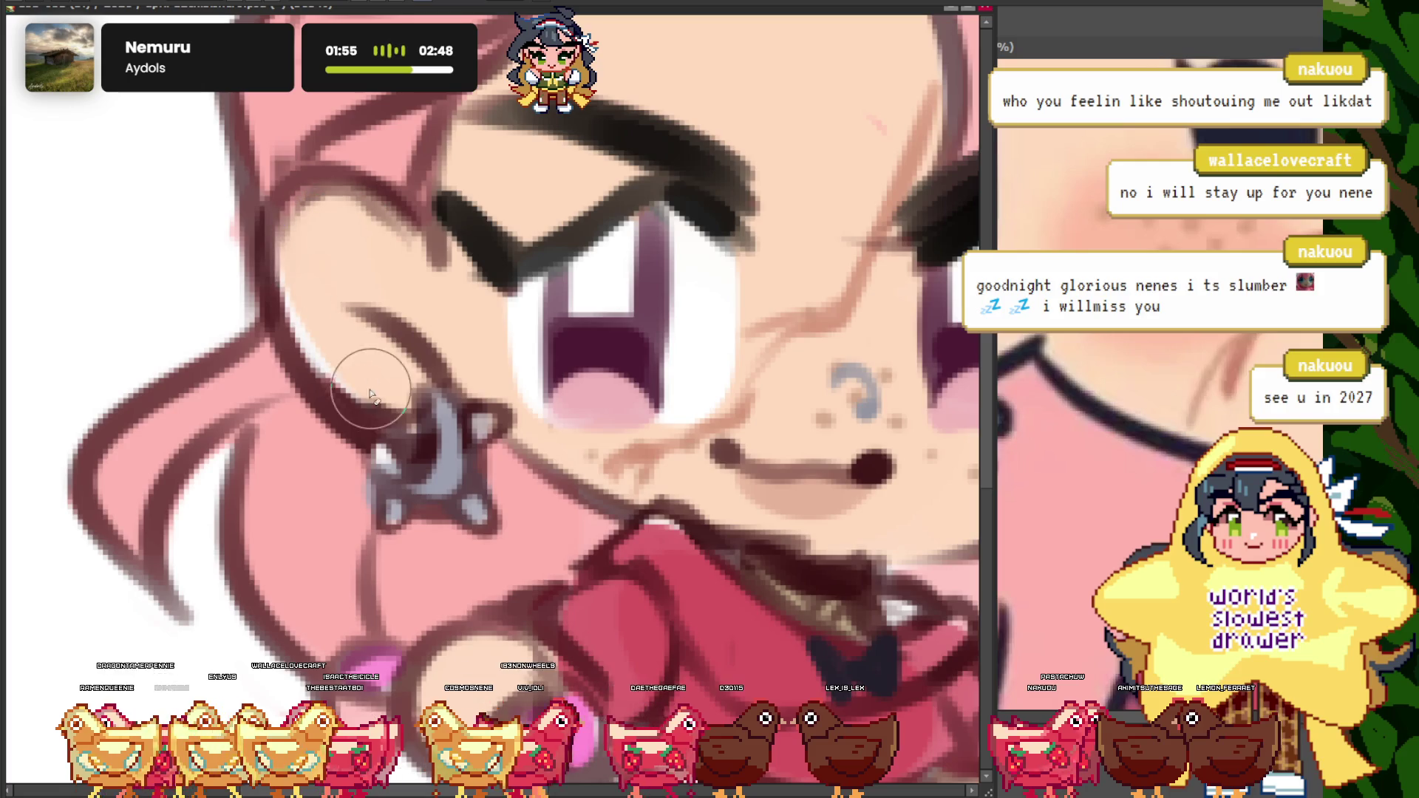
scroll(353, 340, down, 7)
scroll(332, 231, up, 2)
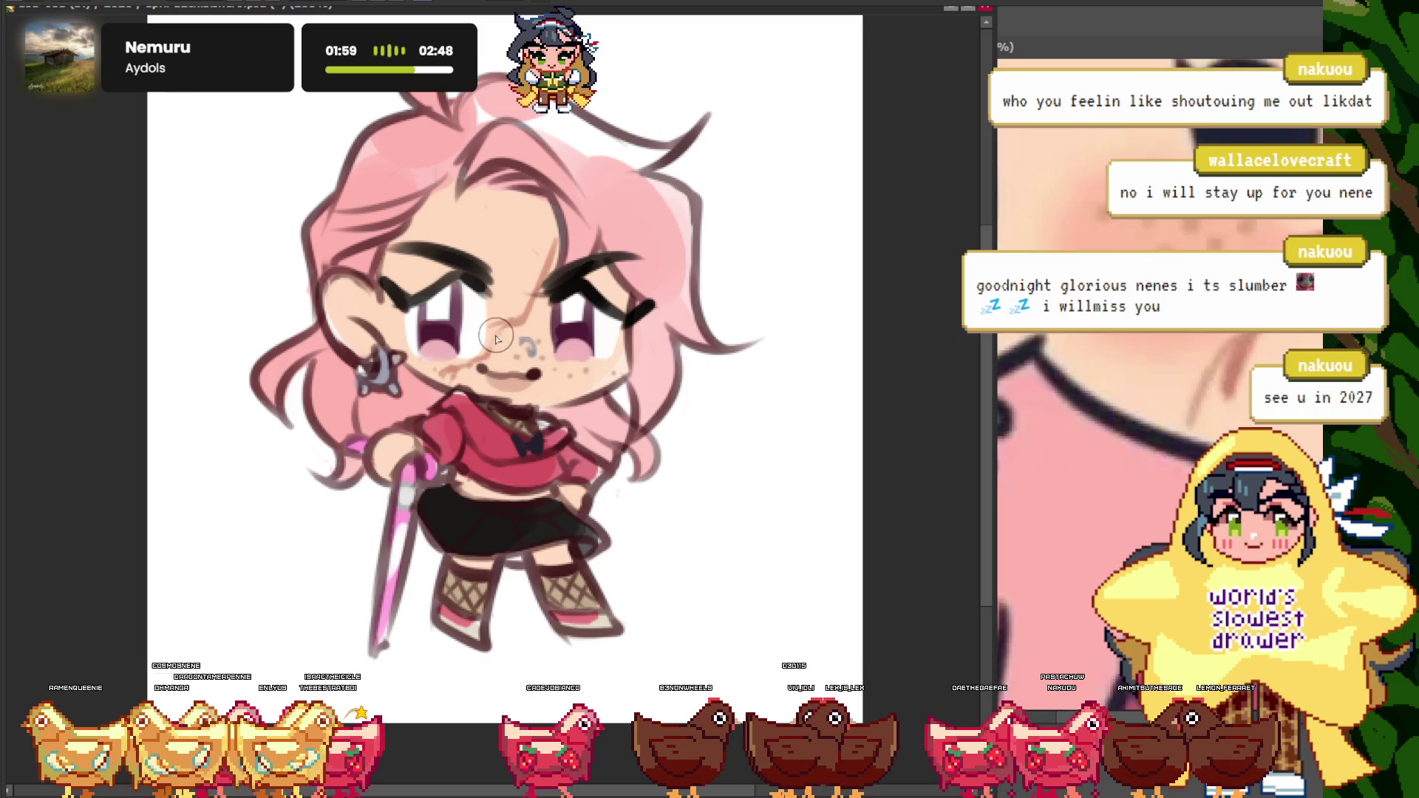
scroll(497, 338, up, 1)
scroll(545, 229, up, 3)
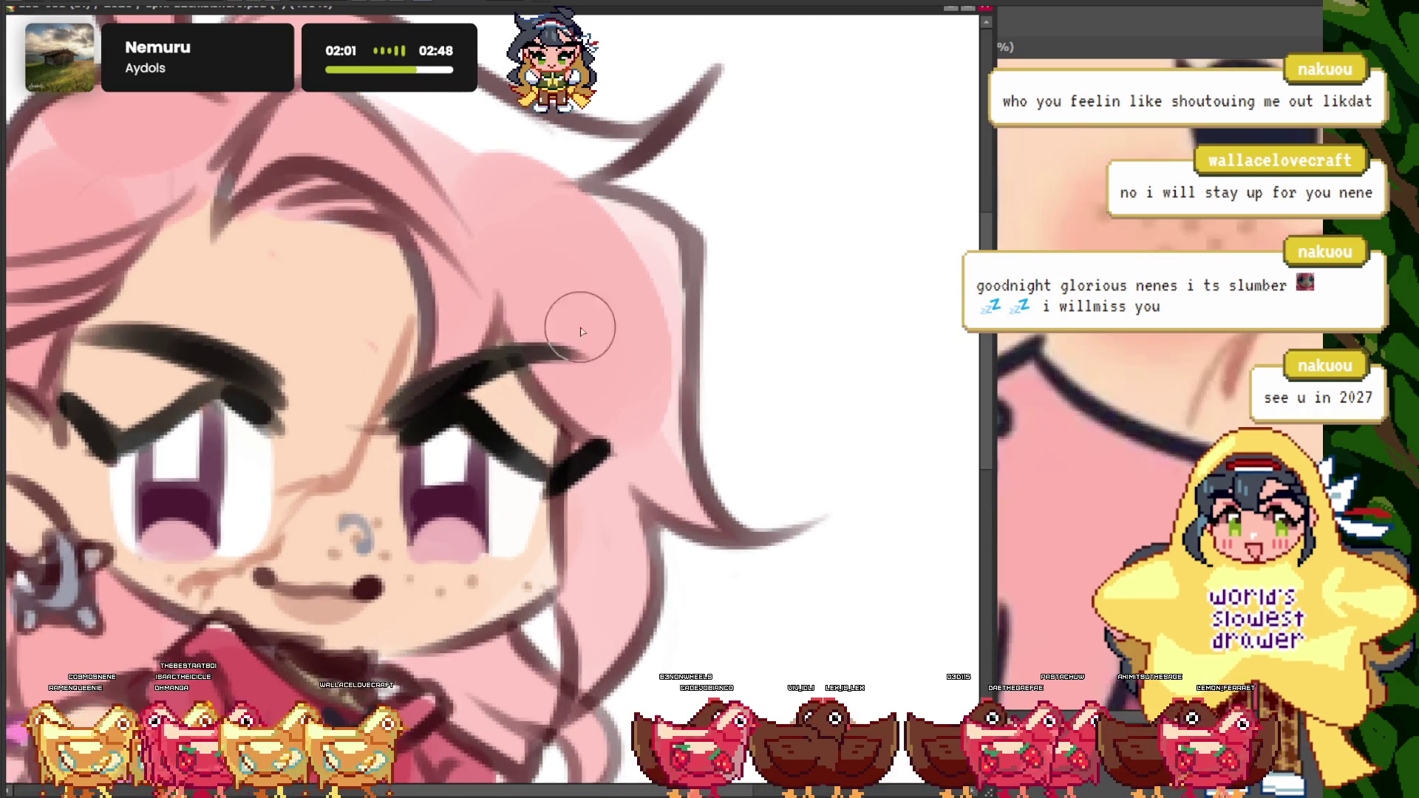
scroll(580, 332, down, 2)
scroll(311, 188, up, 2)
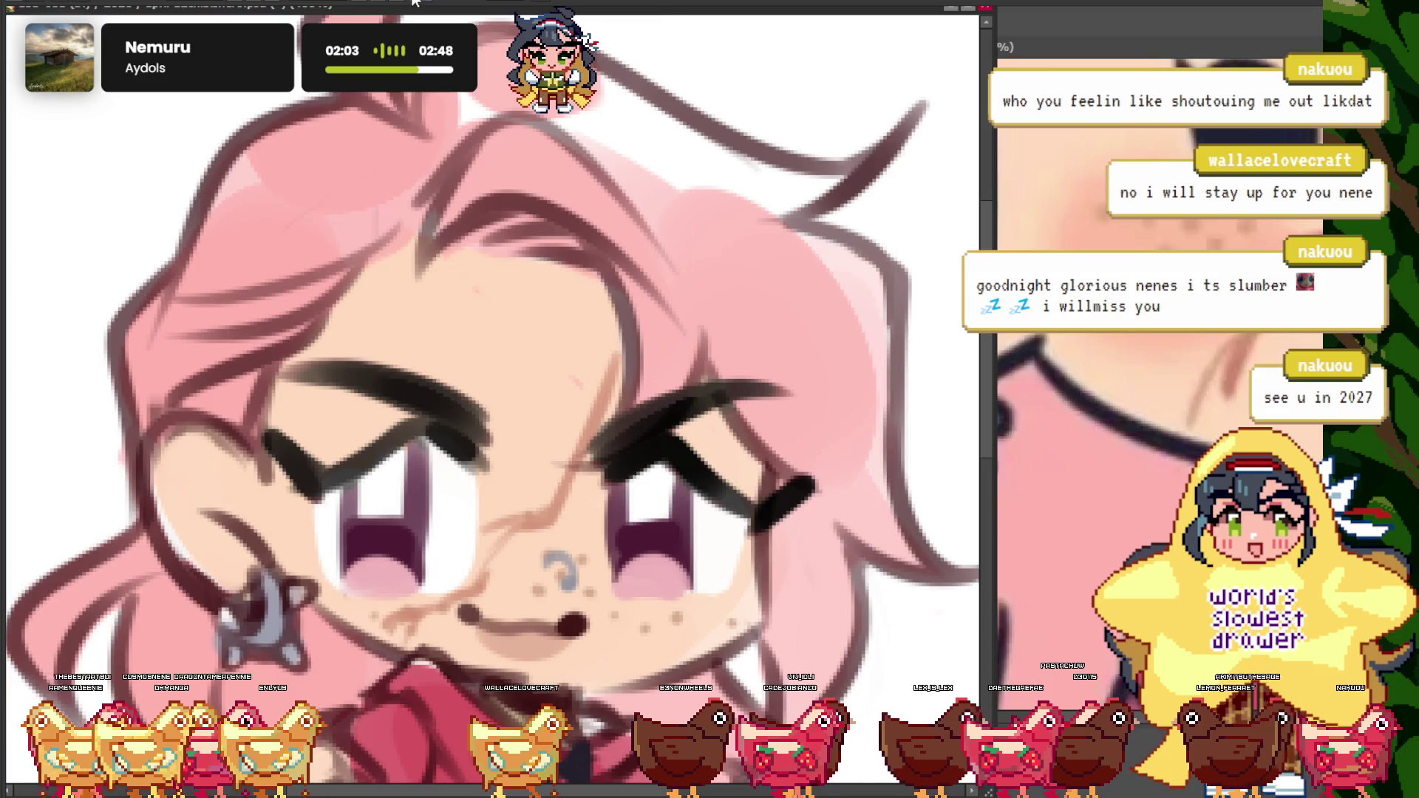
scroll(444, 114, down, 3)
scroll(443, 114, up, 2)
scroll(488, 346, down, 2)
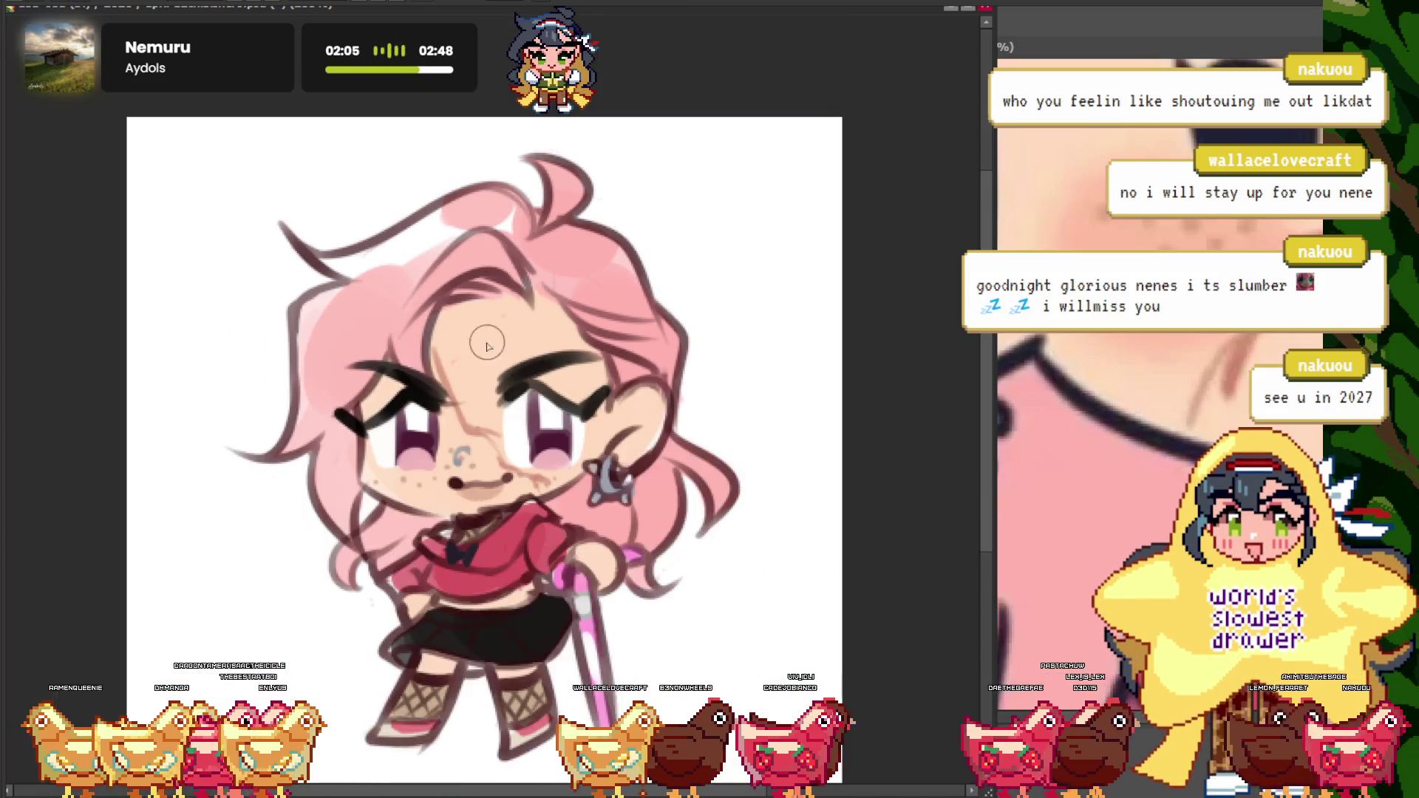
scroll(636, 392, up, 1)
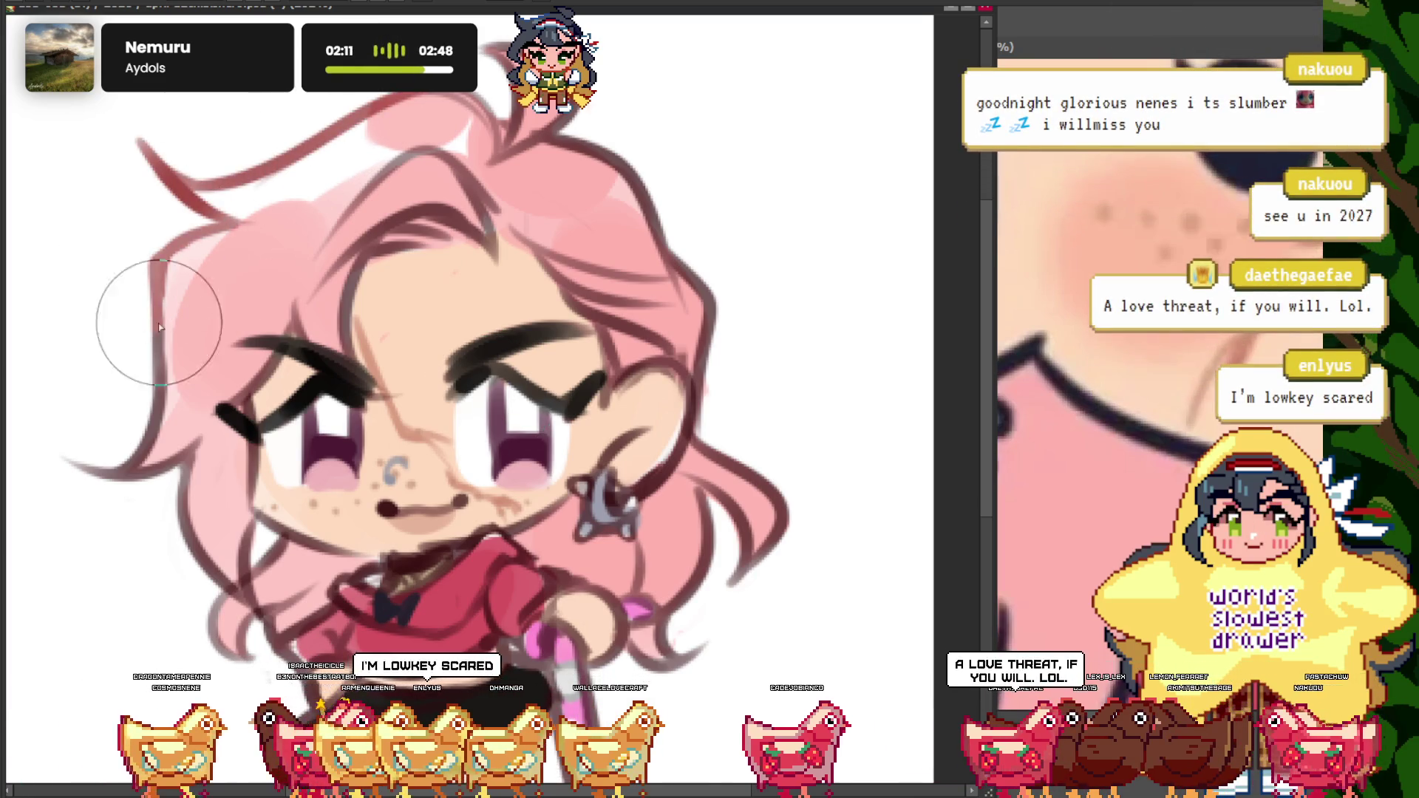
scroll(473, 309, down, 1)
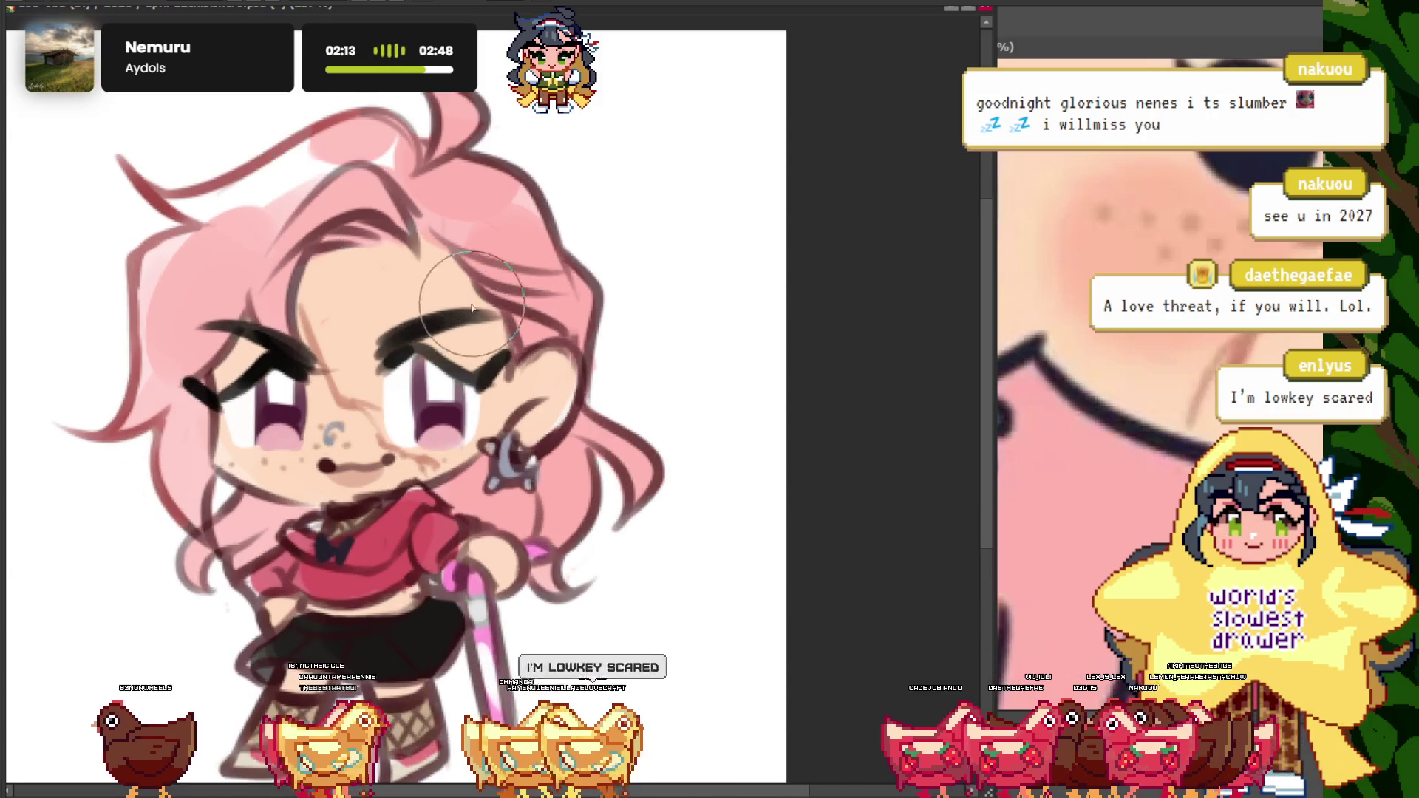
scroll(508, 125, down, 2)
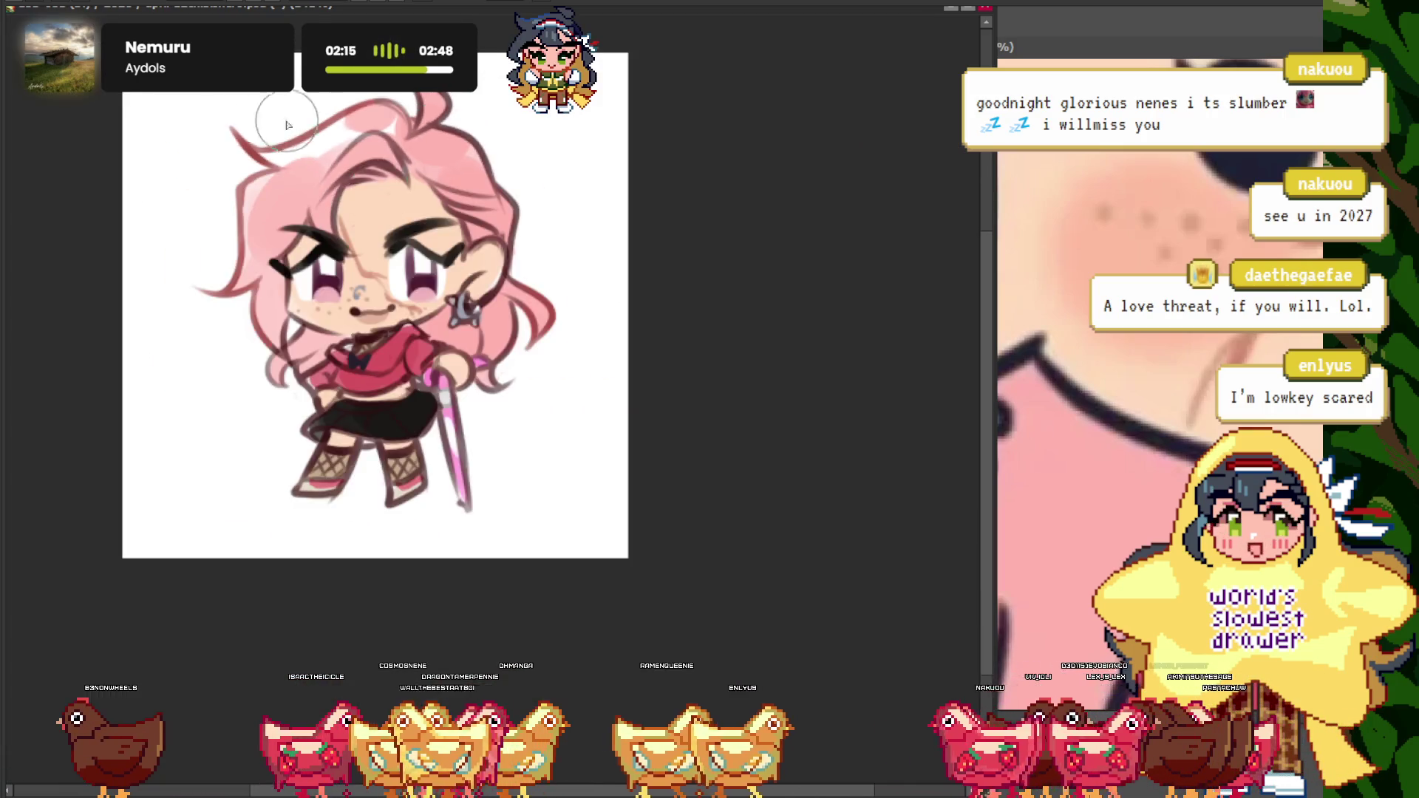
scroll(613, 302, up, 2)
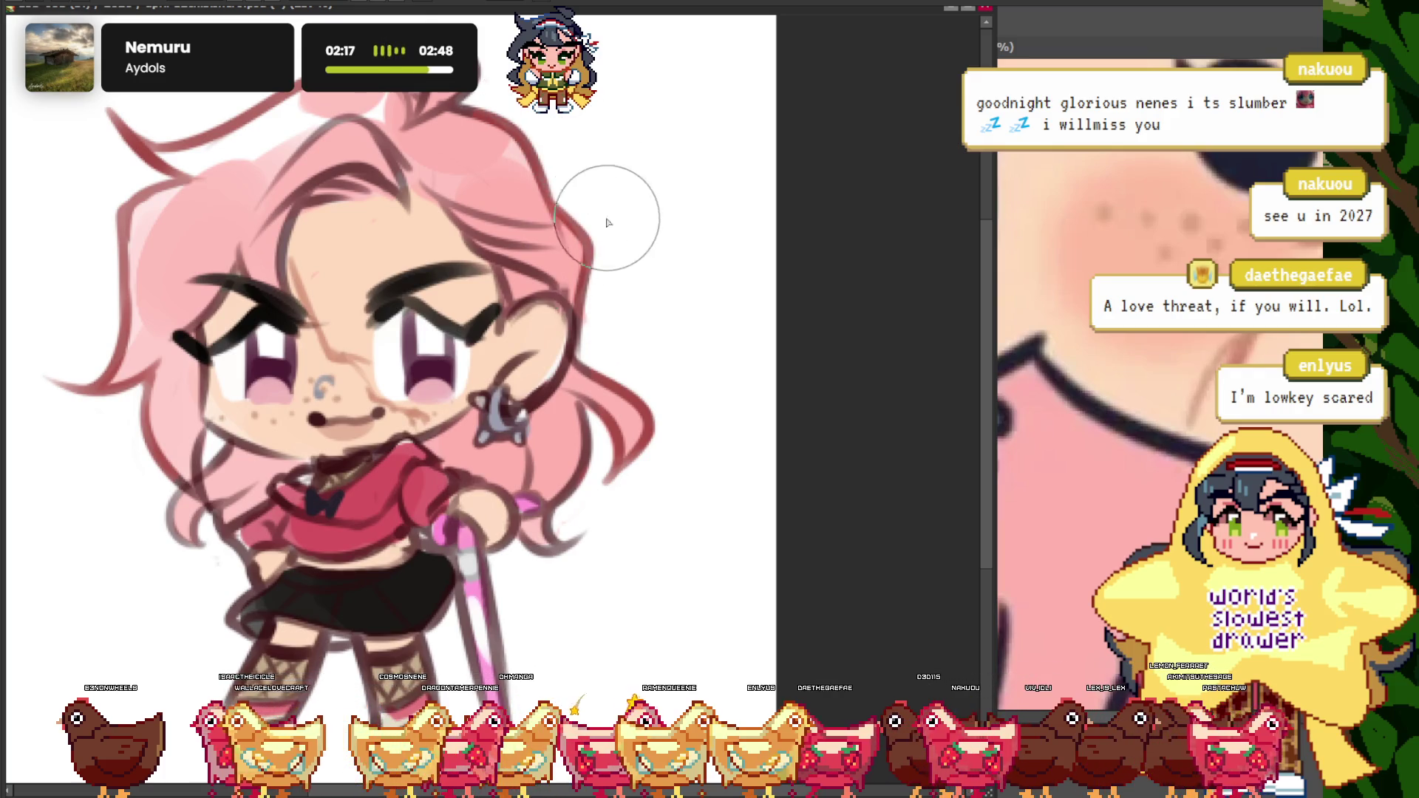
scroll(608, 222, down, 1)
scroll(591, 207, up, 1)
scroll(569, 192, up, 1)
scroll(552, 181, up, 1)
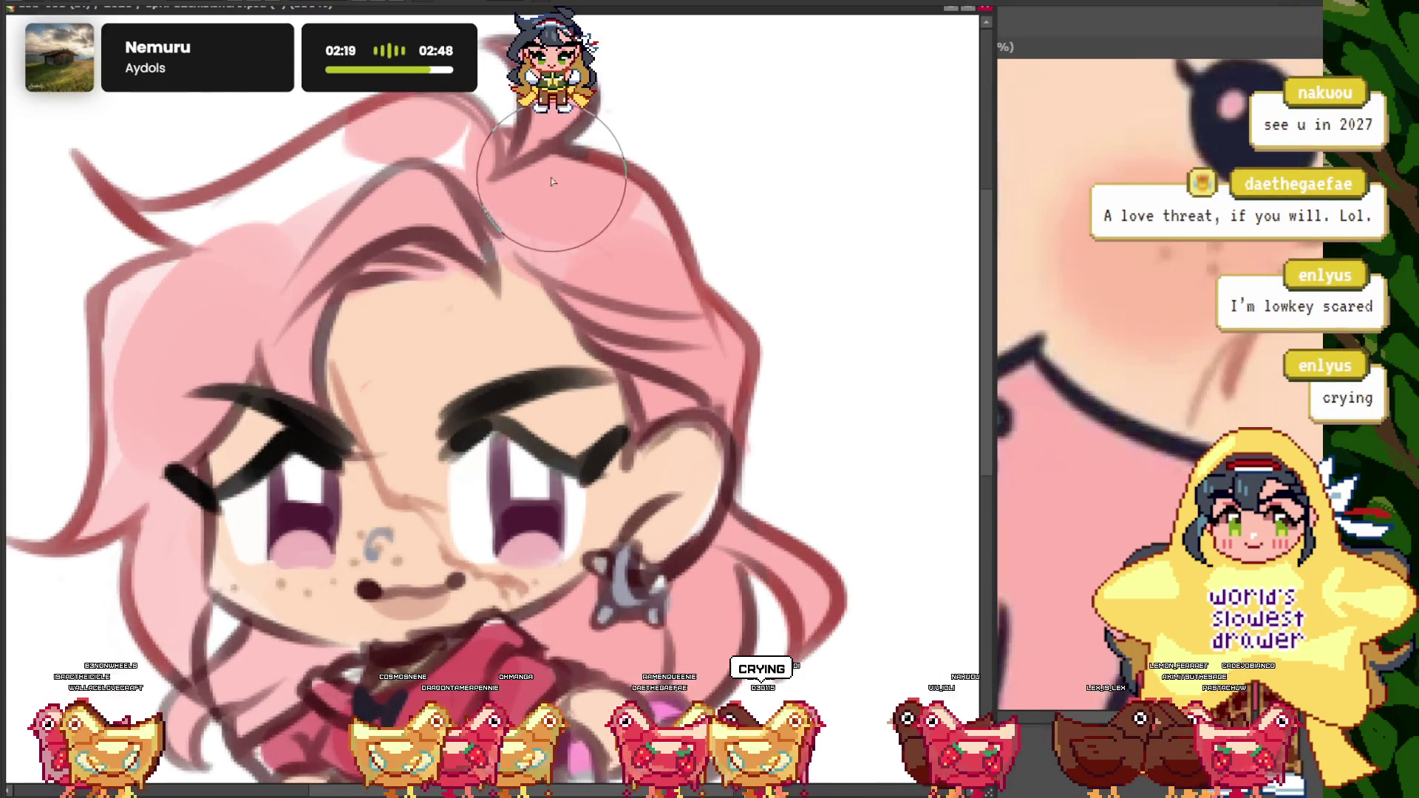
scroll(551, 181, down, 3)
scroll(551, 181, up, 2)
scroll(495, 199, up, 2)
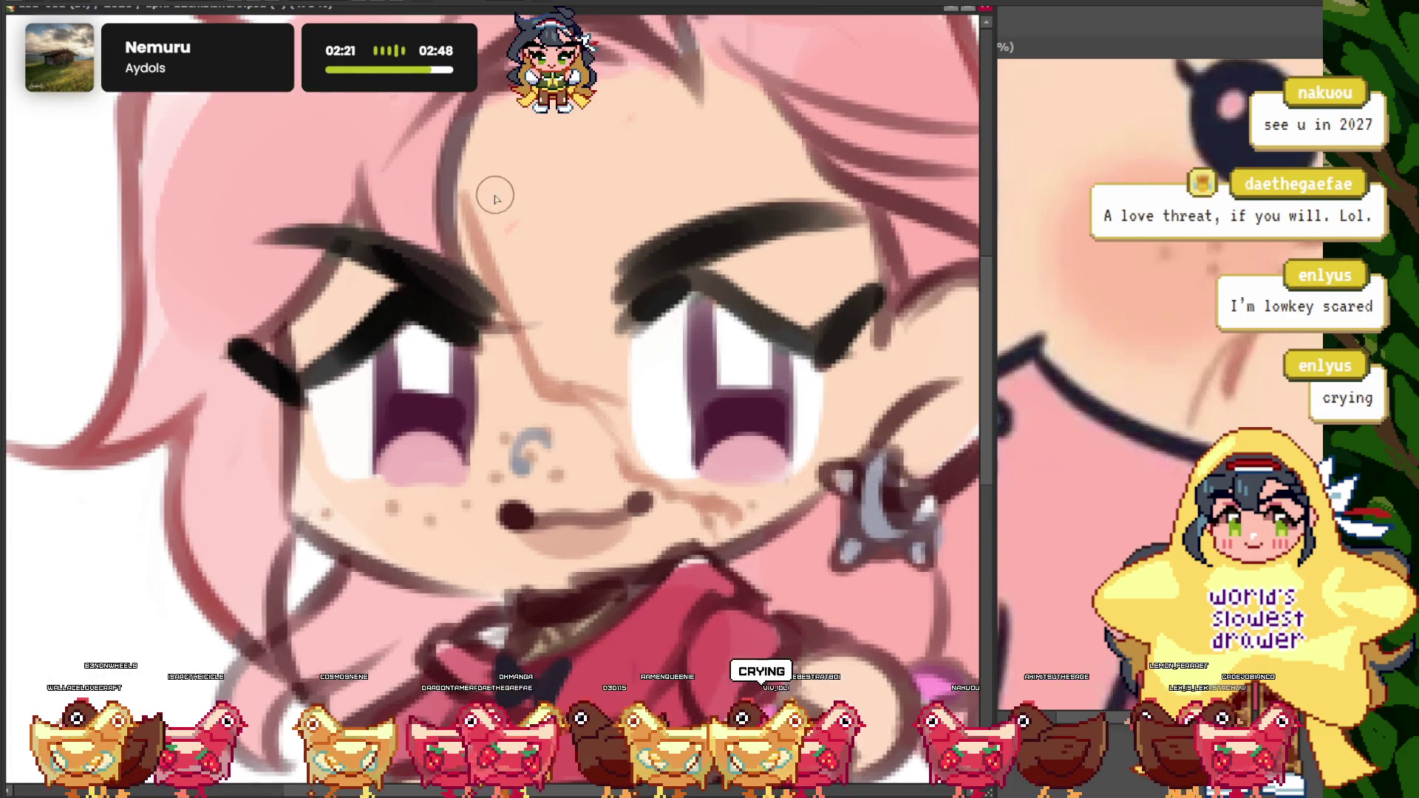
scroll(517, 259, down, 3)
scroll(521, 186, up, 1)
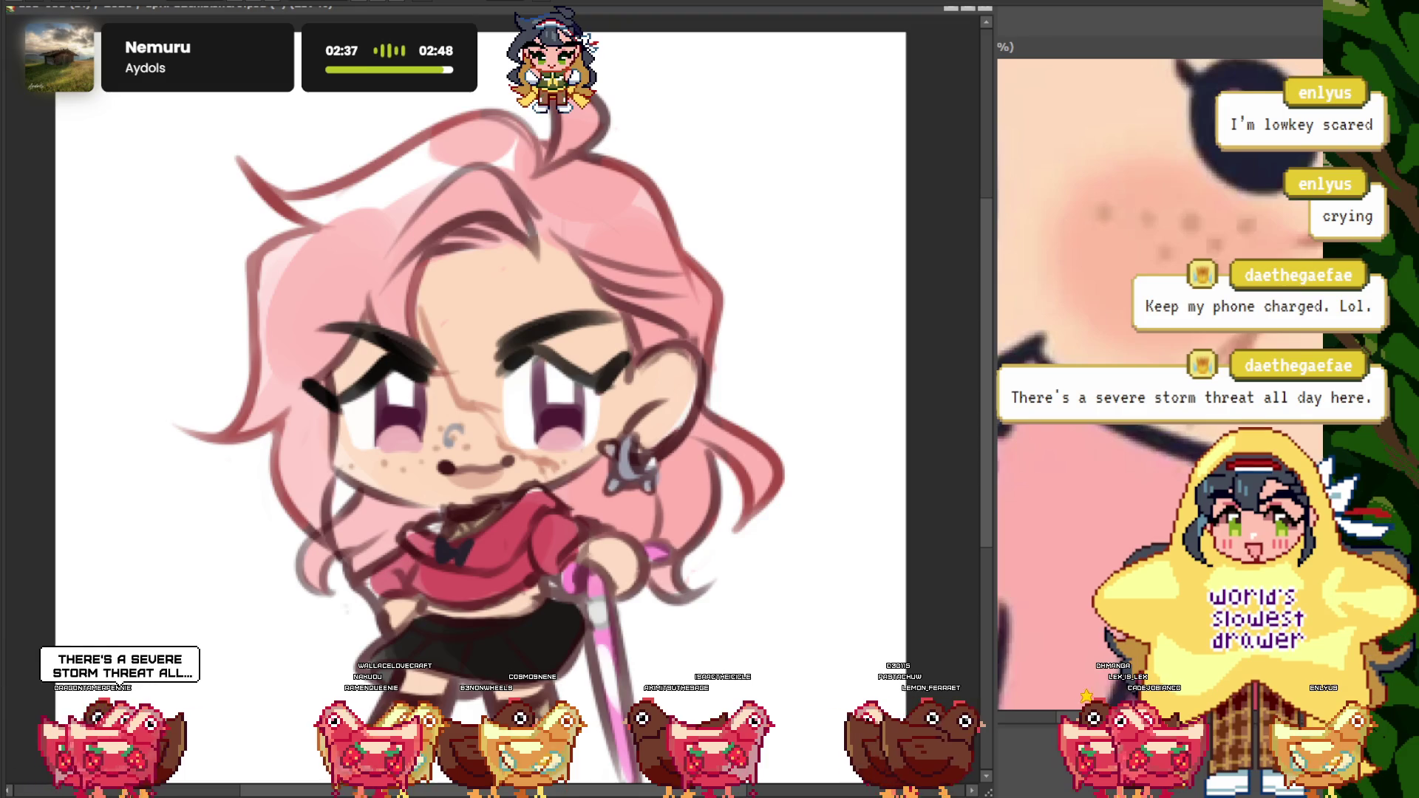
- Zoom out and back in with Ctrl+minus/plus to frame the whole drawing
key(ctrl+minus)
key(ctrl+plus)
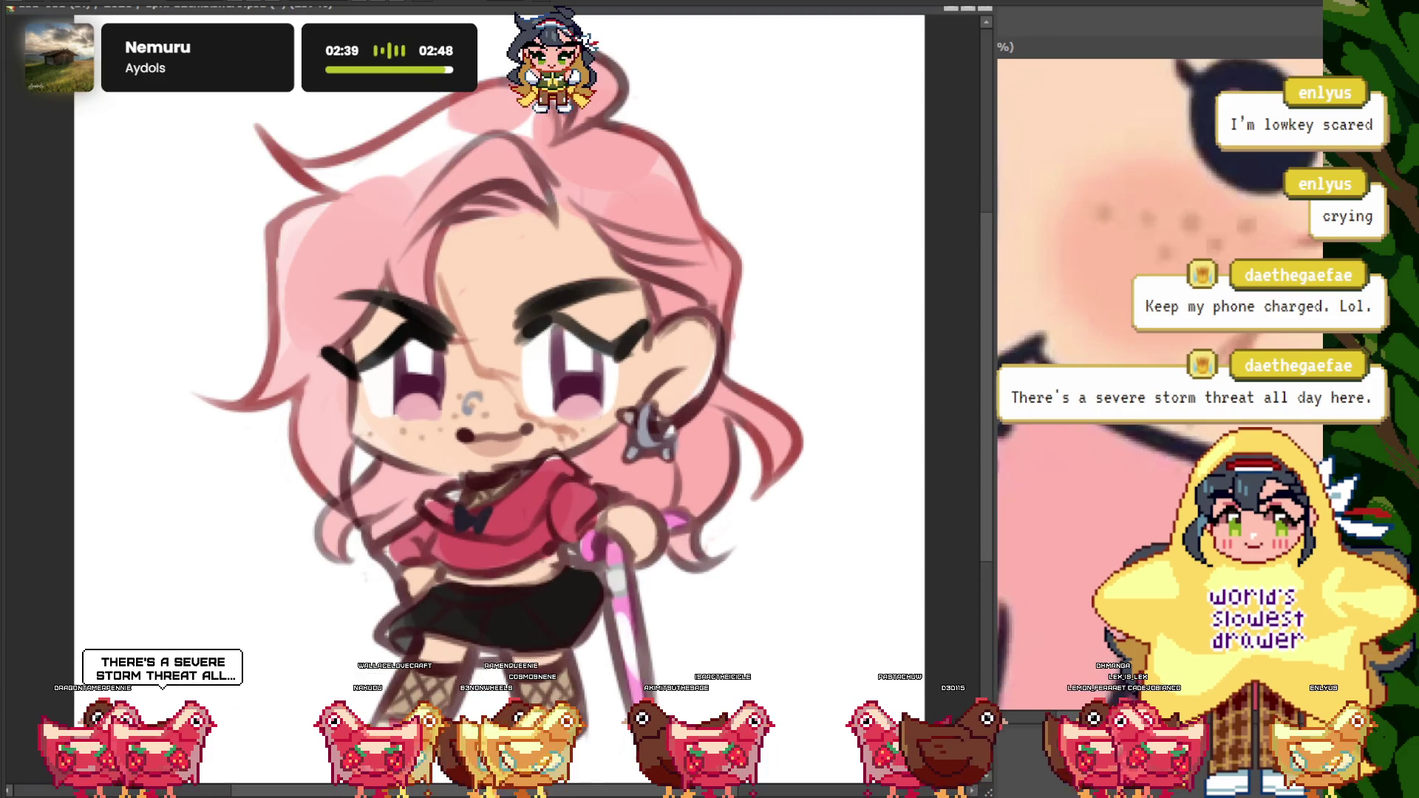
key(ctrl+plus)
key(ctrl+minus)
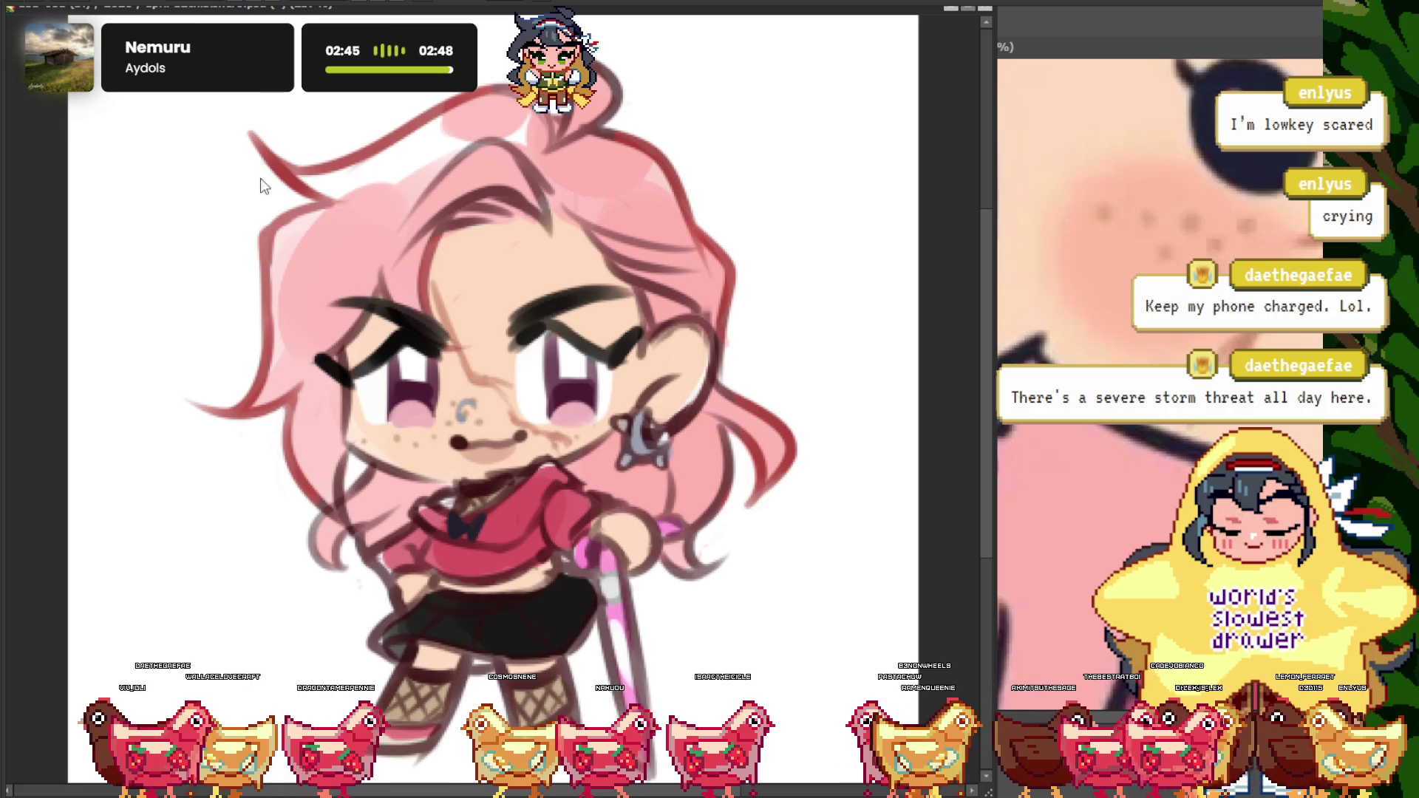
- Zoom in and out around the star earring and pink hair strand
scroll(588, 268, down, 1)
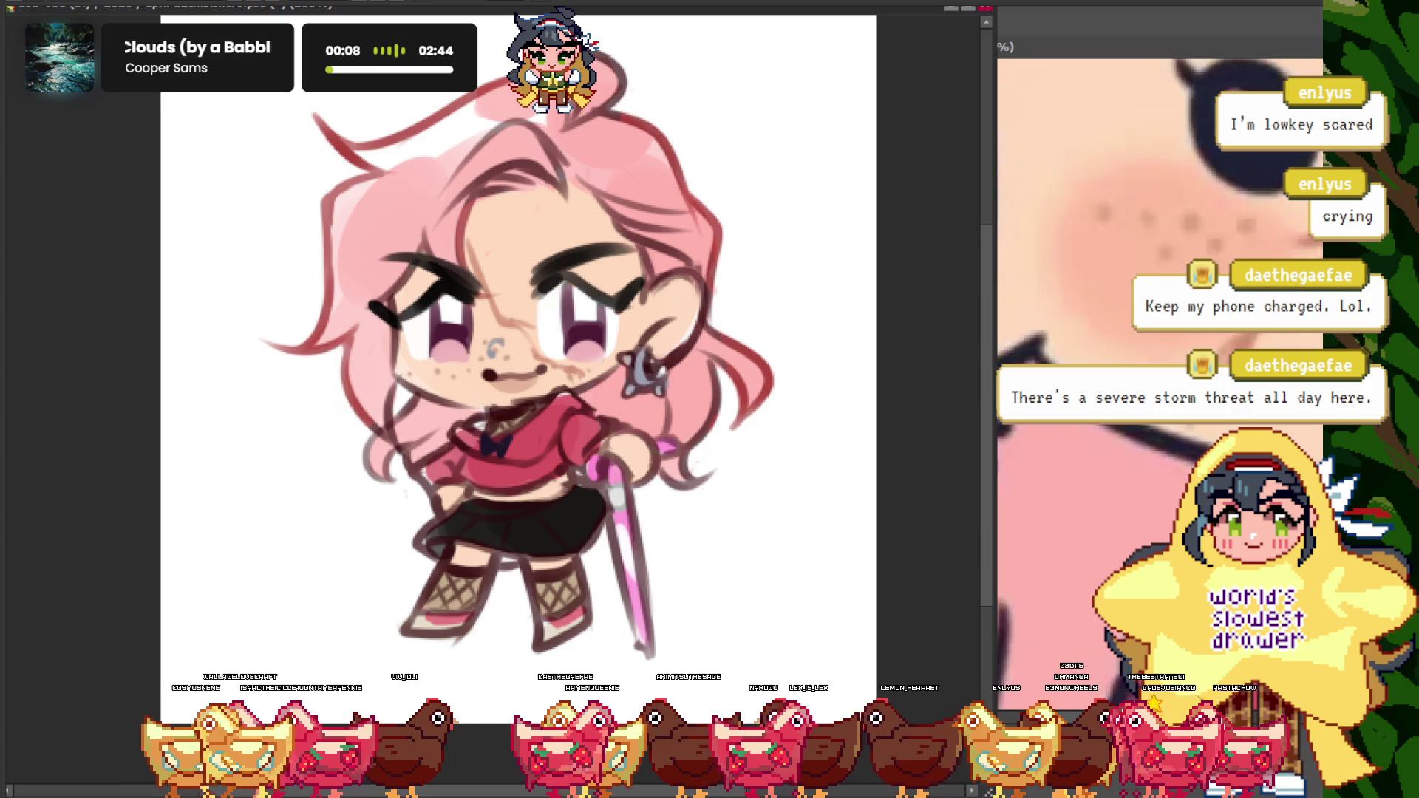
scroll(484, 547, up, 3)
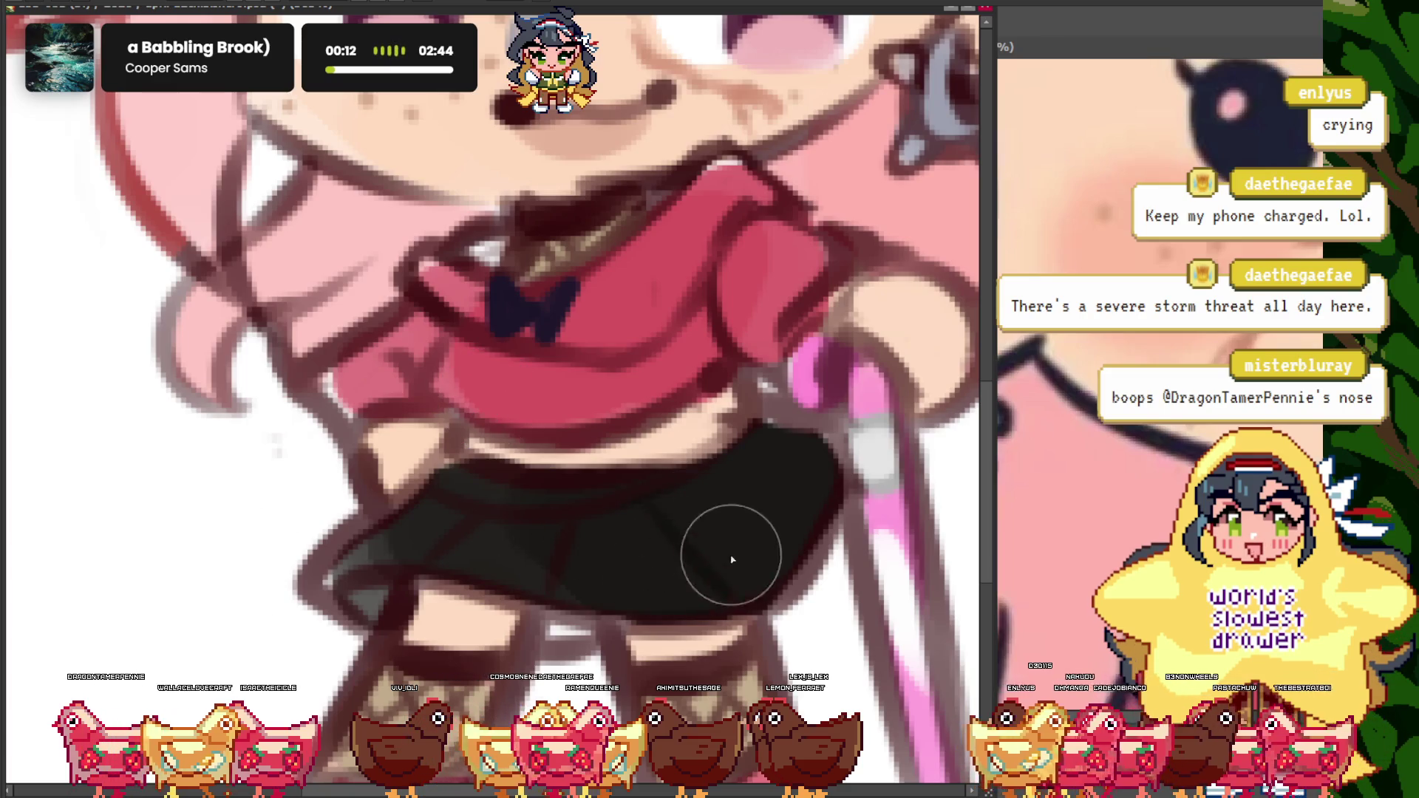
scroll(491, 507, down, 3)
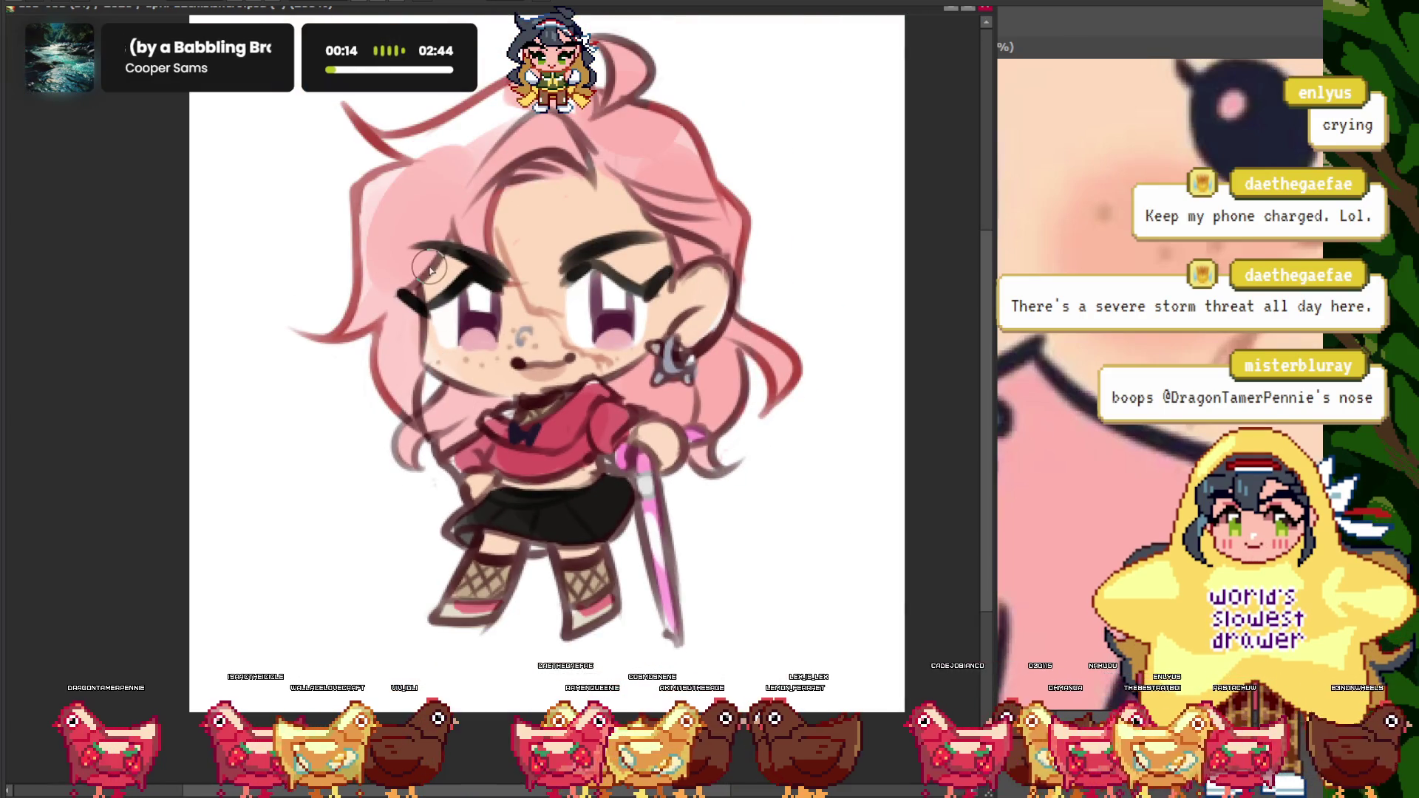
scroll(580, 432, up, 1)
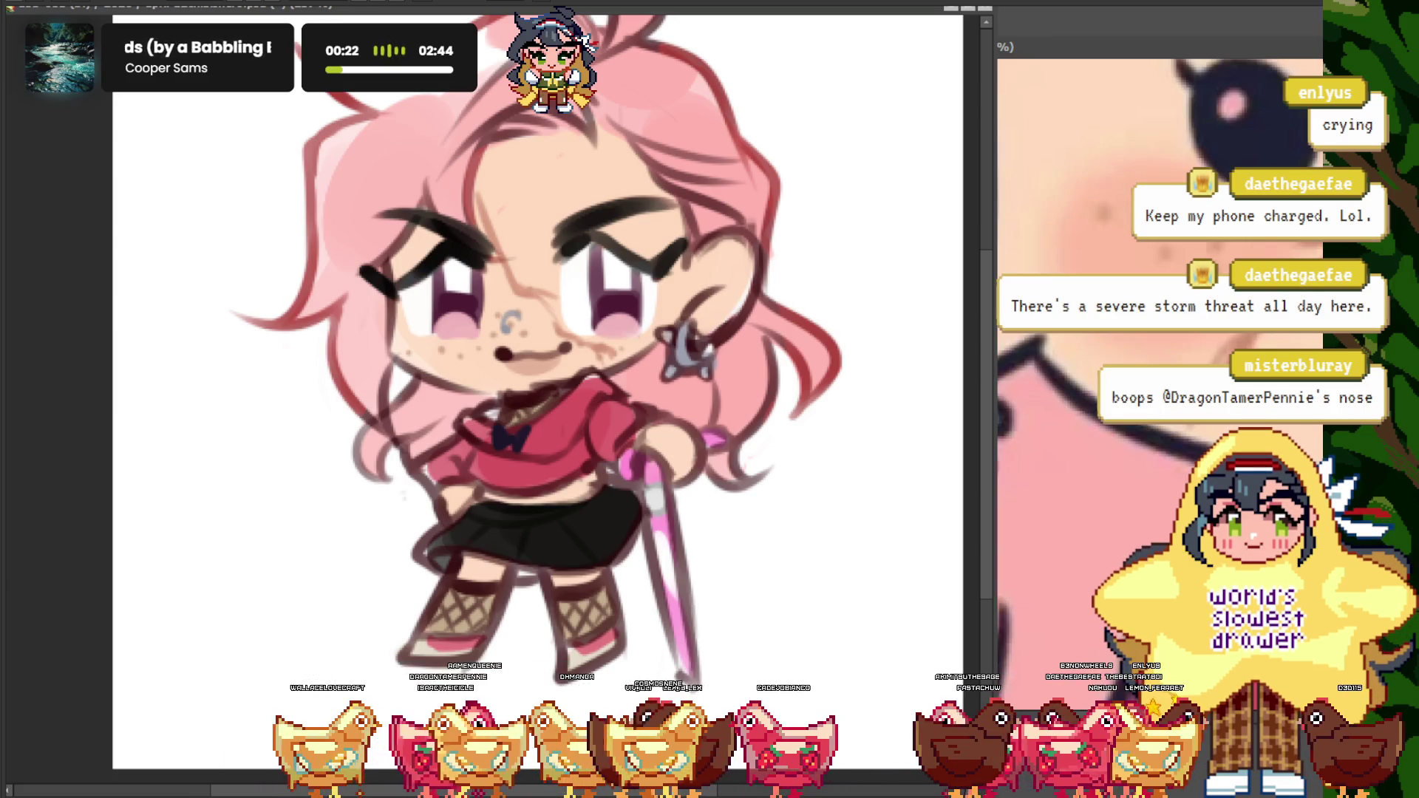
scroll(511, 325, up, 2)
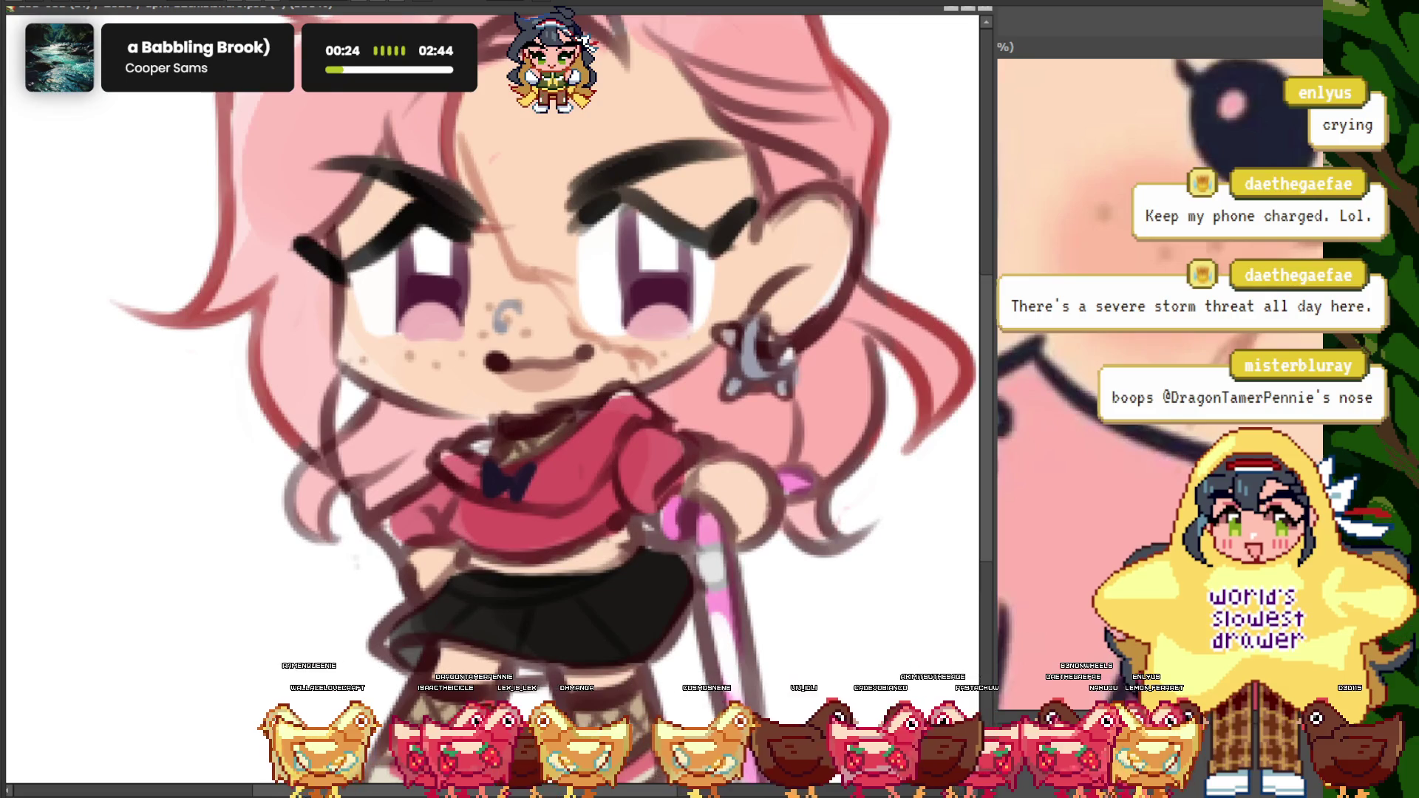
scroll(468, 372, down, 2)
scroll(432, 357, up, 2)
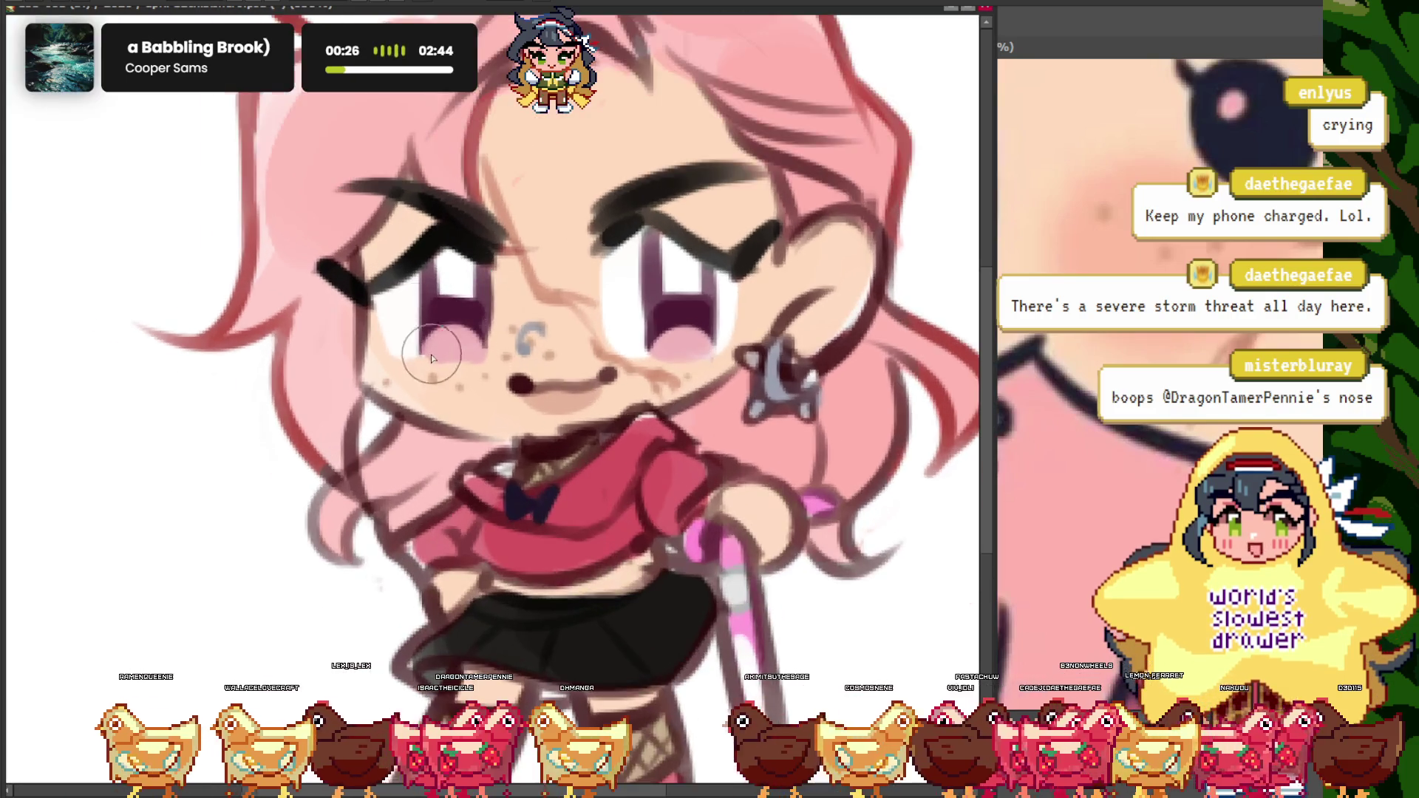
scroll(432, 357, up, 3)
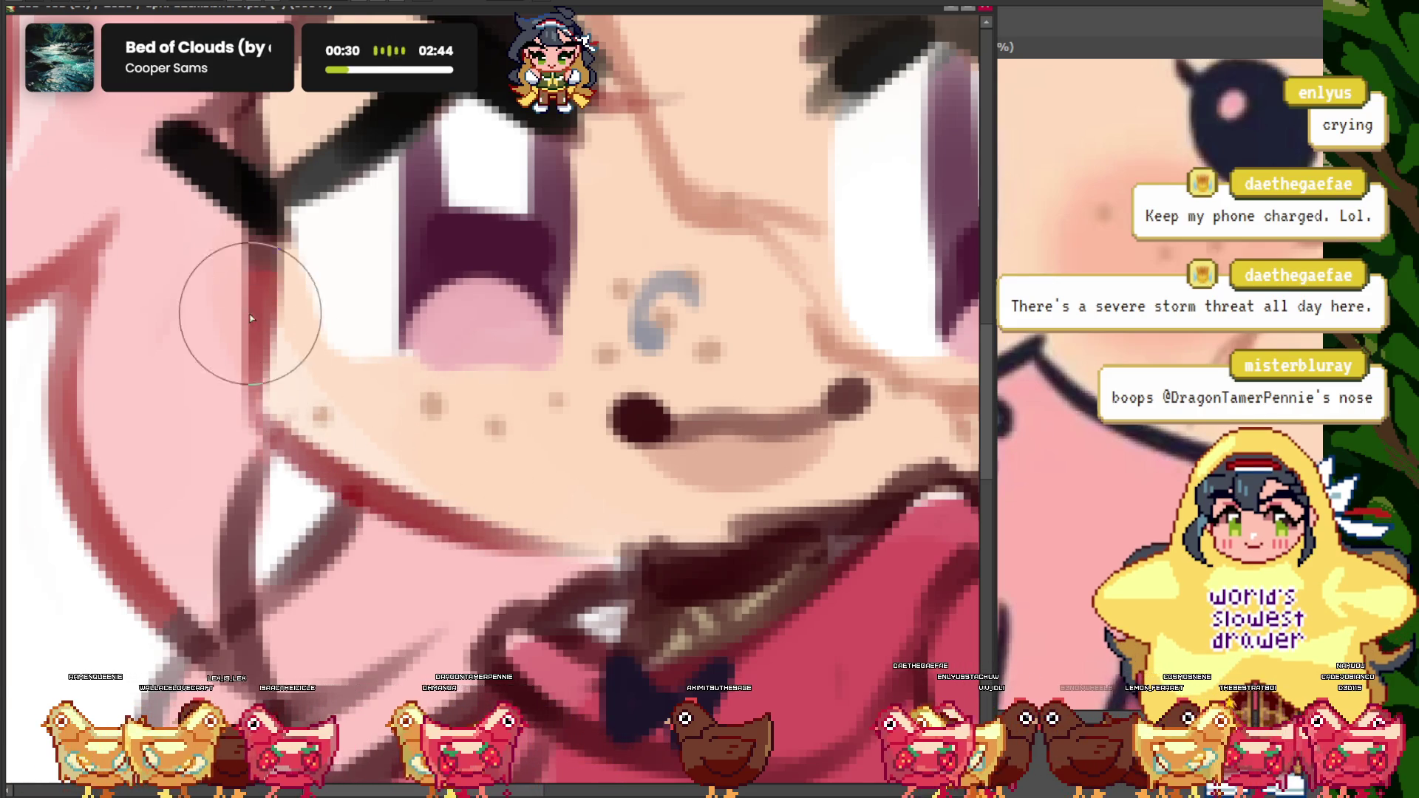
scroll(285, 301, down, 3)
scroll(317, 286, up, 2)
scroll(296, 296, down, 2)
scroll(564, 347, up, 1)
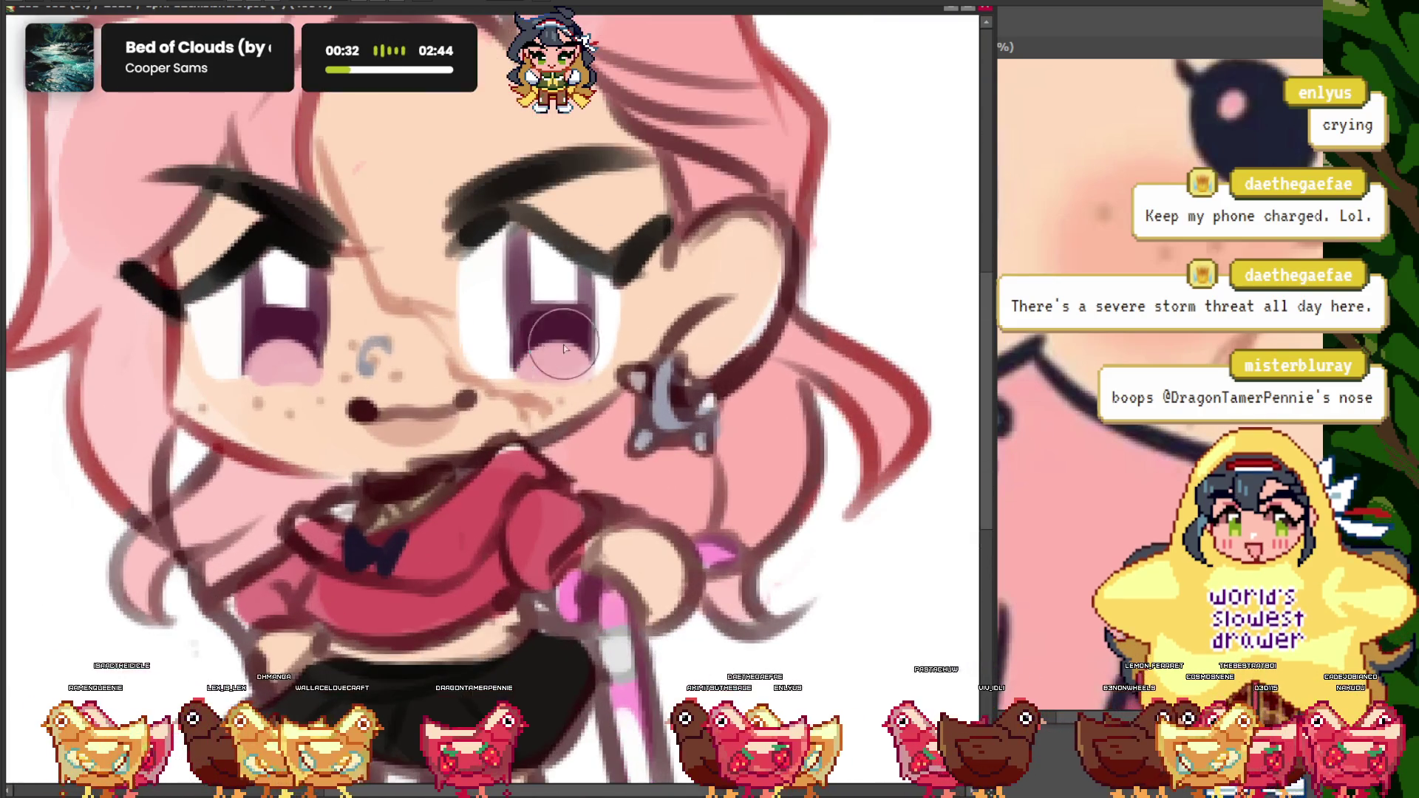
scroll(648, 332, up, 2)
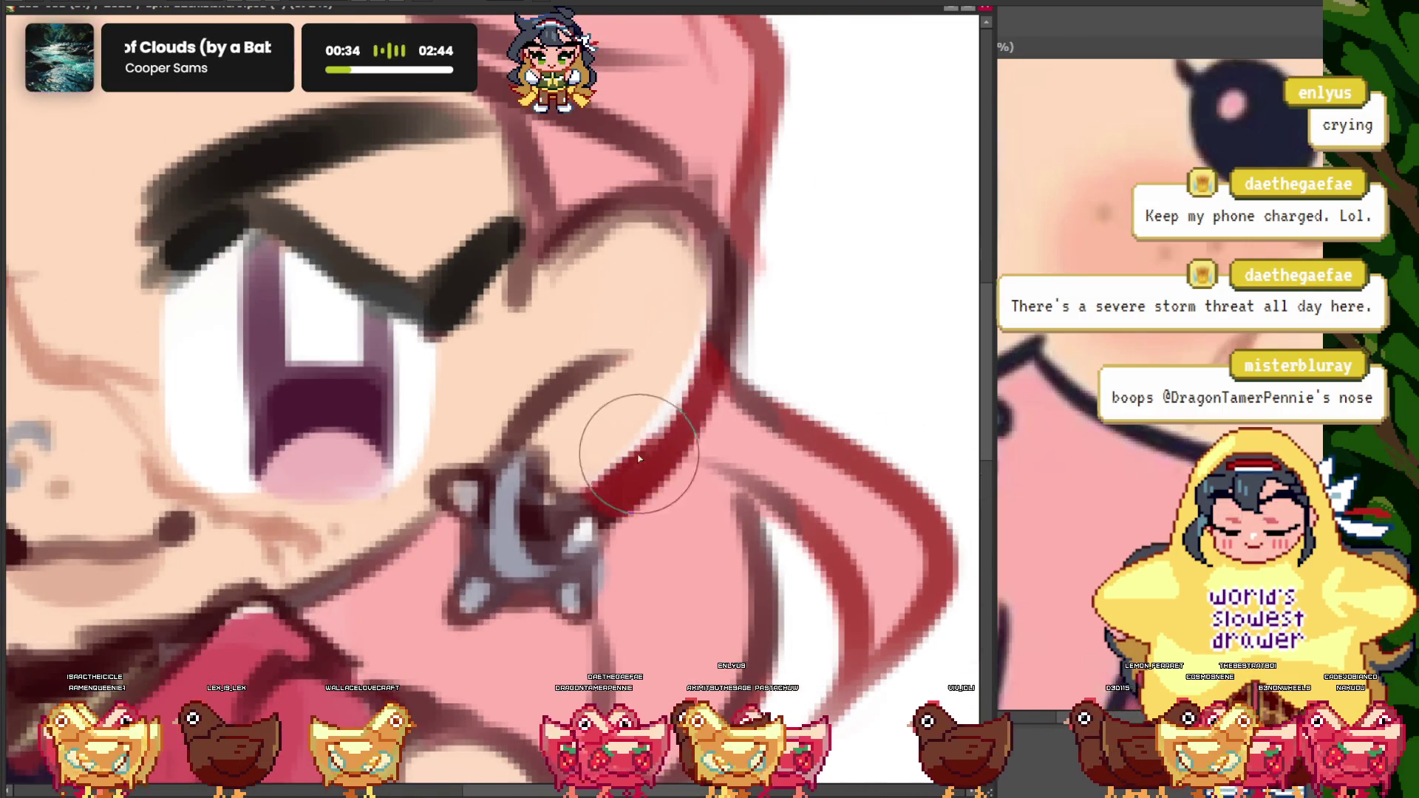
scroll(650, 421, down, 3)
scroll(559, 396, up, 2)
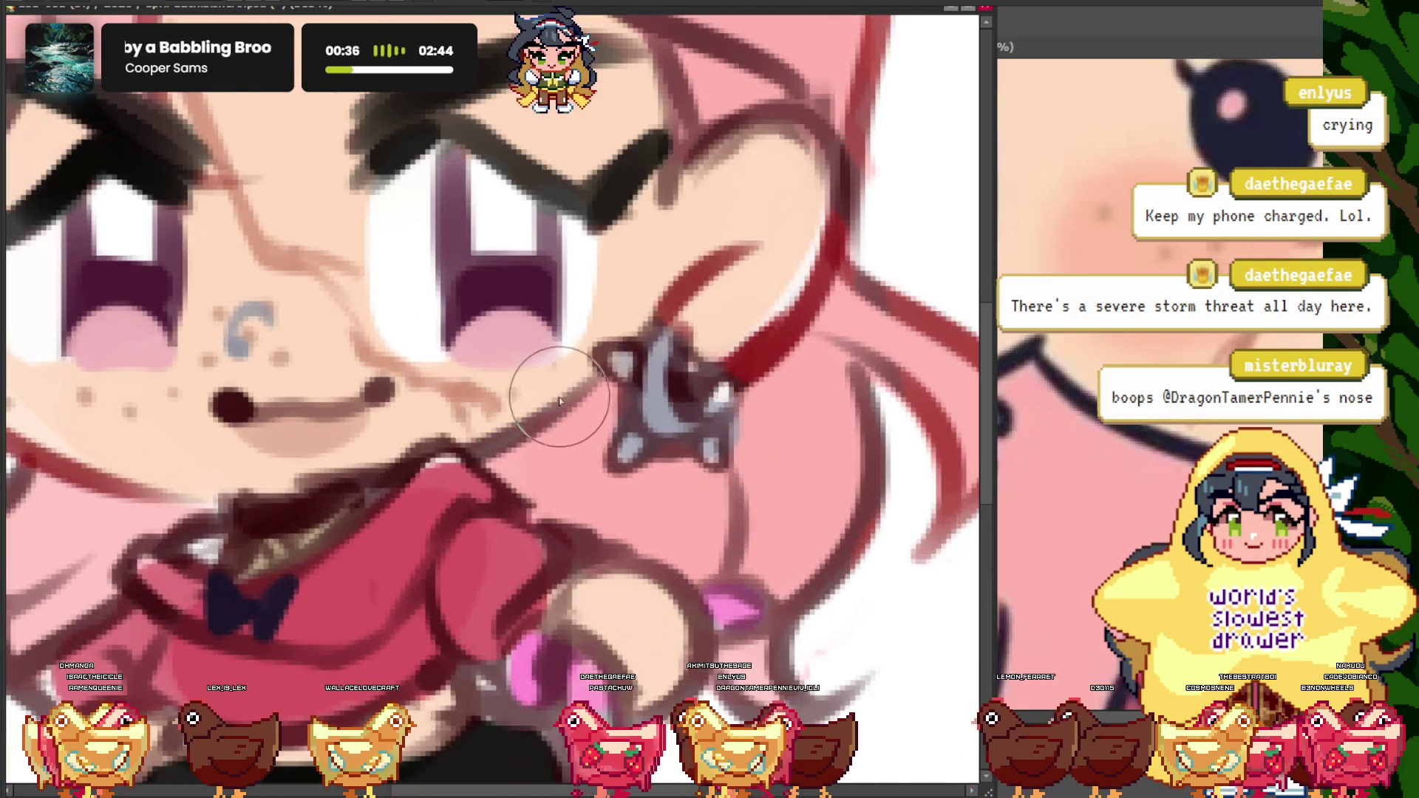
scroll(530, 329, down, 2)
scroll(529, 330, up, 2)
scroll(518, 322, down, 2)
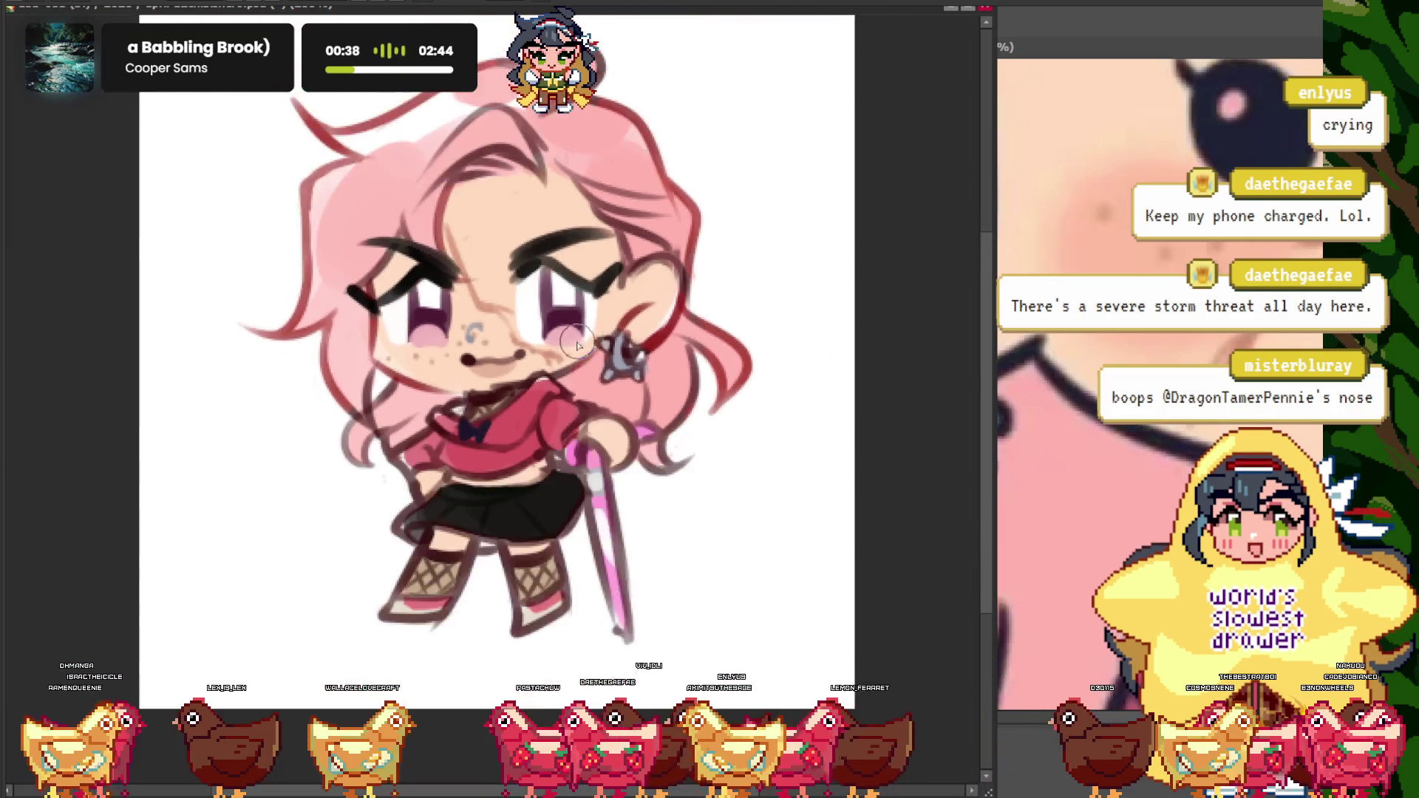
scroll(510, 314, up, 2)
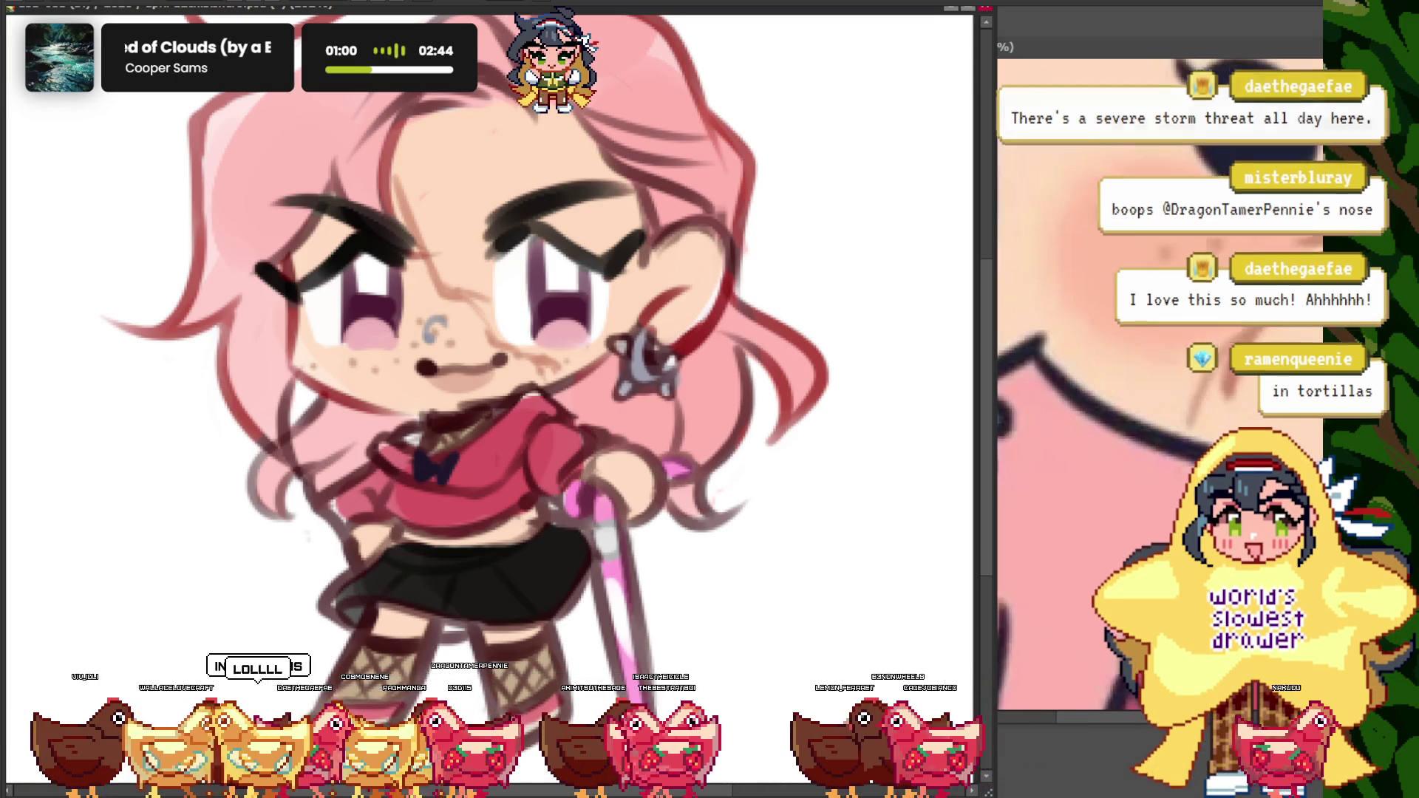
- Fit the reference canvas to its window, then return to the main drawing
key(ctrl+0)
scroll(349, 218, up, 3)
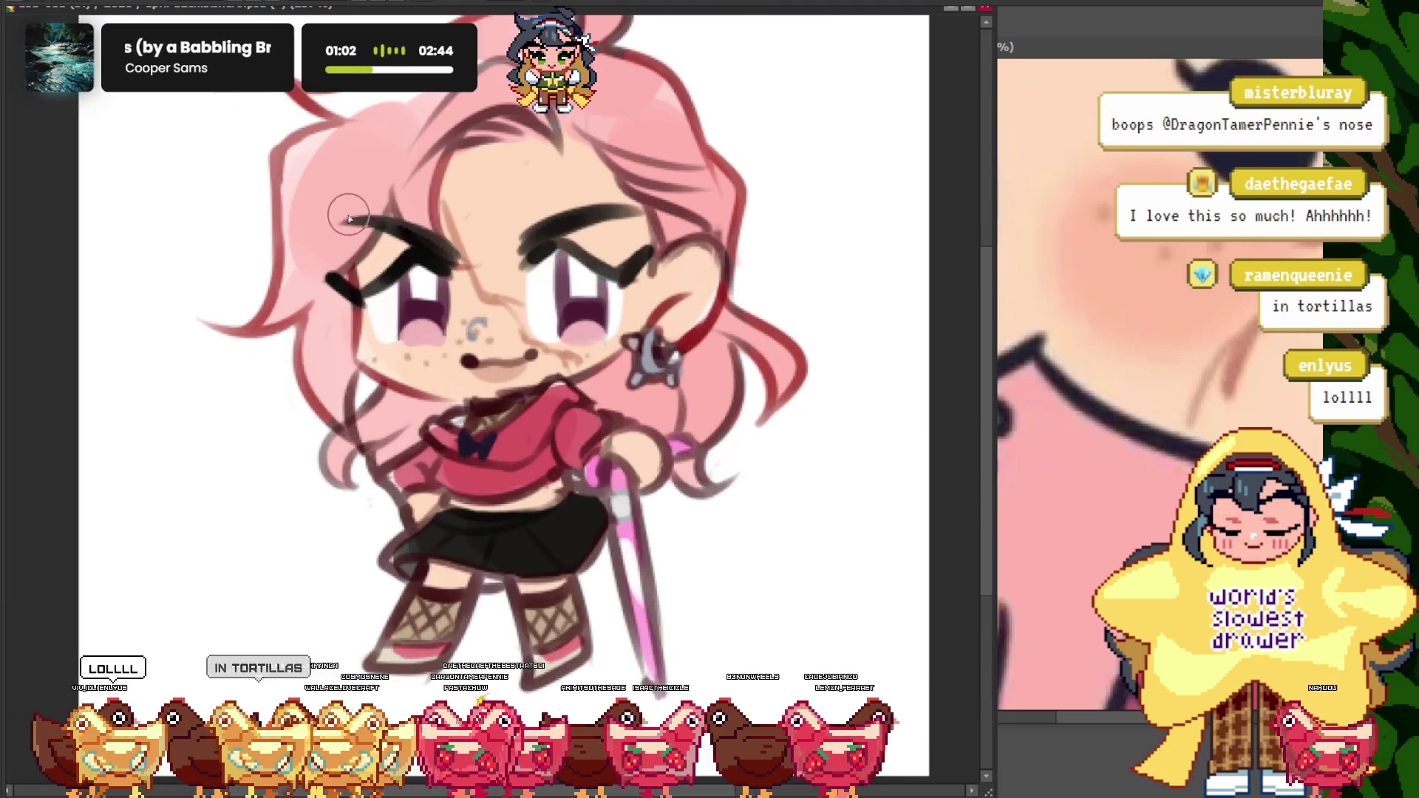
click(1067, 358)
key(ctrl+0)
scroll(1010, 370, up, 3)
scroll(1010, 369, up, 2)
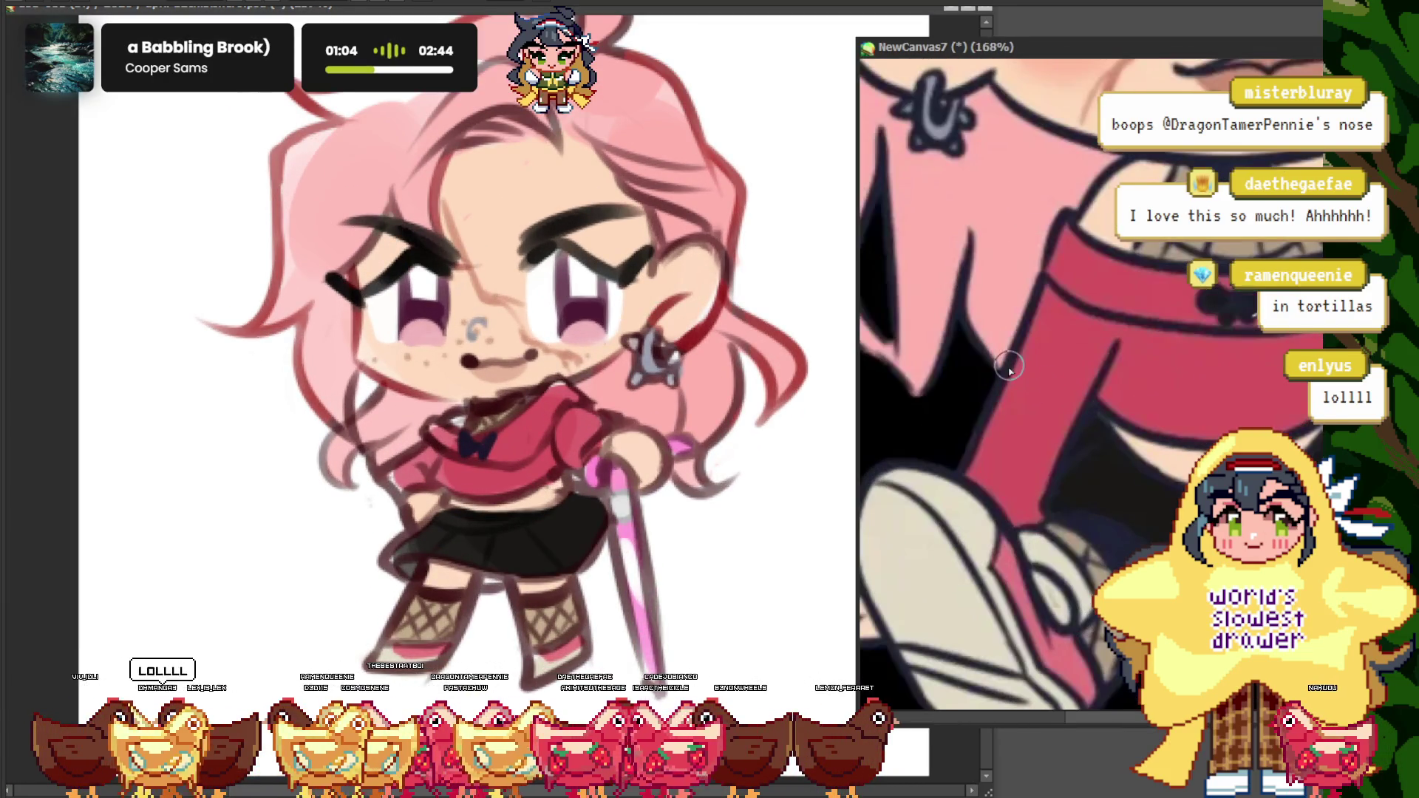
click(101, 254)
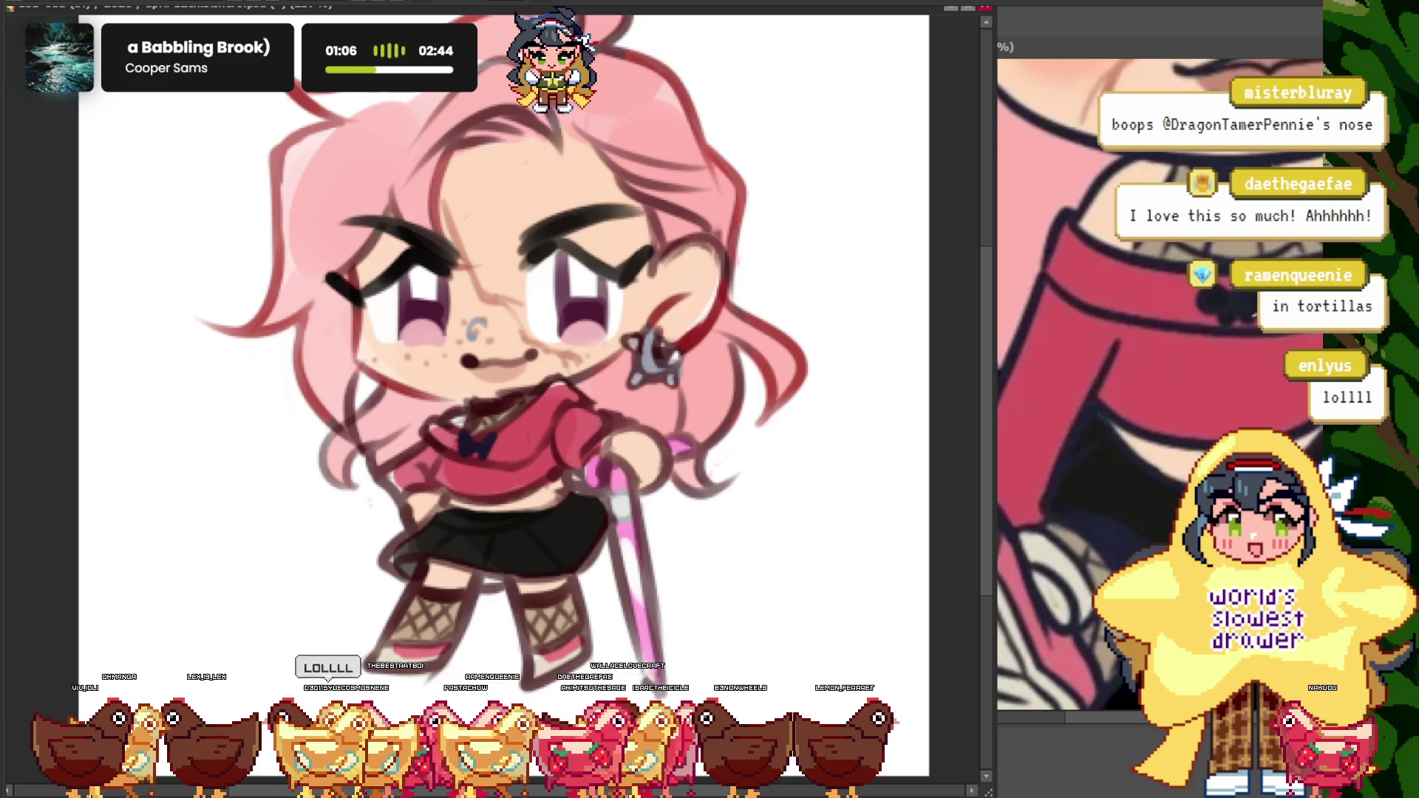
- Paint magenta strap lines down the arm and along the top's collar edge
scroll(417, 445, up, 2)
scroll(393, 437, up, 2)
scroll(349, 434, up, 1)
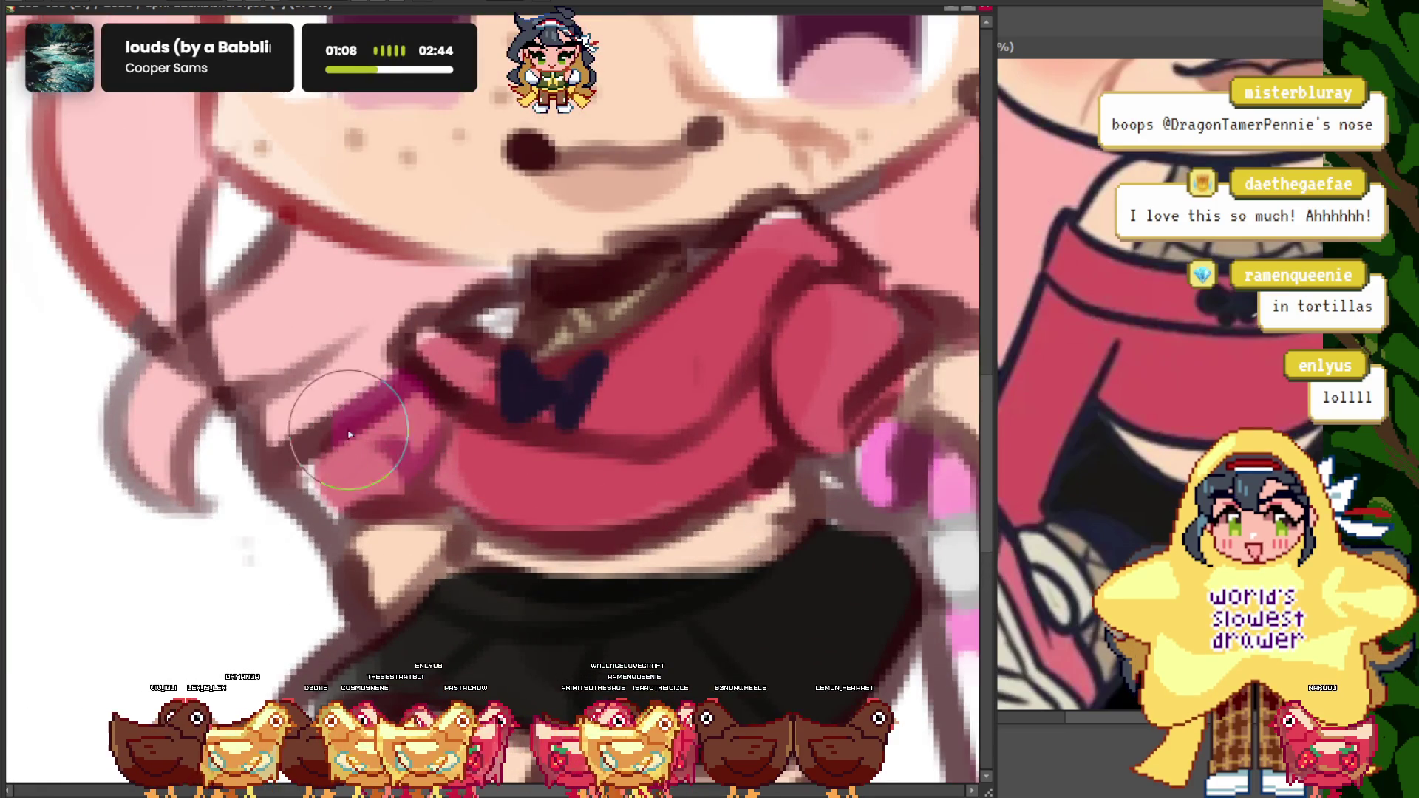
drag(349, 435, 274, 458)
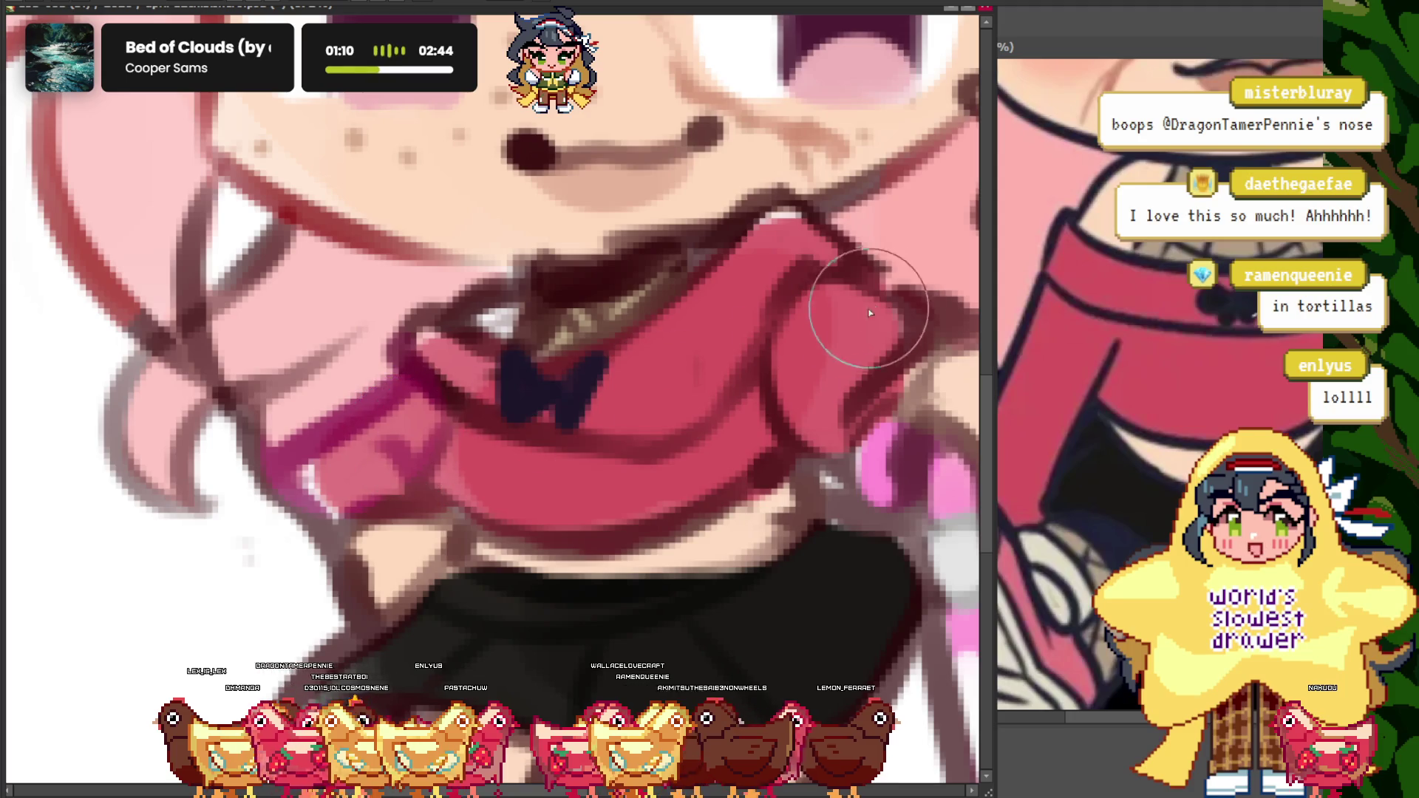
drag(870, 314, 791, 211)
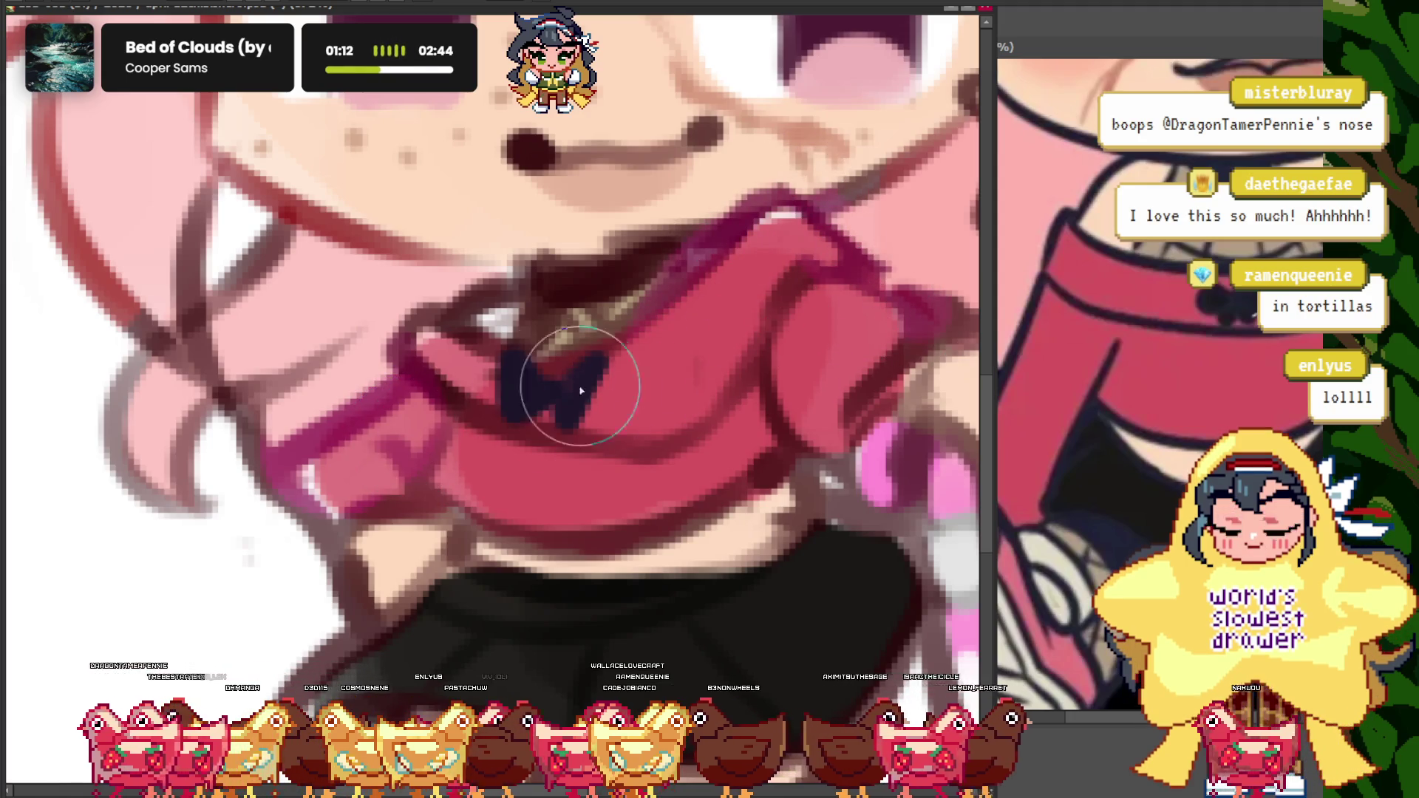
scroll(580, 391, down, 3)
scroll(517, 355, down, 1)
scroll(480, 332, up, 1)
scroll(461, 319, down, 2)
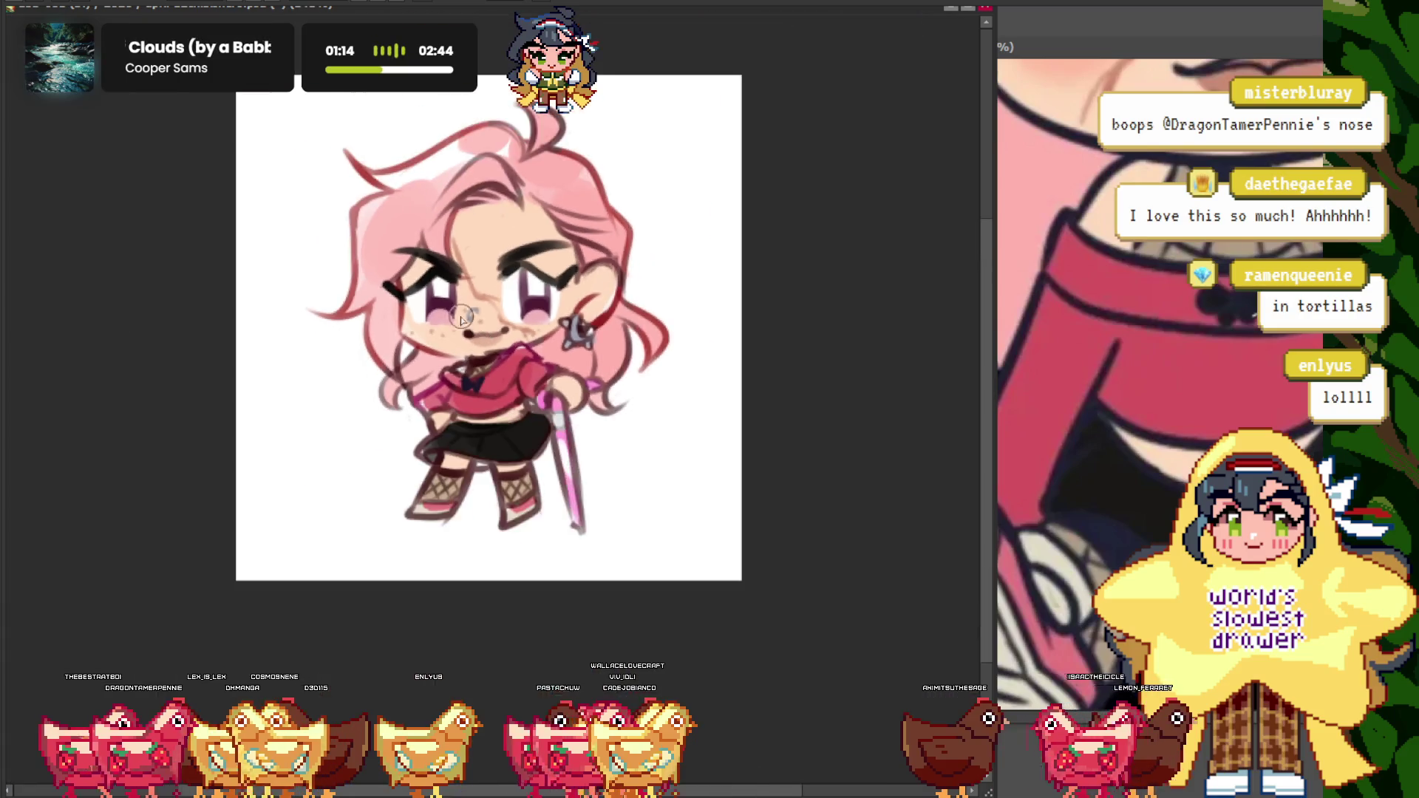
scroll(461, 319, up, 1)
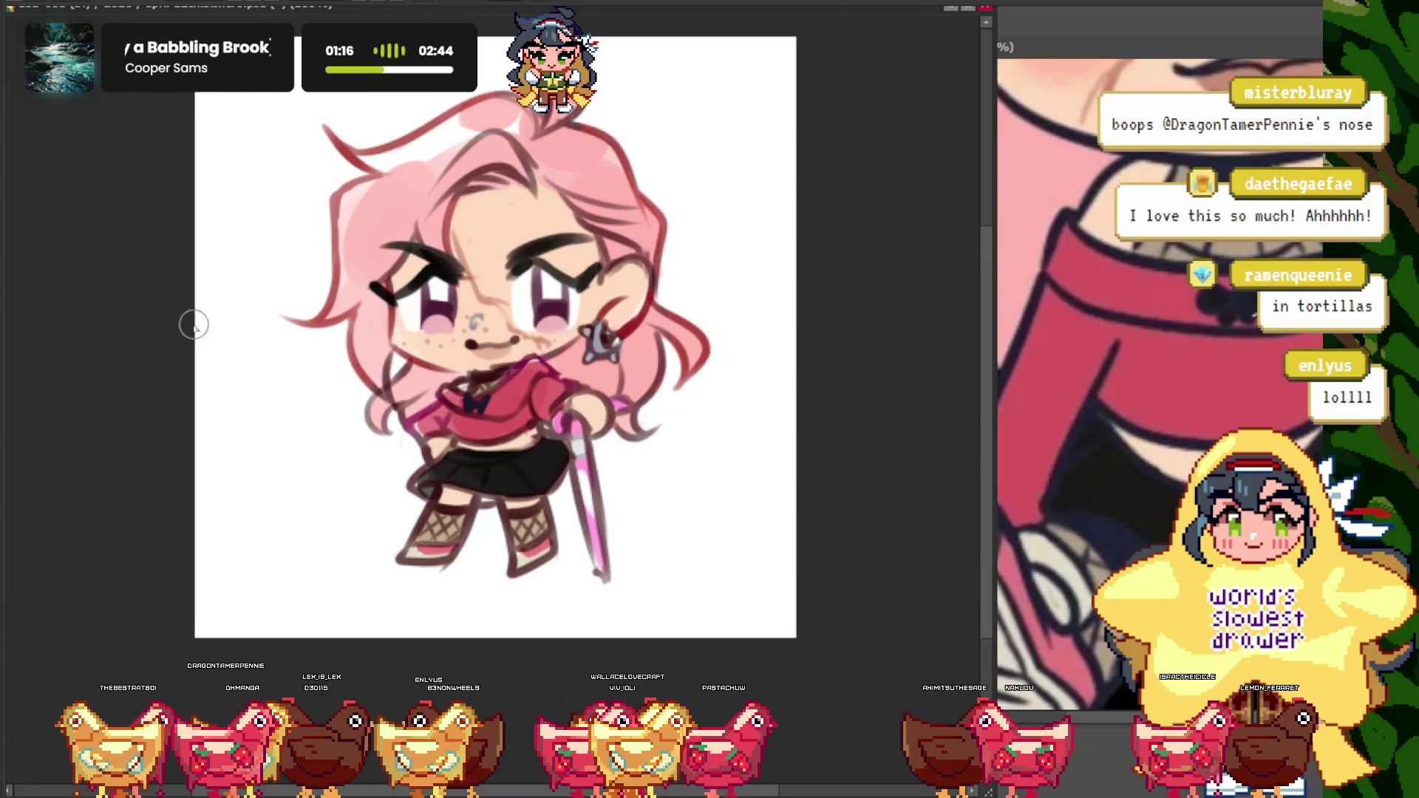
scroll(194, 325, up, 2)
scroll(369, 370, up, 1)
scroll(337, 240, up, 1)
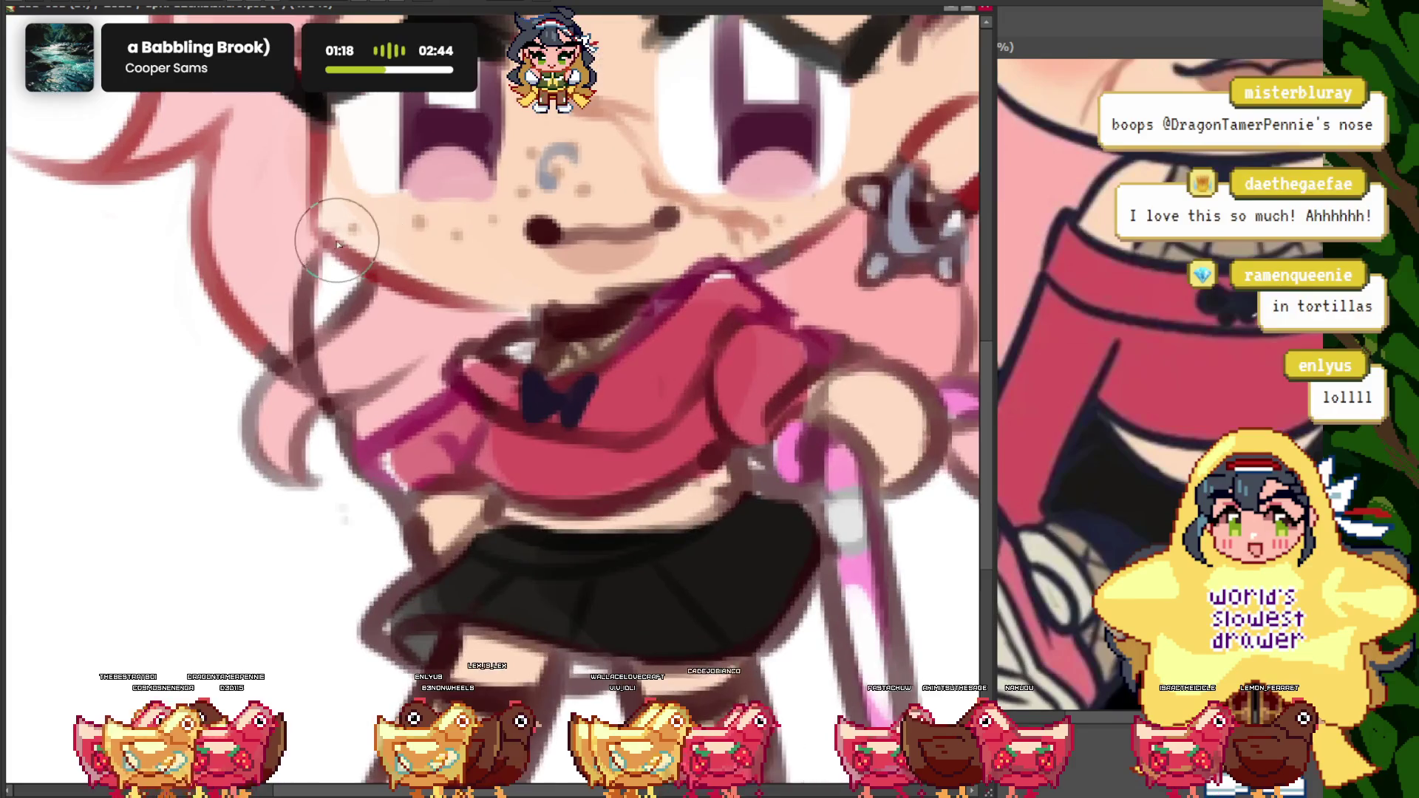
scroll(339, 248, down, 3)
scroll(367, 497, up, 3)
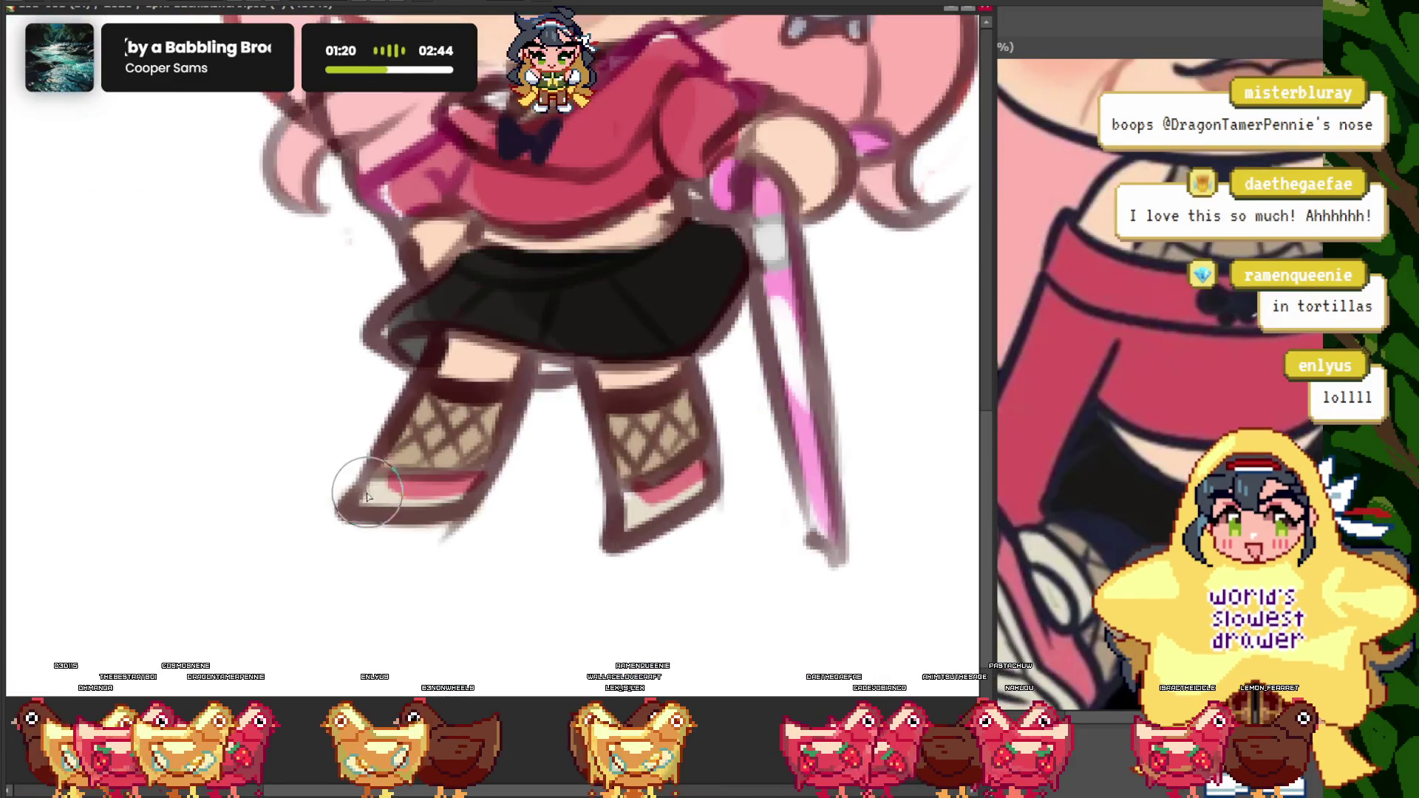
scroll(368, 497, up, 1)
scroll(247, 570, down, 1)
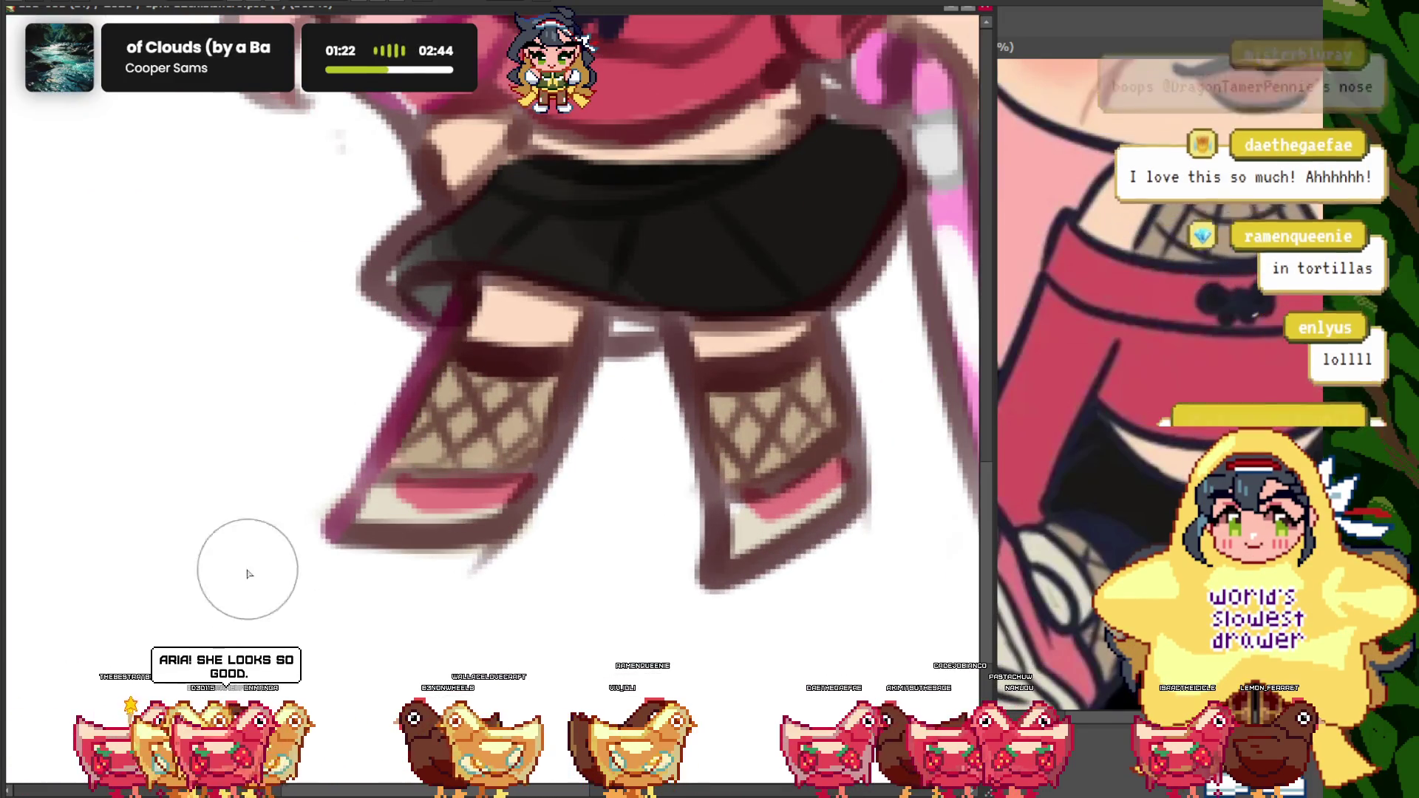
scroll(643, 374, up, 1)
scroll(569, 428, down, 2)
scroll(566, 442, up, 2)
scroll(528, 443, up, 1)
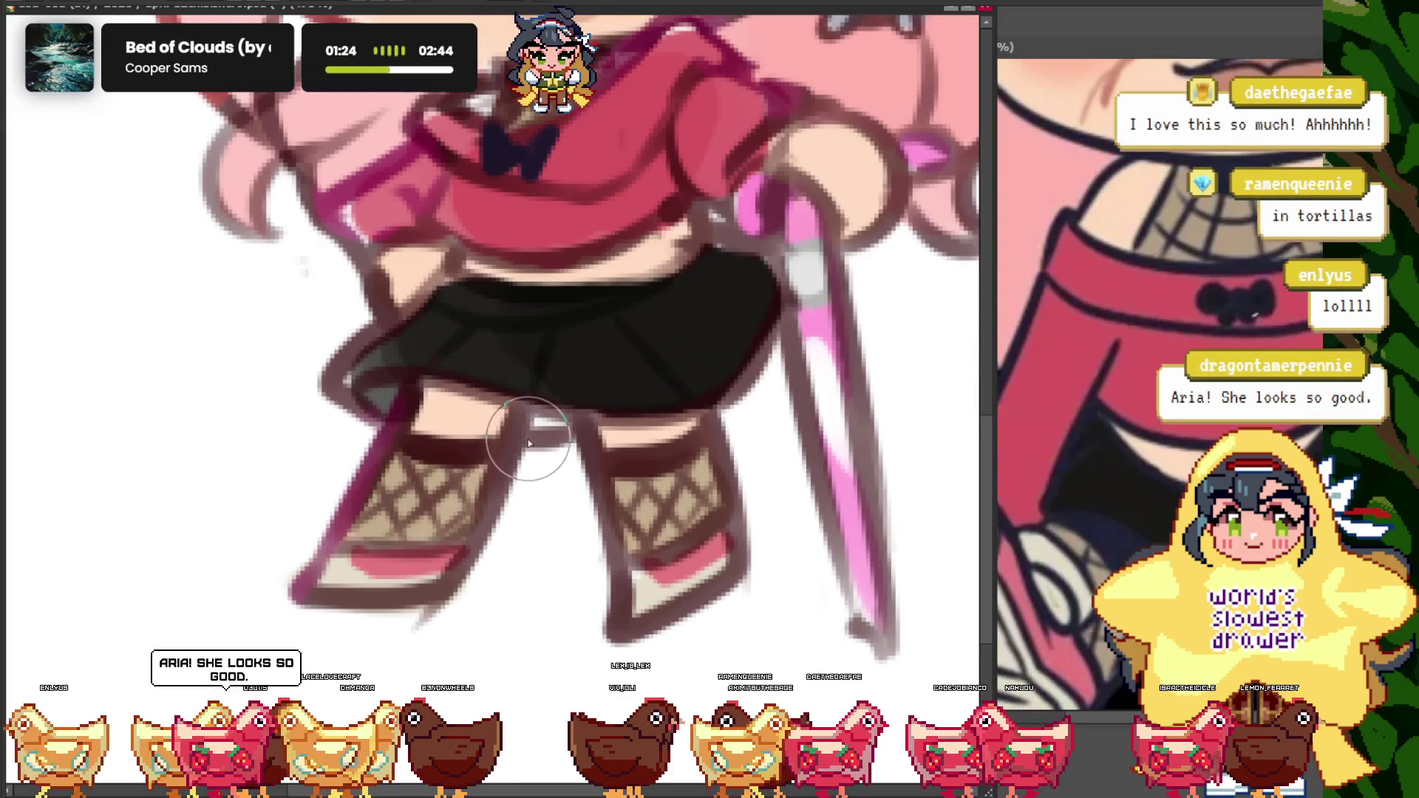
scroll(602, 475, down, 2)
scroll(591, 443, up, 1)
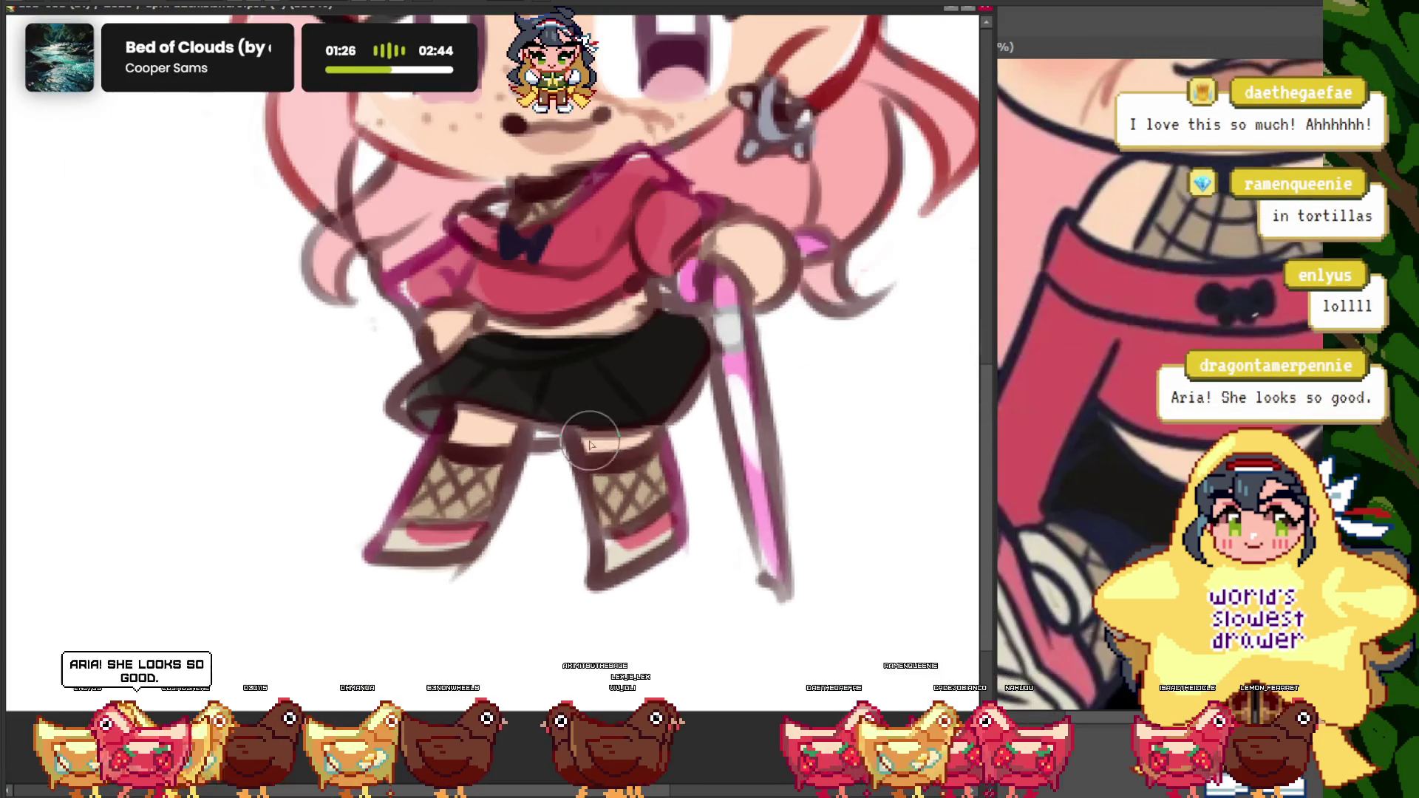
scroll(684, 484, down, 2)
scroll(650, 369, down, 1)
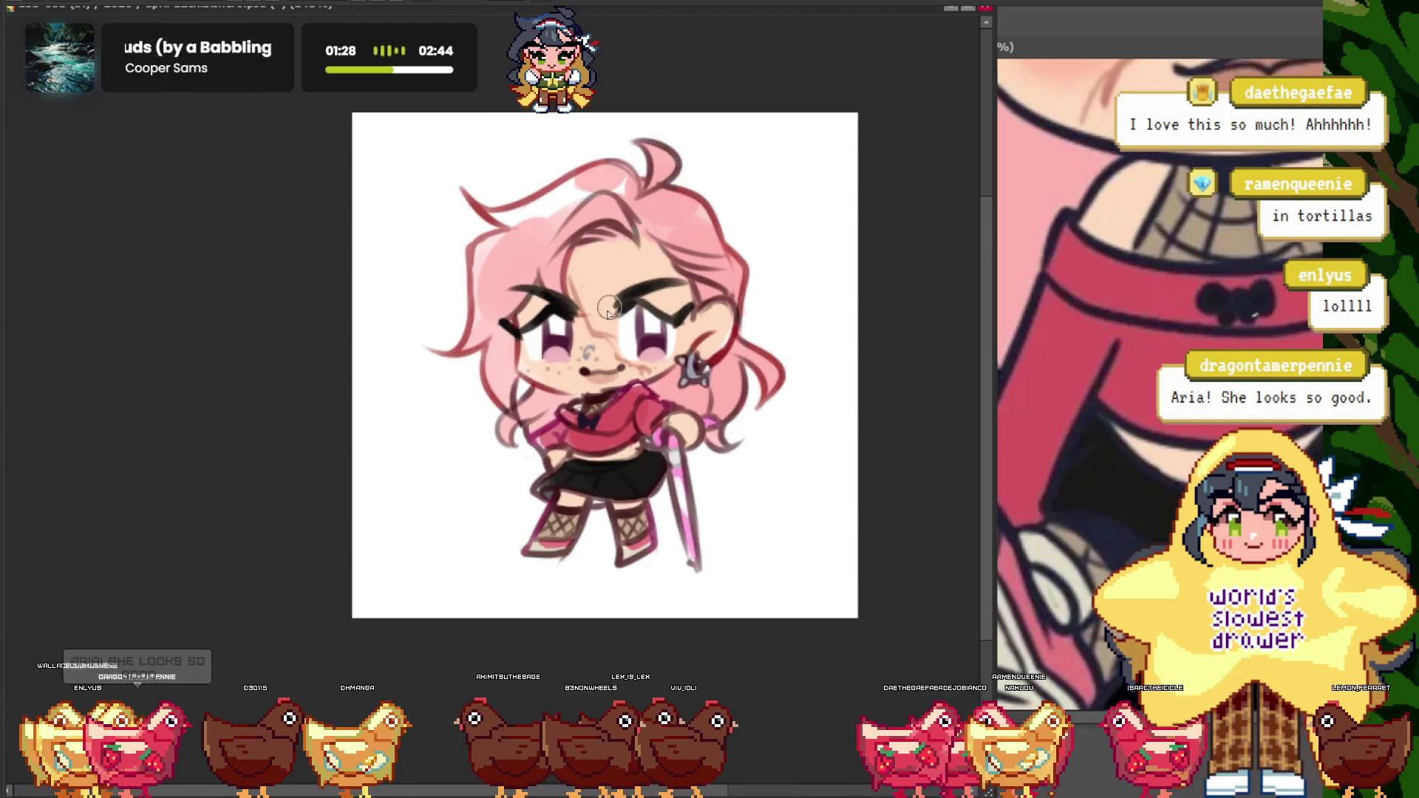
scroll(638, 303, up, 1)
scroll(637, 303, down, 2)
scroll(447, 303, up, 1)
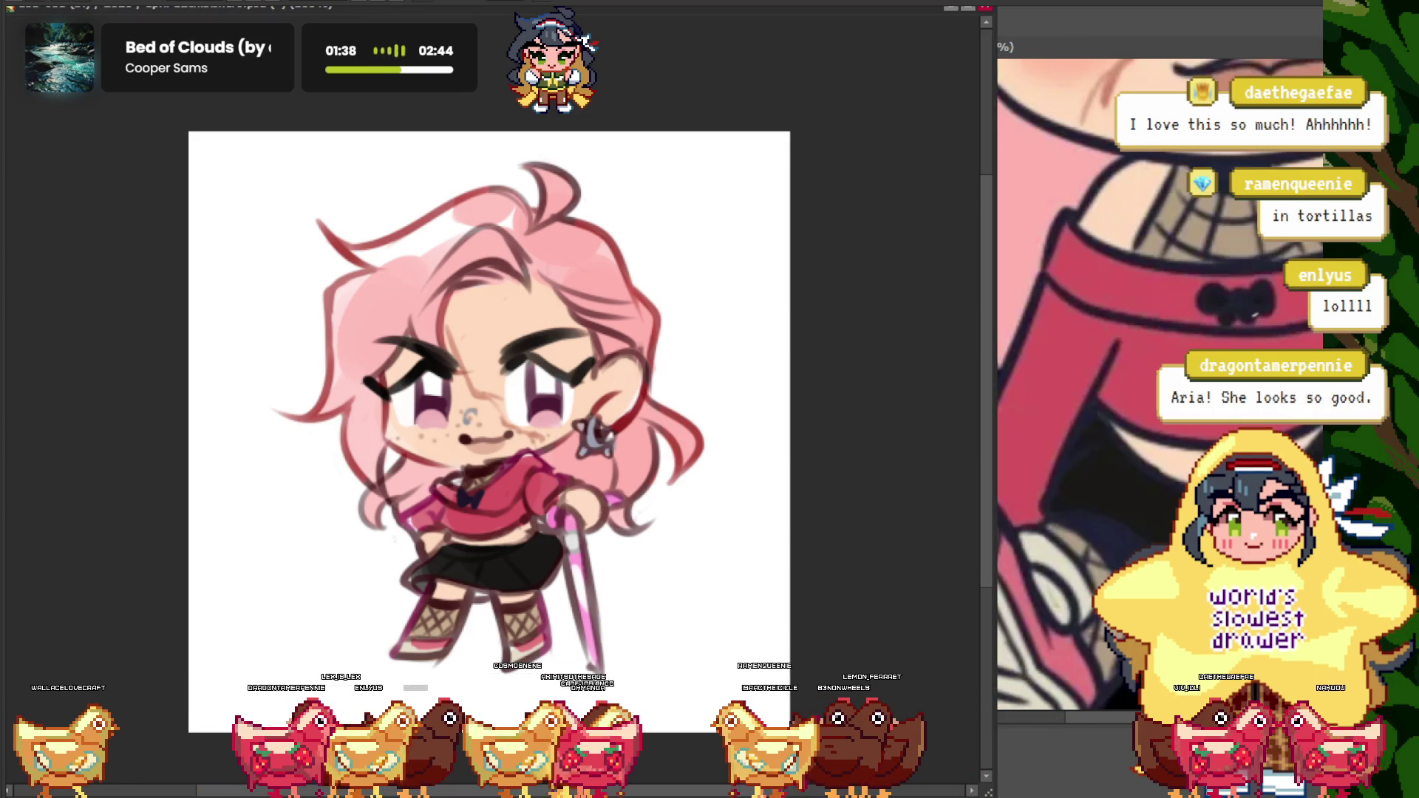
- Mirror the view horizontally and shift the whole figure right and down
key(h)
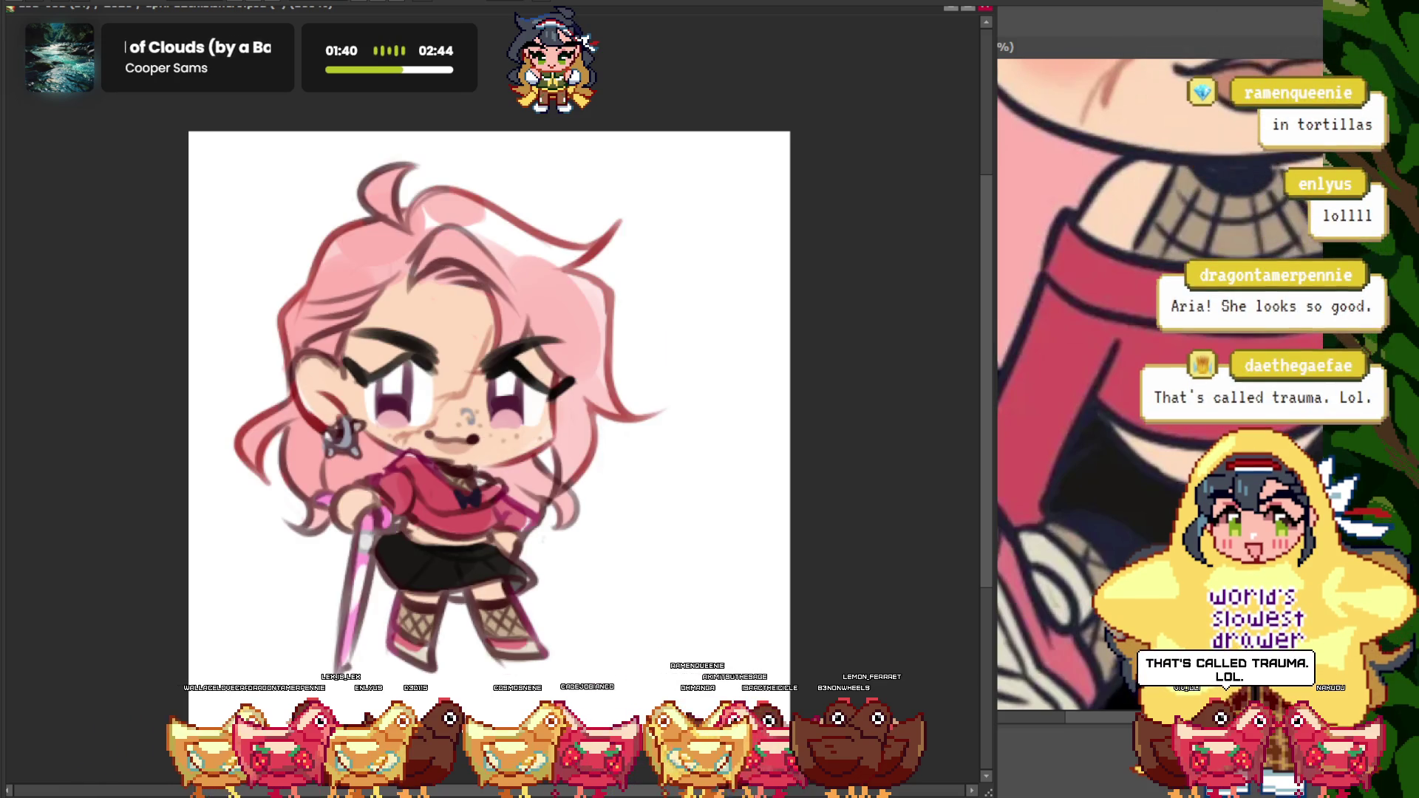
drag(383, 420, 441, 432)
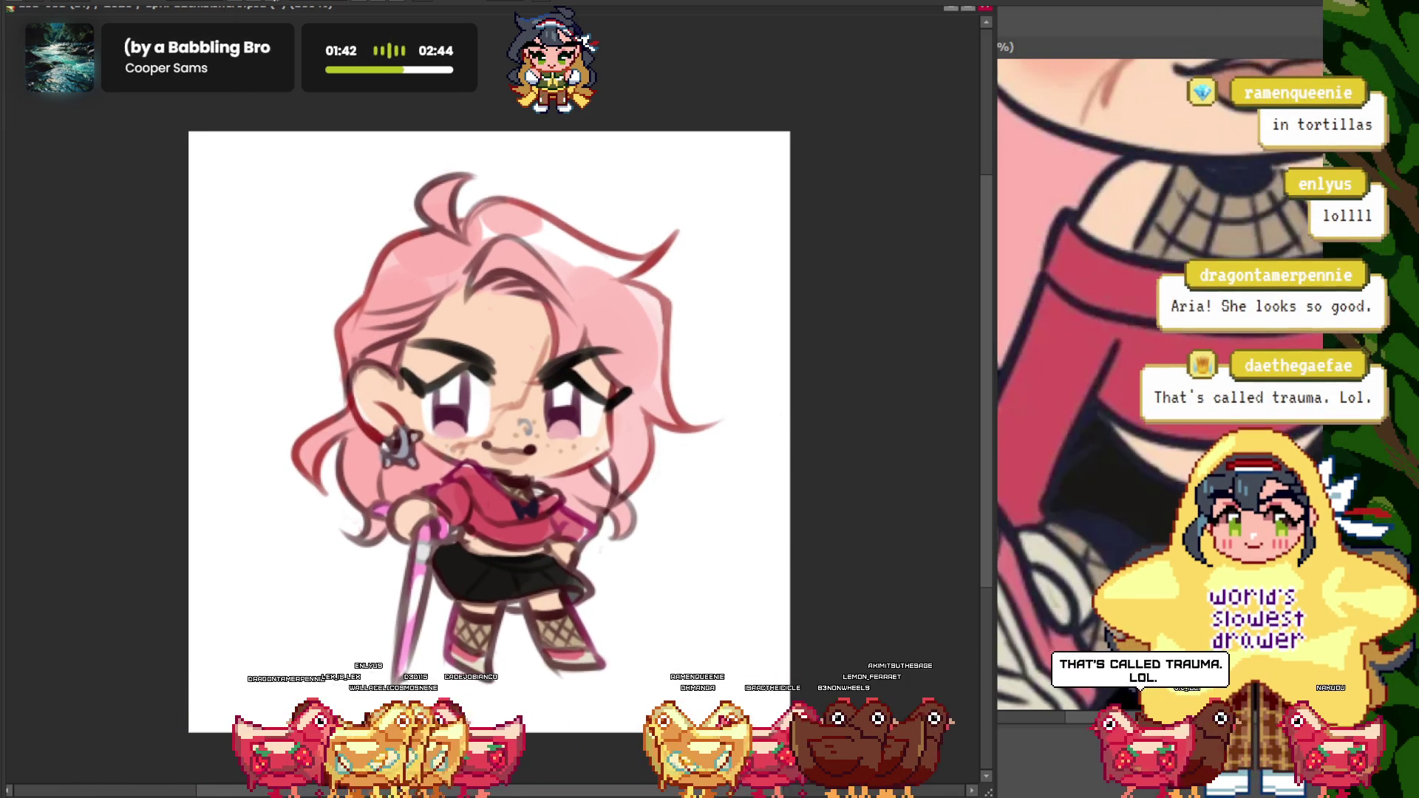
scroll(431, 384, down, 2)
scroll(431, 385, up, 1)
drag(444, 392, 431, 385)
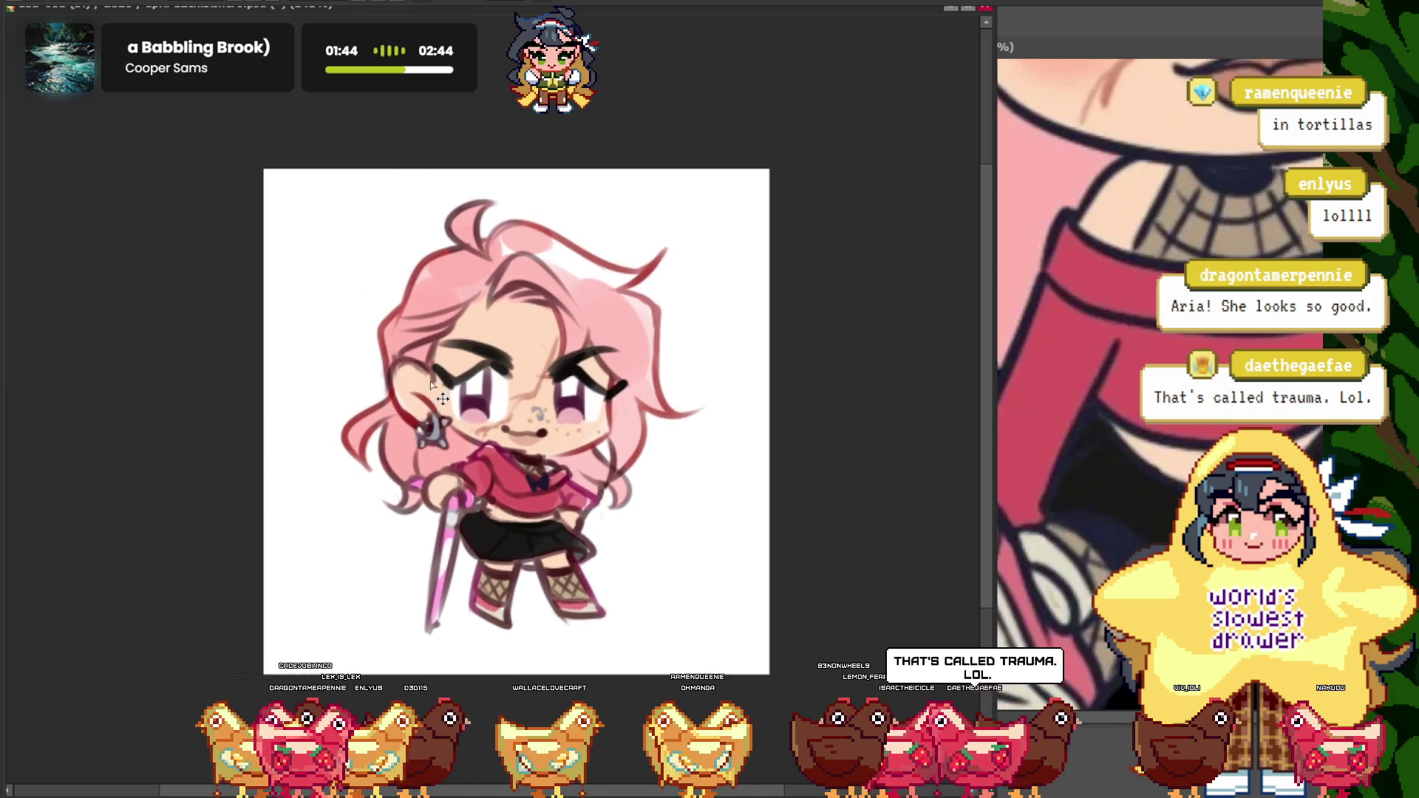
- Zoom the reference canvas out slightly, then return to the main drawing
click(1085, 366)
scroll(1085, 365, down, 1)
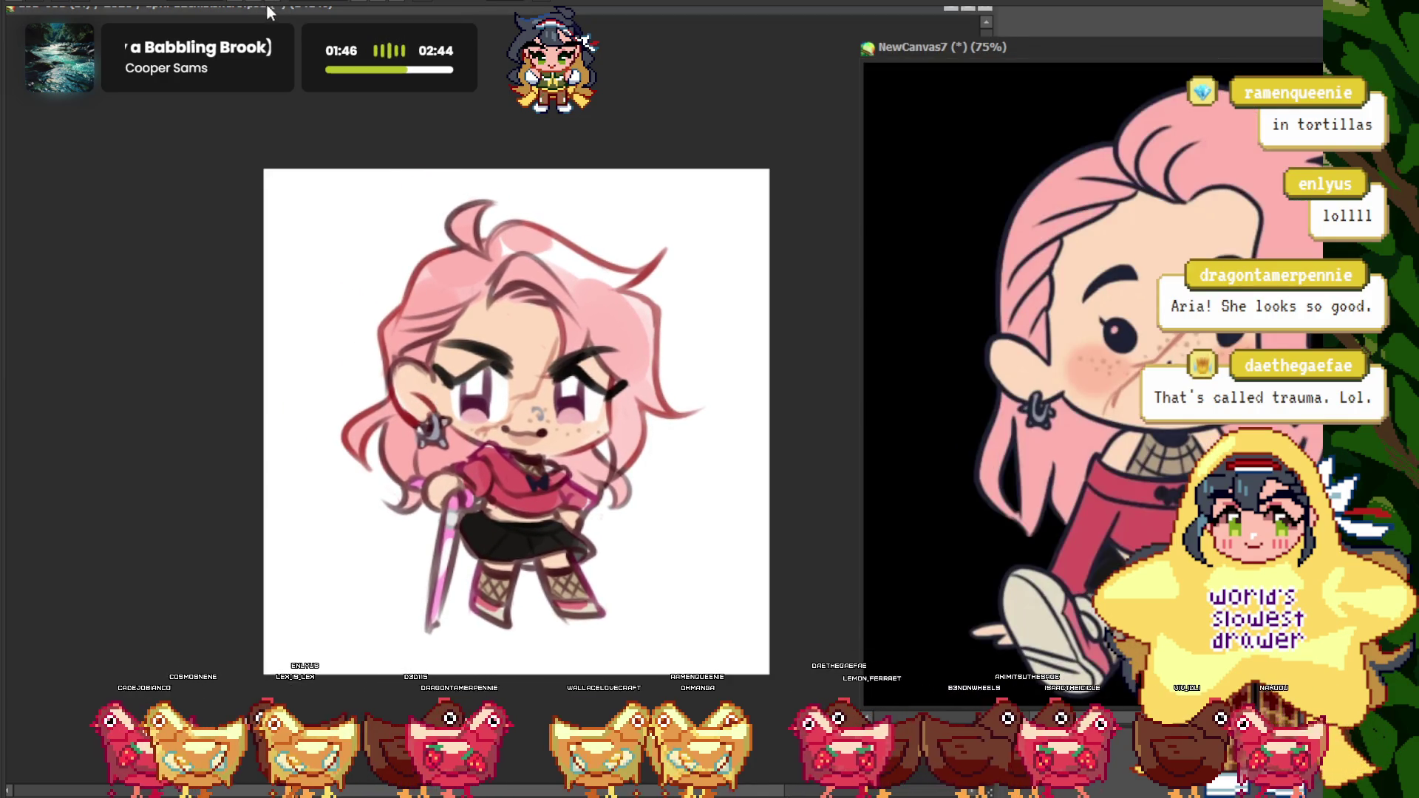
key(minus)
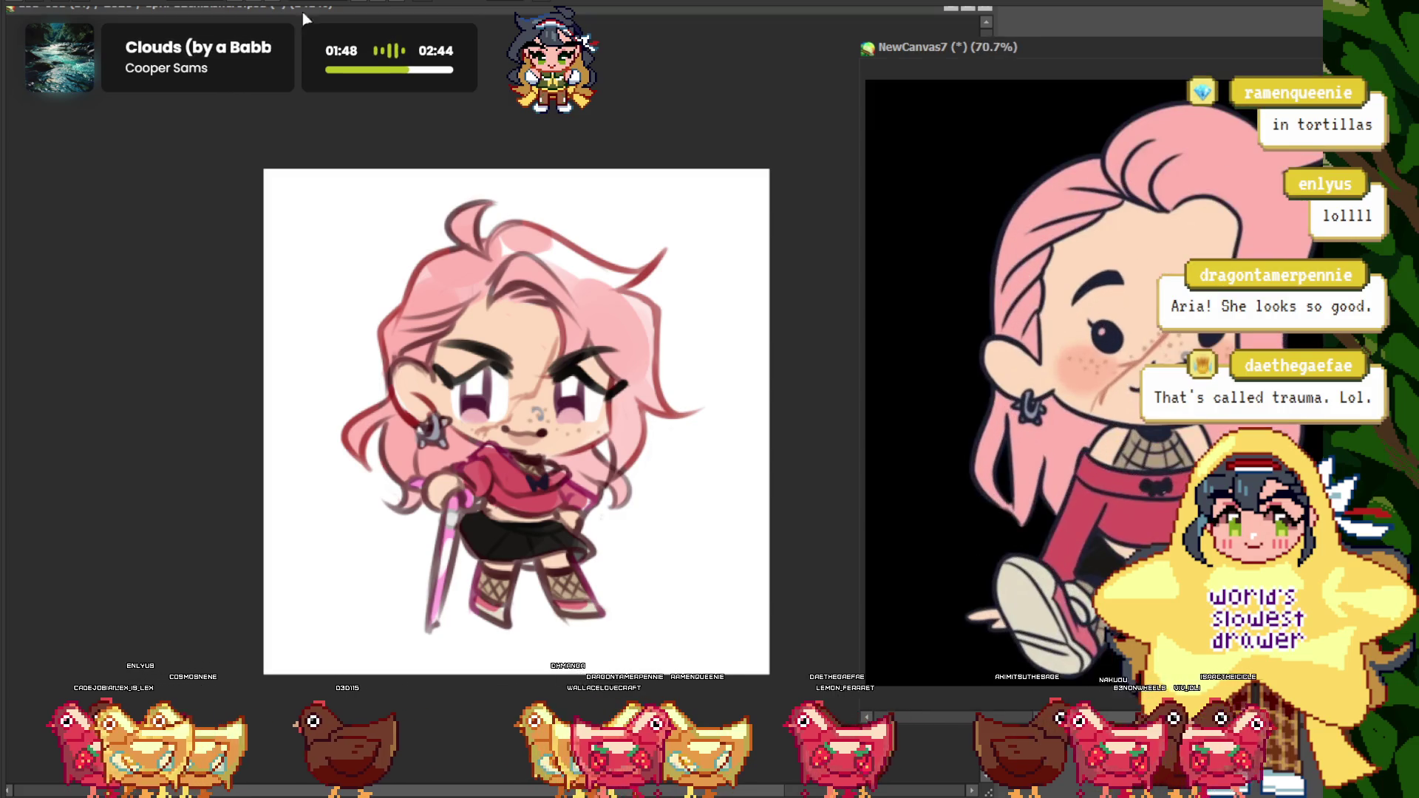
click(228, 133)
scroll(448, 285, up, 1)
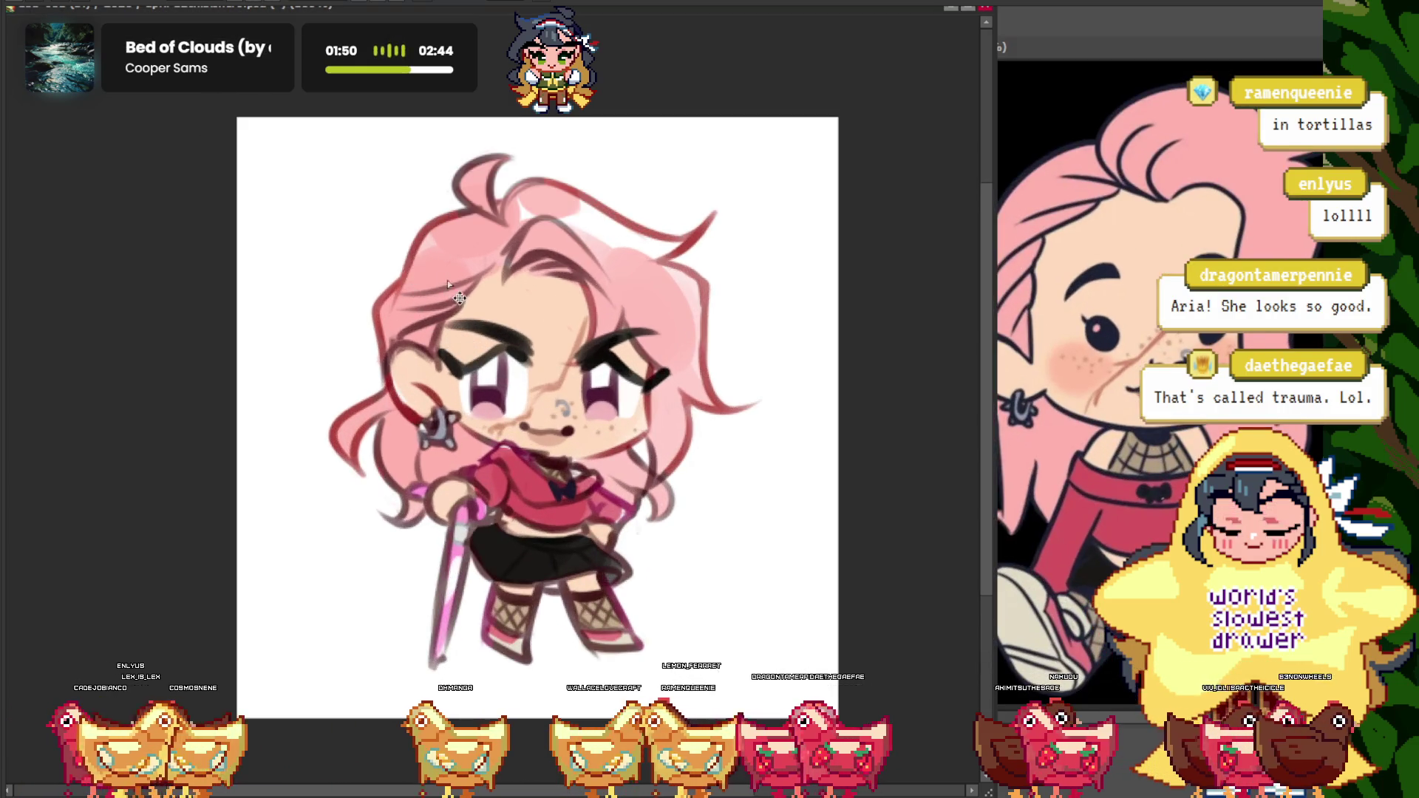
scroll(448, 284, down, 1)
scroll(448, 285, up, 1)
scroll(448, 285, up, 1)
scroll(448, 285, down, 1)
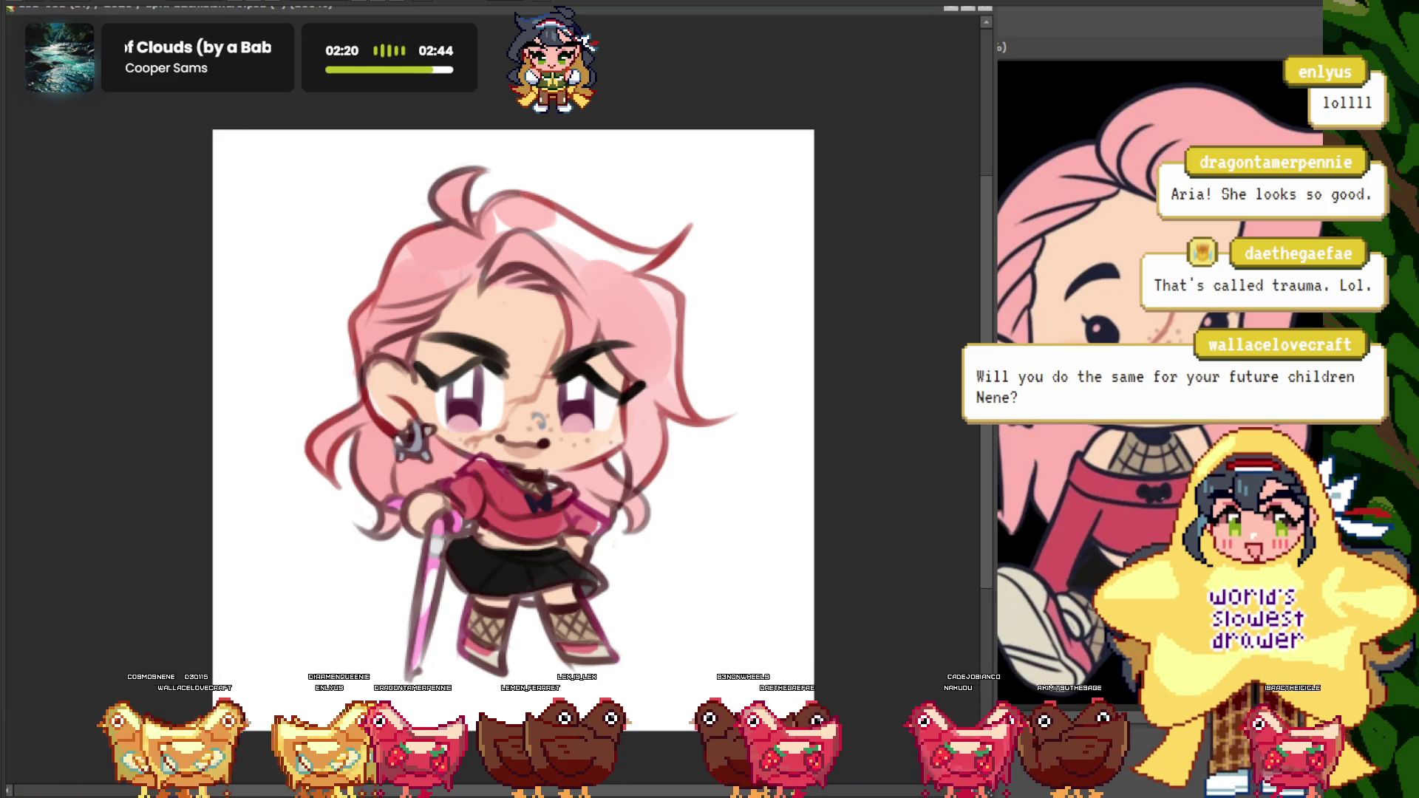
- Bring the chibi drawing in front of NewCanvas7 and zoom in on the cane and skirt
scroll(1090, 466, down, 1)
scroll(1090, 466, up, 1)
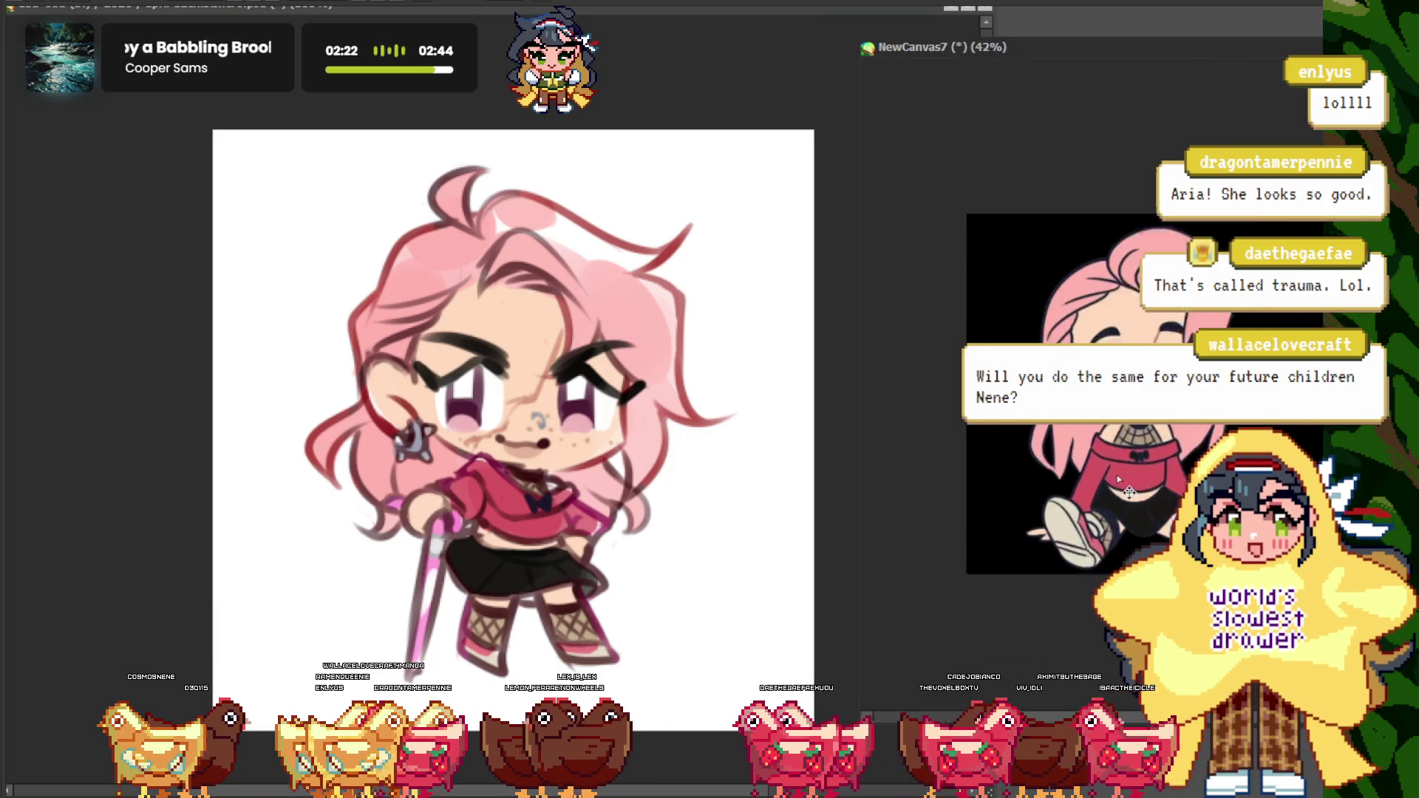
scroll(1092, 447, up, 2)
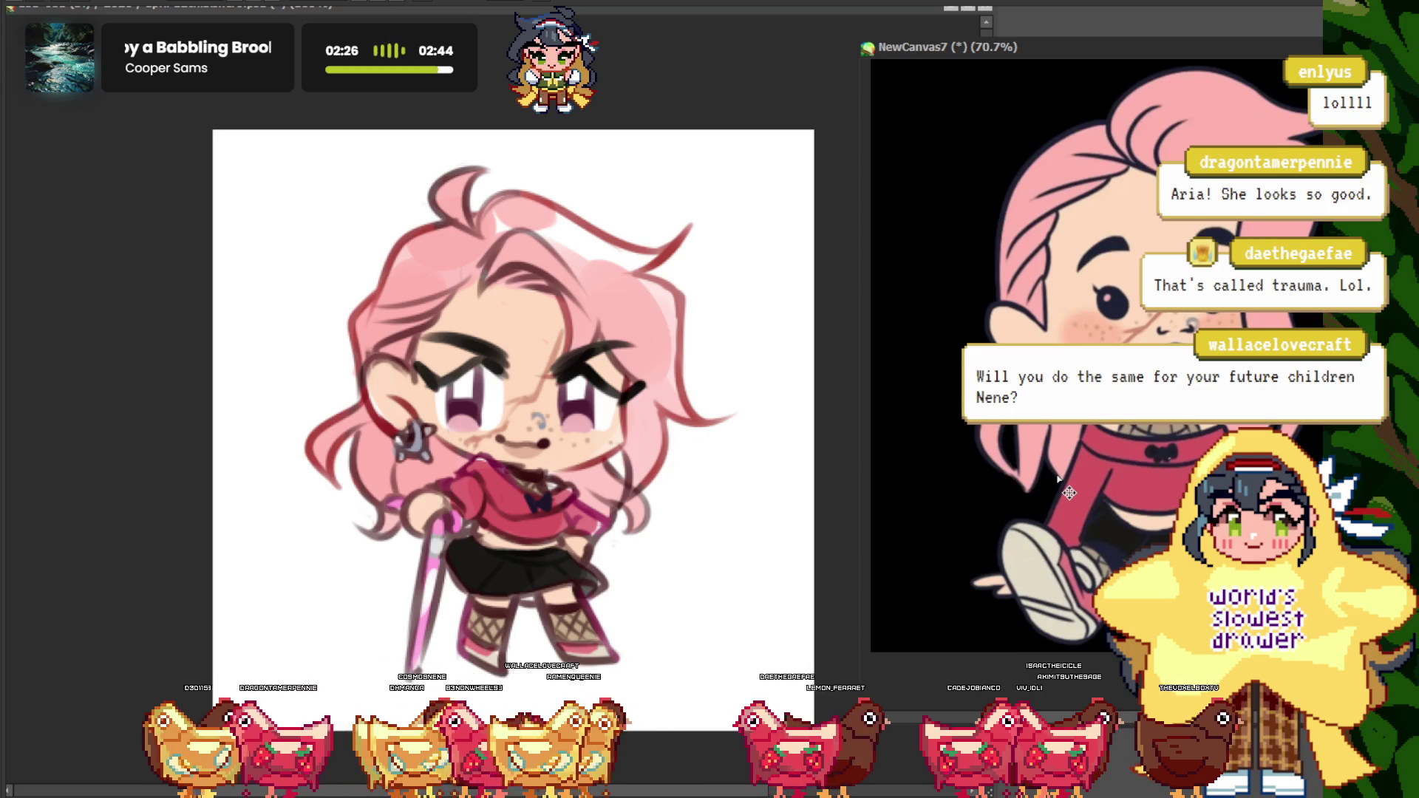
click(87, 256)
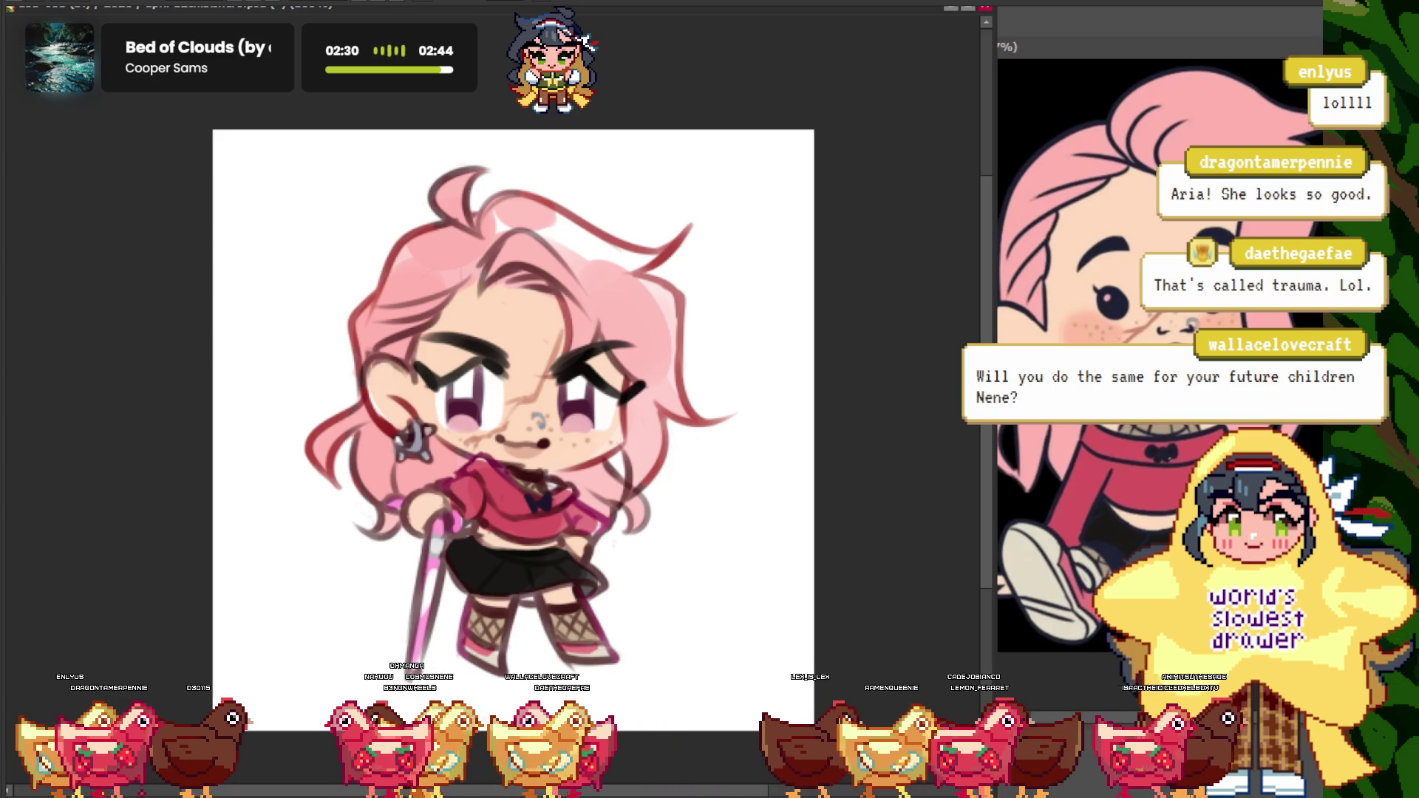
scroll(665, 290, up, 2)
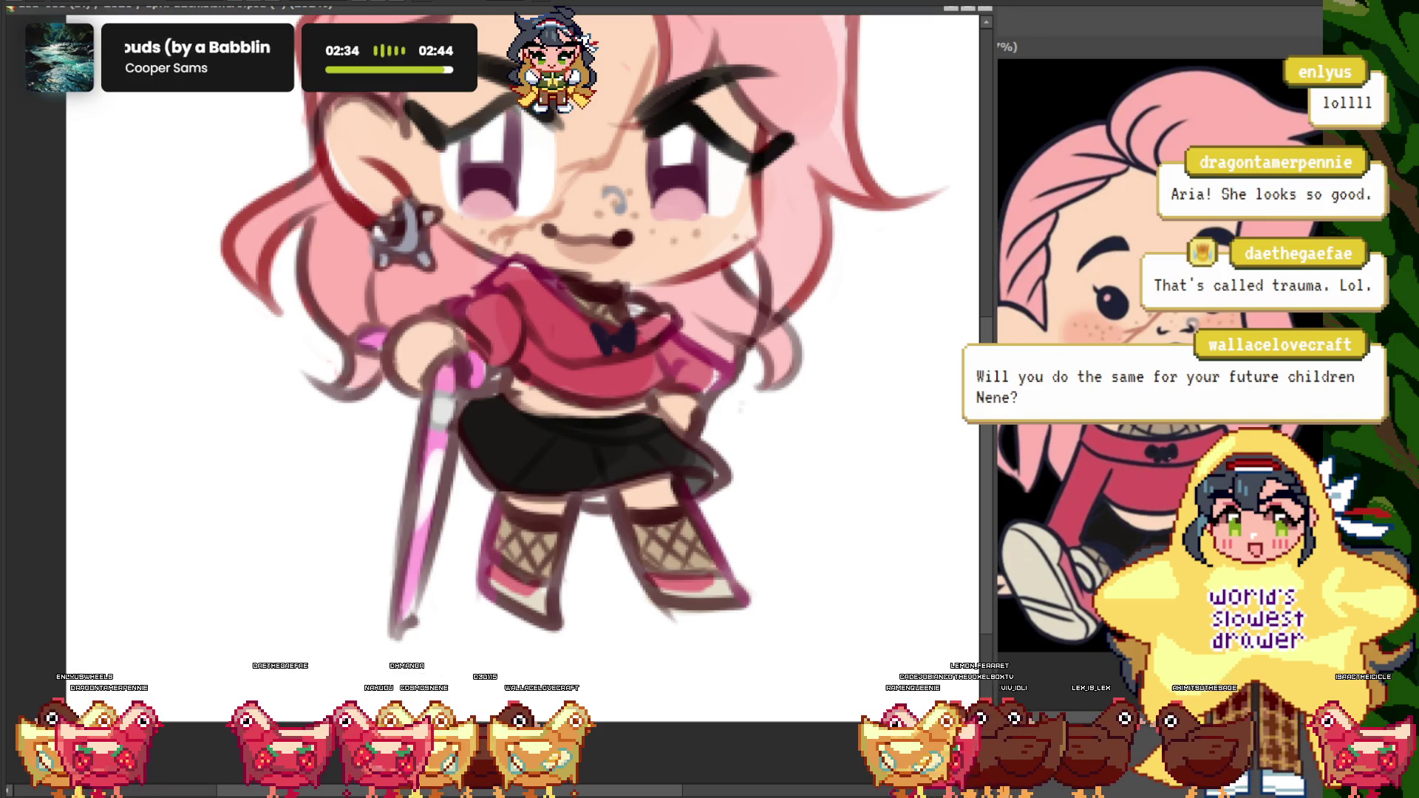
scroll(473, 397, down, 2)
scroll(473, 396, up, 4)
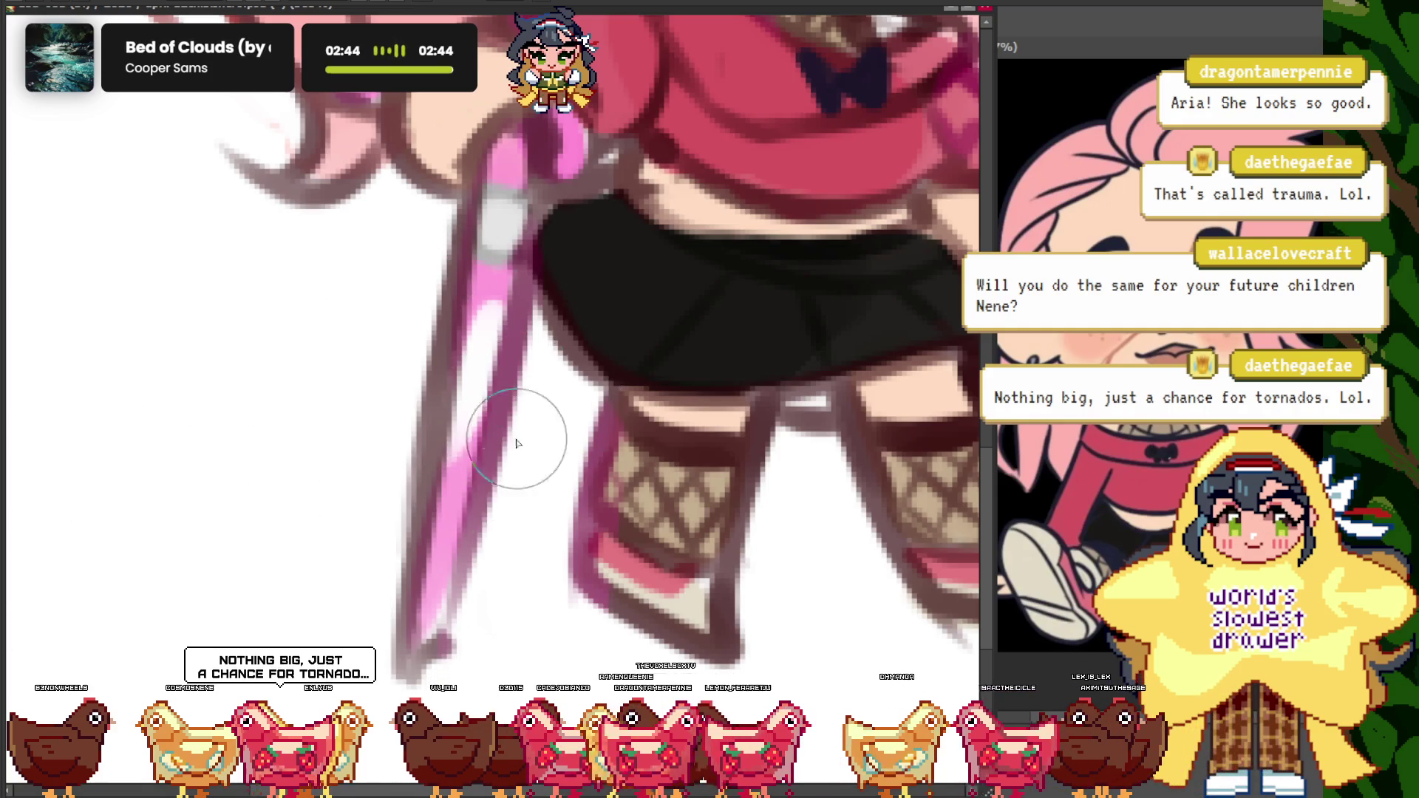
scroll(518, 444, down, 10)
scroll(412, 484, down, 1)
scroll(412, 484, up, 3)
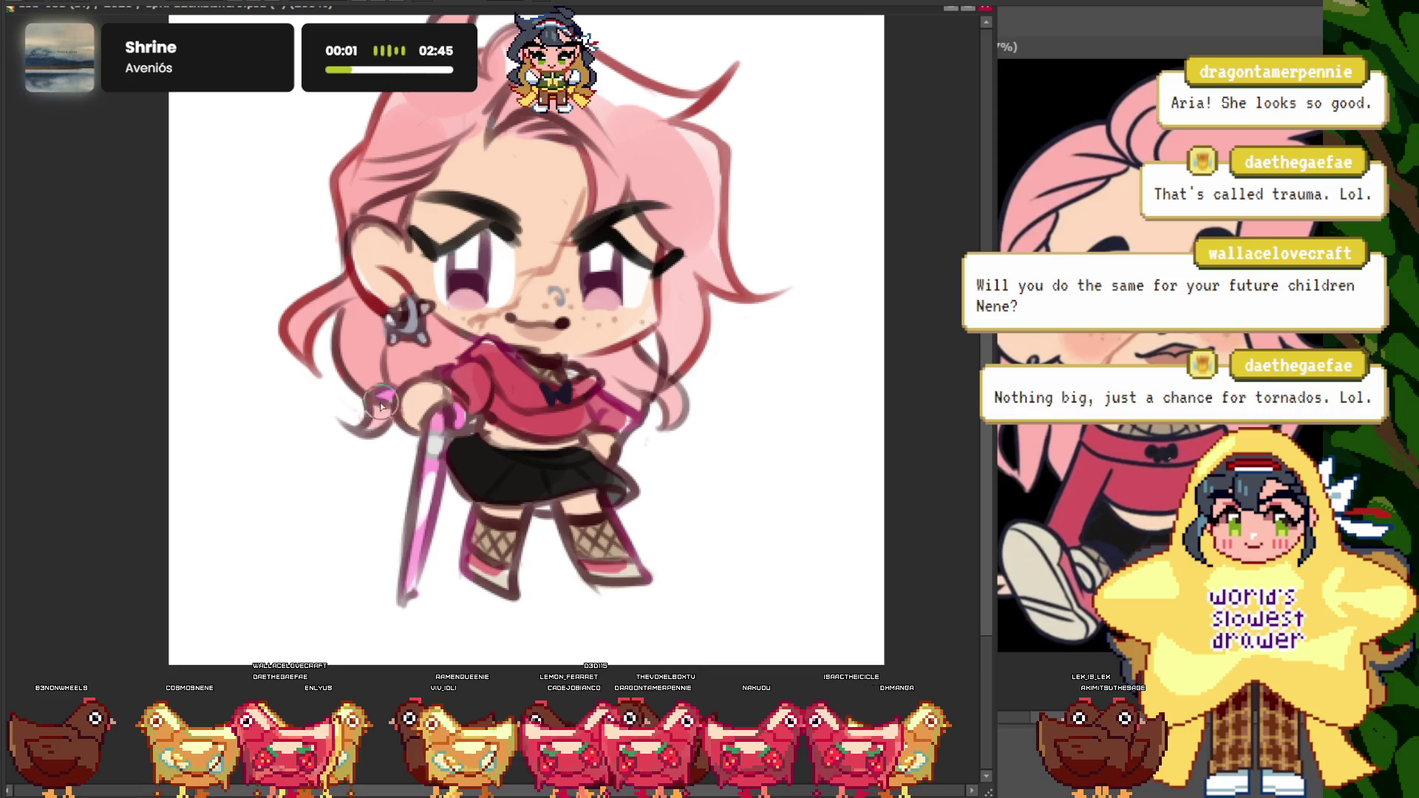
scroll(457, 418, down, 5)
scroll(414, 355, up, 3)
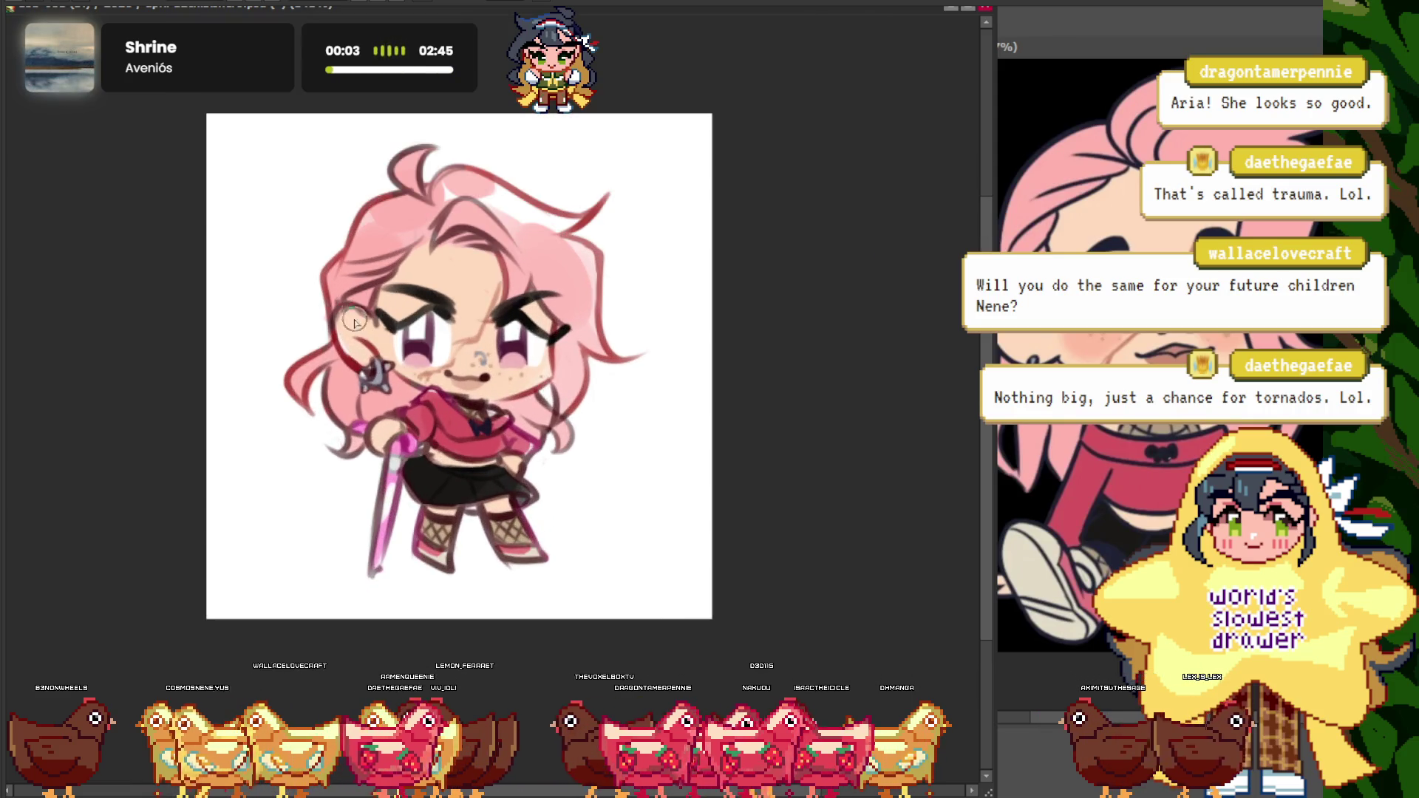
scroll(354, 296, down, 1)
scroll(310, 247, up, 2)
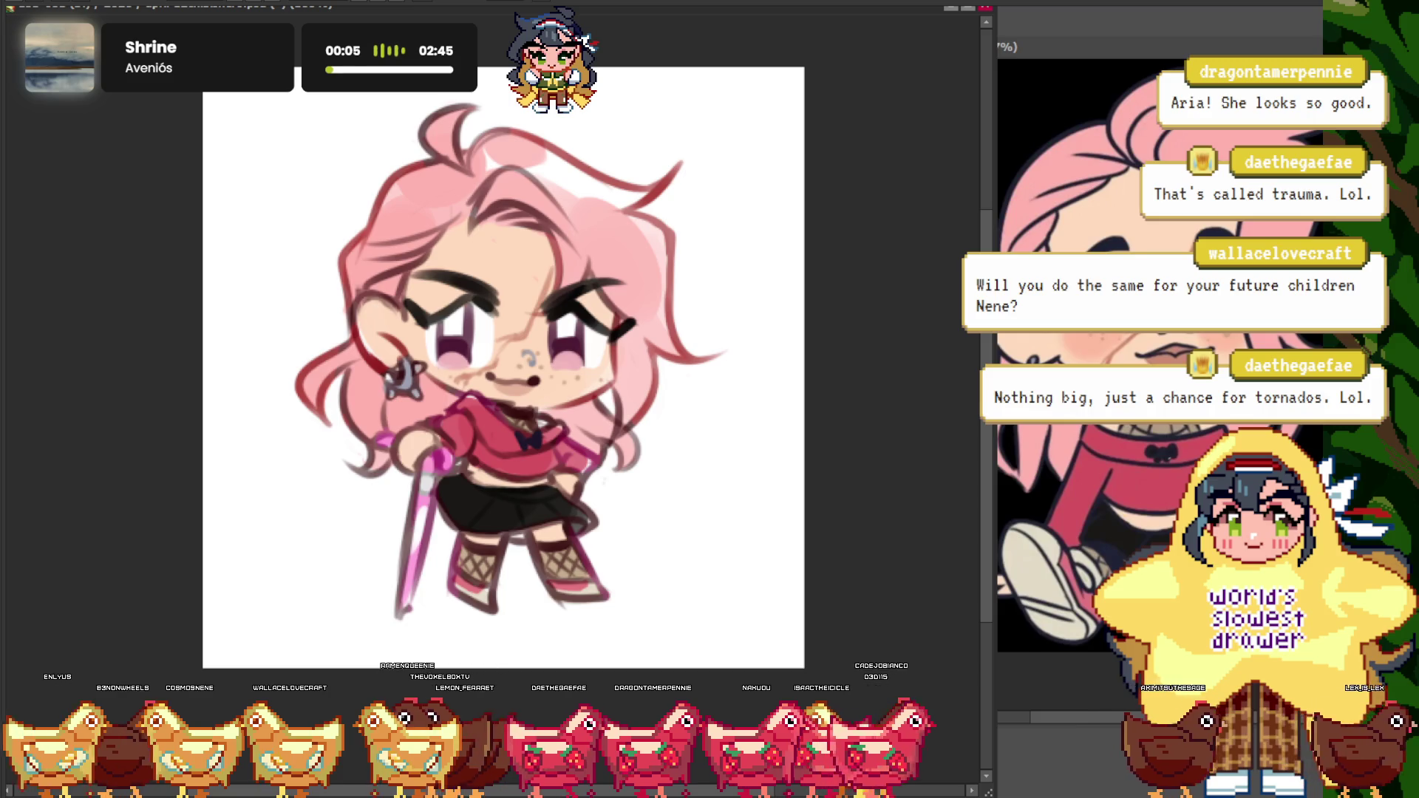
scroll(447, 339, up, 4)
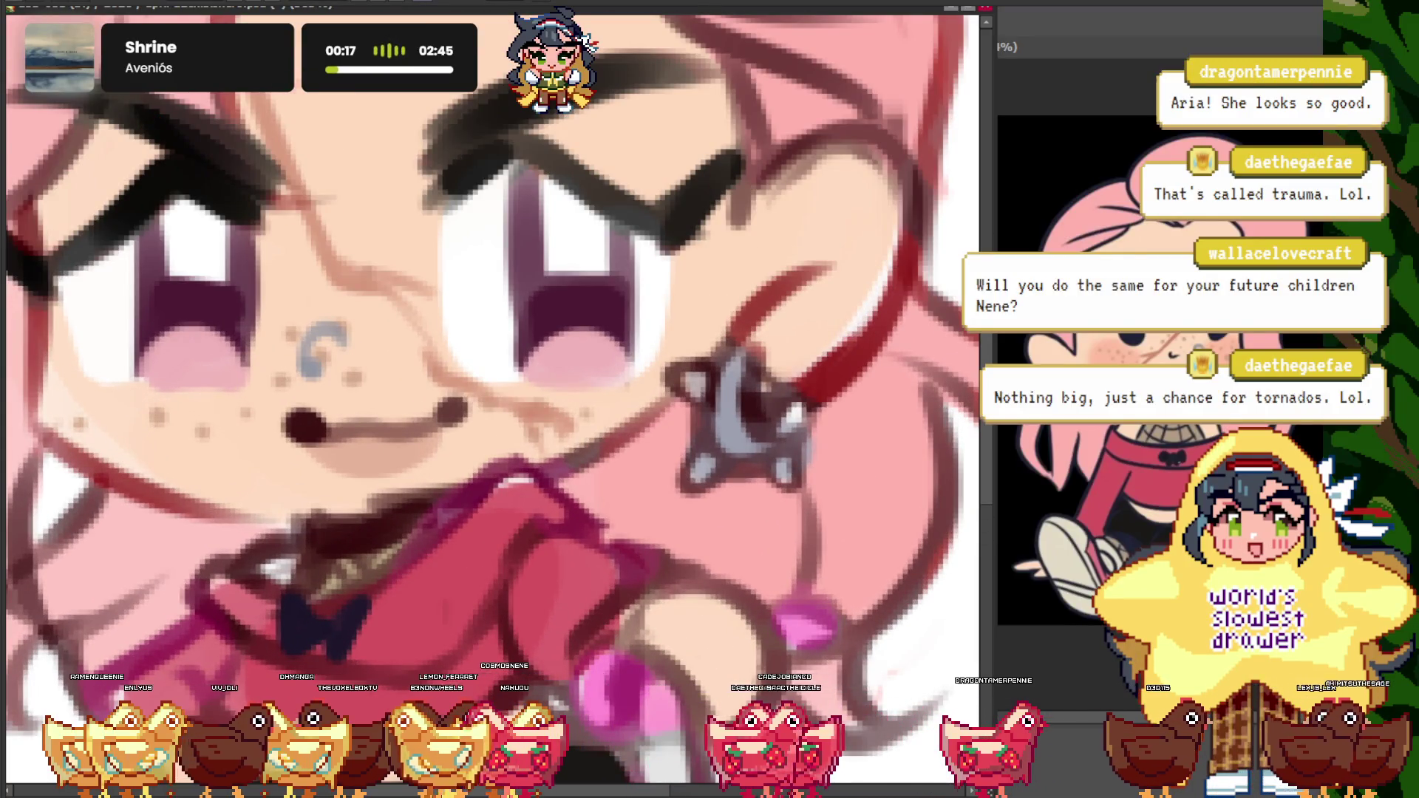
scroll(591, 407, up, 1)
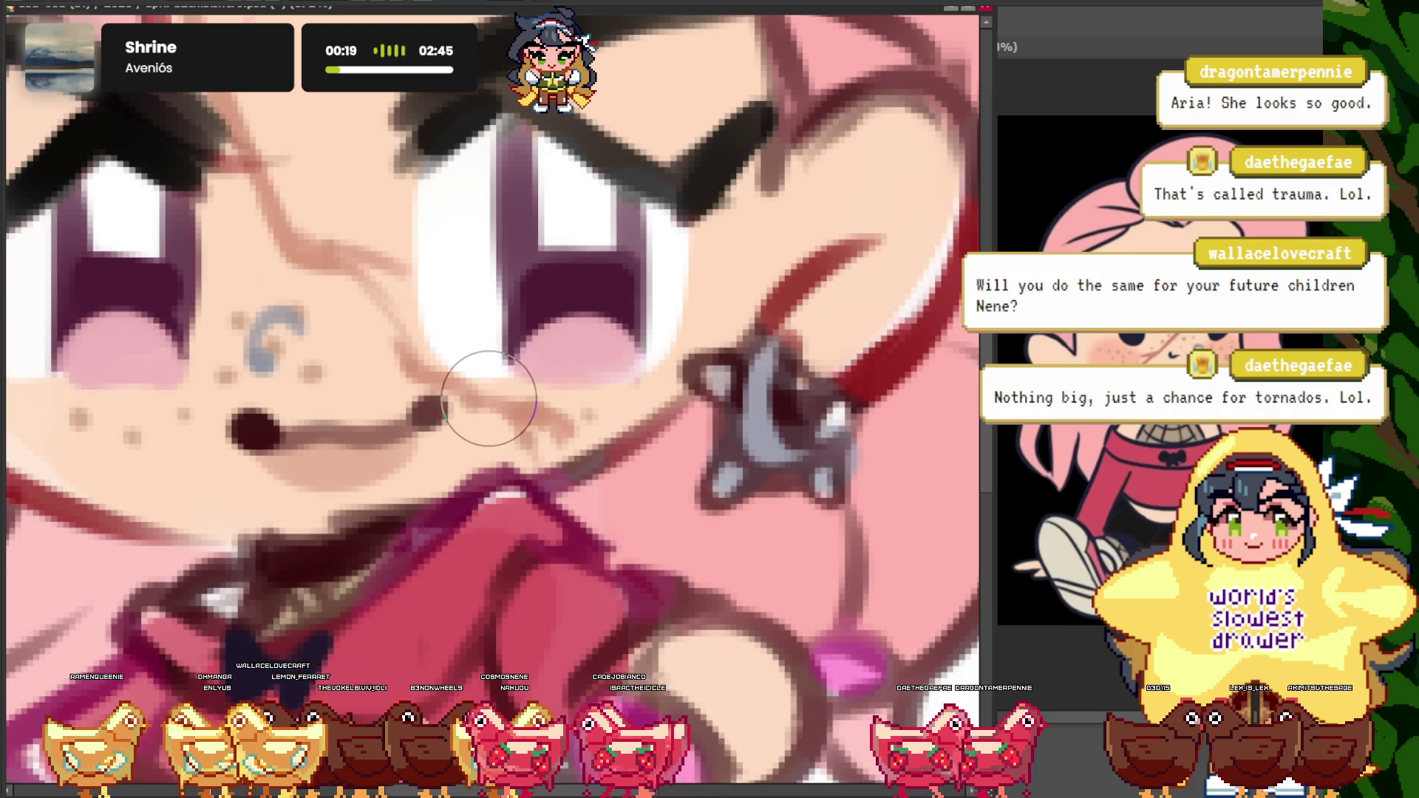
key(ctrl+0)
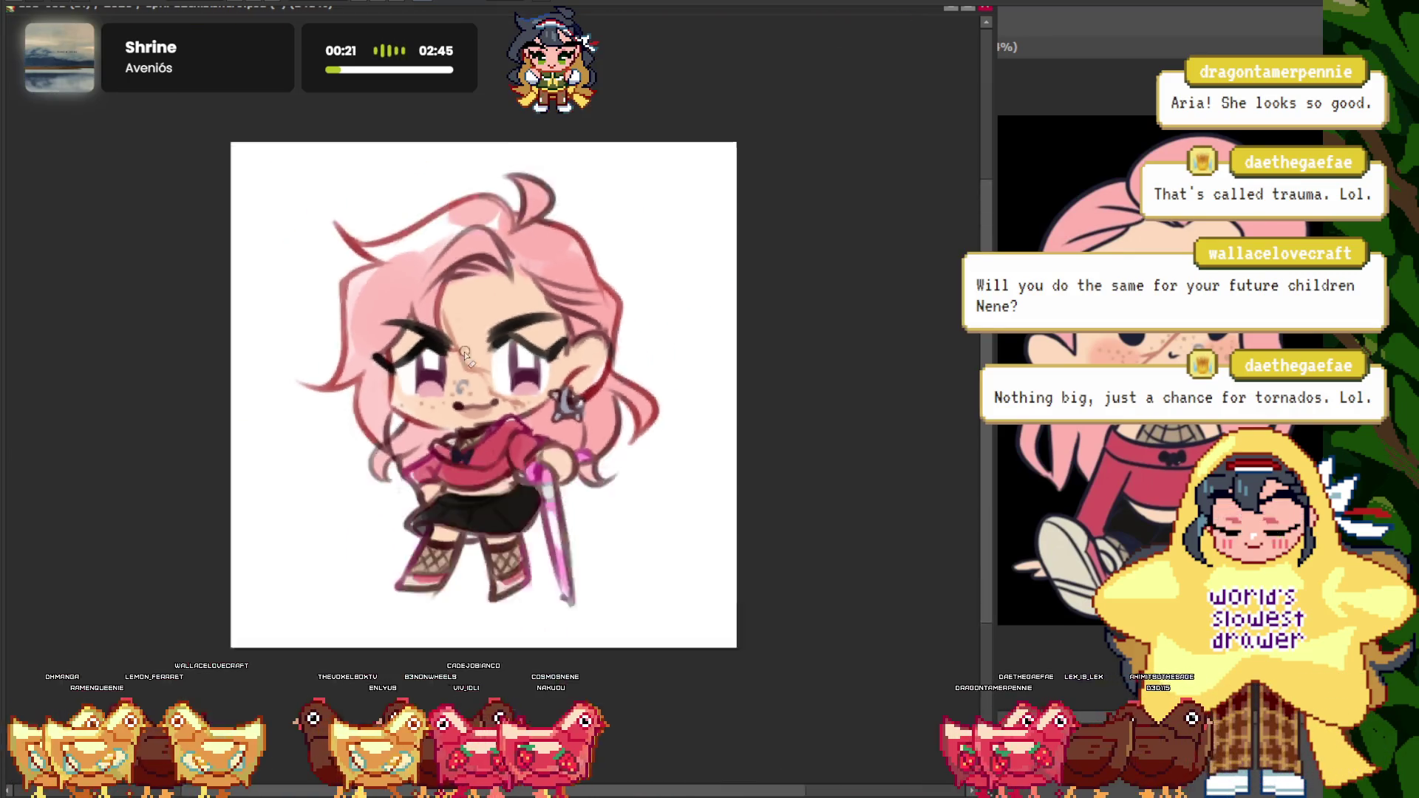
scroll(466, 353, up, 1)
key(m)
scroll(453, 229, down, 2)
scroll(452, 229, up, 1)
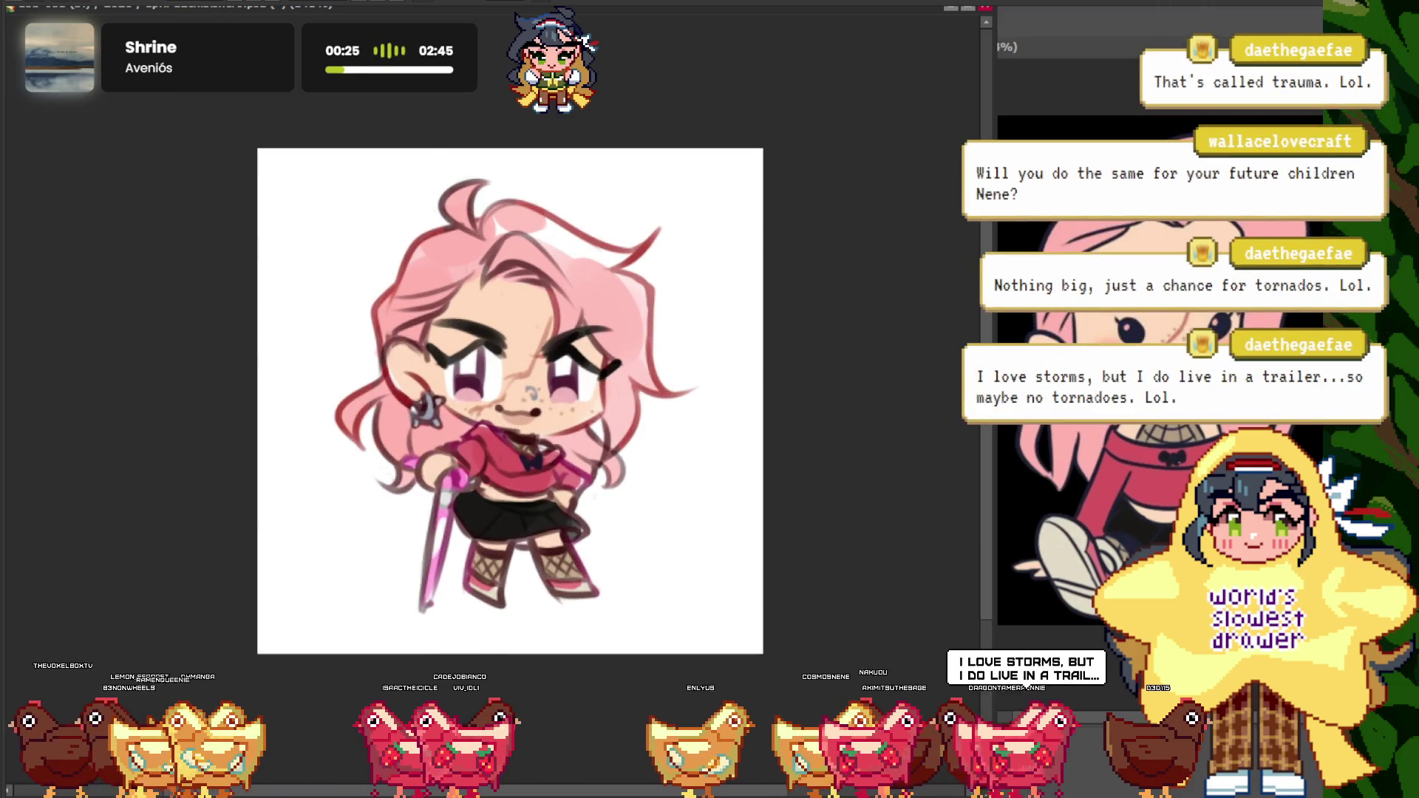
scroll(477, 224, up, 1)
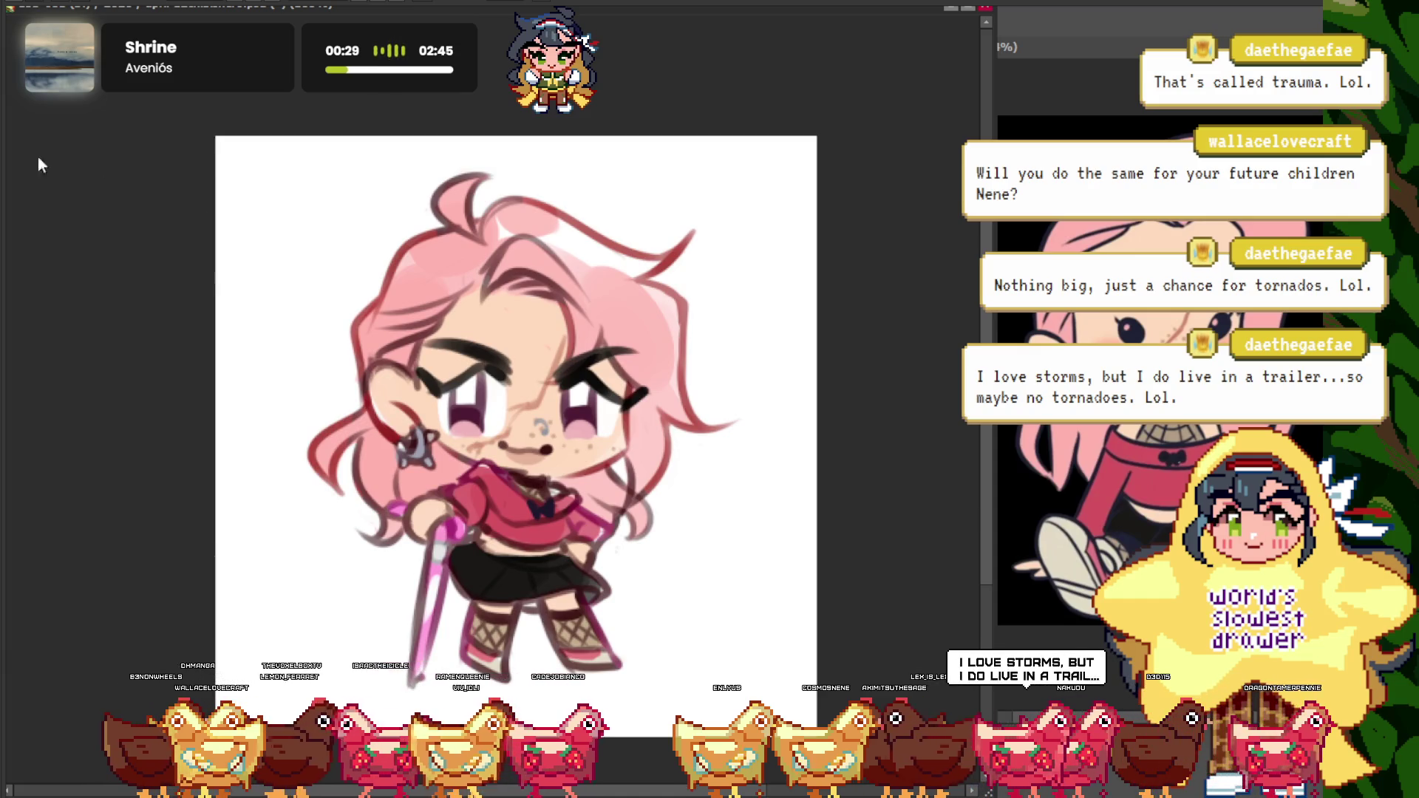
scroll(495, 346, down, 3)
scroll(495, 347, down, 1)
scroll(495, 347, up, 2)
scroll(320, 149, up, 1)
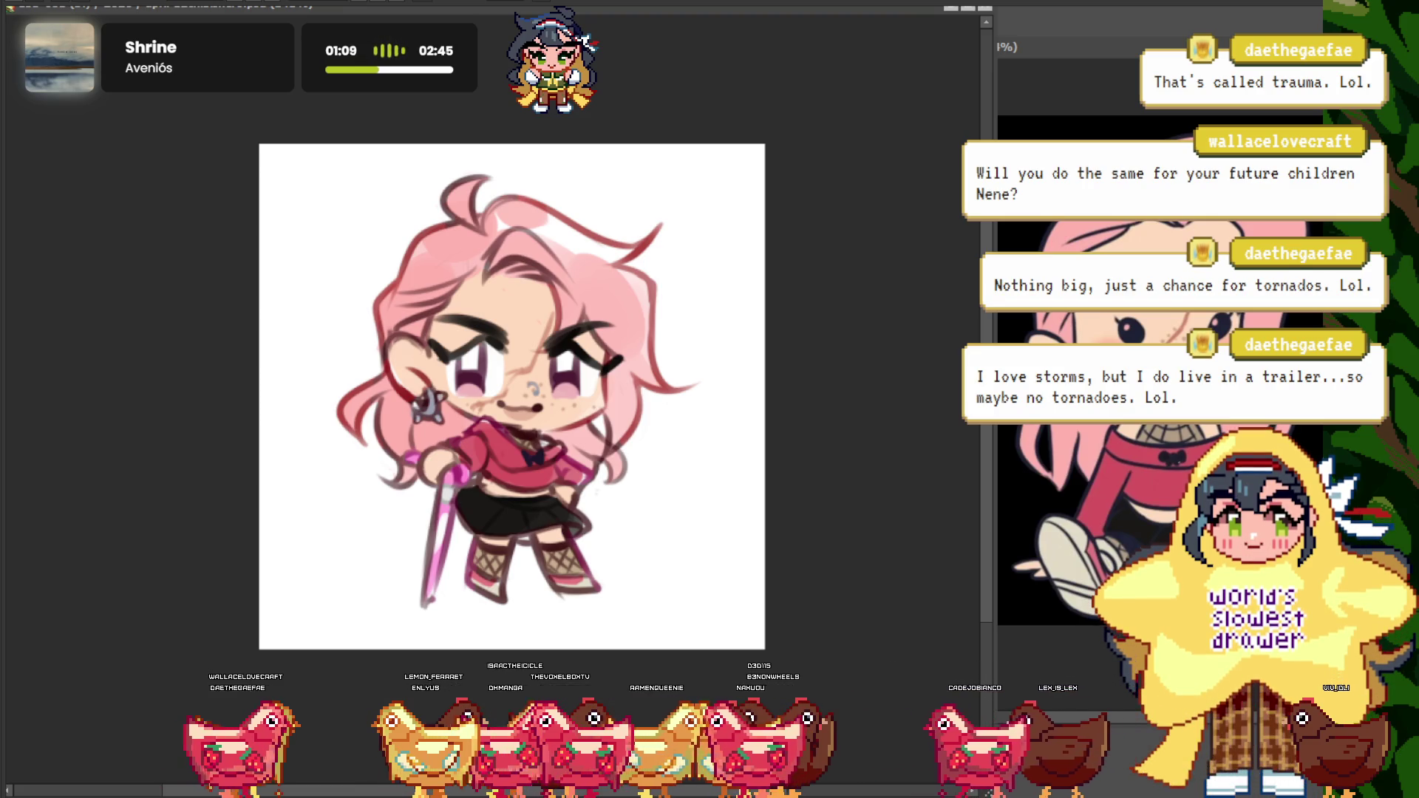
scroll(491, 366, up, 3)
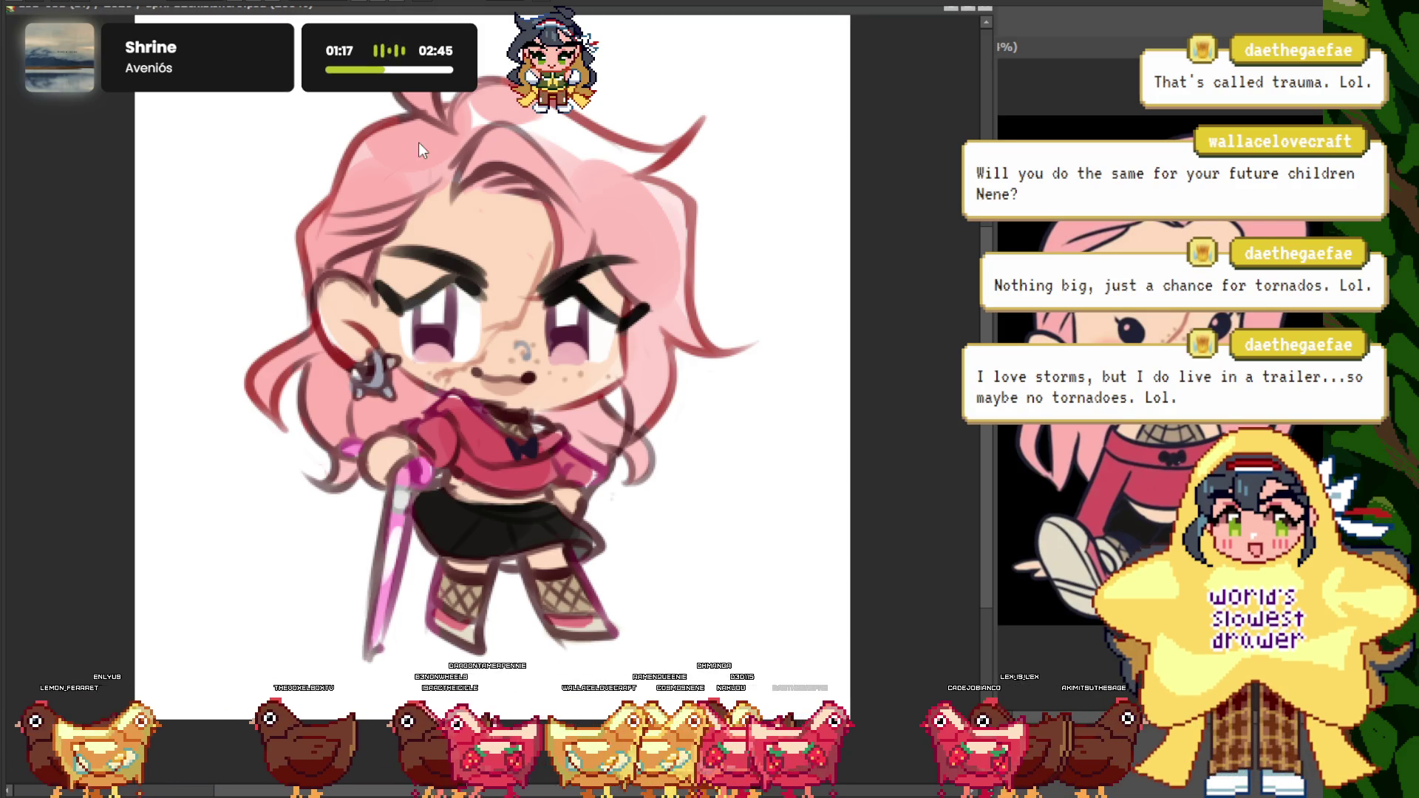
- Switch to april-1chibishero.psd, maximize it, and zoom around its chibi characters
key(ctrl+Tab)
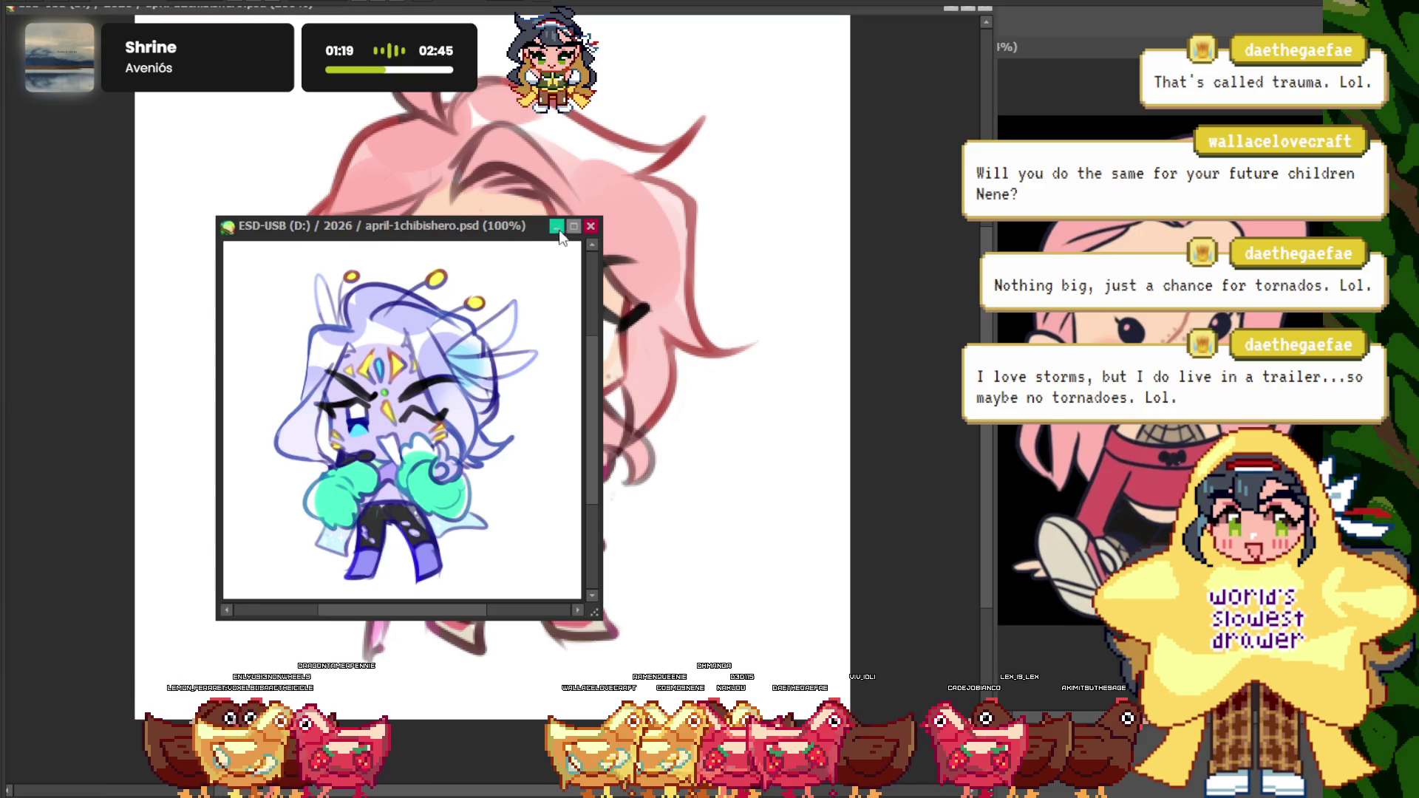
double_click(529, 223)
scroll(752, 390, up, 2)
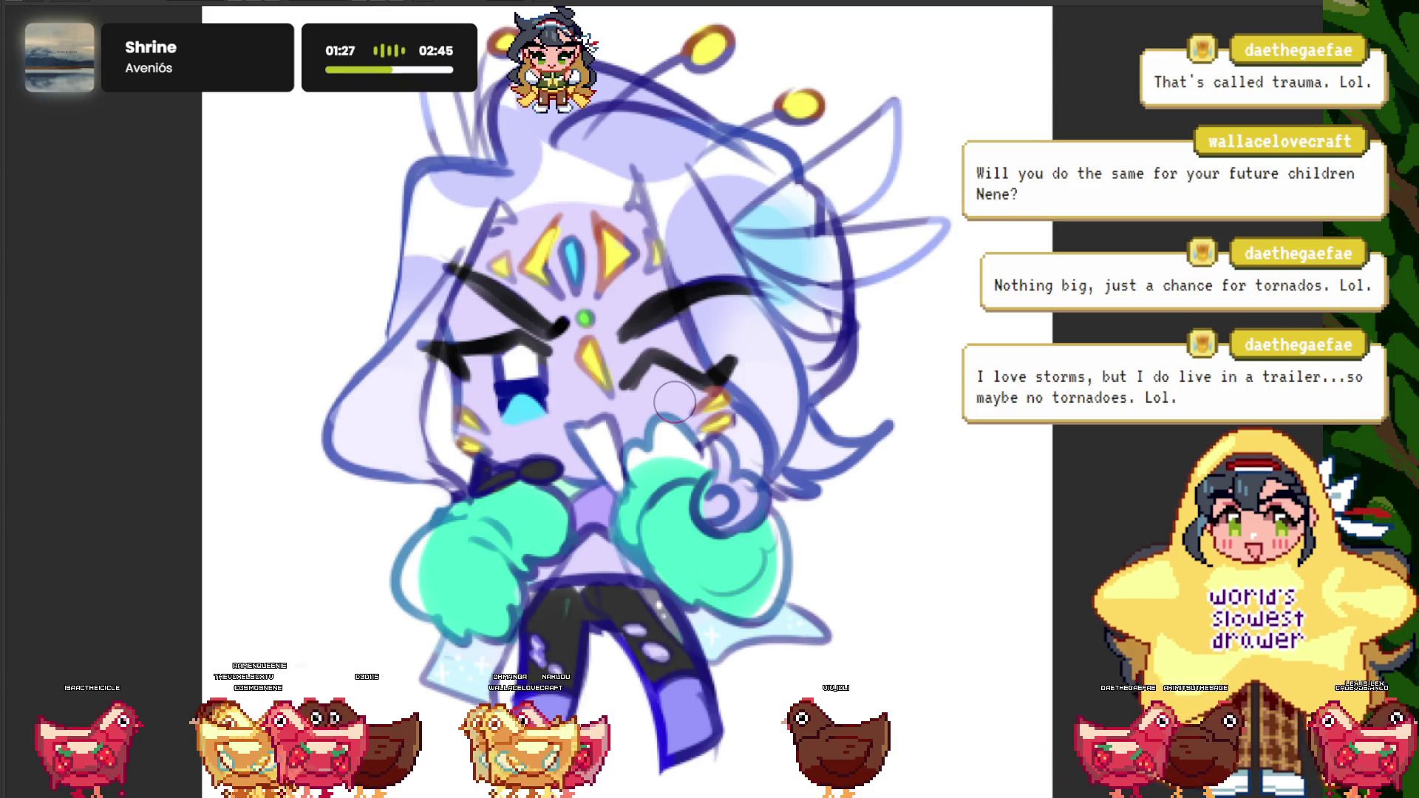
scroll(516, 376, up, 3)
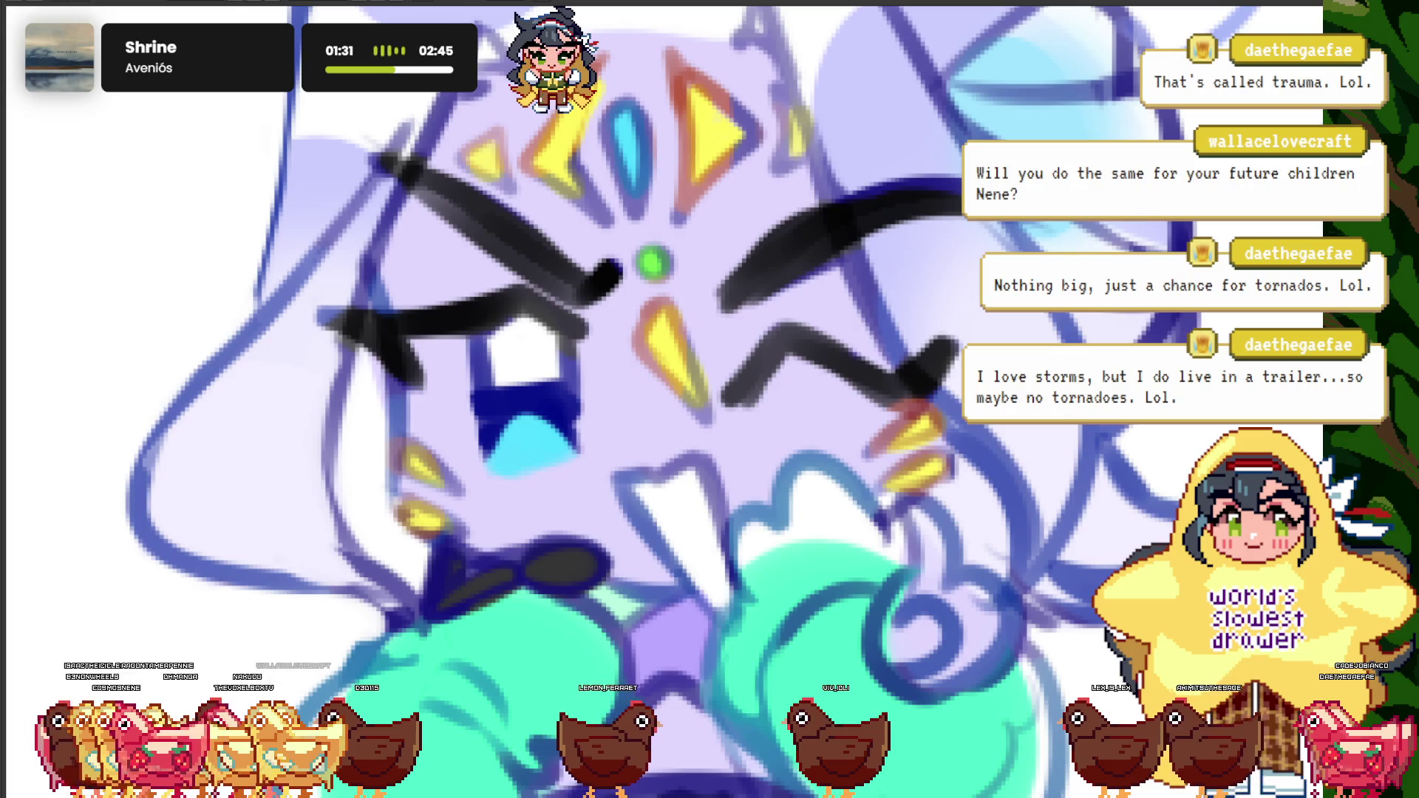
scroll(470, 359, up, 3)
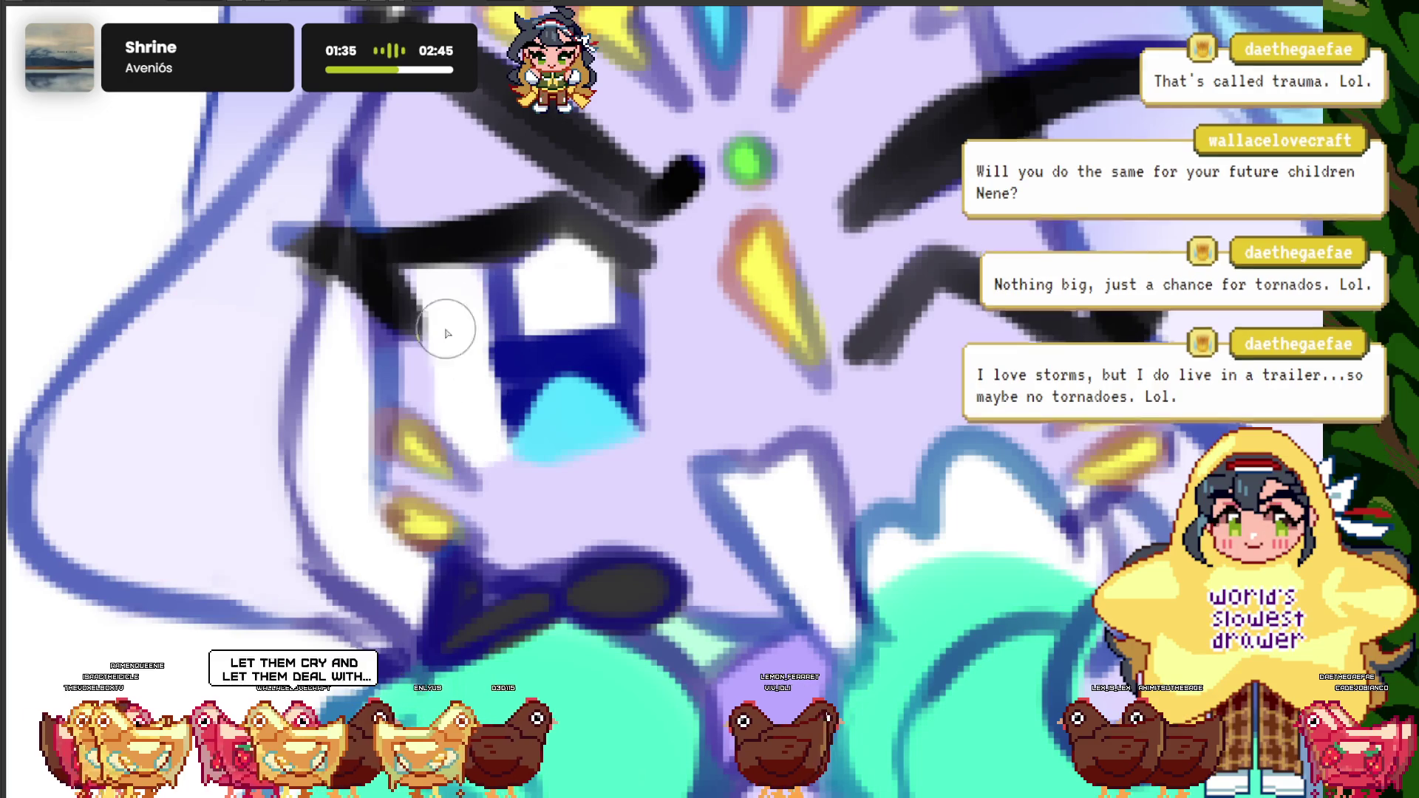
scroll(466, 340, down, 3)
scroll(495, 362, down, 3)
scroll(500, 366, up, 3)
scroll(499, 366, up, 1)
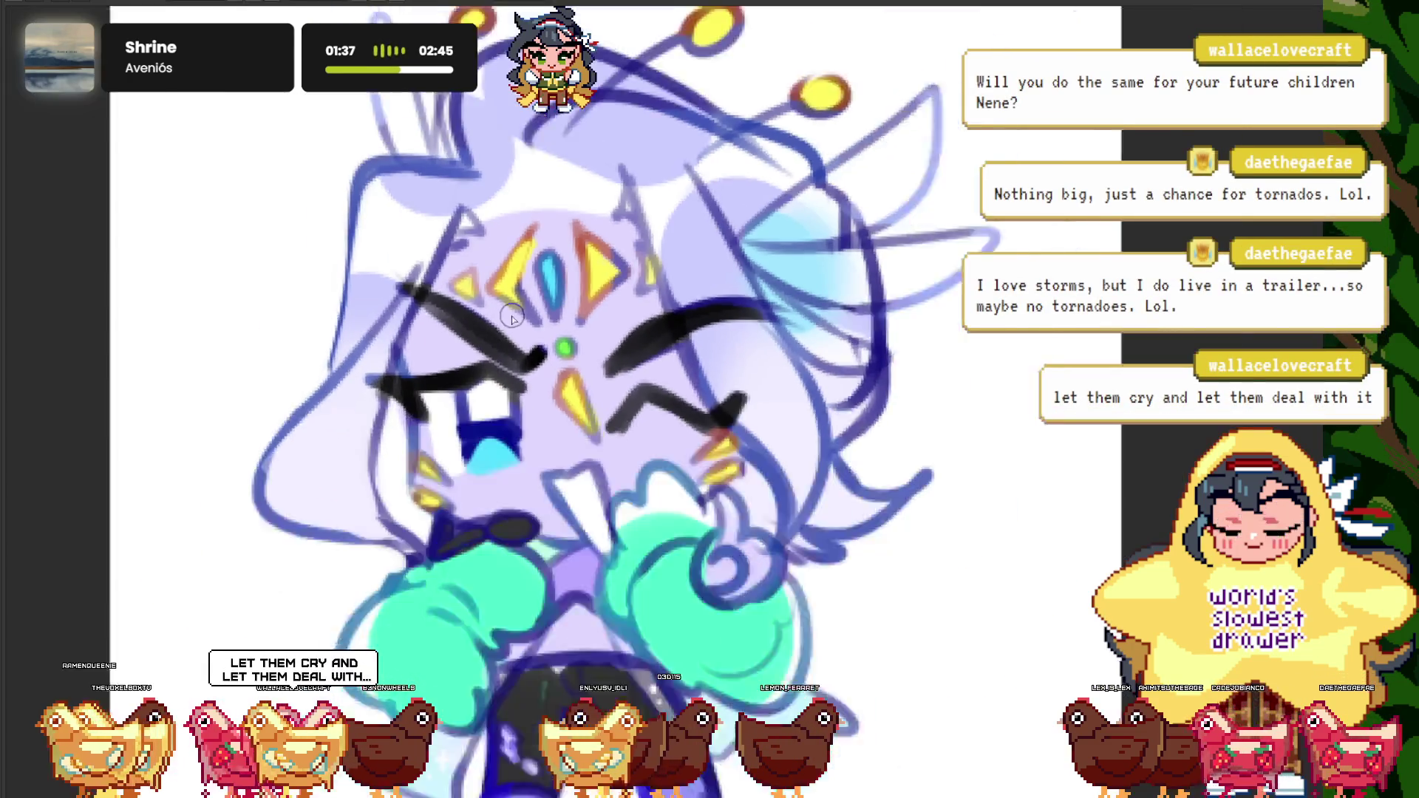
scroll(500, 366, down, 1)
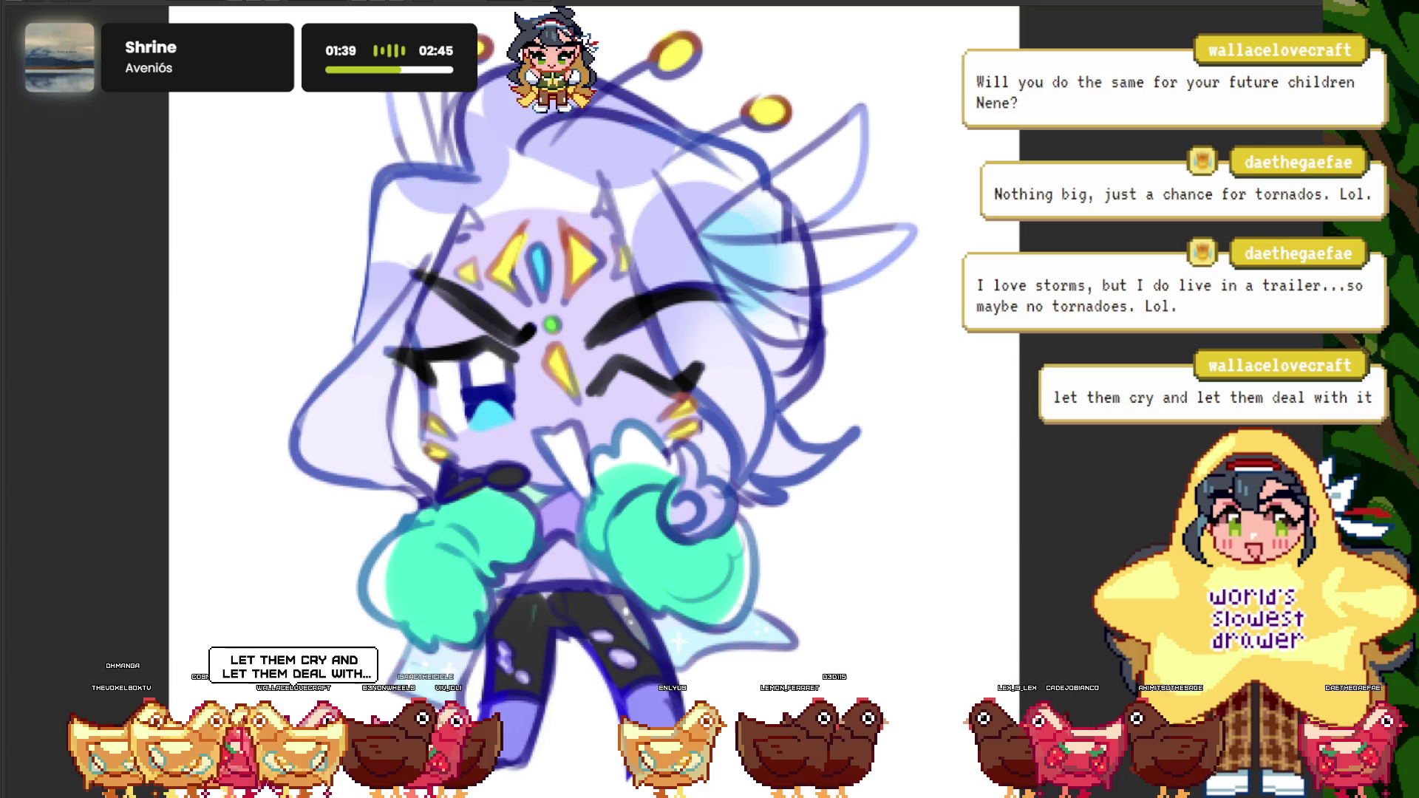
scroll(449, 224, down, 2)
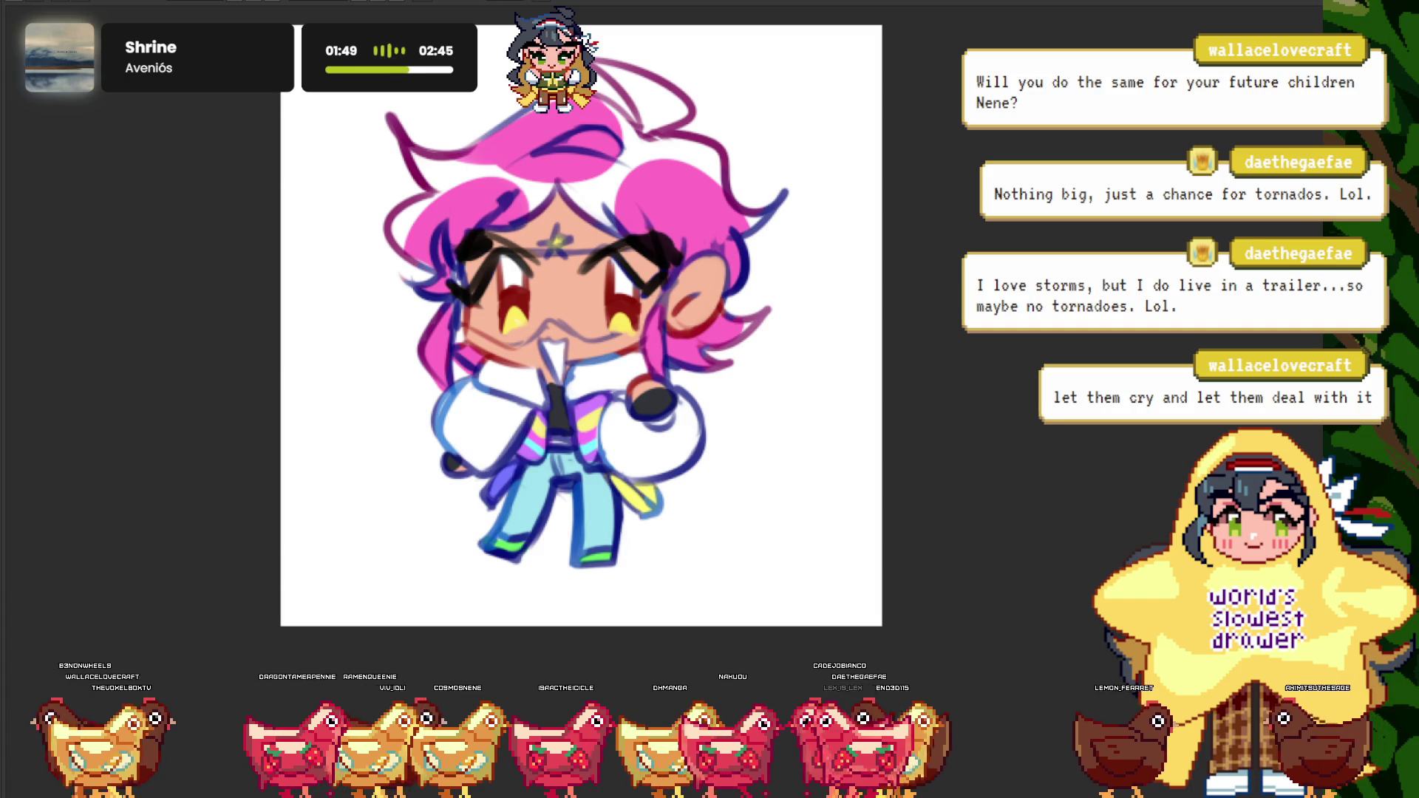
- Zoom in on the magenta-haired chibi's face, then back out
scroll(529, 301, up, 5)
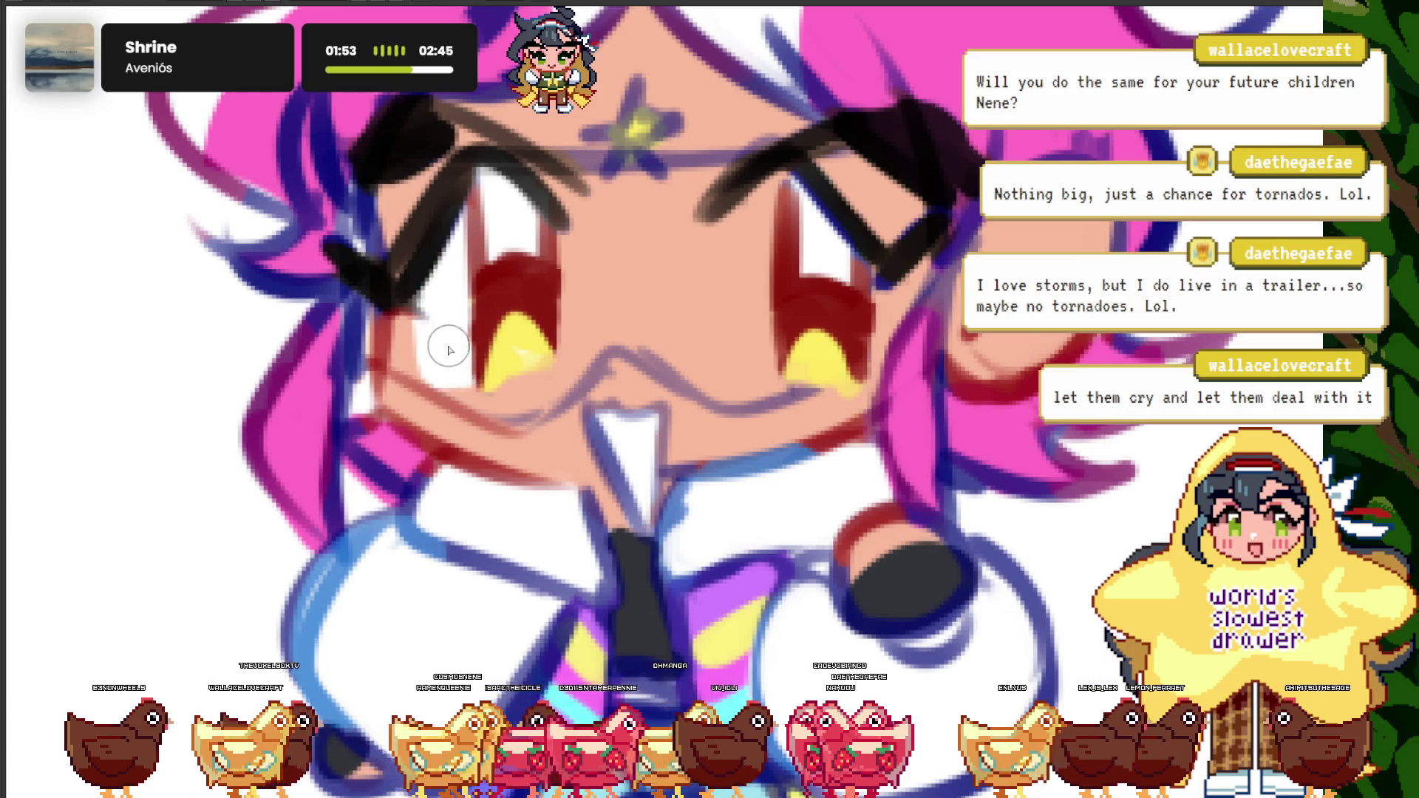
scroll(448, 349, up, 1)
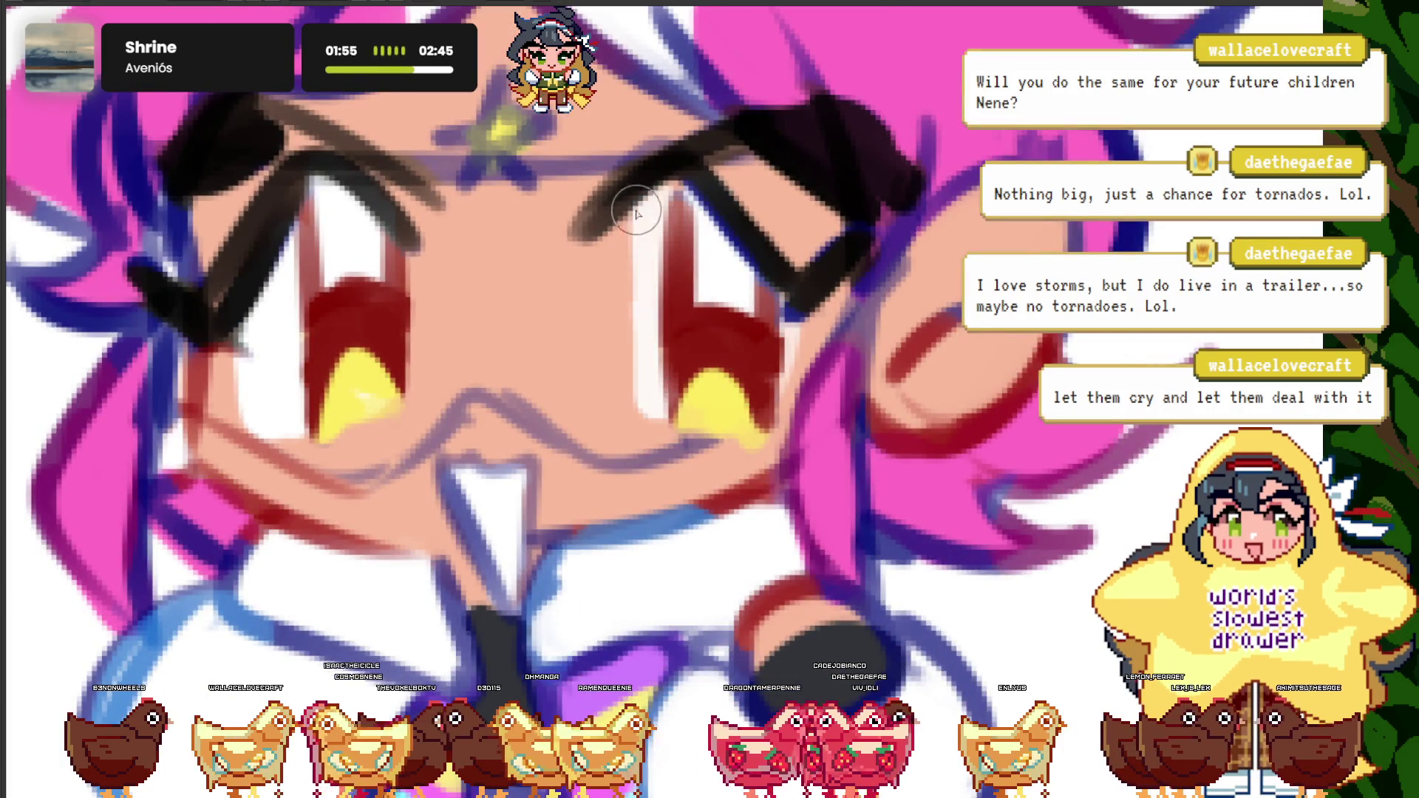
scroll(668, 173, down, 5)
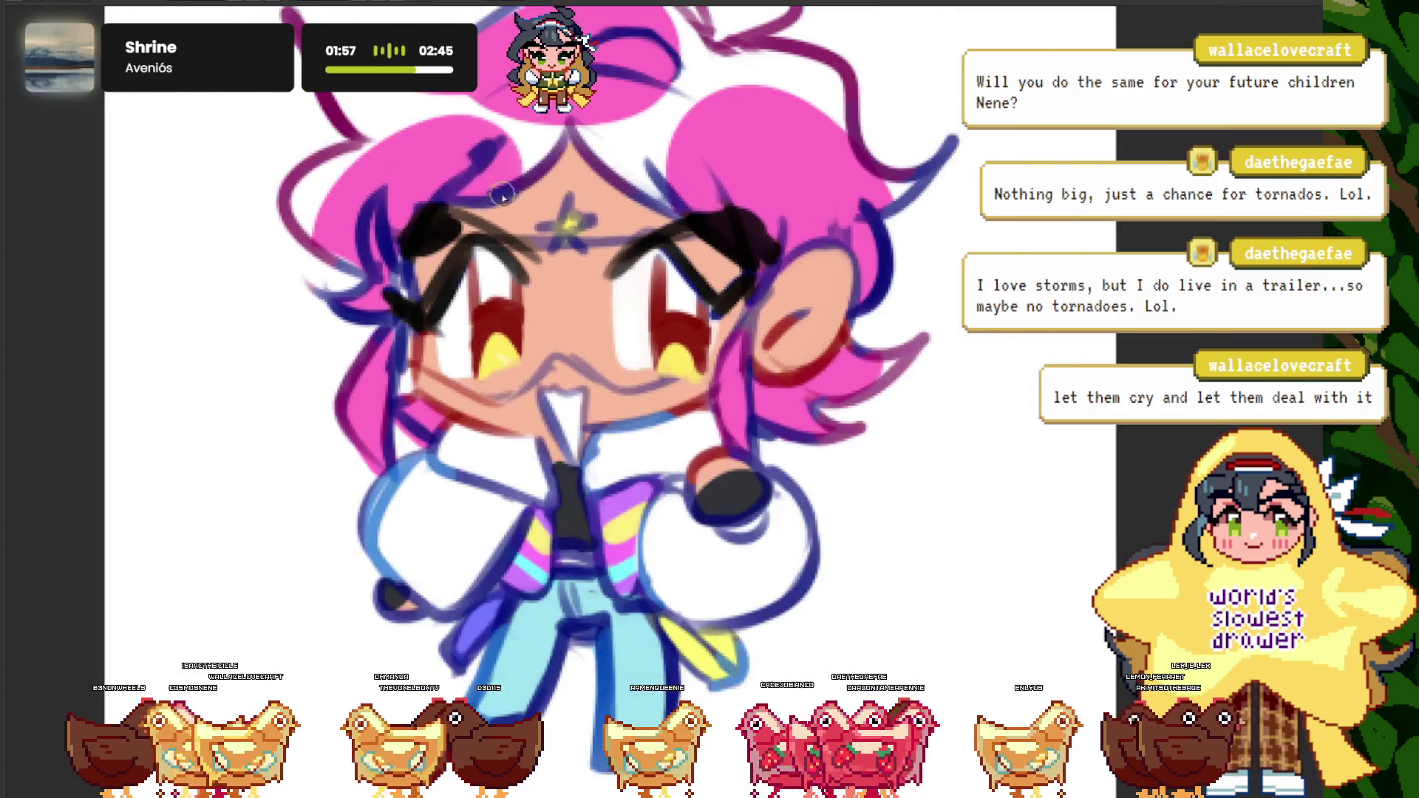
scroll(592, 207, down, 3)
scroll(532, 233, down, 3)
scroll(517, 214, up, 3)
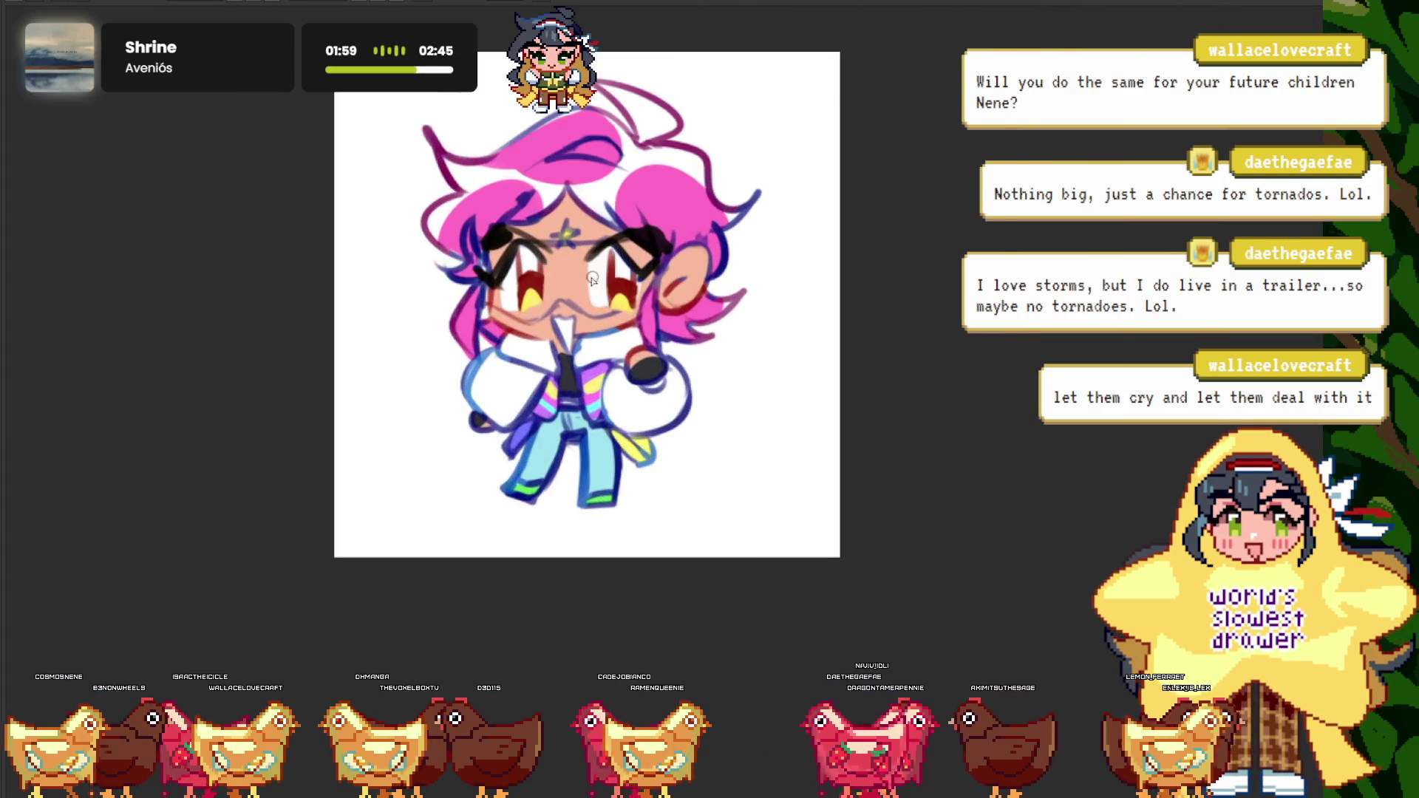
scroll(621, 370, down, 2)
scroll(615, 295, up, 1)
scroll(615, 296, up, 3)
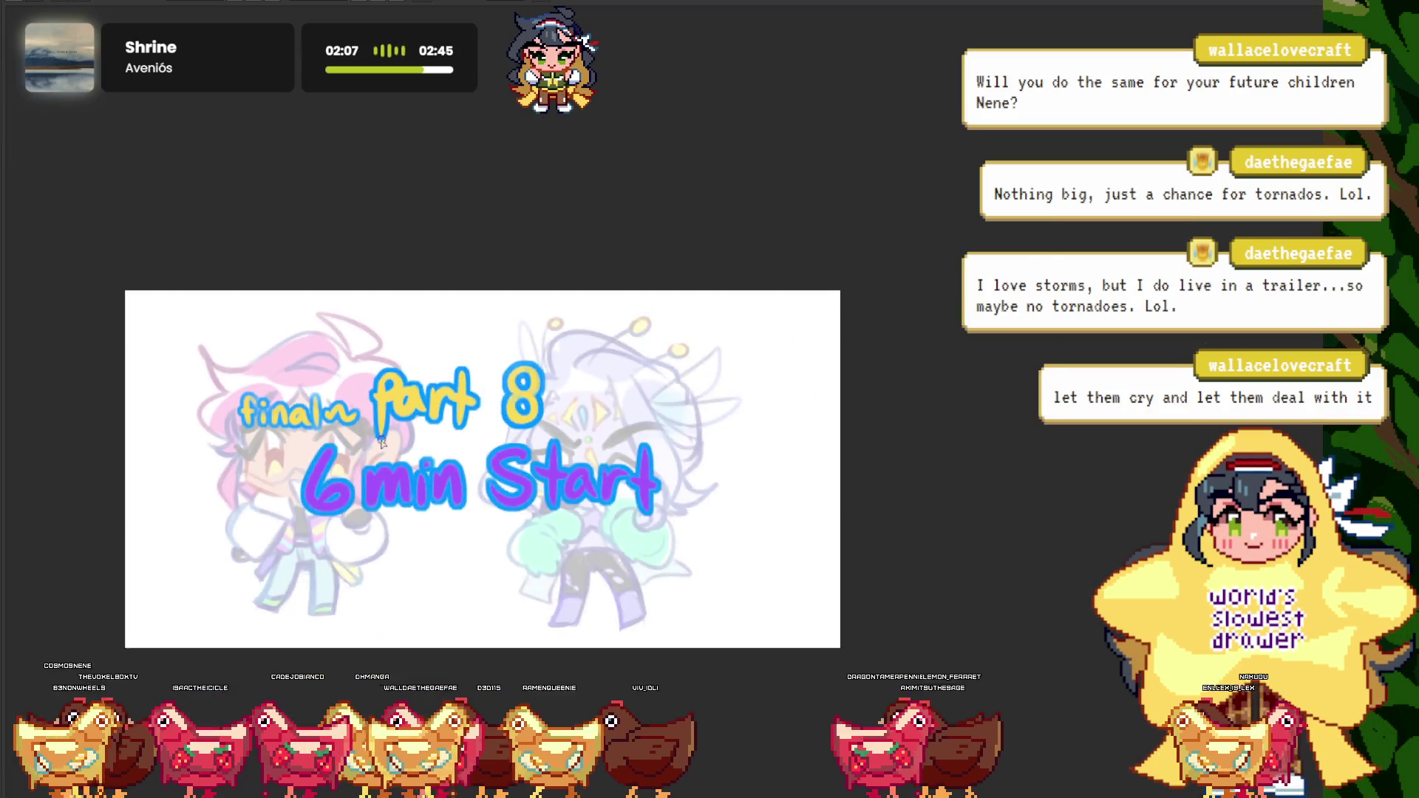
- Zoom on the part 8 title card canvas
scroll(382, 441, up, 2)
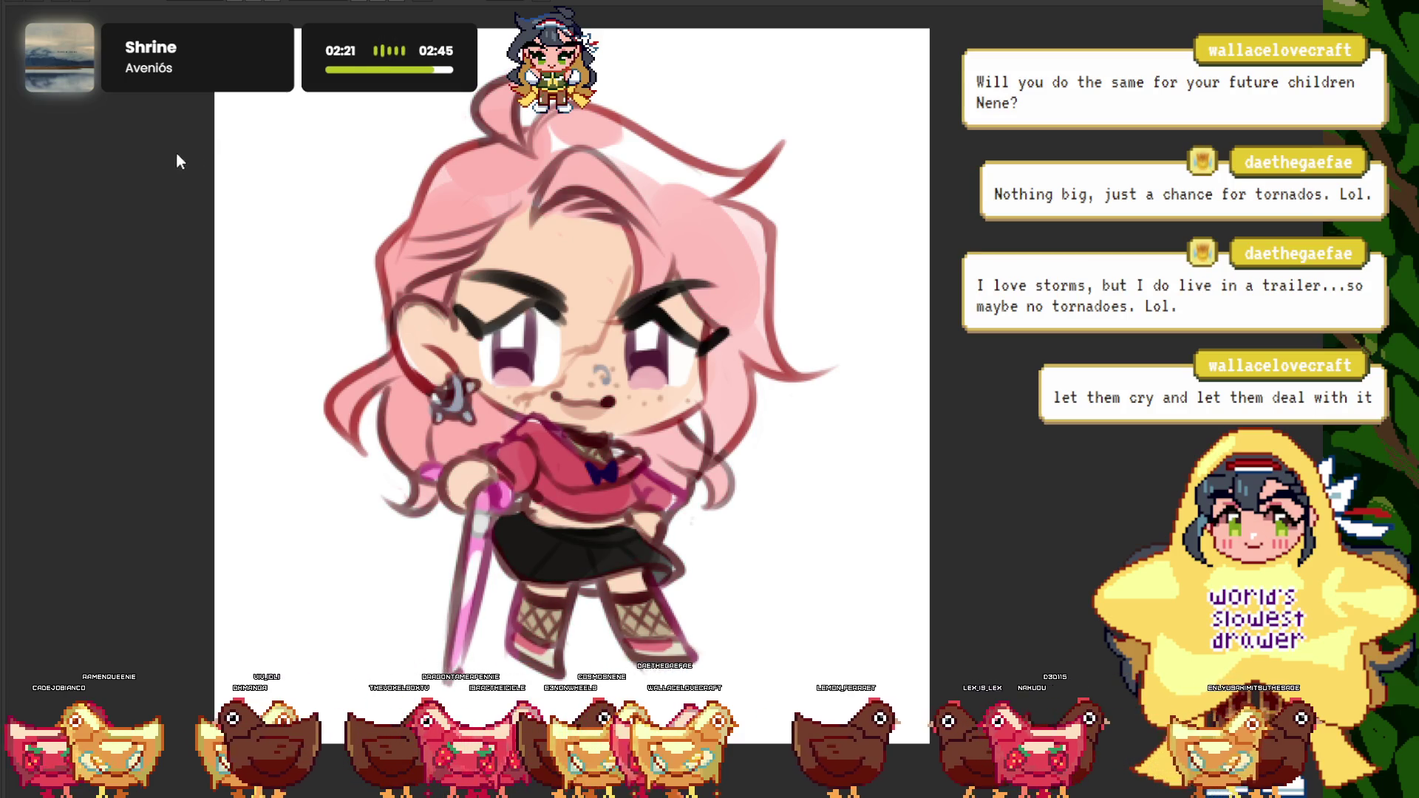
scroll(549, 384, down, 5)
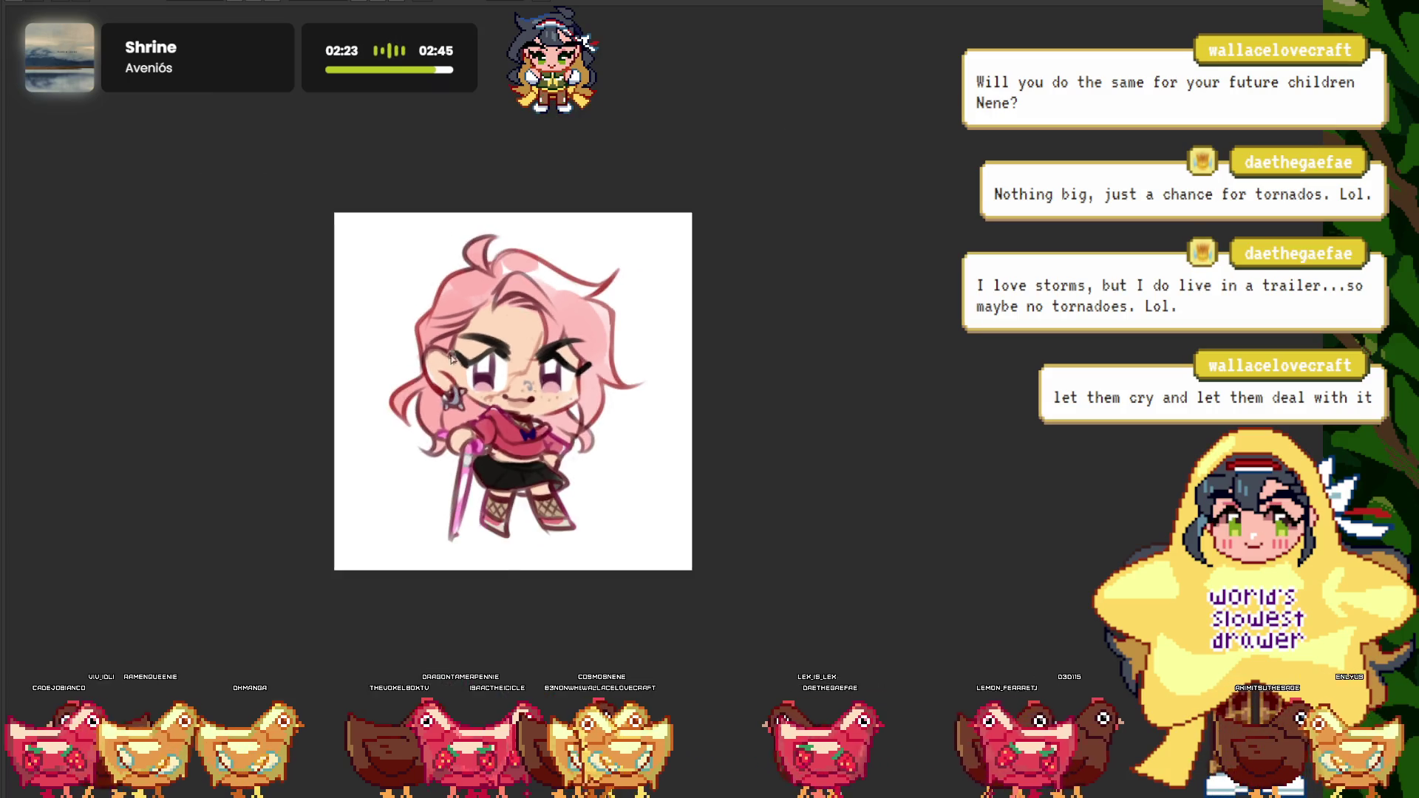
scroll(550, 385, up, 4)
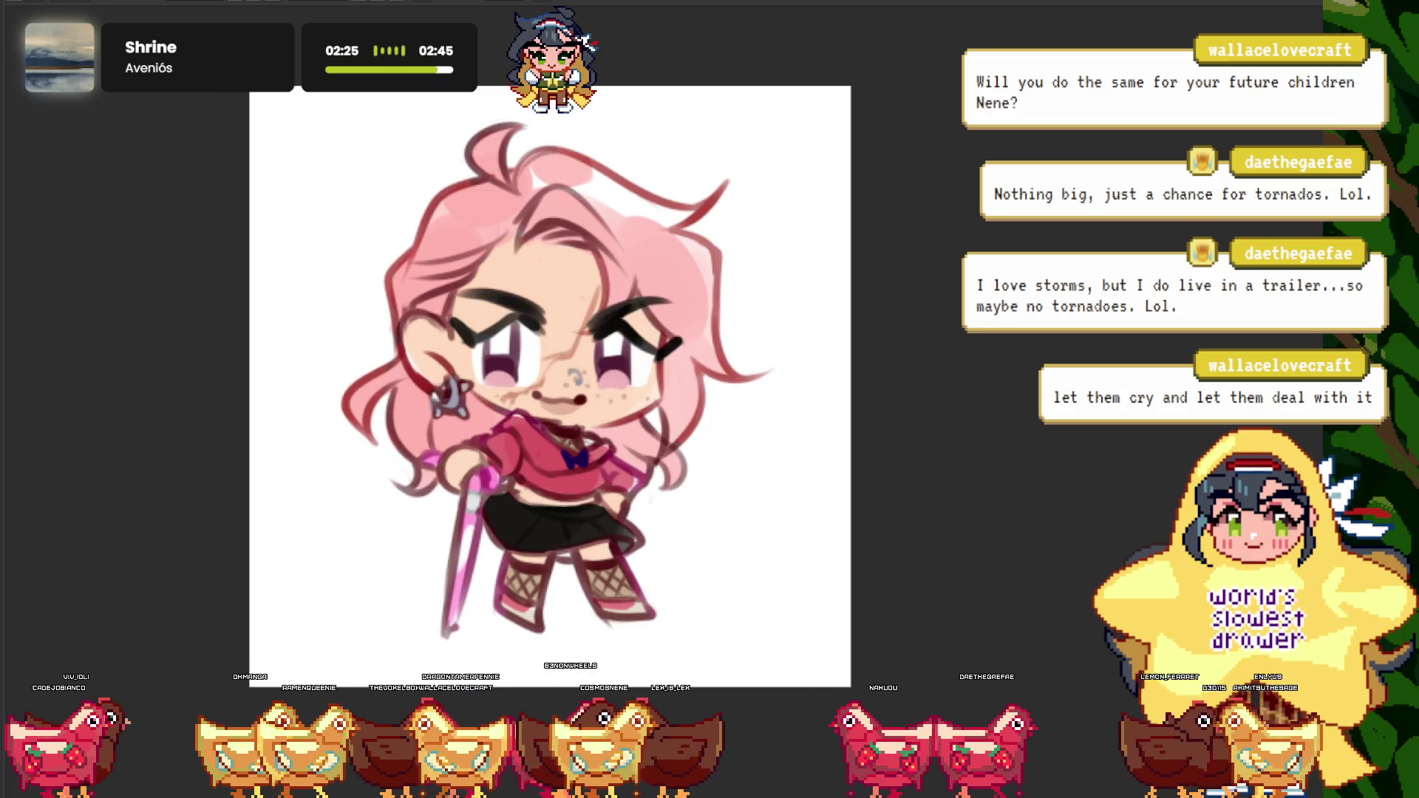
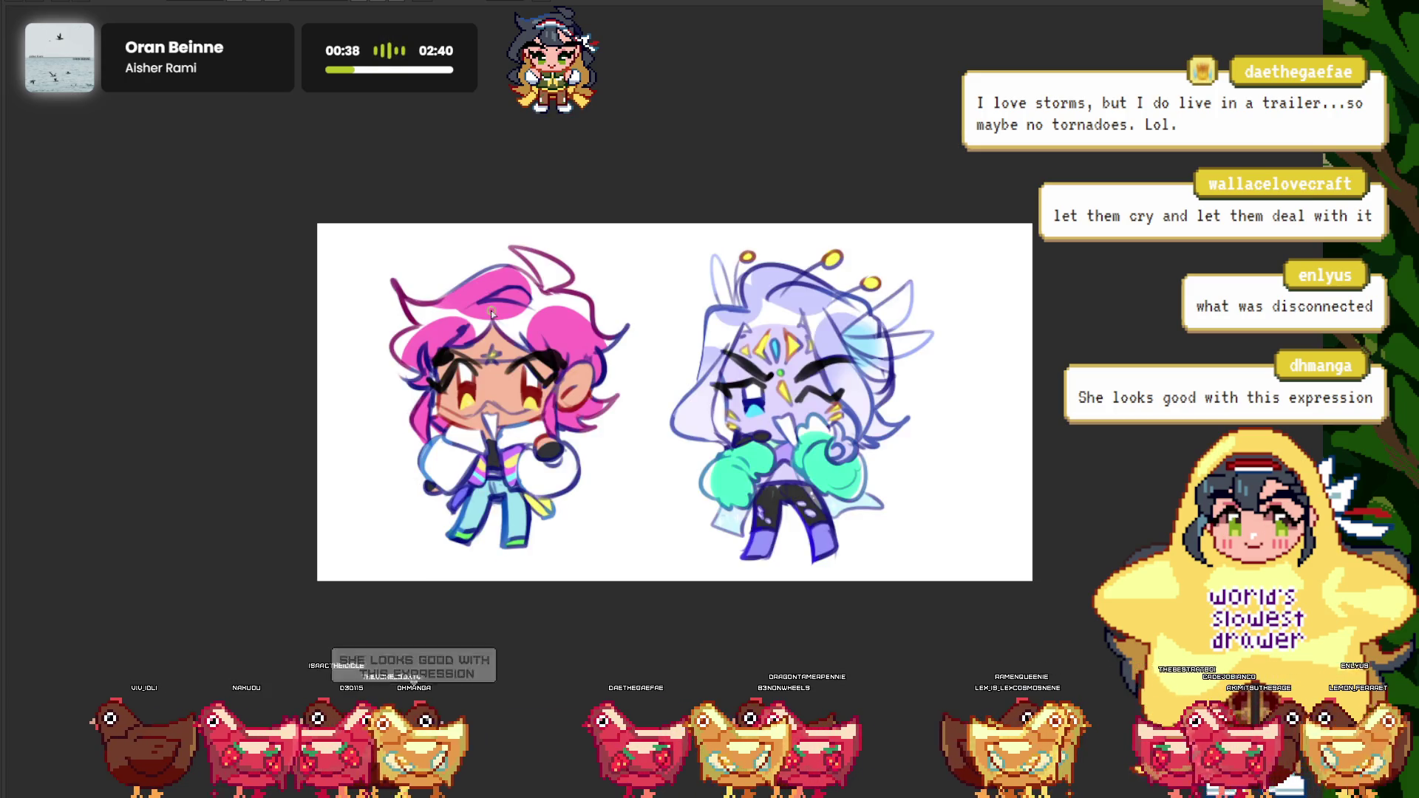
- View the standalone drawing of the scowling, freckled pink-haired chibi holding a cane
scroll(492, 314, up, 5)
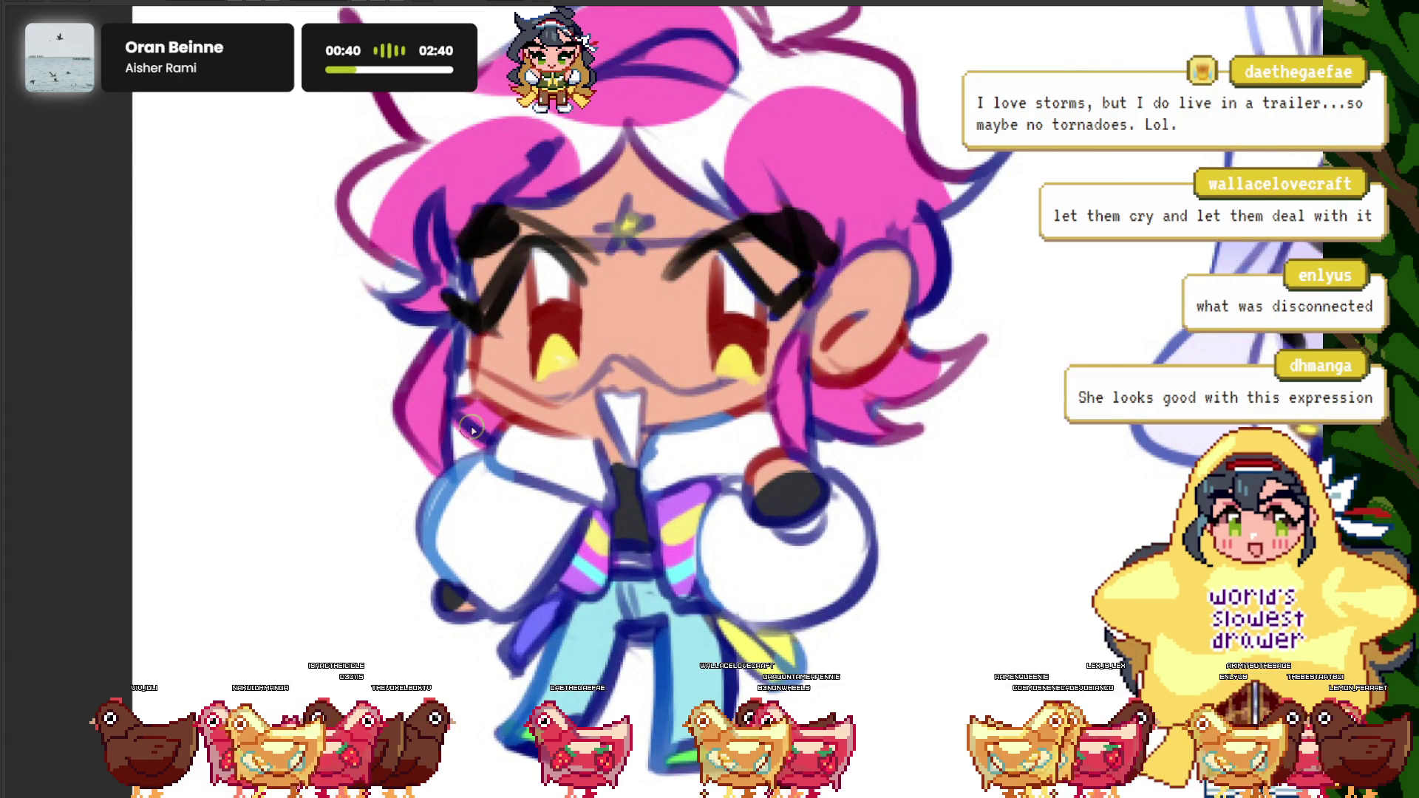
scroll(481, 429, down, 5)
scroll(499, 405, up, 4)
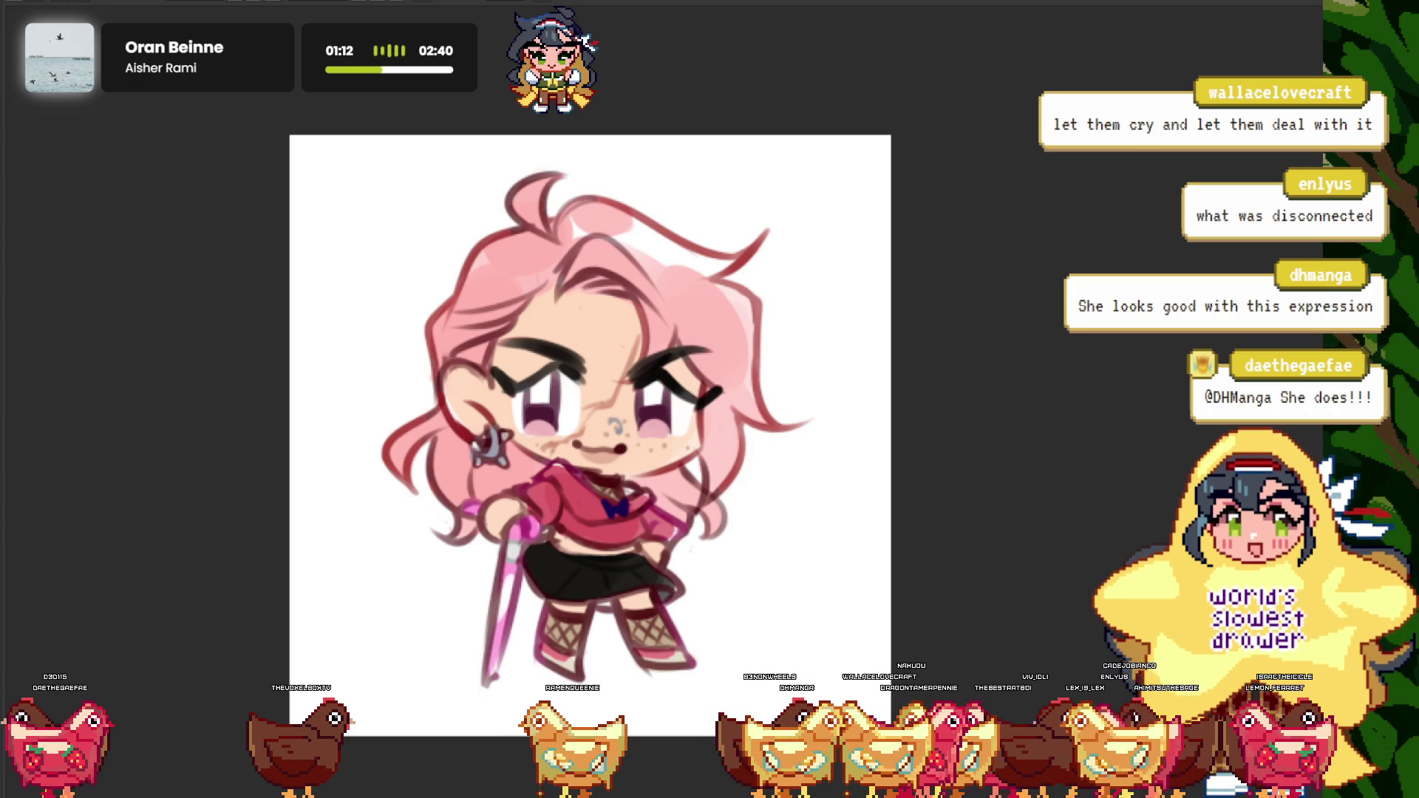
- Mirror the pink-haired cane chibi's view horizontally to check the drawing
scroll(588, 437, up, 3)
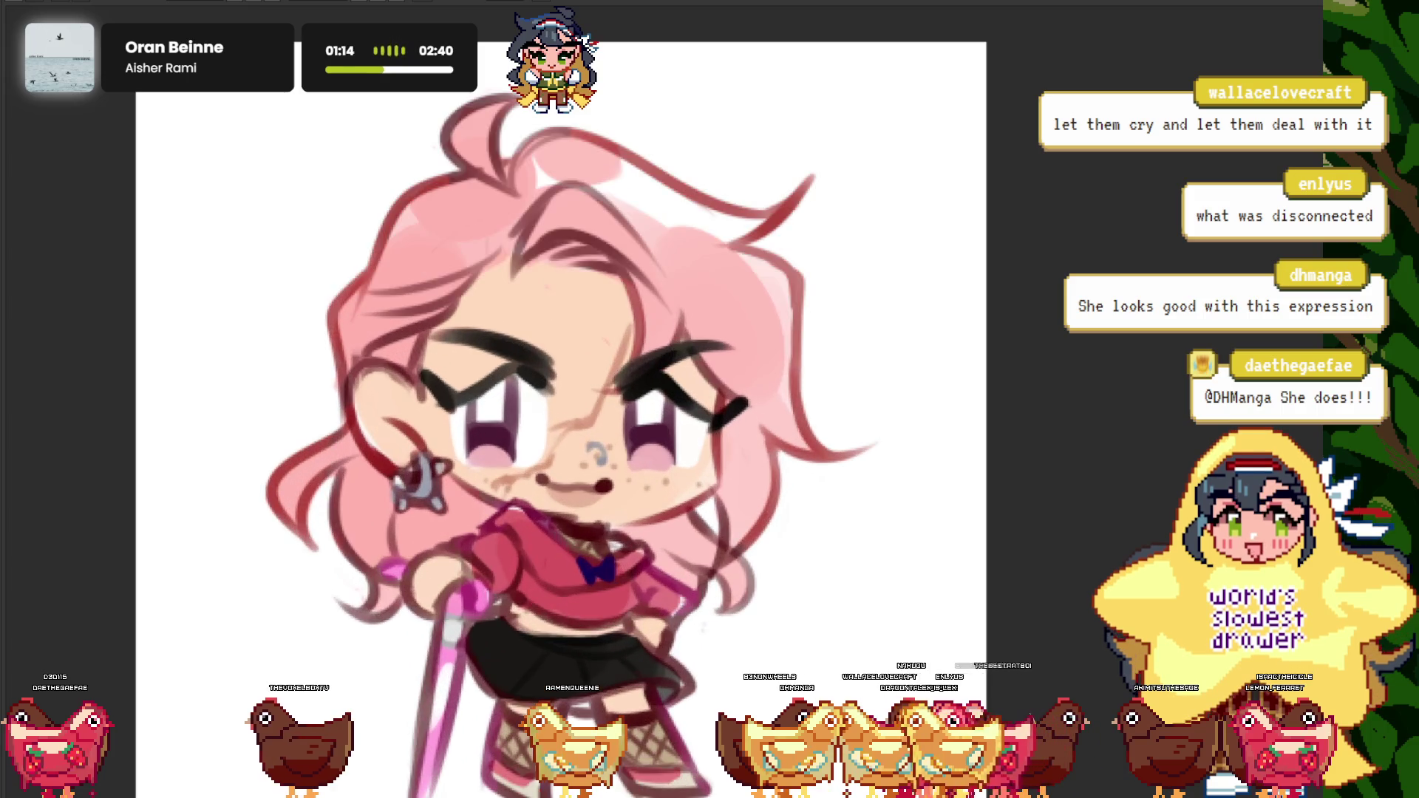
key(ctrl+0)
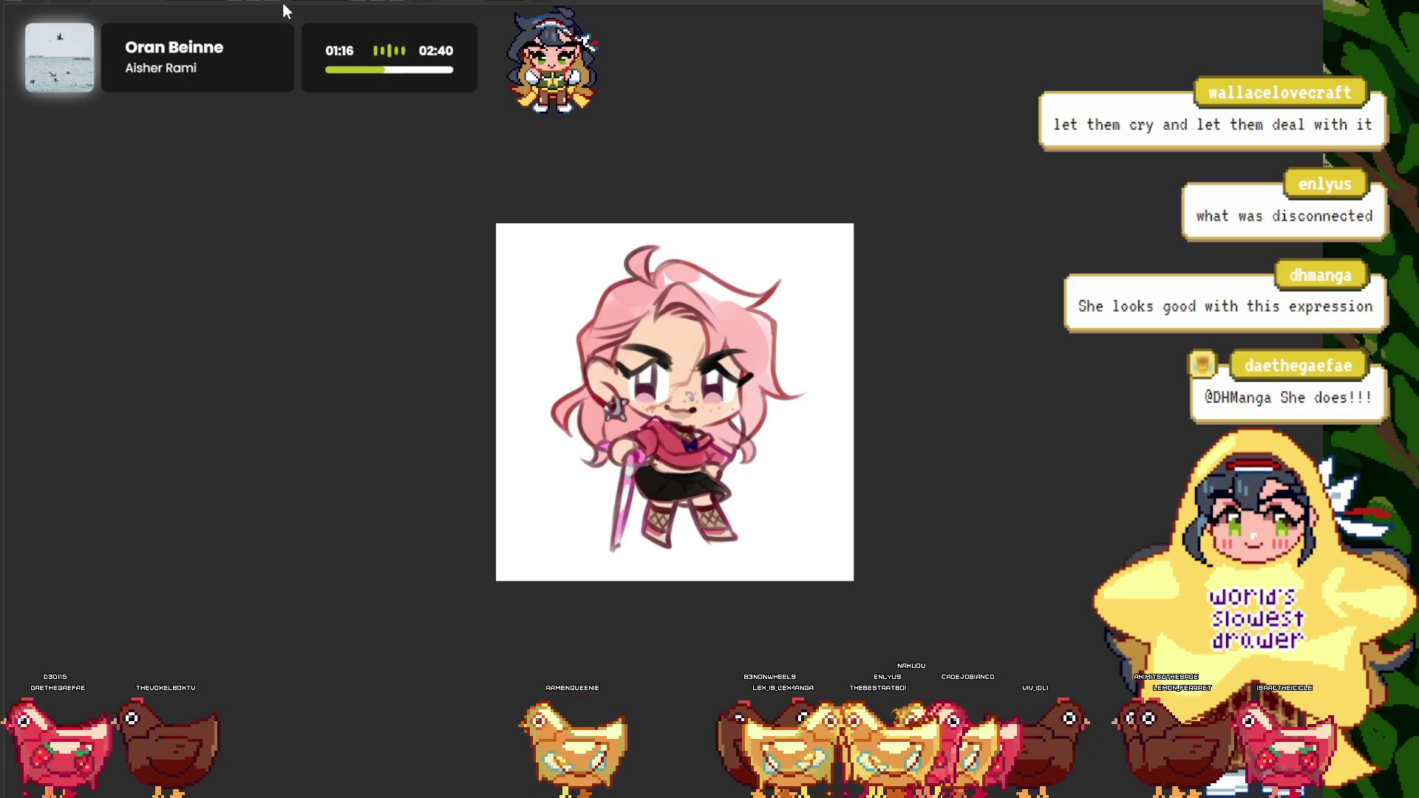
key(ctrl+alt+0)
key(m)
key(ctrl+0)
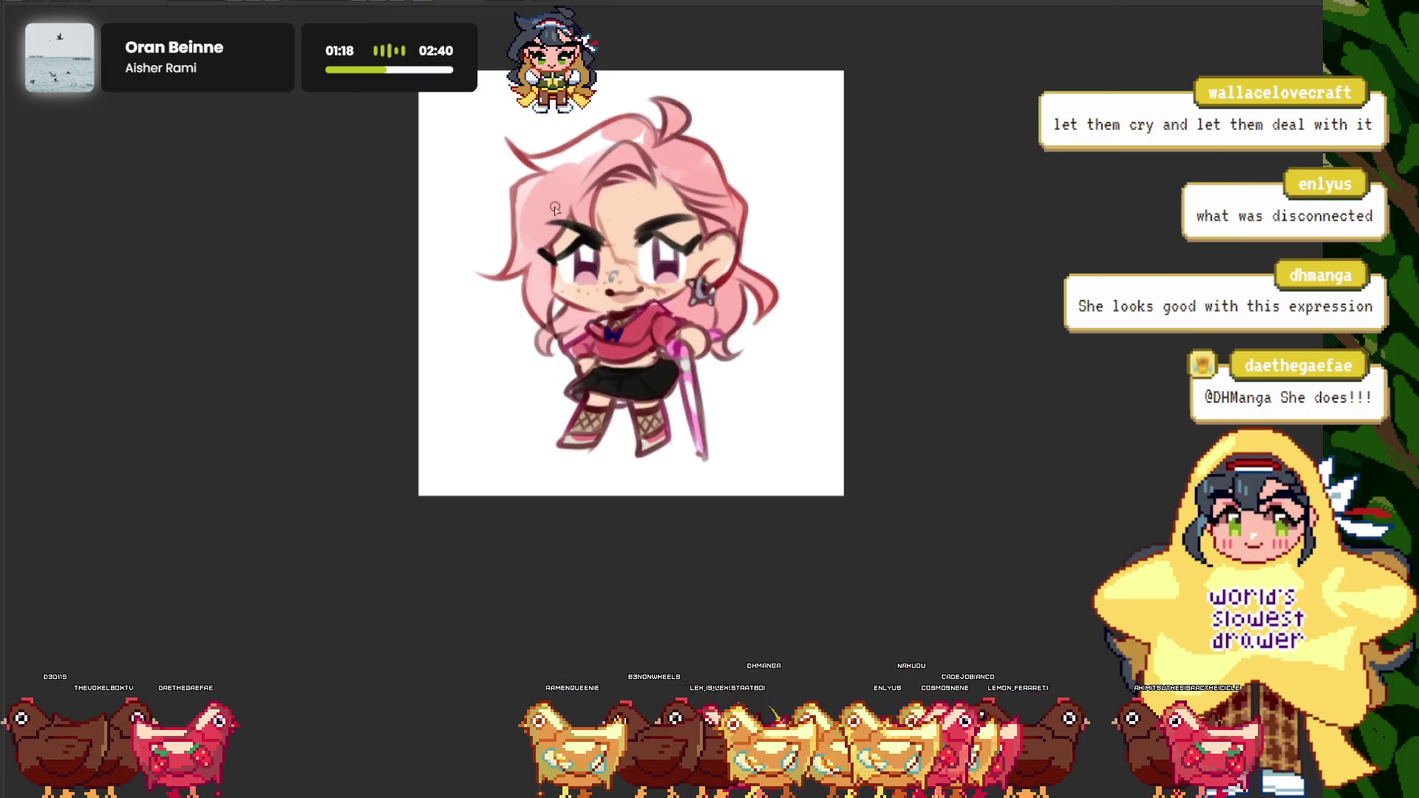
- Flip the view back to its original orientation and return to the group canvas
scroll(544, 184, up, 3)
scroll(544, 185, down, 1)
scroll(544, 185, up, 1)
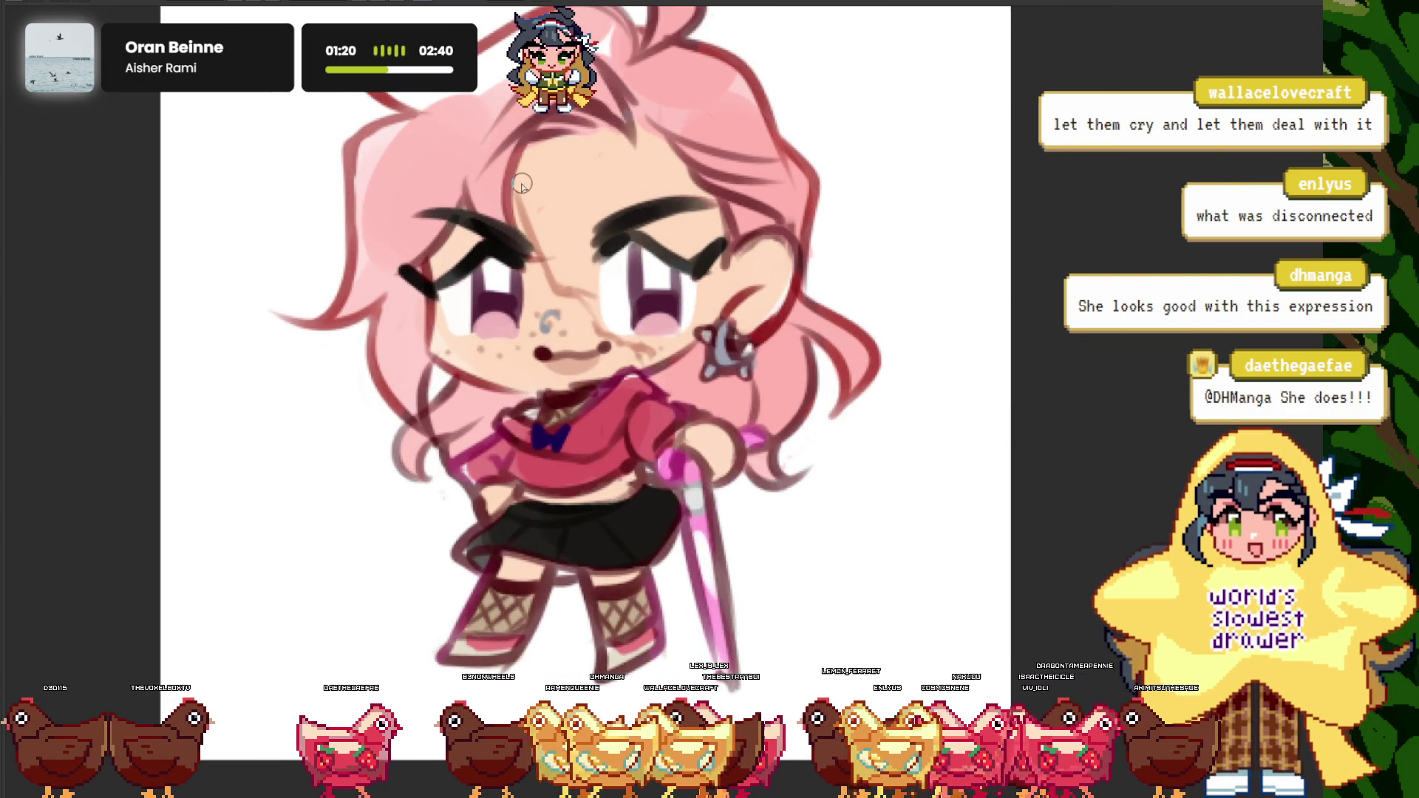
key(ctrl+0)
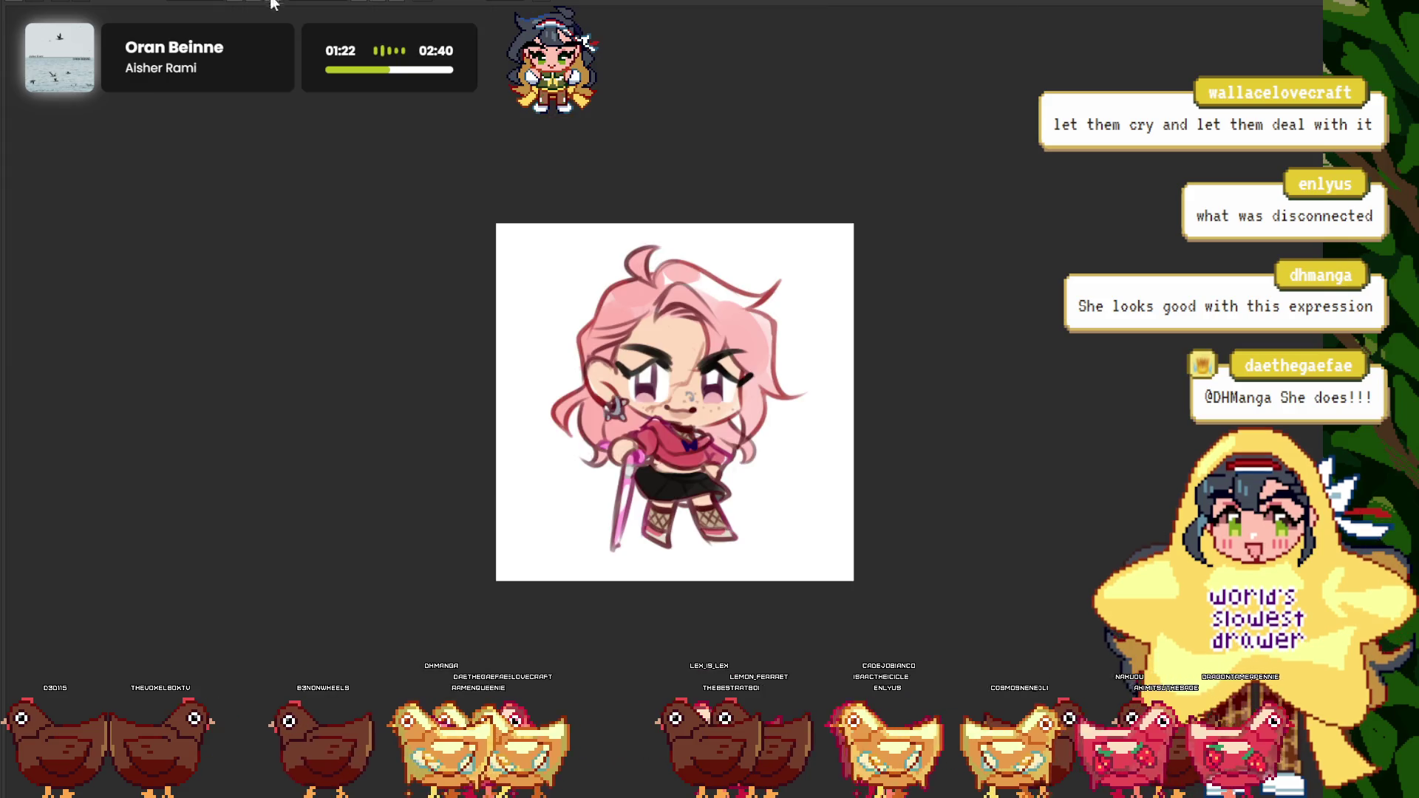
key(m)
key(ctrl+plus)
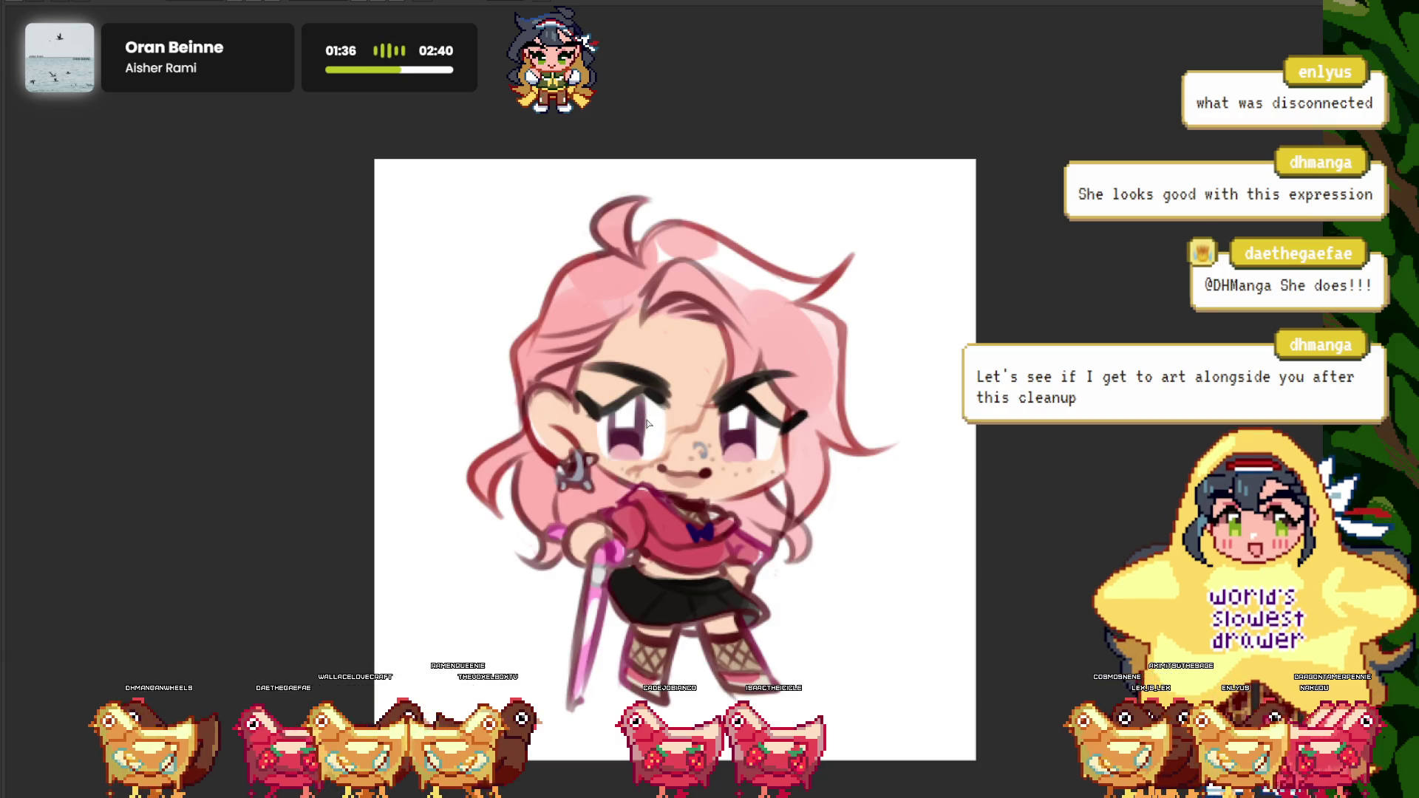
scroll(522, 217, up, 3)
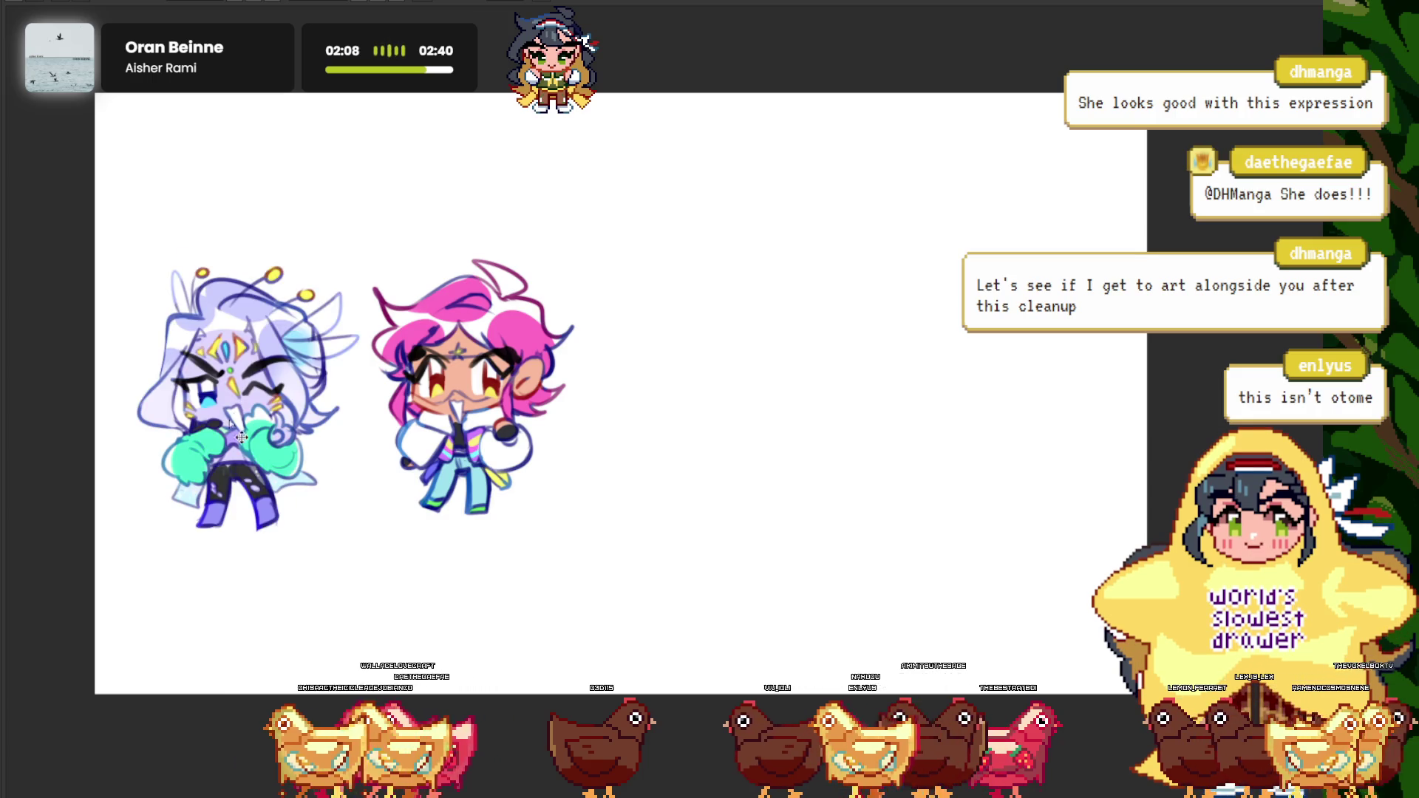
- Place the lavender chibi just right of the magenta-haired chibi as a pair
drag(242, 438, 710, 439)
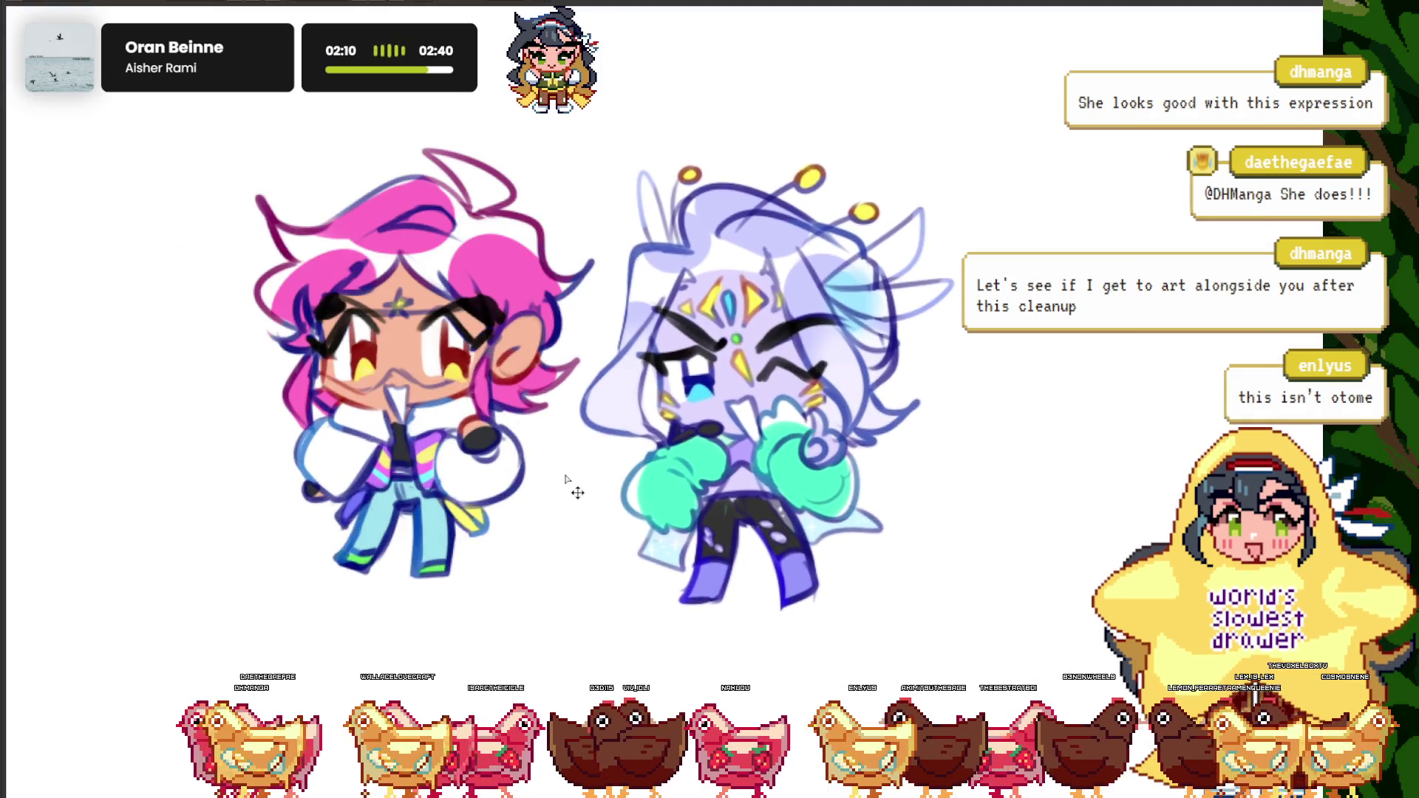
scroll(565, 481, down, 2)
scroll(499, 408, up, 2)
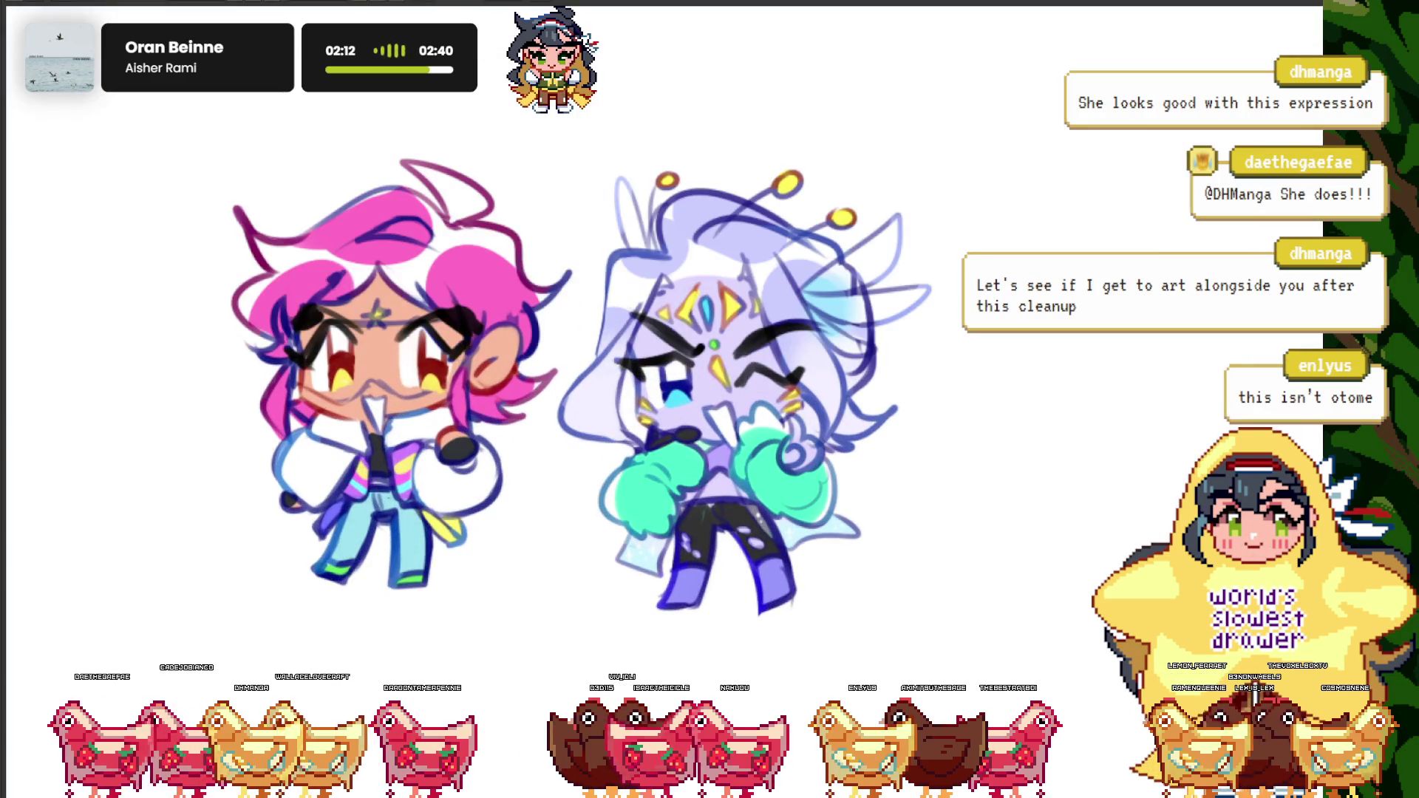
scroll(560, 367, down, 2)
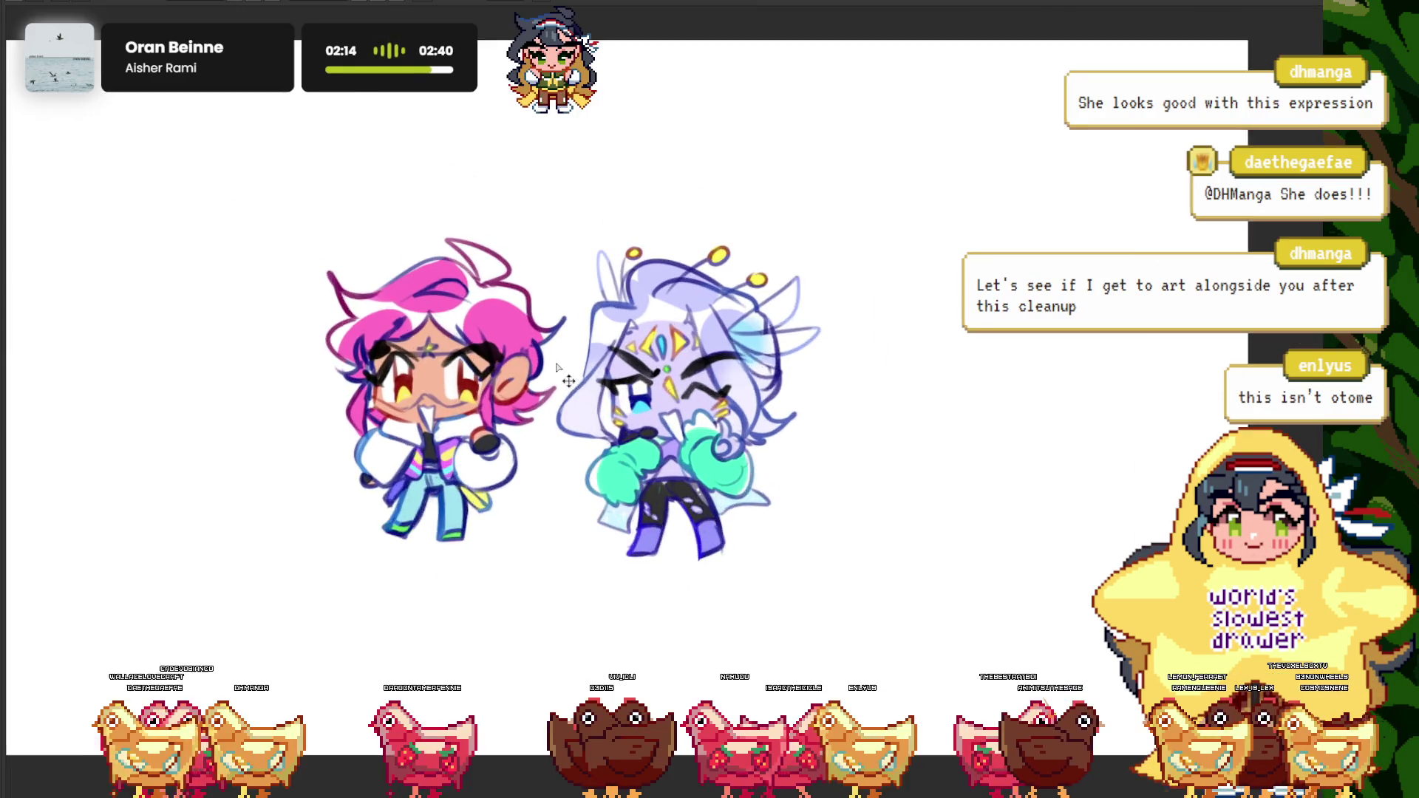
scroll(558, 368, up, 1)
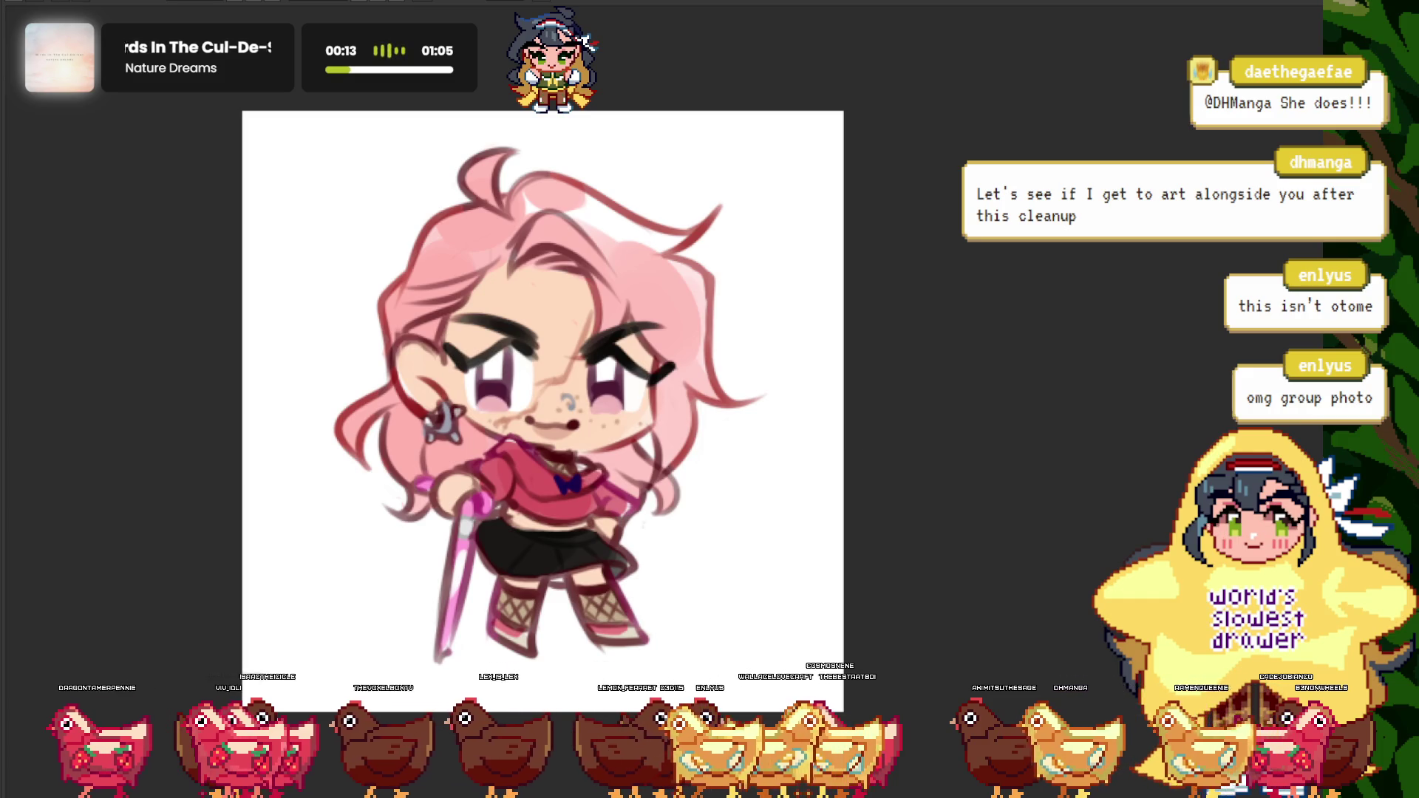
- Copy the pink-haired cane chibi onto the group canvas beside the other two
key(ctrl+a)
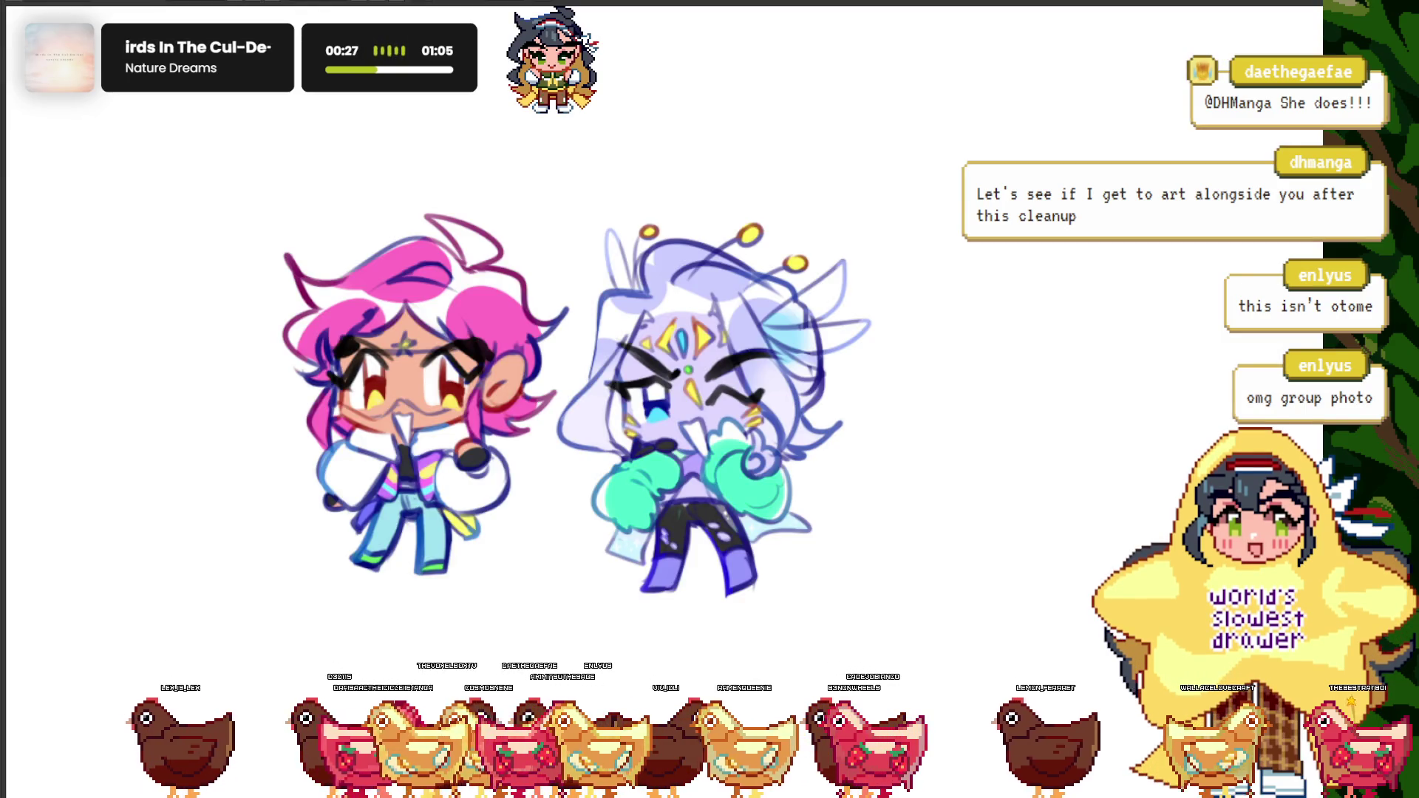
key(ctrl+v)
drag(114, 352, 699, 512)
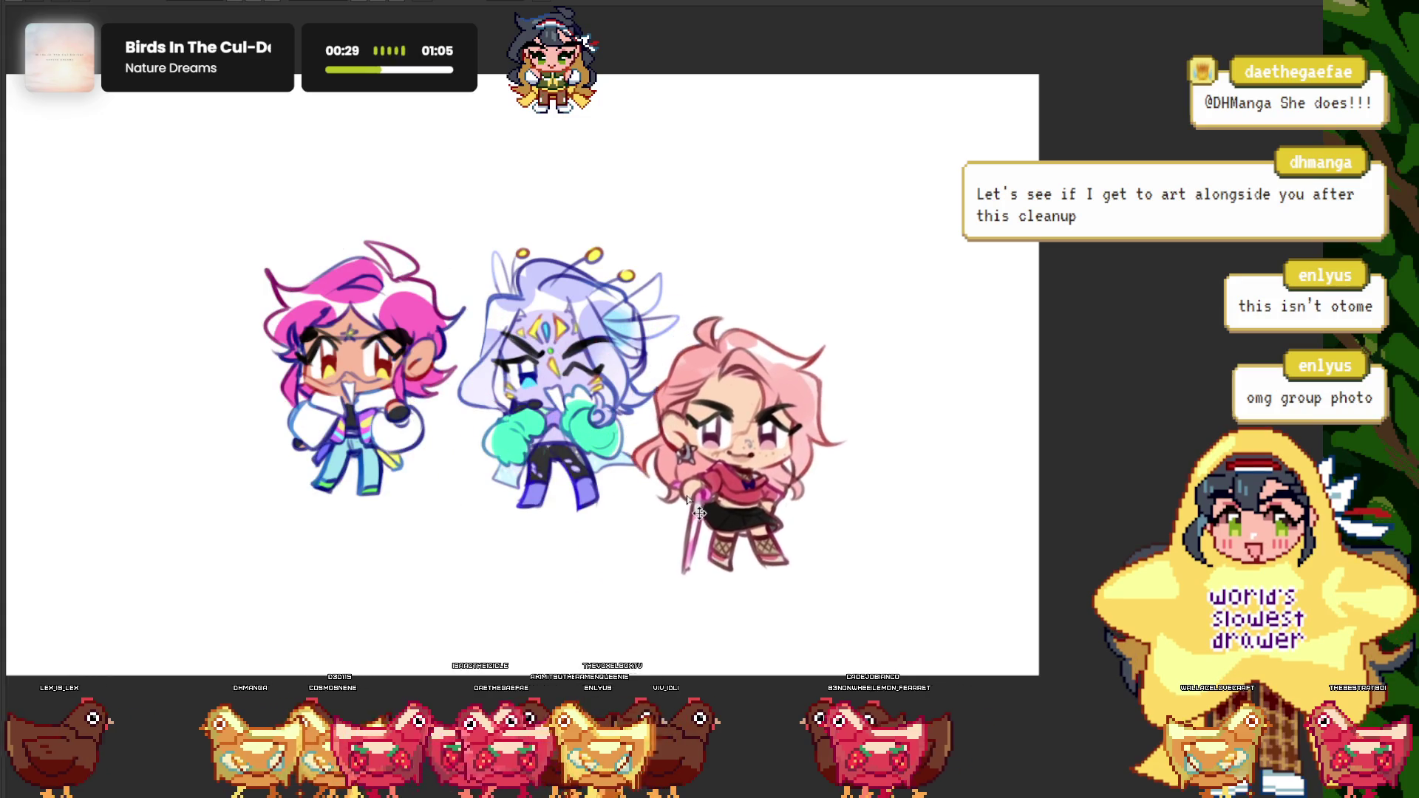
scroll(405, 334, up, 5)
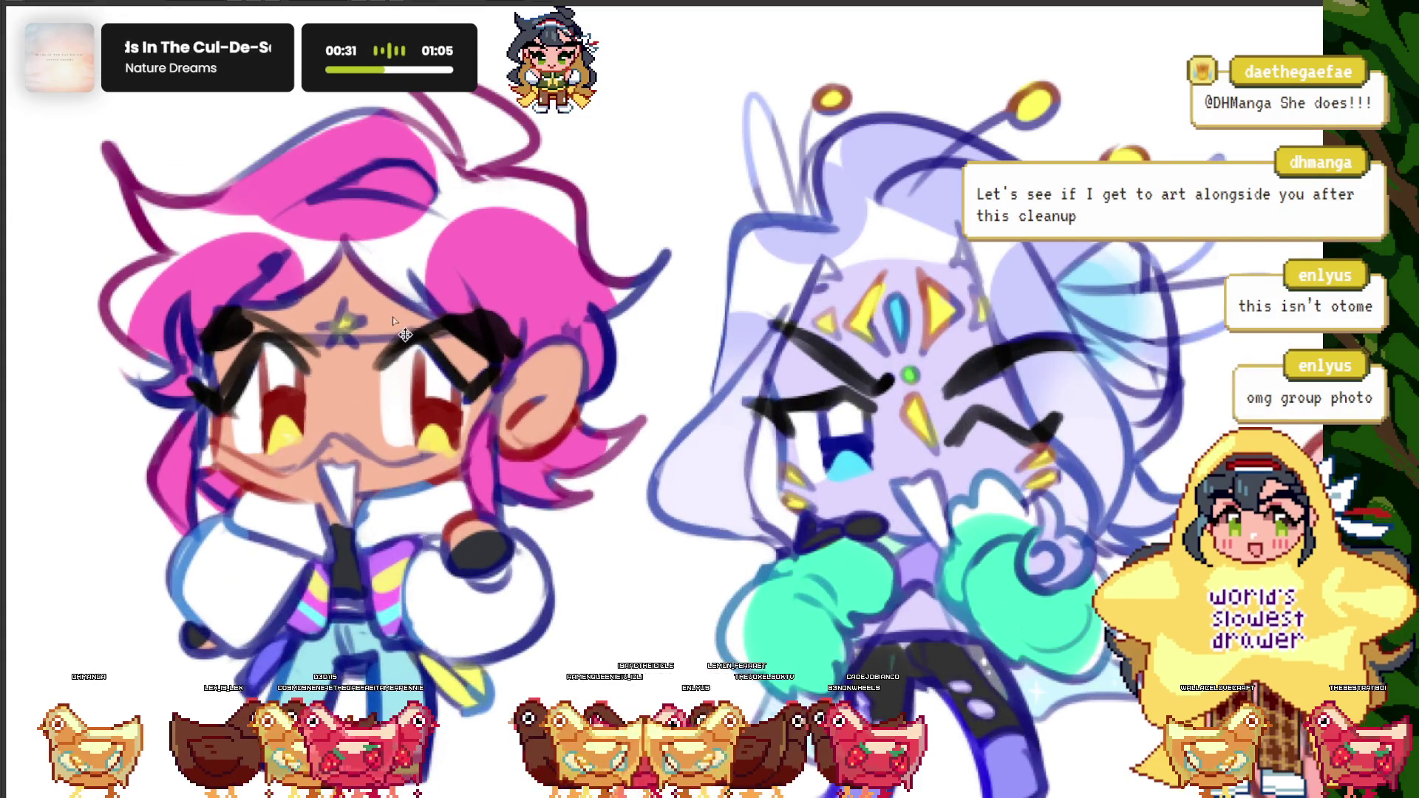
scroll(405, 335, down, 4)
scroll(559, 479, up, 2)
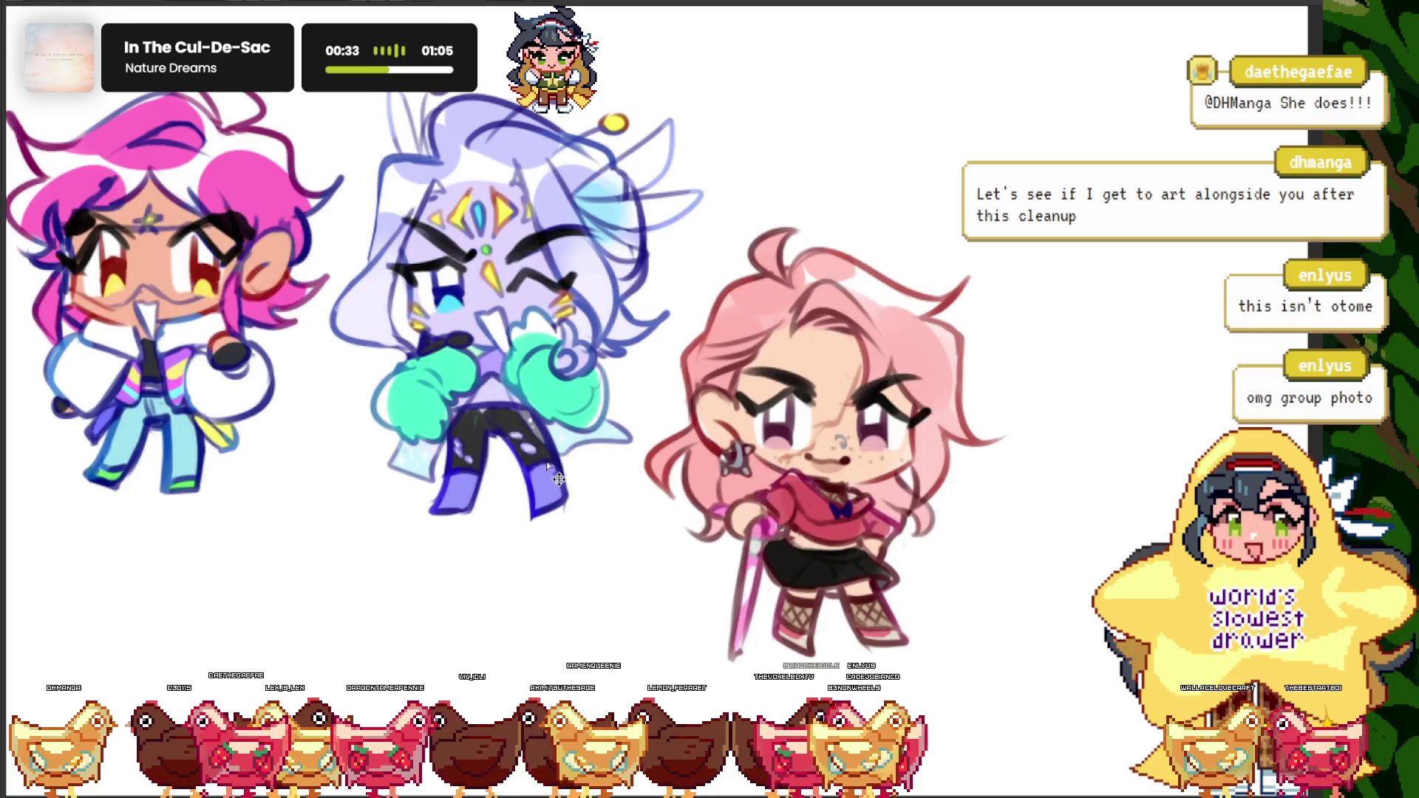
key(ctrl+Tab)
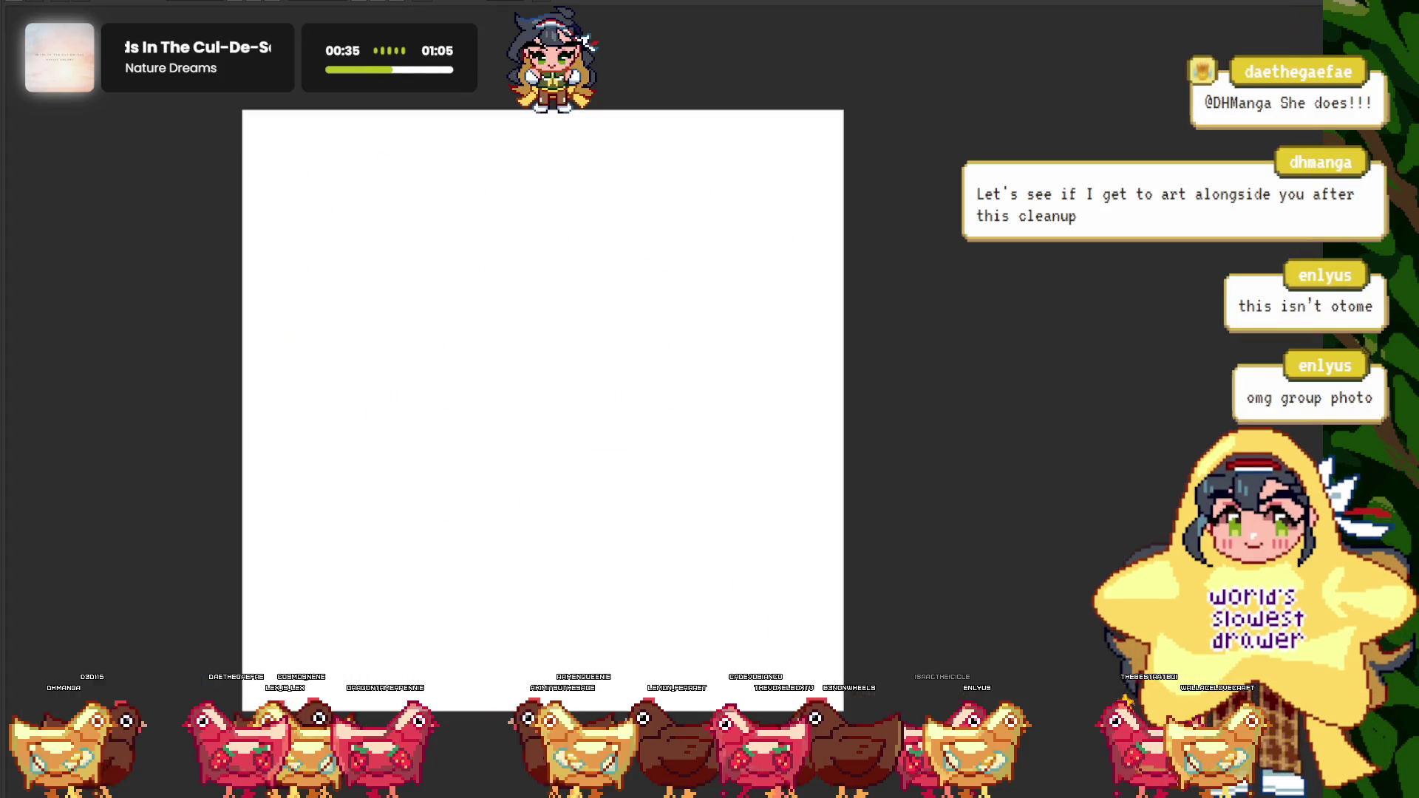
- Select the whole red-haired serpent chibi and paint out its mouth linework
key(ctrl+Tab)
key(ctrl+Tab)
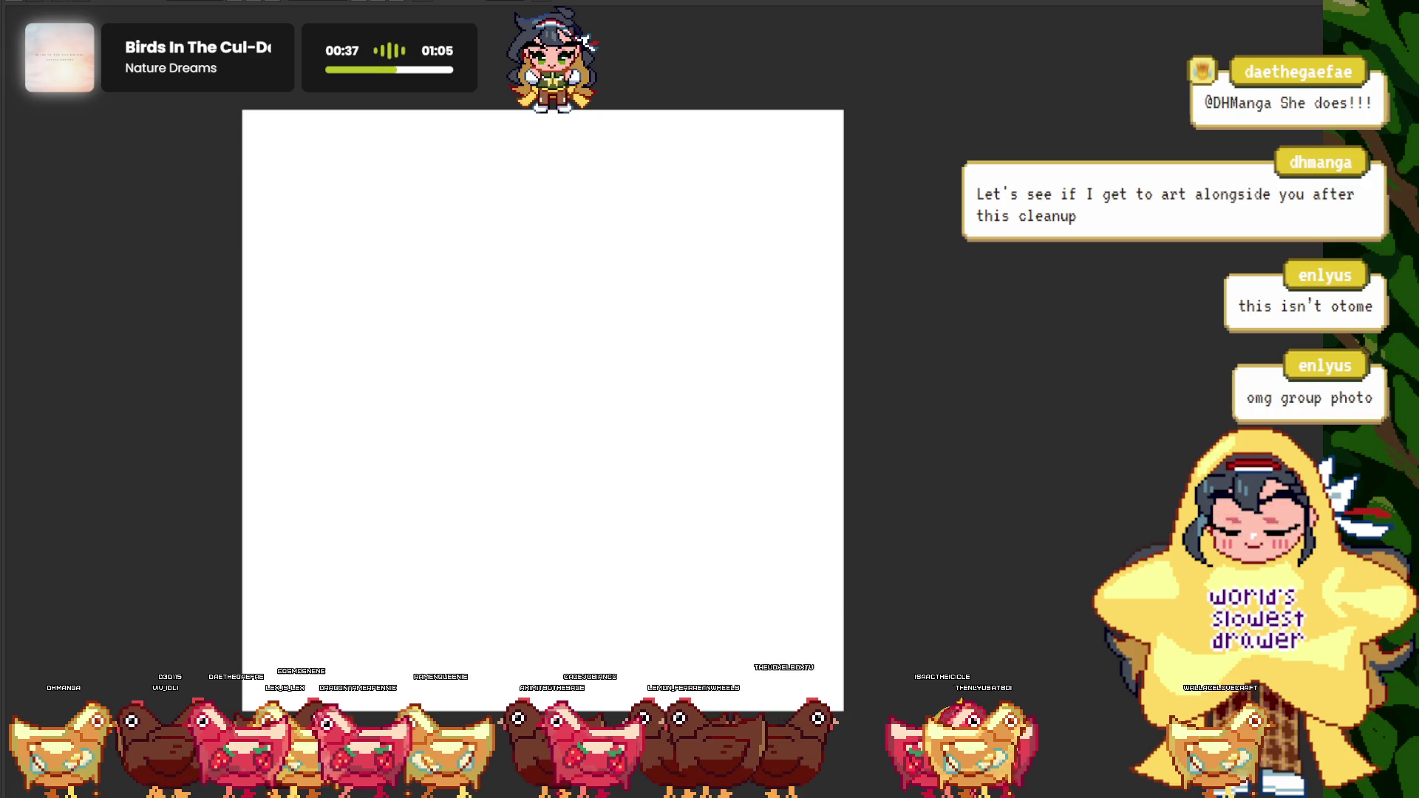
key(ctrl+Tab)
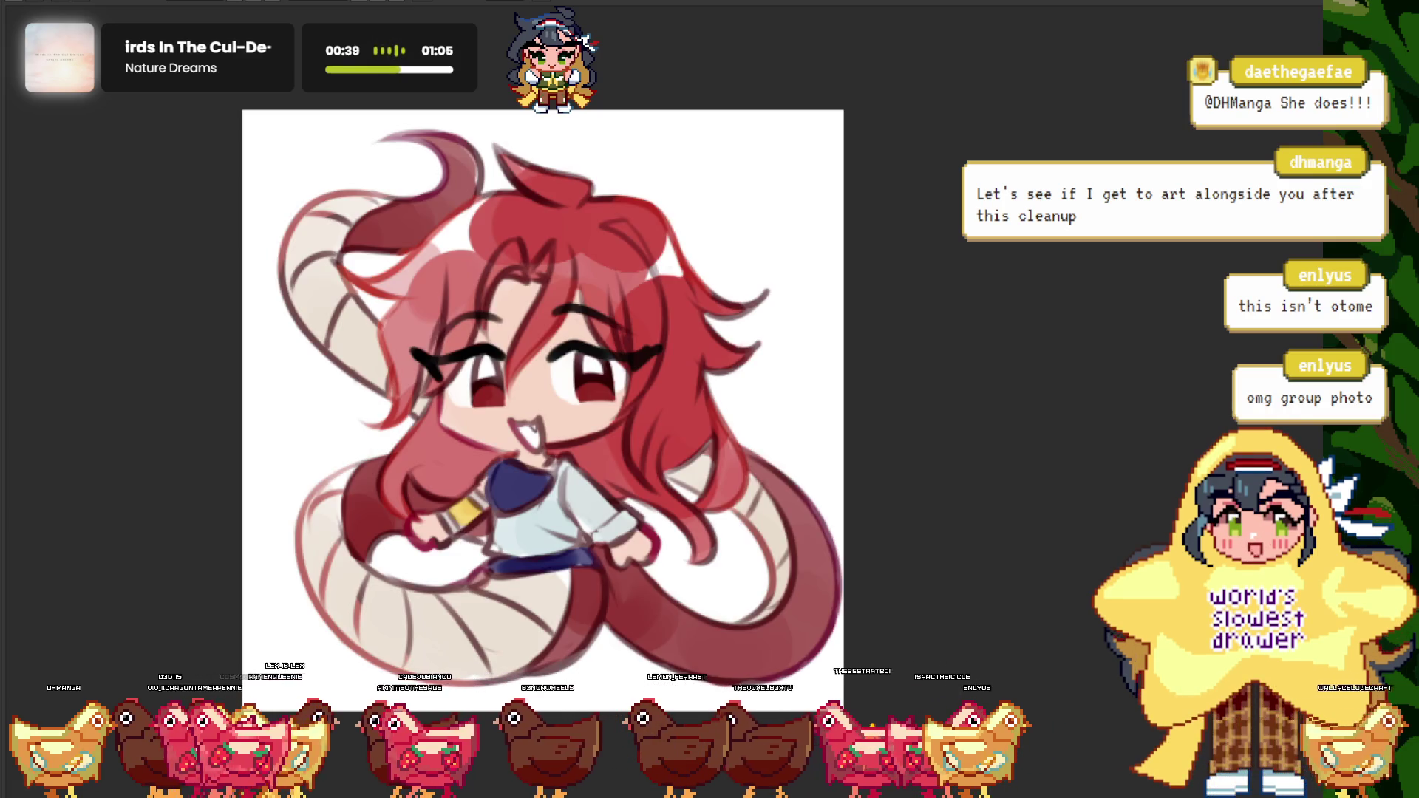
key(ctrl+a)
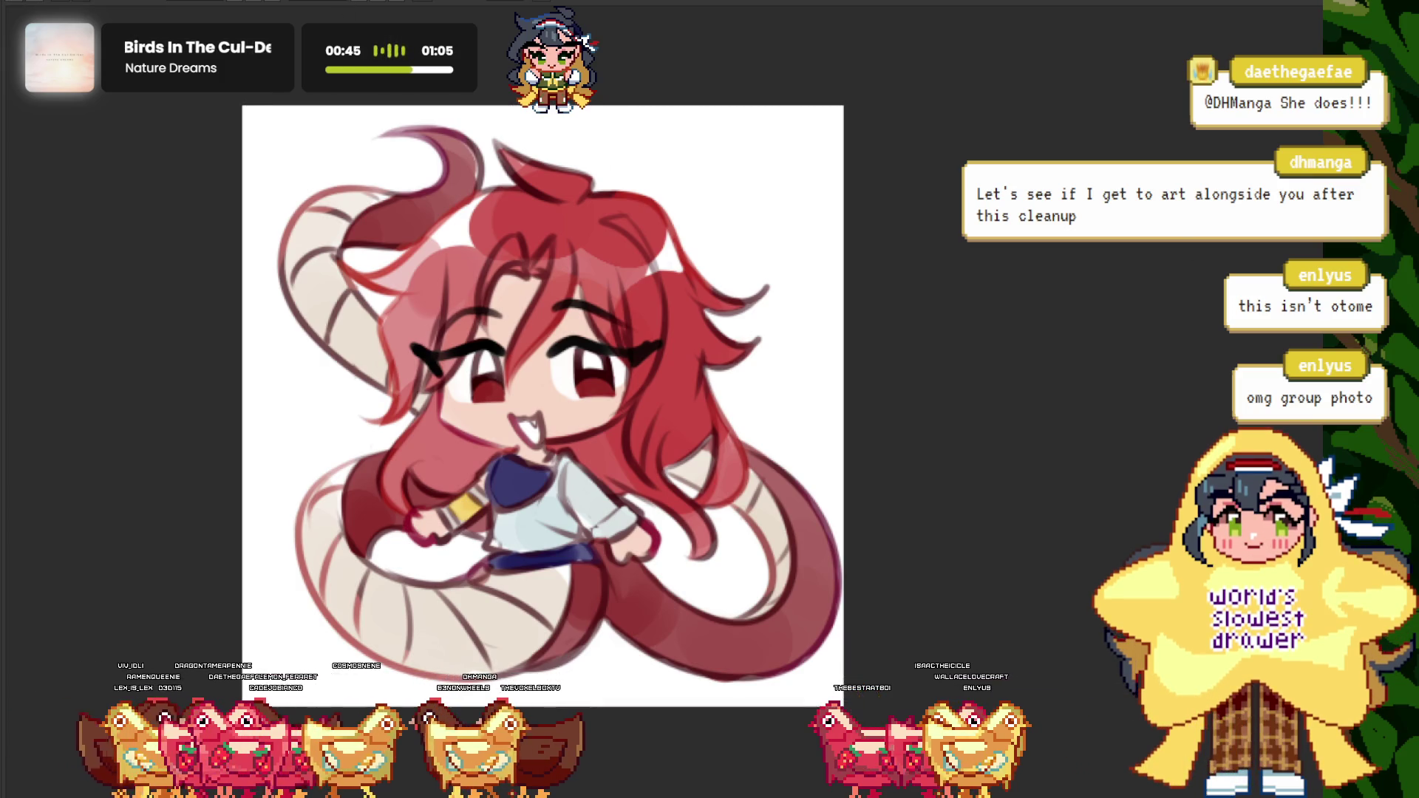
scroll(530, 169, up, 5)
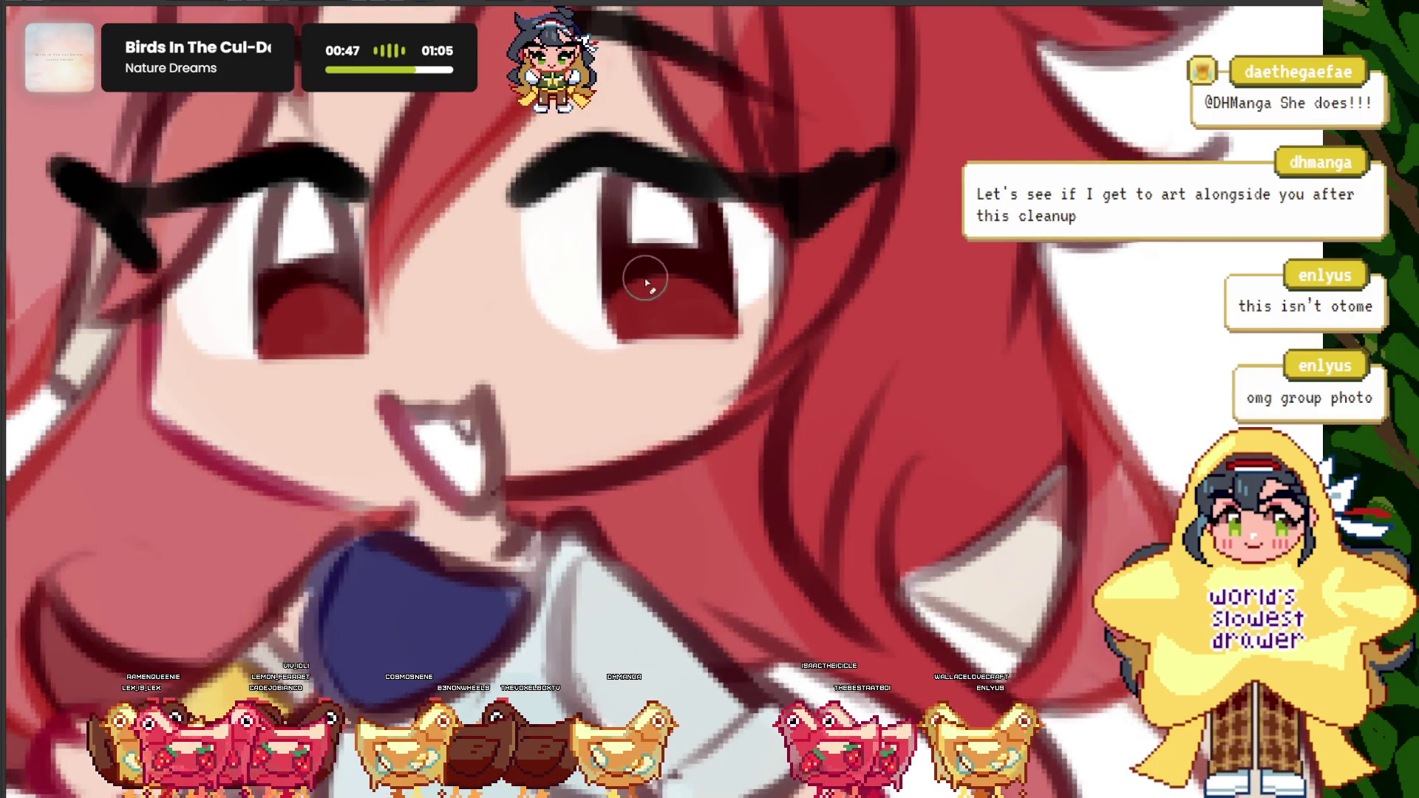
drag(398, 384, 473, 443)
drag(385, 406, 437, 453)
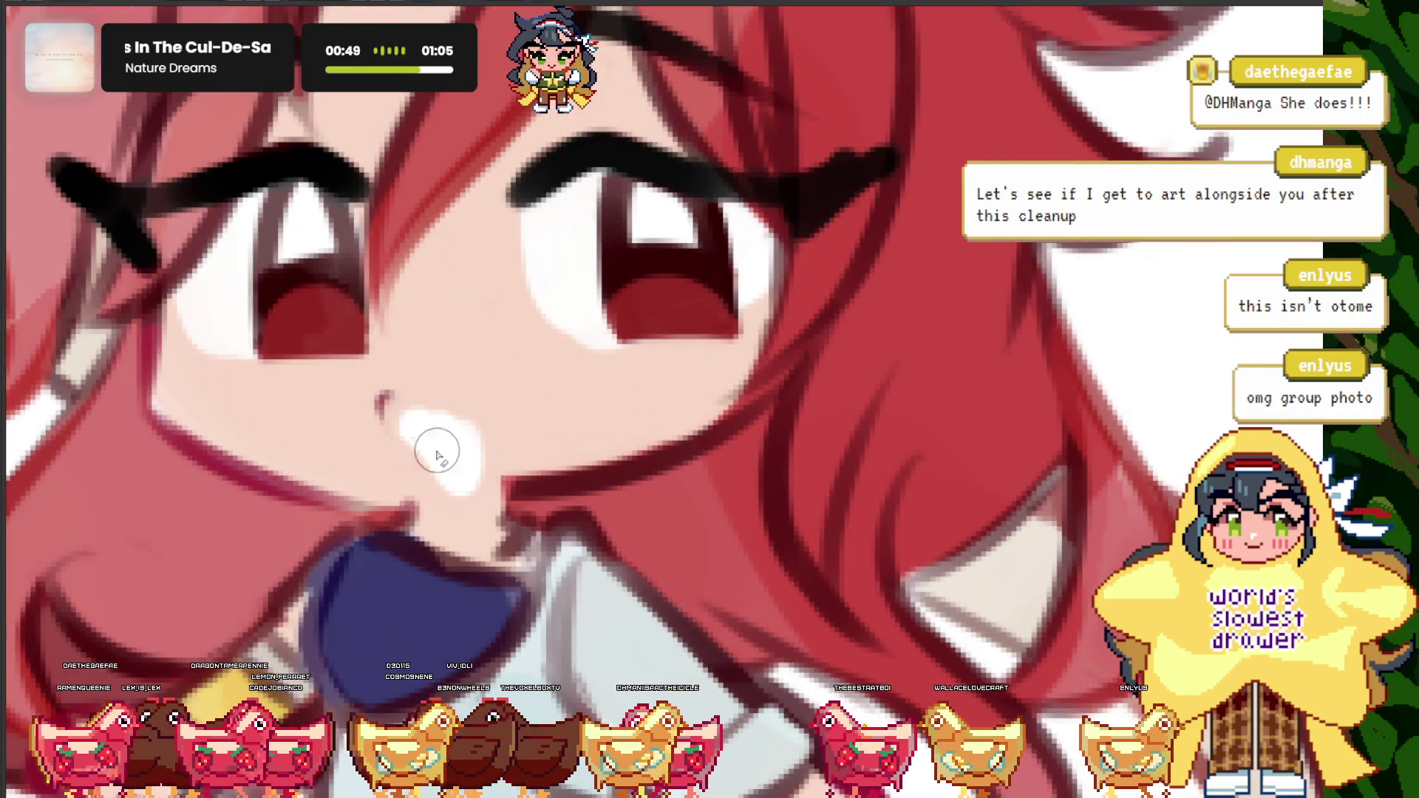
- Hide the colour fills and draw a new mouth outline on the line art
key(ctrl+comma)
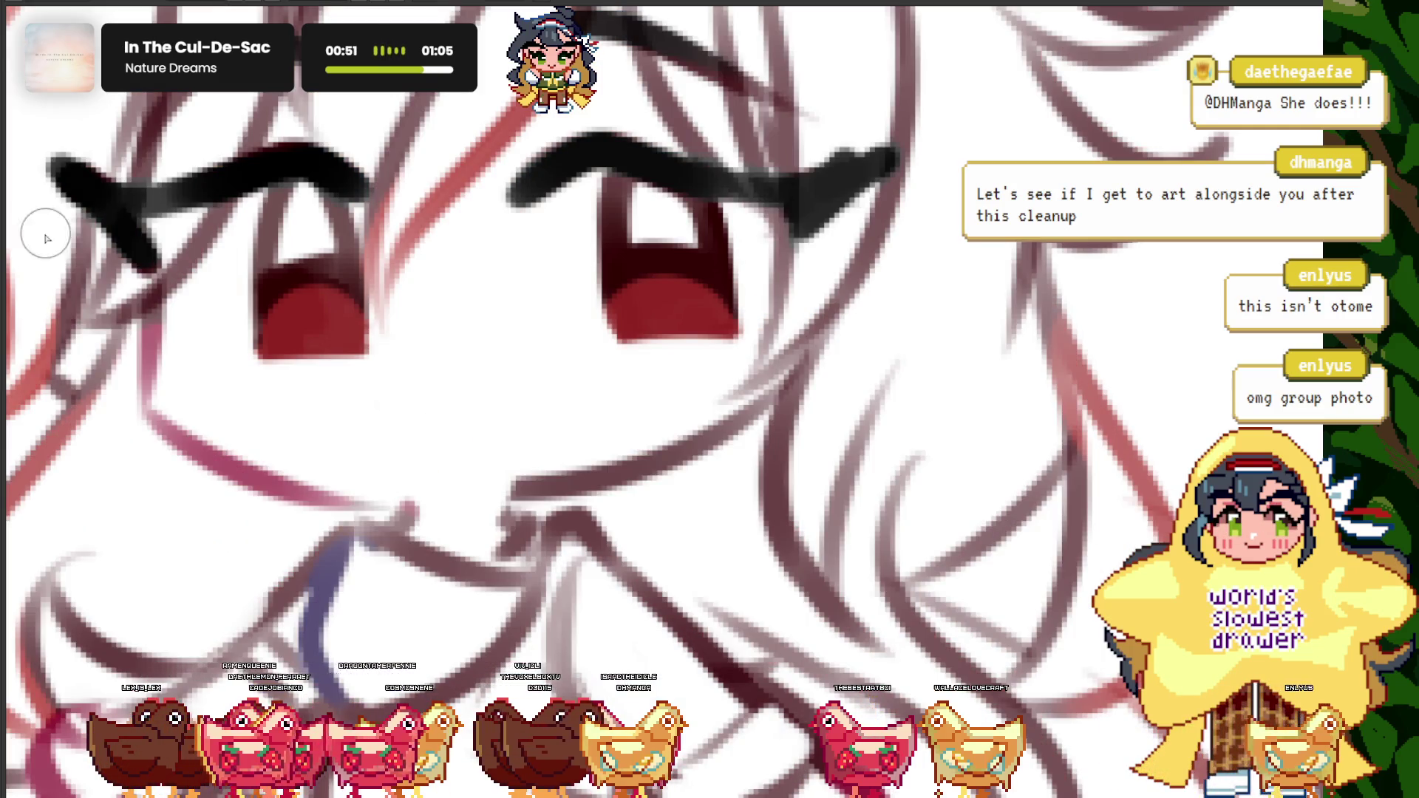
scroll(363, 385, up, 3)
mouse_move(301, 361)
mouse_down()
mouse_move(545, 475)
mouse_move(373, 463)
mouse_up()
- Clear the red-haired chibi drawing off its page, leaving it blank white
scroll(545, 496, down, 10)
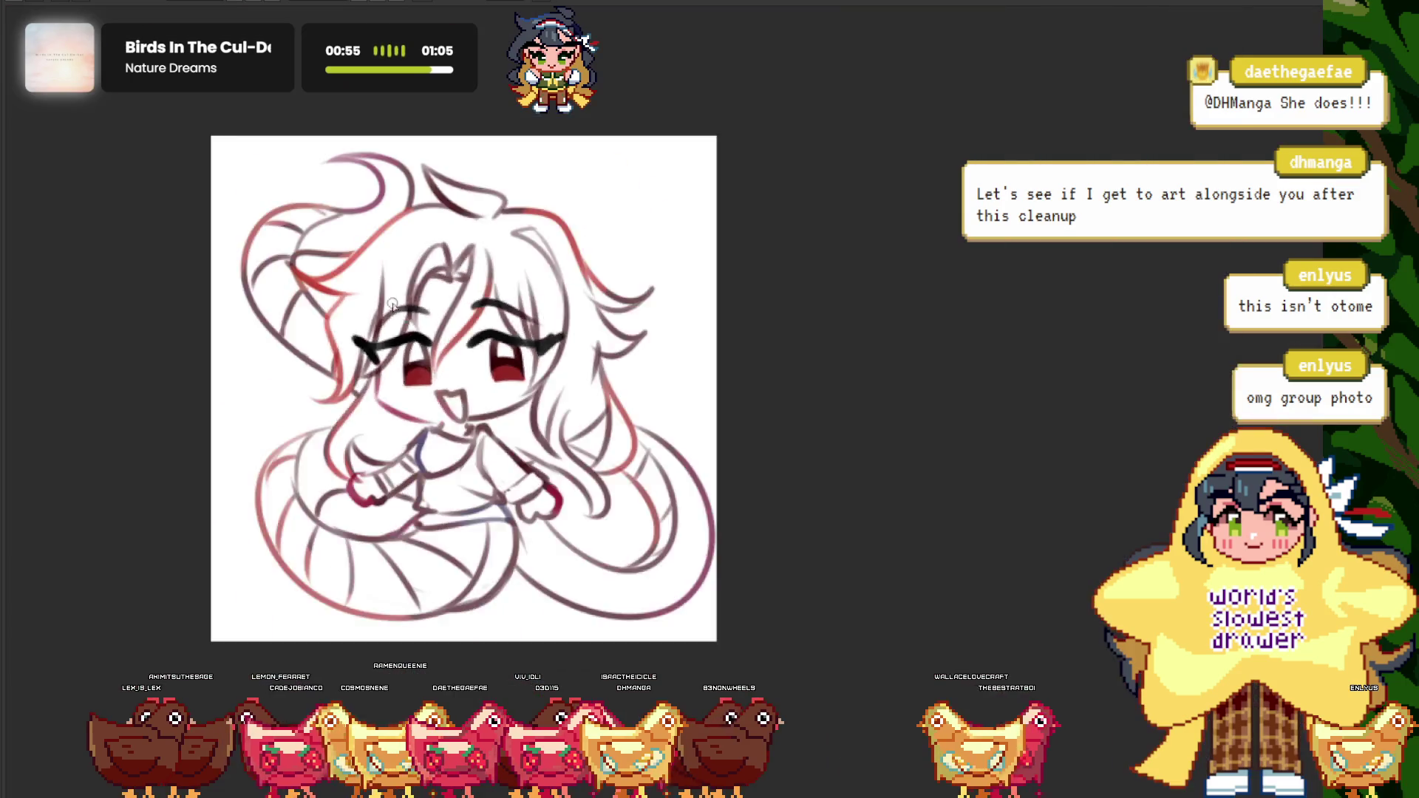
scroll(403, 266, up, 5)
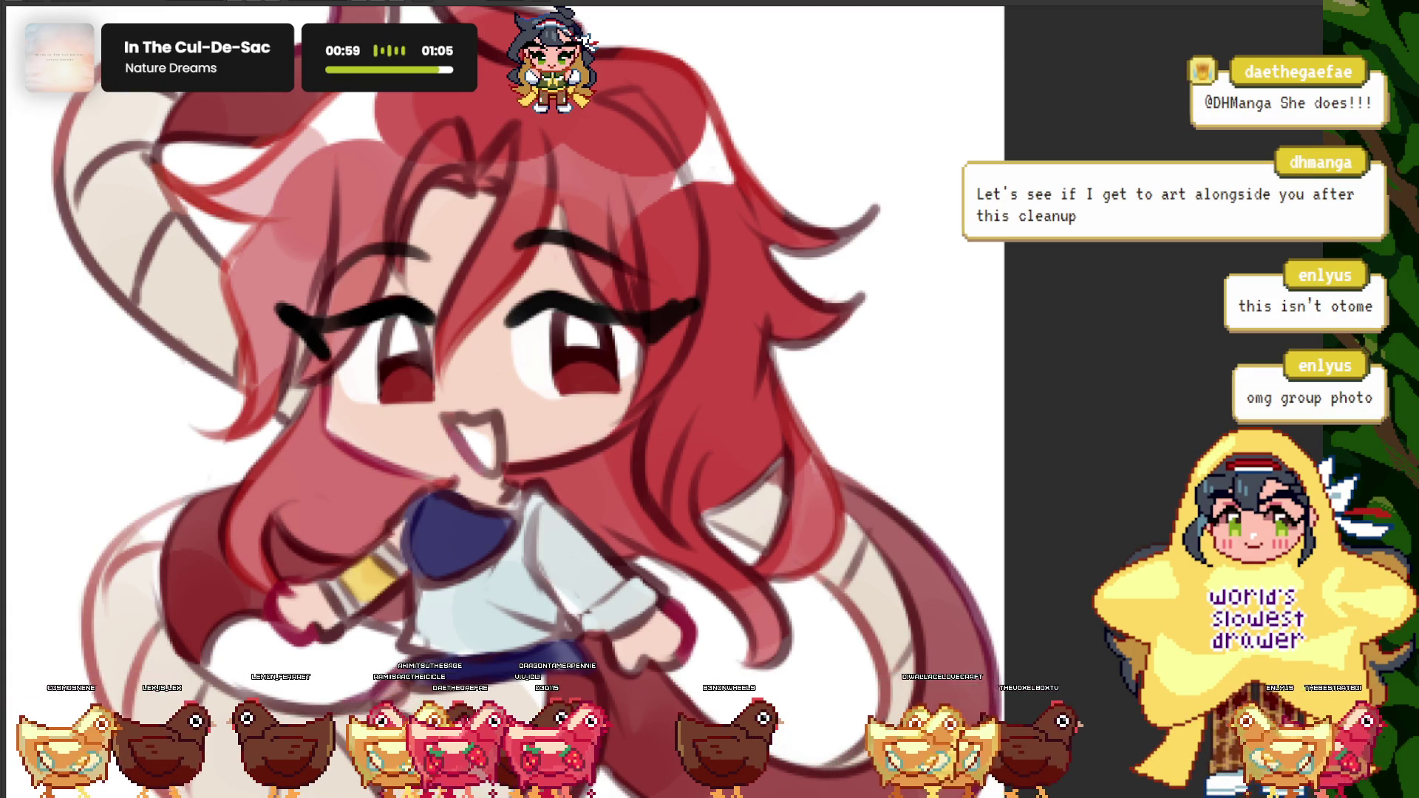
scroll(494, 444, up, 3)
scroll(486, 458, down, 5)
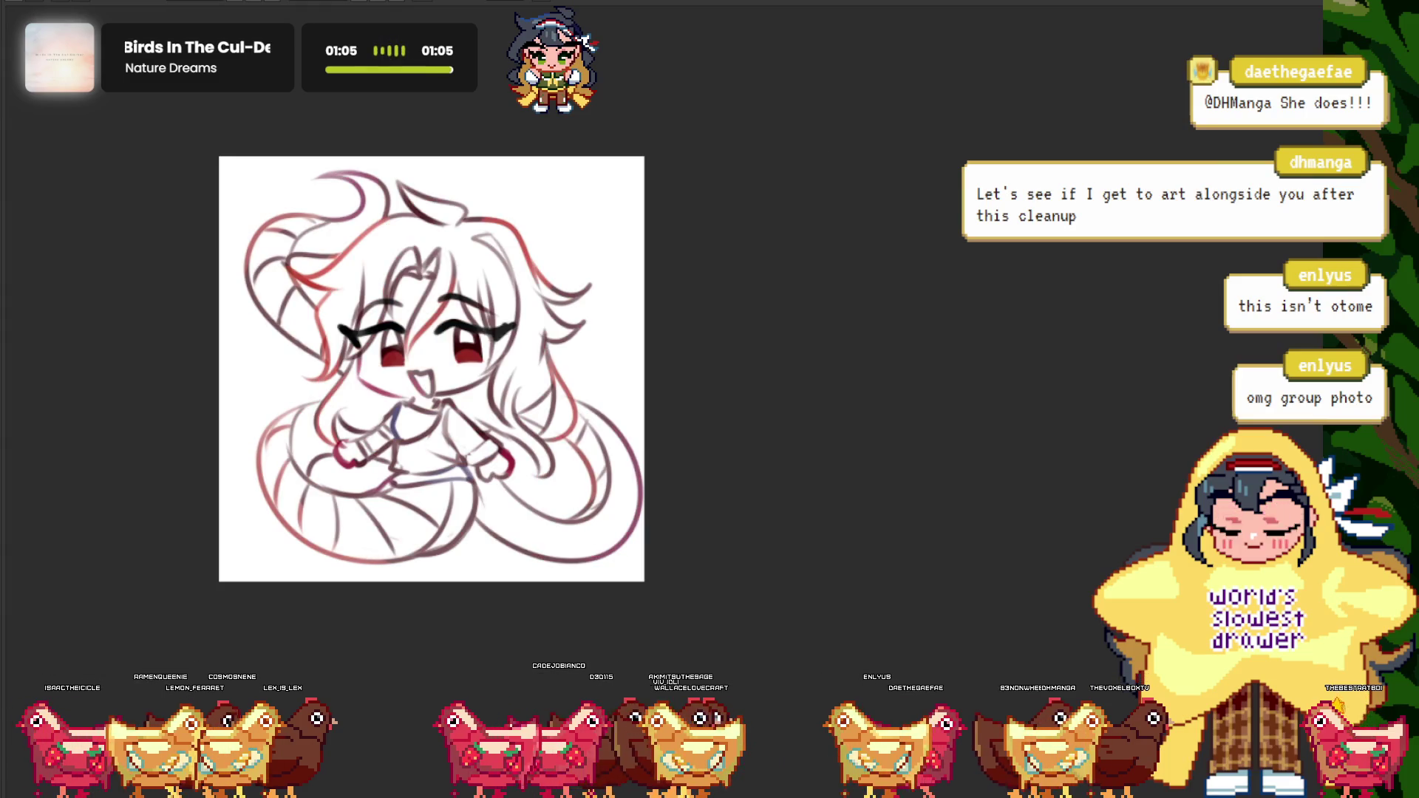
scroll(410, 362, up, 3)
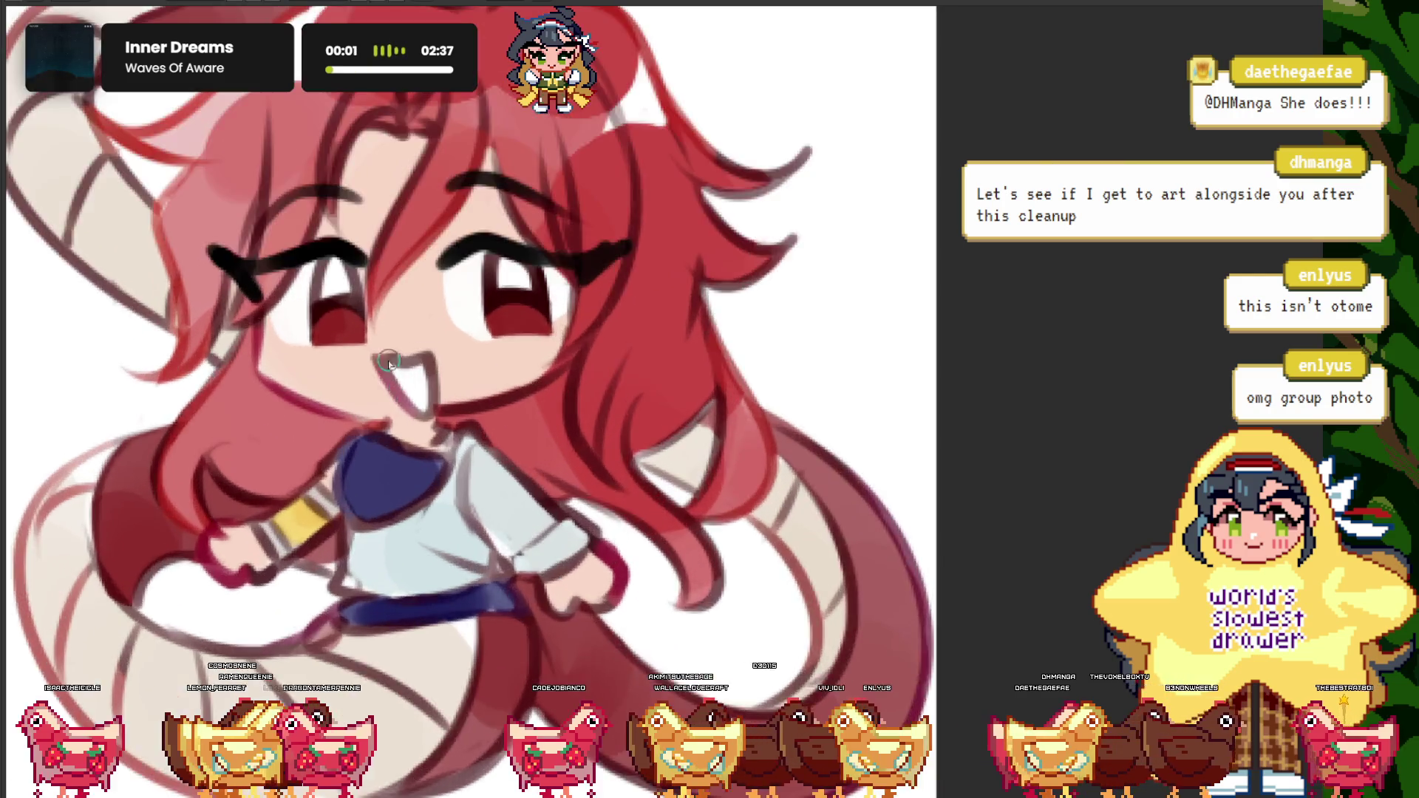
scroll(410, 362, up, 2)
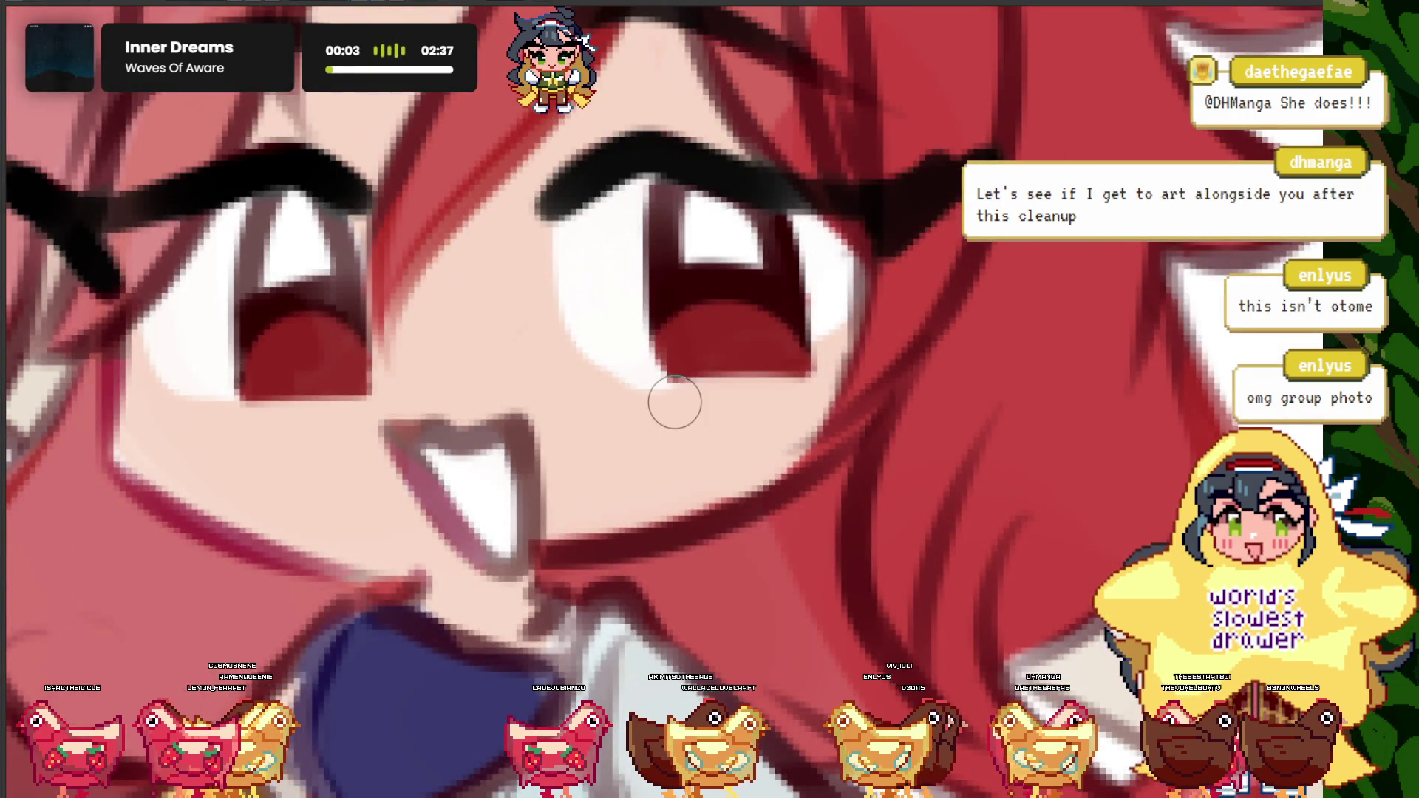
scroll(503, 465, down, 1)
scroll(449, 443, down, 1)
scroll(449, 444, down, 4)
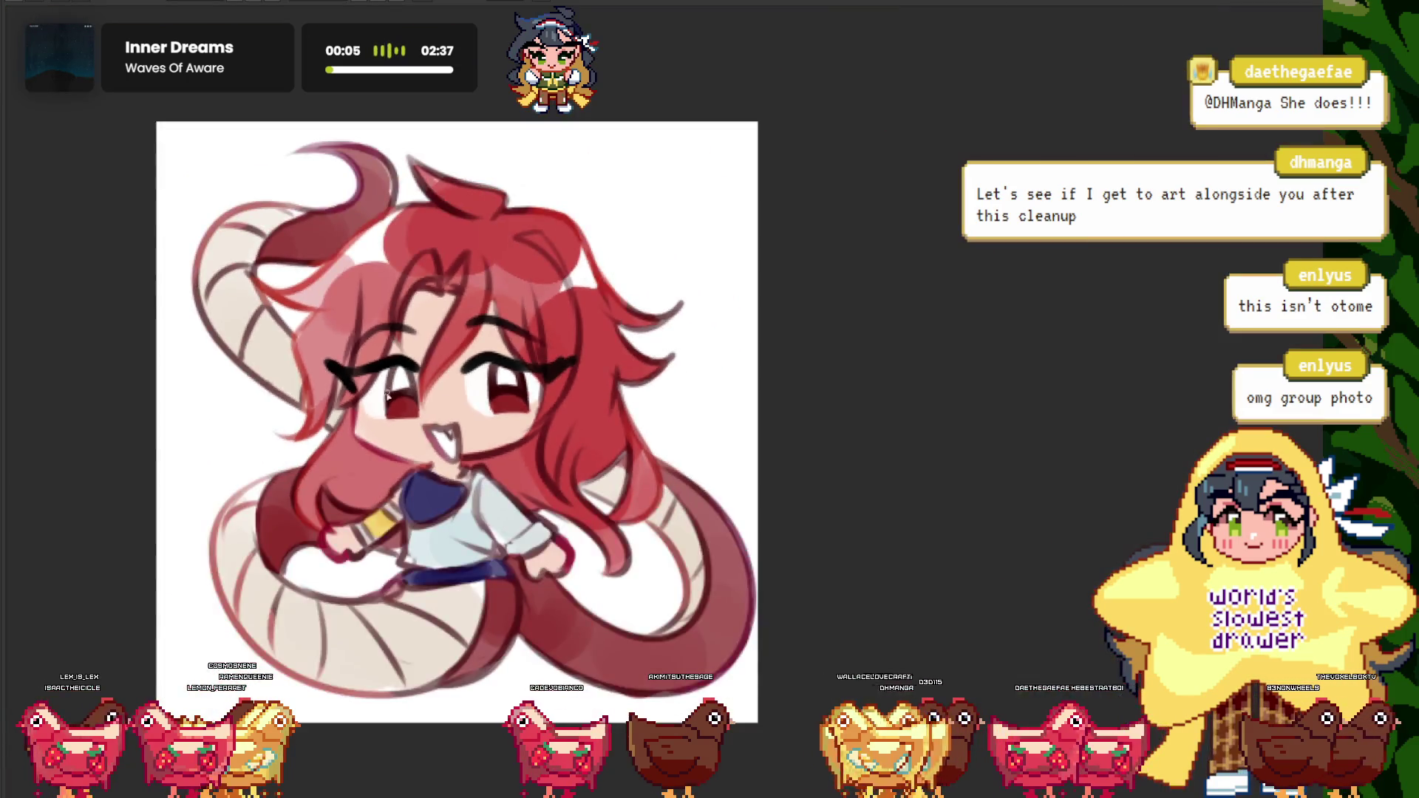
scroll(423, 393, up, 1)
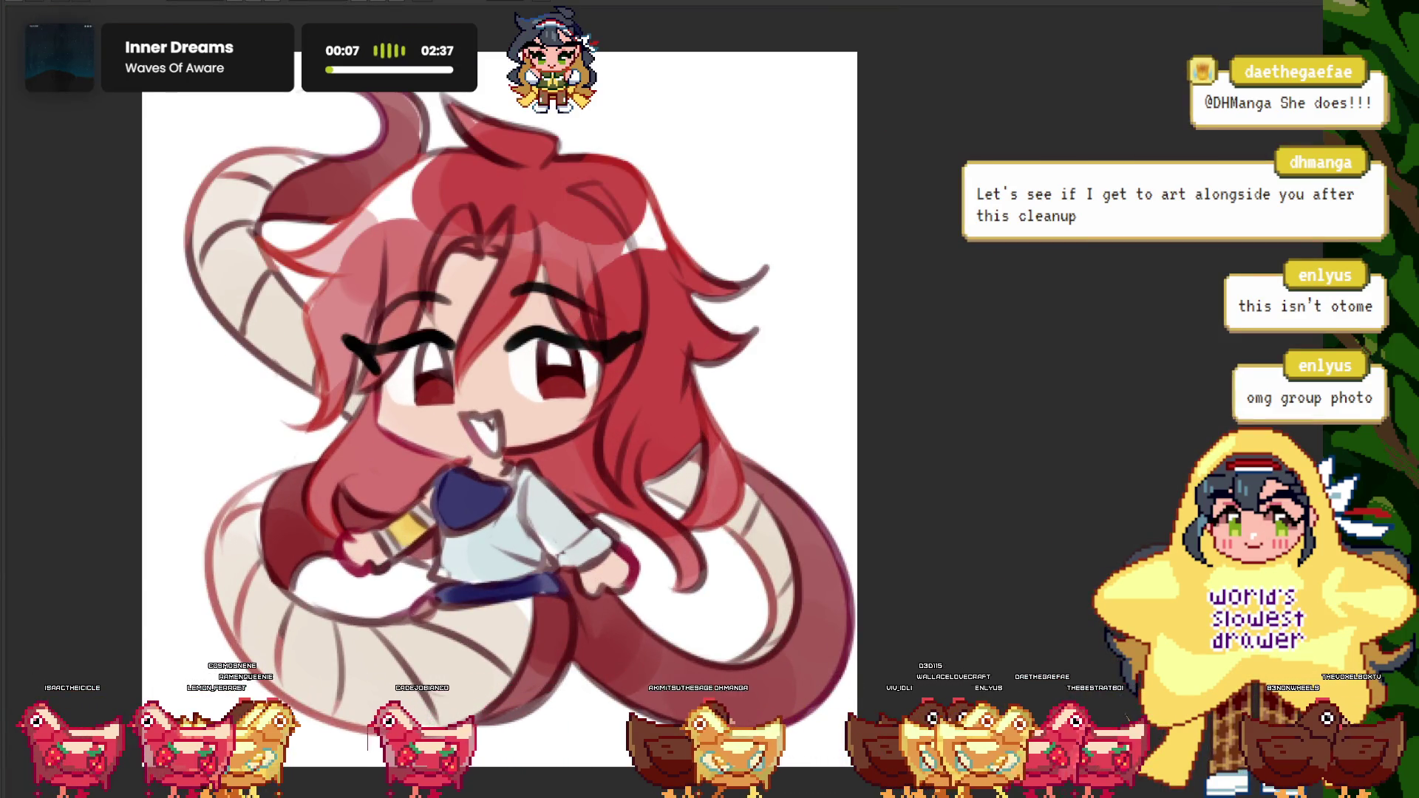
scroll(353, 294, down, 1)
scroll(838, 740, up, 1)
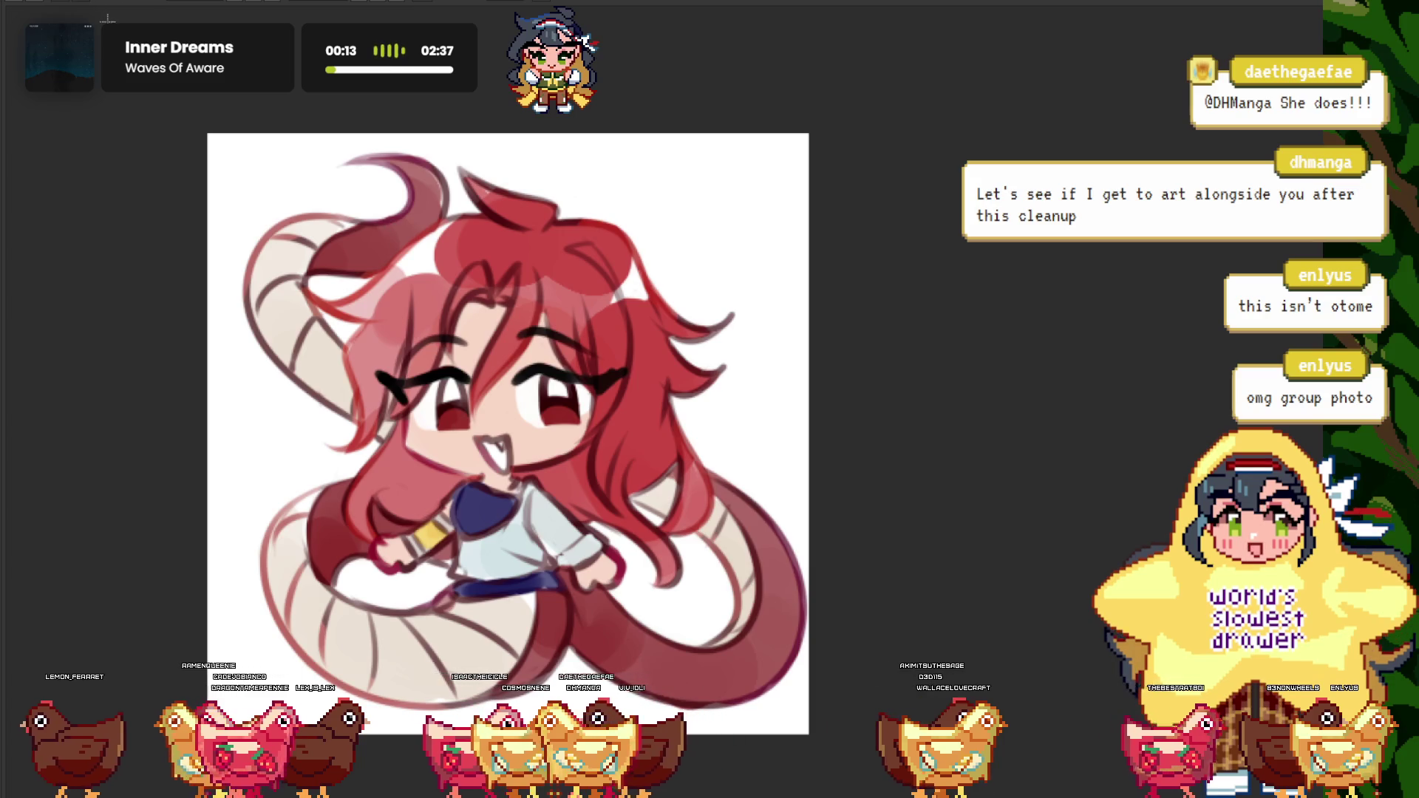
key(Delete)
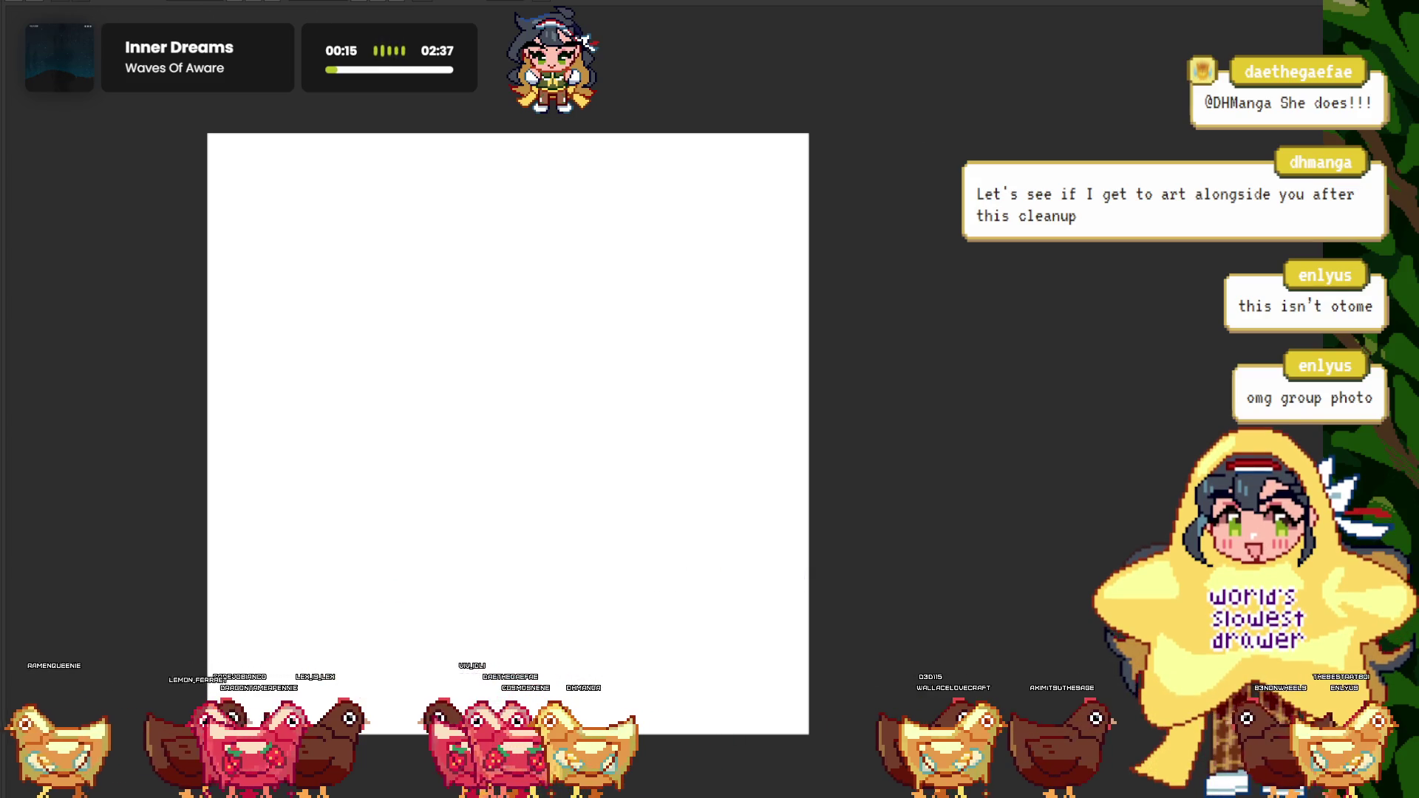
- Undo the red-haired chibi's moves until she sits at the group canvas's bottom-right
key(ctrl+z)
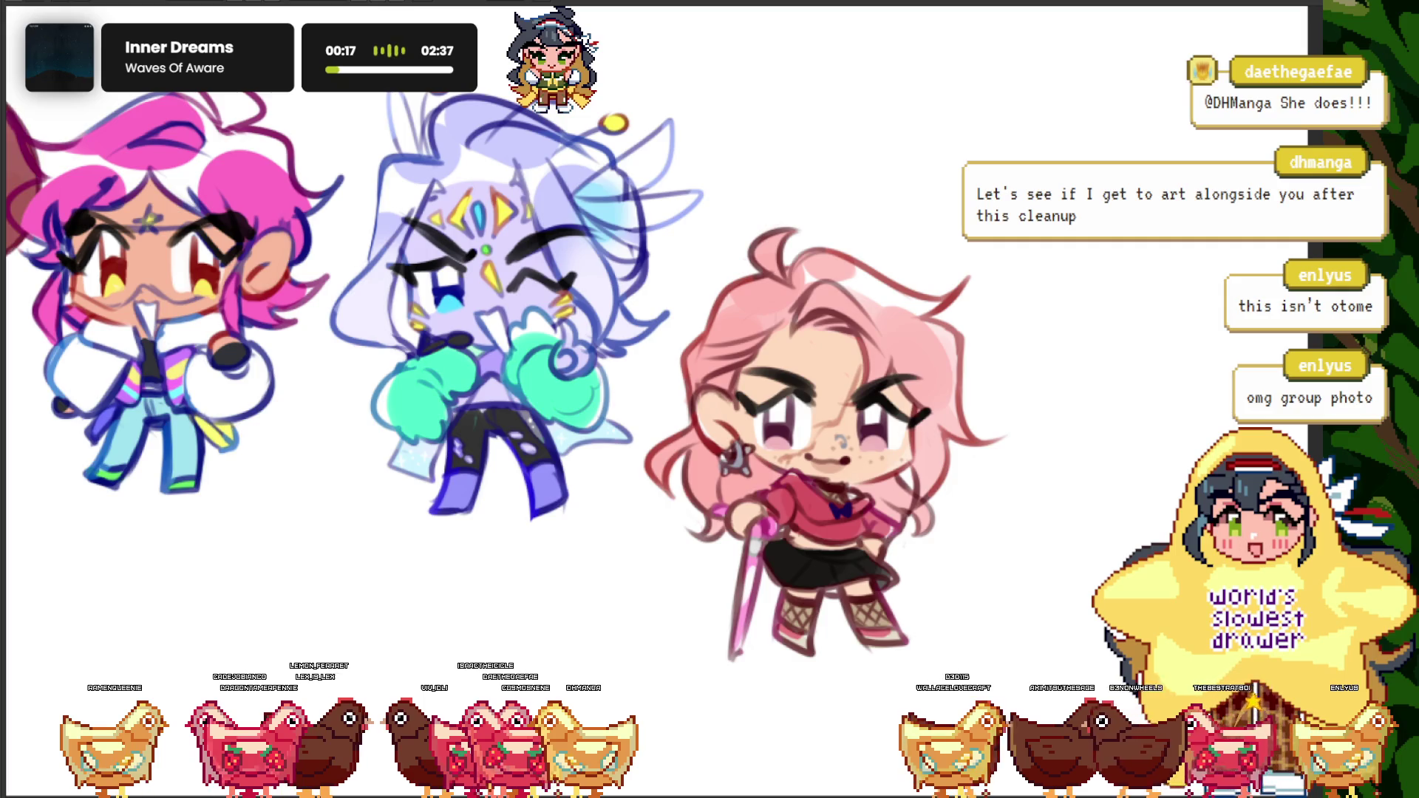
key(ctrl+z)
key(ctrl+z)
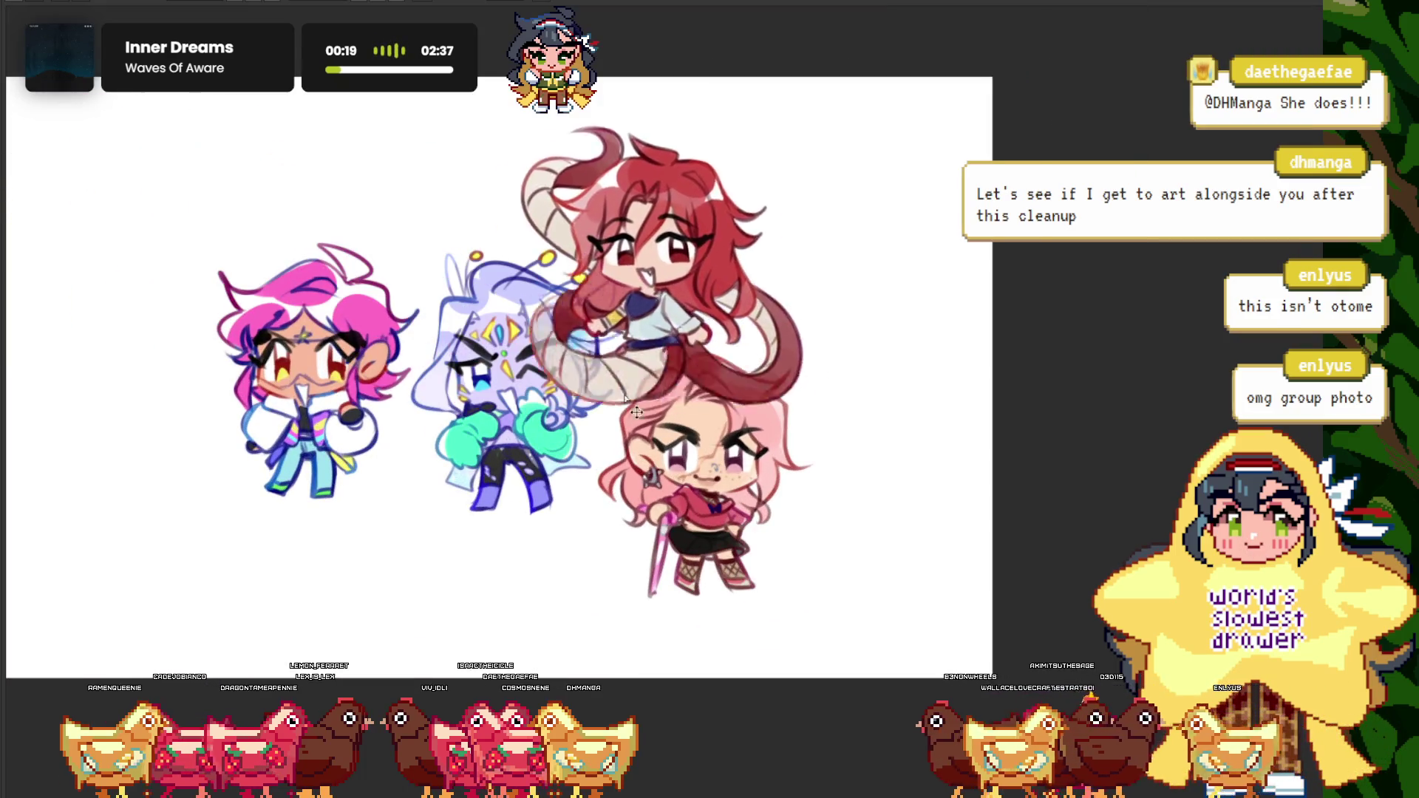
key(ctrl+z)
key(ctrl+z)
key(ctrl+z)
key(ctrl+z)
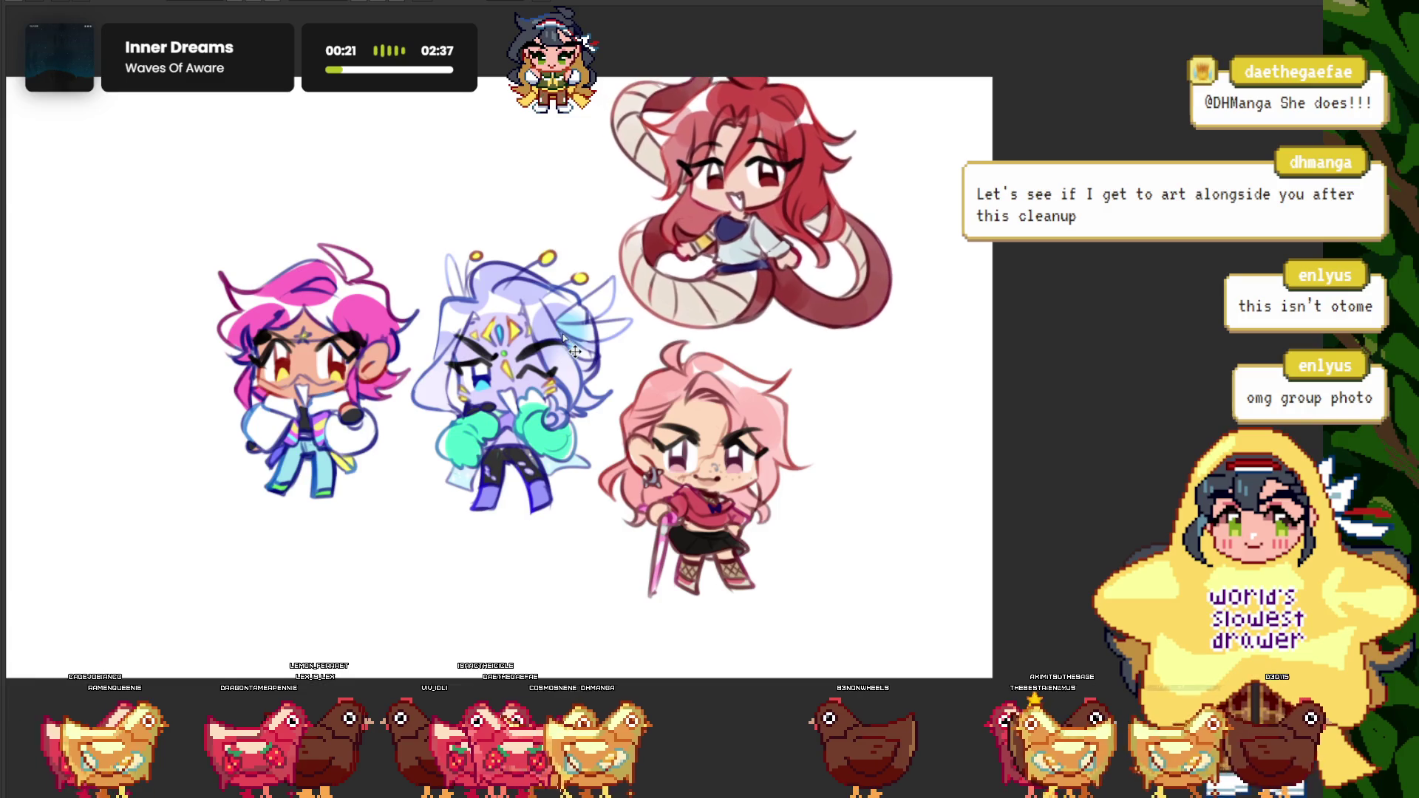
key(ctrl+z)
key(ctrl+z)
key(ctrl+z)
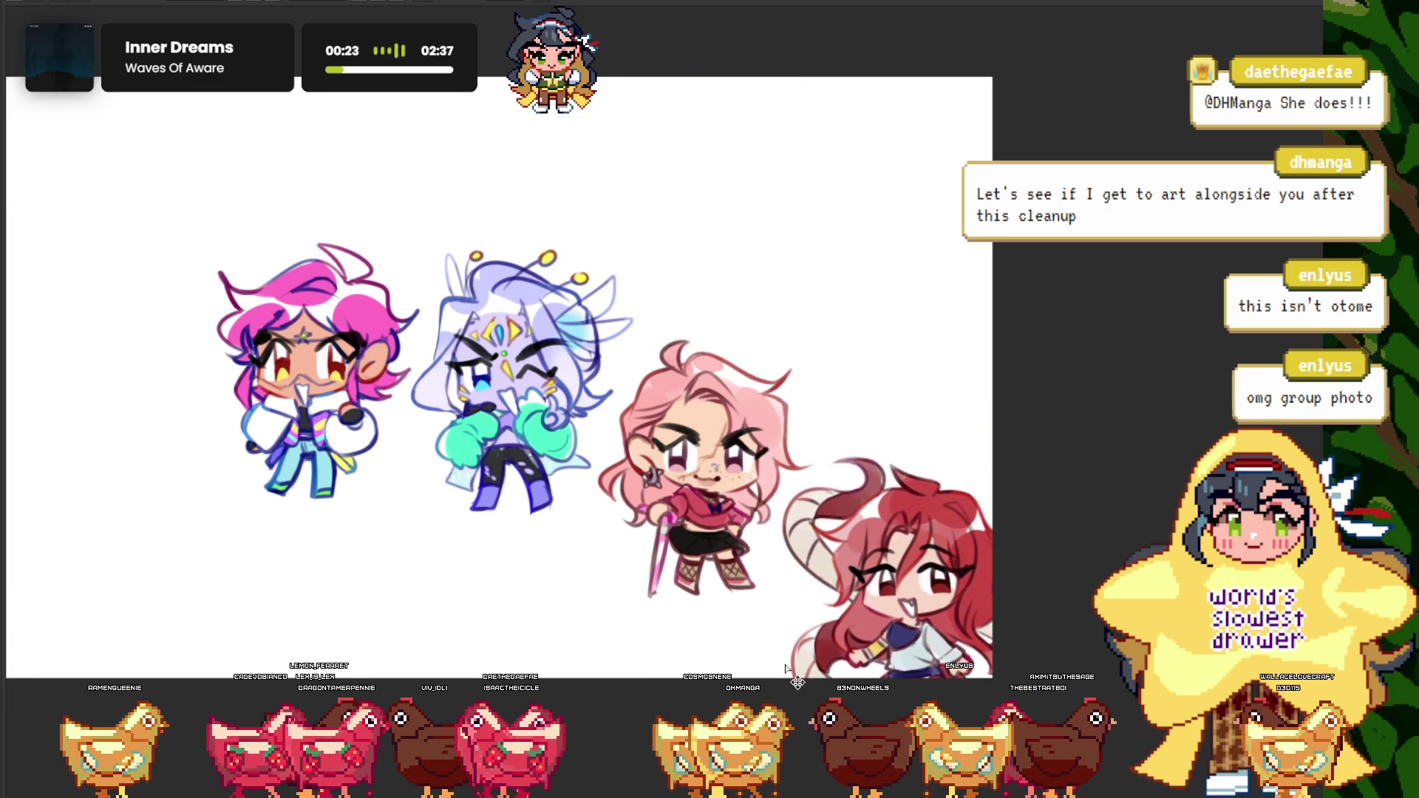
key(ctrl+z)
key(ctrl+z)
key(ctrl+z)
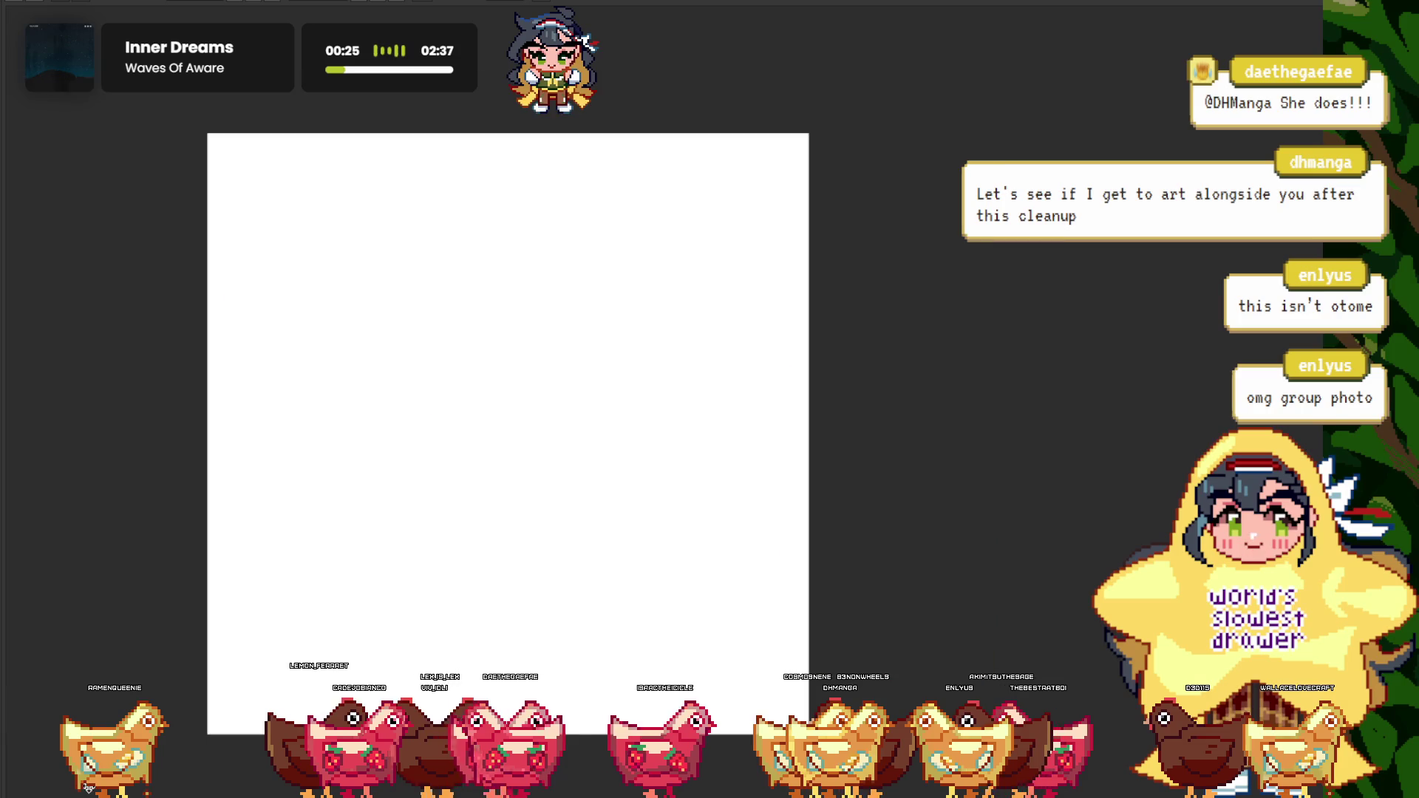
- Toggle the red-haired page with redo/undo, then bring up the pink-bow girl's file
scroll(586, 306, up, 1)
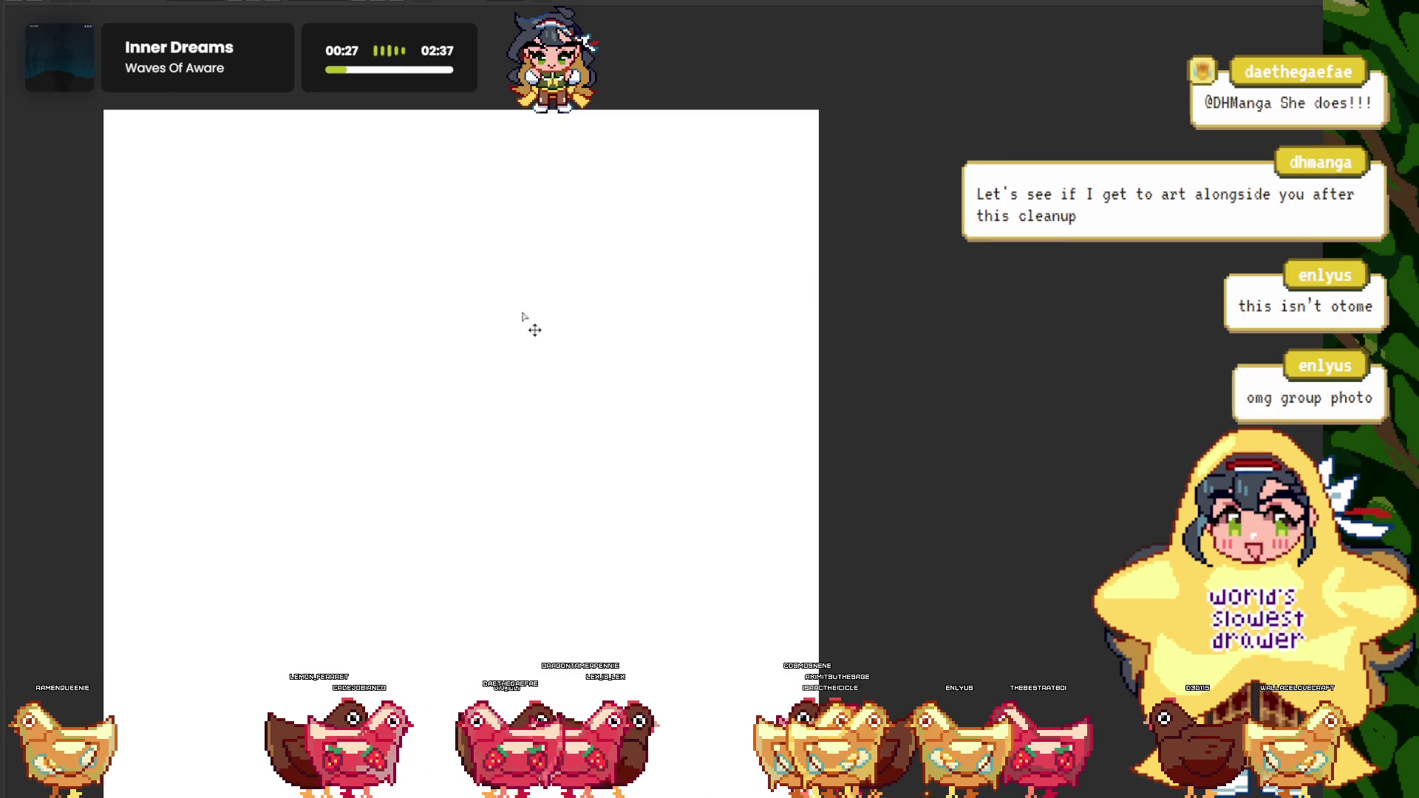
scroll(521, 317, down, 1)
key(ctrl+y)
key(ctrl+z)
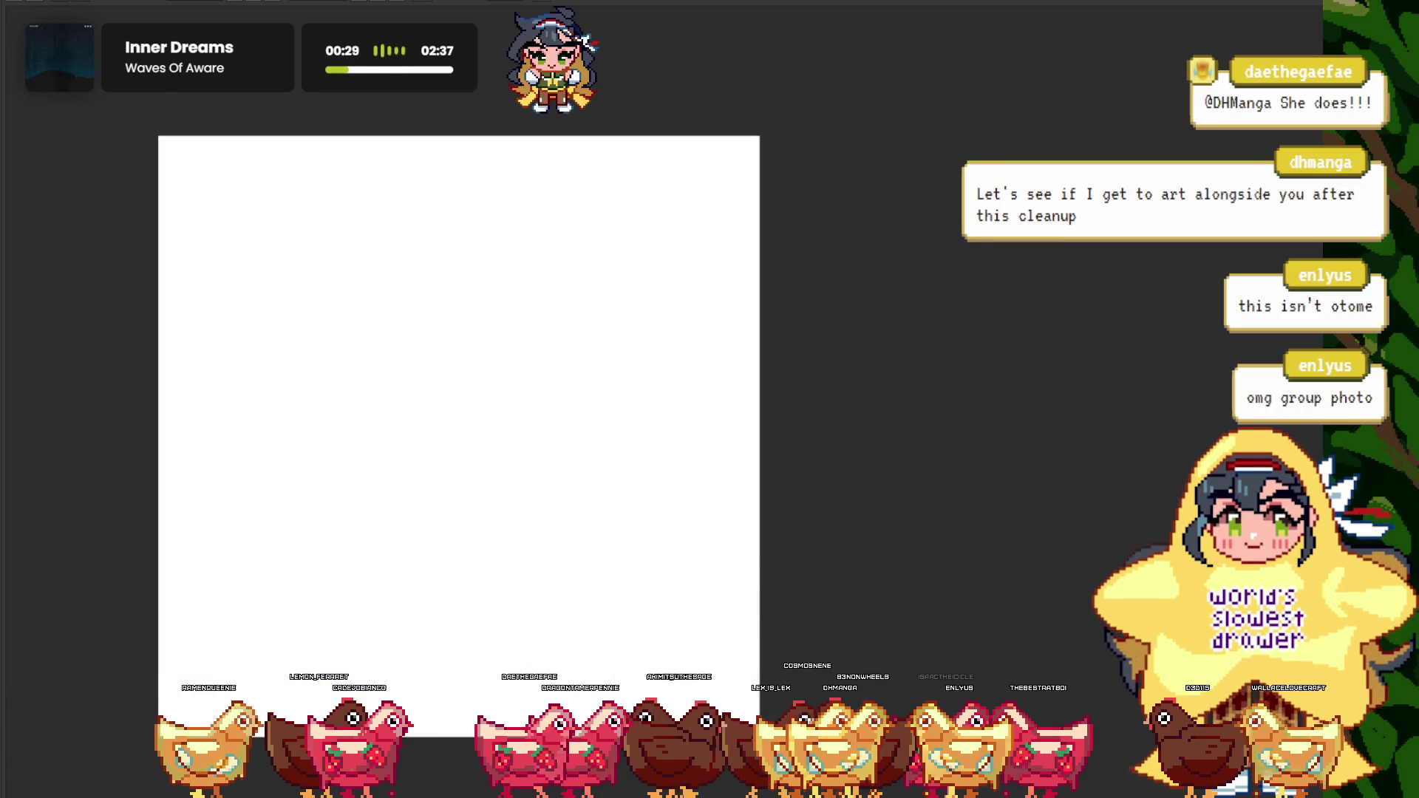
key(ctrl+y)
key(ctrl+z)
key(ctrl+y)
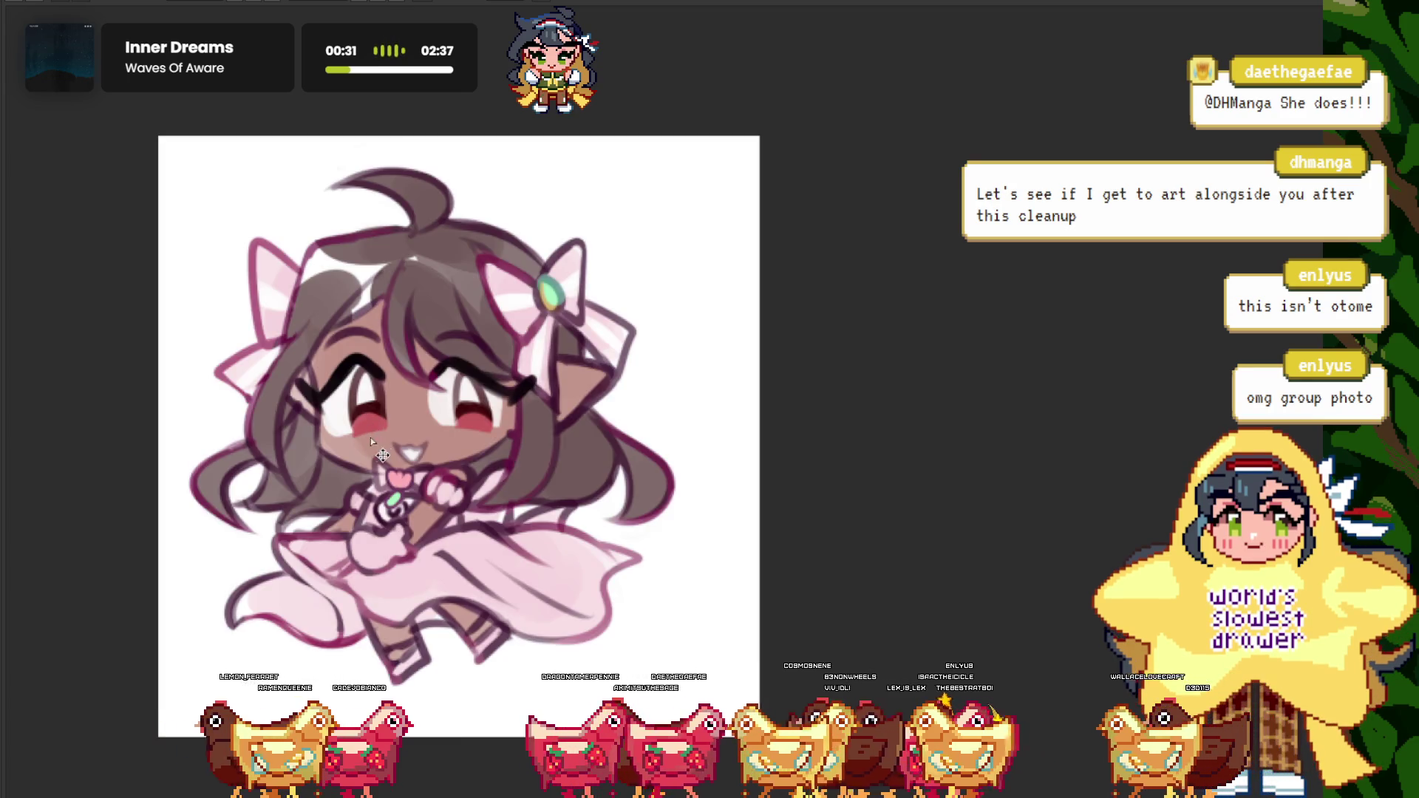
key(ctrl+y)
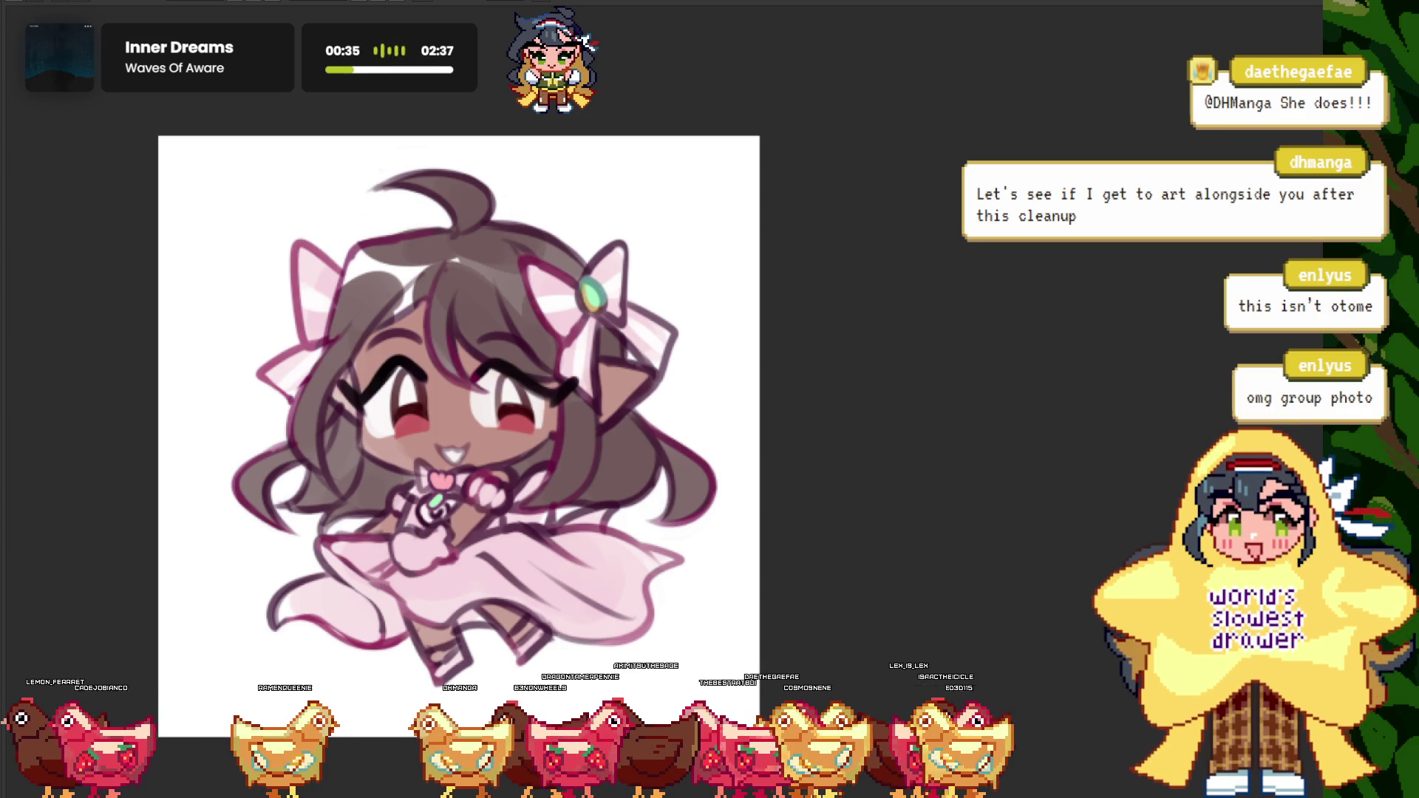
- Copy the pink-bow chibi onto the group canvas, above the pink-haired girl
key(ctrl+a)
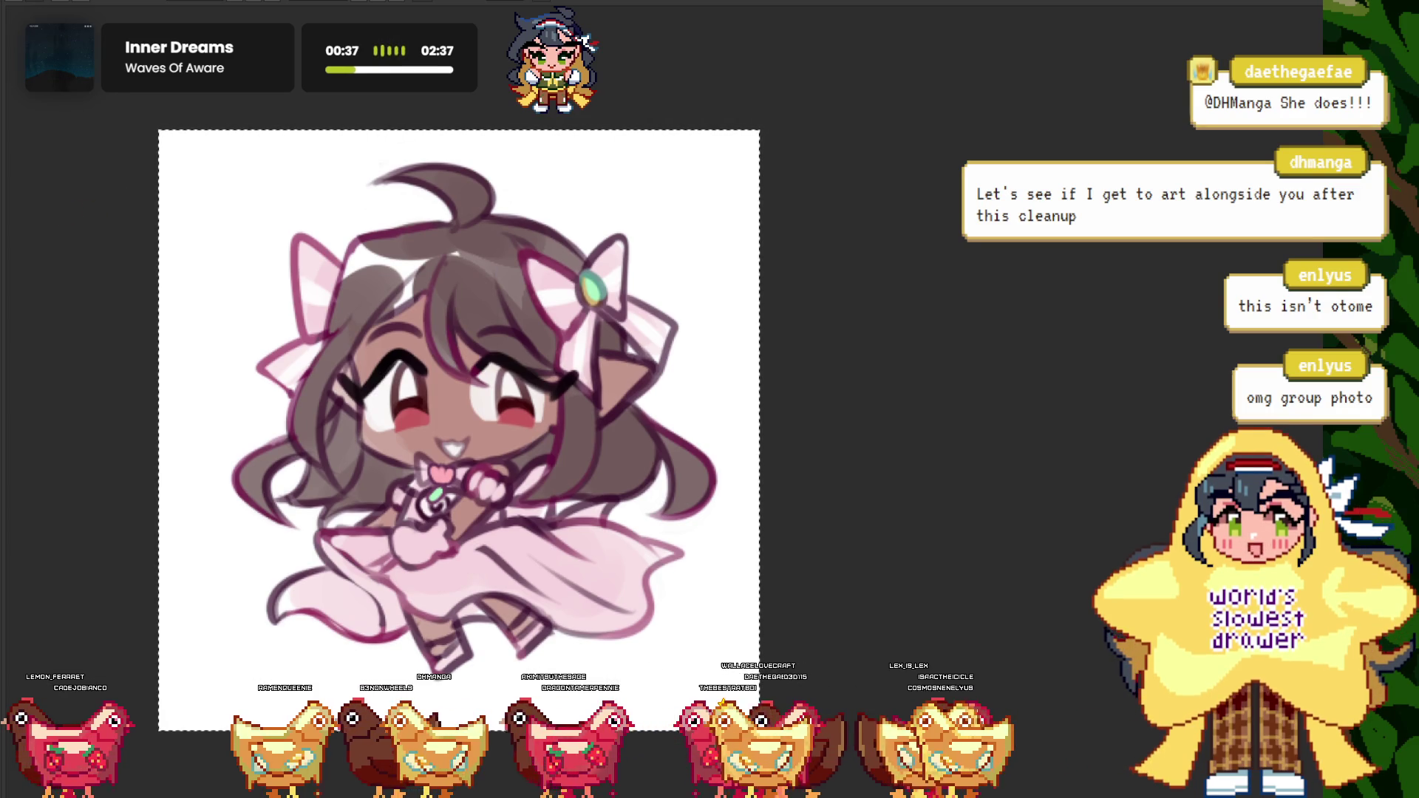
key(ctrl+d)
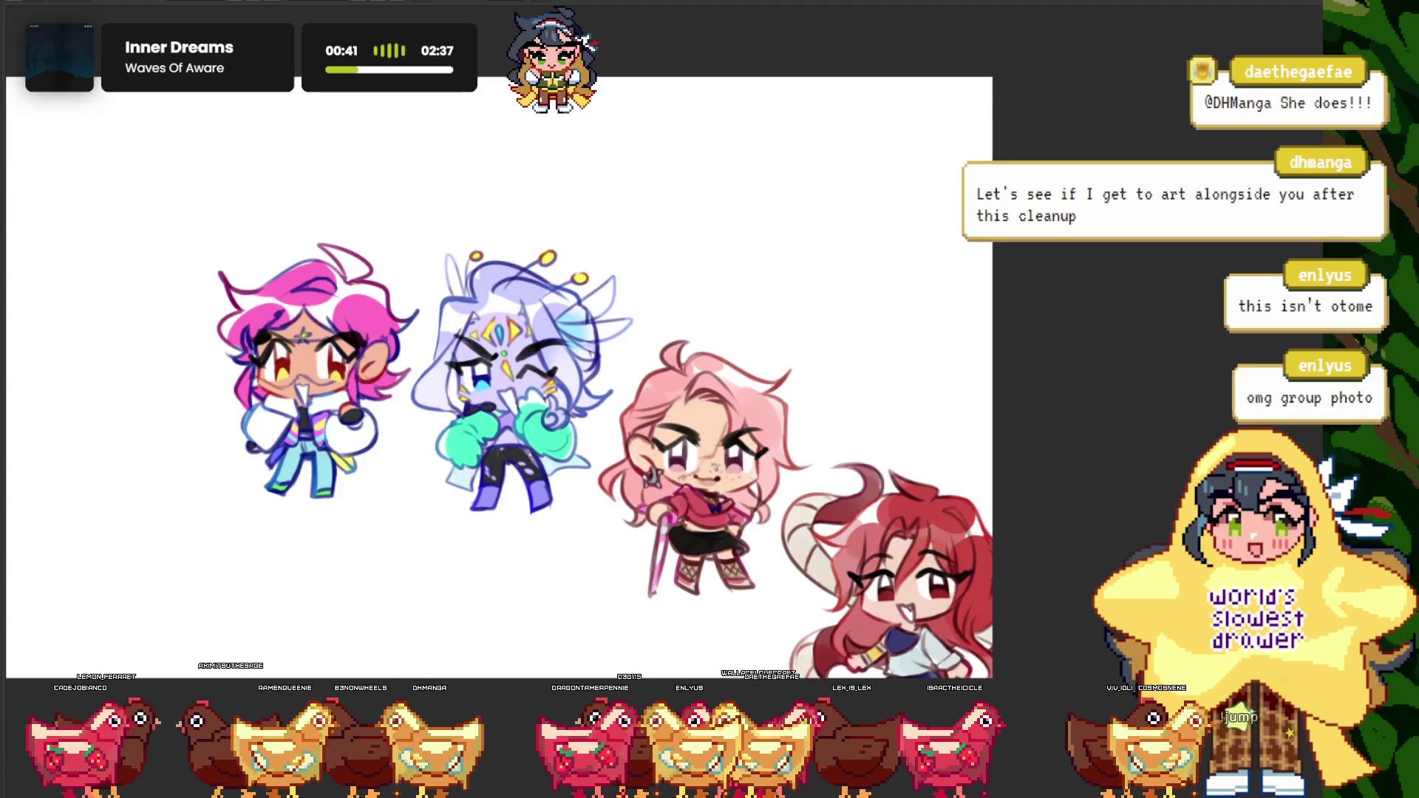
key(ctrl+v)
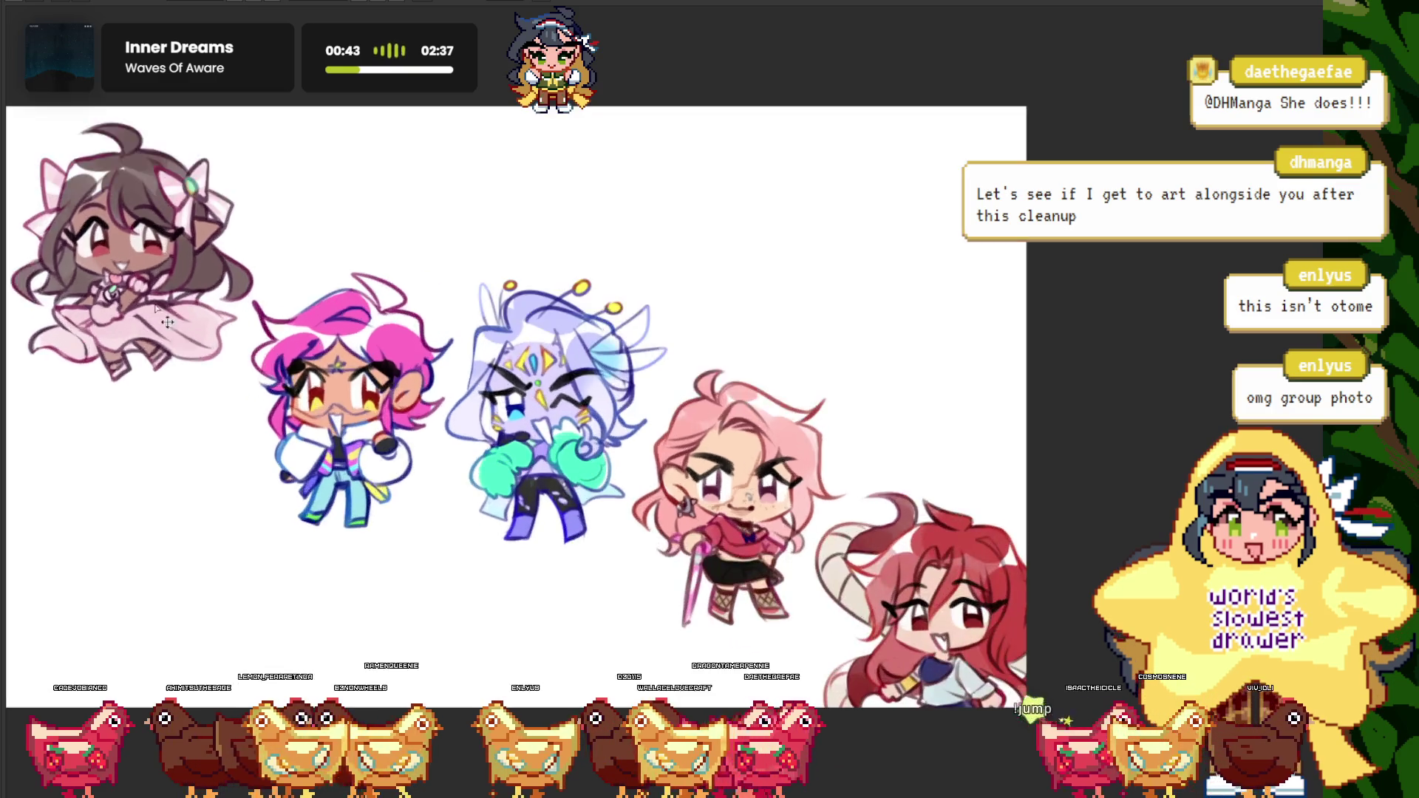
drag(103, 330, 811, 306)
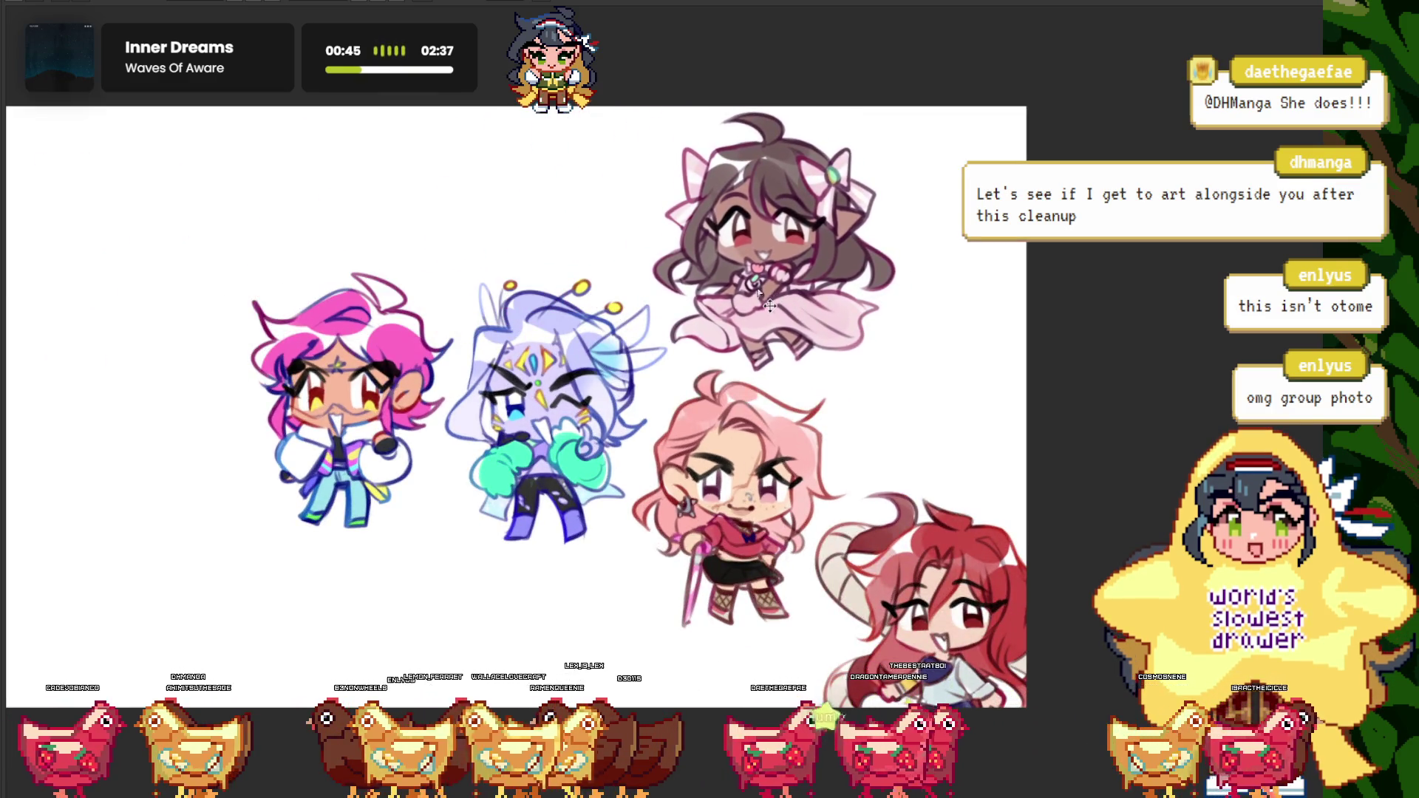
key(ctrl+Tab)
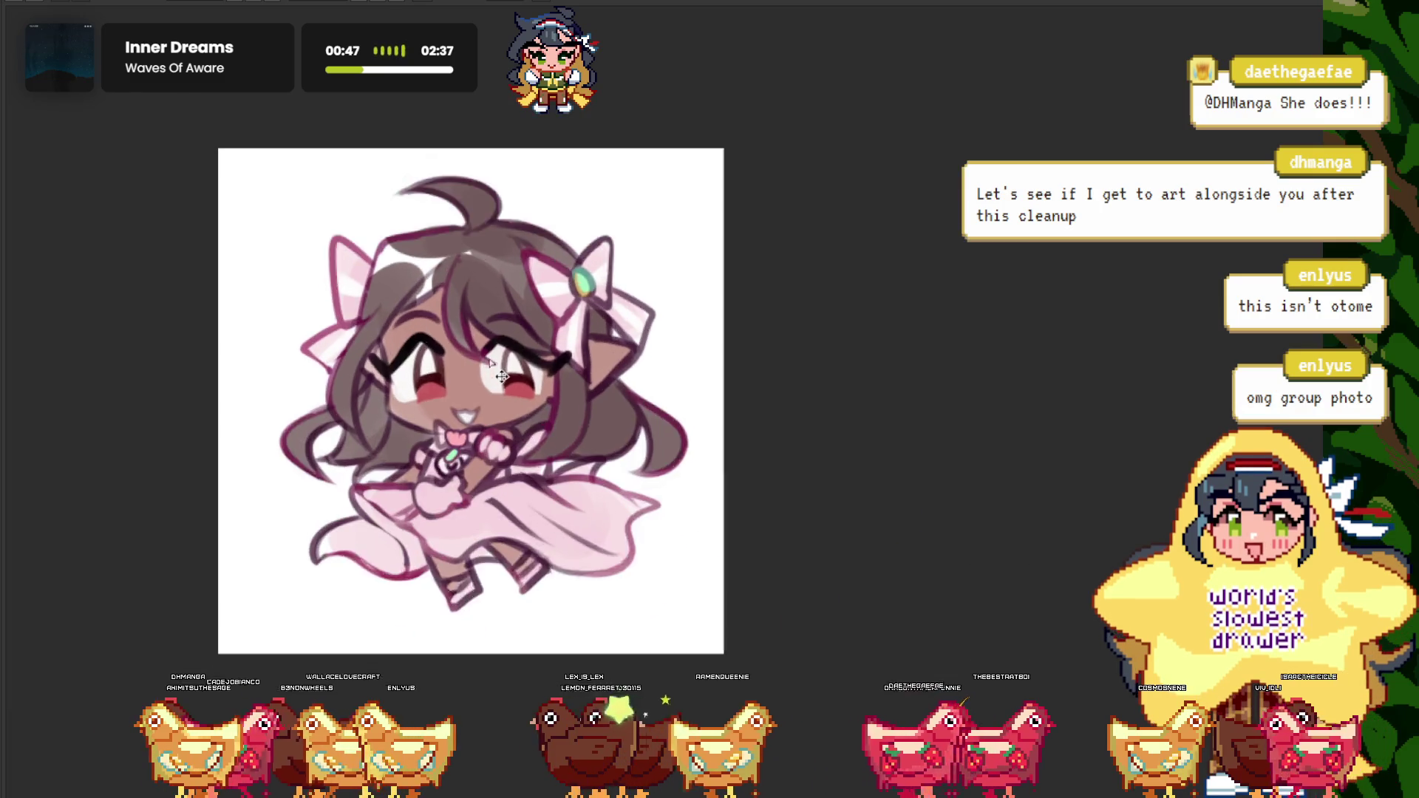
- Copy the brown-haired male chibi onto the group canvas at bottom centre
key(ctrl+Tab)
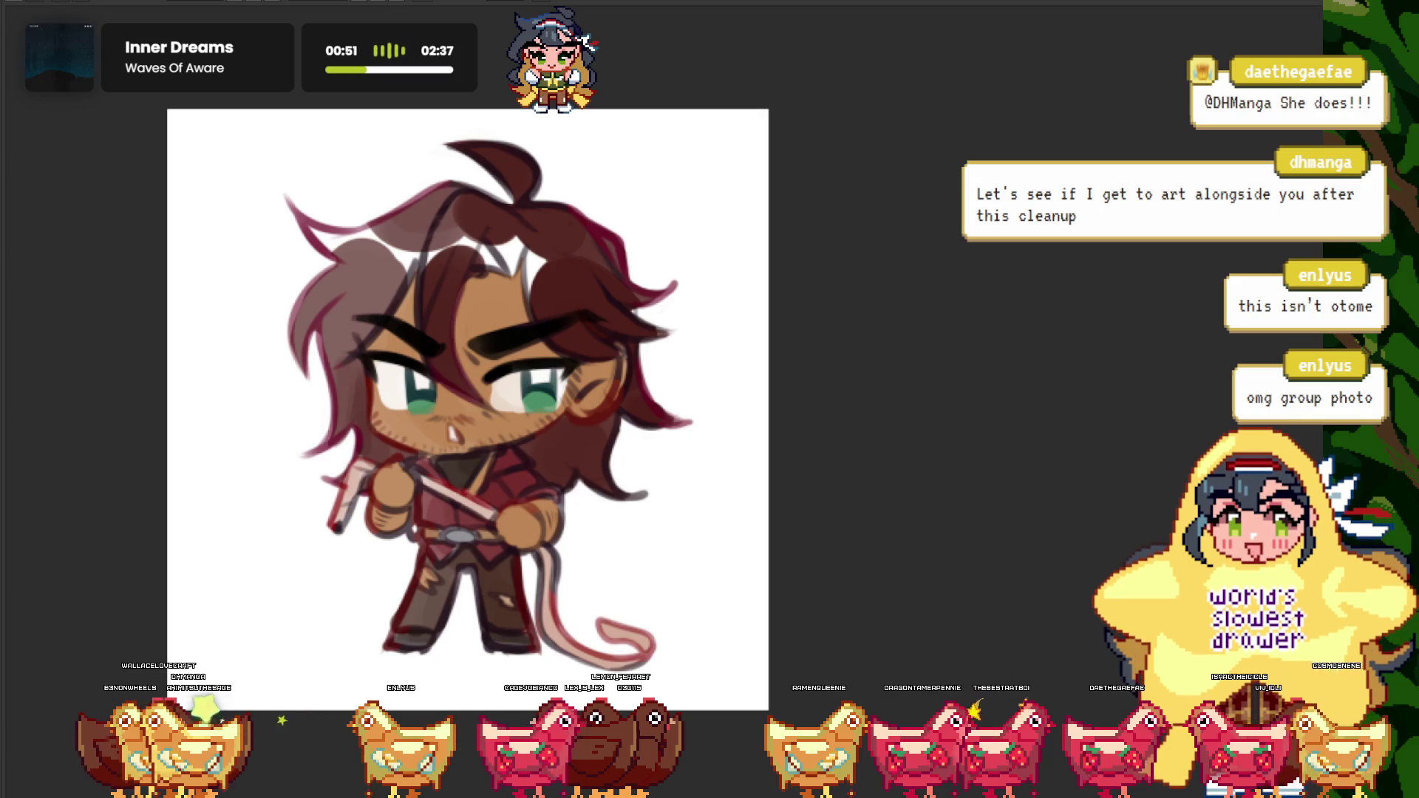
key(ctrl+a)
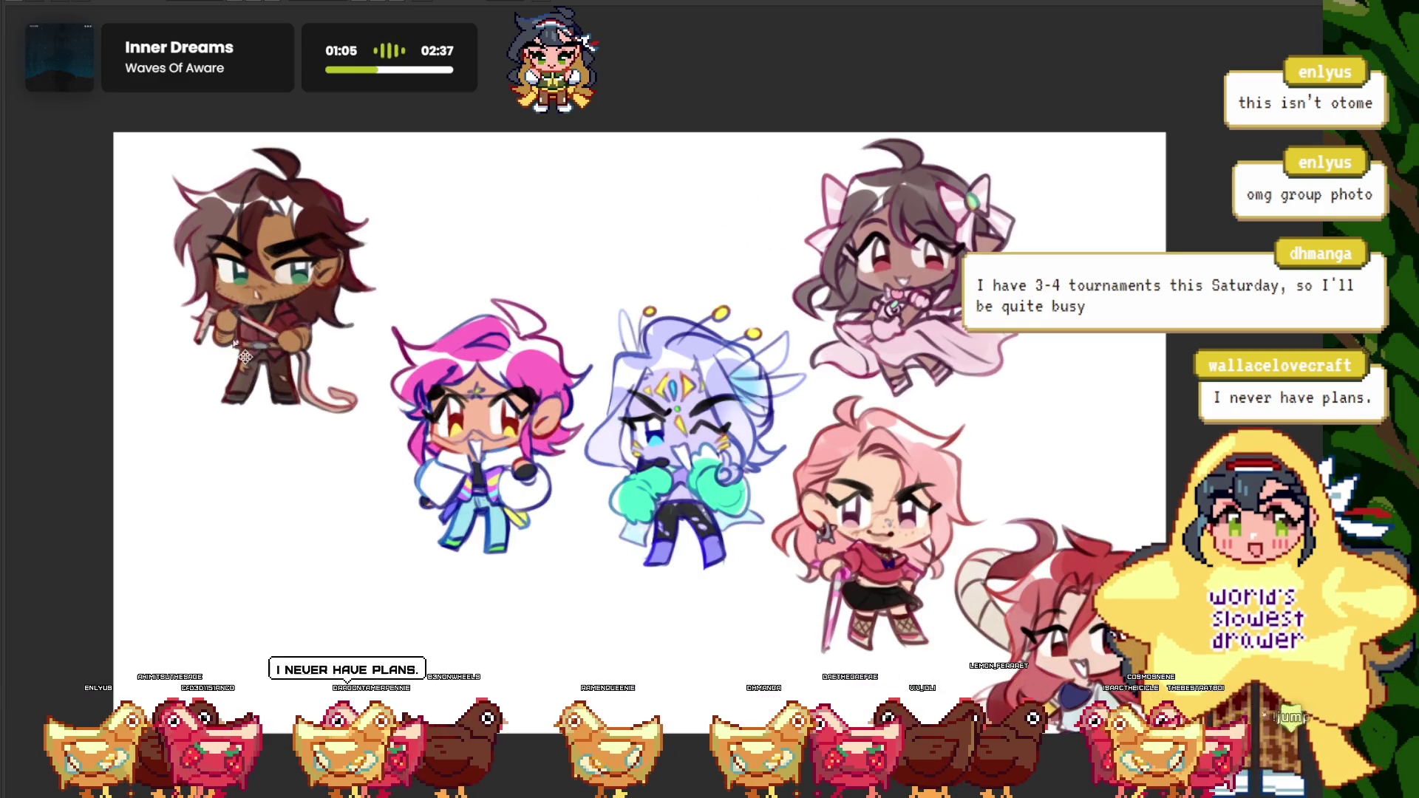
mouse_move(253, 355)
mouse_down()
mouse_move(572, 244)
mouse_move(523, 534)
mouse_up()
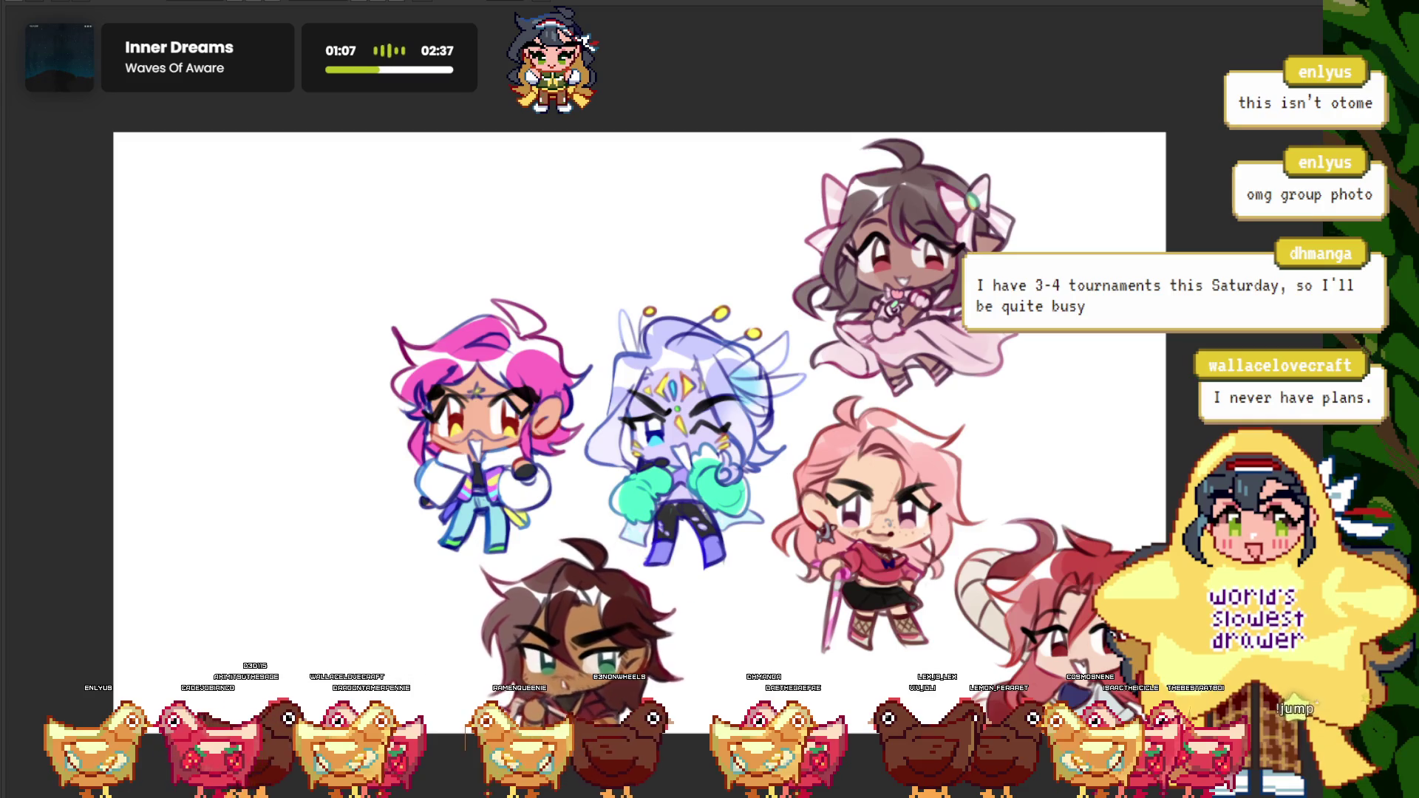
scroll(523, 534, down, 2)
scroll(597, 625, up, 2)
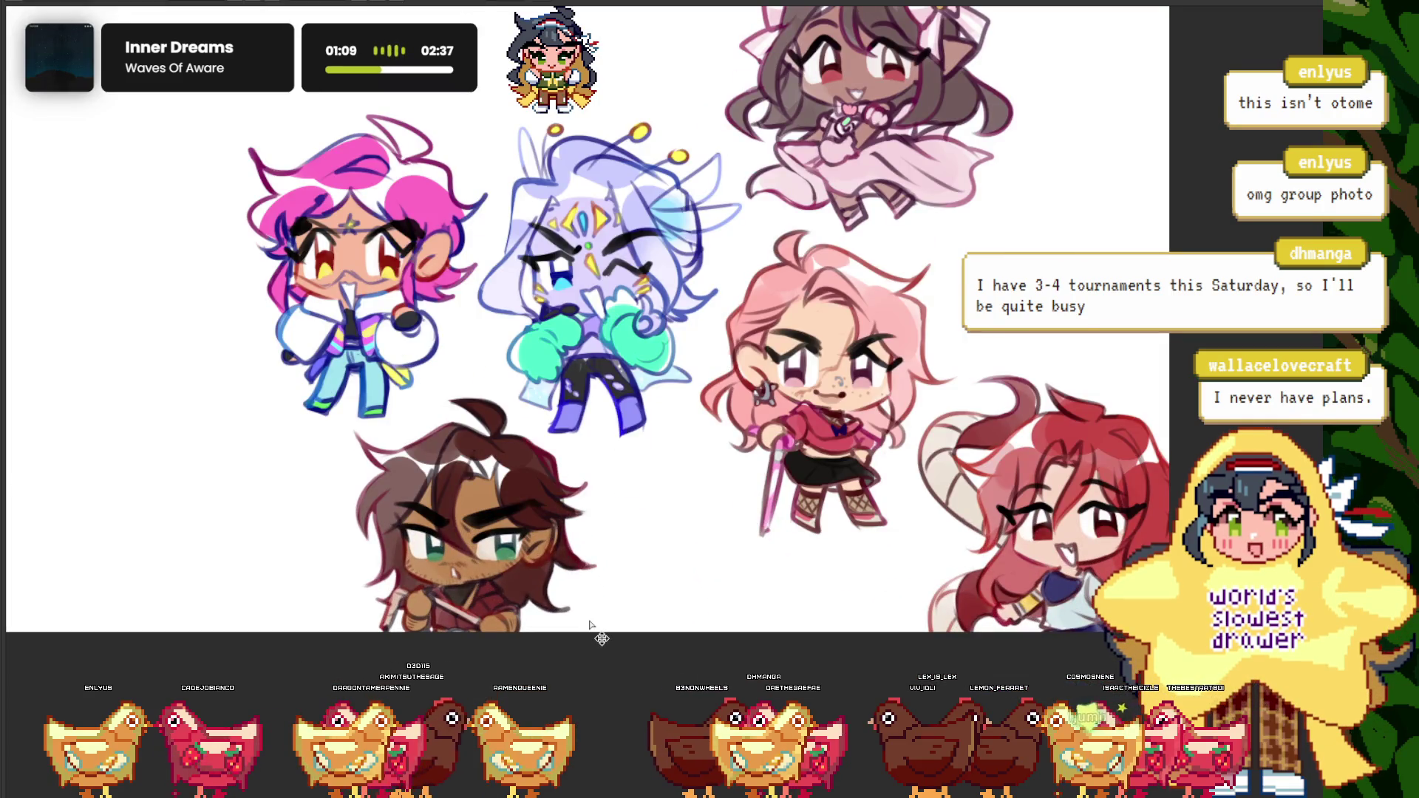
key(ctrl+Tab)
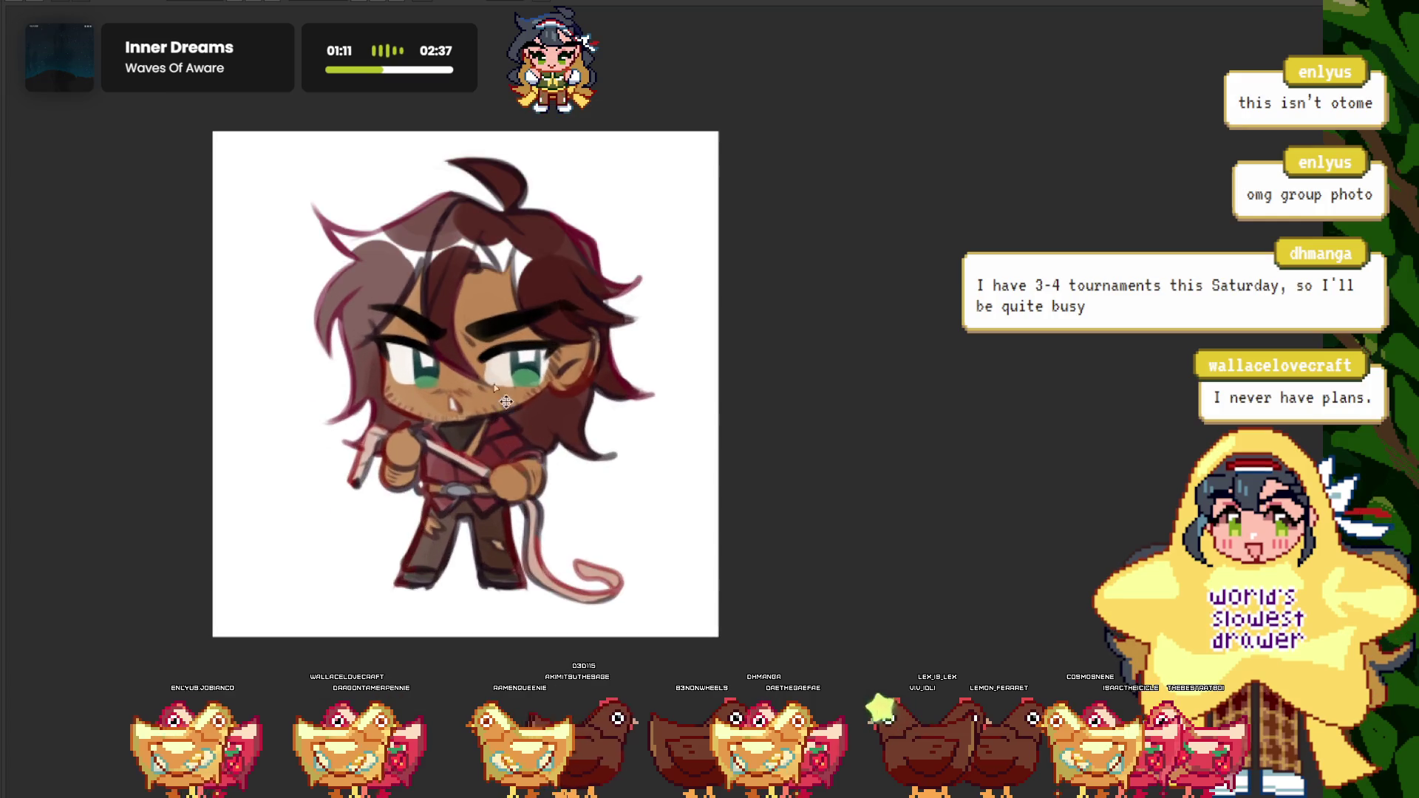
- Select and copy the black-and-pink hooded chibi from its own file
key(ctrl+Tab)
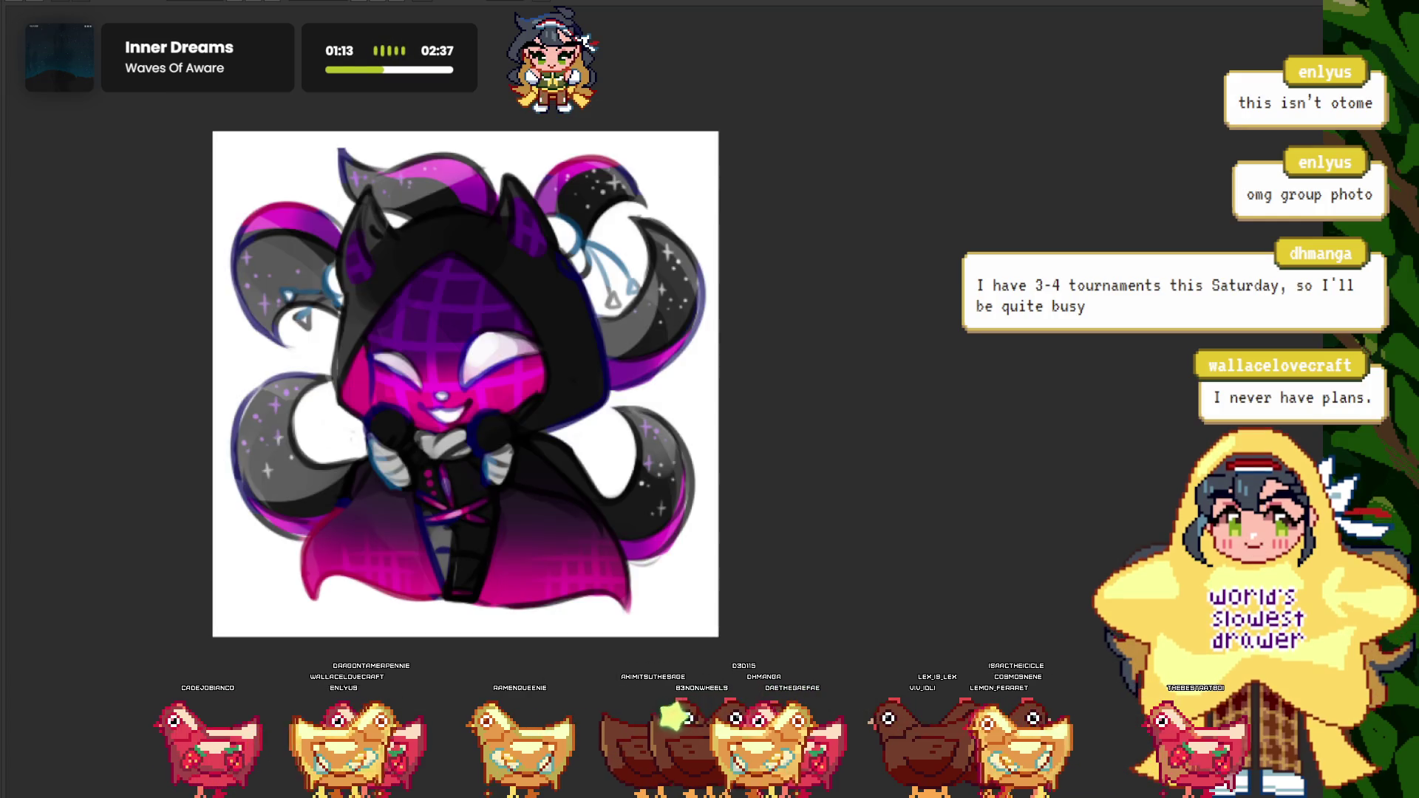
key(ctrl+a)
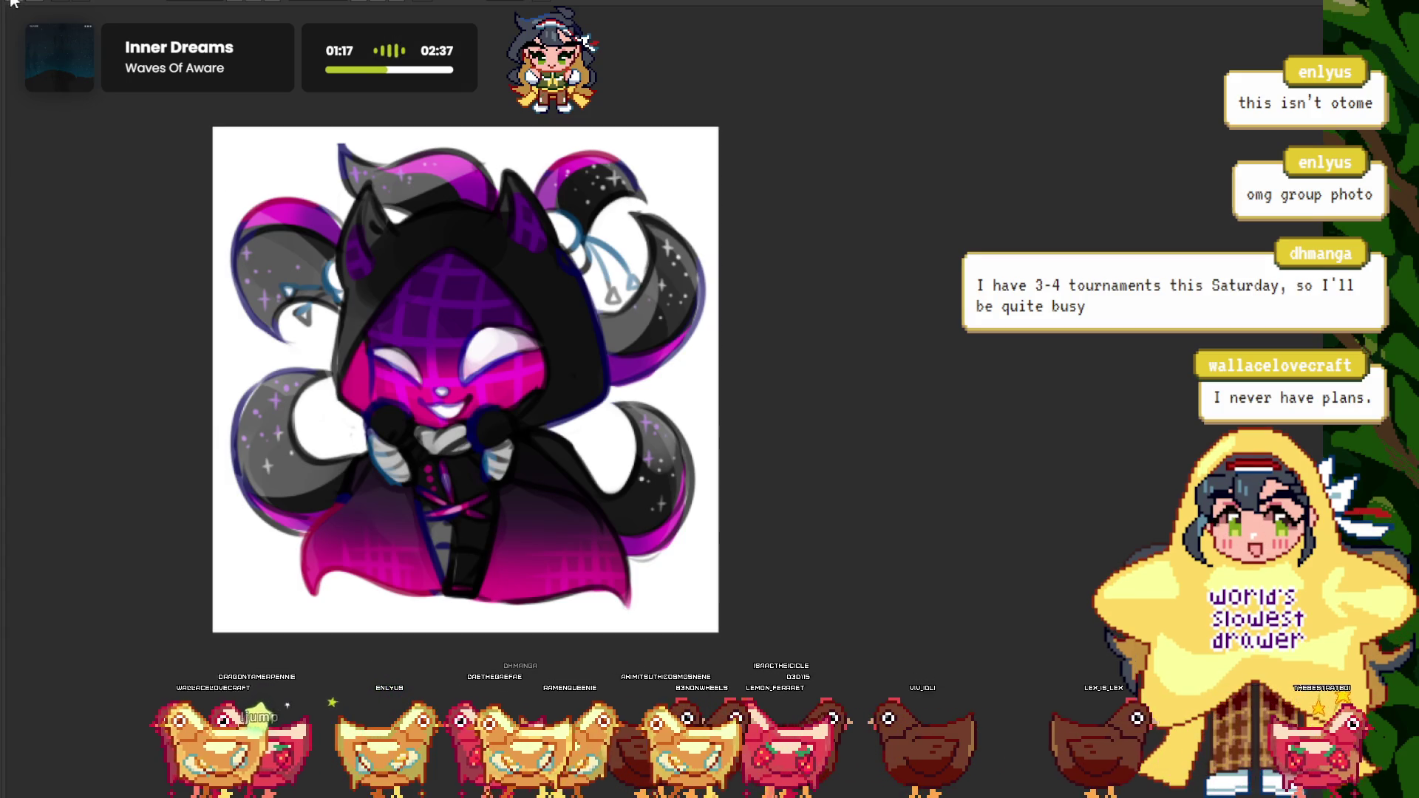
key(ctrl+d)
key(ctrl+Tab)
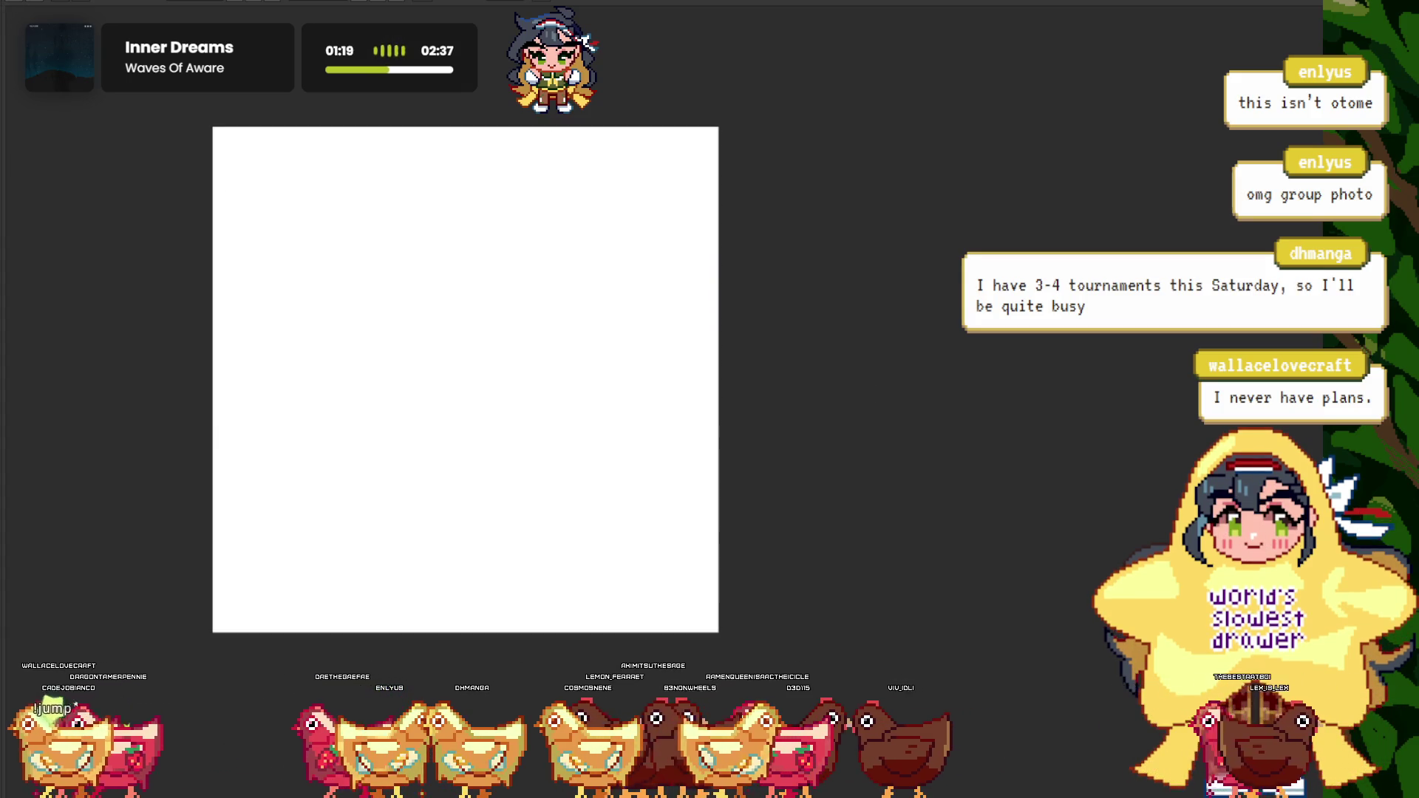
- Place the hooded chibi at the right edge of the group canvas
key(ctrl+Tab)
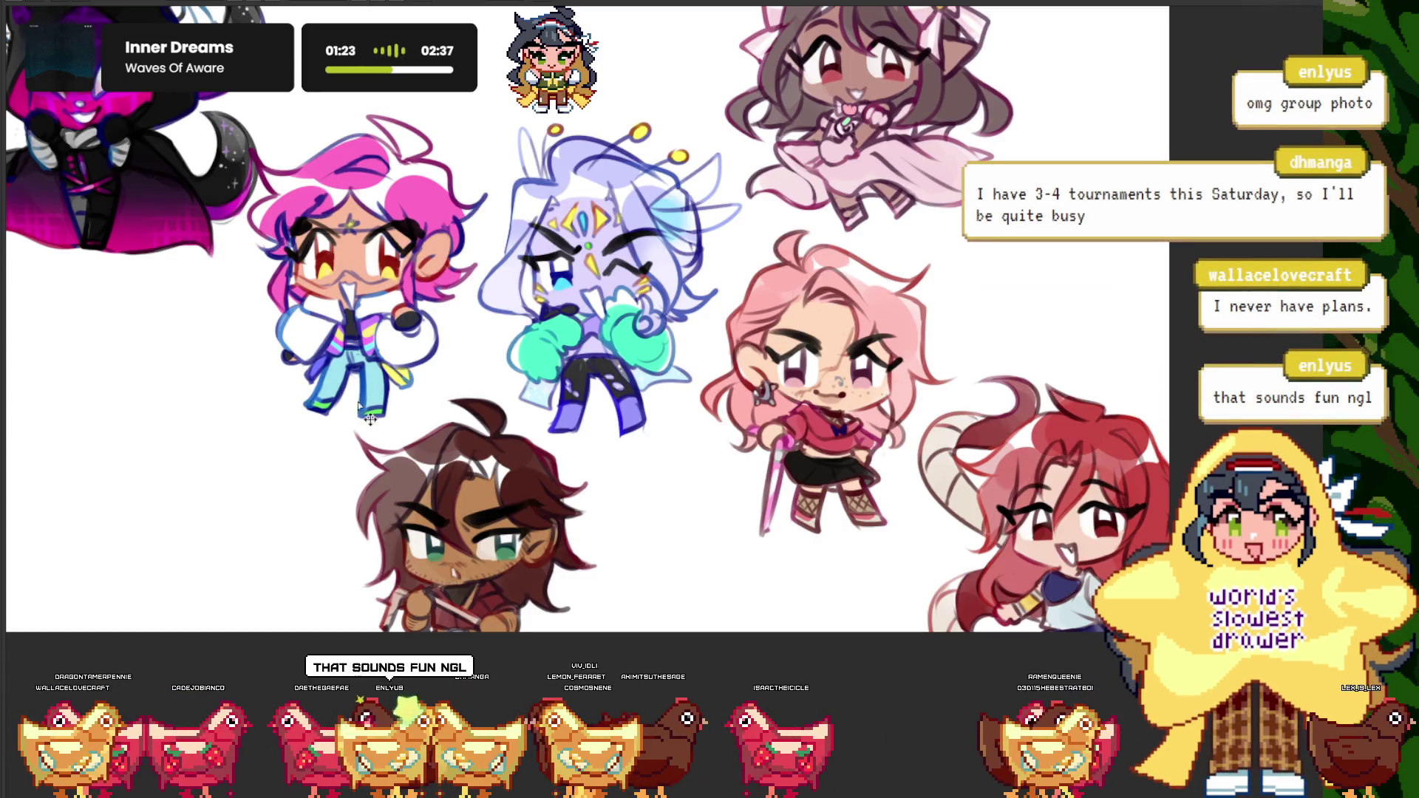
key(ctrl+0)
drag(232, 266, 193, 543)
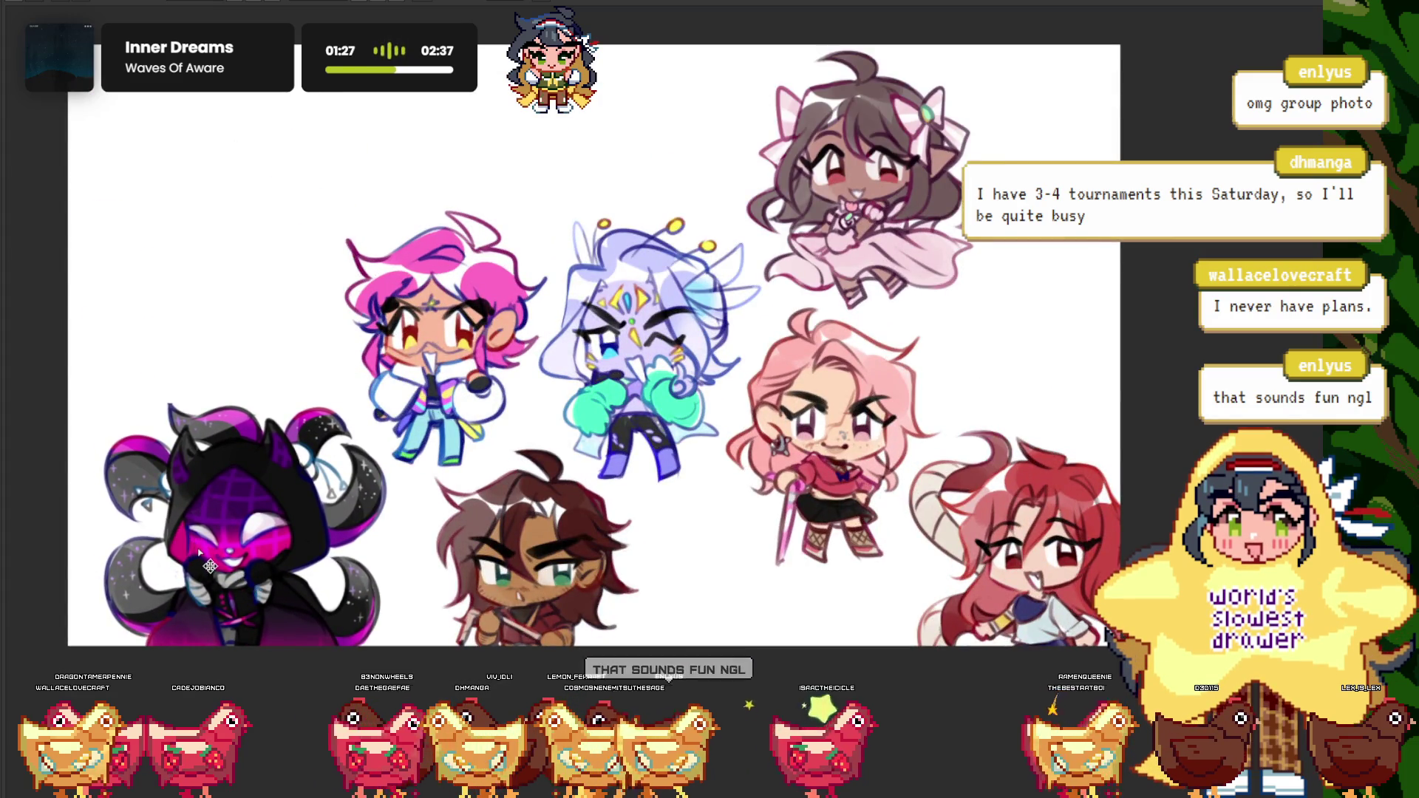
mouse_move(186, 532)
mouse_down()
mouse_move(1041, 344)
mouse_move(1021, 314)
mouse_move(1026, 331)
mouse_up()
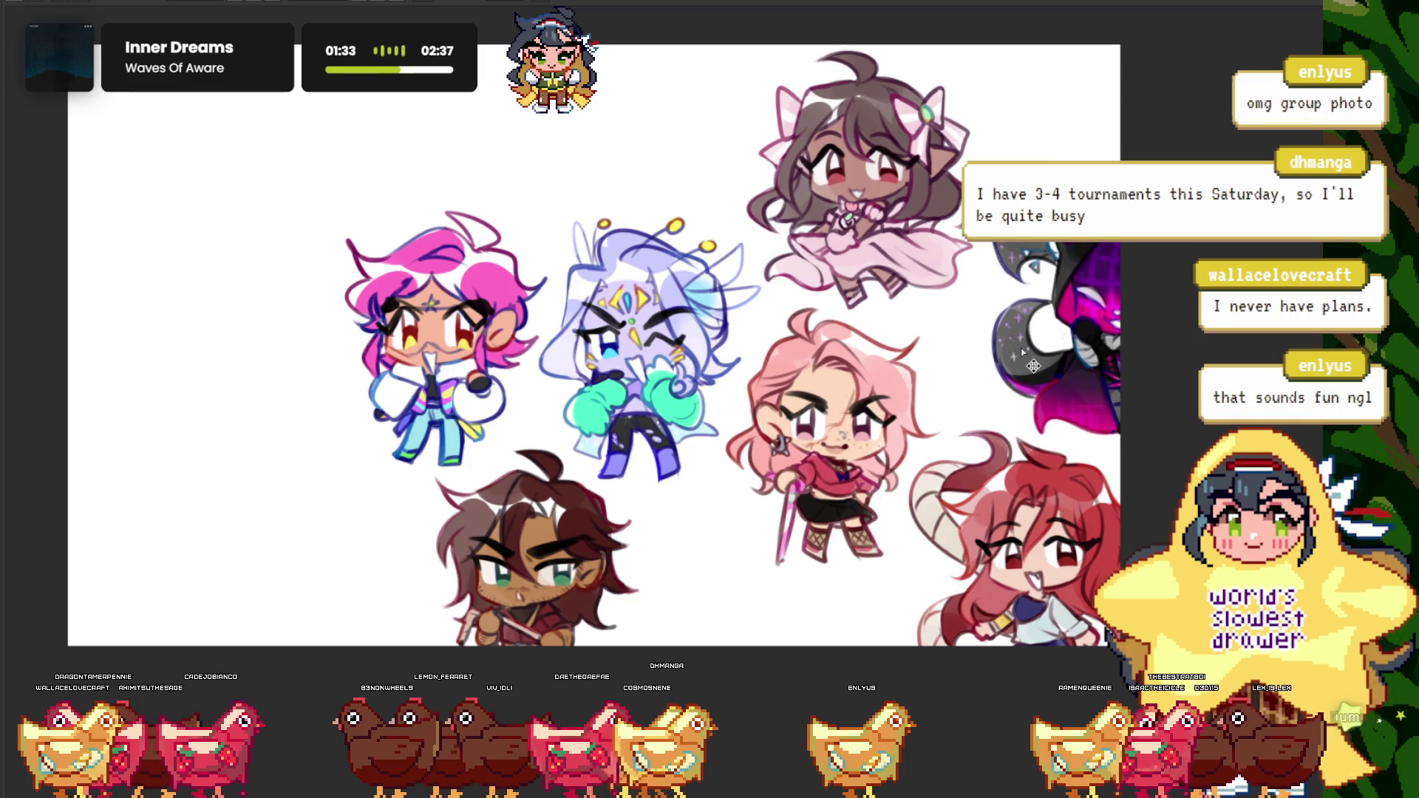
key(ctrl+Tab)
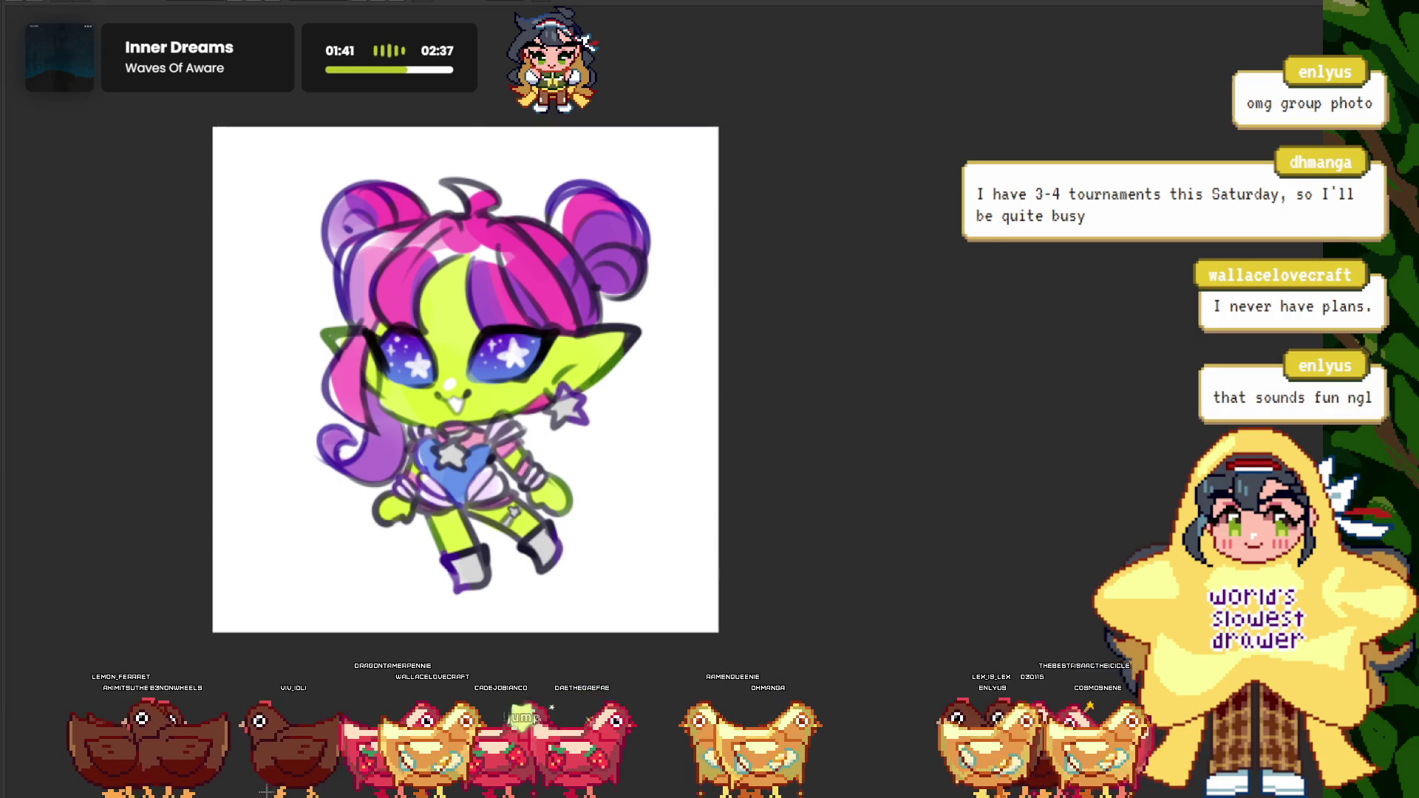
- Paste the green star-eyed alien chibi into the group canvas at lower left
key(ctrl+Tab)
key(ctrl+v)
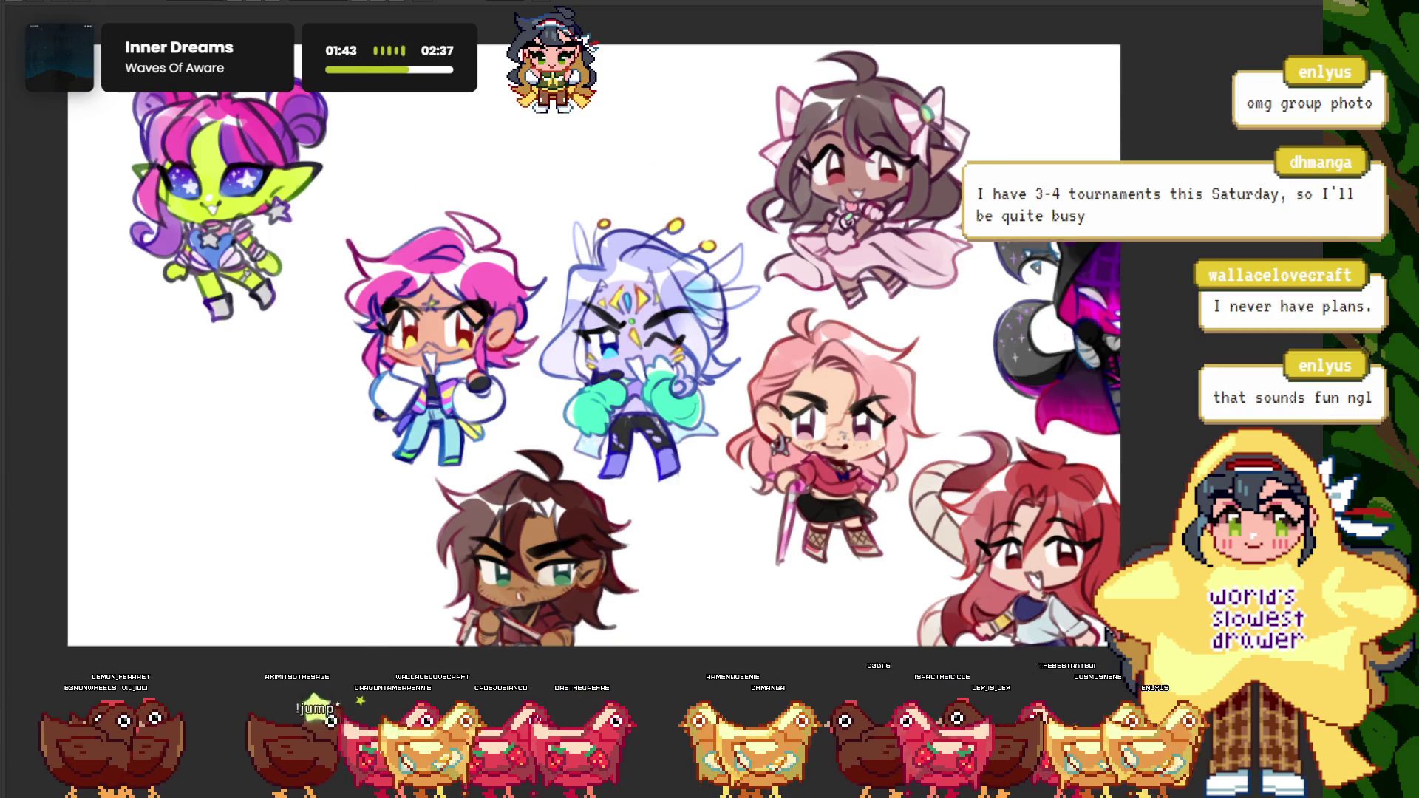
scroll(233, 418, up, 5)
scroll(234, 418, down, 5)
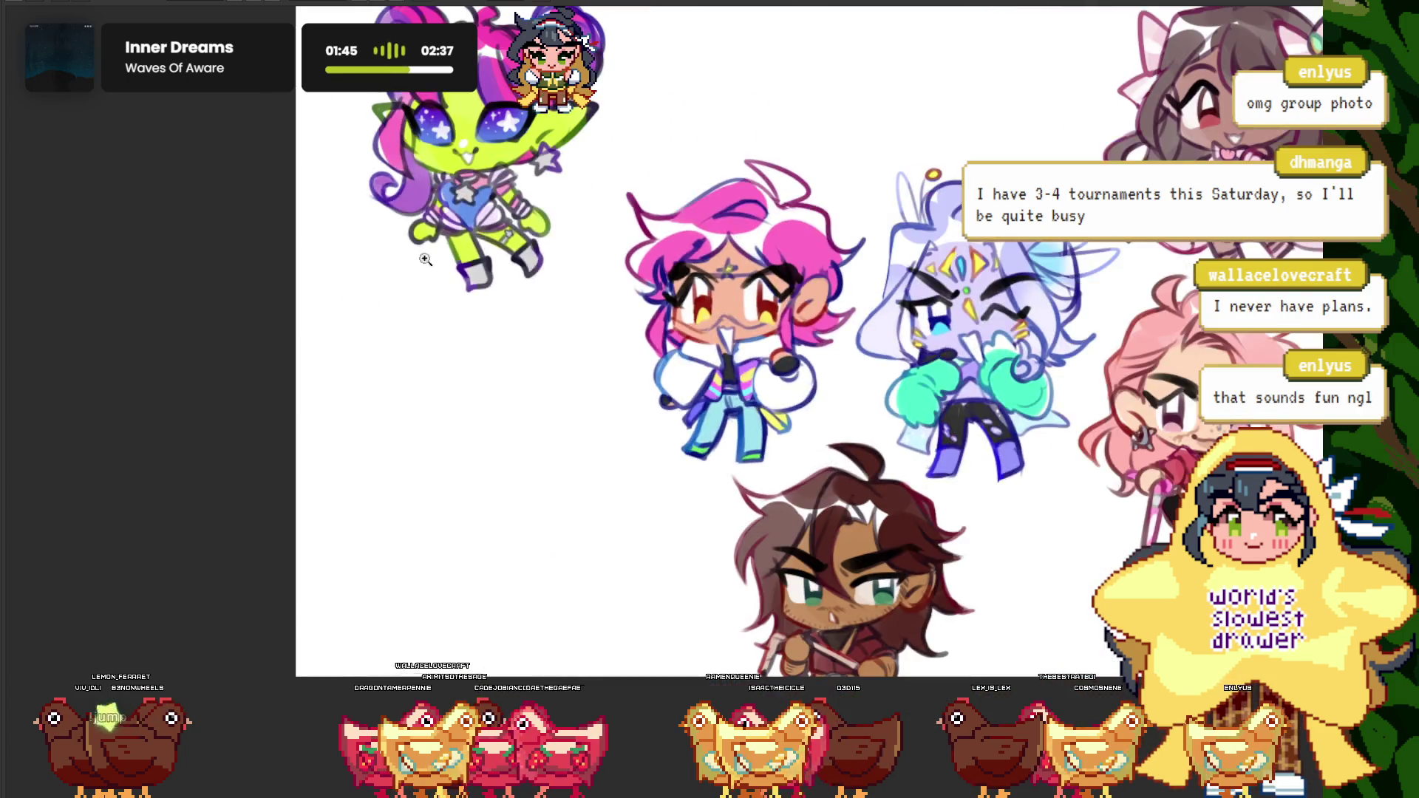
scroll(443, 265, up, 3)
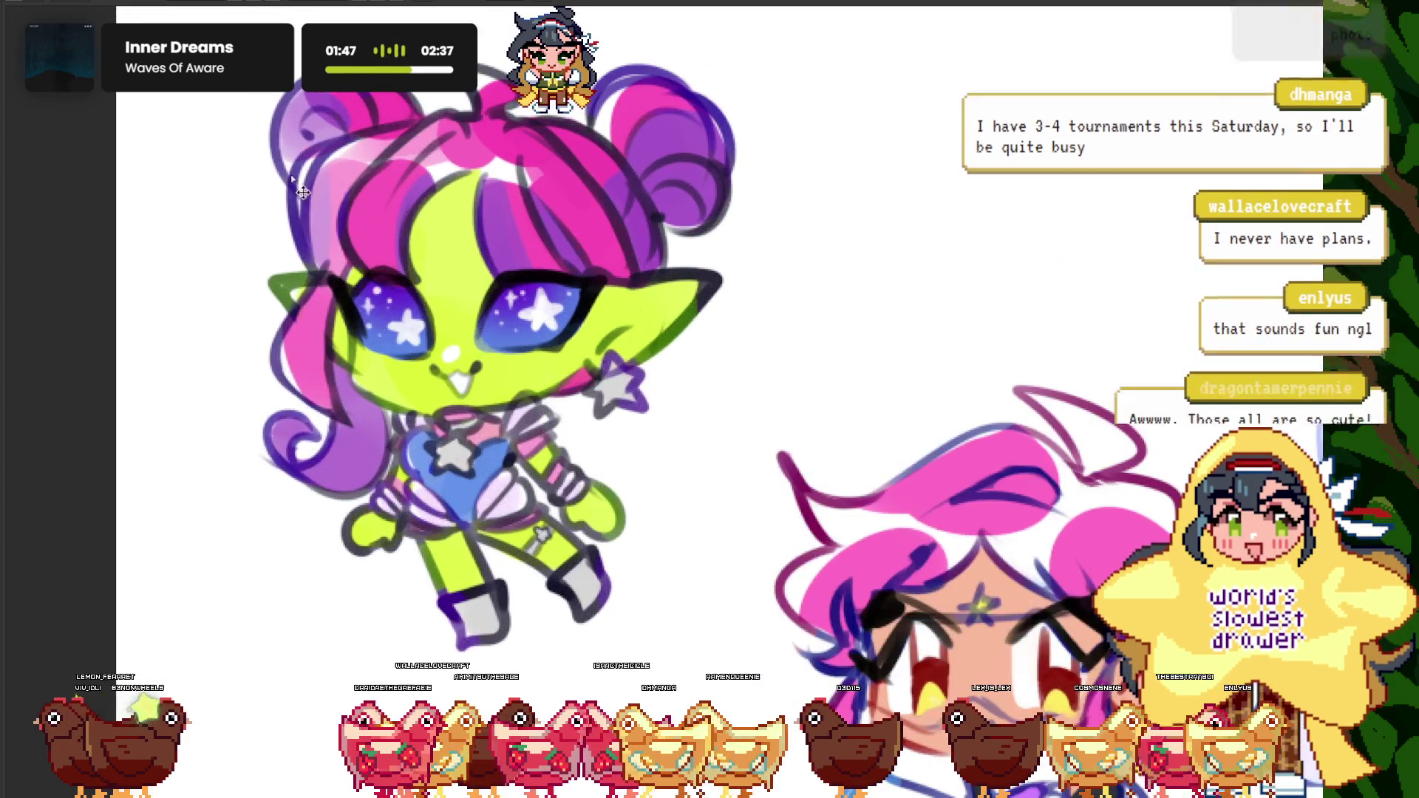
scroll(444, 264, down, 2)
scroll(444, 265, up, 2)
scroll(443, 265, down, 2)
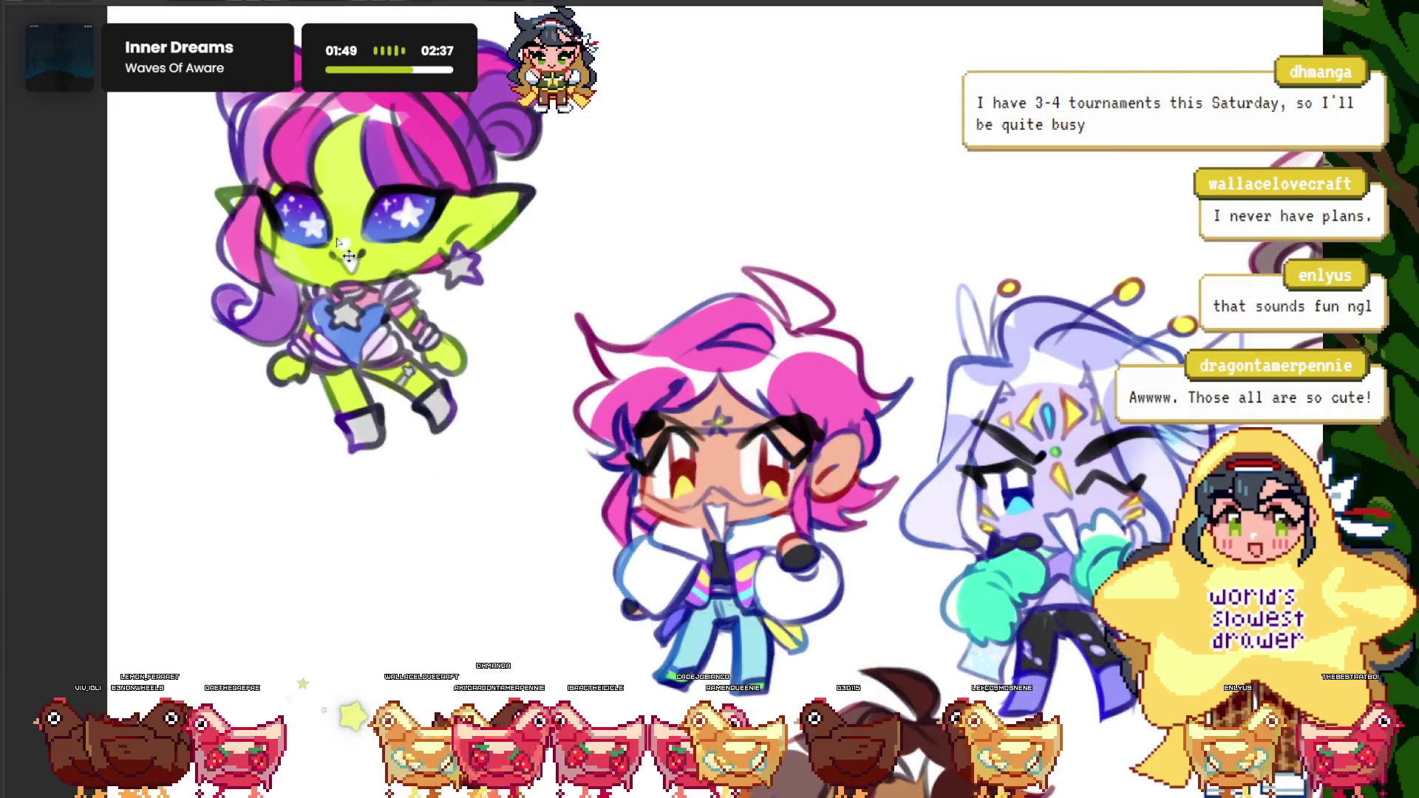
scroll(405, 195, down, 2)
drag(405, 195, 360, 486)
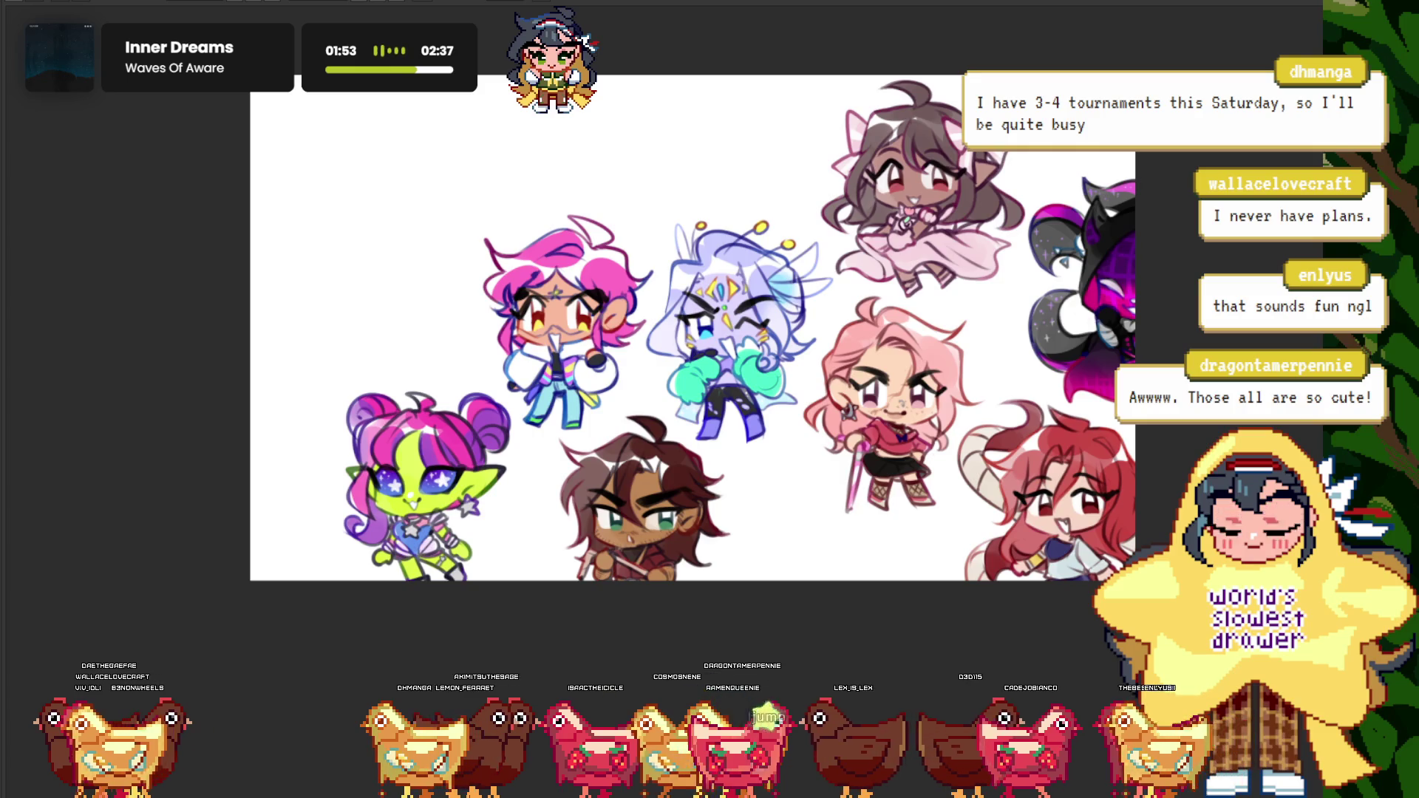
key(ctrl+Tab)
key(ctrl+Tab)
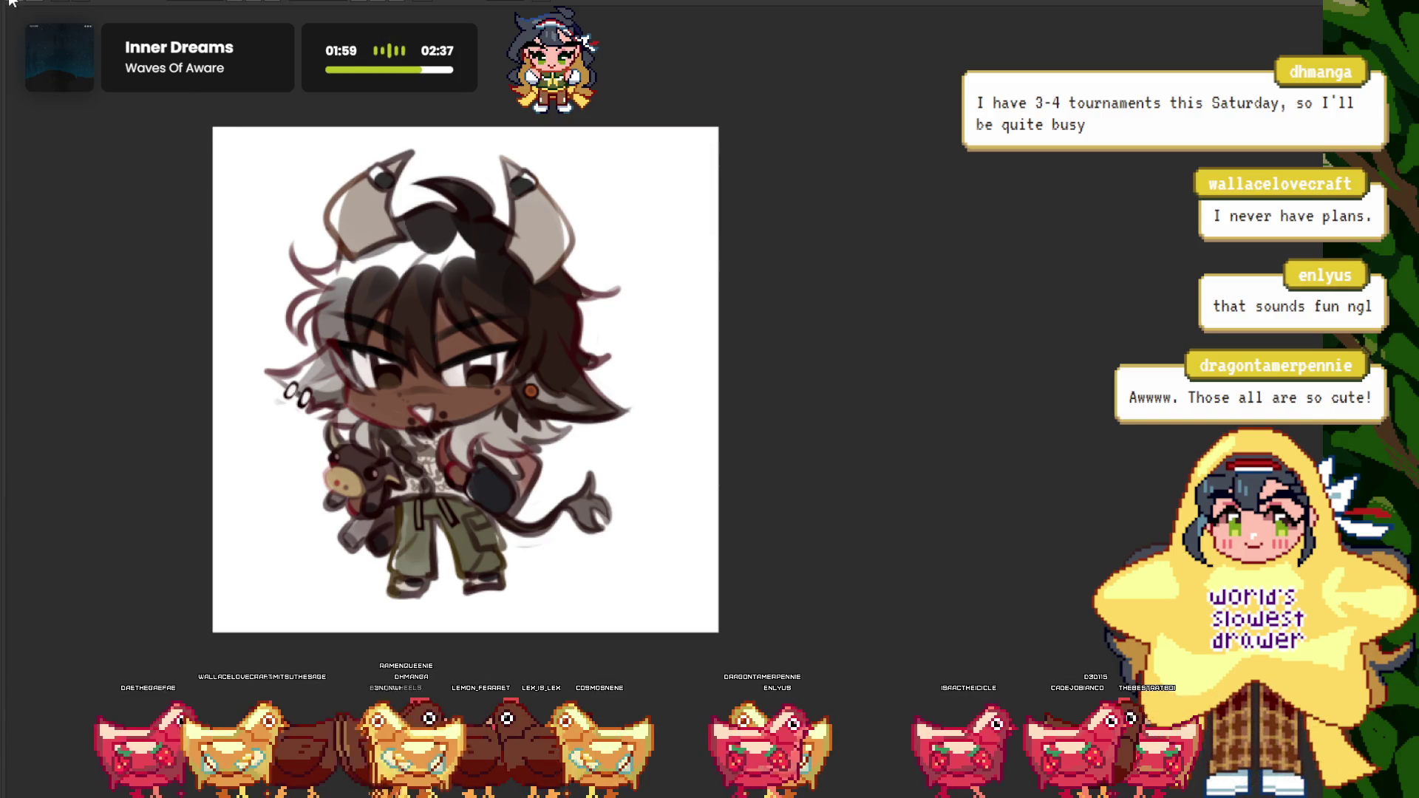
- Paste the brown horned chibi into the group canvas's empty upper-left and nudge it slightly down-right
key(ctrl+Tab)
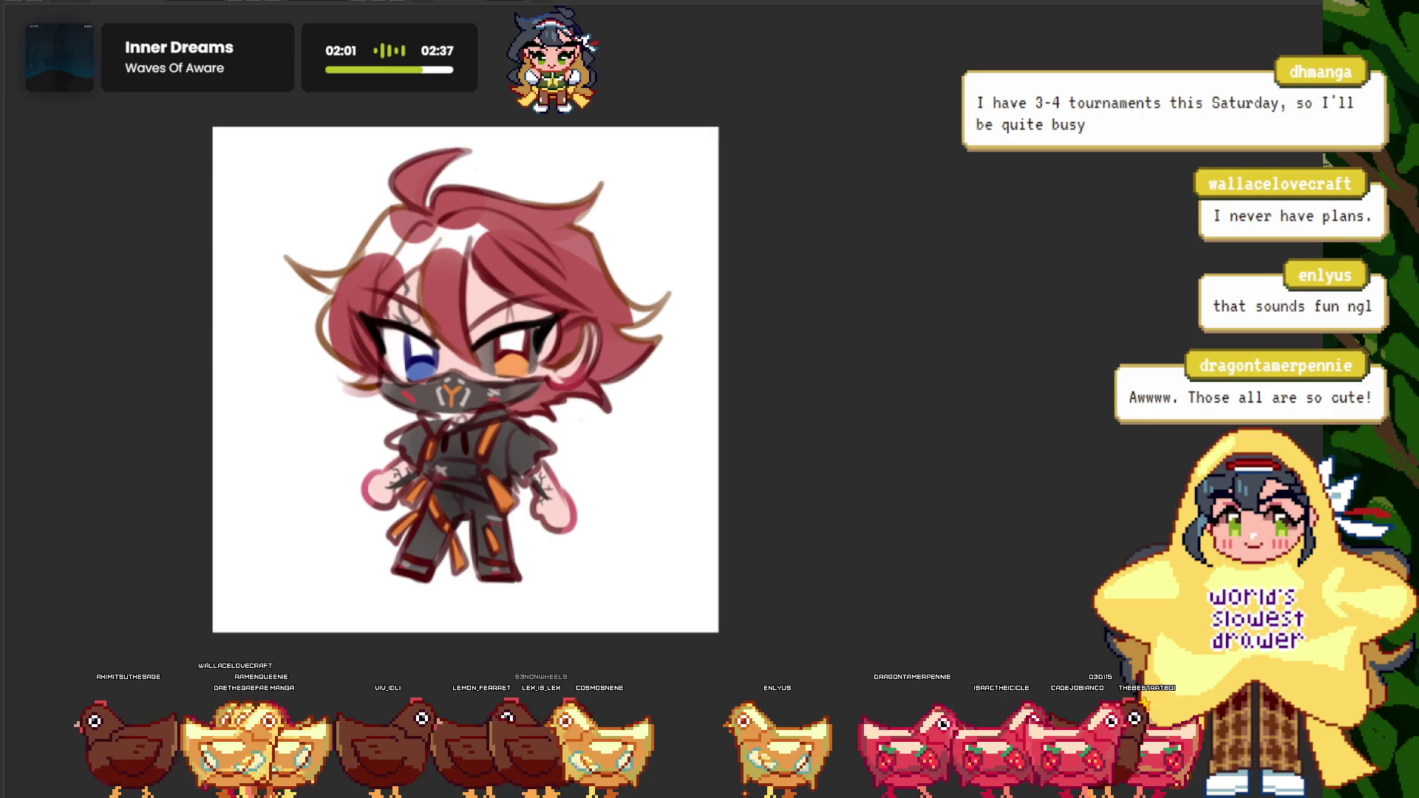
key(ctrl+Tab)
key(ctrl+v)
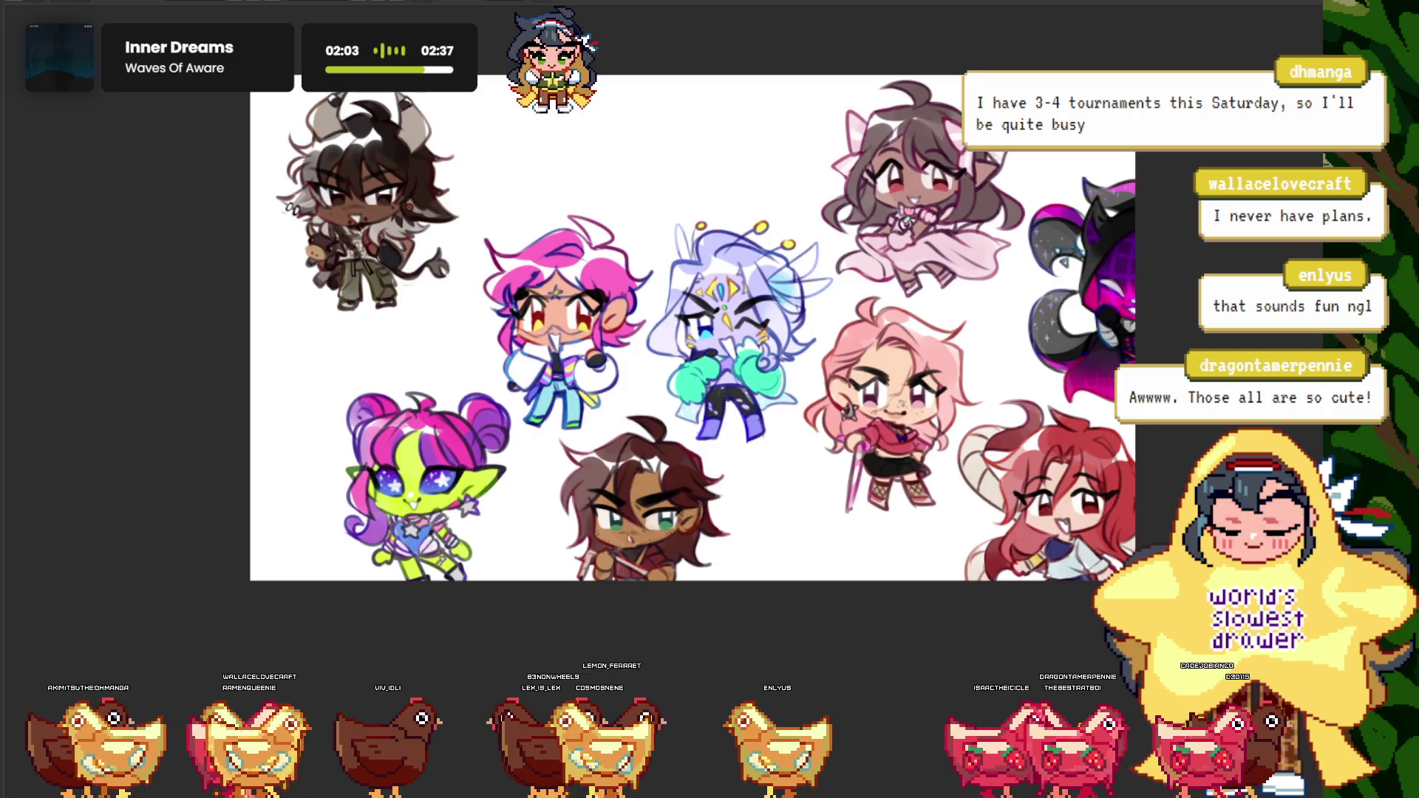
drag(366, 200, 382, 260)
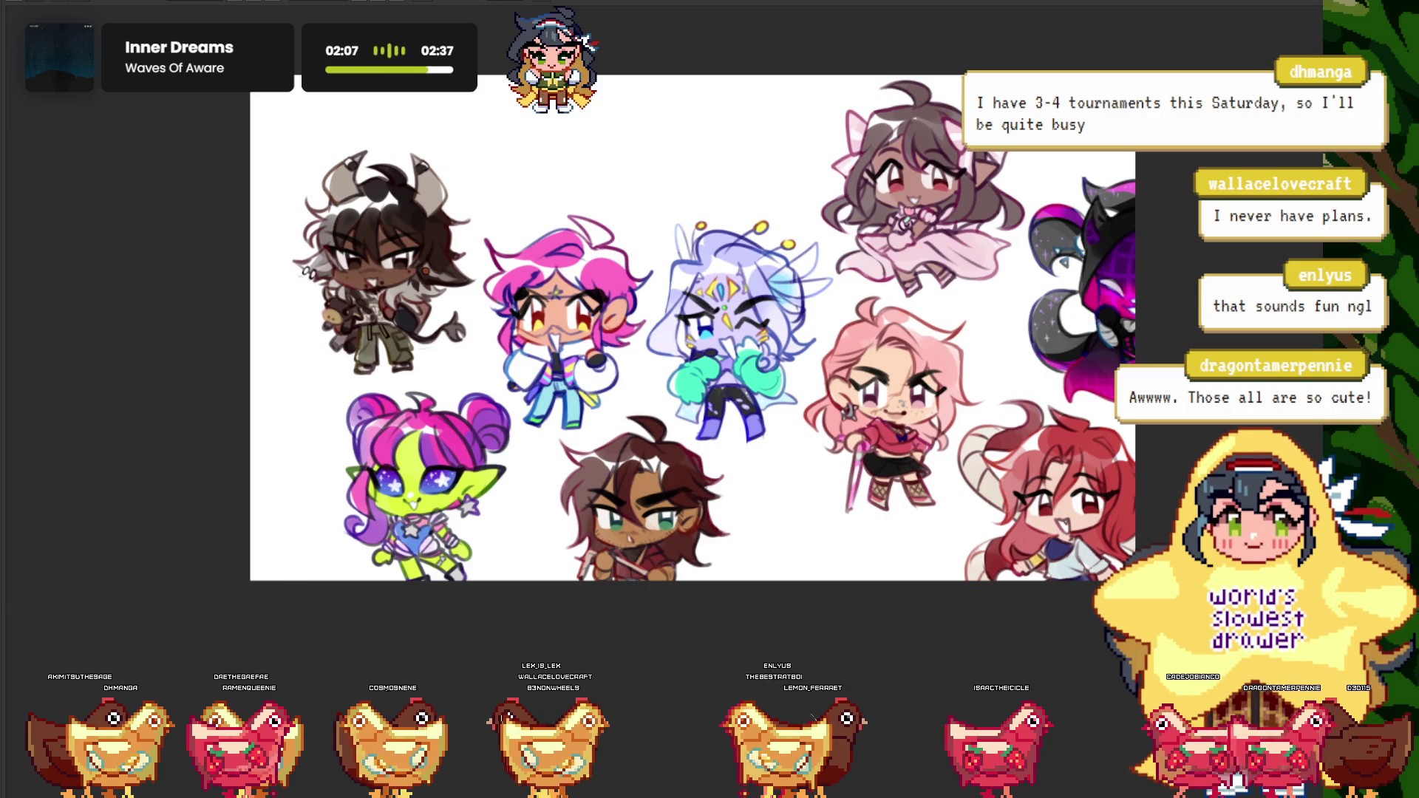
key(ctrl+Tab)
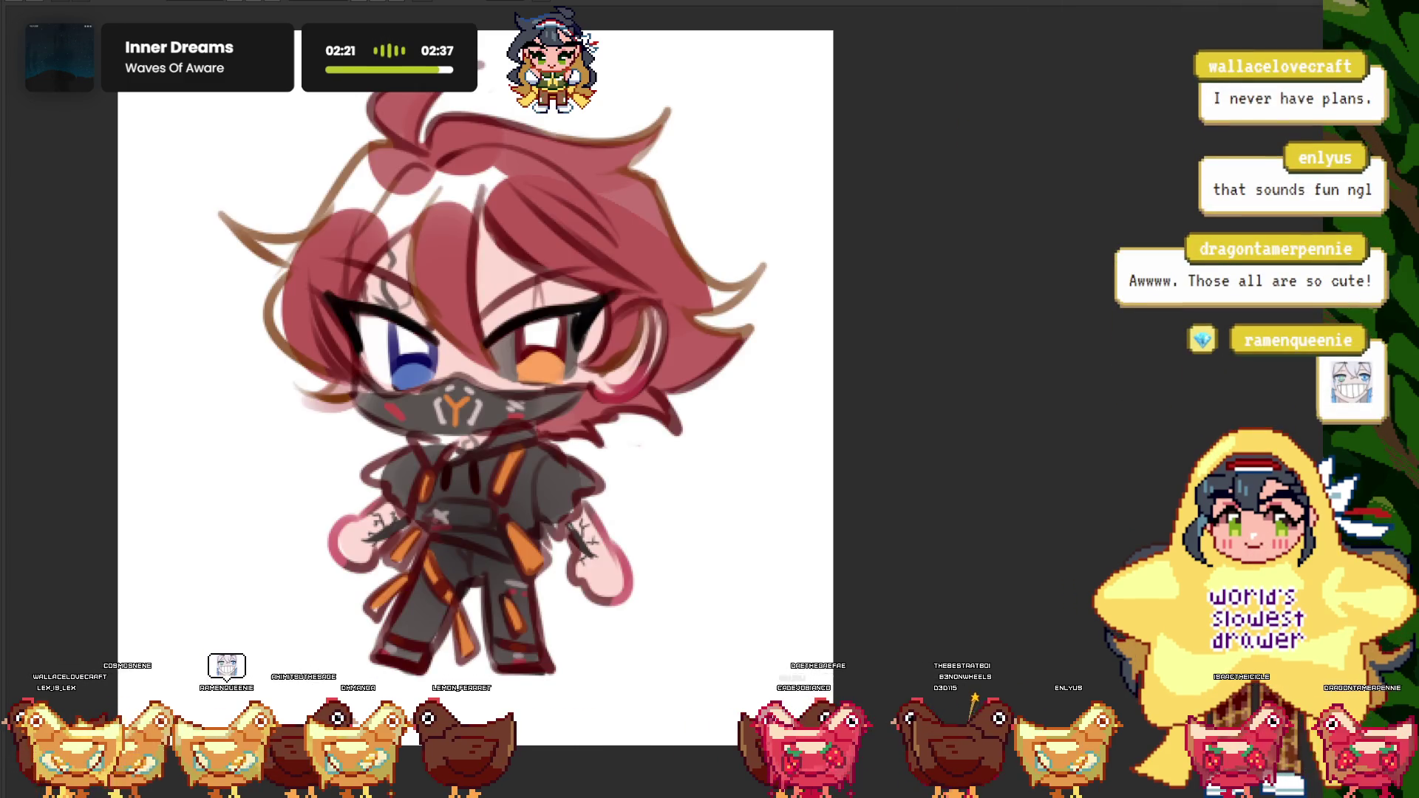
- Drag the red-haired masked chibi to the top centre of the group canvas
key(ctrl+minus)
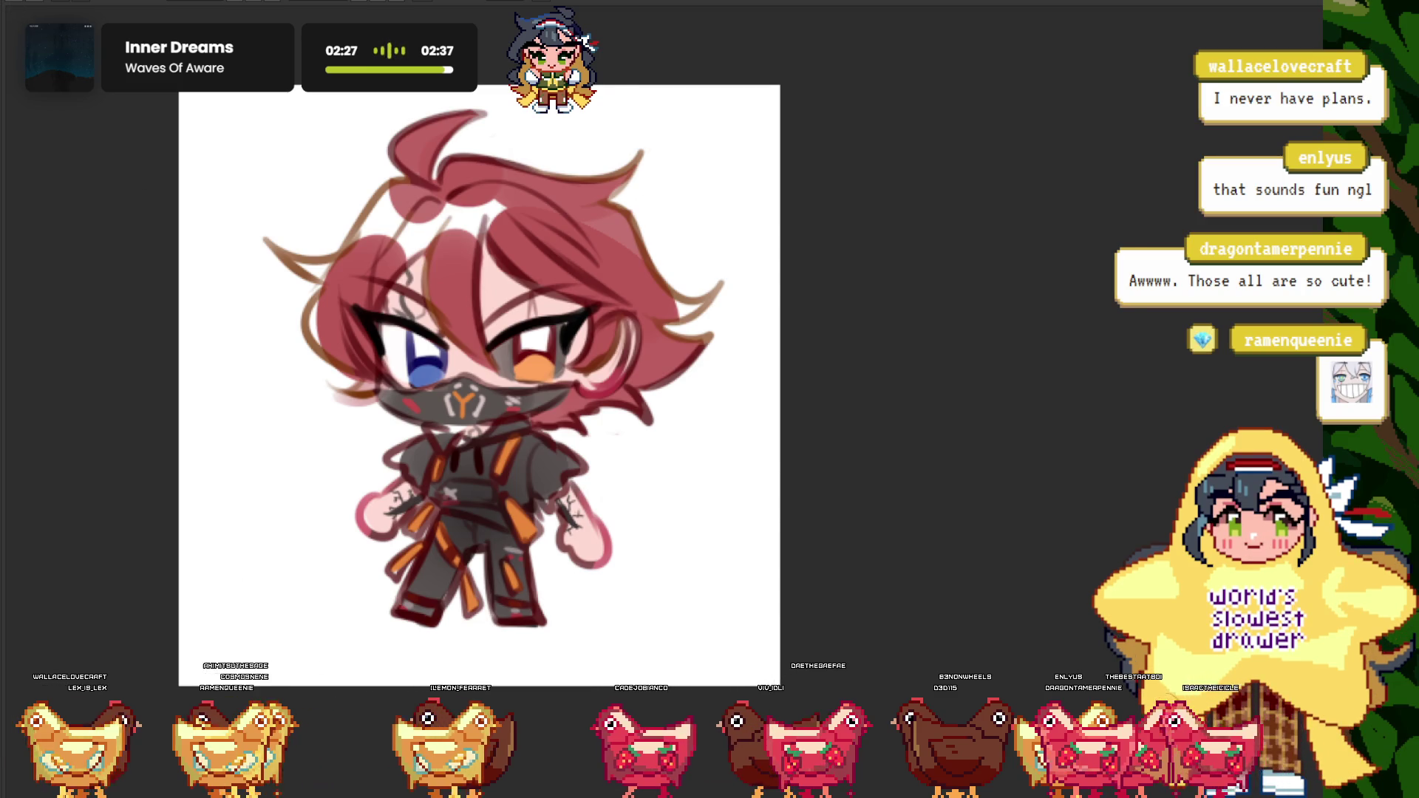
key(ctrl+Tab)
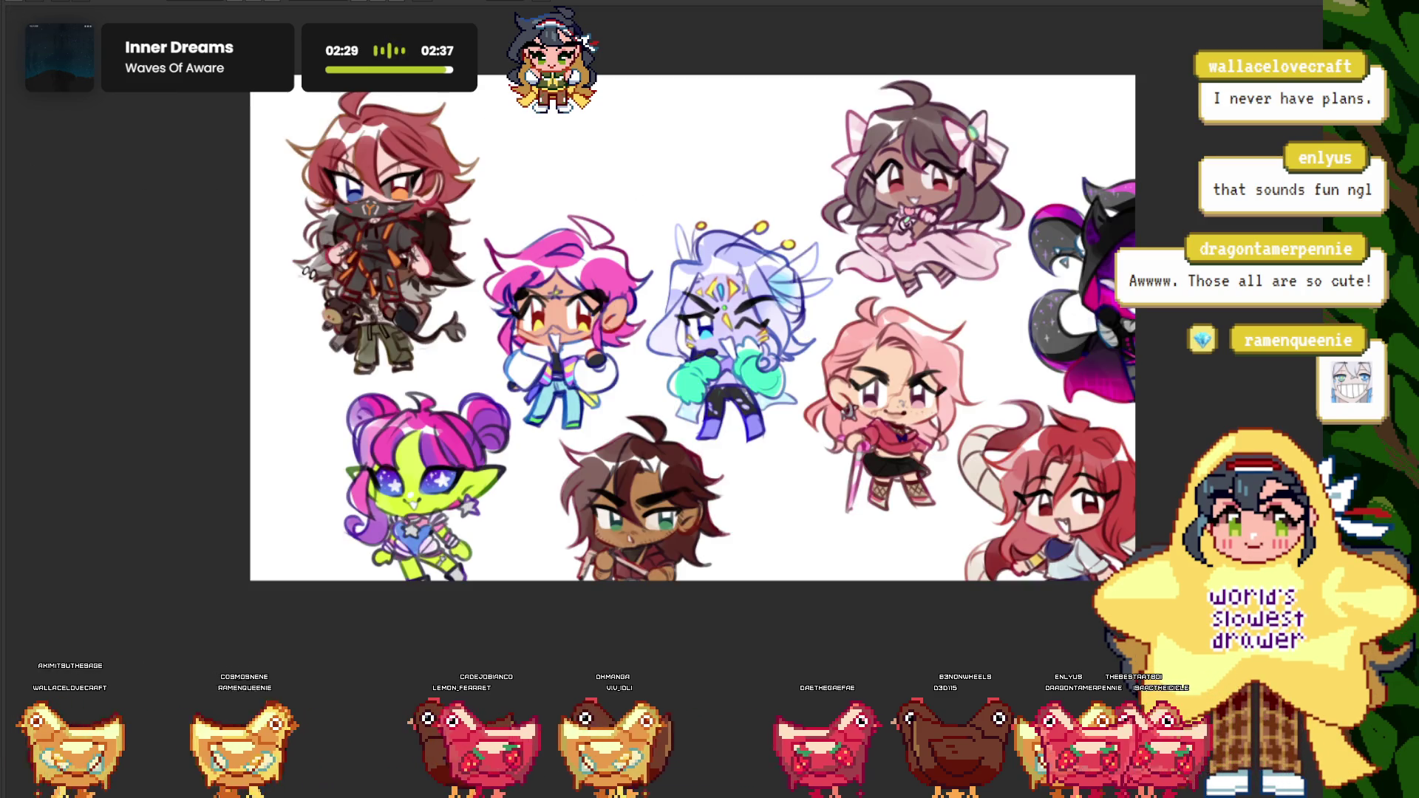
scroll(361, 418, up, 3)
scroll(361, 418, down, 2)
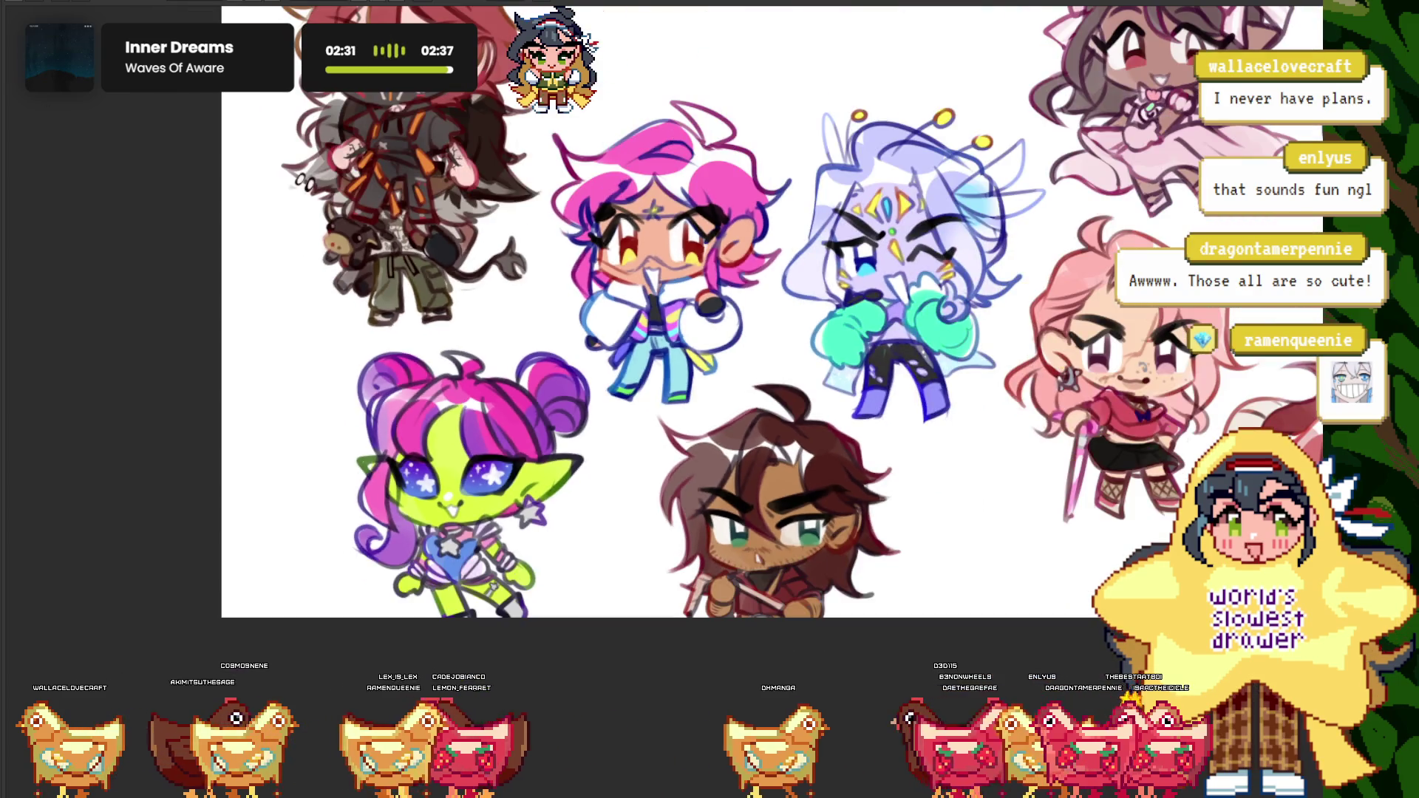
scroll(517, 517, down, 2)
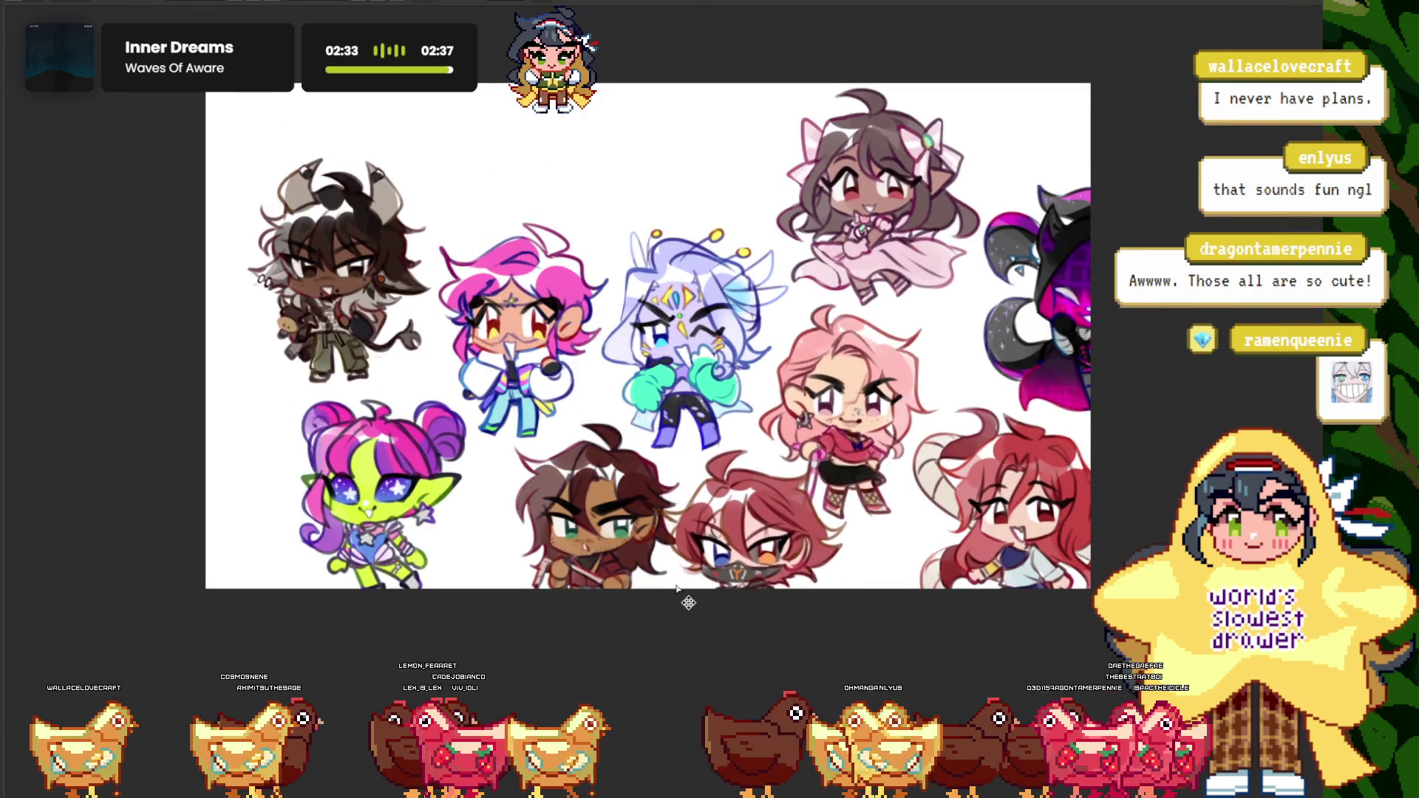
mouse_move(676, 606)
mouse_down()
mouse_move(589, 148)
mouse_move(610, 158)
mouse_up()
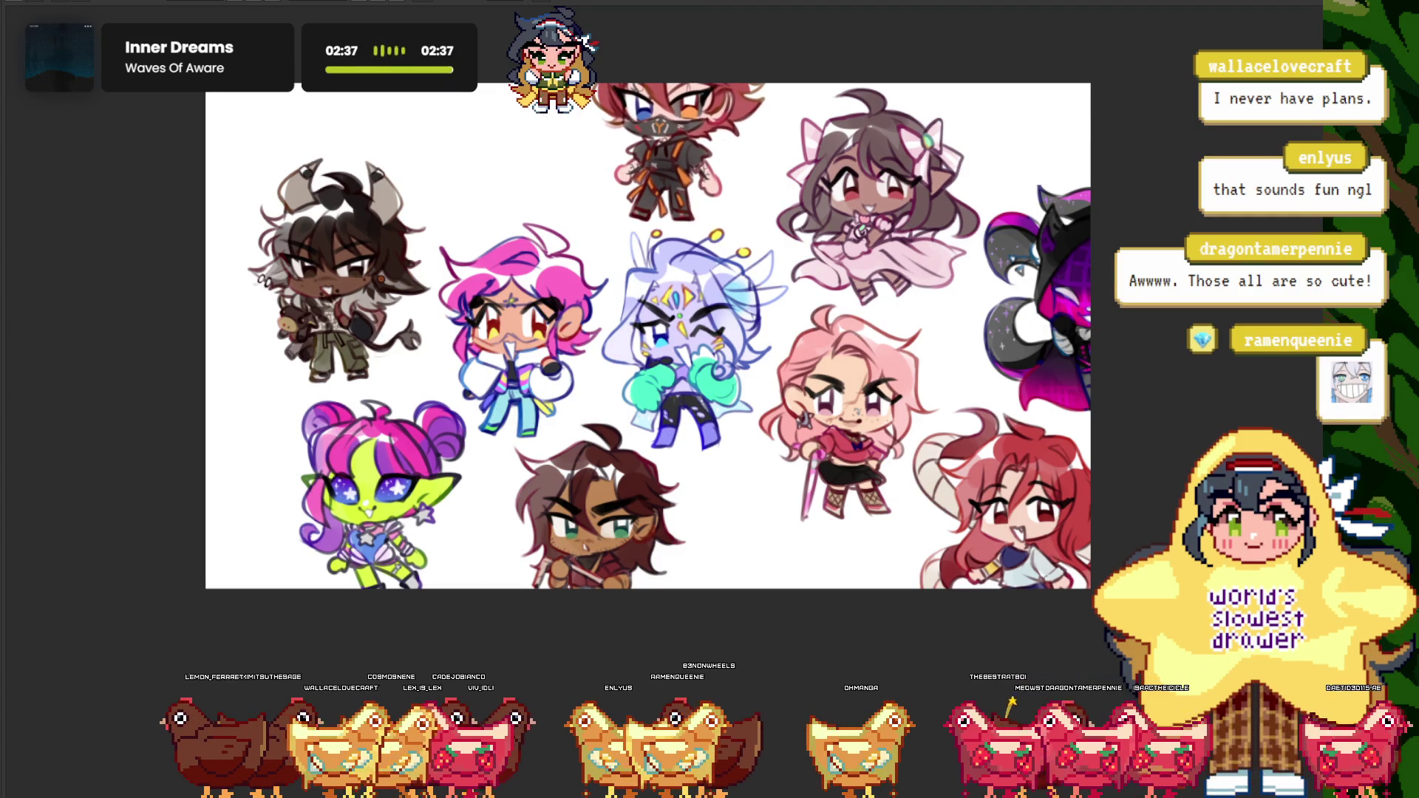
key(ctrl+Tab)
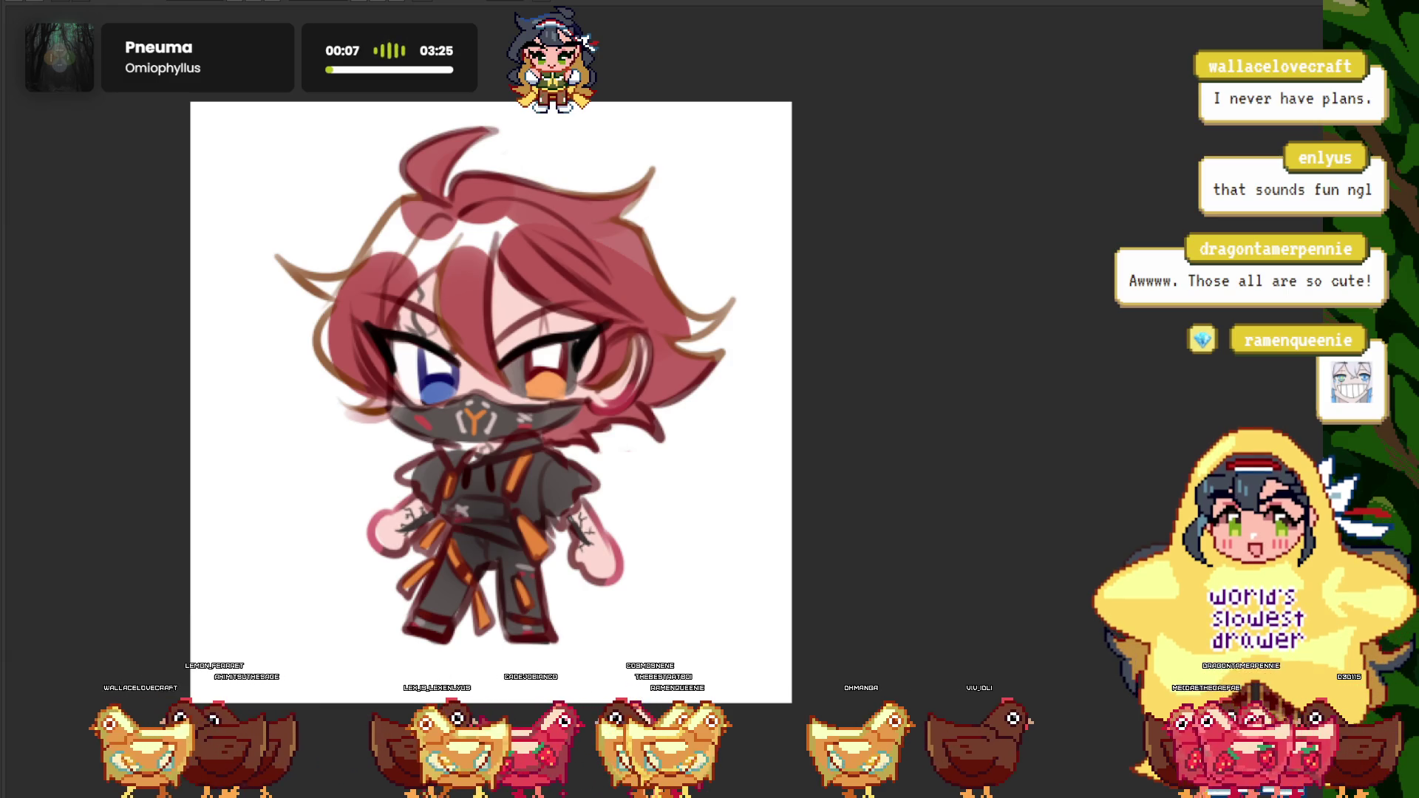
key(ctrl+Tab)
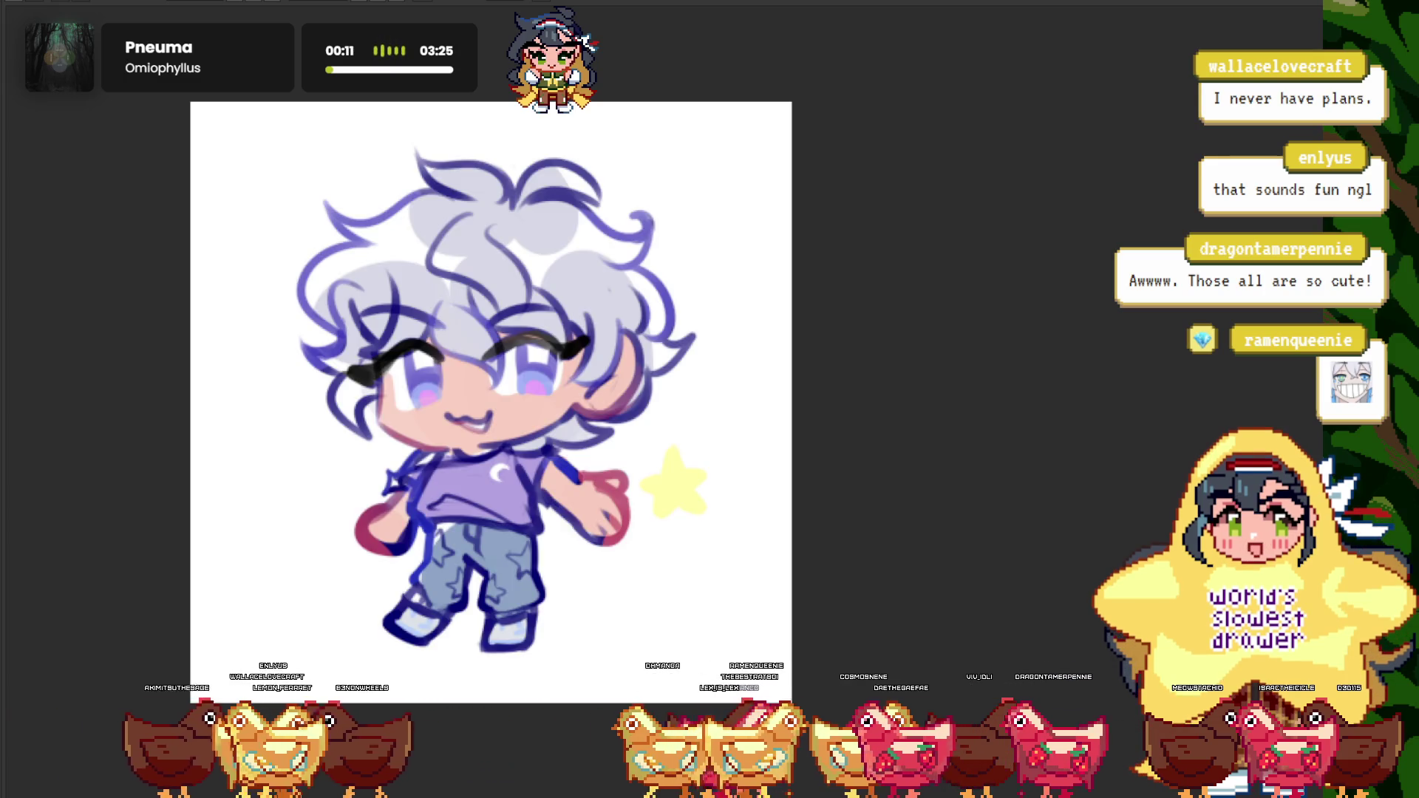
- Paste the lavender-haired star chibi at the top of the group canvas and fit the canvas in view
key(ctrl+a)
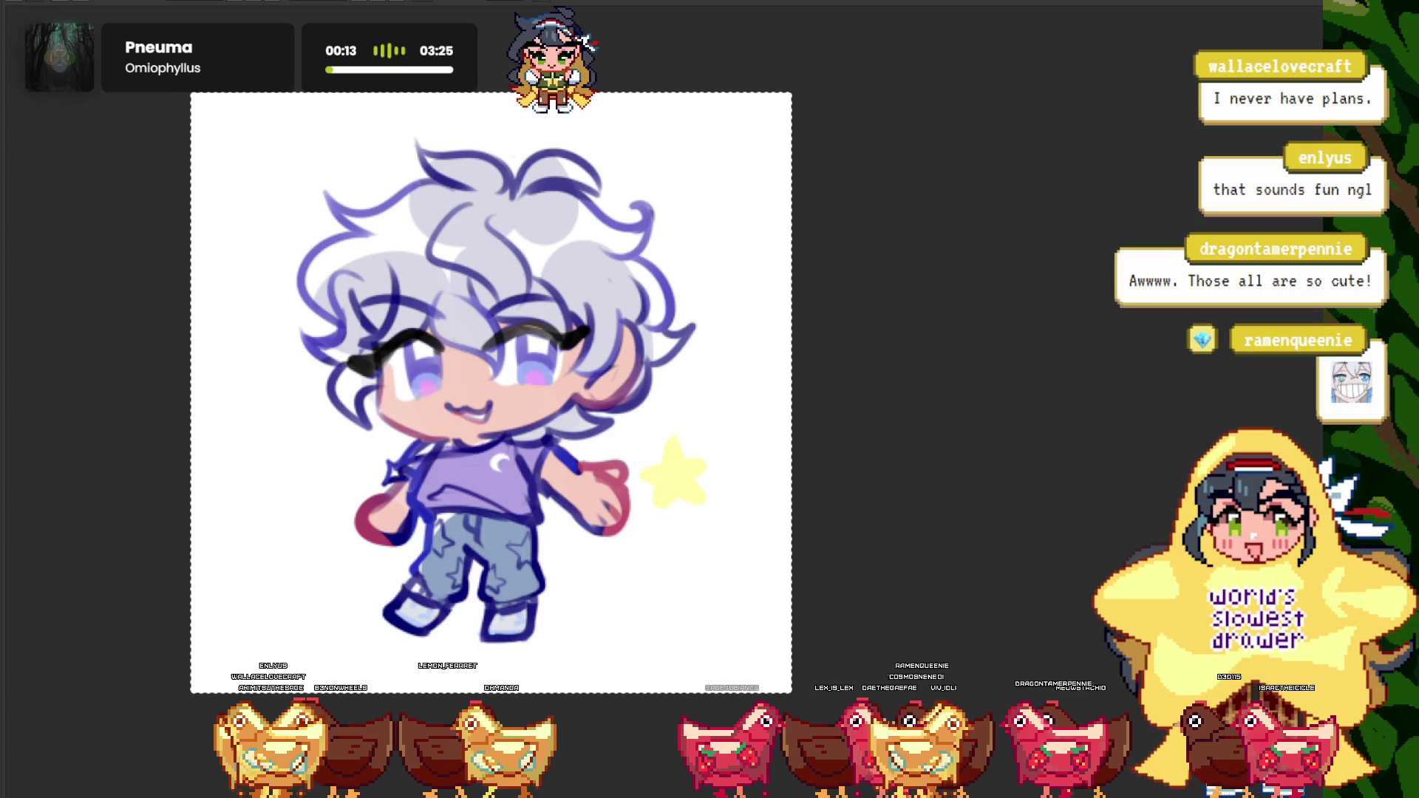
key(ctrl+d)
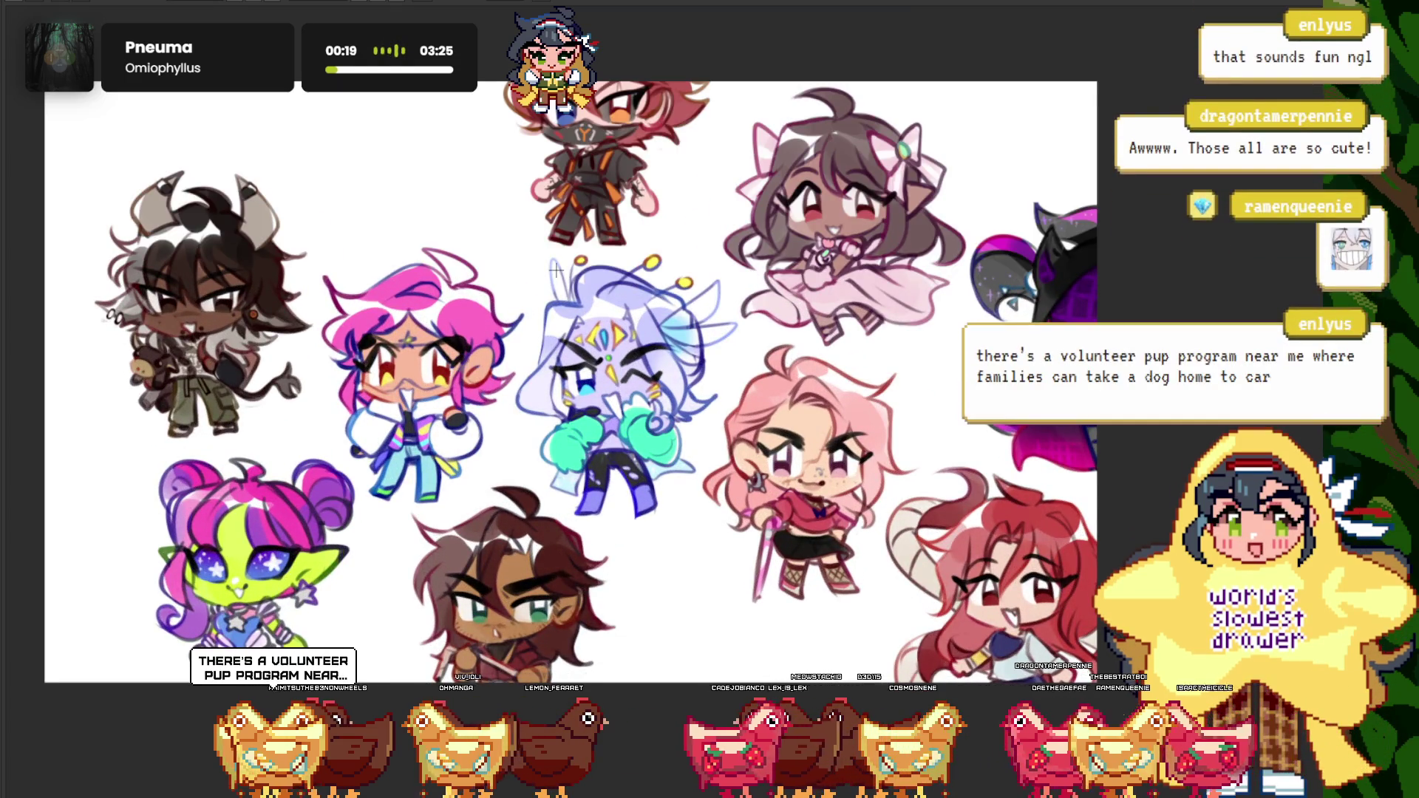
key(ctrl+v)
drag(146, 270, 343, 207)
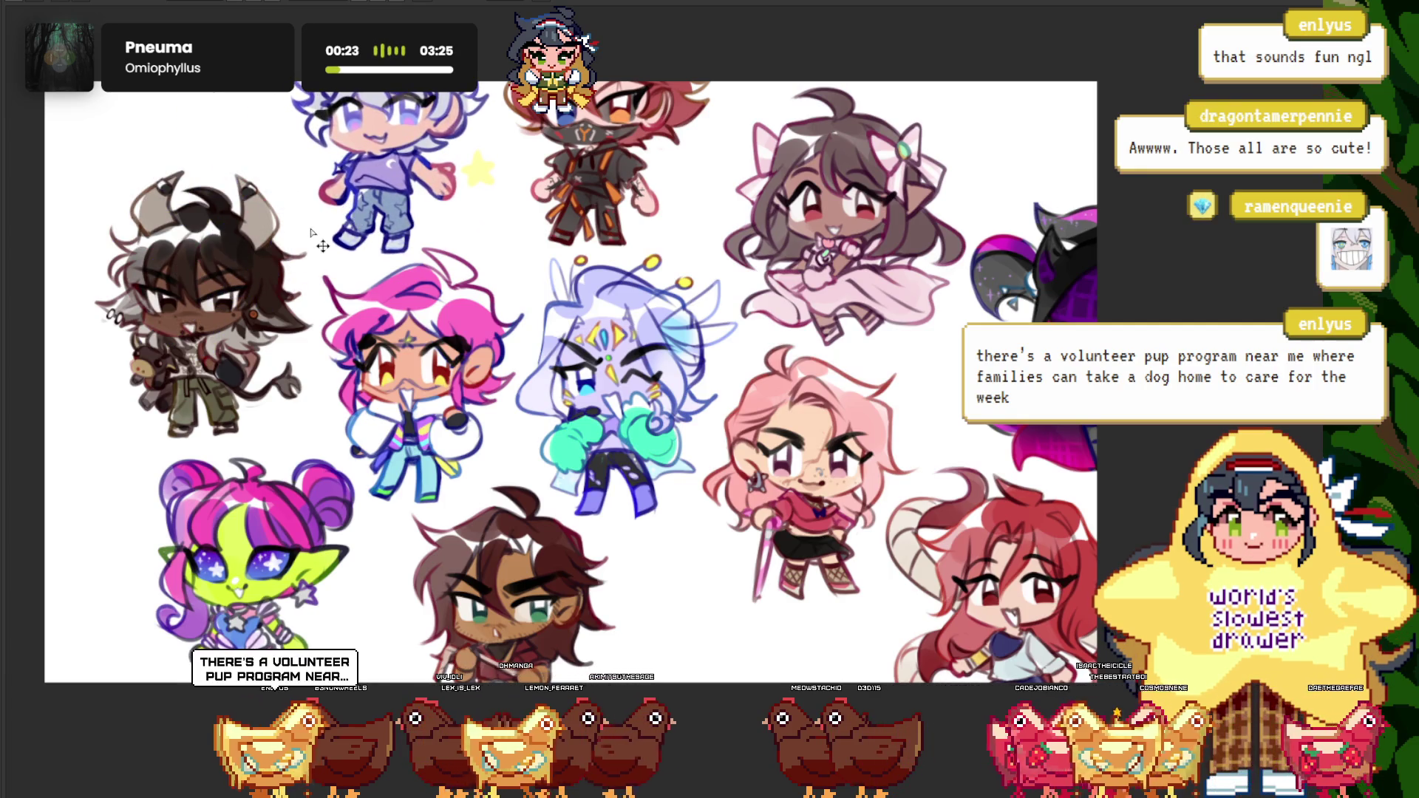
scroll(385, 326, left, 5)
scroll(517, 412, down, 3)
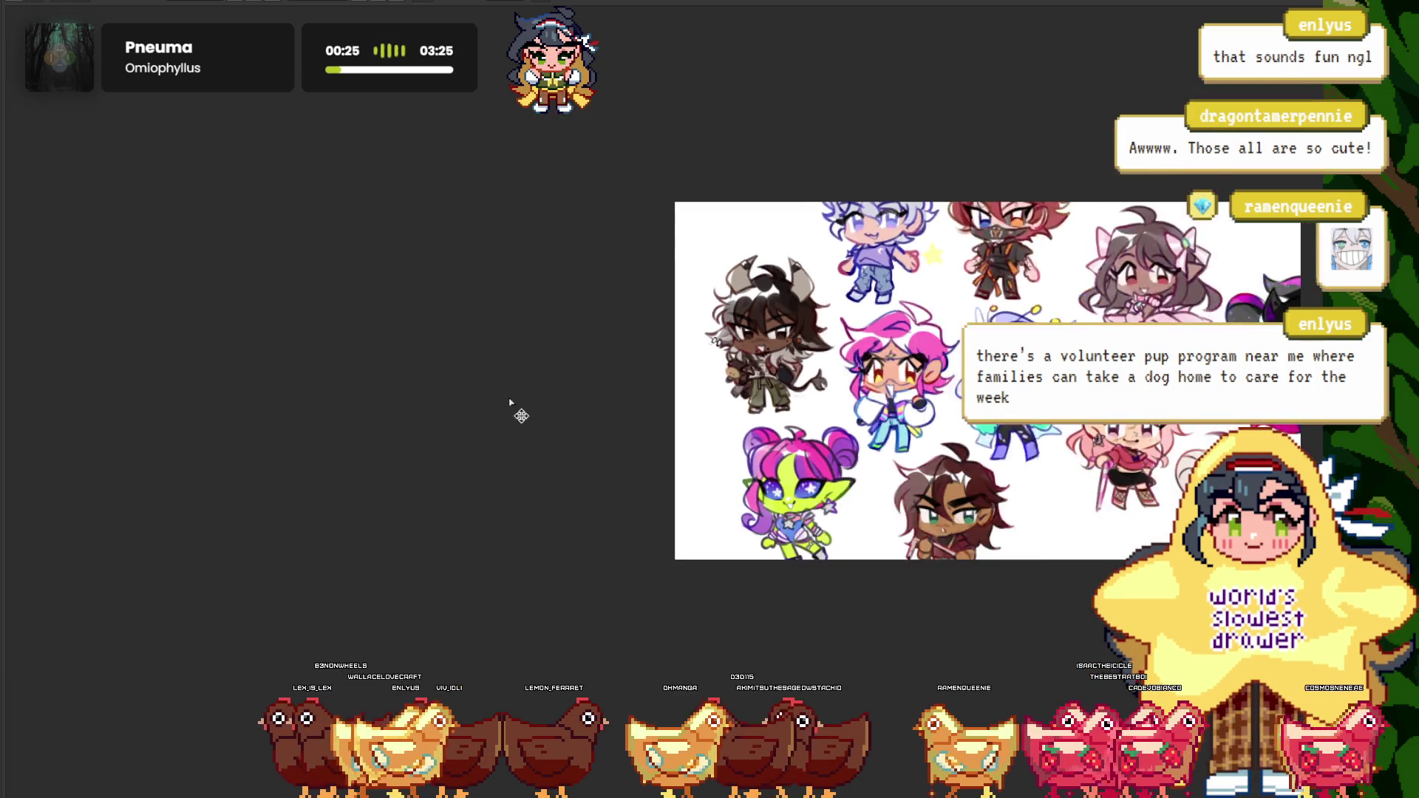
key(ctrl+0)
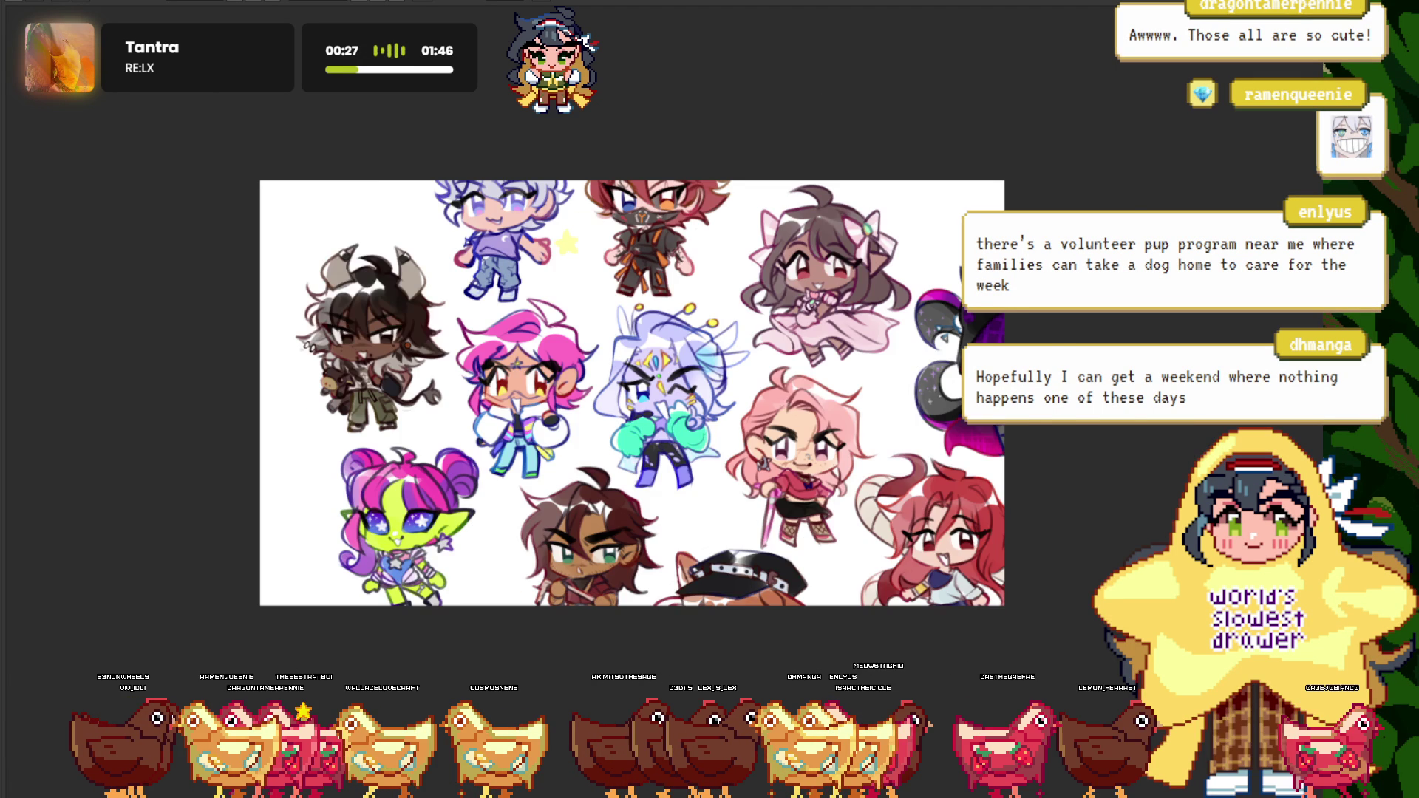
- Drag a pasted chibi down and to the left into place on the group canvas
drag(296, 326, 190, 486)
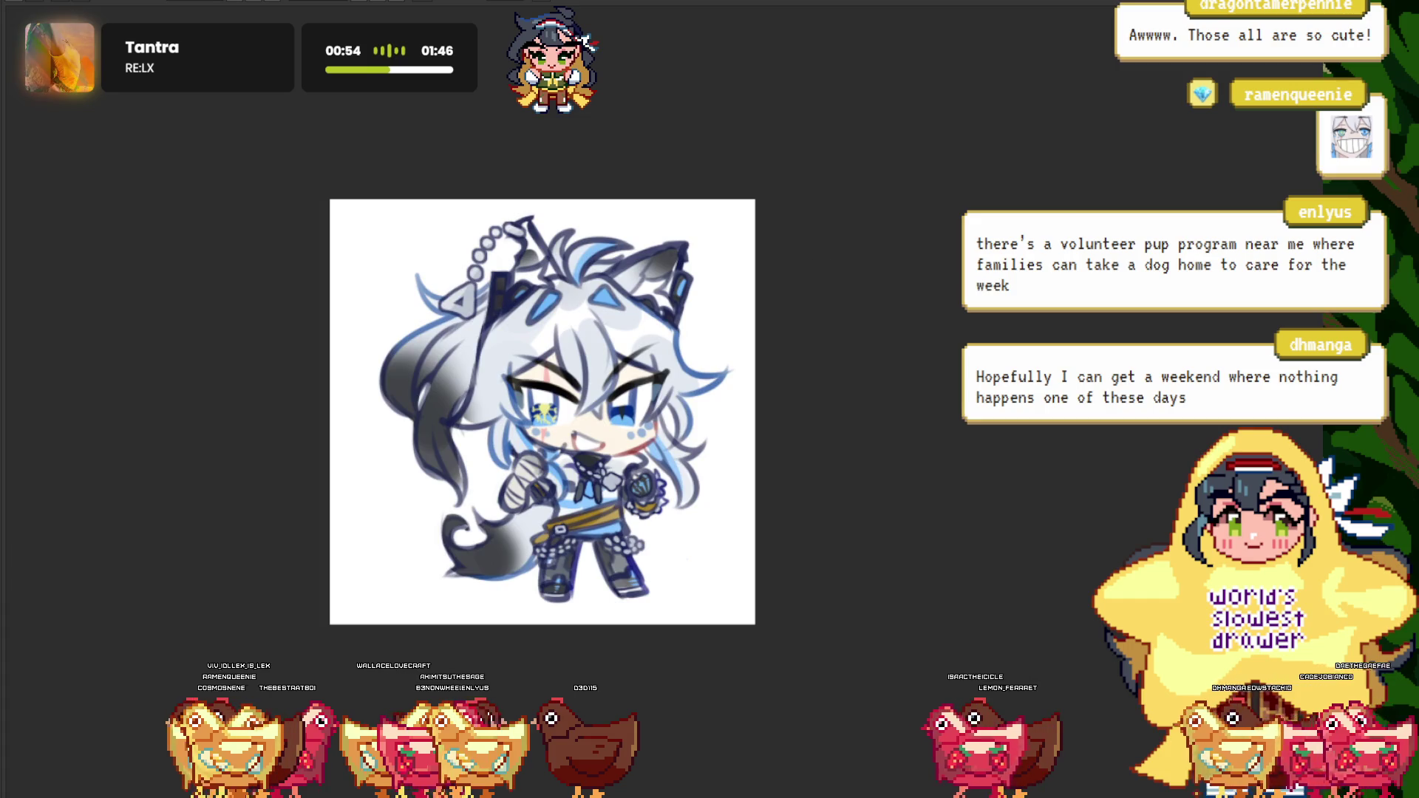
- Select the whole grey wolf chibi and push it toward the group canvas's upper-left corner
key(ctrl+a)
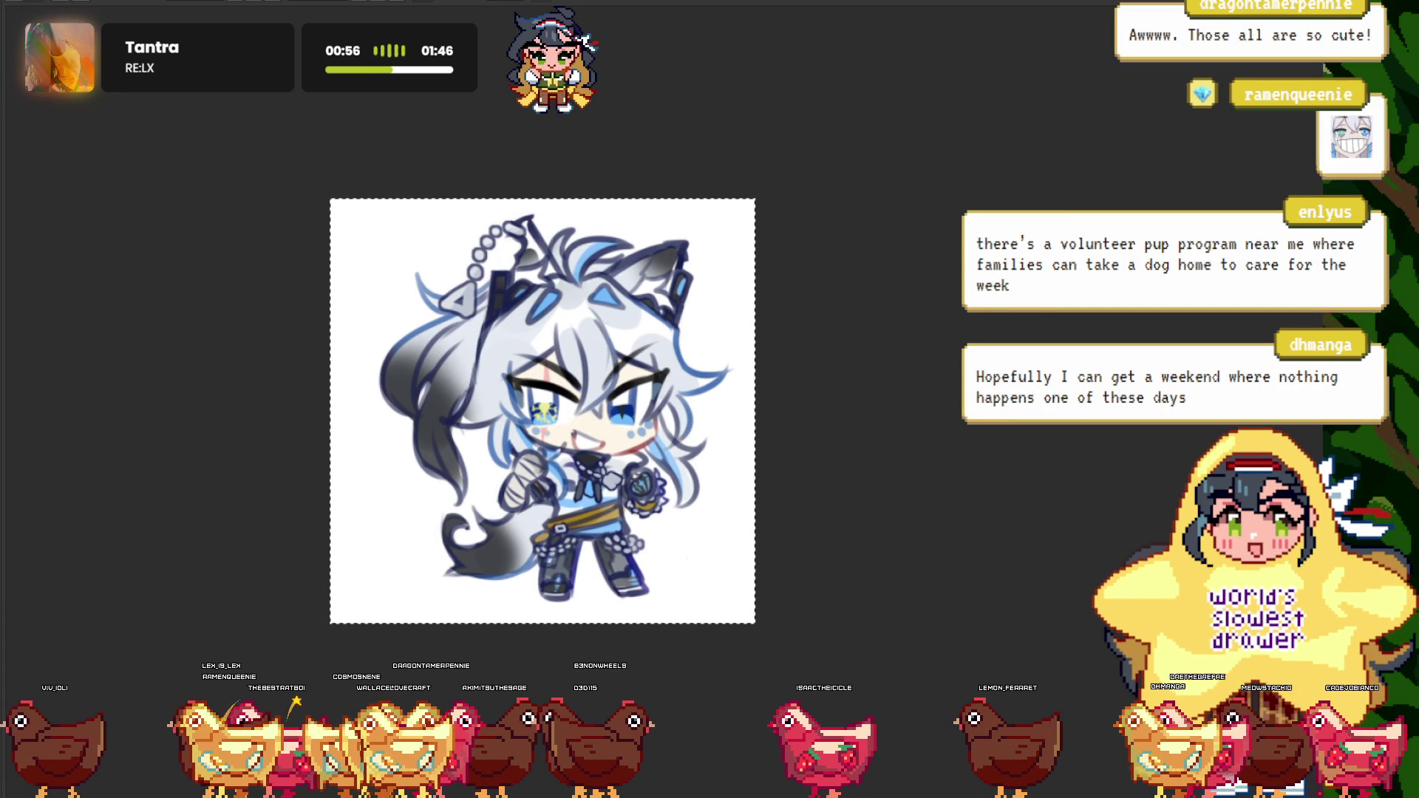
key(ctrl+d)
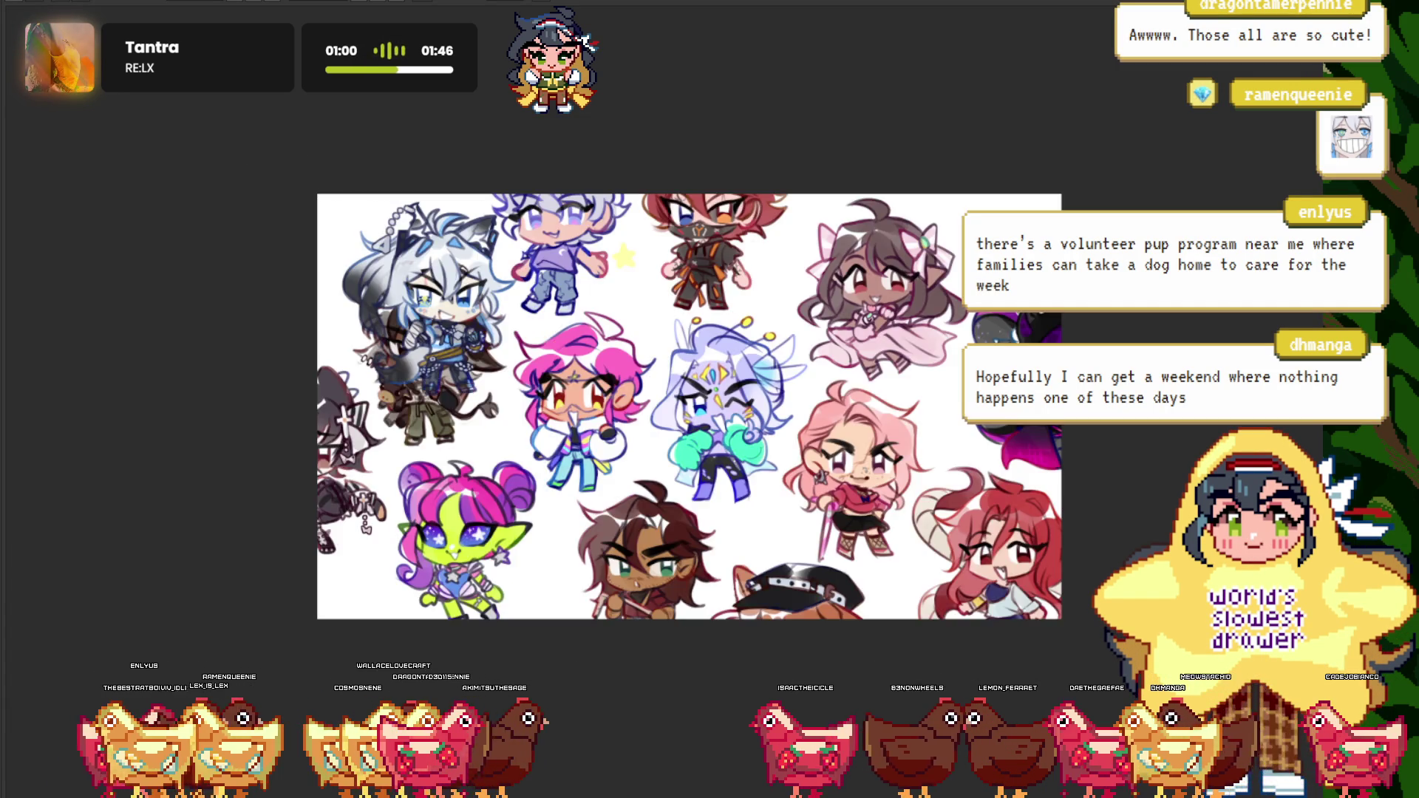
drag(390, 344, 258, 252)
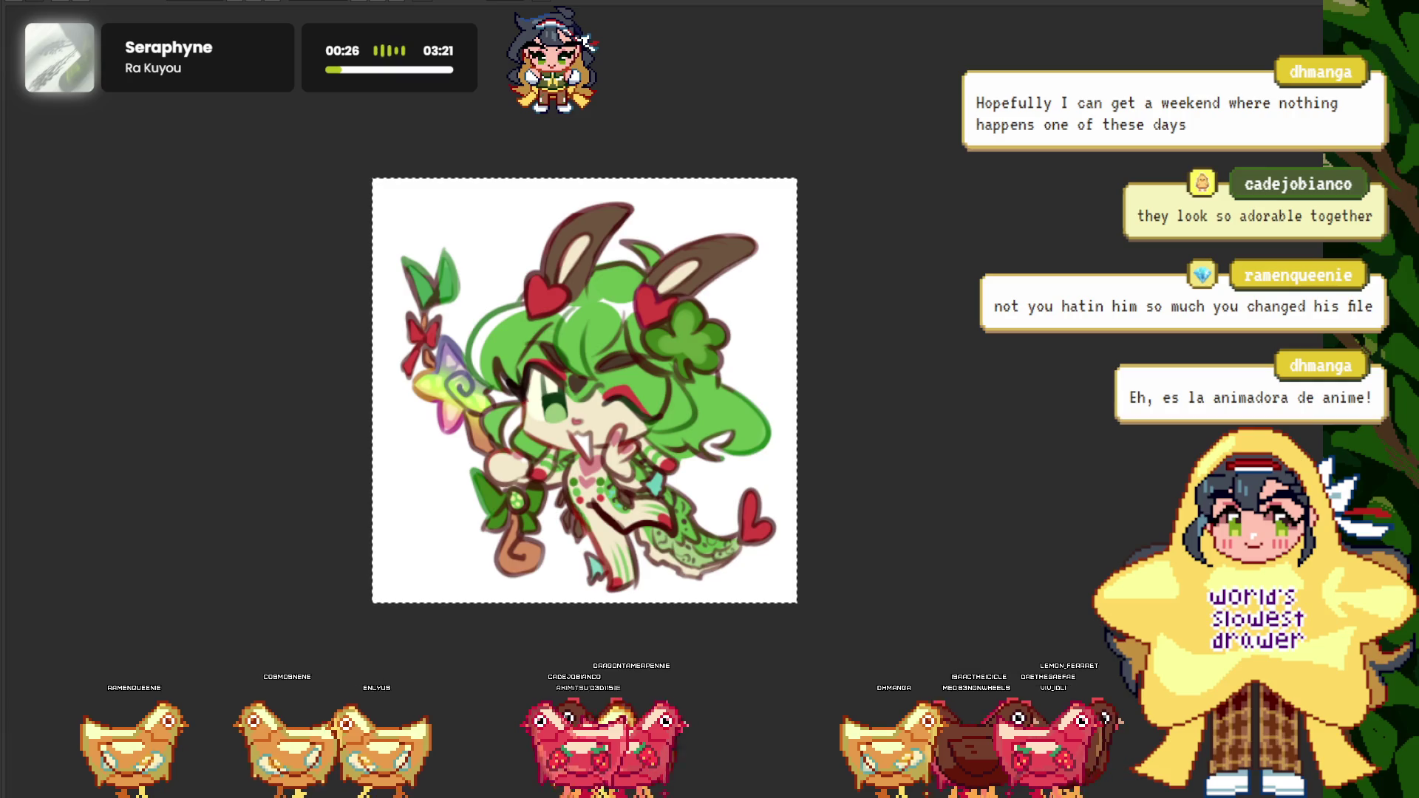
- Clear the bunny drawing's selection and bring the group collage canvas into view
key(ctrl+d)
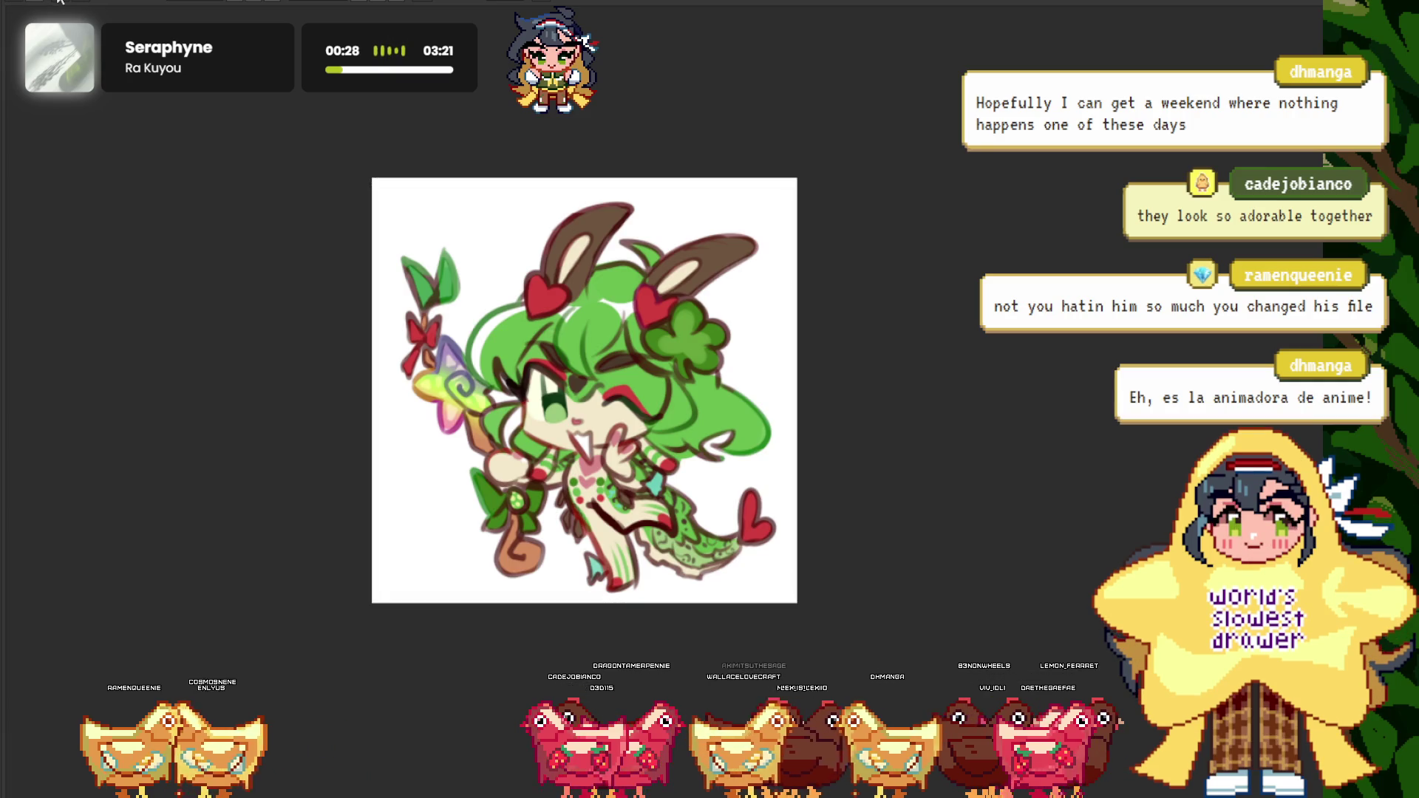
click(60, 2)
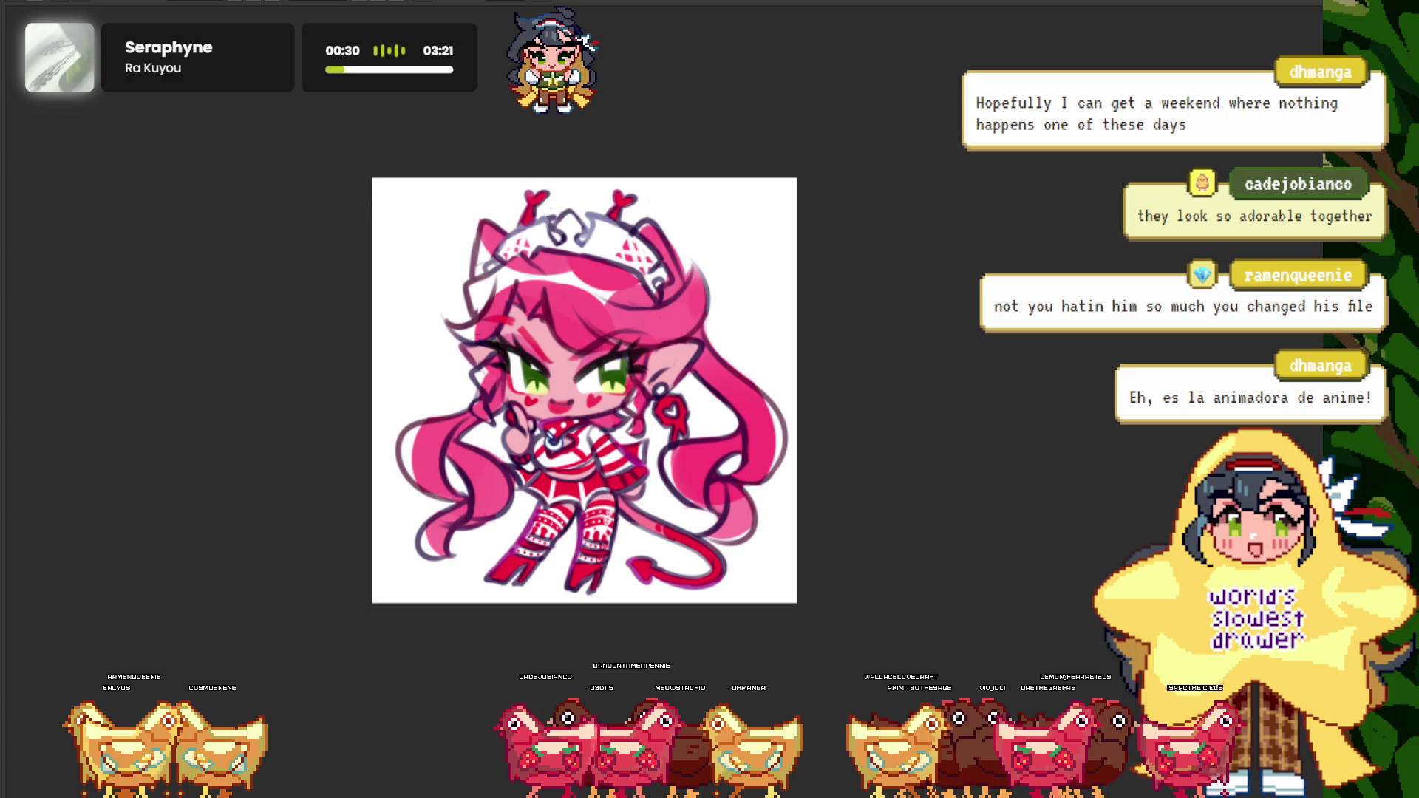
scroll(520, 525, up, 5)
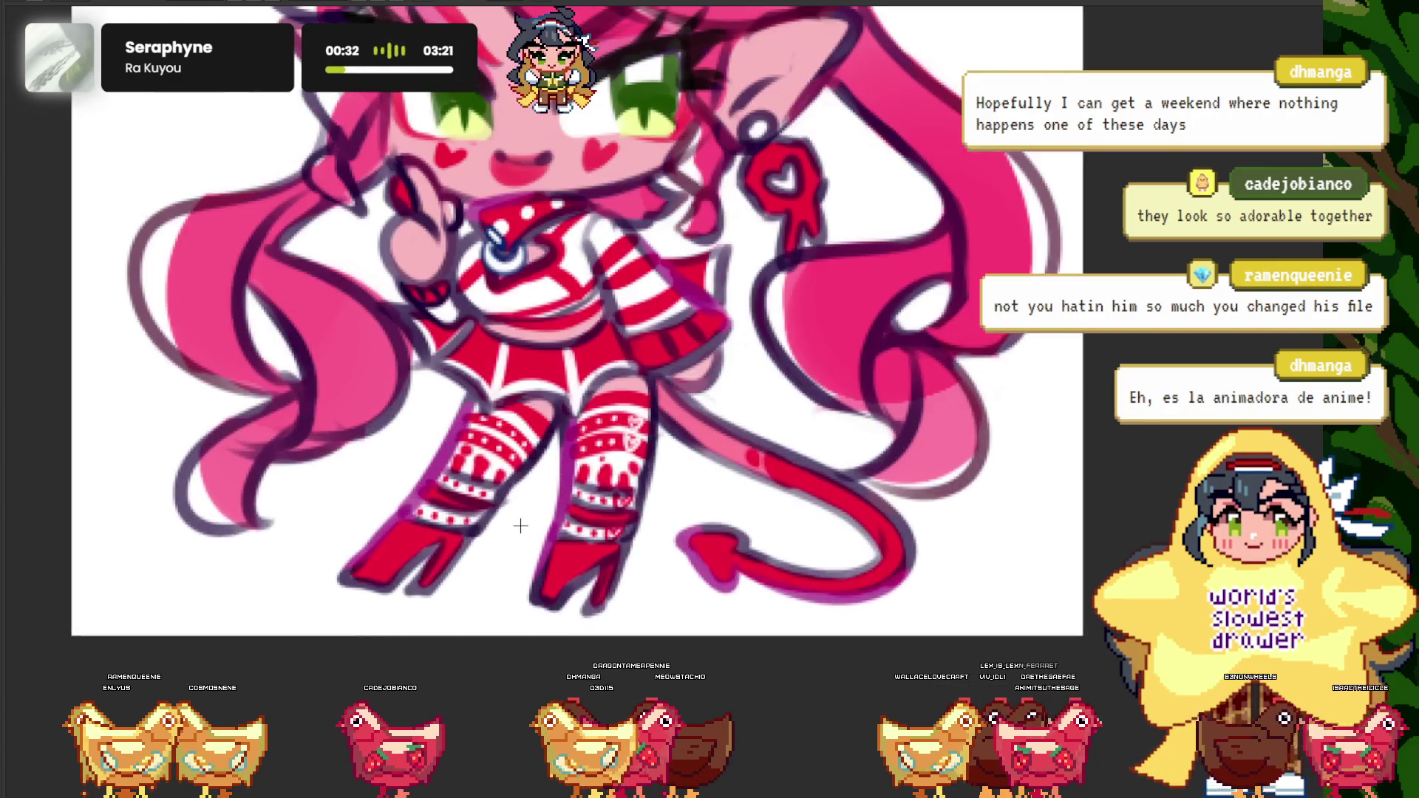
scroll(520, 525, down, 5)
scroll(595, 471, up, 3)
scroll(595, 471, up, 2)
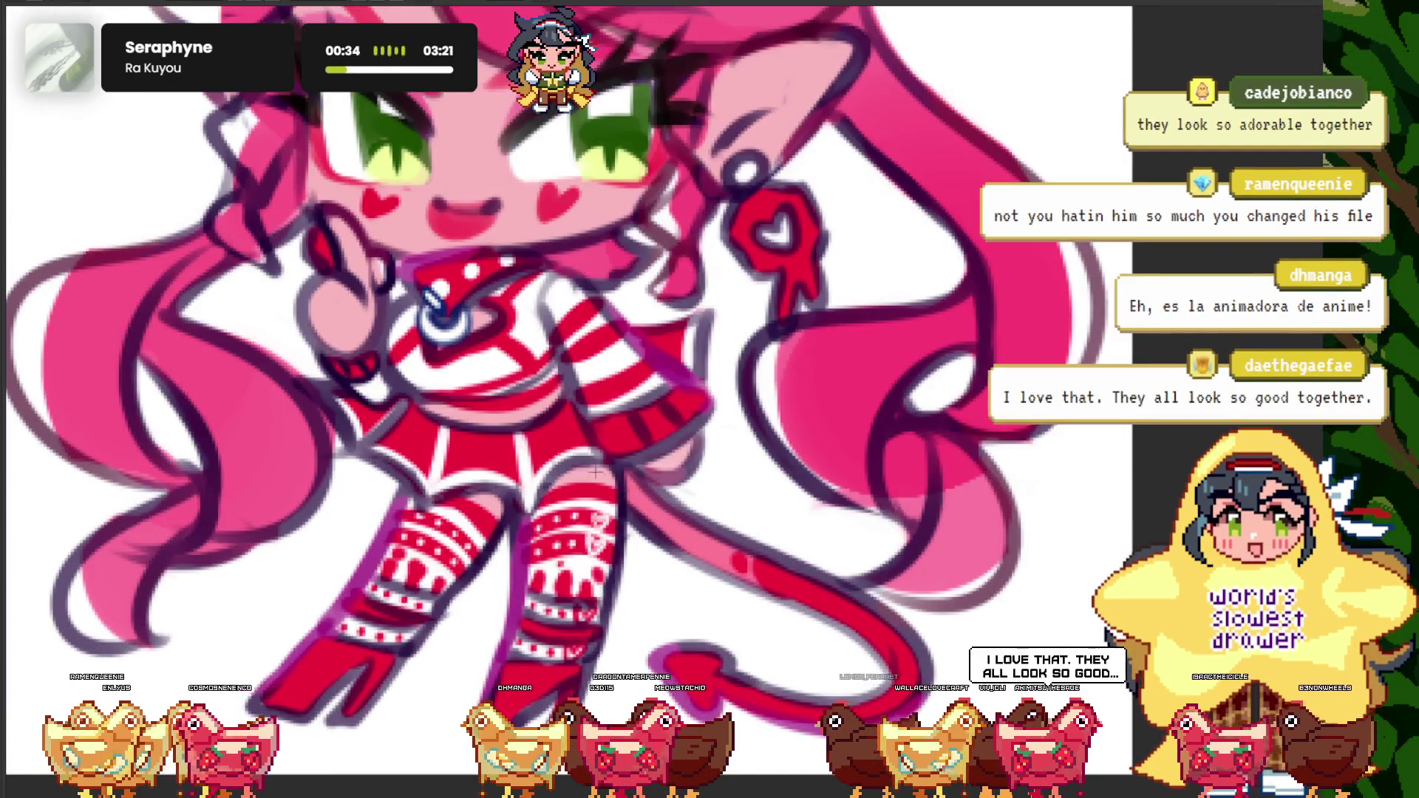
scroll(596, 472, down, 5)
scroll(596, 472, up, 3)
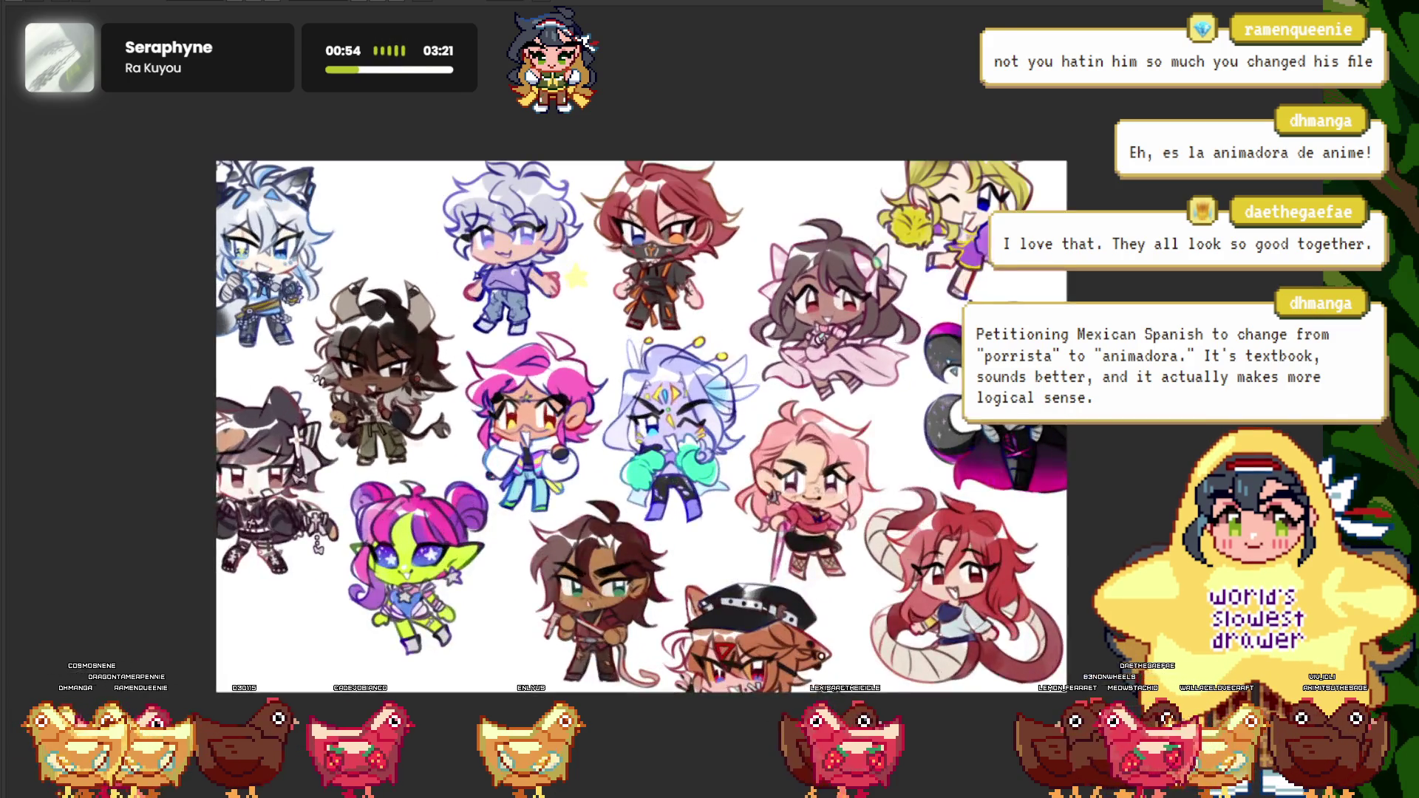
- Drag the green bunny-eared character down into the collage's lower-left corner
mouse_move(281, 369)
mouse_down()
mouse_move(319, 244)
mouse_move(214, 780)
mouse_up()
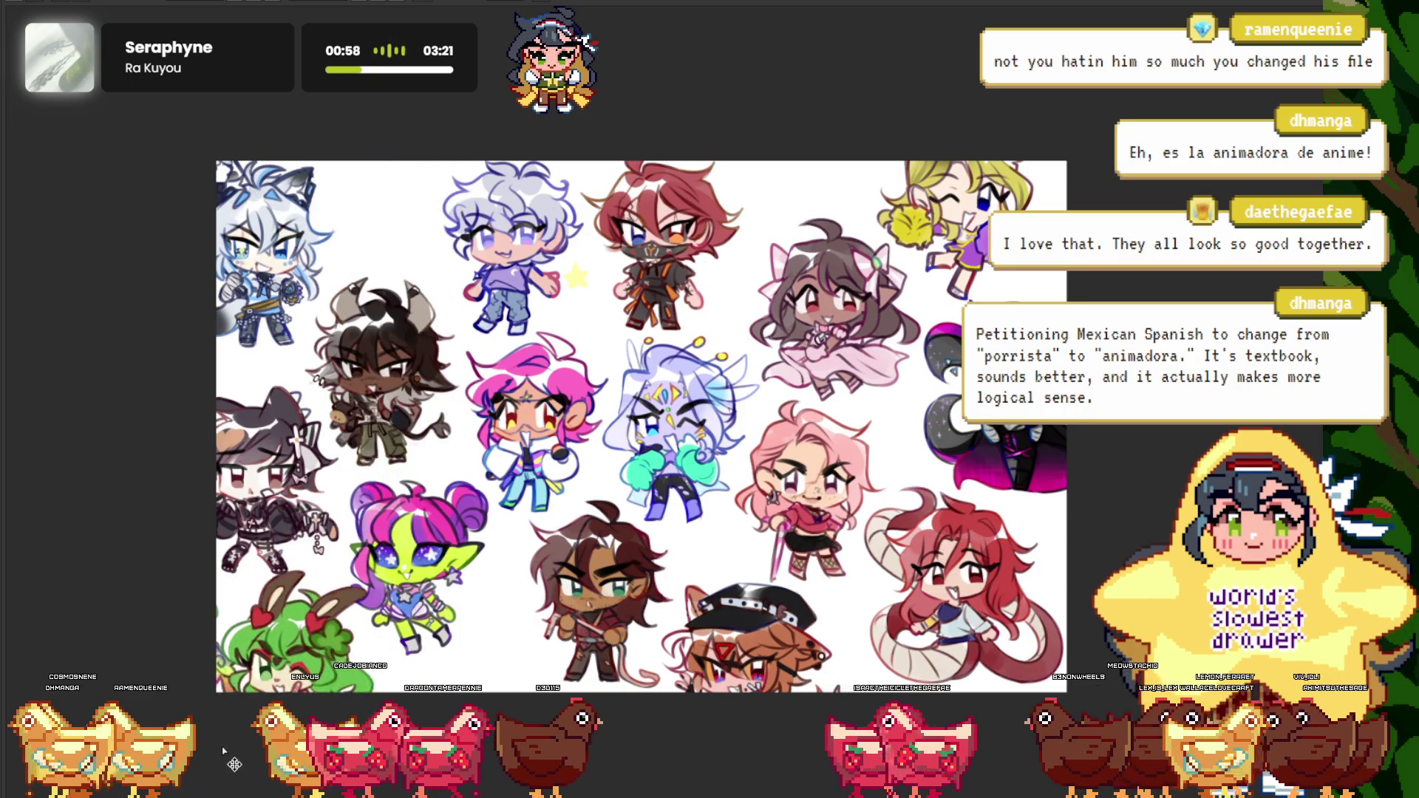
scroll(453, 277, down, 3)
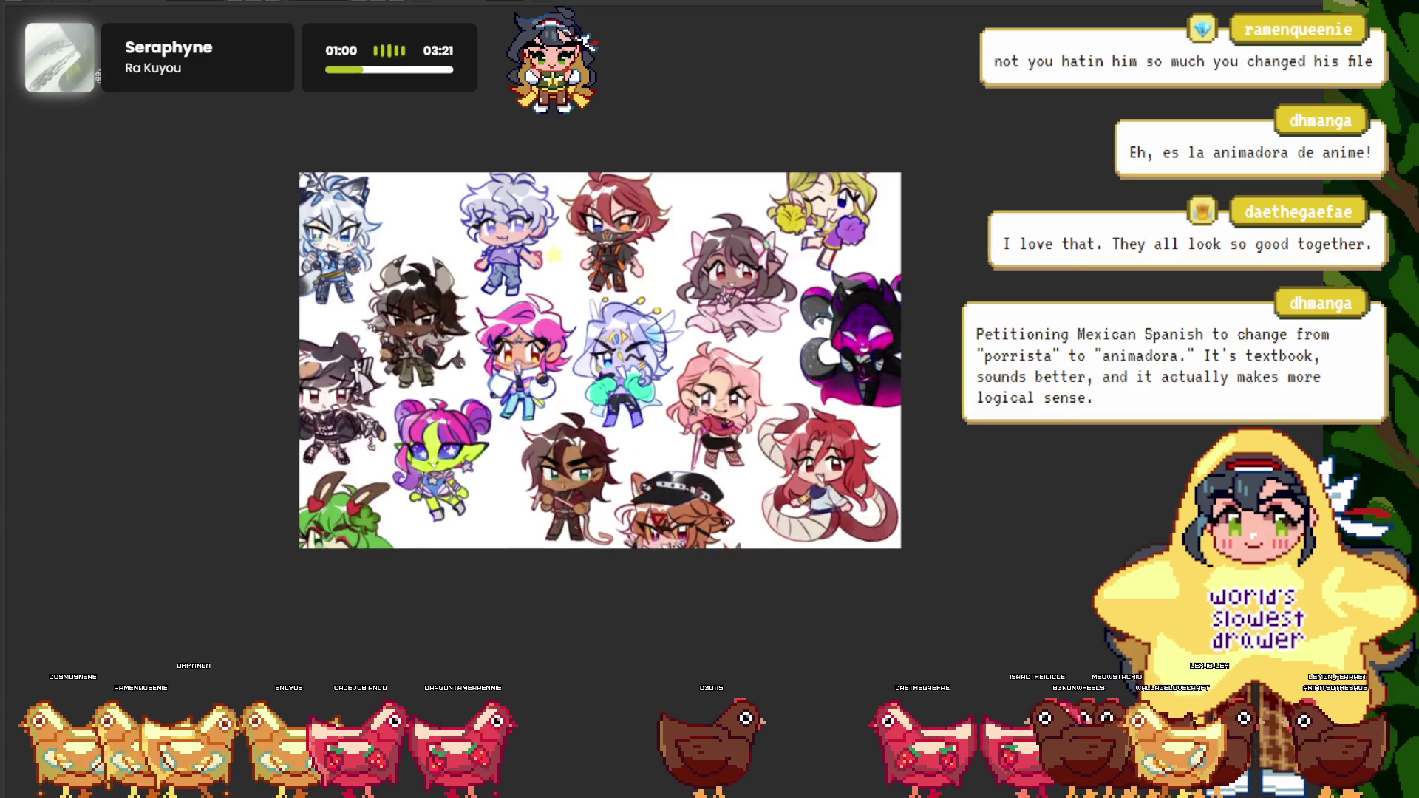
scroll(453, 278, up, 1)
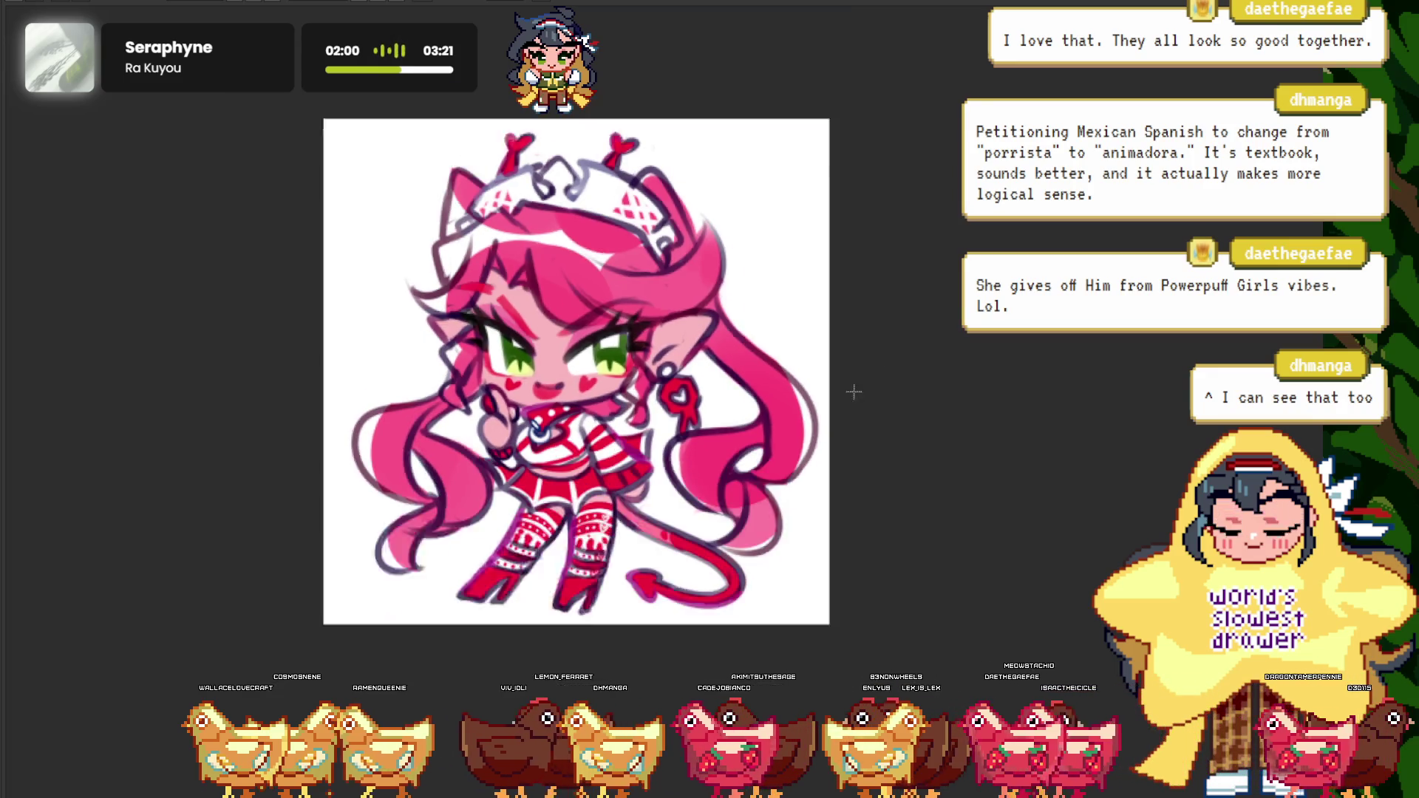
- Clear the selection on the pink-haired devil-tailed drawing
click(690, 65)
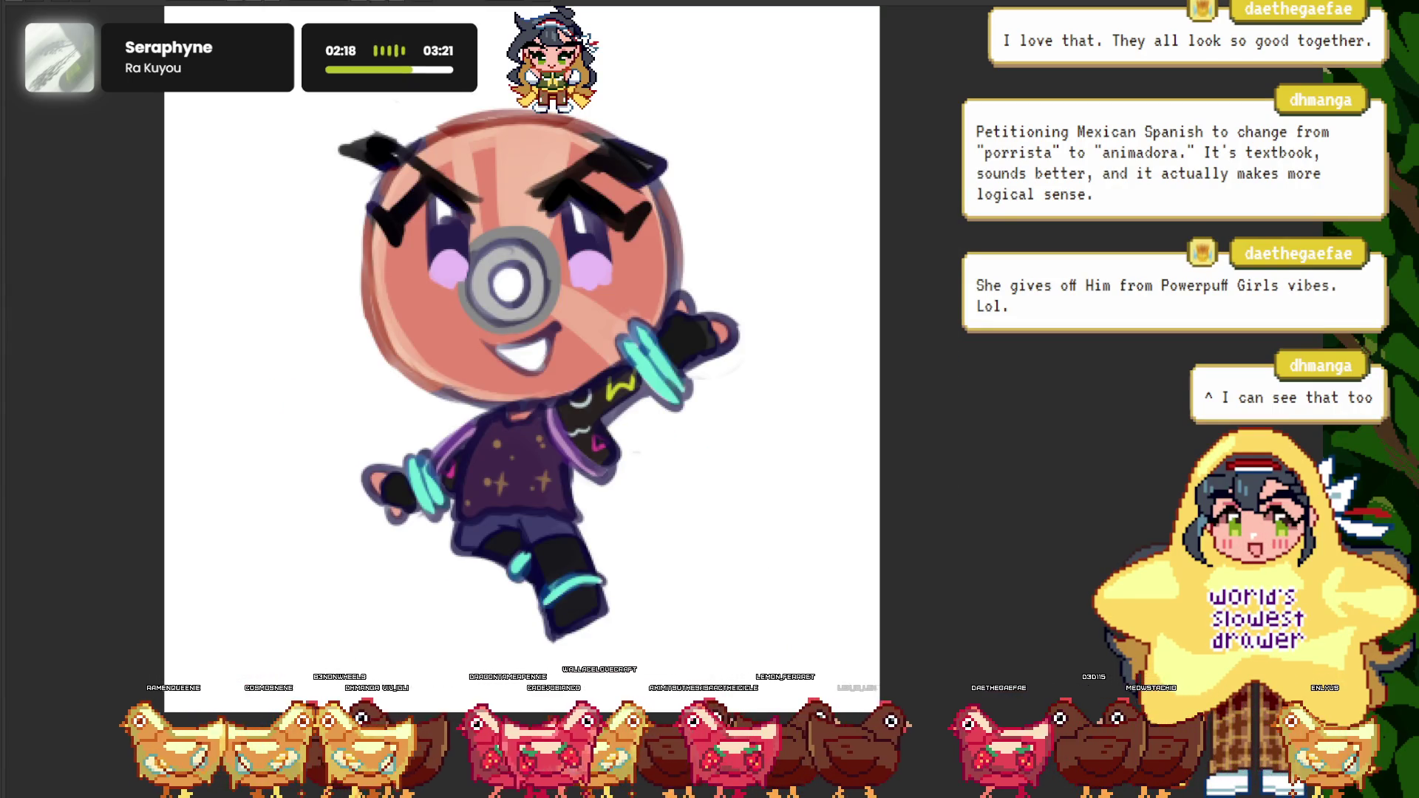
- Select the entire round-faced orange character drawing
key(ctrl+a)
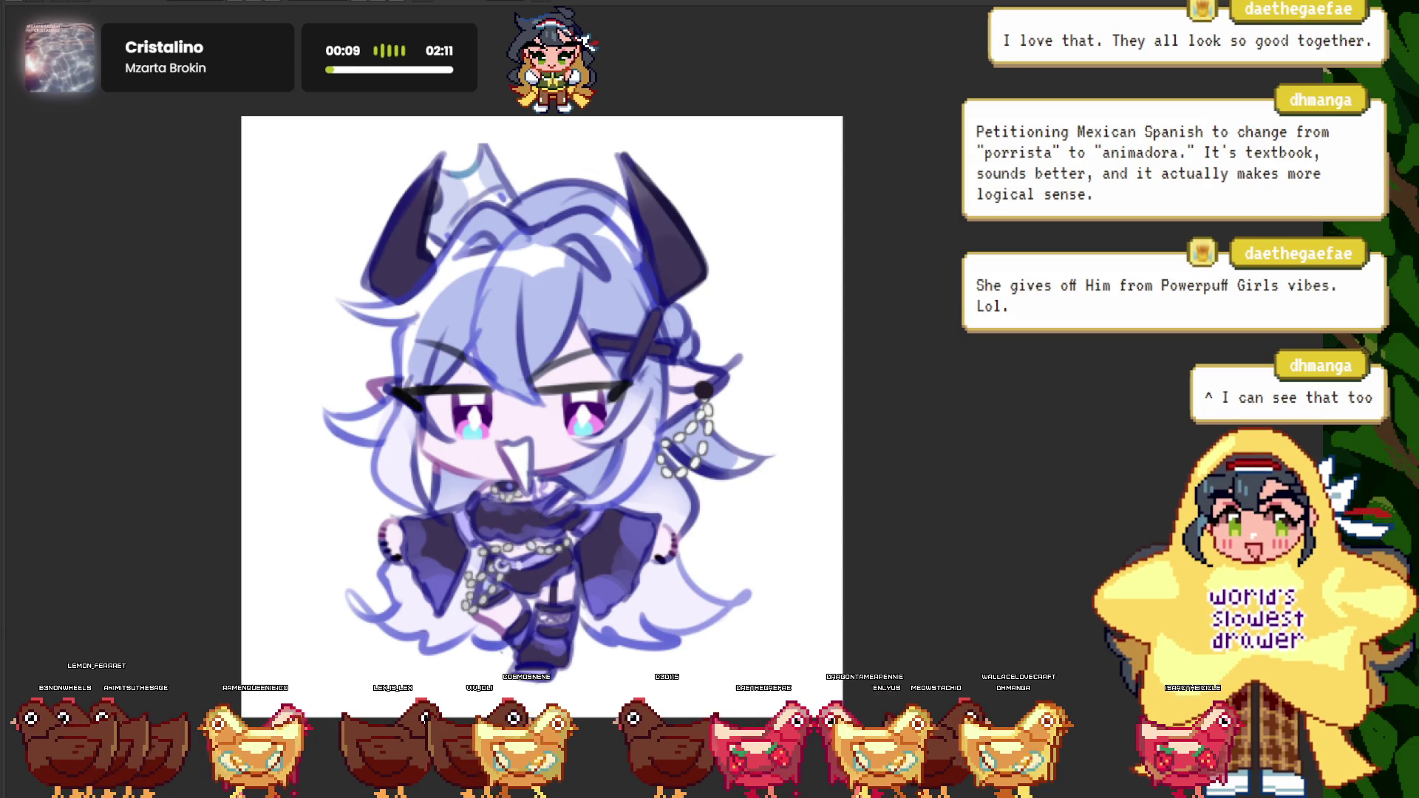
- Fit the lilac-haired horned character drawing to the screen and select all of it
scroll(467, 333, up, 5)
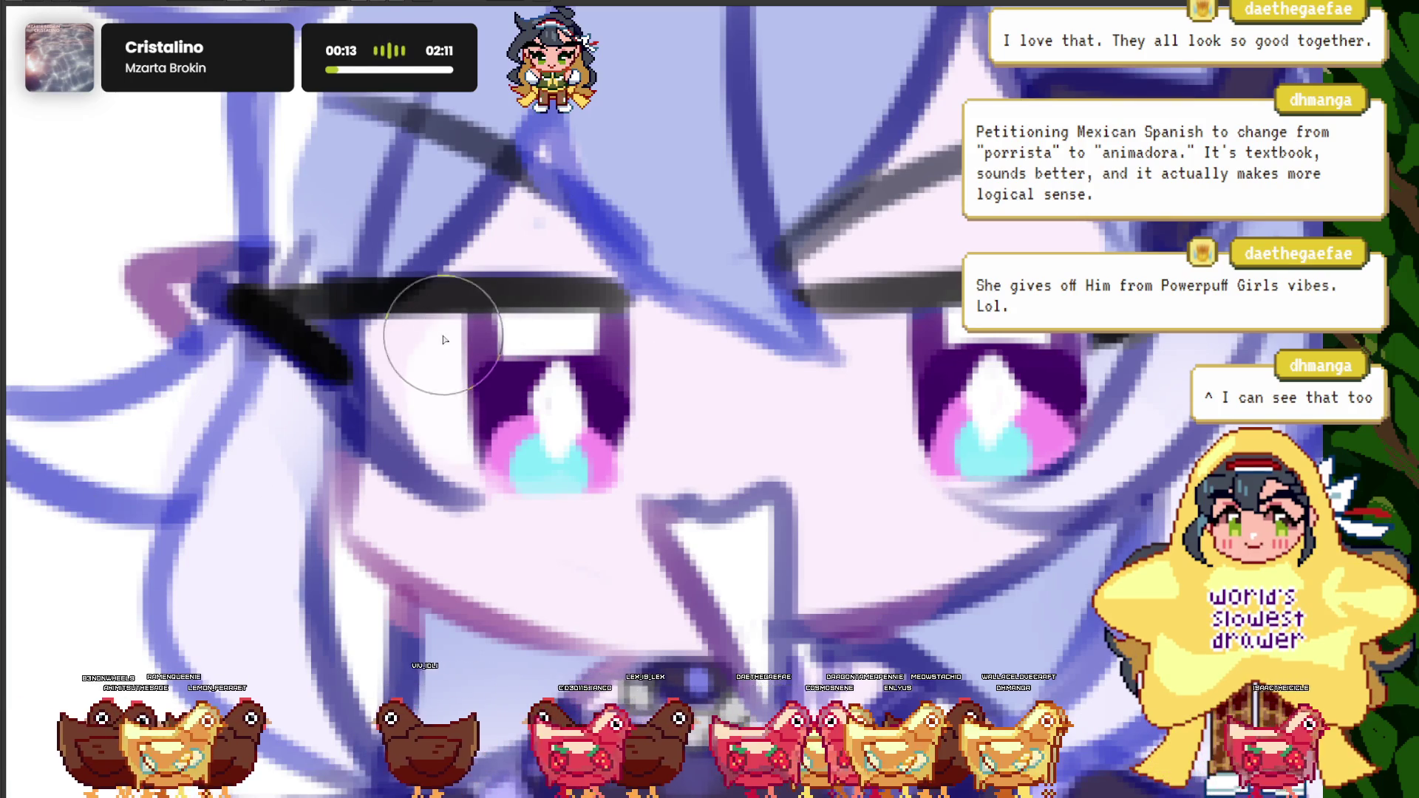
scroll(470, 339, down, 2)
scroll(823, 320, up, 1)
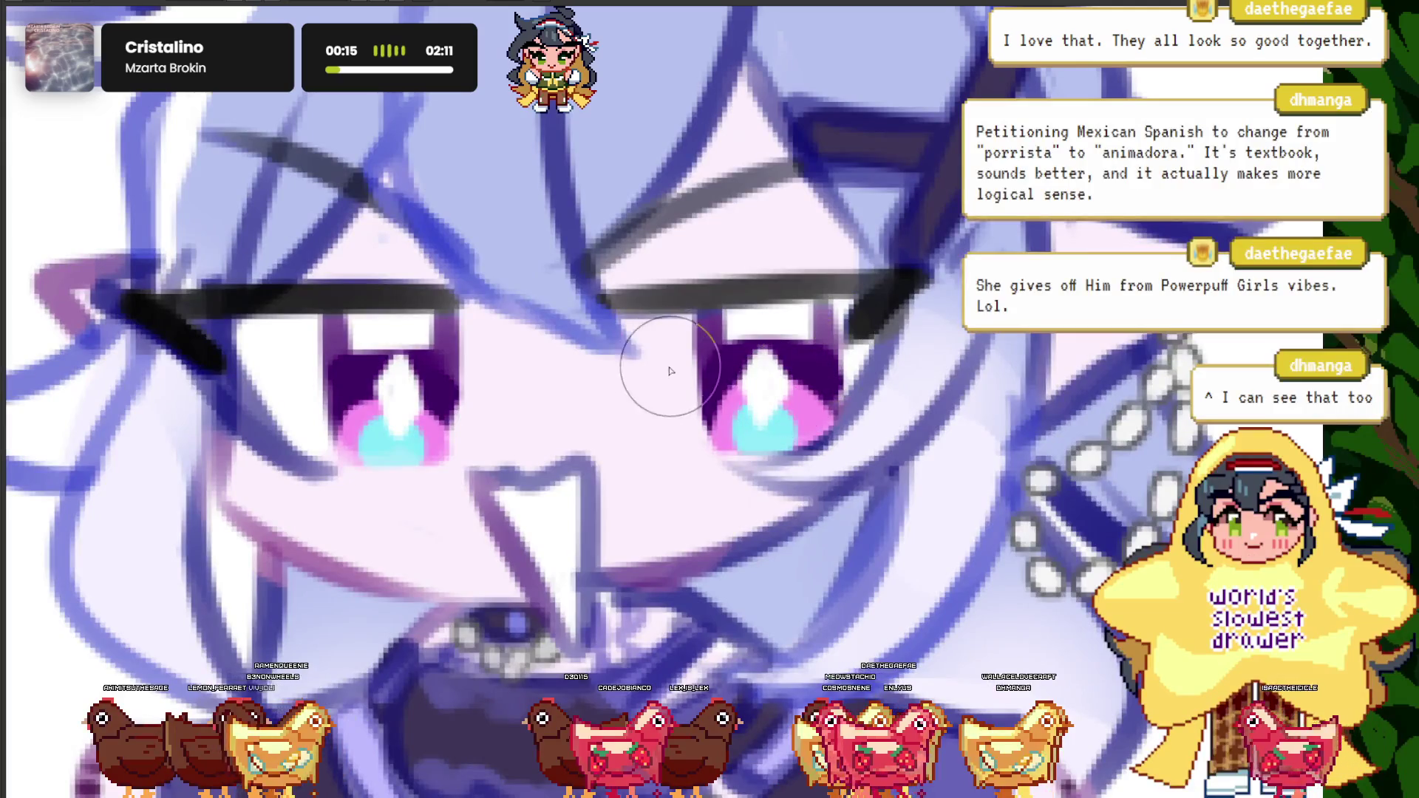
scroll(491, 294, down, 2)
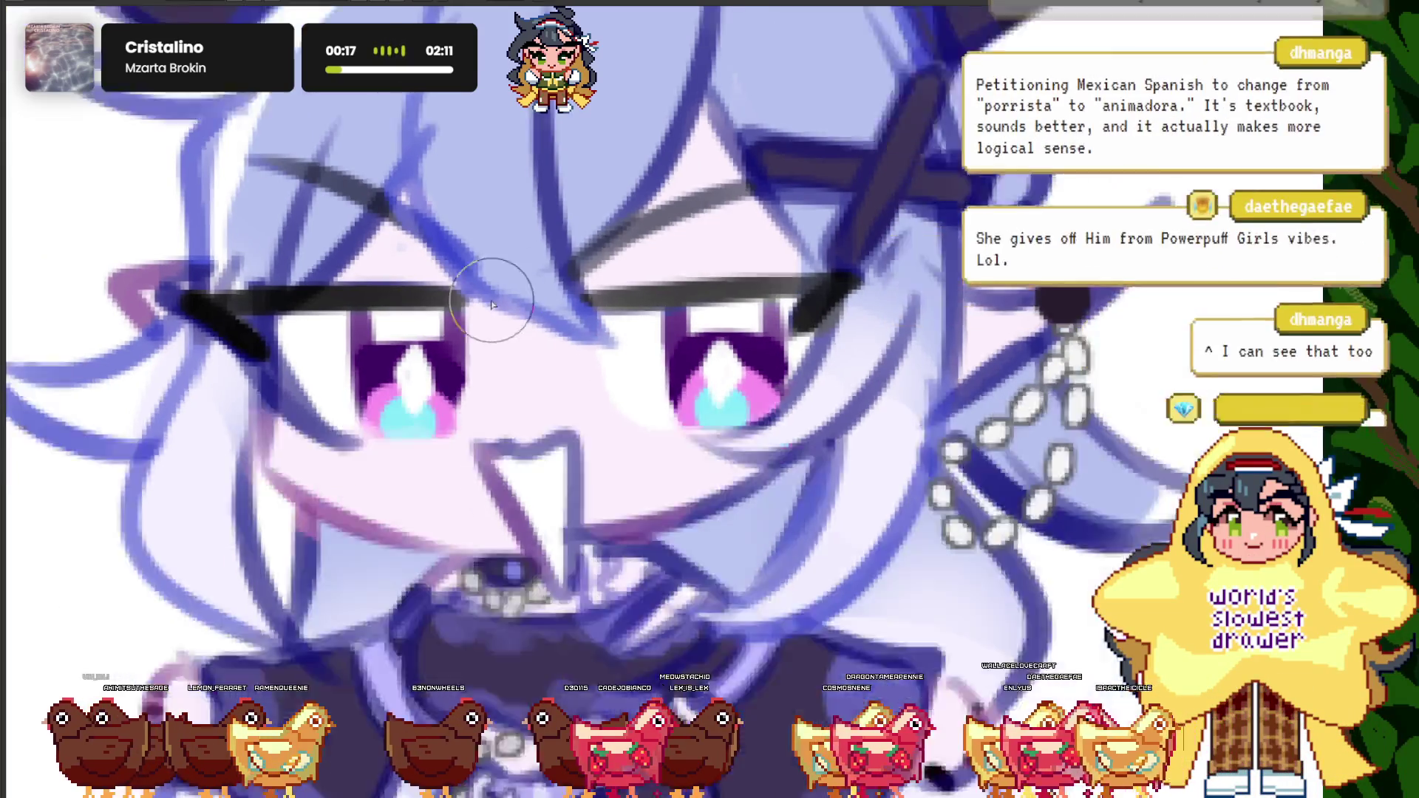
scroll(473, 311, down, 2)
scroll(418, 335, up, 2)
key(ctrl+0)
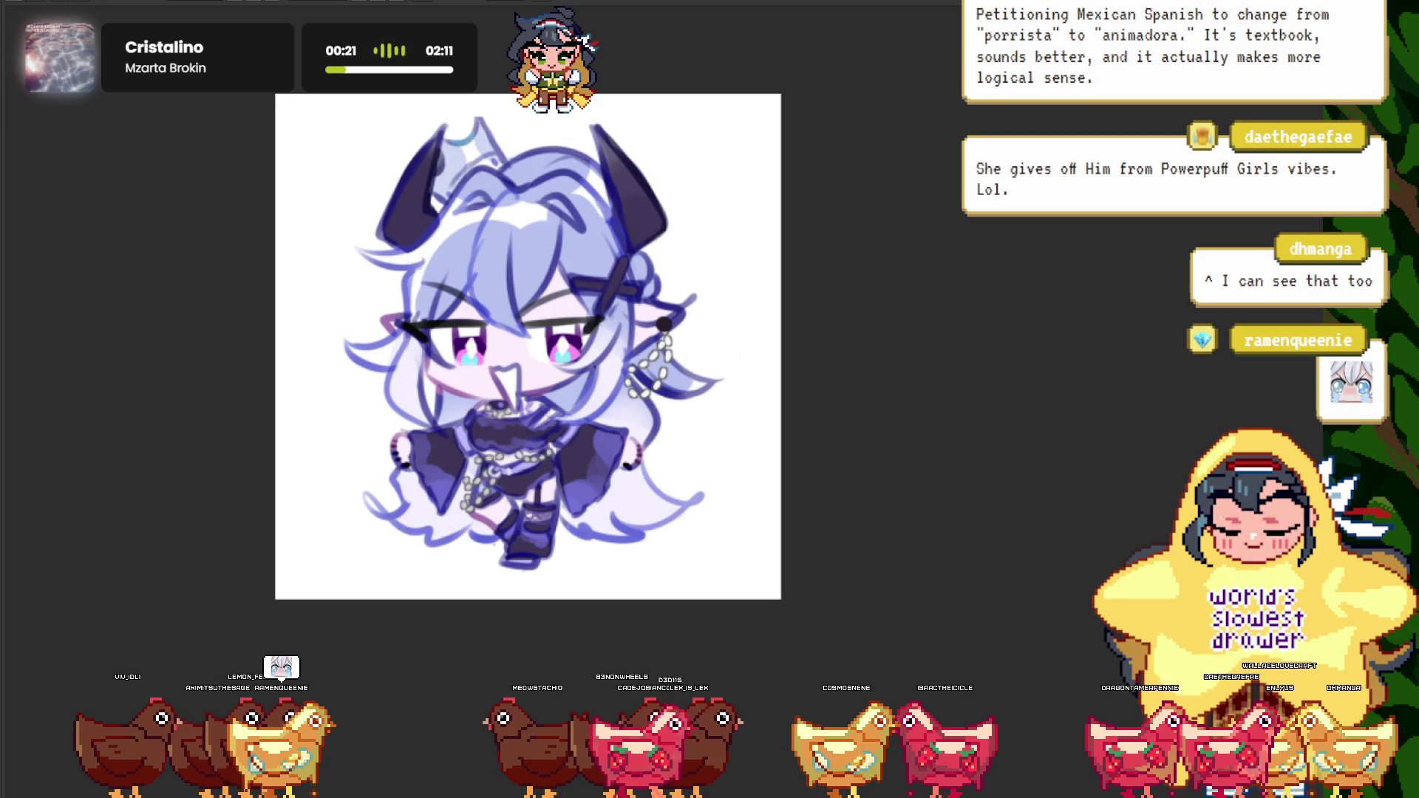
key(ctrl+plus)
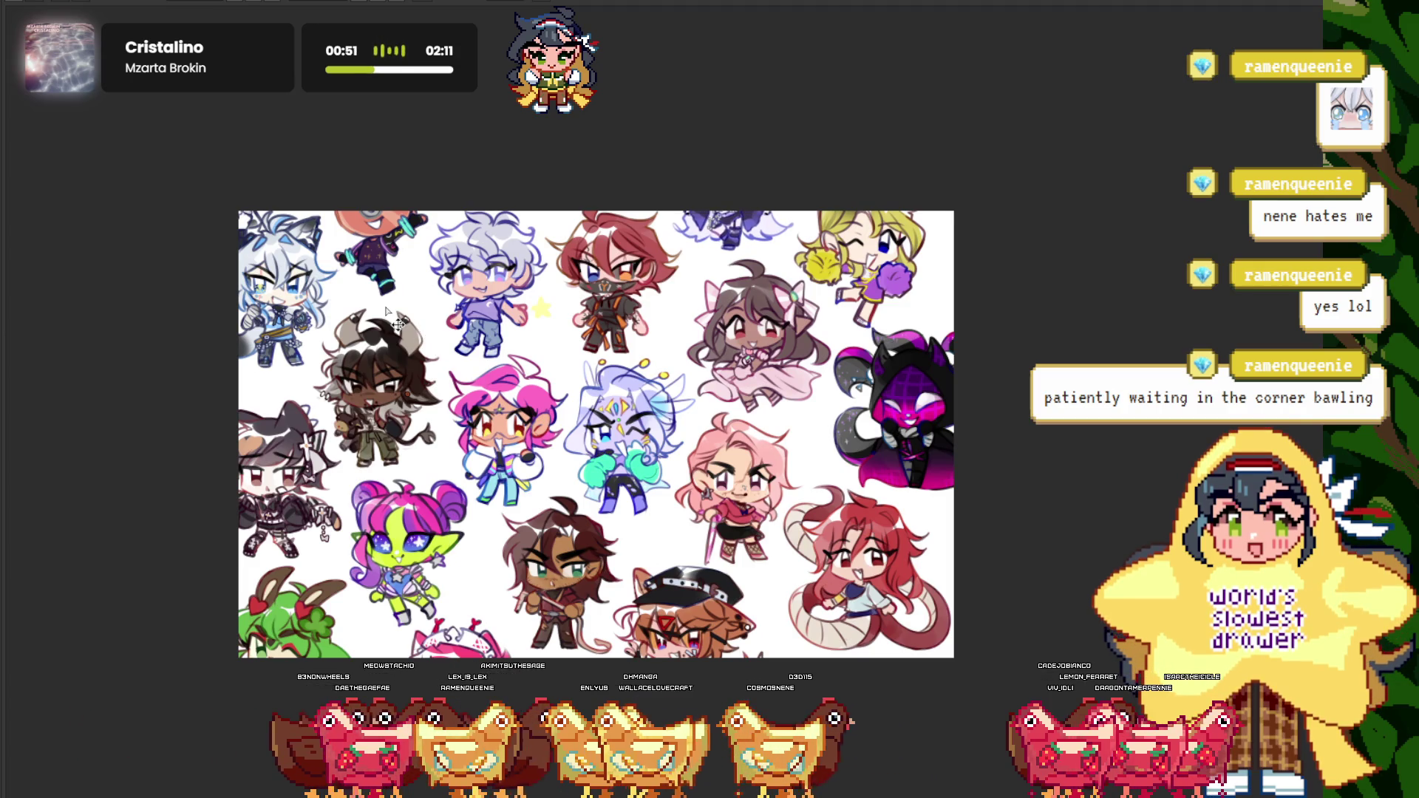
- Zoom around the group collage, then bring up the uncoloured horned, pointy-eared chibi sketch with Alt+Tab
scroll(495, 414, down, 1)
scroll(516, 472, up, 1)
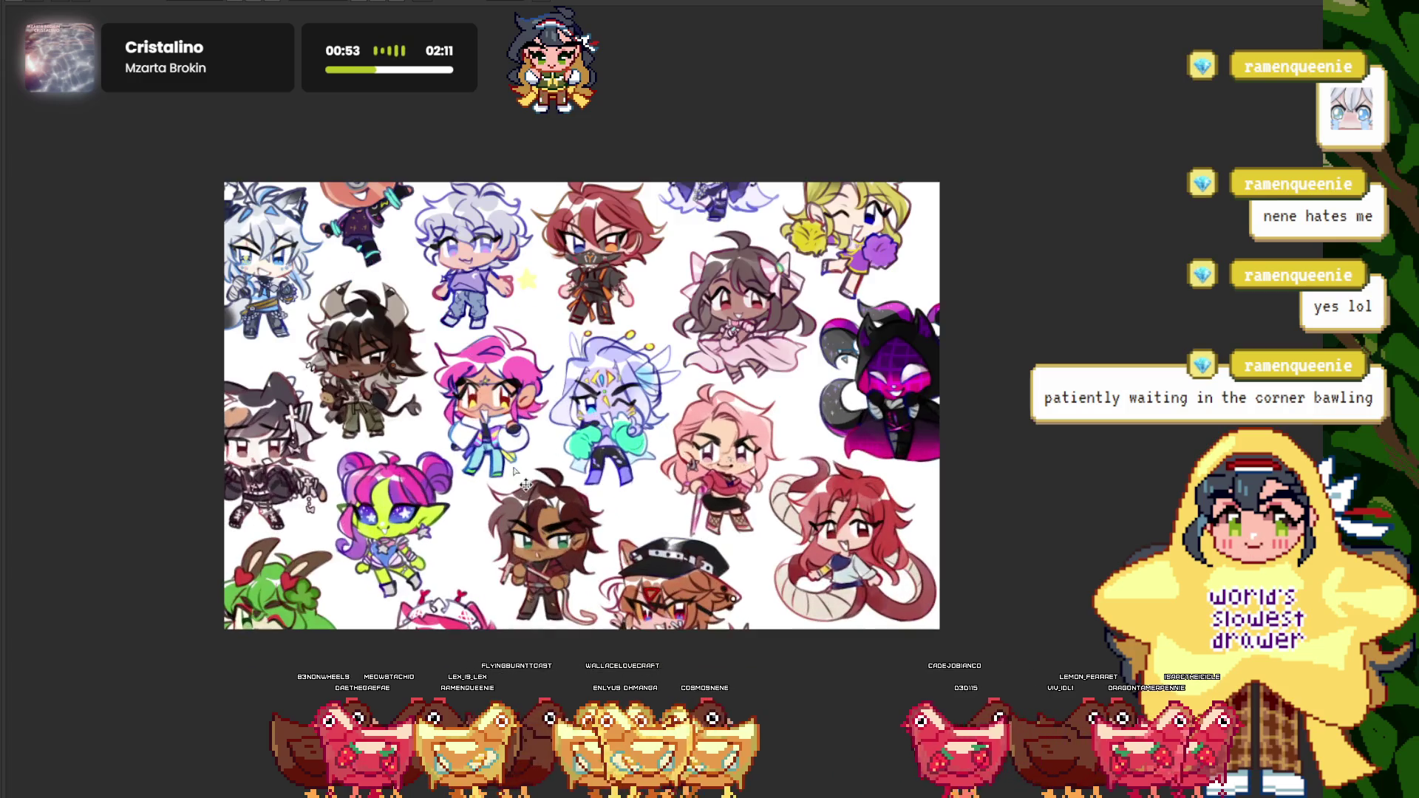
scroll(670, 199, up, 1)
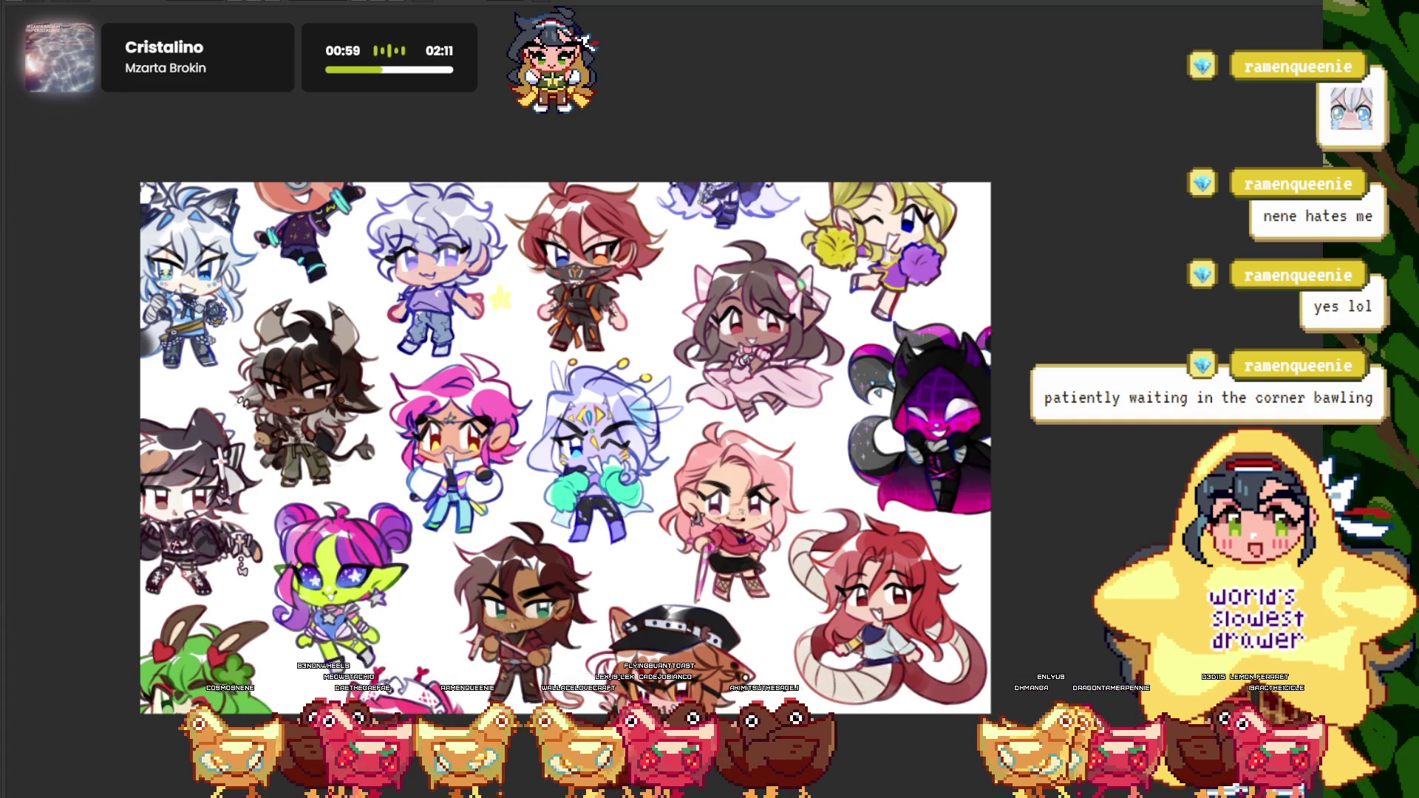
scroll(548, 409, down, 3)
scroll(498, 365, up, 3)
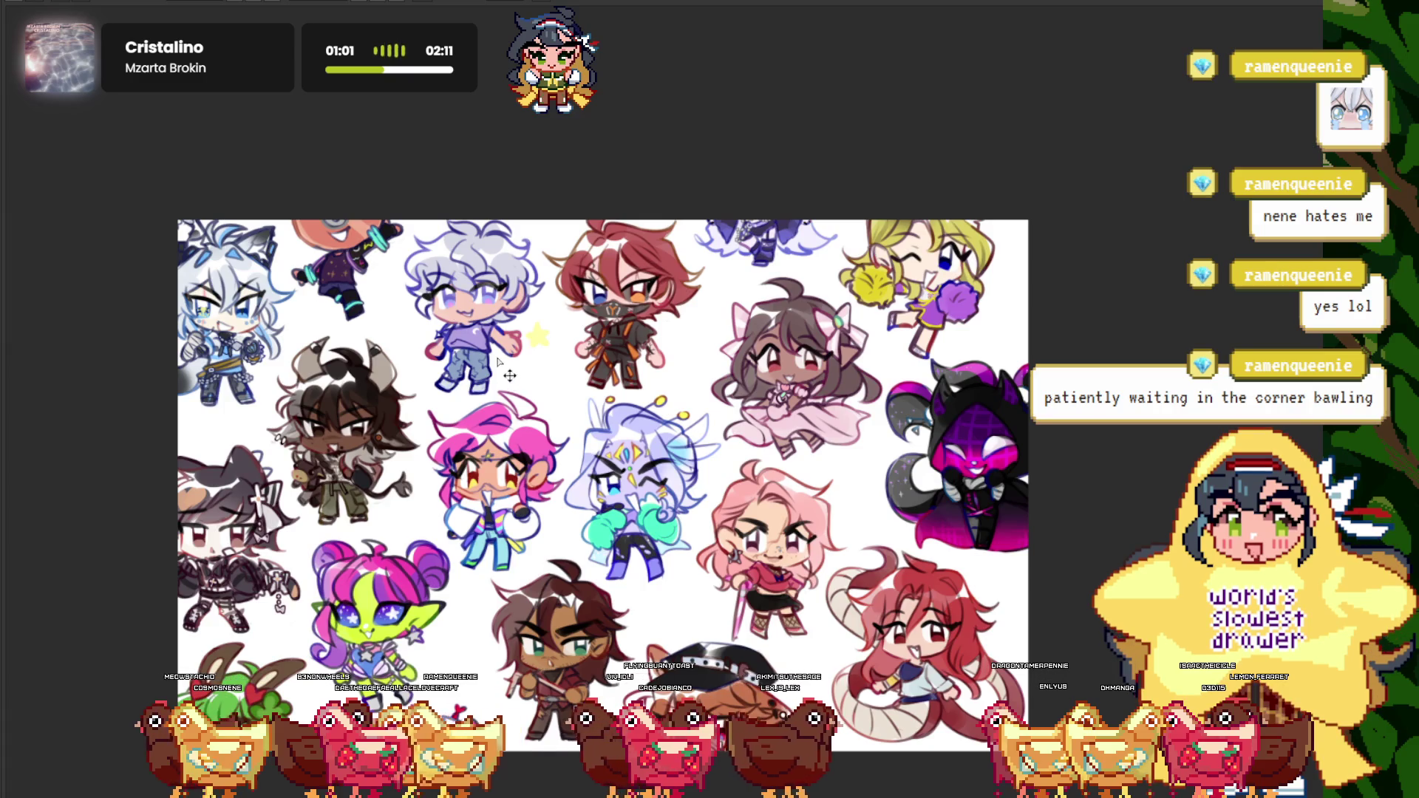
key(alt+Tab)
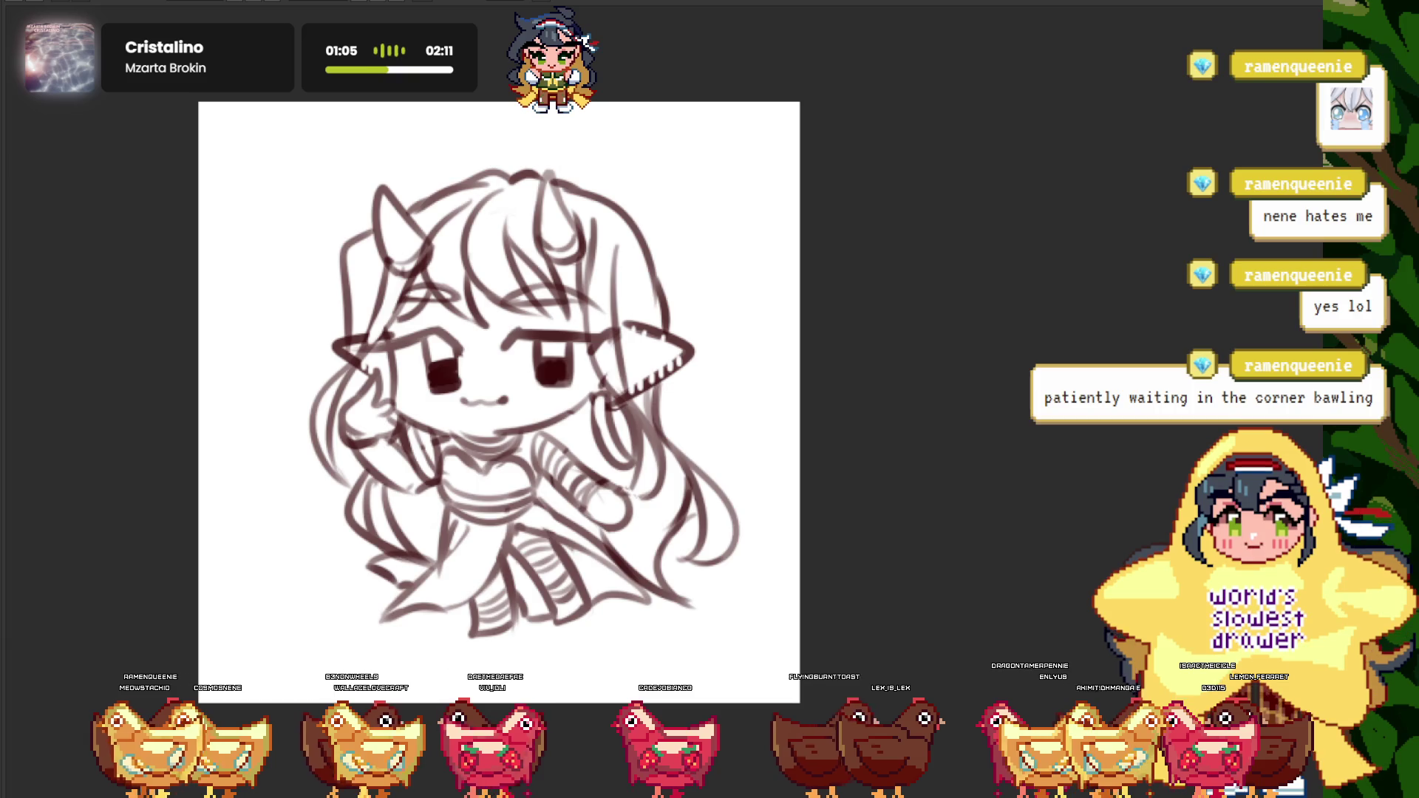
scroll(368, 325, up, 3)
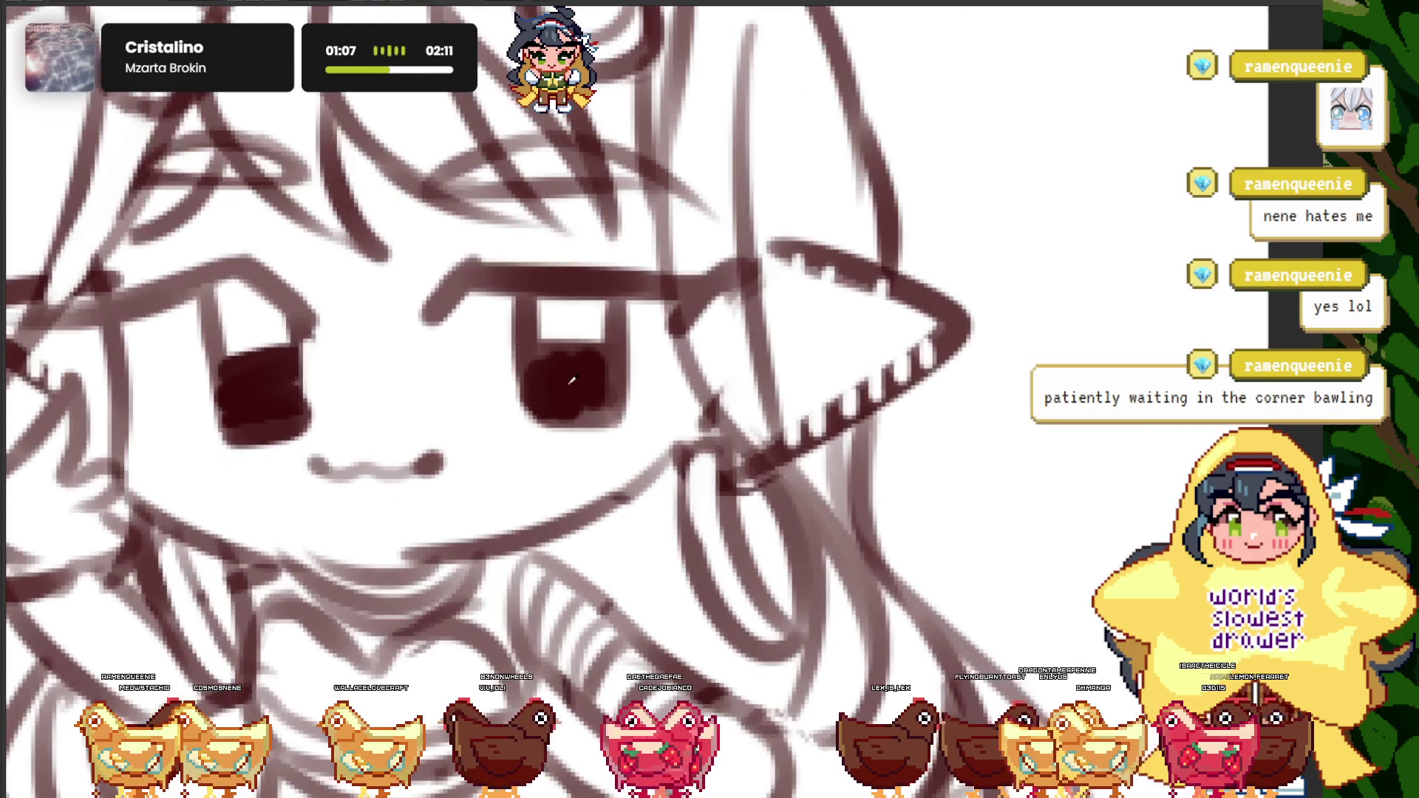
scroll(253, 332, down, 3)
scroll(253, 332, up, 2)
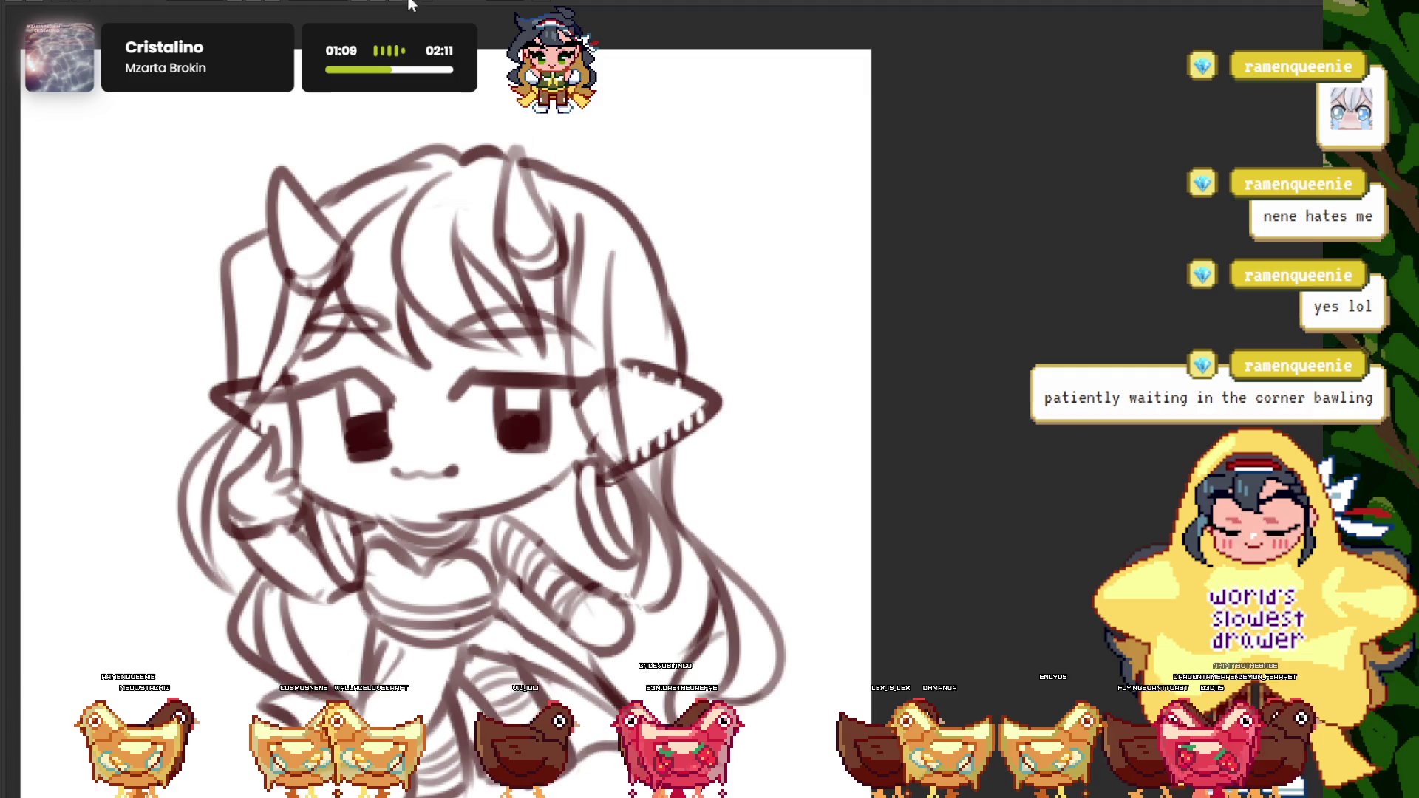
scroll(620, 220, up, 2)
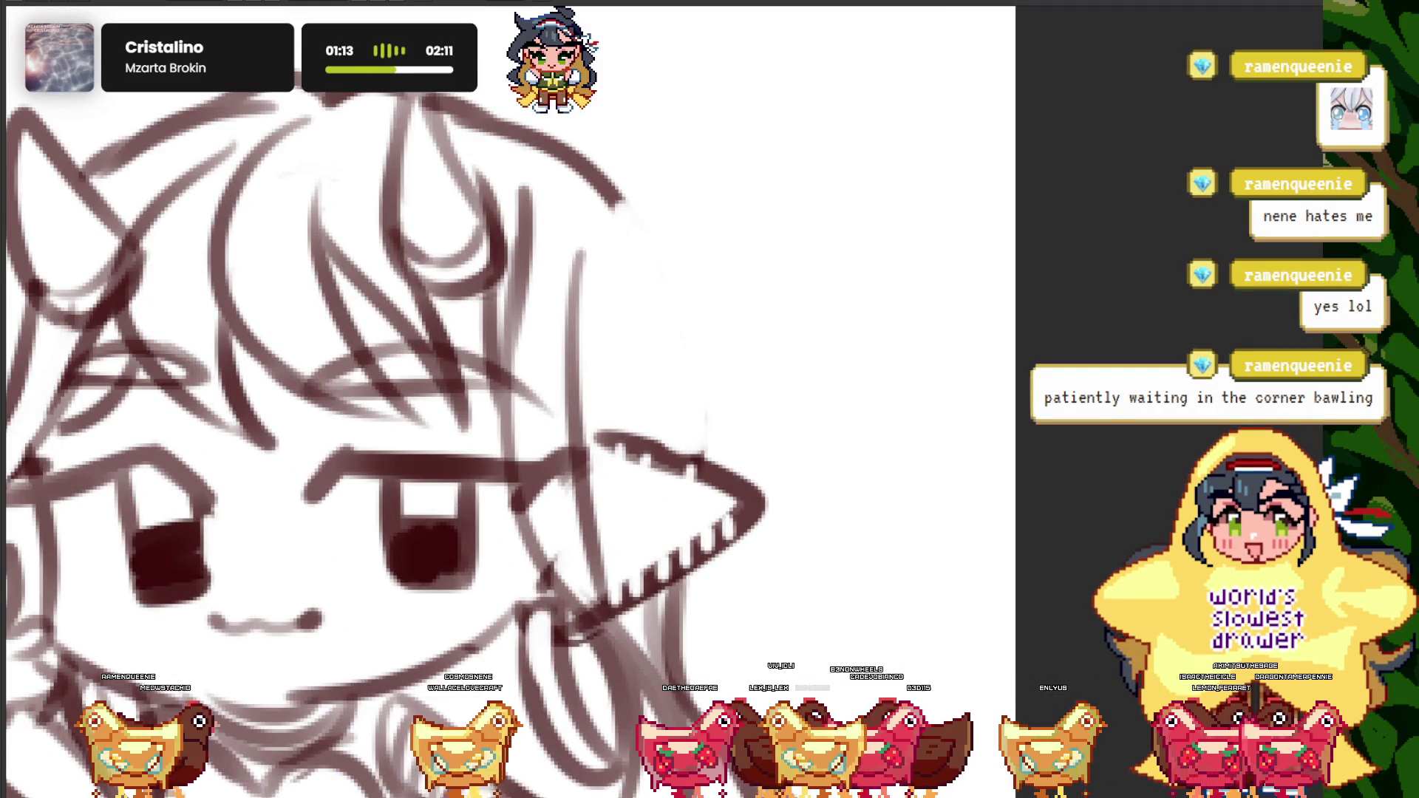
scroll(622, 213, up, 1)
scroll(584, 180, up, 1)
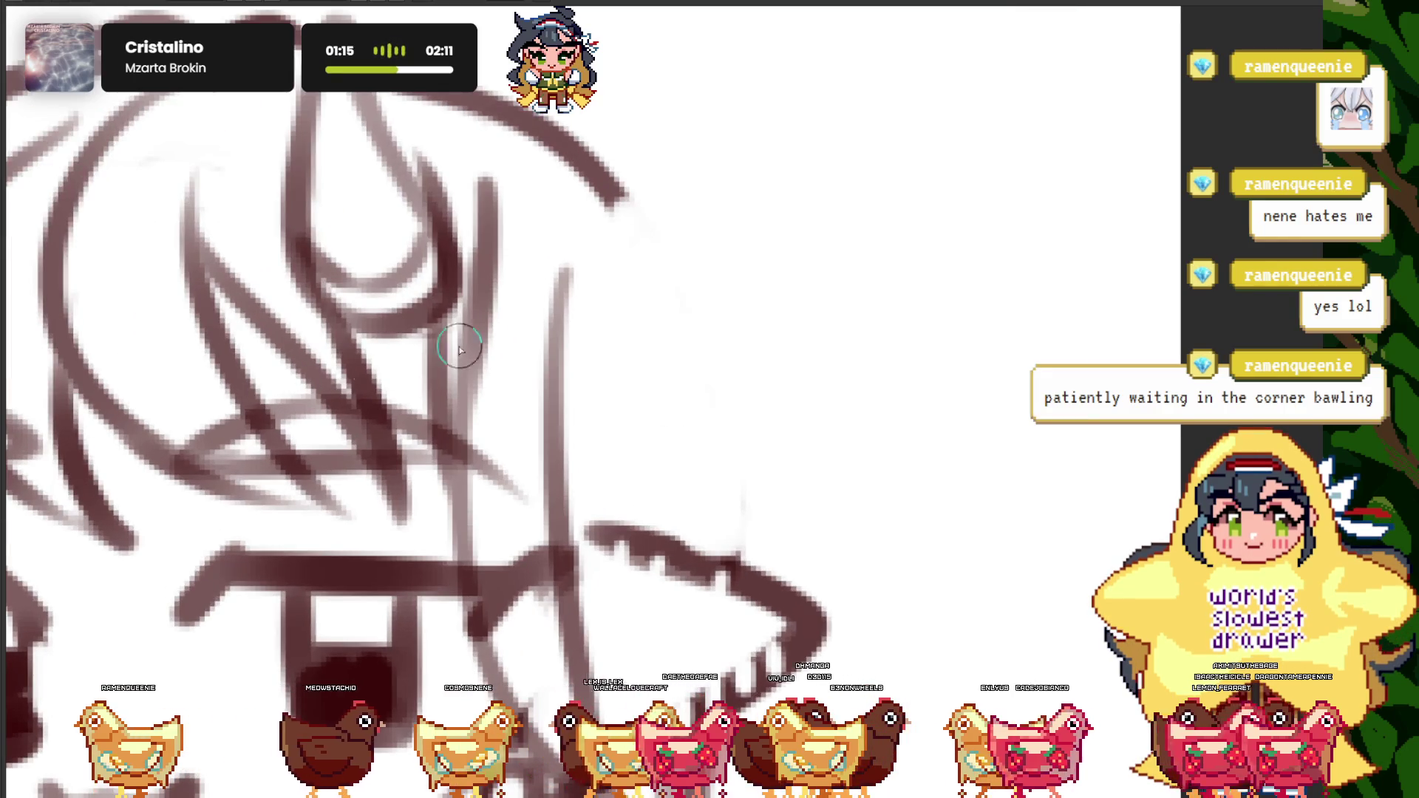
scroll(646, 370, down, 5)
scroll(383, 317, up, 2)
scroll(427, 4, down, 3)
scroll(19, 7, up, 4)
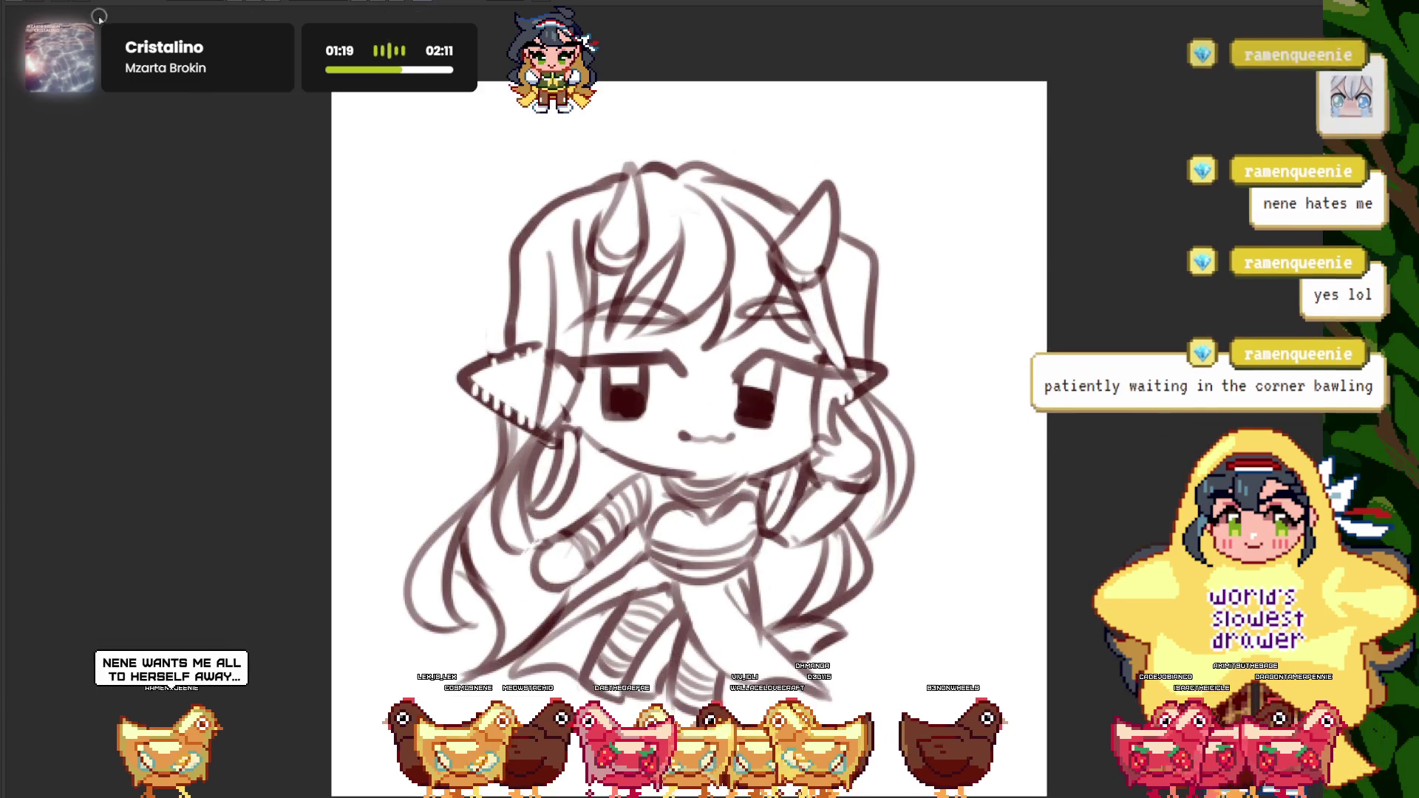
scroll(559, 210, up, 3)
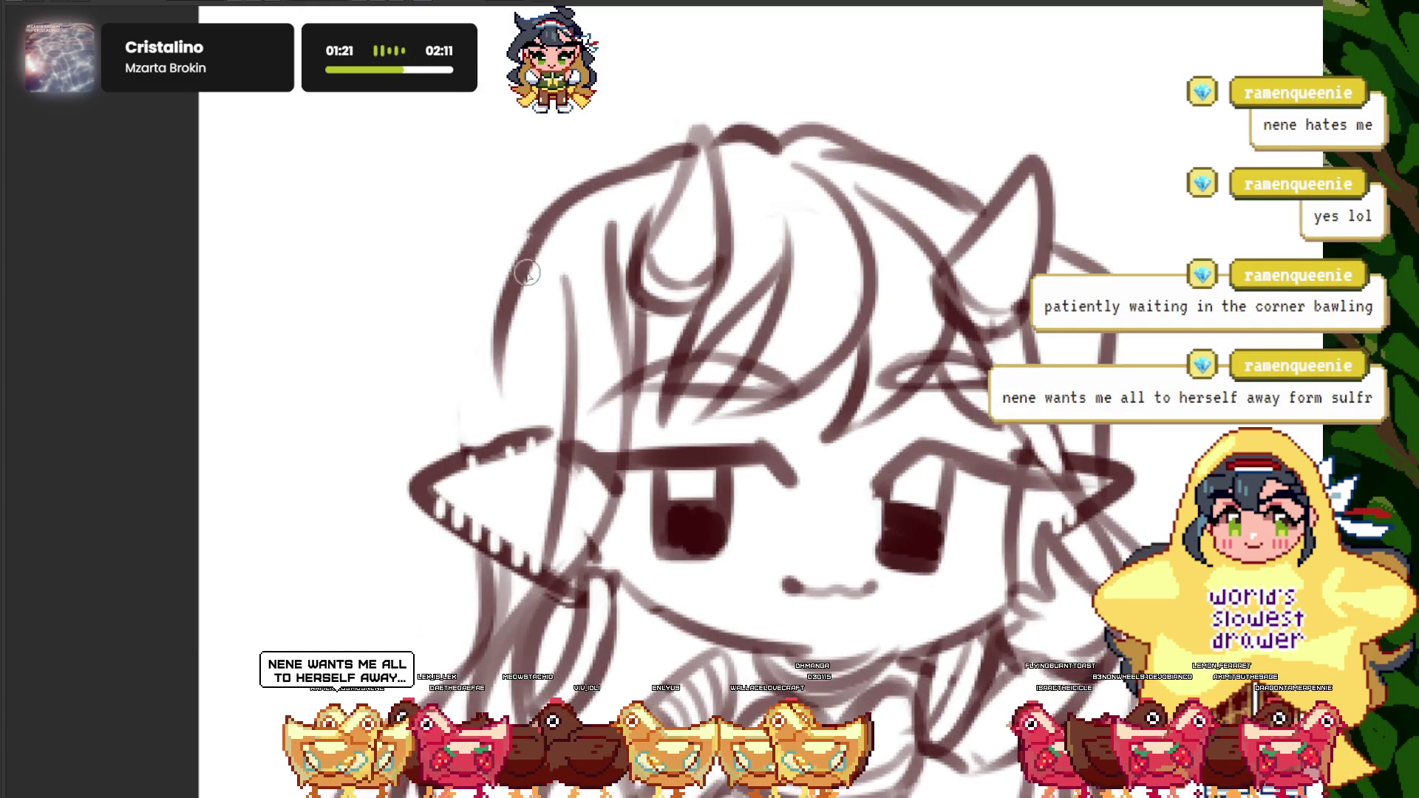
scroll(466, 215, down, 5)
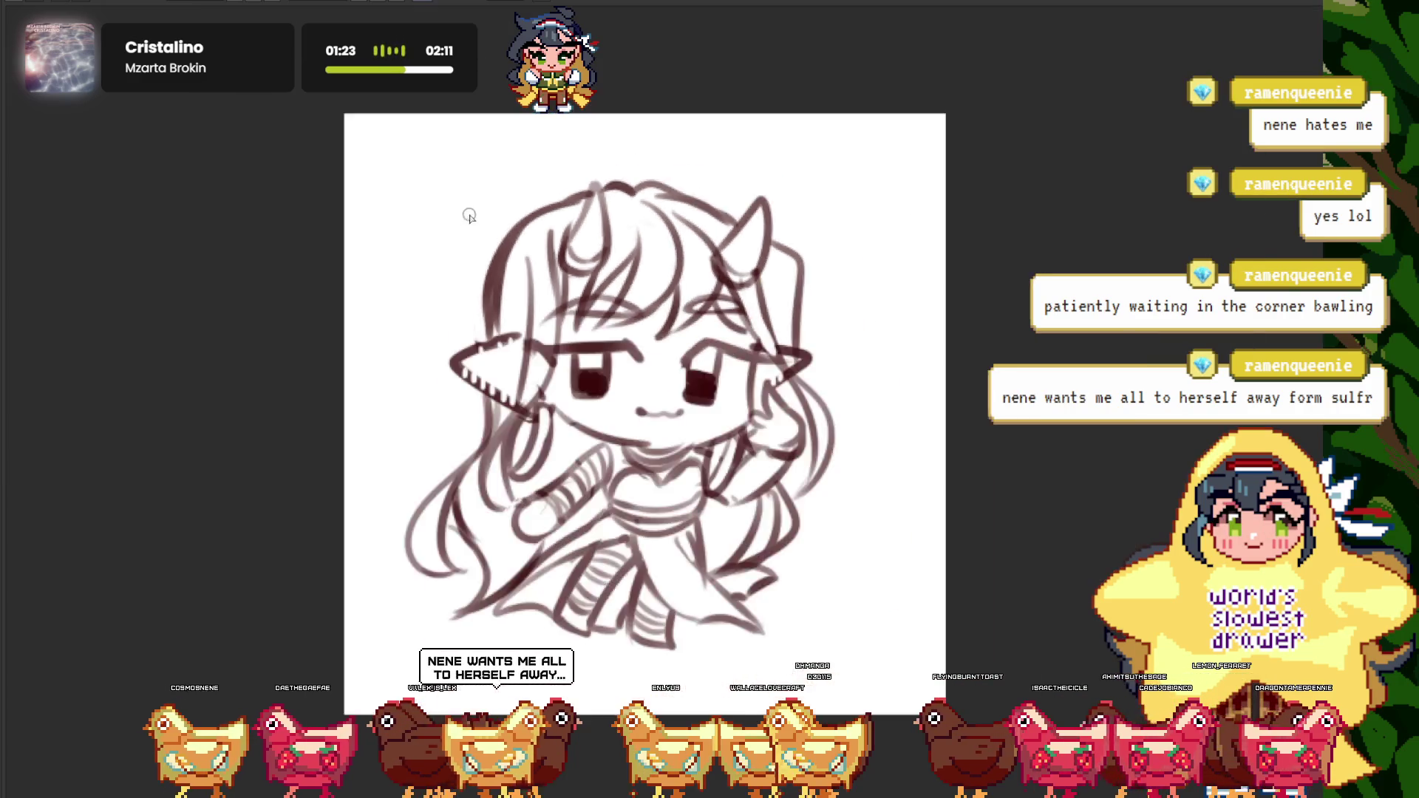
scroll(477, 211, down, 5)
scroll(557, 216, up, 6)
scroll(358, 190, down, 3)
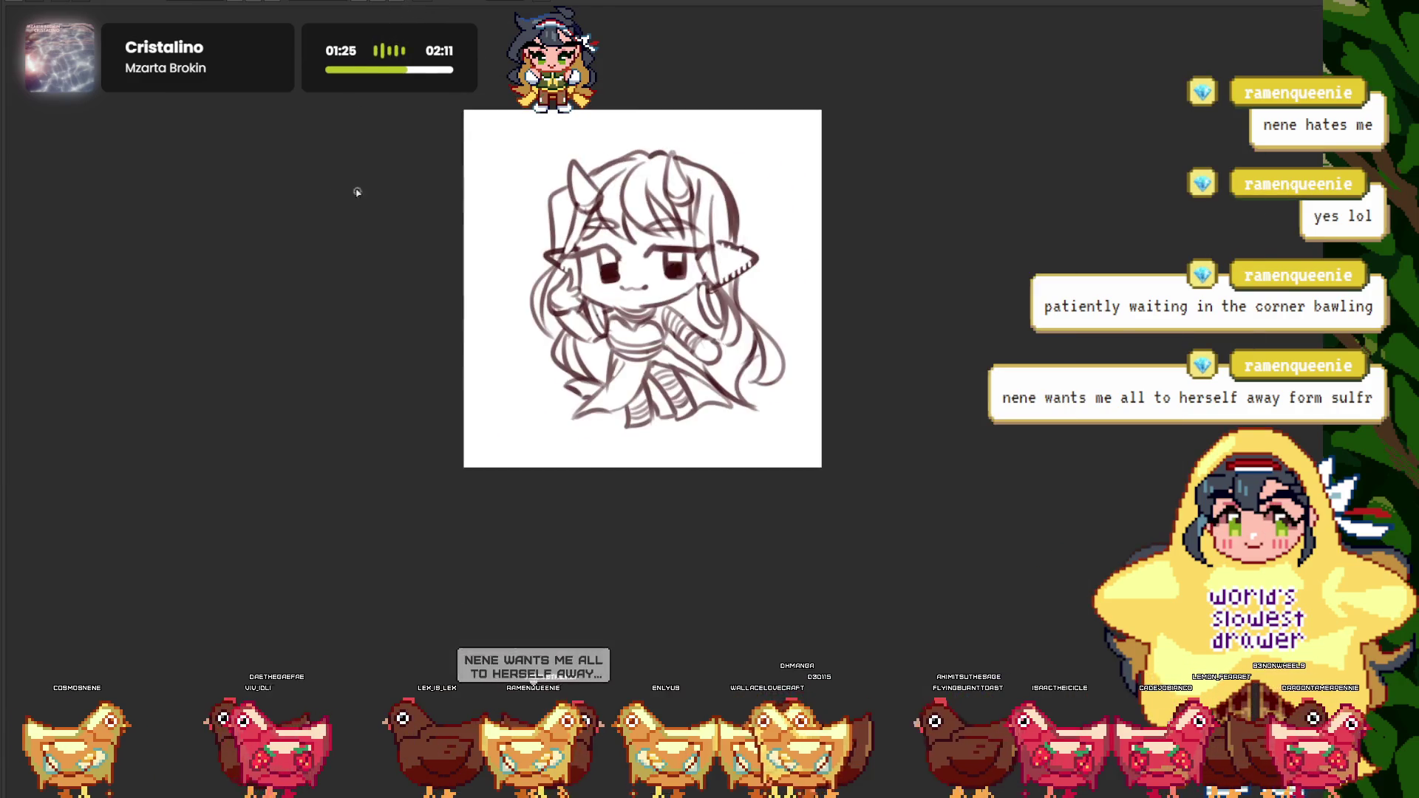